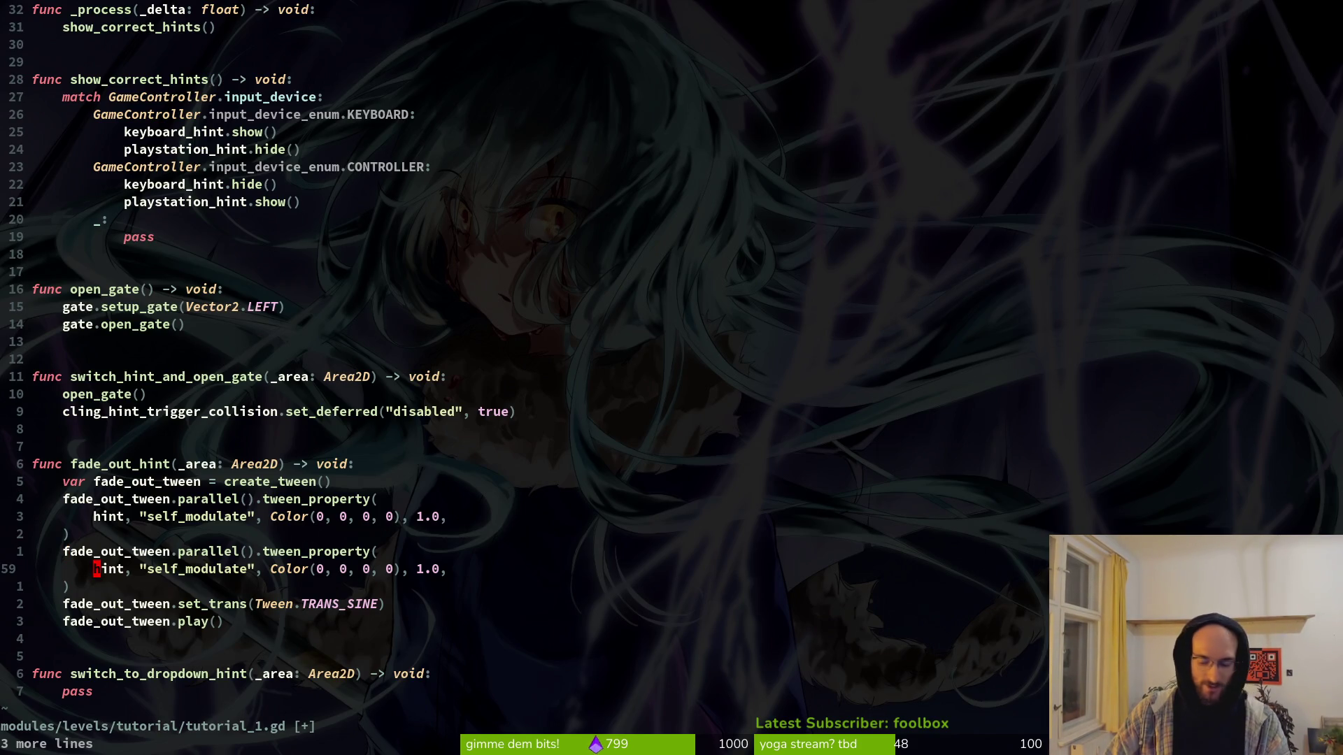
Step: Change the second tween_property target from hint to keyboard_hint in fade_out_hint
{"action": "key", "text": "k"}
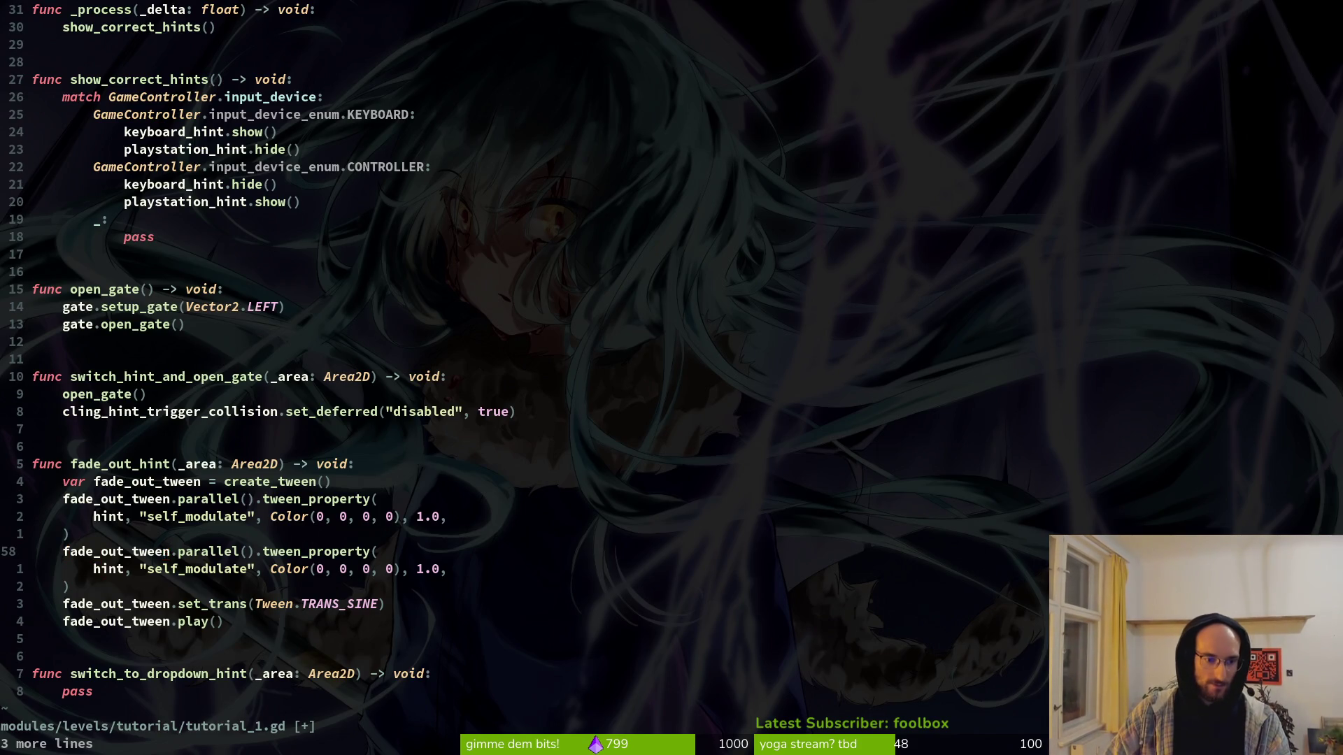
{"action": "key", "text": "j"}
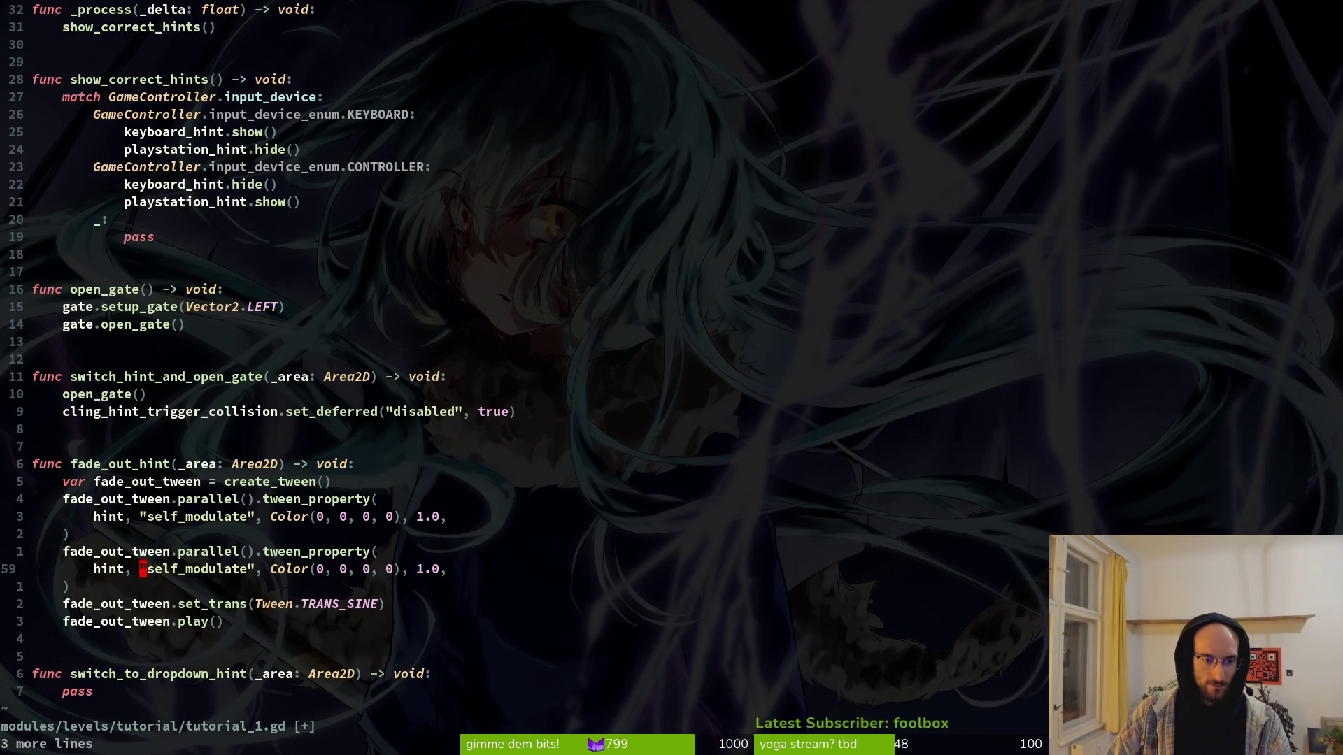
{"action": "type", "text": "cwkeys"}
{"action": "key", "text": "BackSpace"}
{"action": "type", "text": "b"}
{"action": "key", "text": "Tab"}
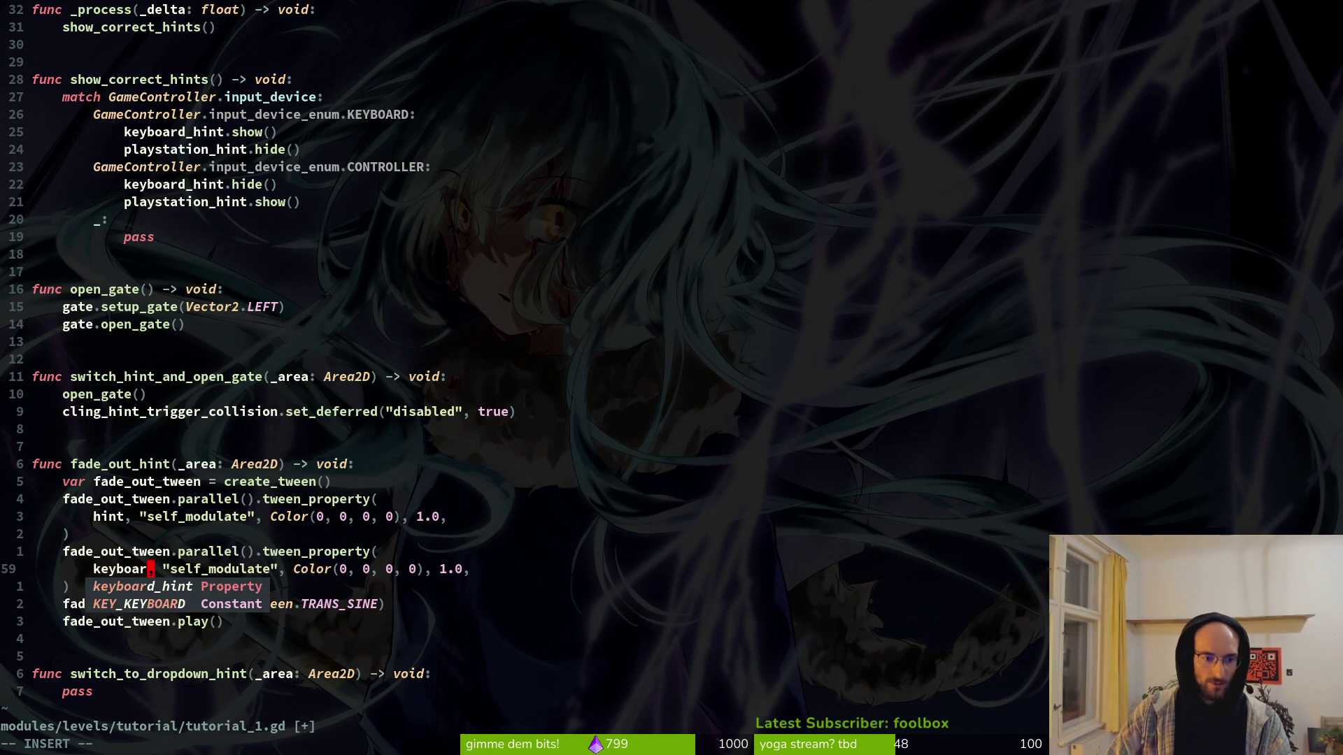
{"action": "key", "text": "Return"}
{"action": "key", "text": "Escape"}
Step: Save tutorial_1.gd and launch the game in Godot with F5 to test it
{"action": "type", "text": ":w"}
{"action": "key", "text": "Return"}
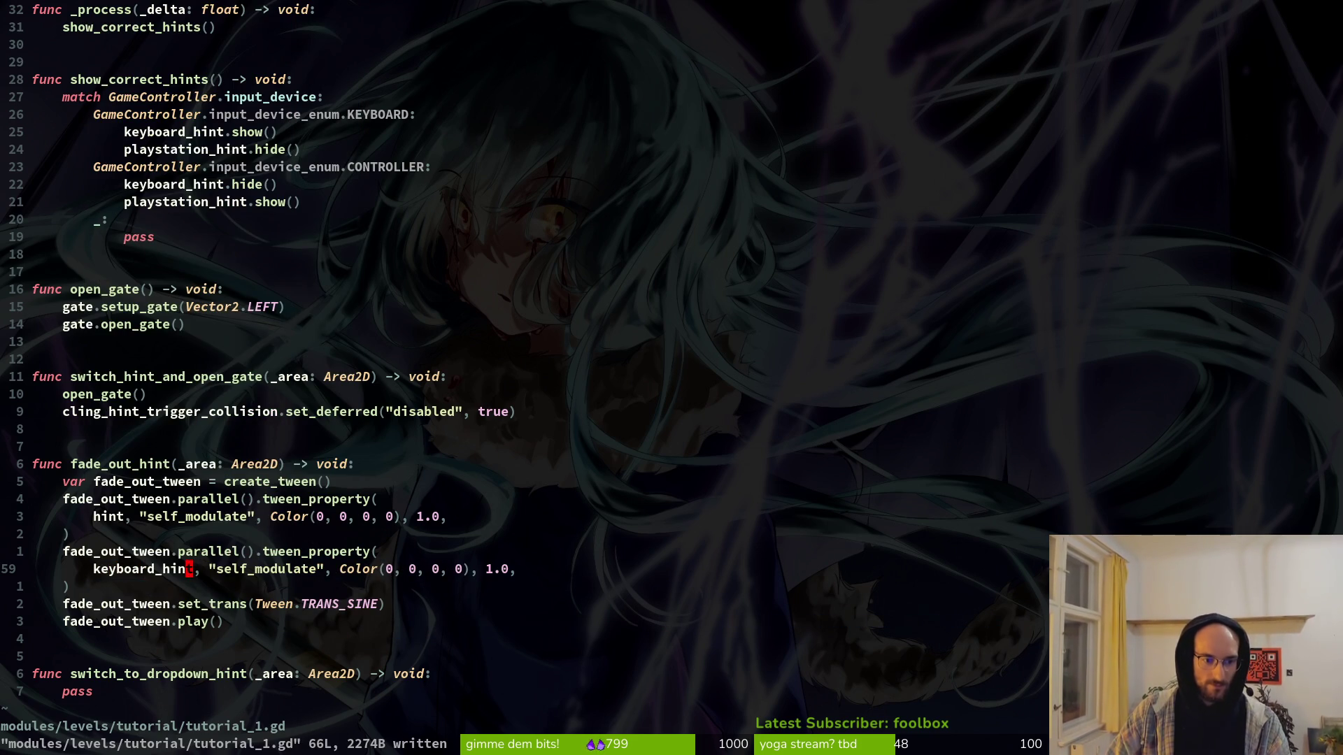
{"action": "key", "text": "alt+Tab"}
{"action": "key", "text": "F5"}
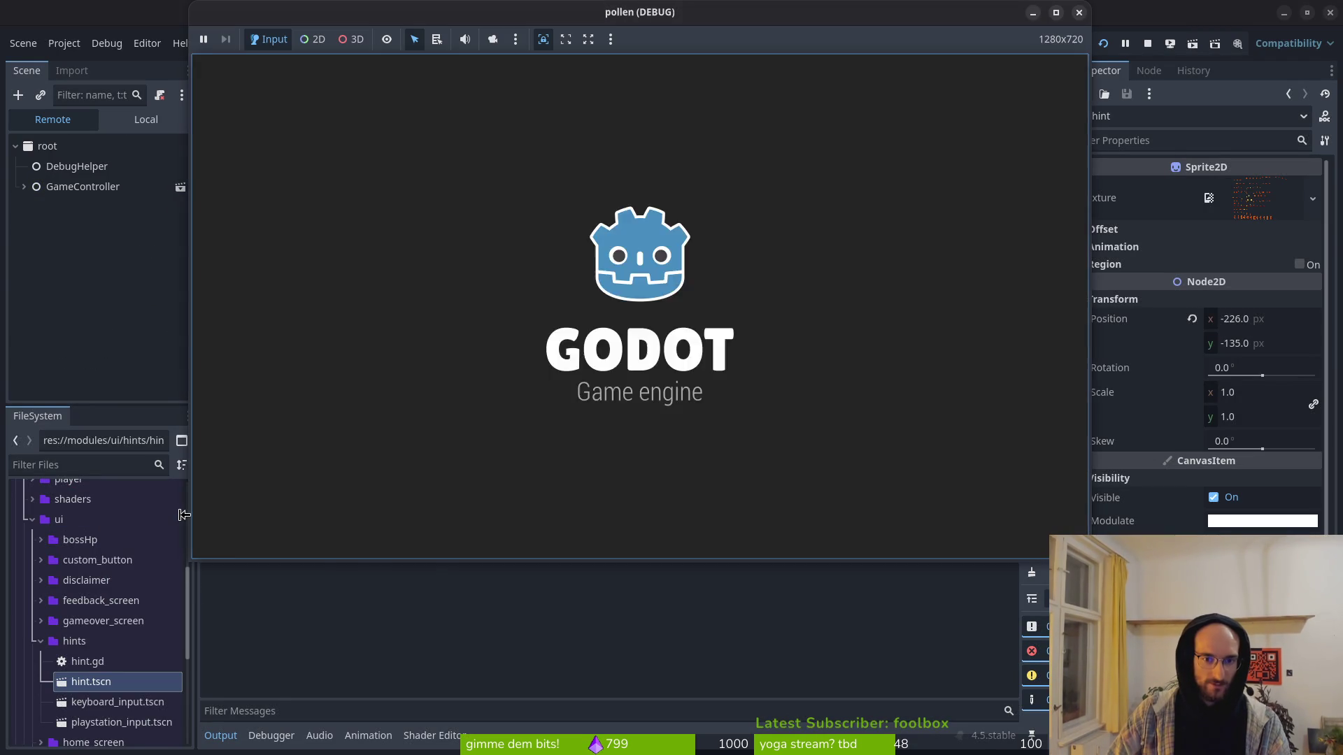
Step: Start the game, fly the bee right and up to the upper branch, then stop the test run
{"action": "key", "text": "Return"}
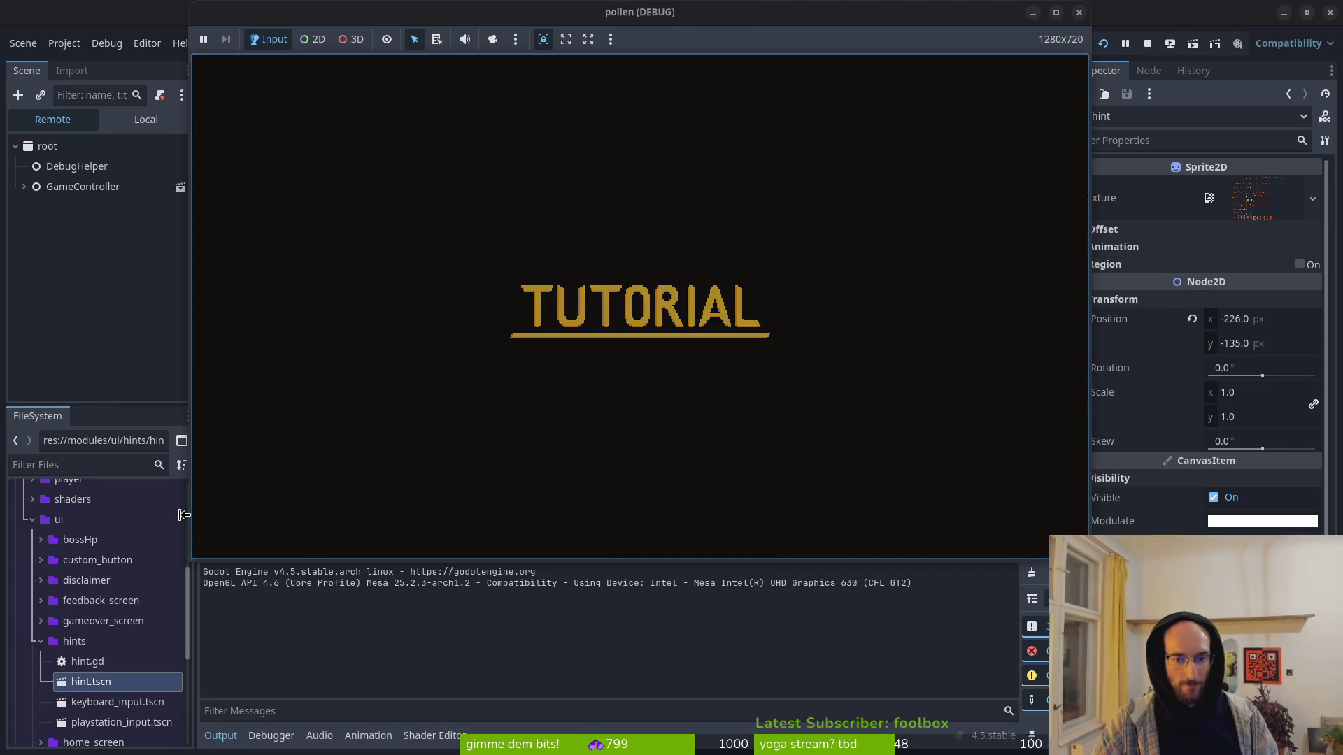
{"action": "key", "text": "Right"}
{"action": "key", "text": "space"}
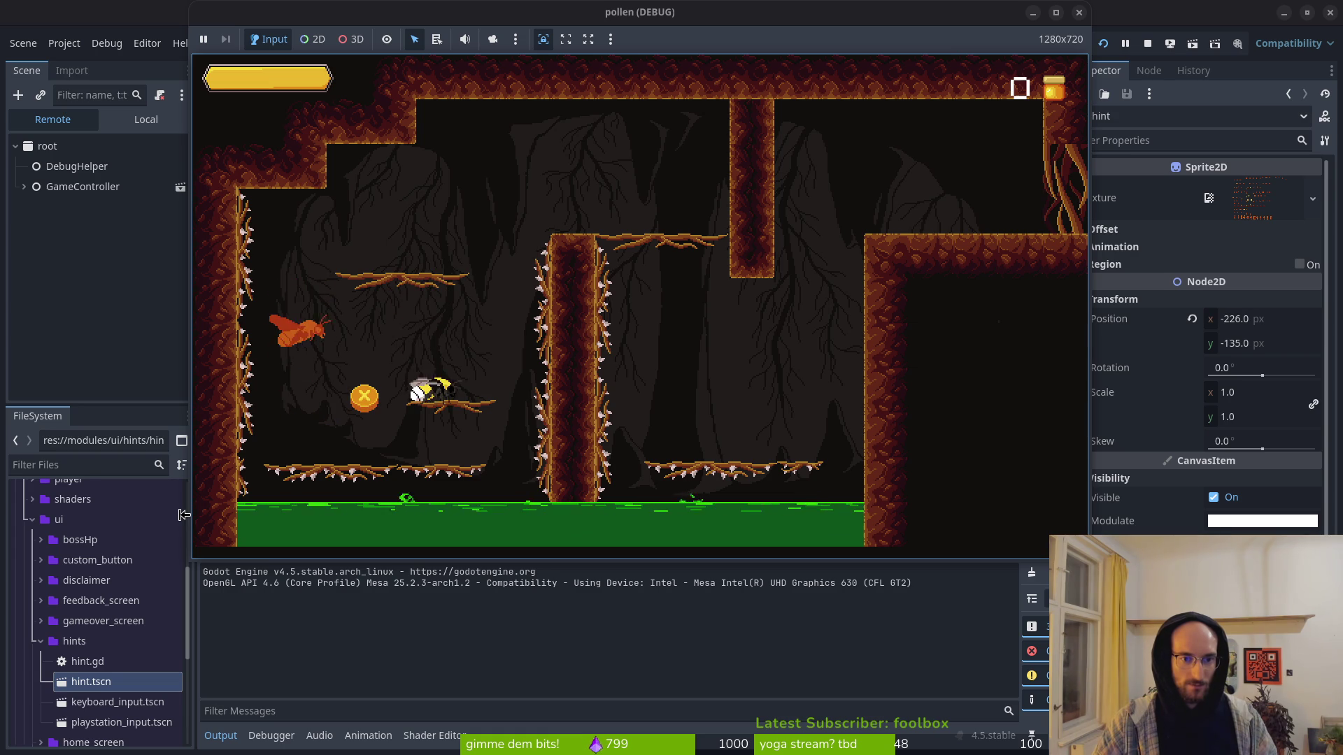
{"action": "key", "text": "space"}
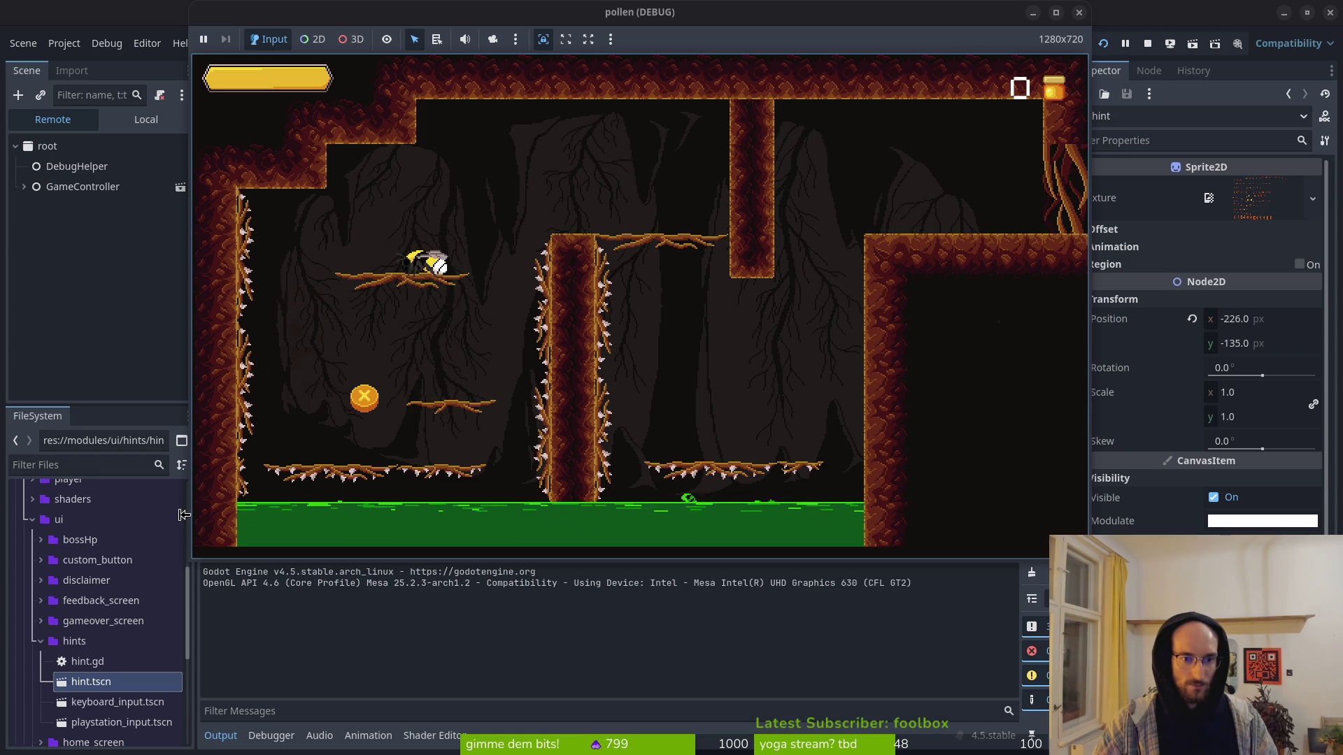
{"action": "left_click", "coordinate": [1149, 43]}
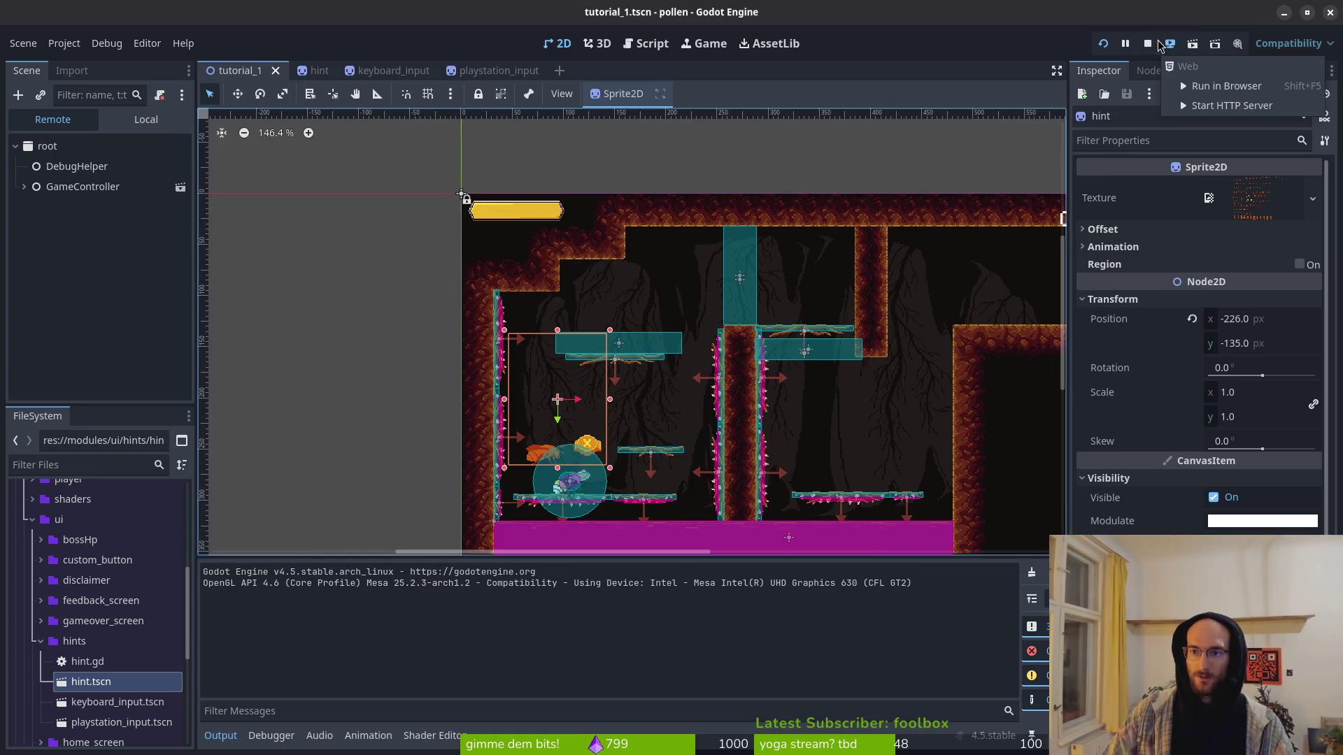
{"action": "key", "text": "alt+Tab"}
Step: Try renaming fade_out_tween to fade_out_tween_hint, then undo the rename and save
{"action": "left_click", "coordinate": [181, 488]}
{"action": "left_click", "coordinate": [198, 480]}
{"action": "type", "text": "a"}
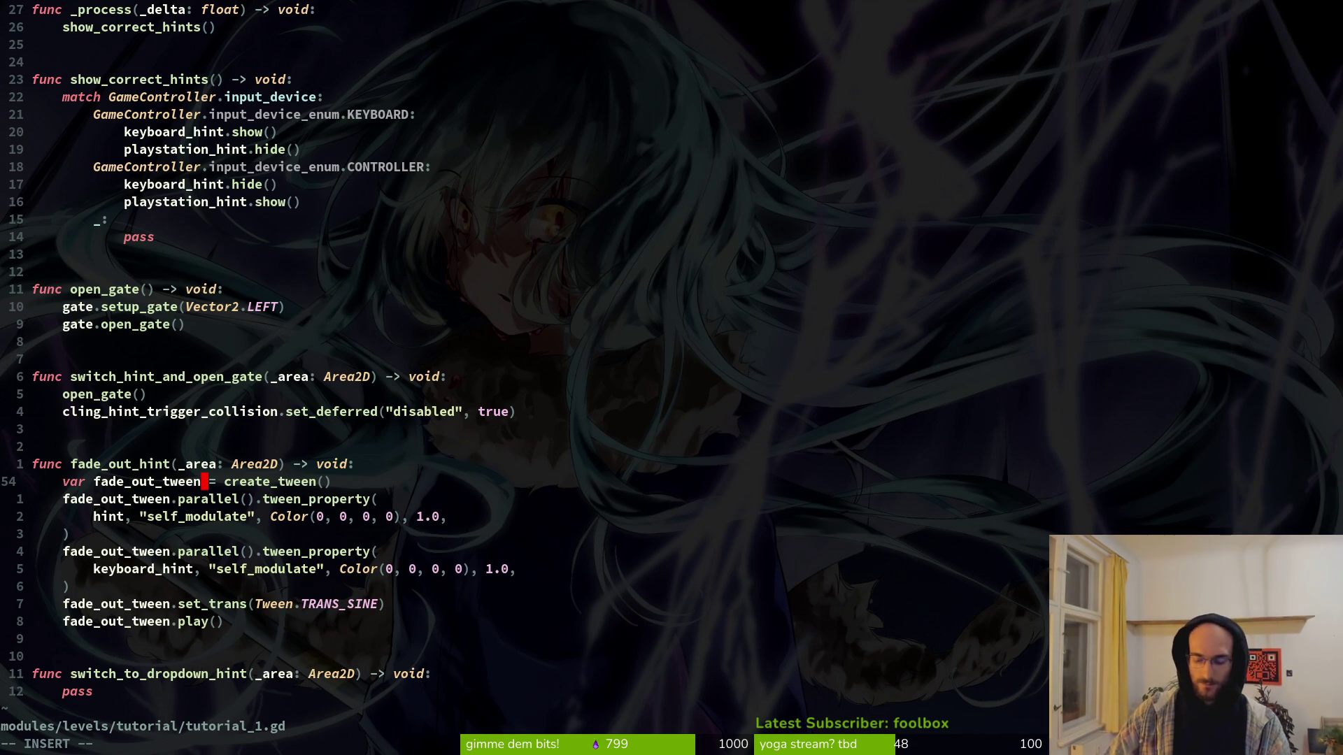
{"action": "type", "text": "_hint"}
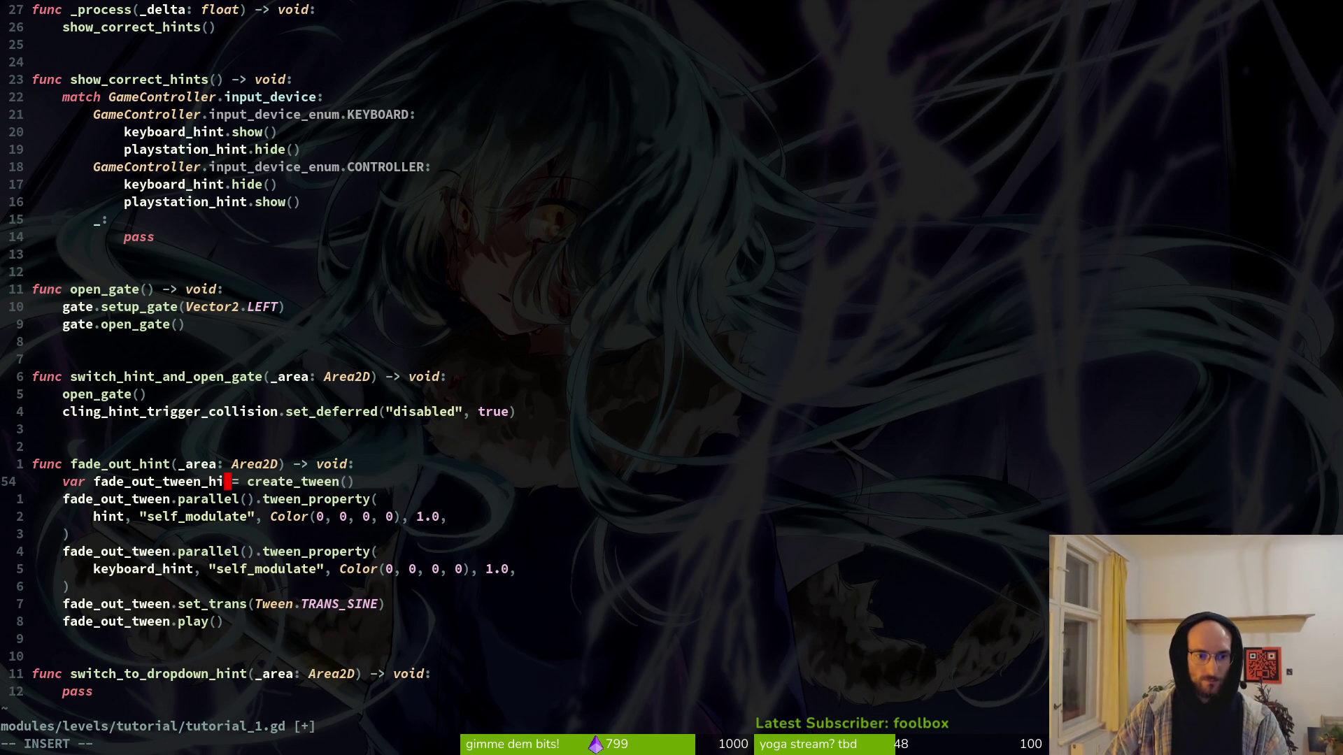
{"action": "key", "text": "Escape"}
{"action": "type", "text": ":w"}
{"action": "key", "text": "Return"}
{"action": "key", "text": "j"}
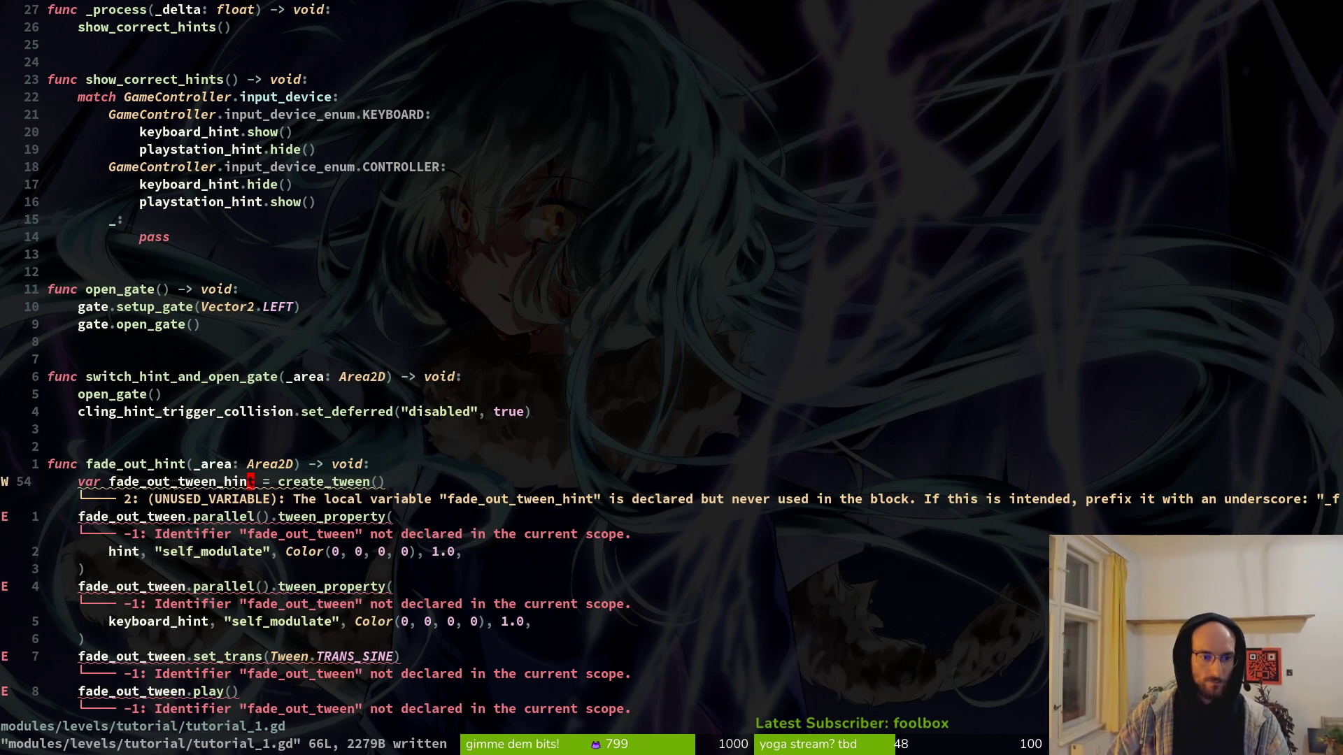
{"action": "type", "text": "u:w"}
{"action": "key", "text": "Return"}
Step: Duplicate the fade_out_tween declaration and name the copy fade_out_keyboard_tween
{"action": "key", "text": "shift+v"}
{"action": "key", "text": "y"}
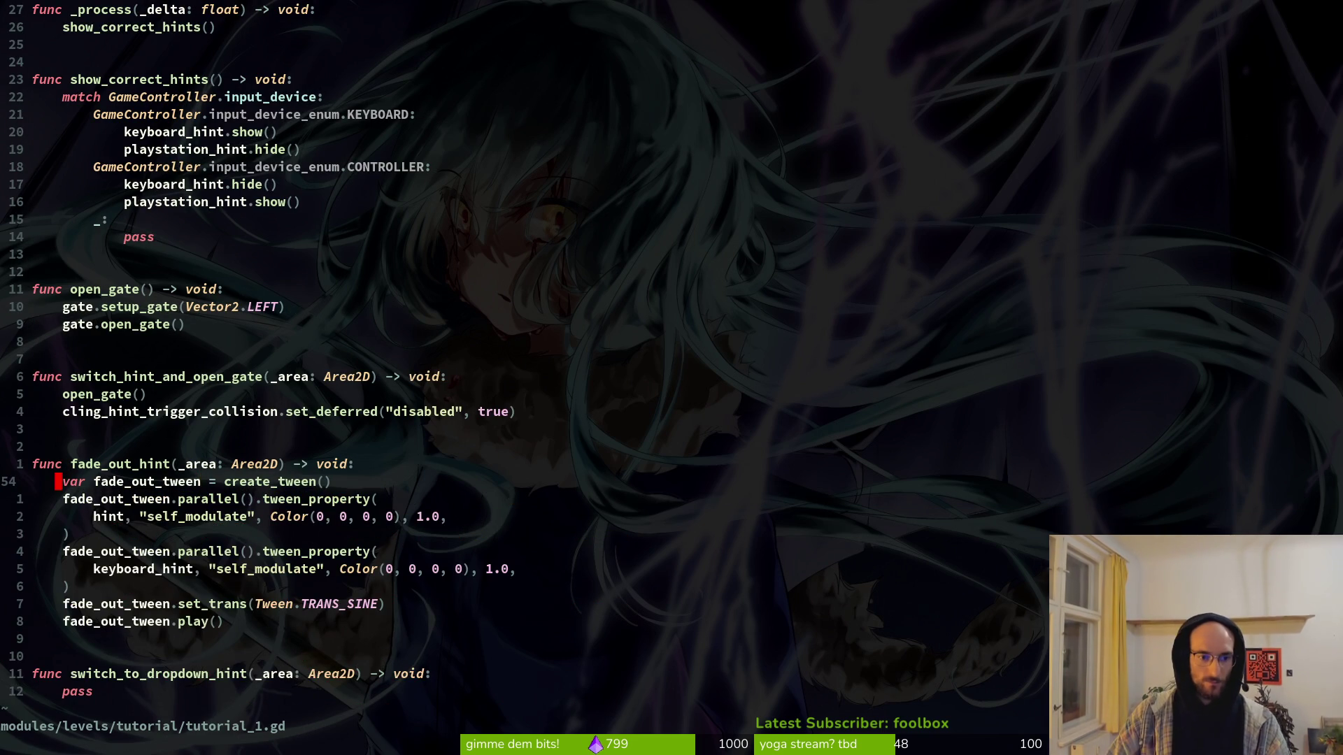
{"action": "type", "text": "pcw"}
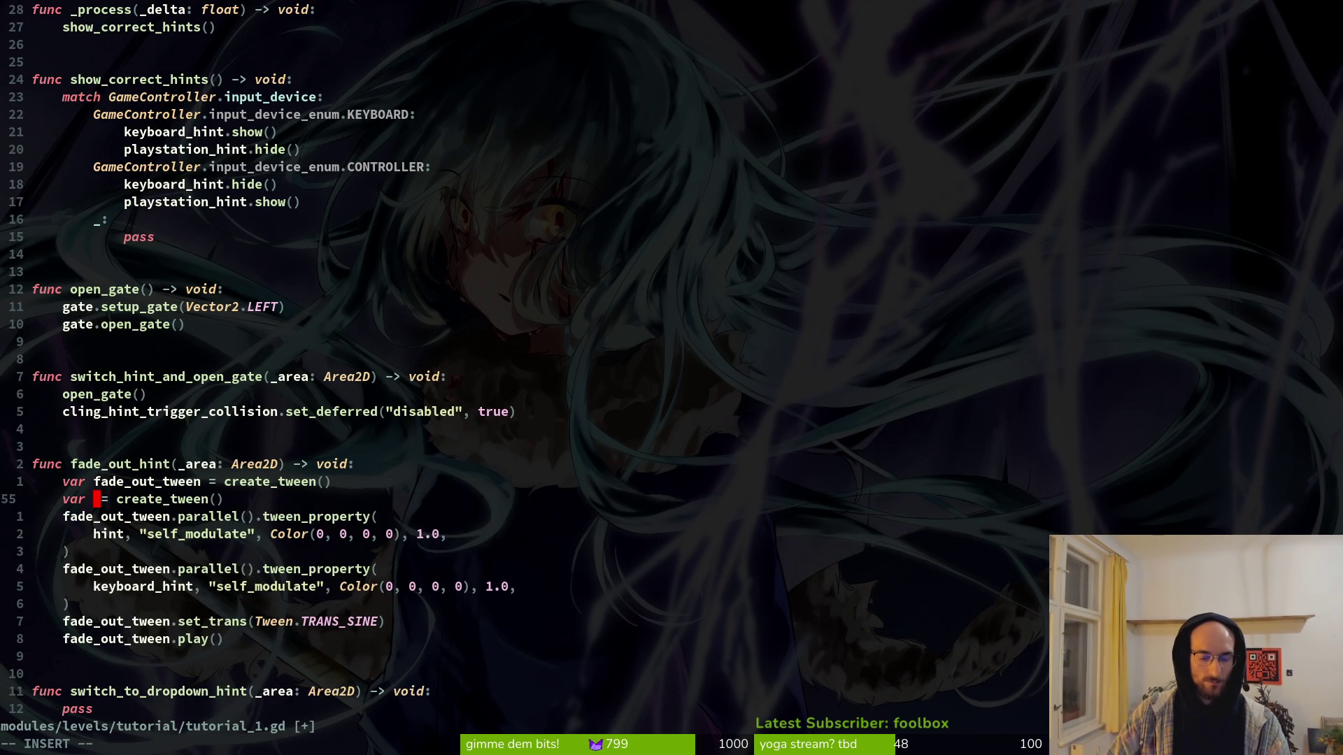
{"action": "type", "text": "fade_out_"}
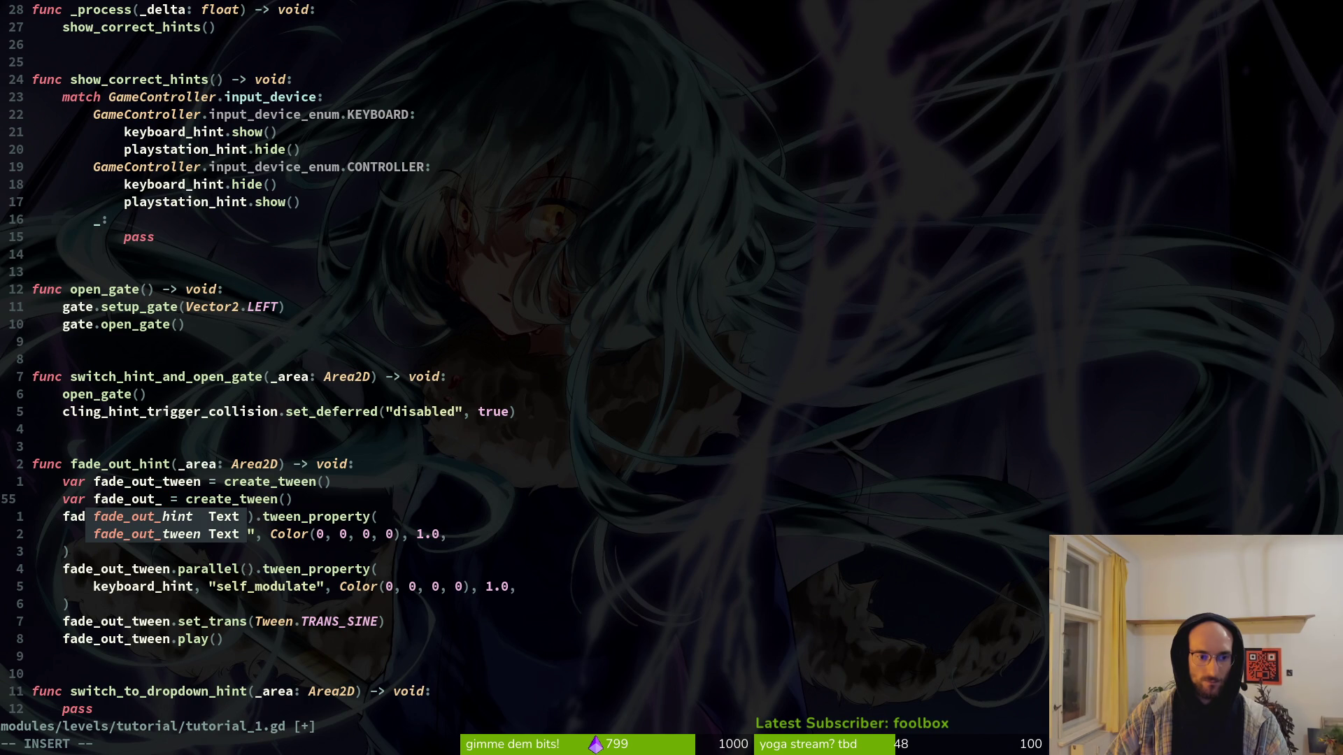
{"action": "type", "text": "keyboard"}
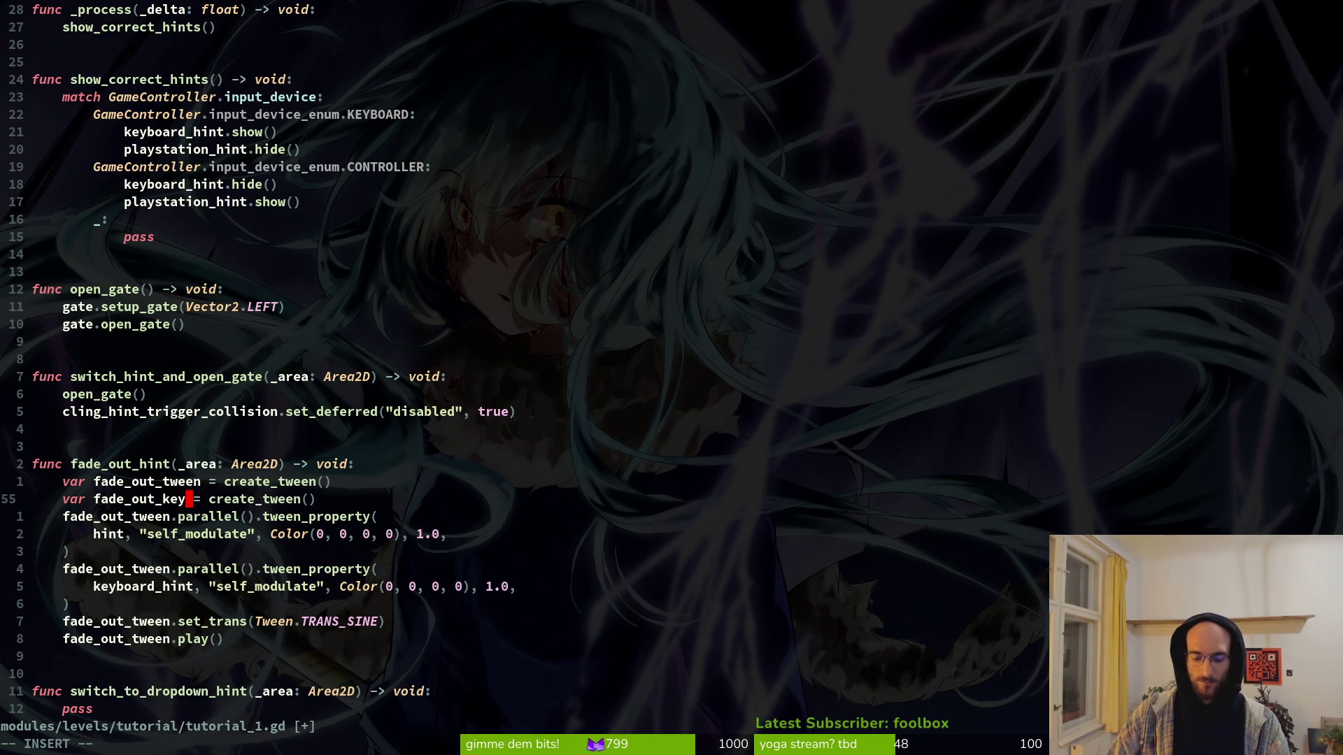
{"action": "type", "text": "_twe"}
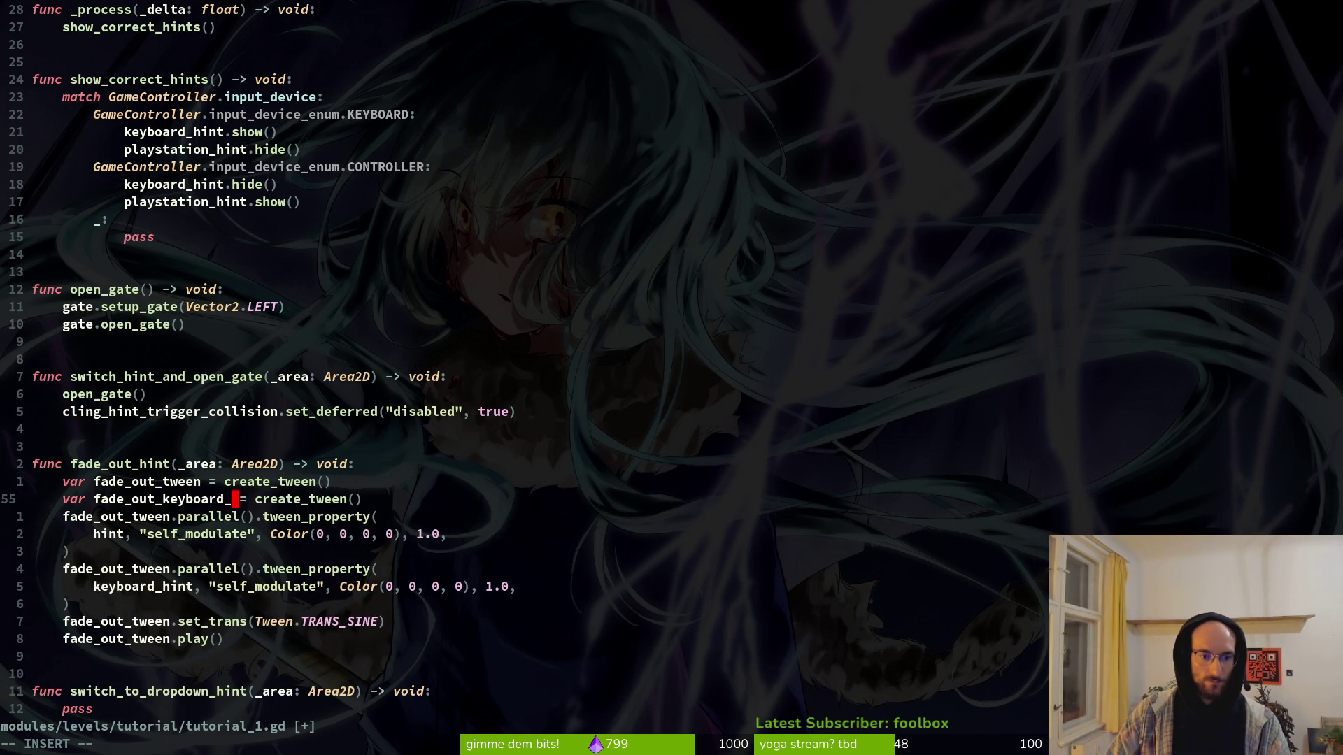
{"action": "type", "text": "en"}
{"action": "key", "text": "Escape"}
{"action": "key", "text": "k"}
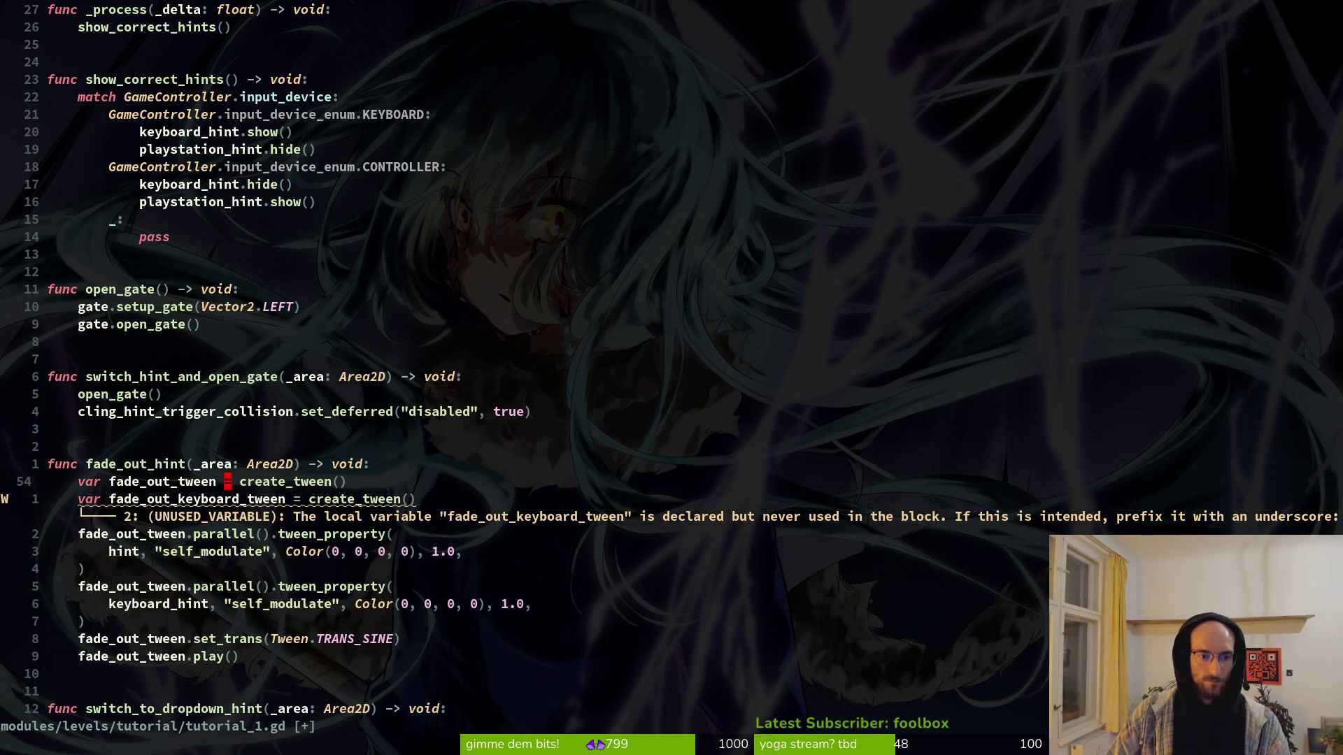
Step: Rename the first tween's declaration to fade_out_hint_tween by prefixing hint_
{"action": "type", "text": "ihint_"}
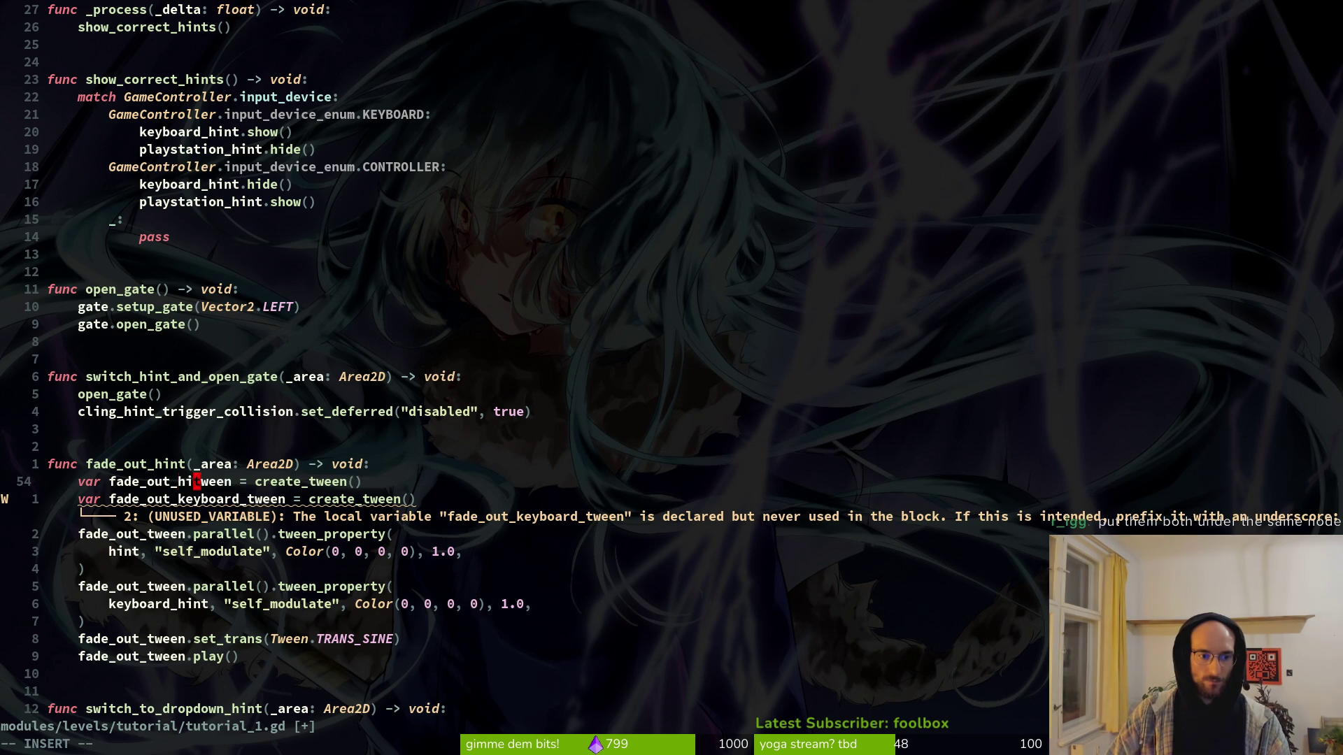
{"action": "key", "text": "Escape"}
{"action": "key", "text": "v"}
{"action": "key", "text": "i"}
{"action": "key", "text": "w"}
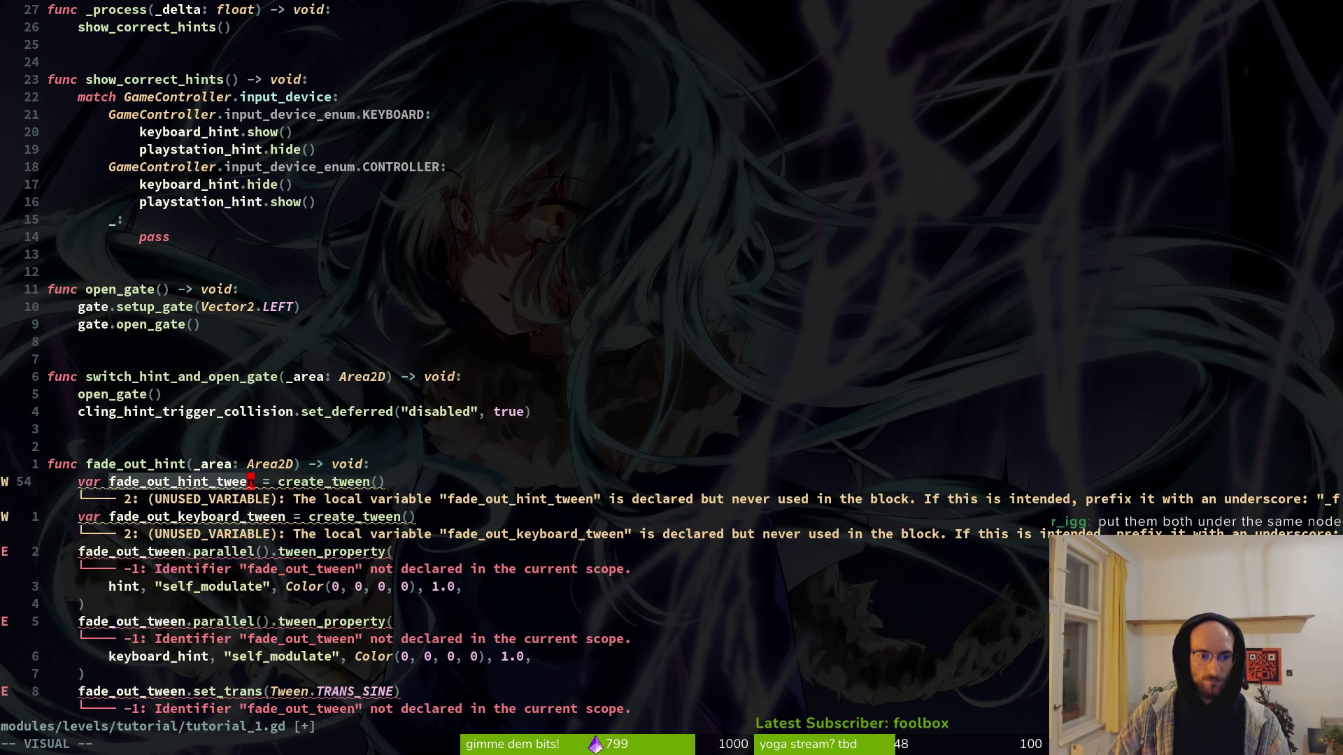
{"action": "key", "text": "d"}
{"action": "key", "text": "j"}
{"action": "key", "text": "u"}
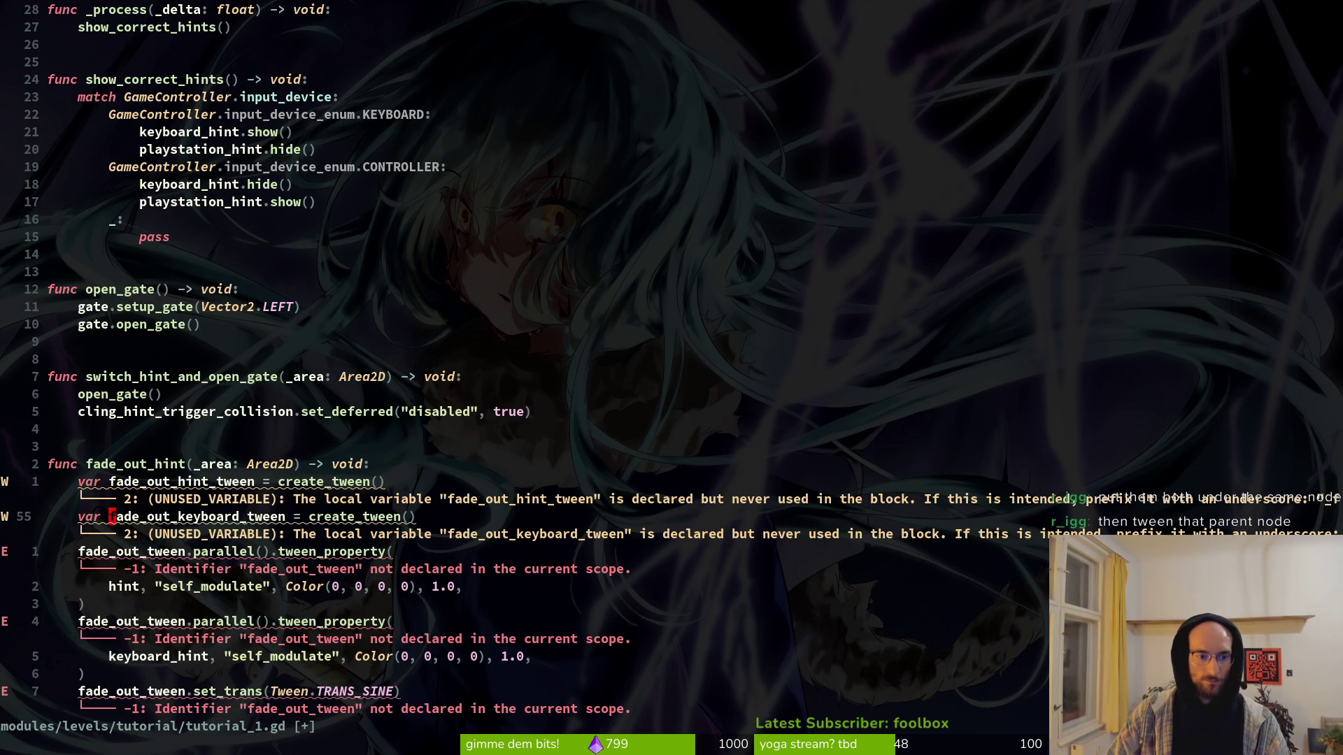
Step: Replace fade_out_tween with fade_out_hint_tween in both tween_property calls
{"action": "key", "text": "j"}
{"action": "key", "text": "j"}
{"action": "key", "text": "j"}
{"action": "key", "text": "k"}
{"action": "key", "text": "v"}
{"action": "key", "text": "i"}
{"action": "key", "text": "w"}
{"action": "key", "text": "p"}
{"action": "key", "text": "j"}
{"action": "key", "text": "j"}
{"action": "key", "text": "j"}
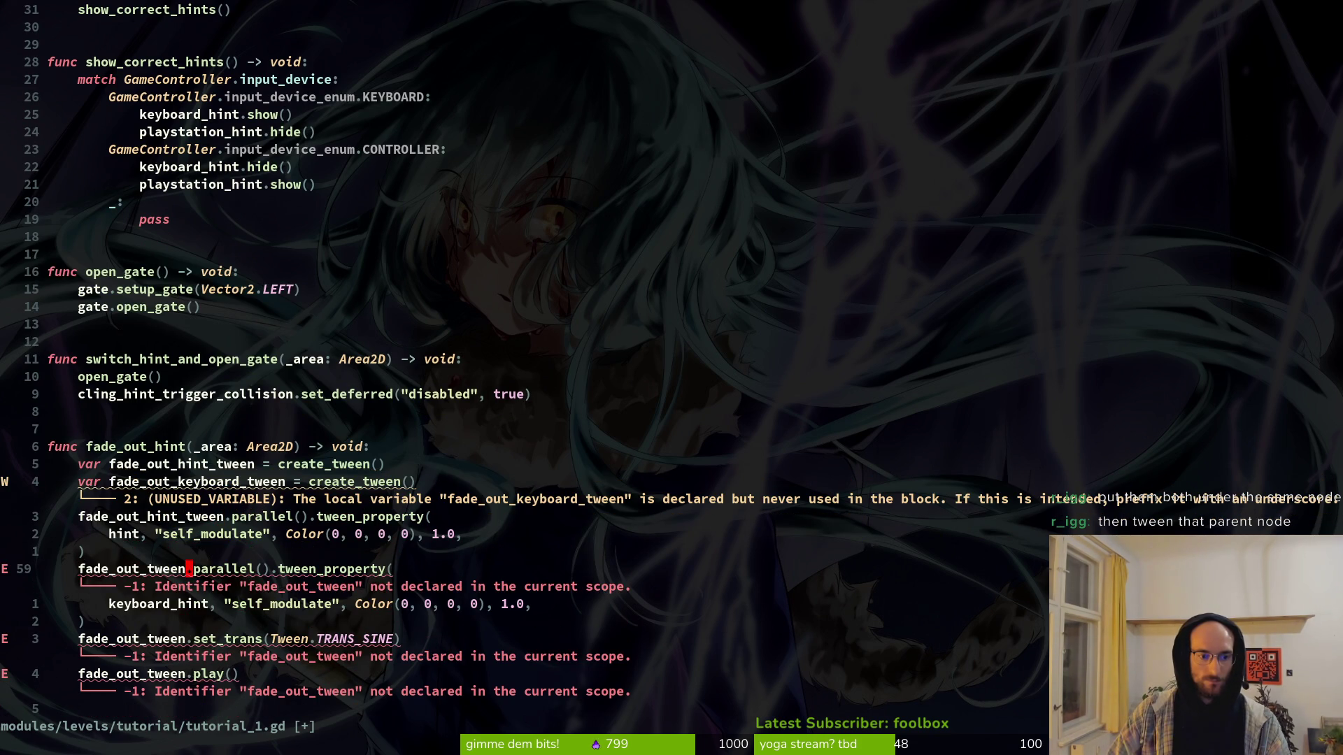
{"action": "key", "text": "v"}
{"action": "key", "text": "i"}
{"action": "key", "text": "w"}
{"action": "key", "text": "l"}
{"action": "key", "text": "l"}
{"action": "key", "text": "l"}
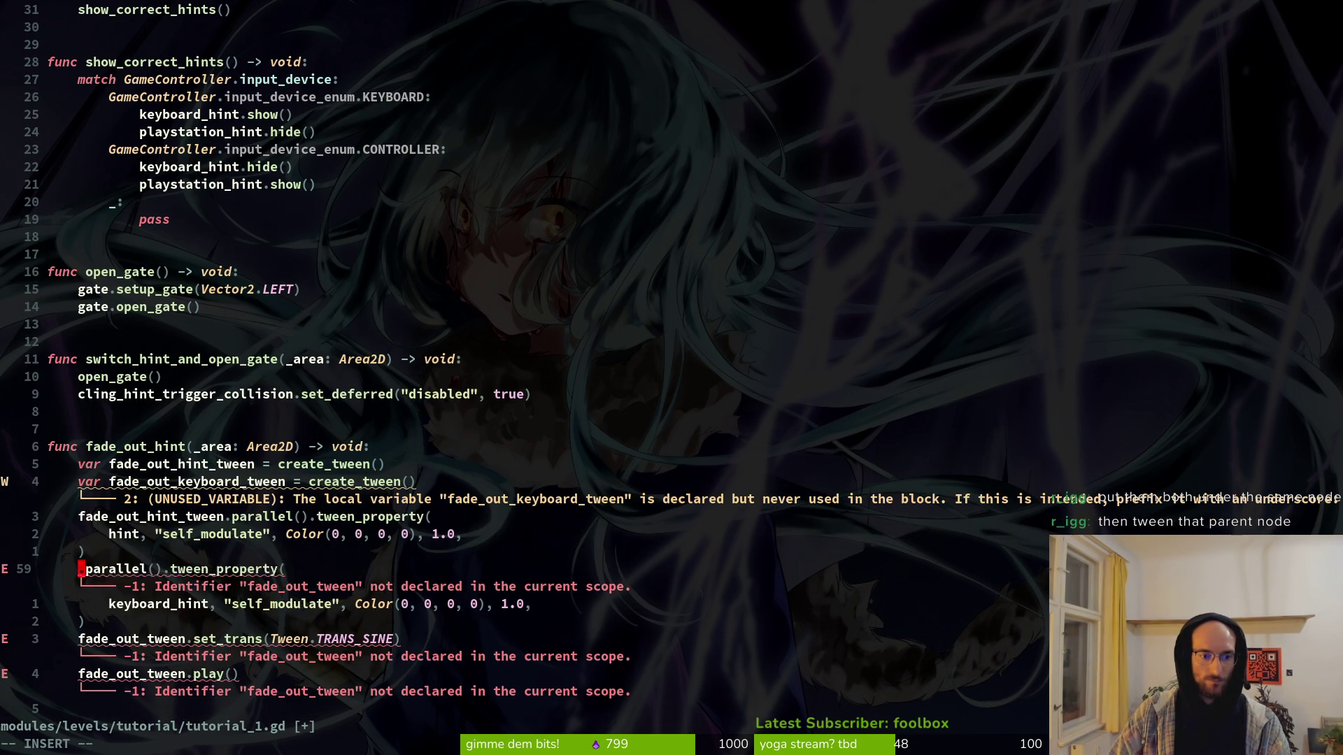
{"action": "type", "text": "cfad"}
{"action": "key", "text": "Return"}
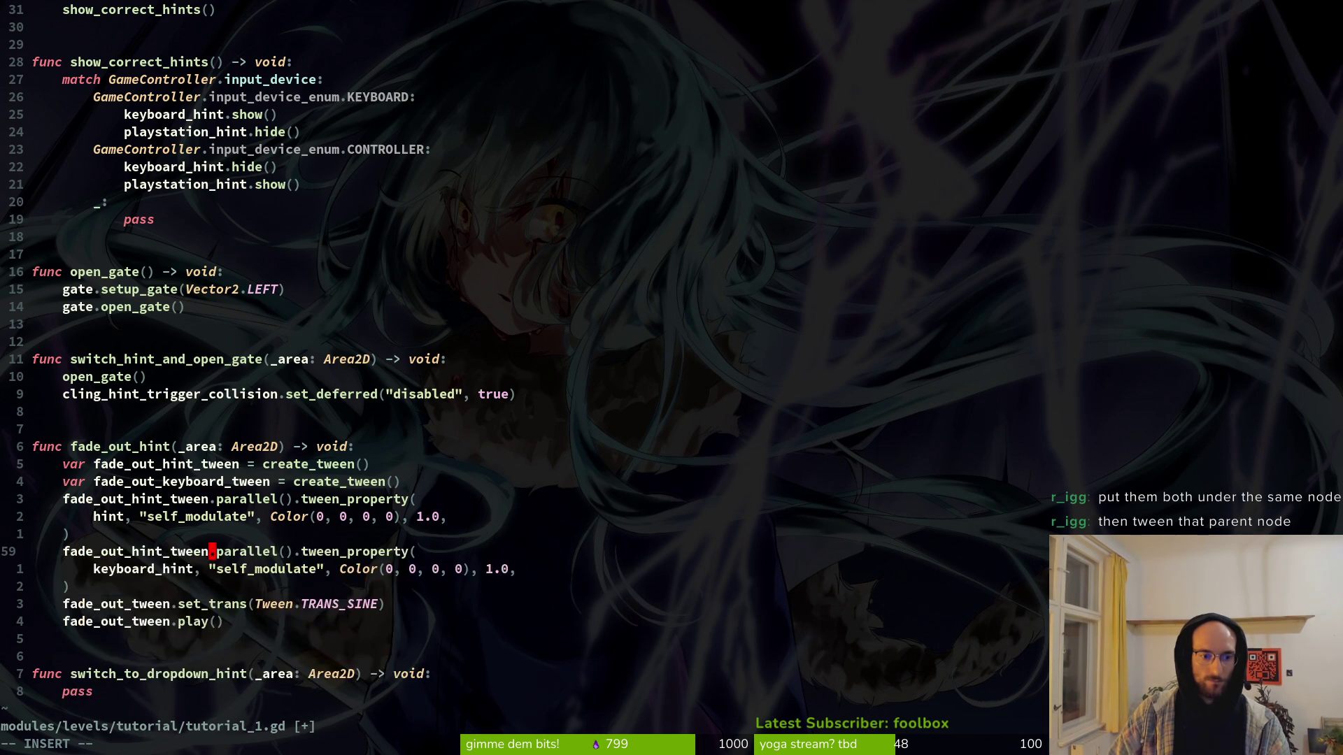
{"action": "key", "text": "Escape"}
Step: Use fade_out_hint_tween as the tween name on the set_trans line
{"action": "key", "text": "y"}
{"action": "key", "text": "i"}
{"action": "key", "text": "w"}
{"action": "key", "text": "j"}
{"action": "key", "text": "j"}
{"action": "key", "text": "j"}
{"action": "key", "text": "v"}
{"action": "key", "text": "e"}
{"action": "key", "text": "p"}
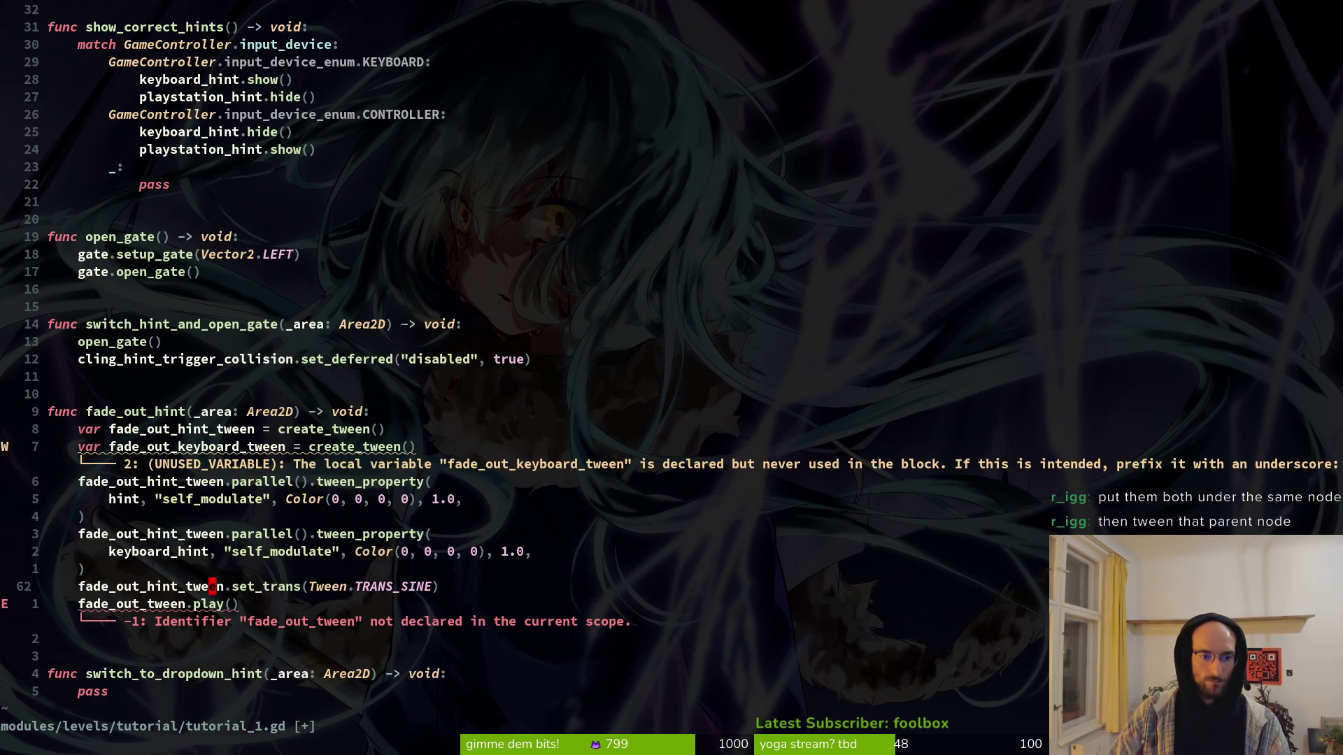
{"action": "key", "text": "c"}
{"action": "key", "text": "i"}
{"action": "key", "text": "w"}
{"action": "key", "text": "Escape"}
{"action": "key", "text": "u"}
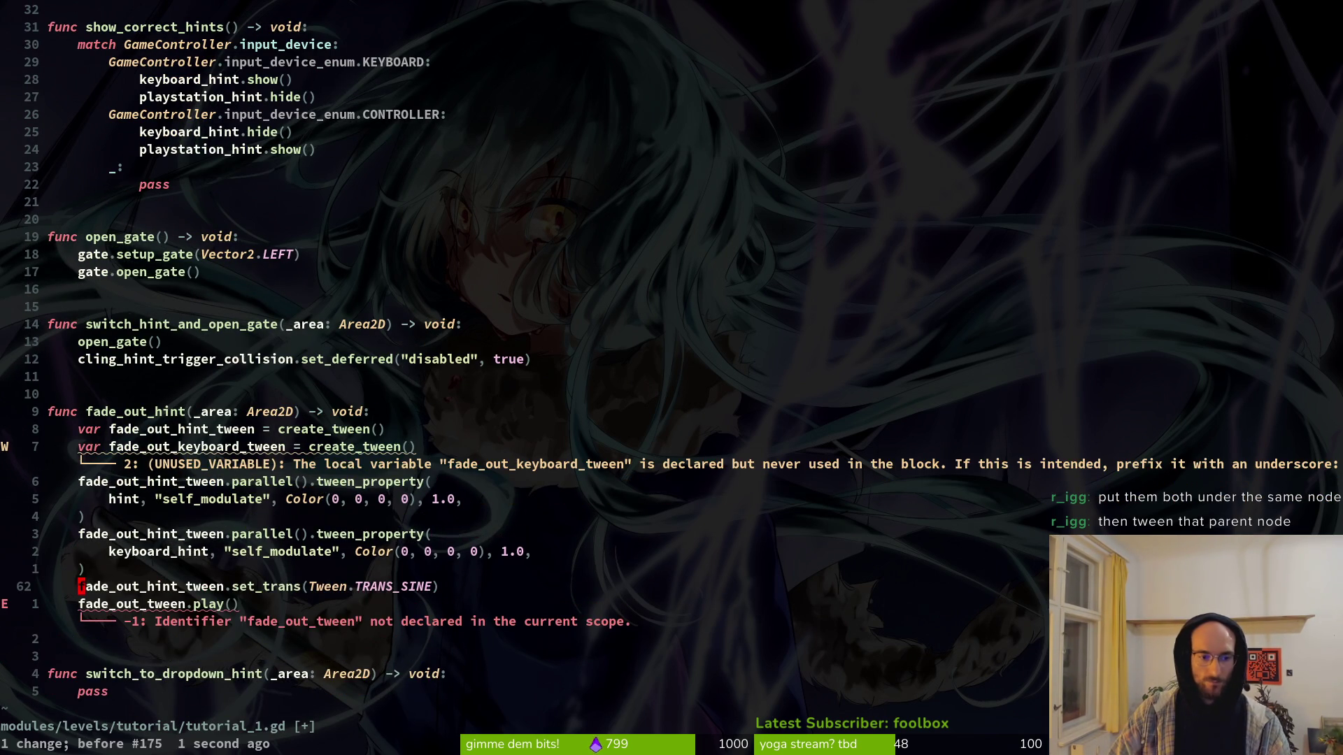
{"action": "key", "text": "y"}
{"action": "key", "text": "i"}
{"action": "key", "text": "w"}
Step: Rename the tween in the play() call, save tutorial_1.gd, and select the hints node in Godot
{"action": "key", "text": "j"}
{"action": "key", "text": "i"}
{"action": "key", "text": "w"}
{"action": "type", "text": "p"}
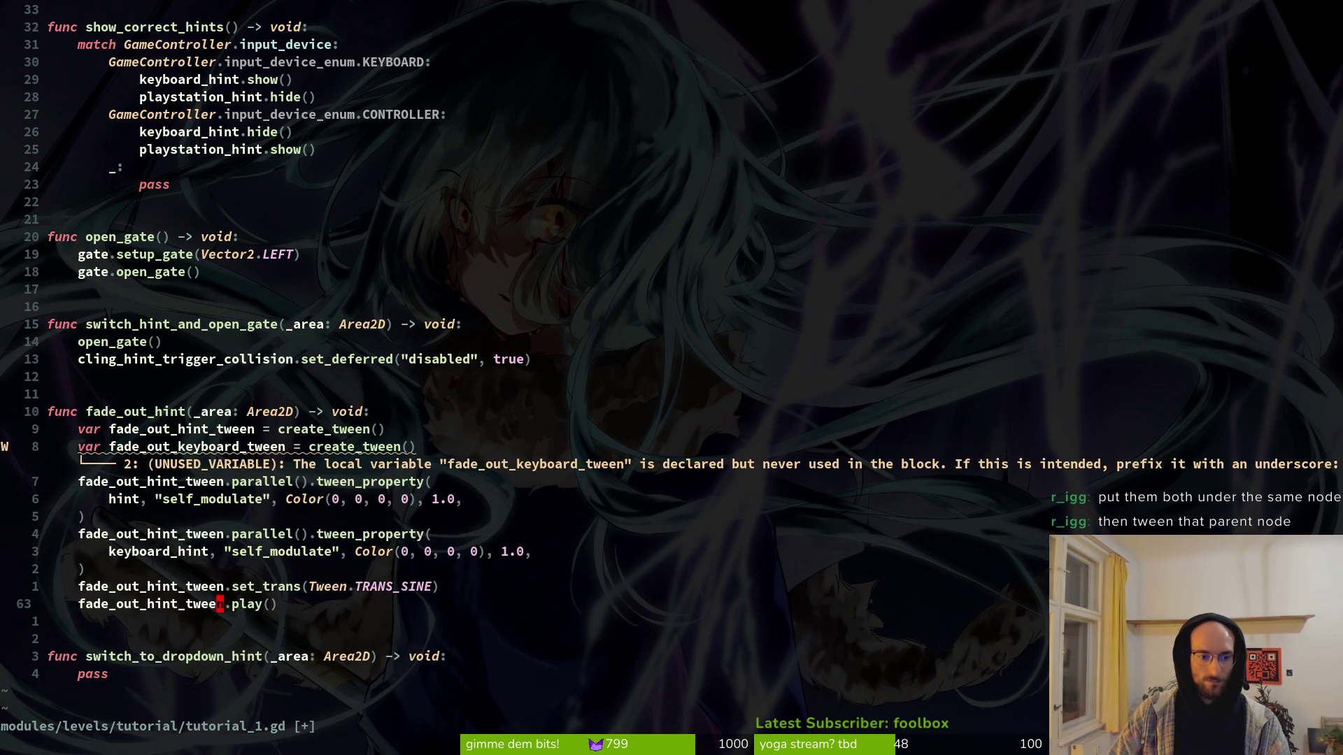
{"action": "type", "text": ":w"}
{"action": "key", "text": "Return"}
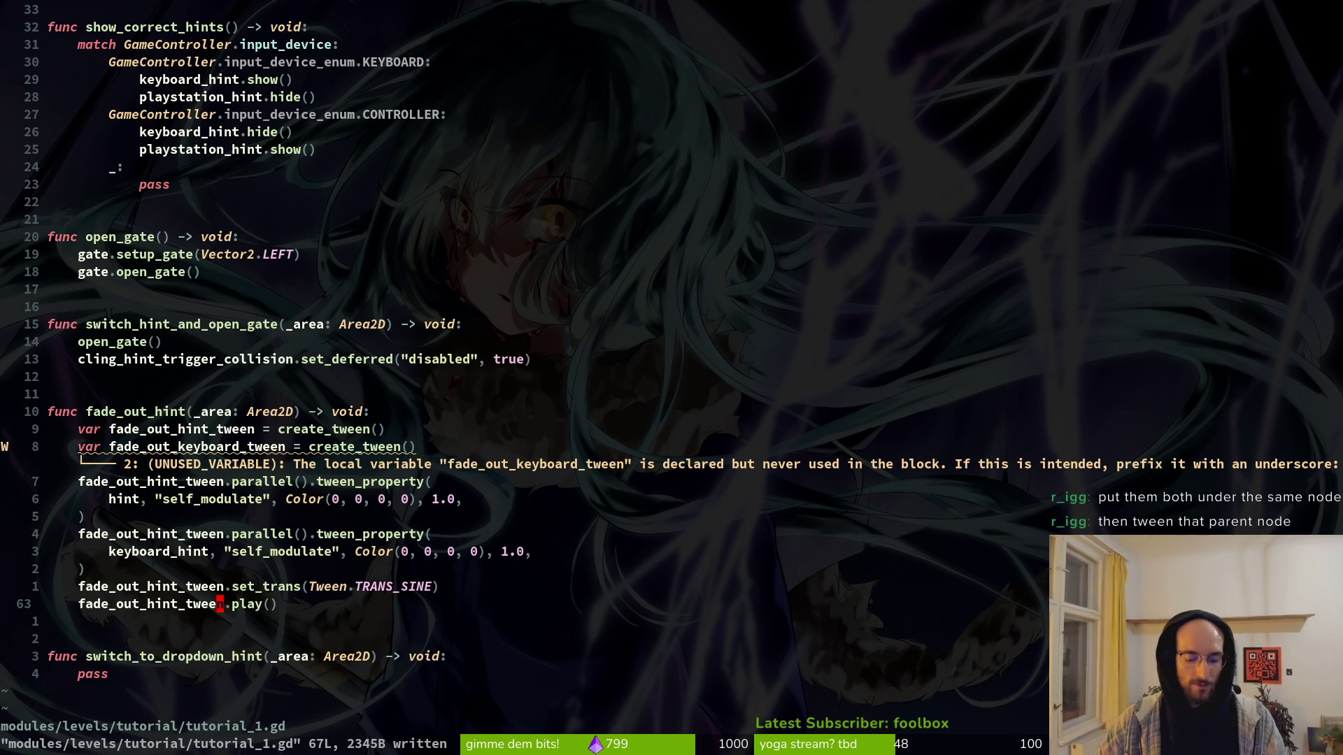
{"action": "key", "text": "alt+Tab"}
{"action": "left_click", "coordinate": [107, 237]}
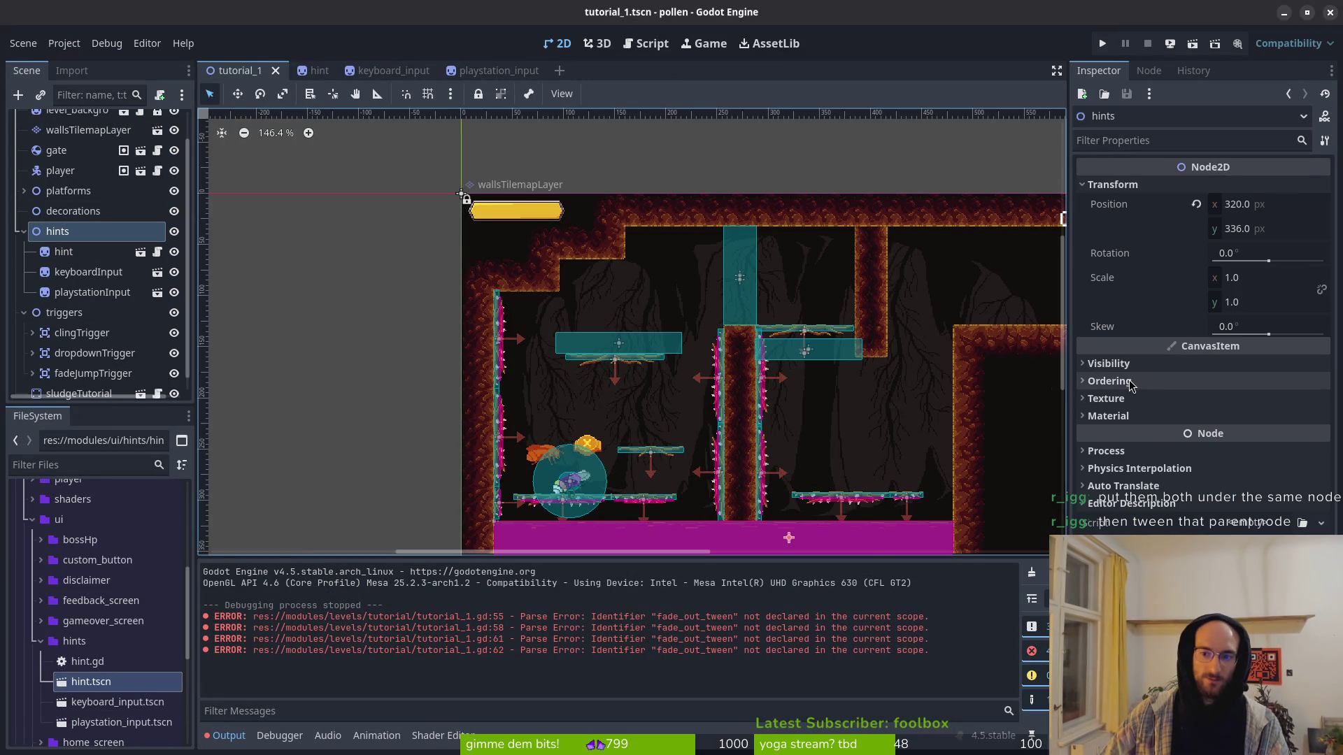
Step: Set the hints node's Self Modulate alpha to 0, then reset it and save the scene
{"action": "left_click", "coordinate": [1112, 364]}
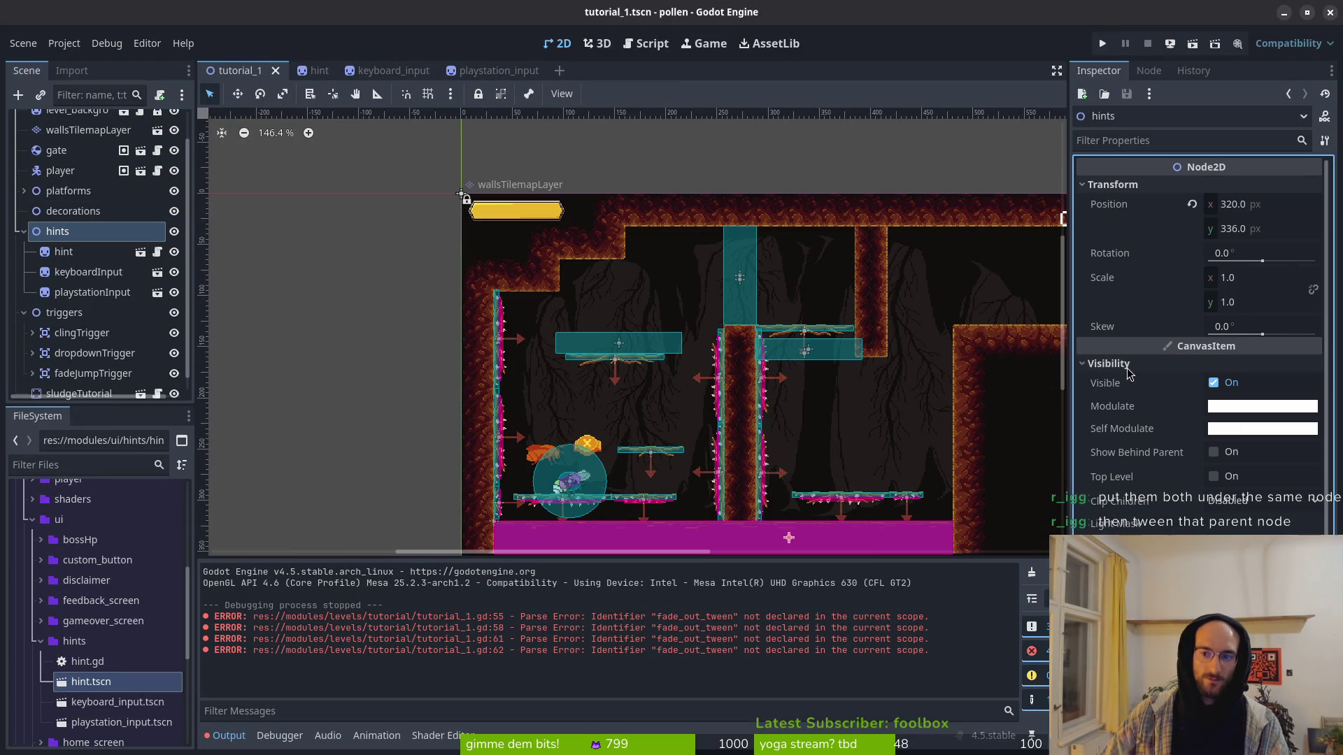
{"action": "left_click", "coordinate": [1233, 429]}
{"action": "left_click_drag", "start_coordinate": [1197, 353], "coordinate": [1120, 343]}
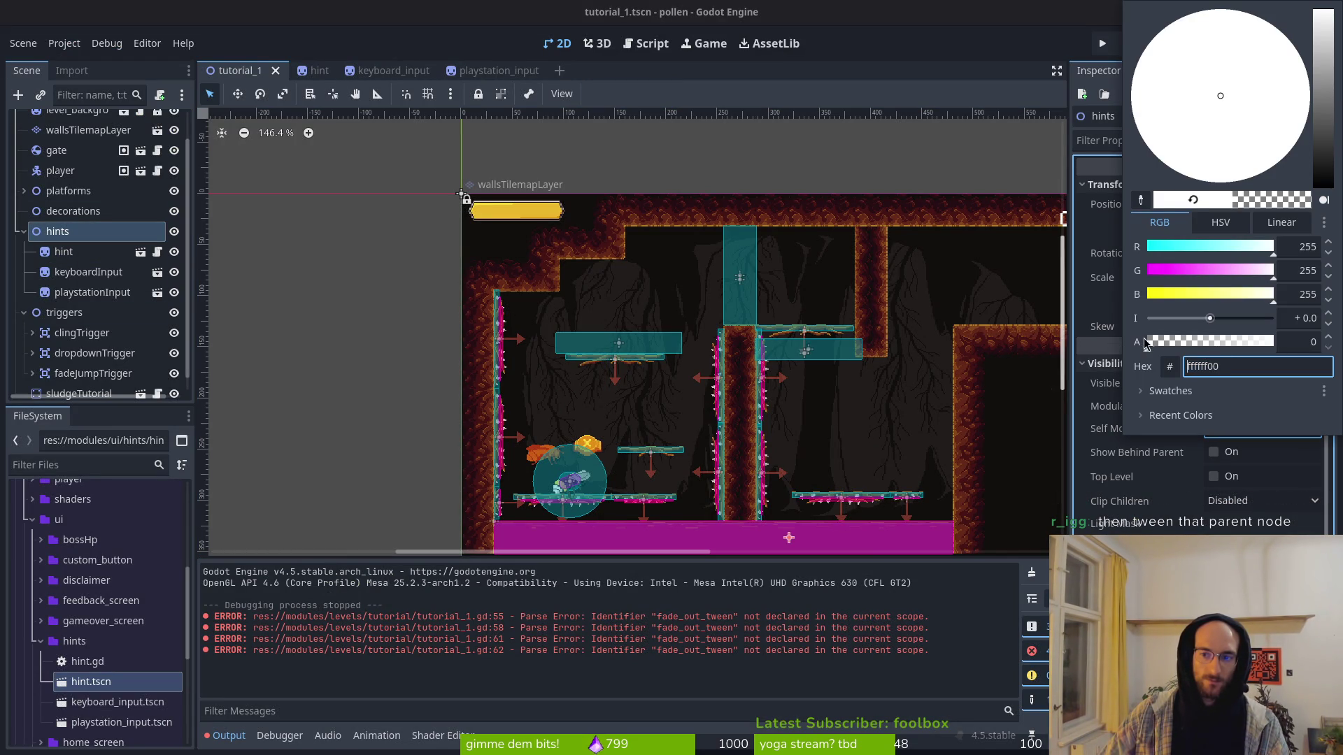
{"action": "key", "text": "Escape"}
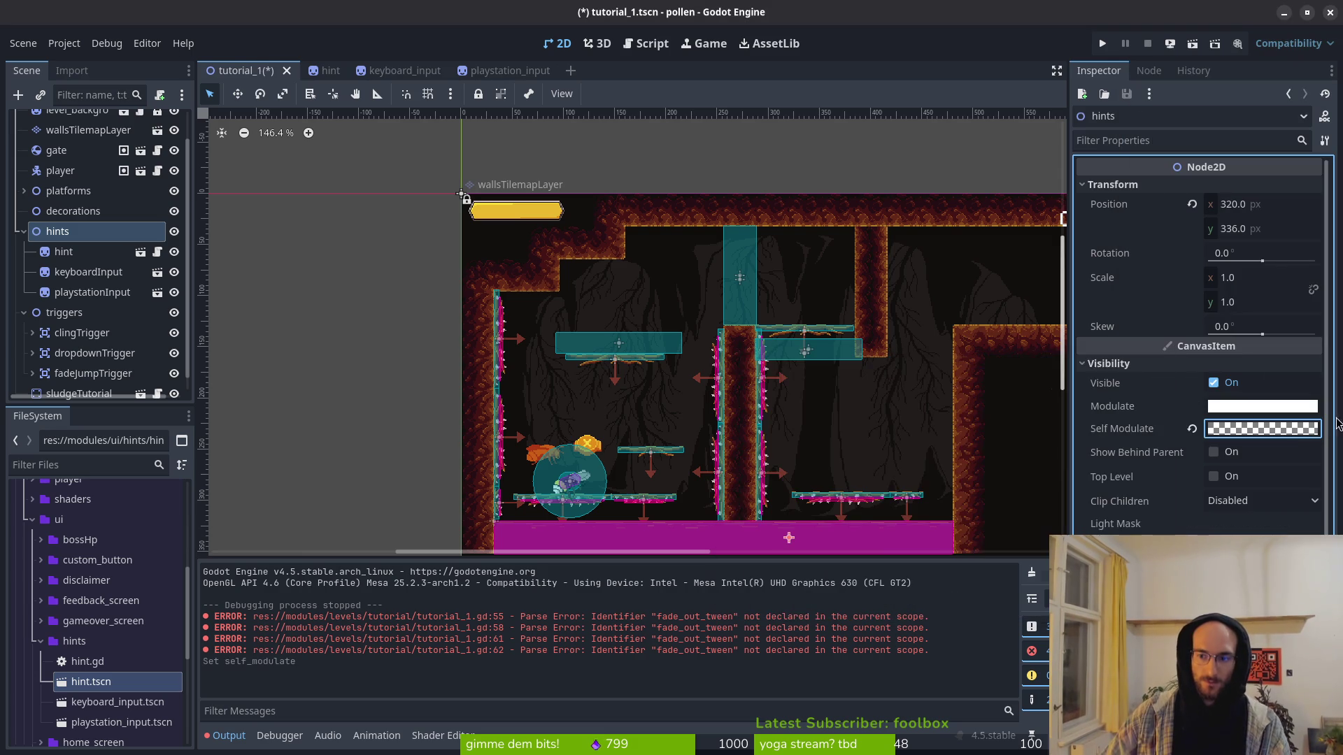
{"action": "left_click", "coordinate": [1192, 428]}
{"action": "key", "text": "ctrl+s"}
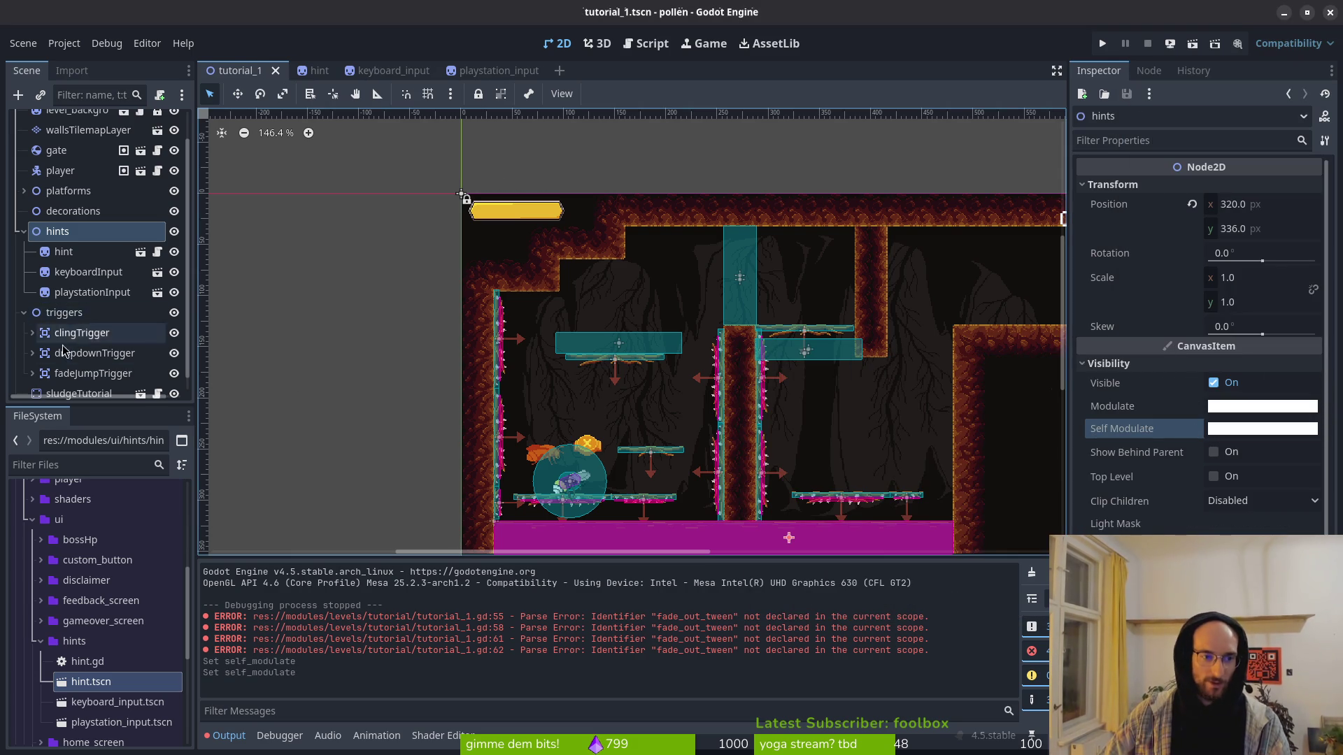
Step: Make Self Modulate transparent again, then revert it to opaque white and save
{"action": "scroll", "coordinate": [77, 327], "scroll_direction": "down", "scroll_amount": 1}
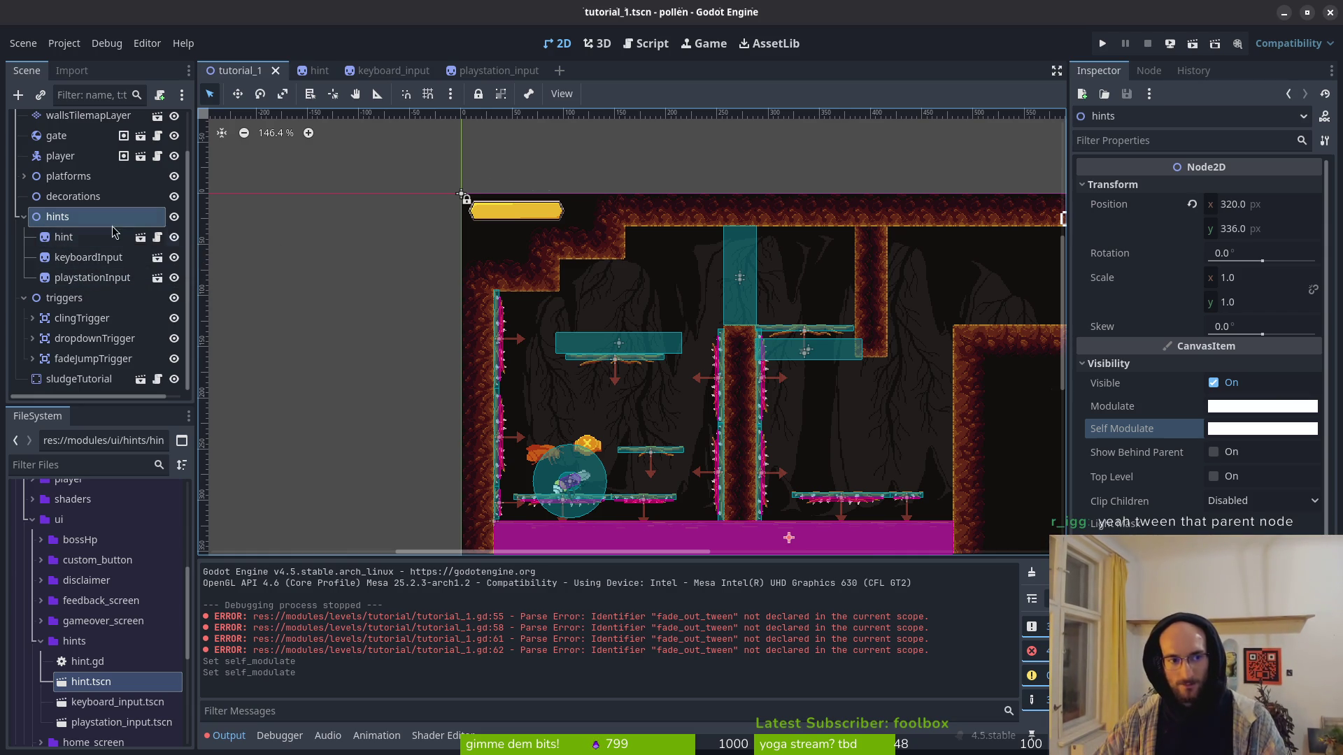
{"action": "left_click", "coordinate": [1232, 429]}
{"action": "left_click_drag", "start_coordinate": [1217, 342], "coordinate": [1136, 377]}
{"action": "key", "text": "Escape"}
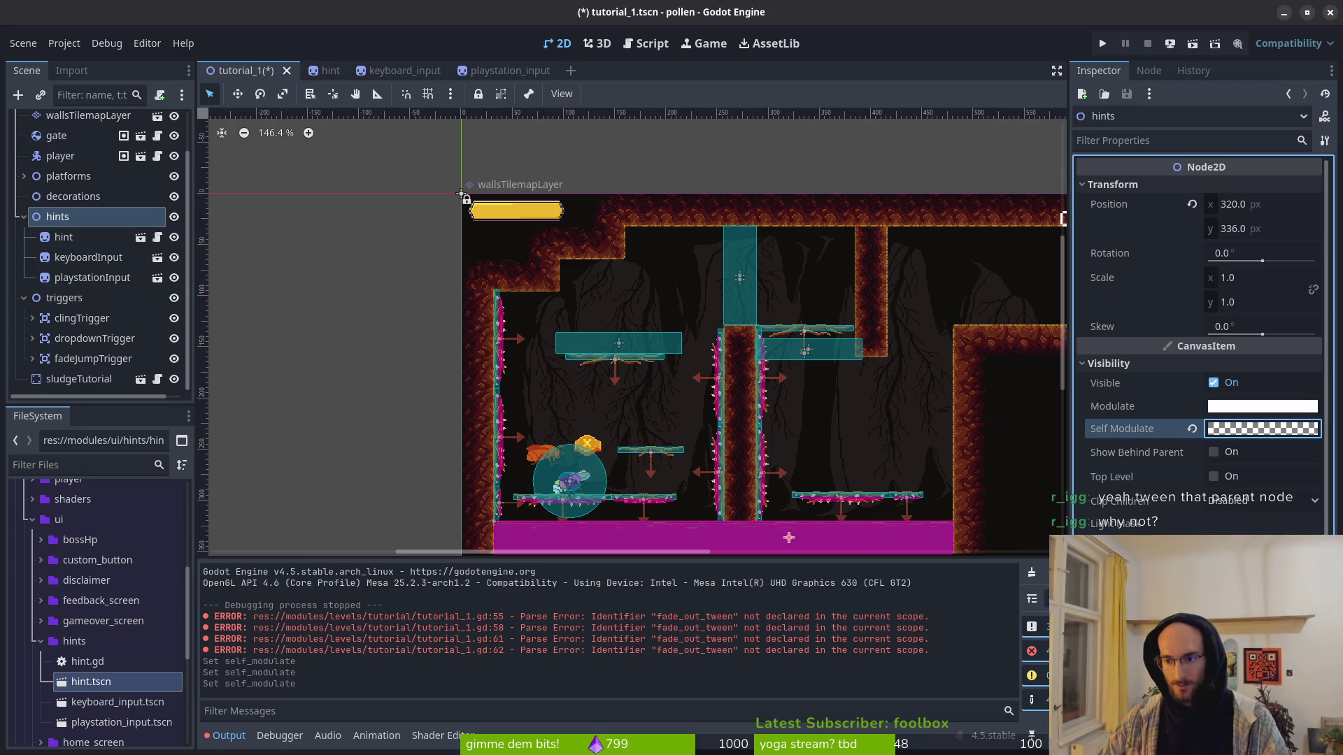
{"action": "left_click", "coordinate": [1244, 502]}
{"action": "left_click", "coordinate": [1256, 504]}
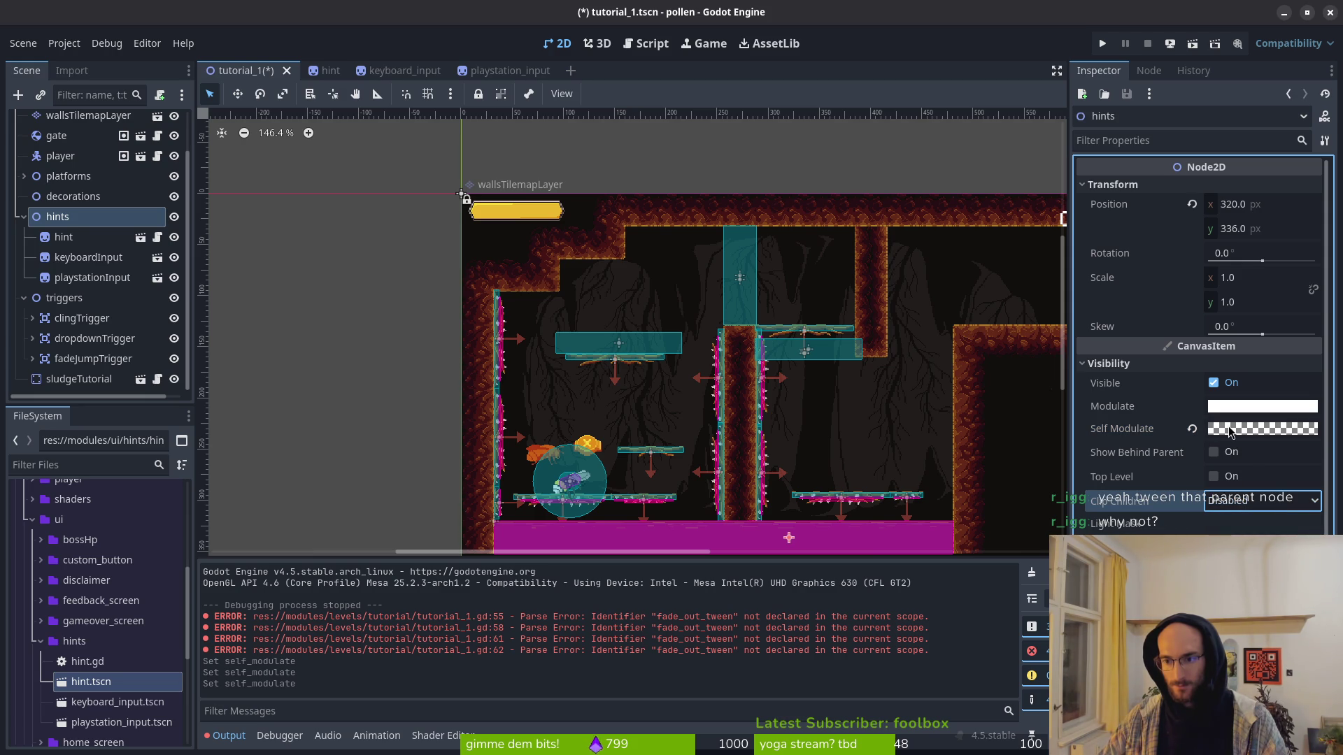
{"action": "left_click", "coordinate": [1192, 428]}
{"action": "key", "text": "ctrl+s"}
Step: Preview the hints fading via Modulate alpha 0, restore it to 255, and start retyping the property in Neovim
{"action": "scroll", "coordinate": [519, 449], "scroll_direction": "up", "scroll_amount": 2}
{"action": "scroll", "coordinate": [519, 449], "scroll_direction": "up", "scroll_amount": 8}
{"action": "left_click", "coordinate": [64, 236]}
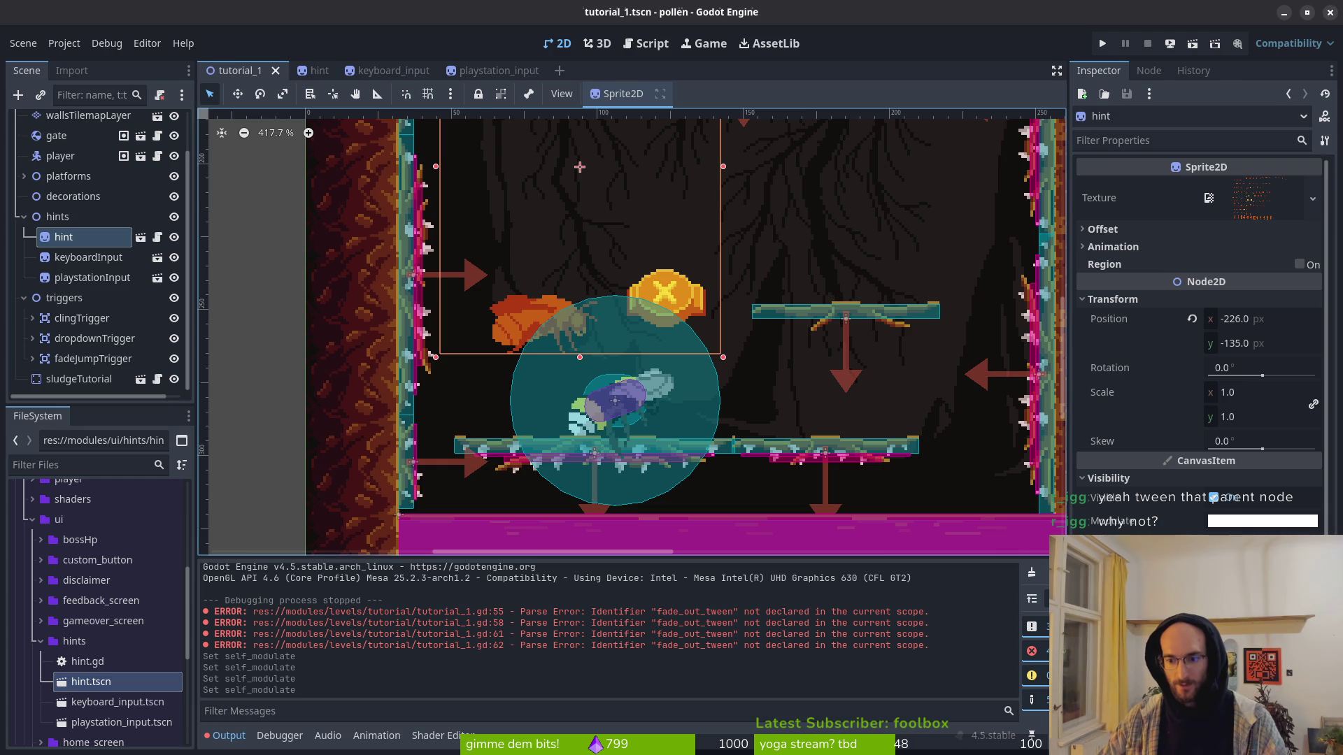
{"action": "scroll", "coordinate": [1199, 342], "scroll_direction": "down", "scroll_amount": 4}
{"action": "scroll", "coordinate": [1189, 464], "scroll_direction": "up", "scroll_amount": 4}
{"action": "left_click", "coordinate": [58, 216]}
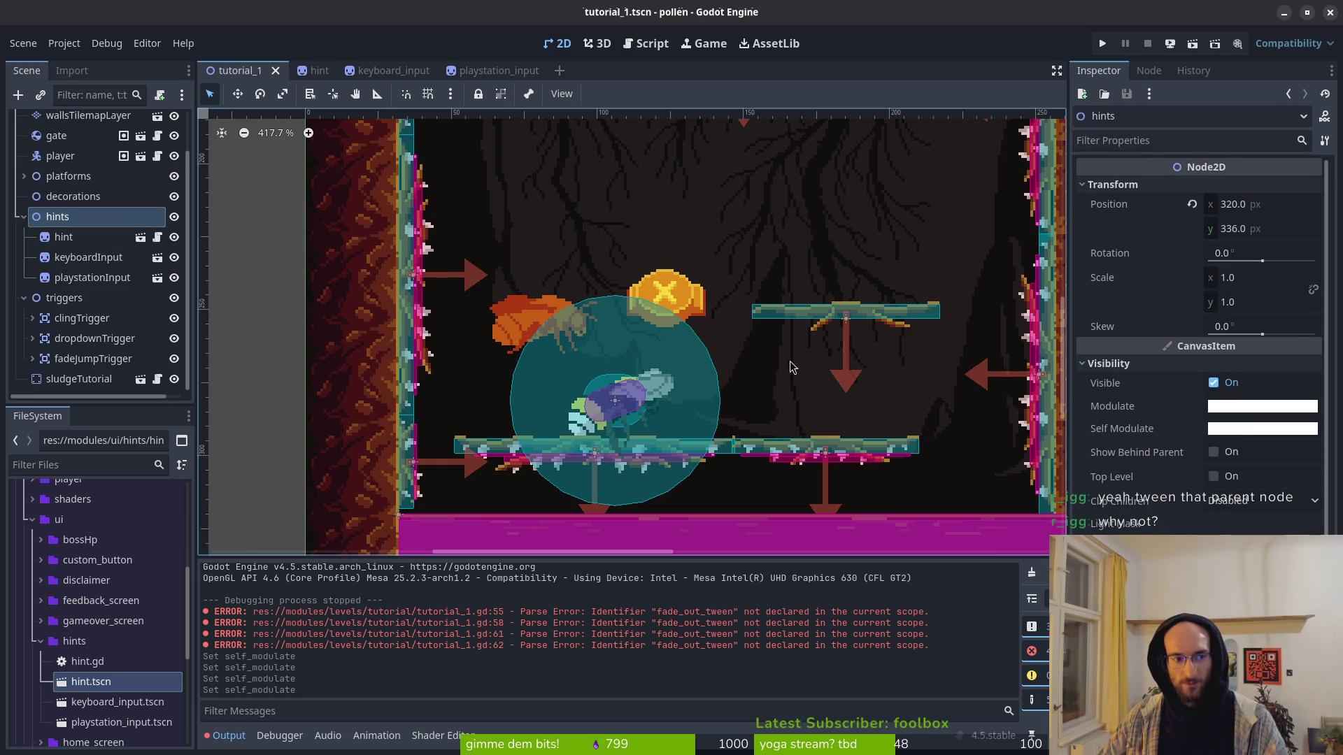
{"action": "left_click", "coordinate": [1248, 428]}
{"action": "left_click_drag", "start_coordinate": [1229, 347], "coordinate": [1103, 345]}
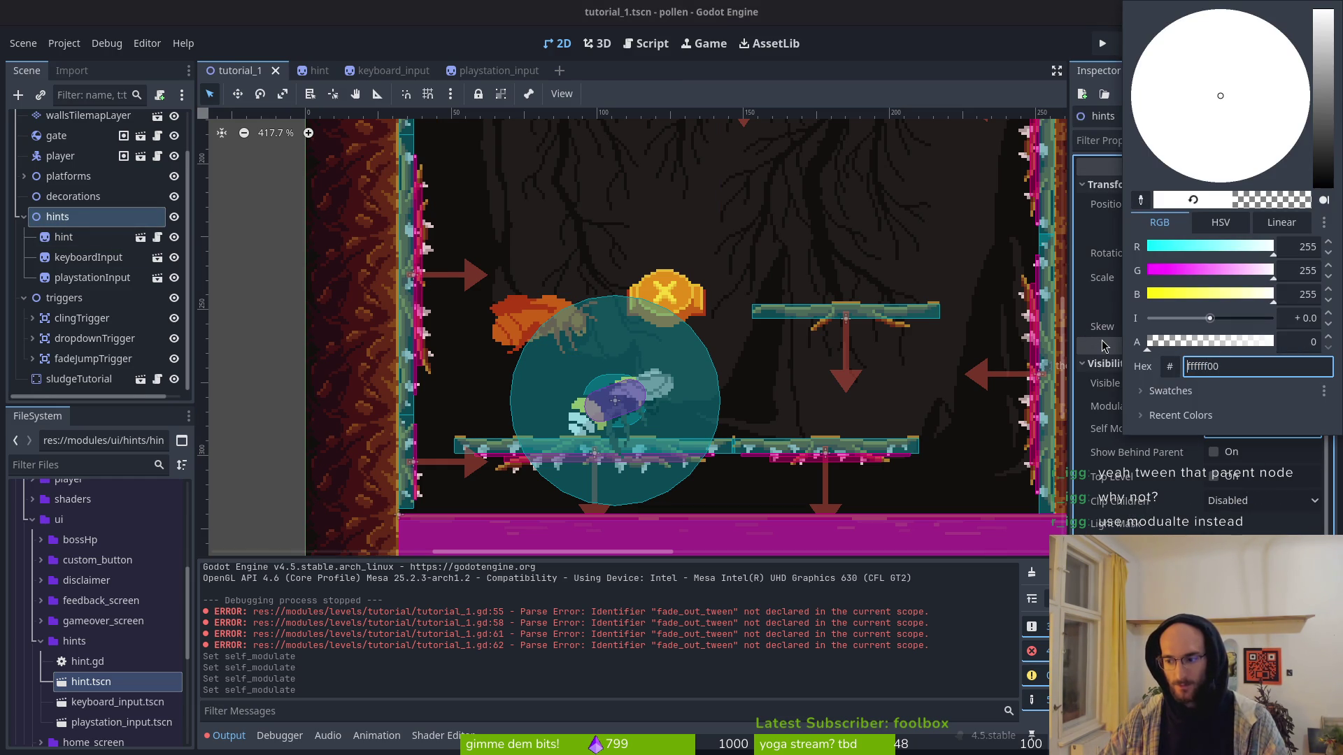
{"action": "left_click", "coordinate": [1252, 420]}
{"action": "left_click", "coordinate": [1252, 419]}
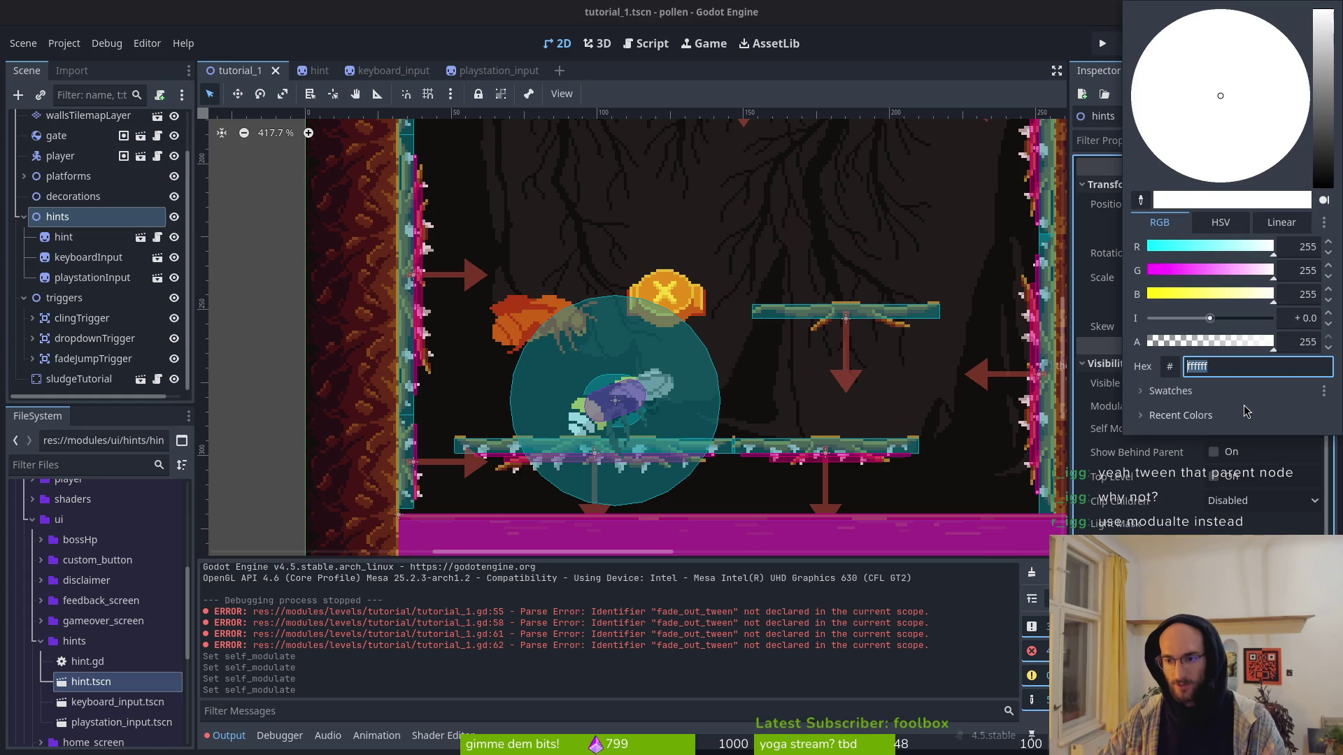
{"action": "left_click_drag", "start_coordinate": [1107, 346], "coordinate": [1279, 344]}
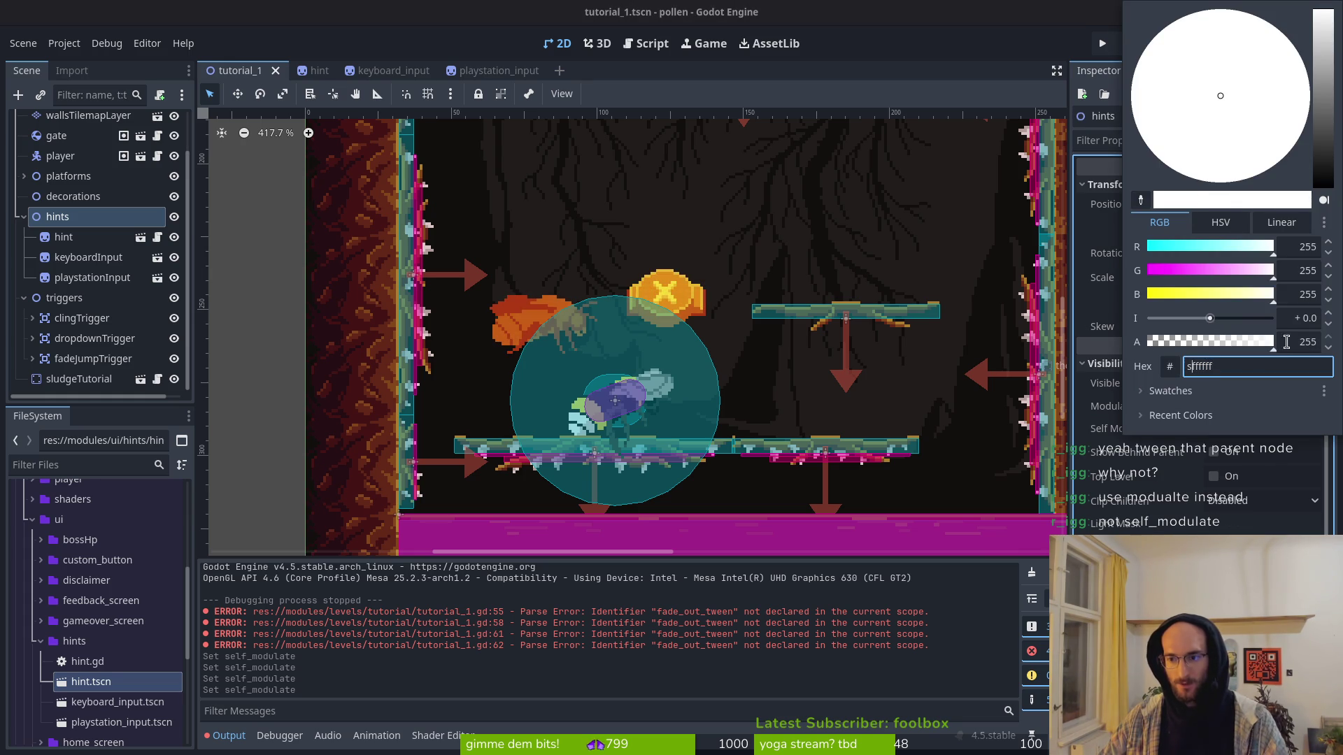
{"action": "key", "text": "Escape"}
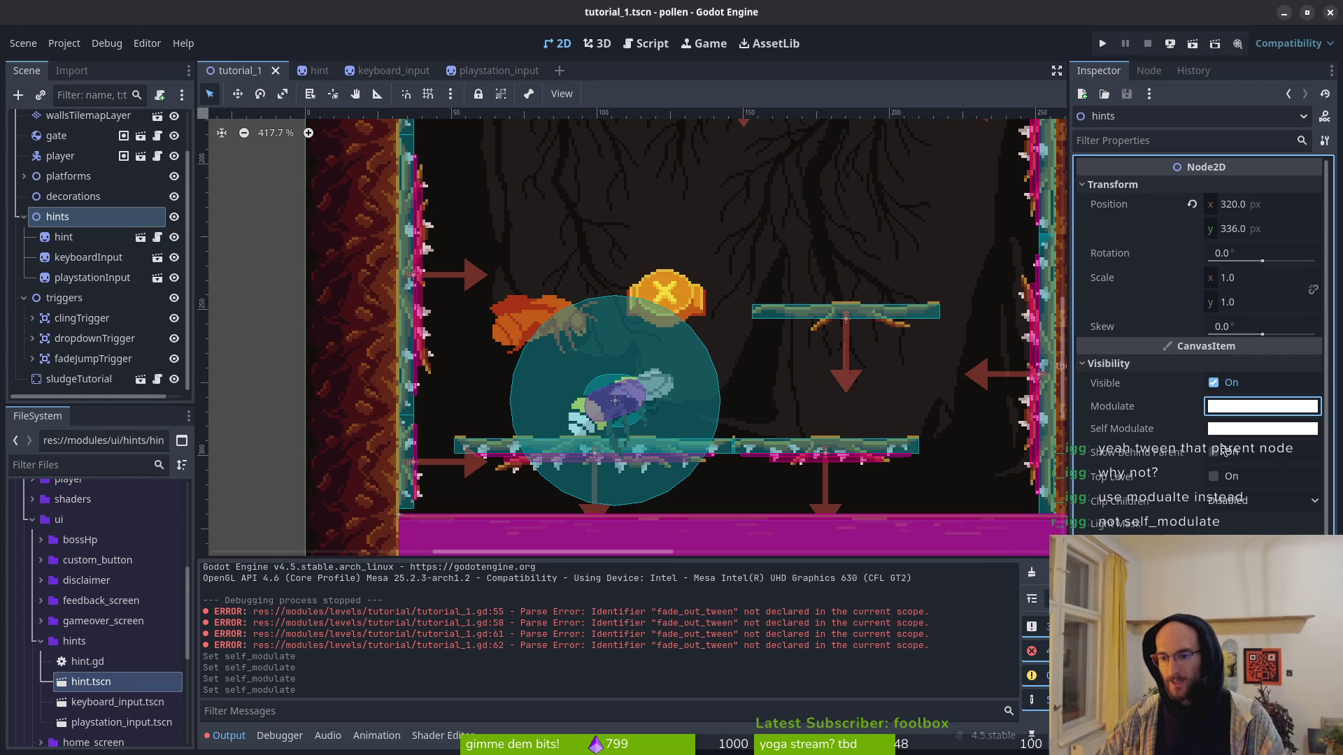
{"action": "key", "text": "alt+Tab"}
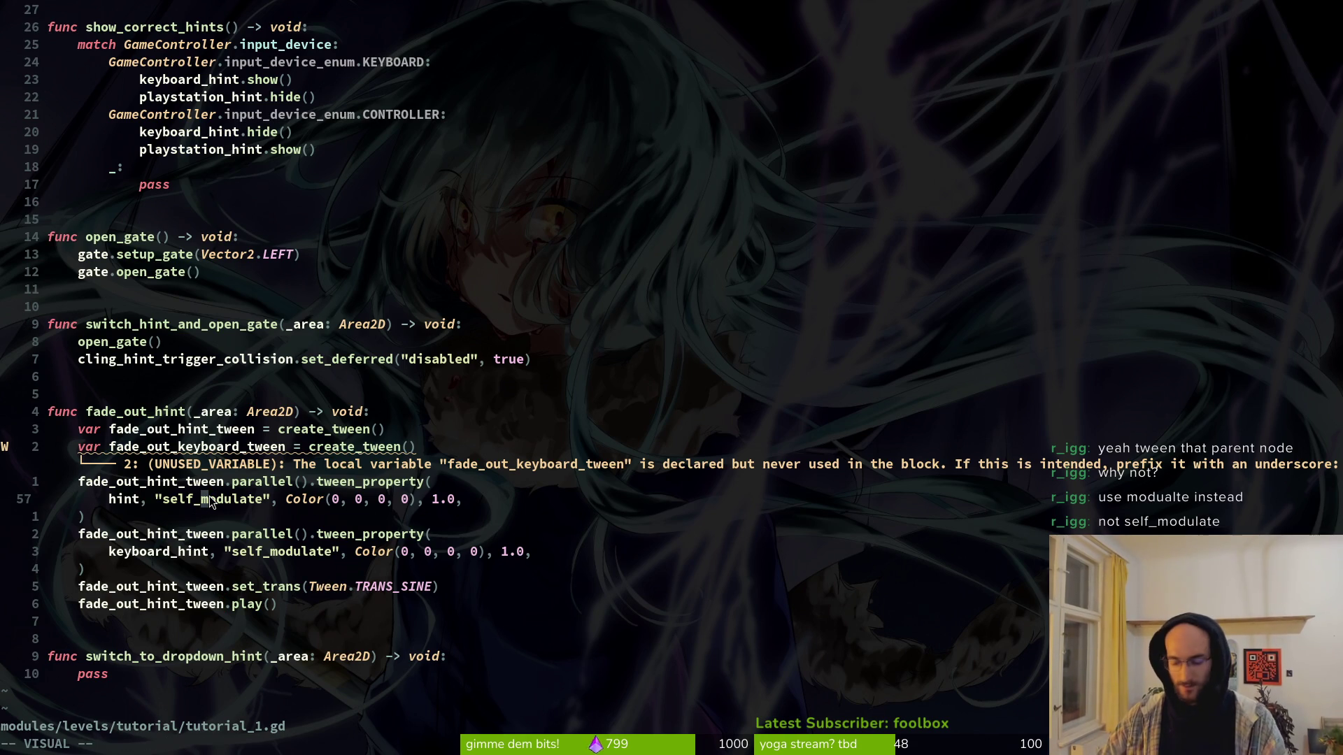
{"action": "type", "text": "6khciwmodule"}
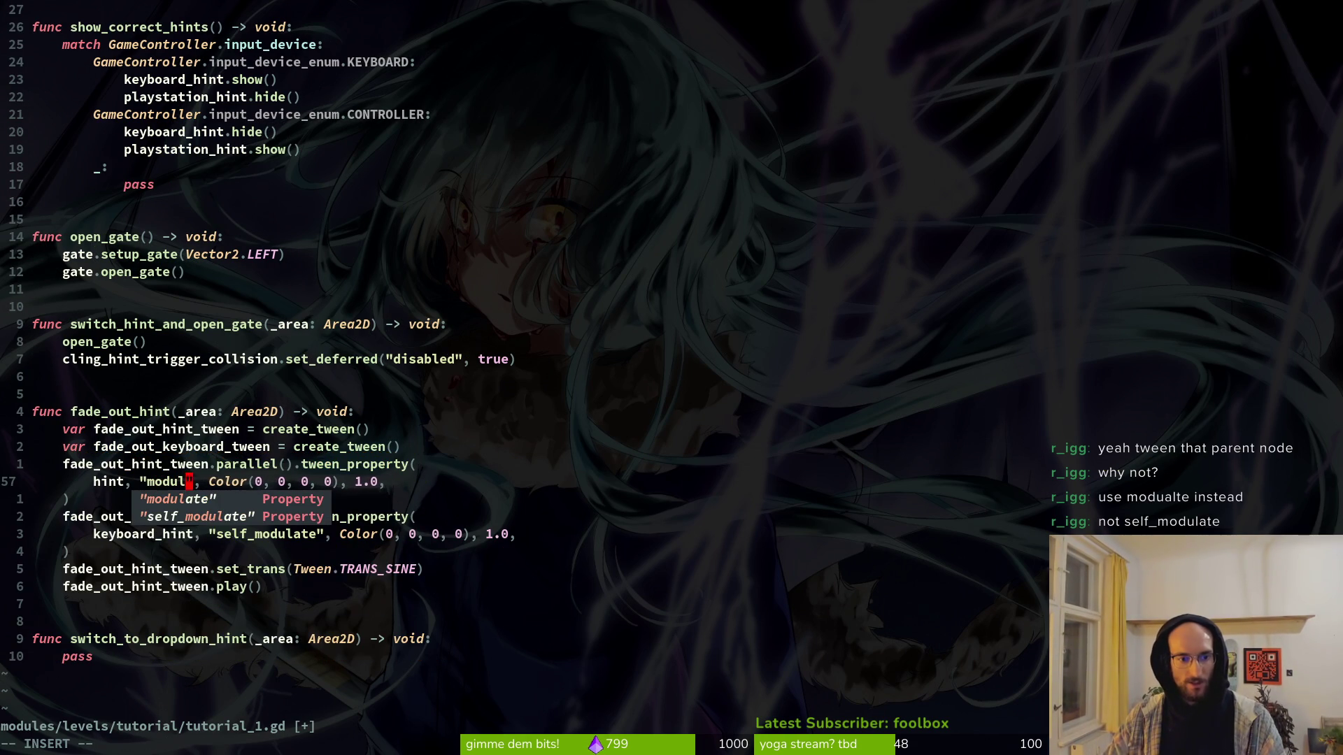
Step: Finish changing the hint tween property from "self_modulate" to "modulate" and save tutorial_1.gd
{"action": "key", "text": "BackSpace"}
{"action": "type", "text": "ate"}
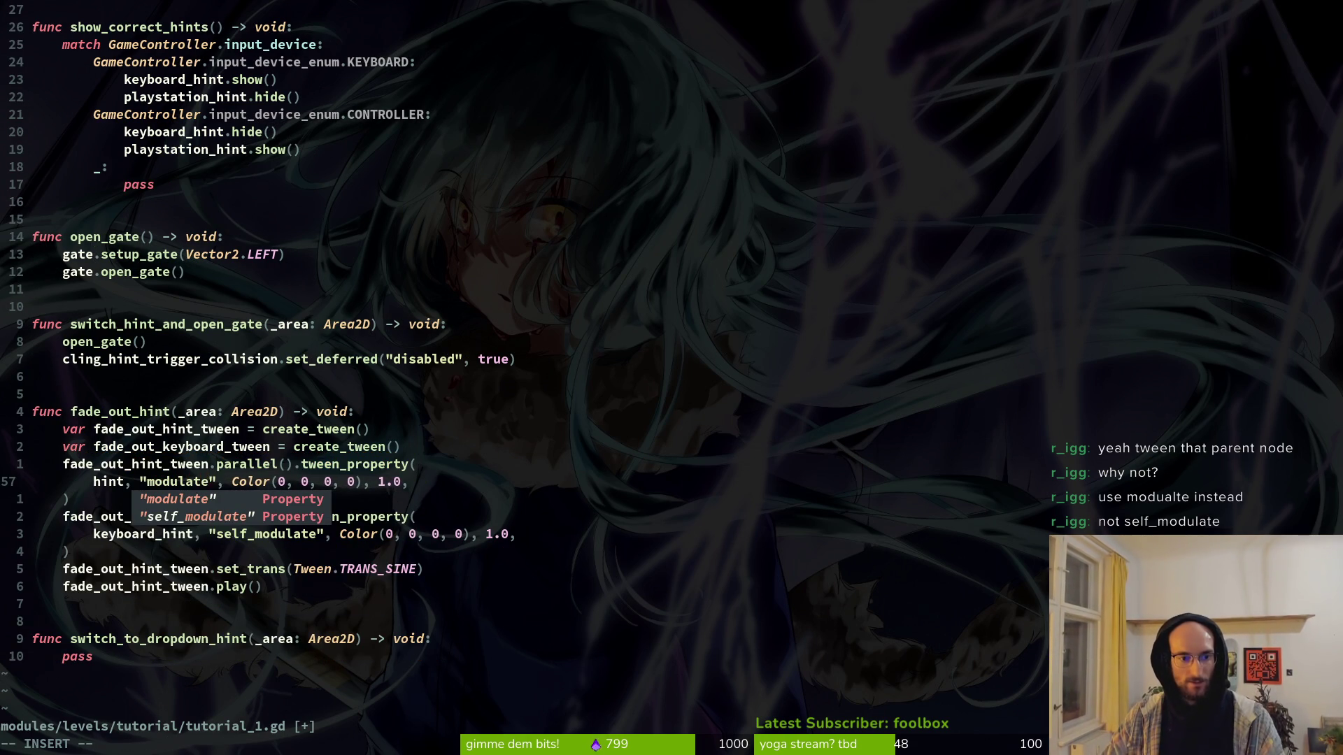
{"action": "key", "text": "Escape"}
{"action": "type", "text": ":w"}
{"action": "key", "text": "Return"}
{"action": "key", "text": "g"}
{"action": "key", "text": "g"}
{"action": "left_click", "coordinate": [220, 62]}
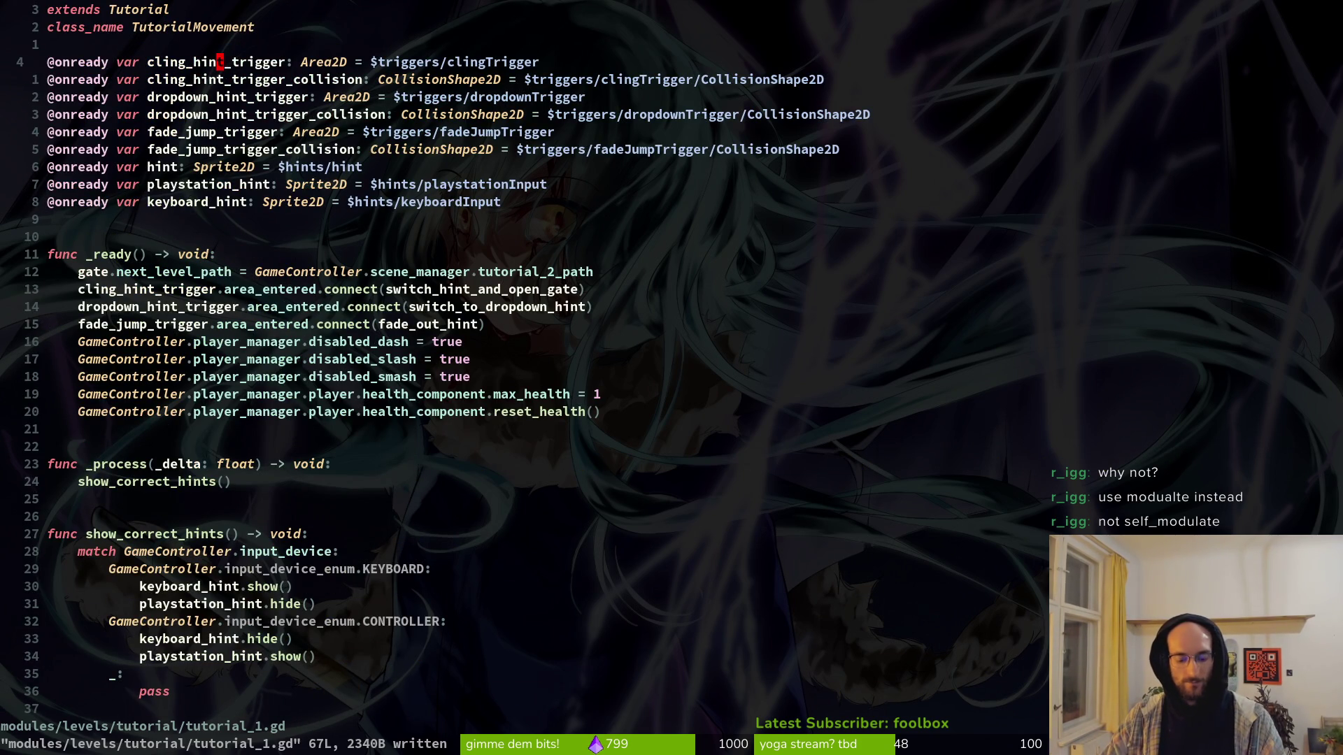
Step: Copy the cling_hint_trigger declaration above itself as hint_parent with type Node2D
{"action": "key", "text": "shift+v"}
{"action": "key", "text": "y"}
{"action": "type", "text": "P"}
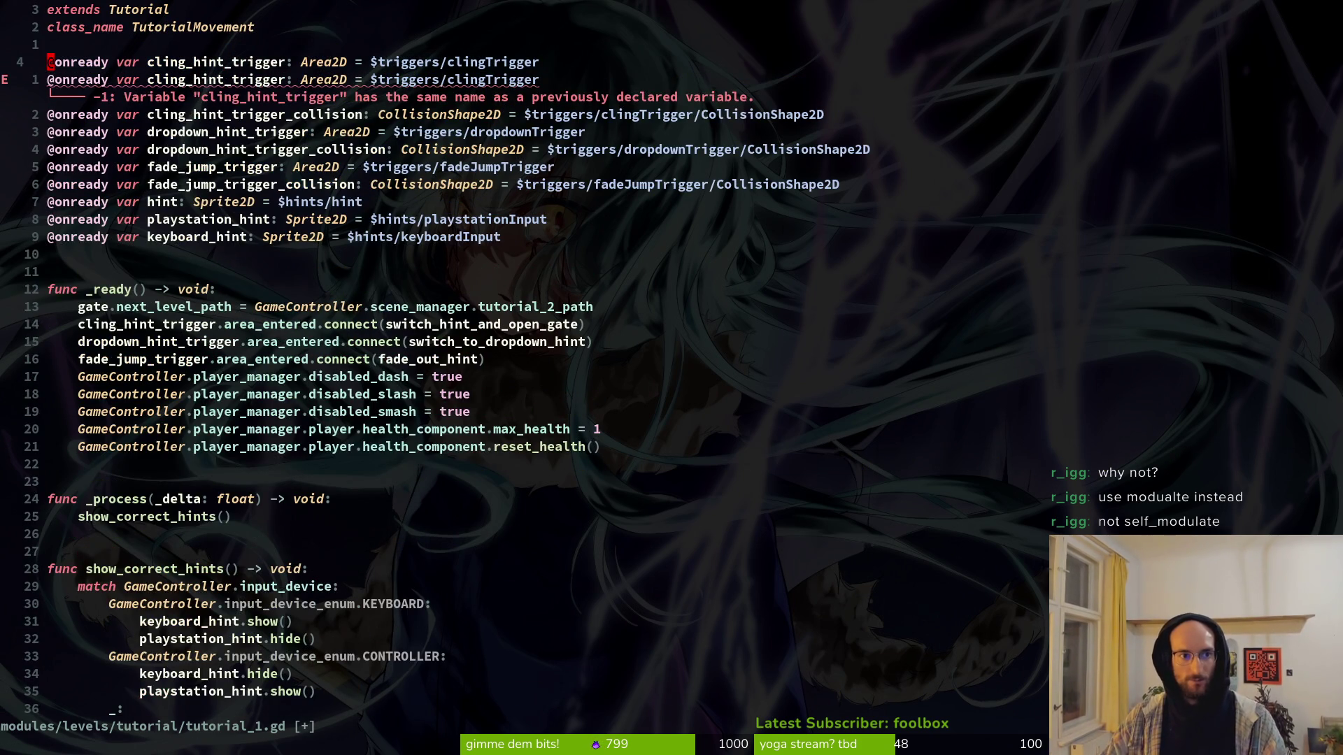
{"action": "type", "text": "cwhint_"}
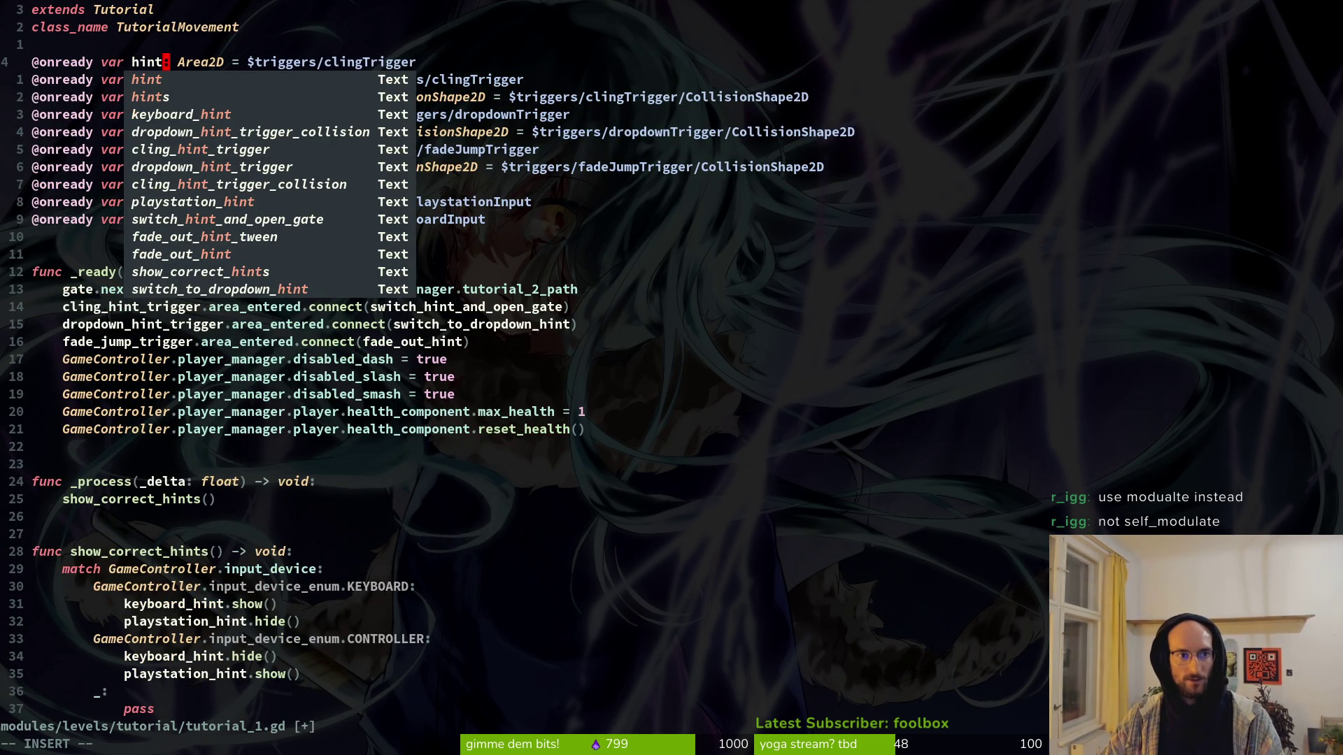
{"action": "type", "text": "parent"}
{"action": "key", "text": "Escape"}
{"action": "type", "text": "cw"}
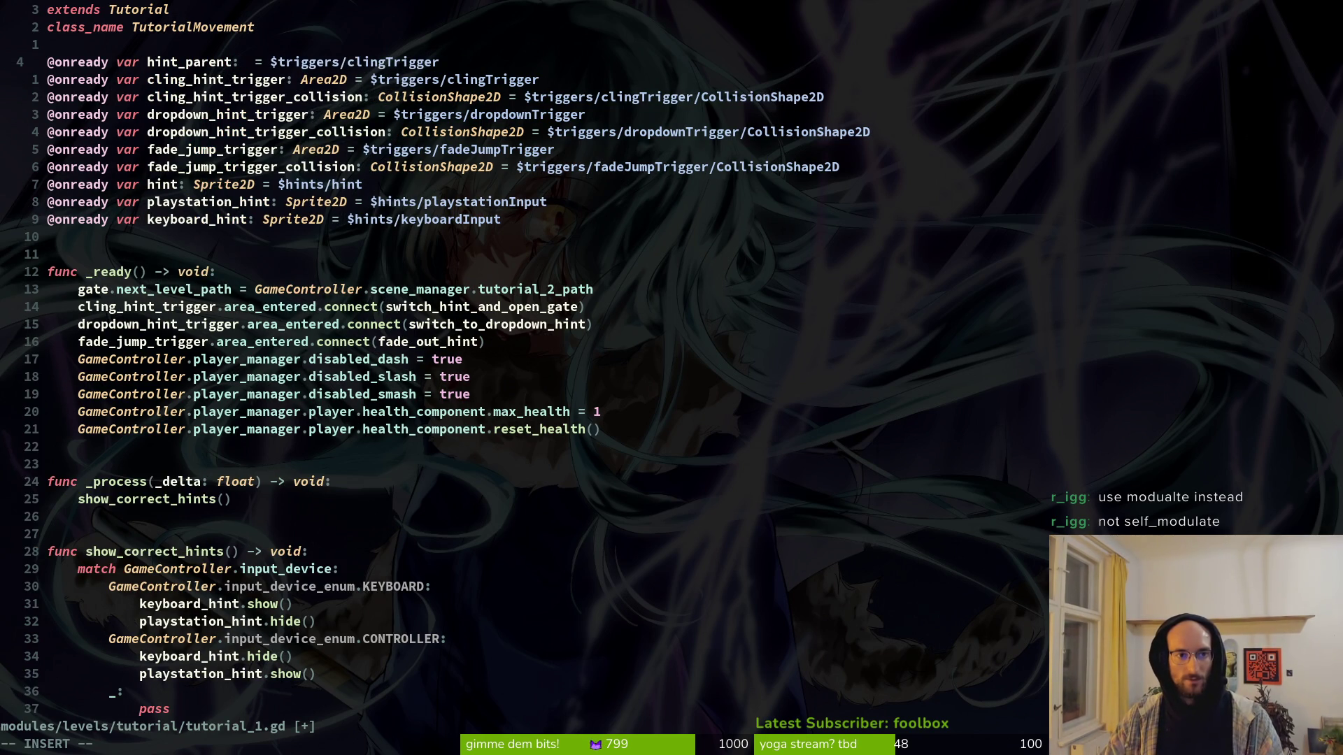
{"action": "type", "text": "Node2"}
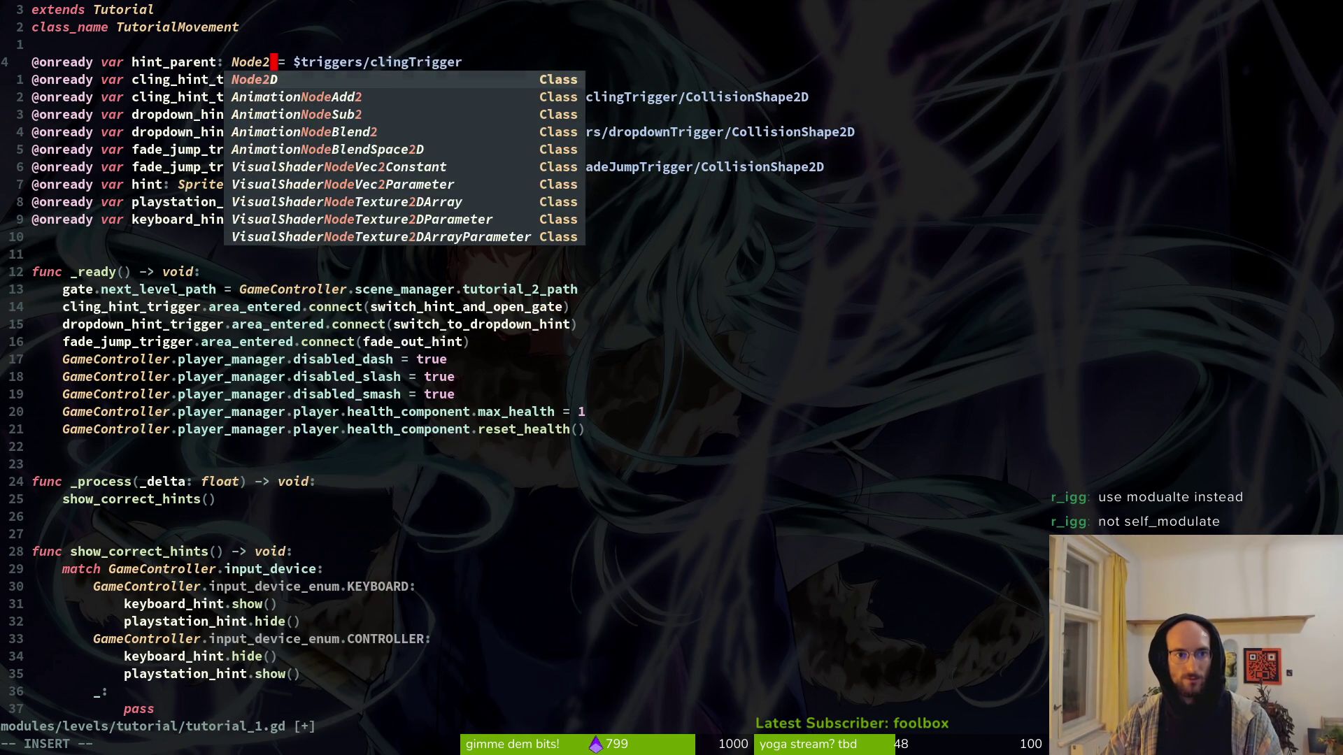
{"action": "key", "text": "Return"}
{"action": "key", "text": "Escape"}
Step: Point hint_parent's node path at the hints node and save tutorial_1.gd
{"action": "key", "text": "w"}
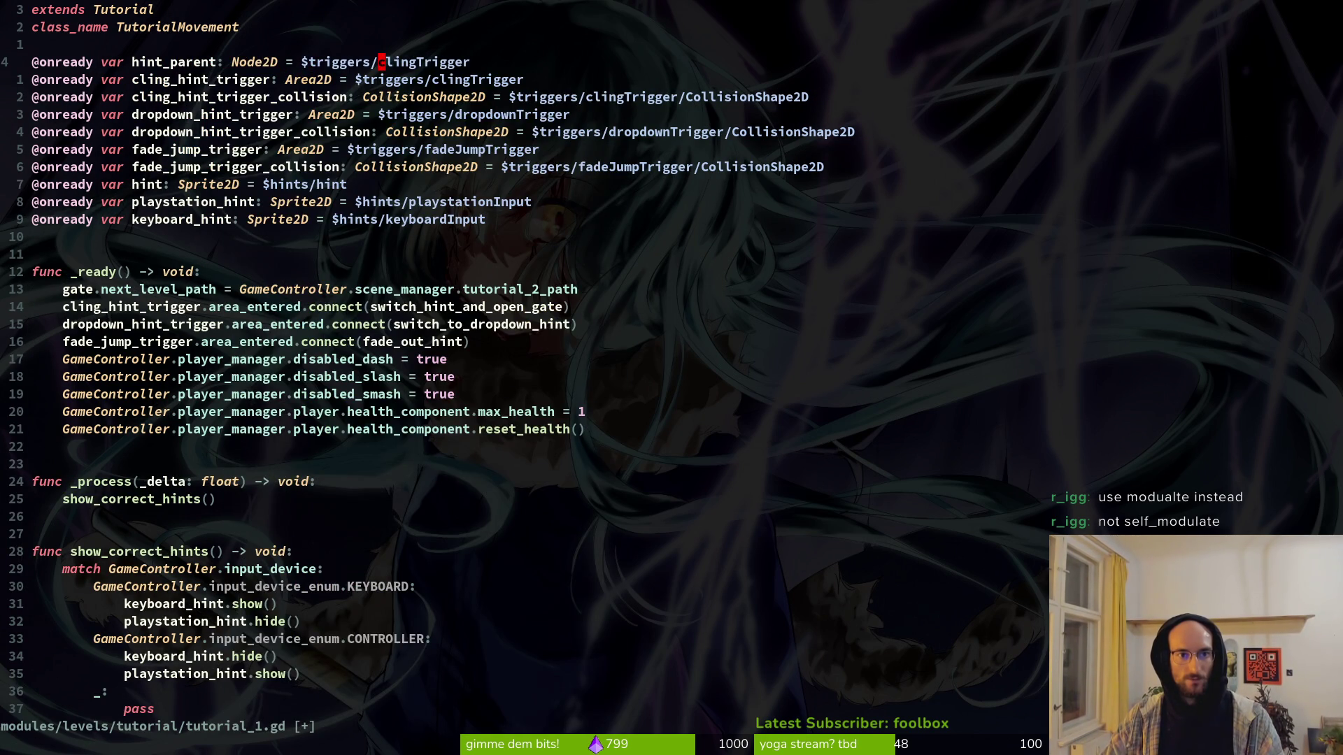
{"action": "key", "text": "C"}
{"action": "key", "text": "BackSpace"}
{"action": "key", "text": "BackSpace"}
{"action": "key", "text": "BackSpace"}
{"action": "type", "text": "hint"}
{"action": "key", "text": "Escape"}
{"action": "type", "text": ":w"}
{"action": "key", "text": "Return"}
{"action": "key", "text": "ctrl+o"}
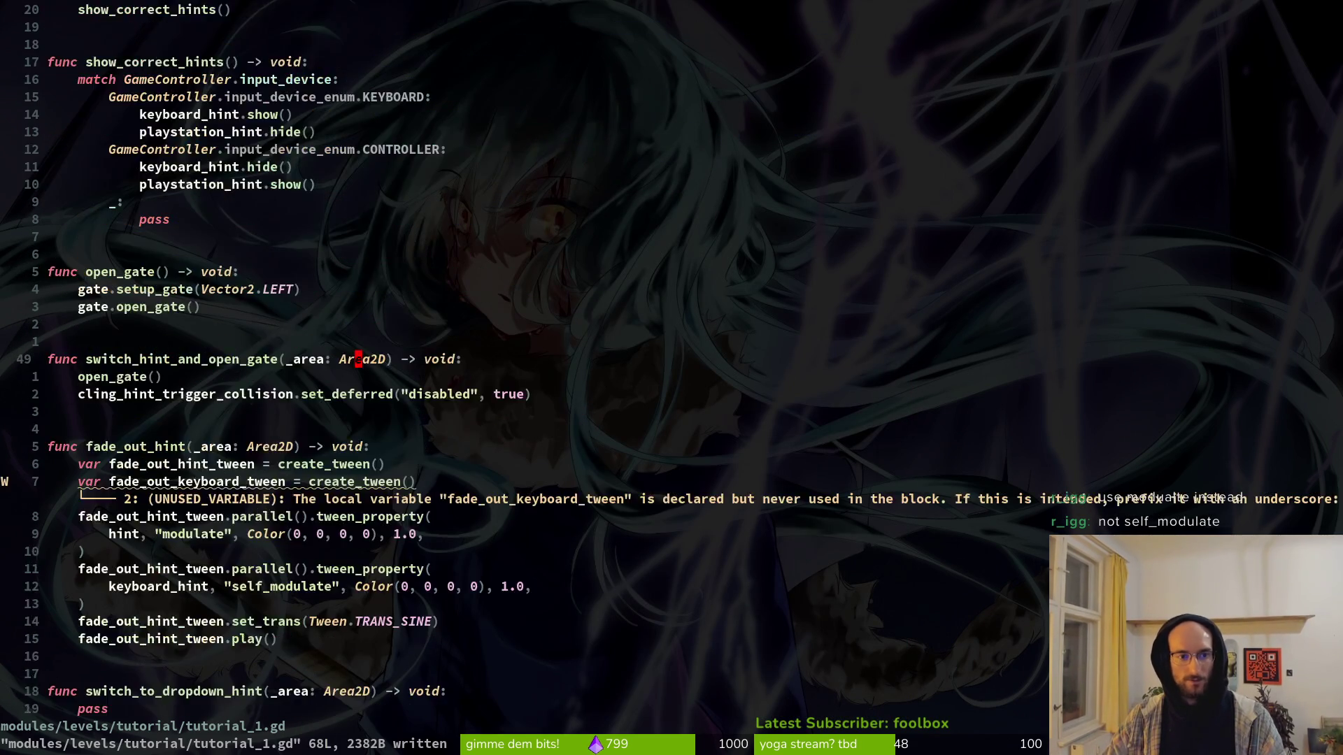
Step: Make the first tween_property call target hint_parent instead of hint, and save
{"action": "key", "text": "ctrl+d"}
{"action": "key", "text": "k"}
{"action": "key", "text": "k"}
{"action": "key", "text": "k"}
{"action": "key", "text": "k"}
{"action": "key", "text": "k"}
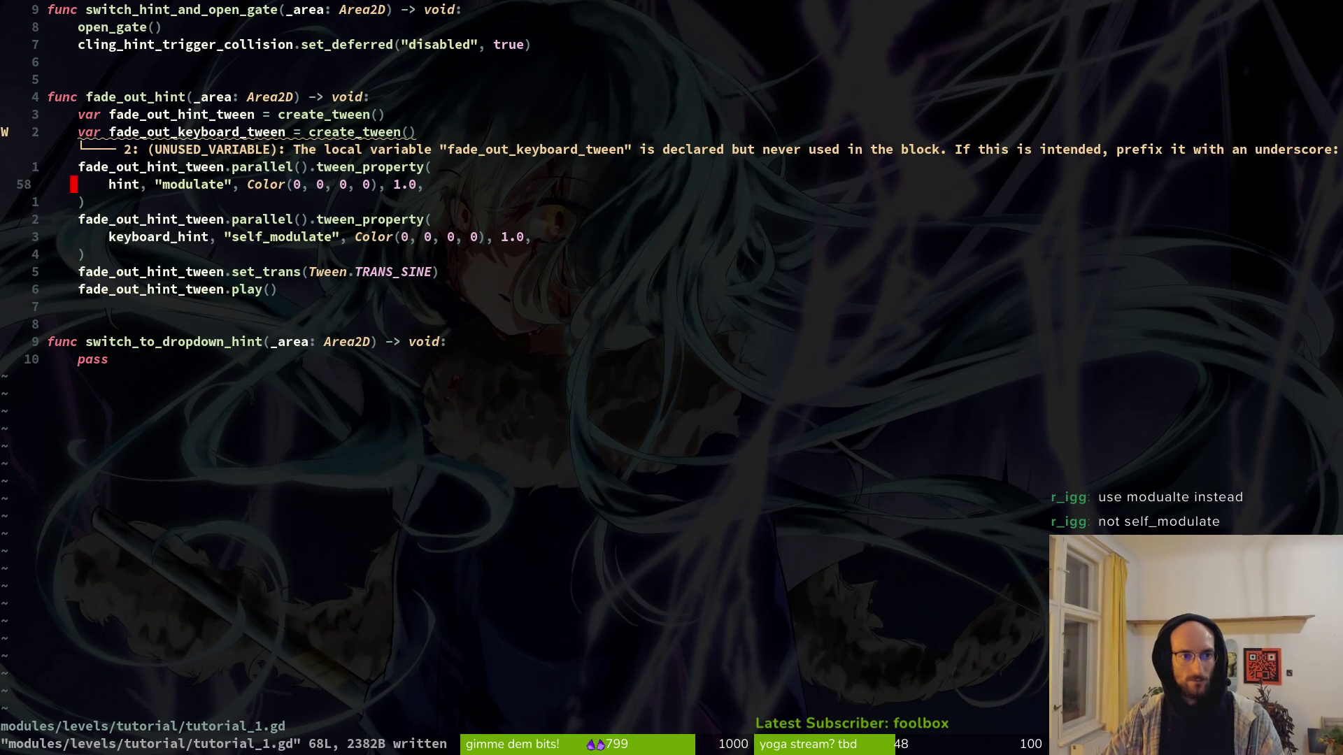
{"action": "type", "text": "cwhin"}
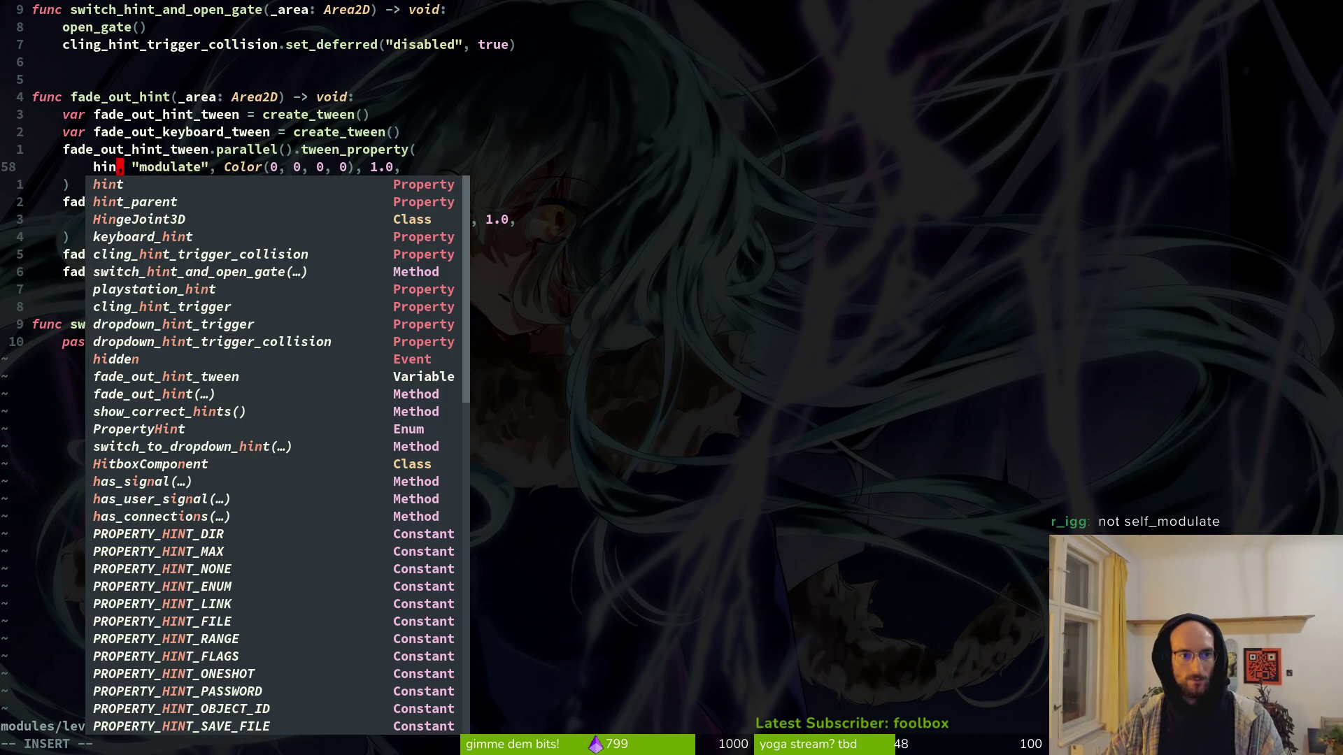
{"action": "key", "text": "BackSpace"}
{"action": "key", "text": "Tab"}
{"action": "key", "text": "Tab"}
{"action": "key", "text": "Tab"}
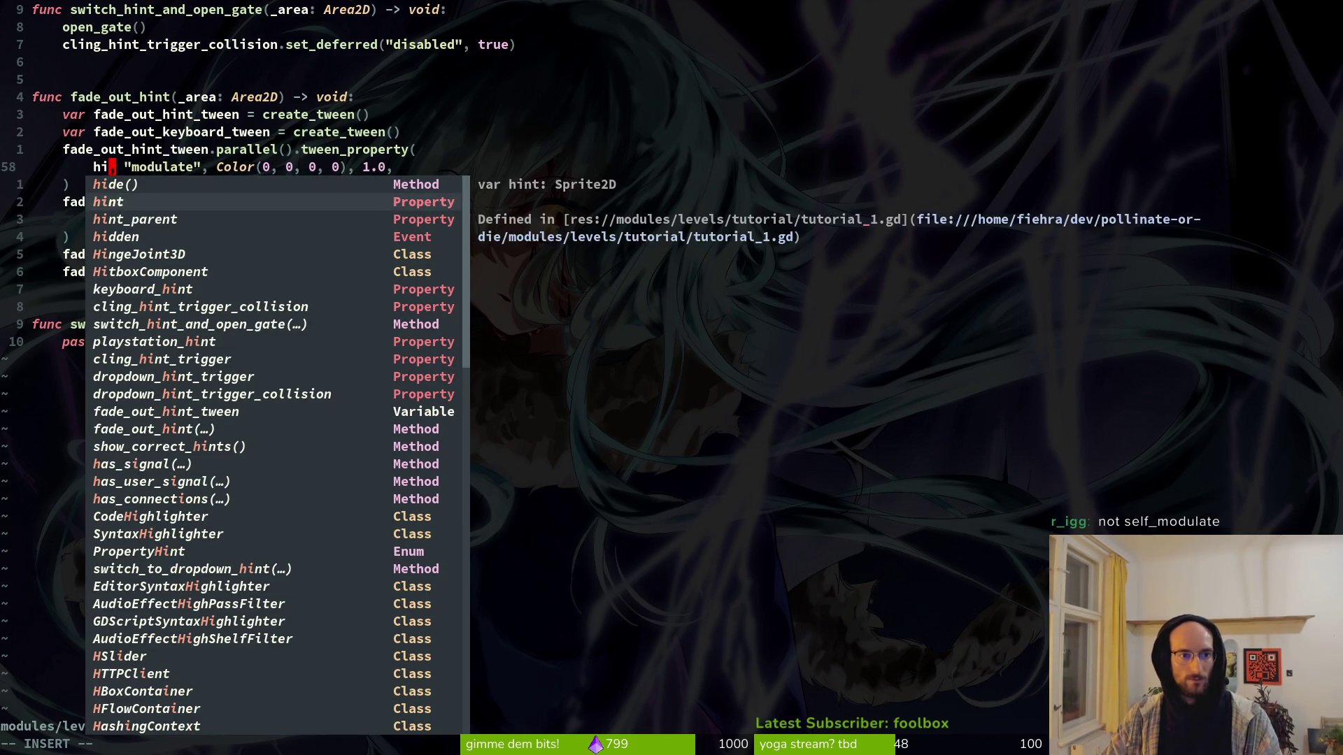
{"action": "key", "text": "Escape"}
{"action": "type", "text": ":w"}
{"action": "key", "text": "Return"}
Step: Delete the keyboard_hint tween_property block and save tutorial_1.gd
{"action": "key", "text": "j"}
{"action": "key", "text": "j"}
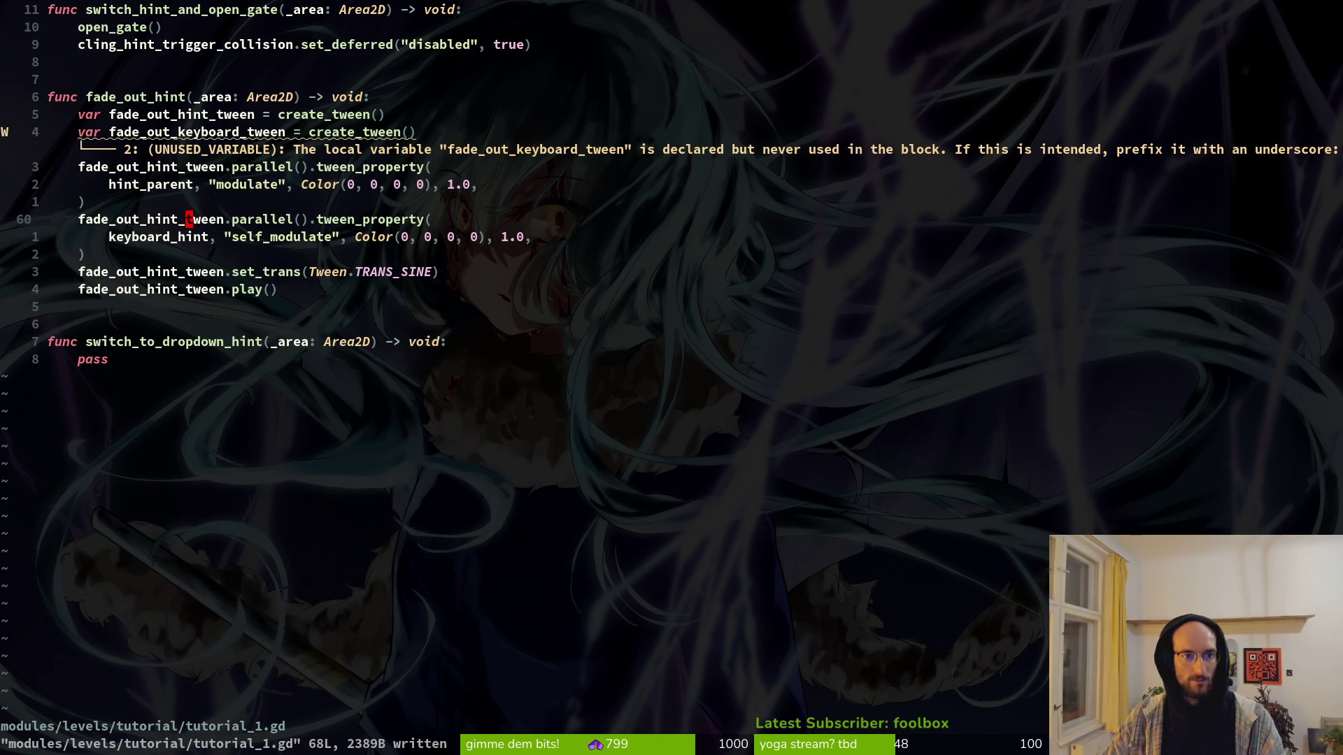
{"action": "key", "text": "d"}
{"action": "key", "text": "d"}
{"action": "key", "text": "d"}
{"action": "key", "text": "d"}
{"action": "key", "text": "d"}
{"action": "key", "text": "d"}
{"action": "type", "text": ":w"}
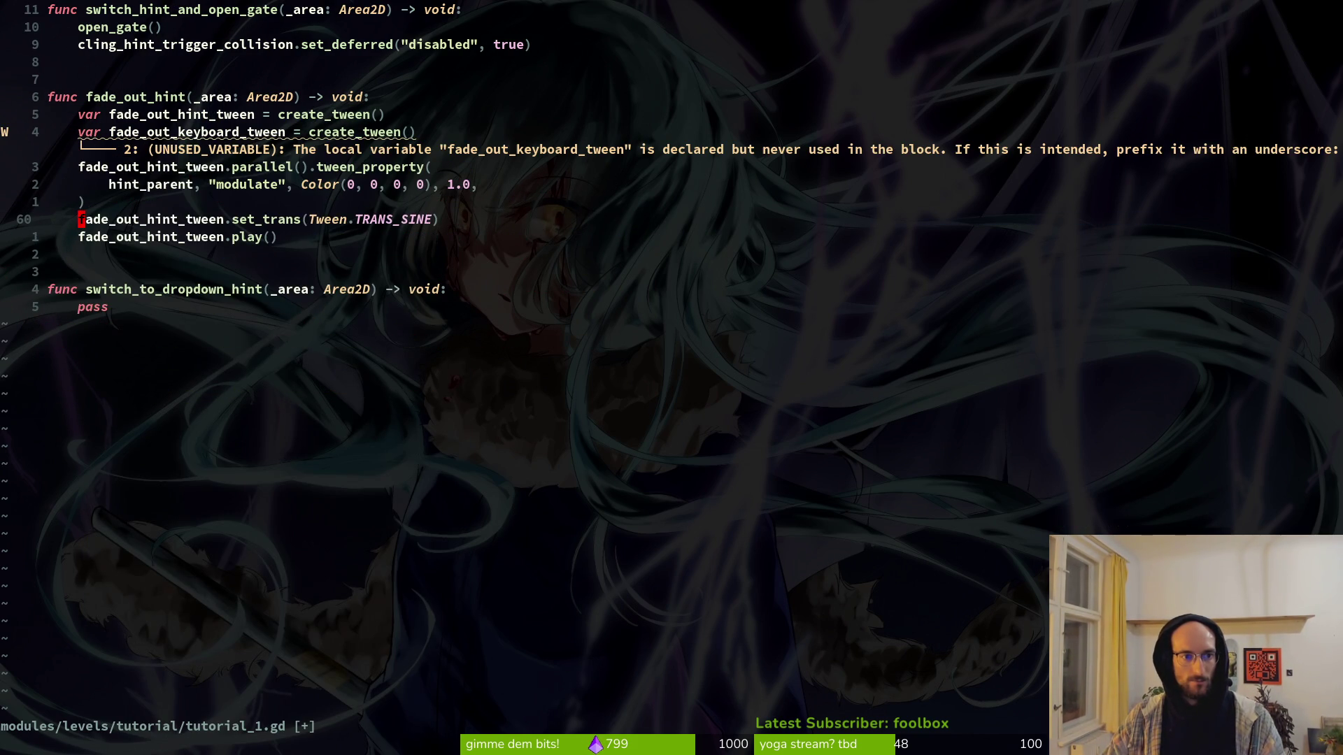
{"action": "key", "text": "Return"}
{"action": "key", "text": "k"}
{"action": "key", "text": "k"}
{"action": "key", "text": "k"}
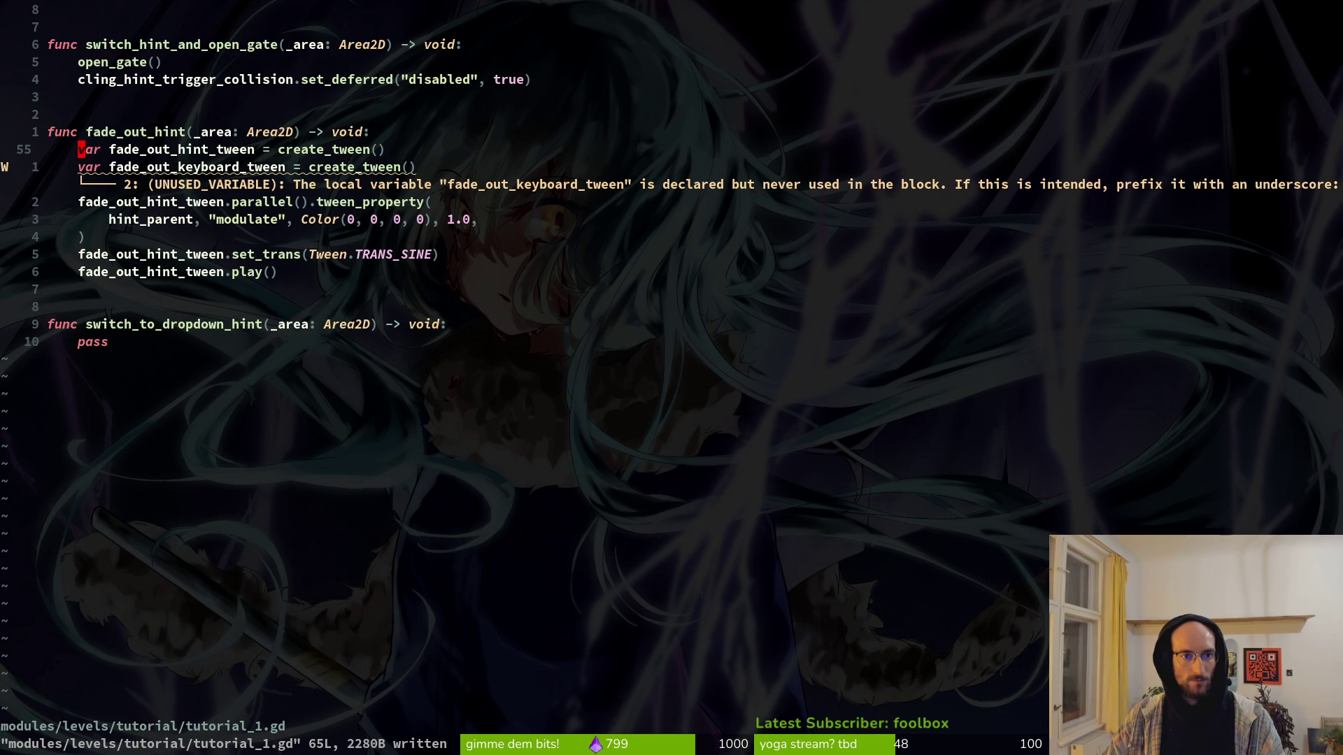
Step: Change the name under the cursor to fade_out_hint and save the file
{"action": "type", "text": "cwfade"}
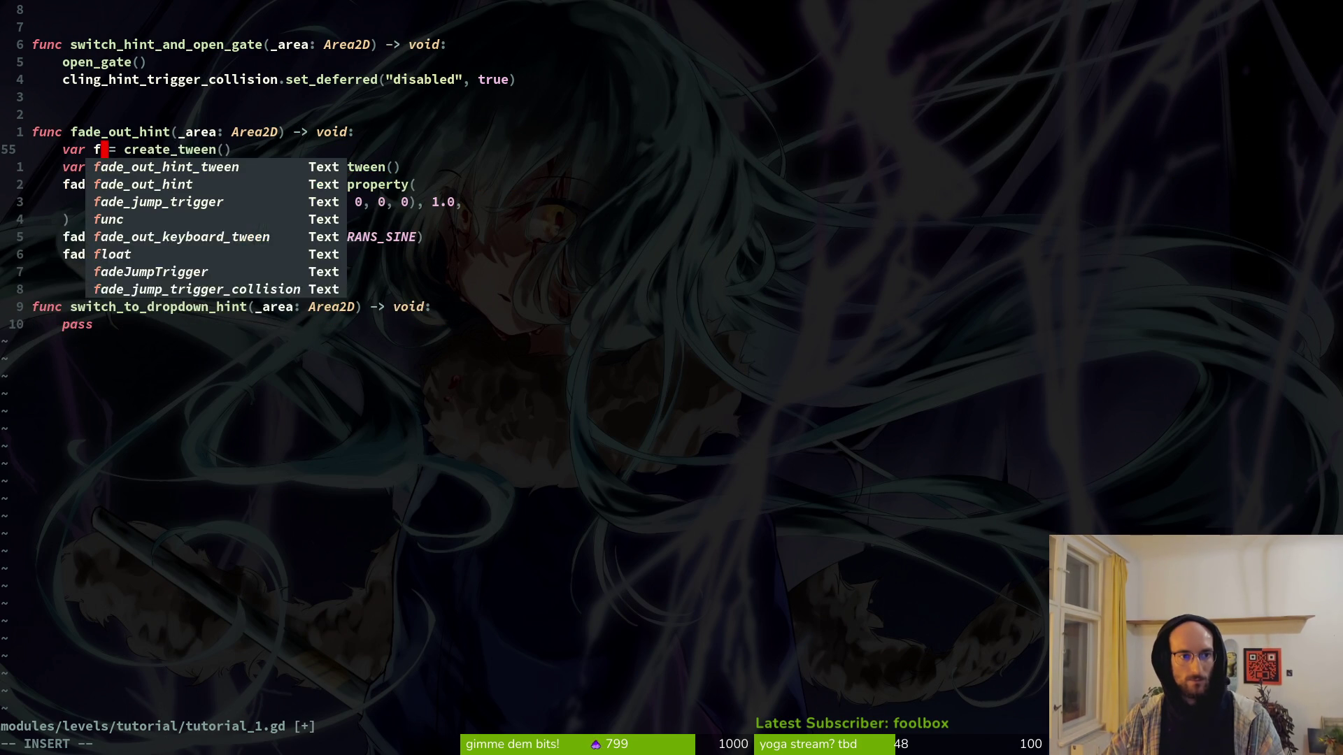
{"action": "type", "text": "_o"}
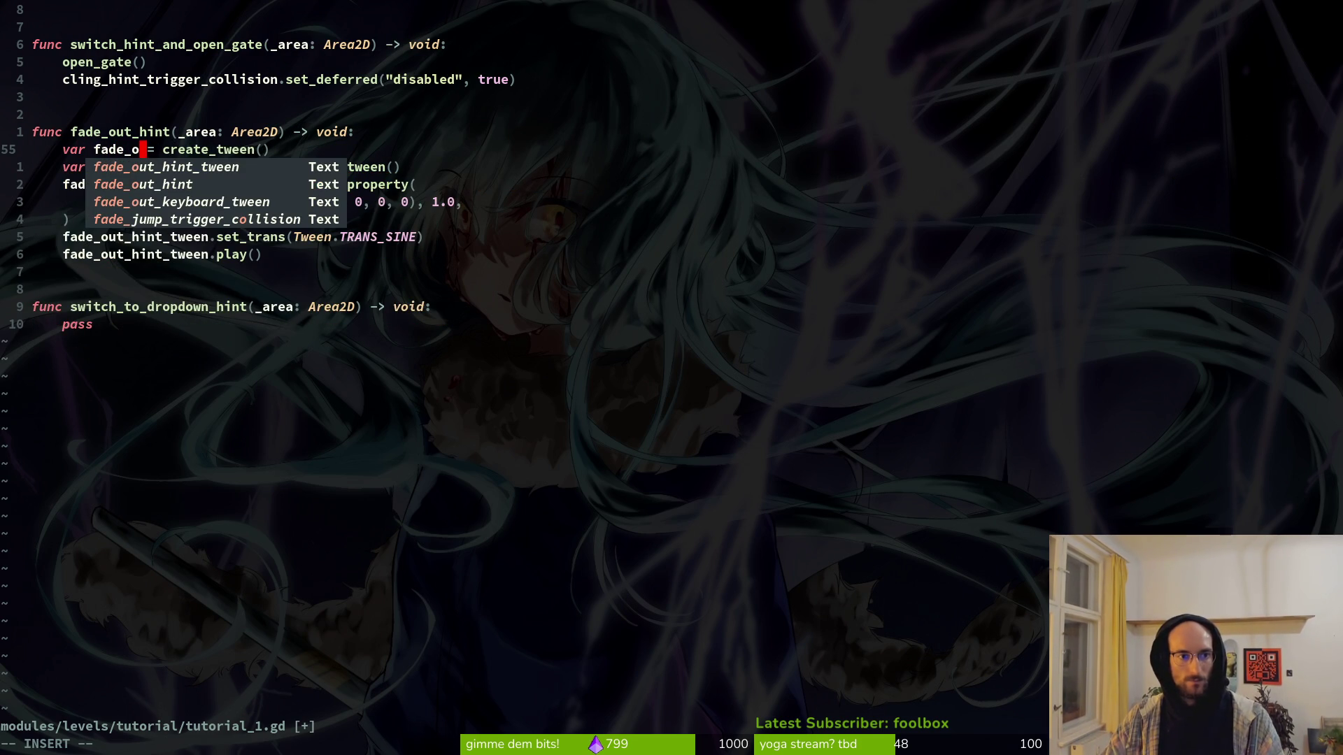
{"action": "type", "text": "ut_hint"}
{"action": "key", "text": "Escape"}
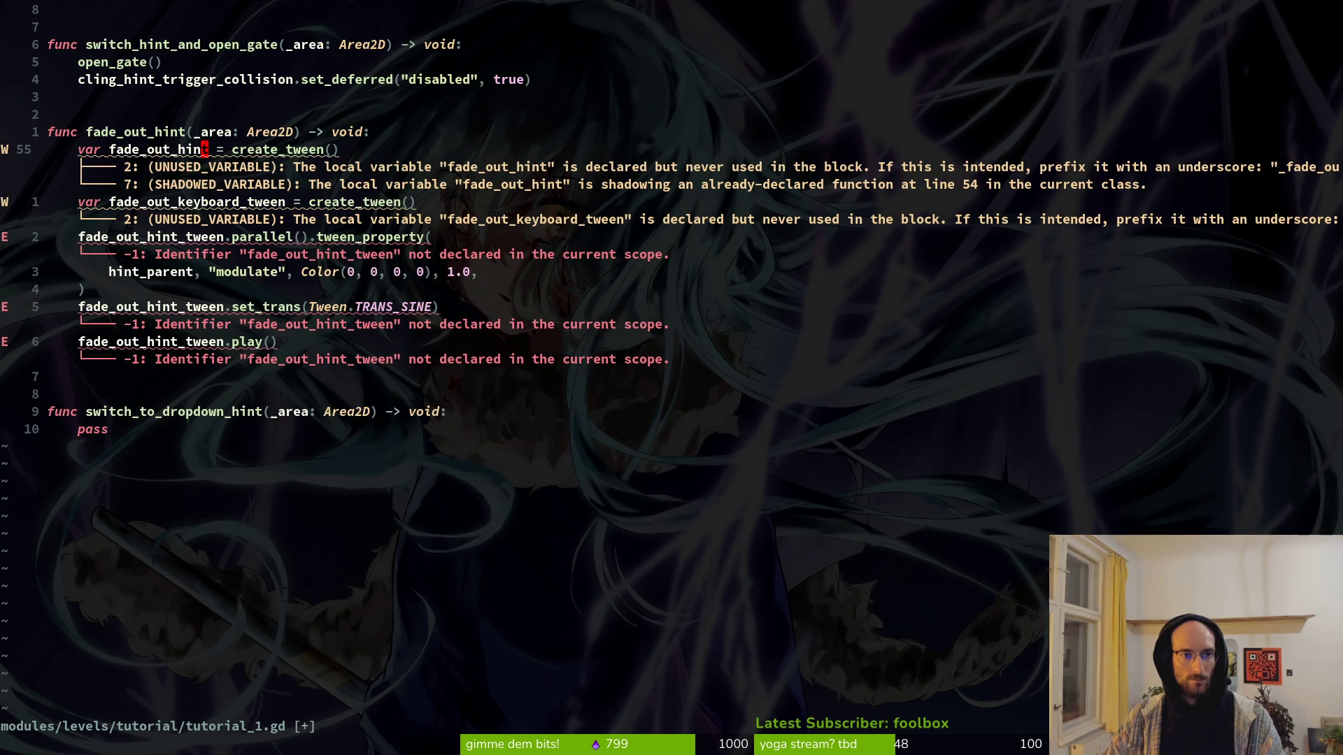
{"action": "type", "text": ":w"}
{"action": "key", "text": "Return"}
Step: Replace every fade_out_keyboard_tween with fade_out_hints and save tutorial_1.gd
{"action": "key", "text": "v"}
{"action": "key", "text": "i"}
{"action": "key", "text": "w"}
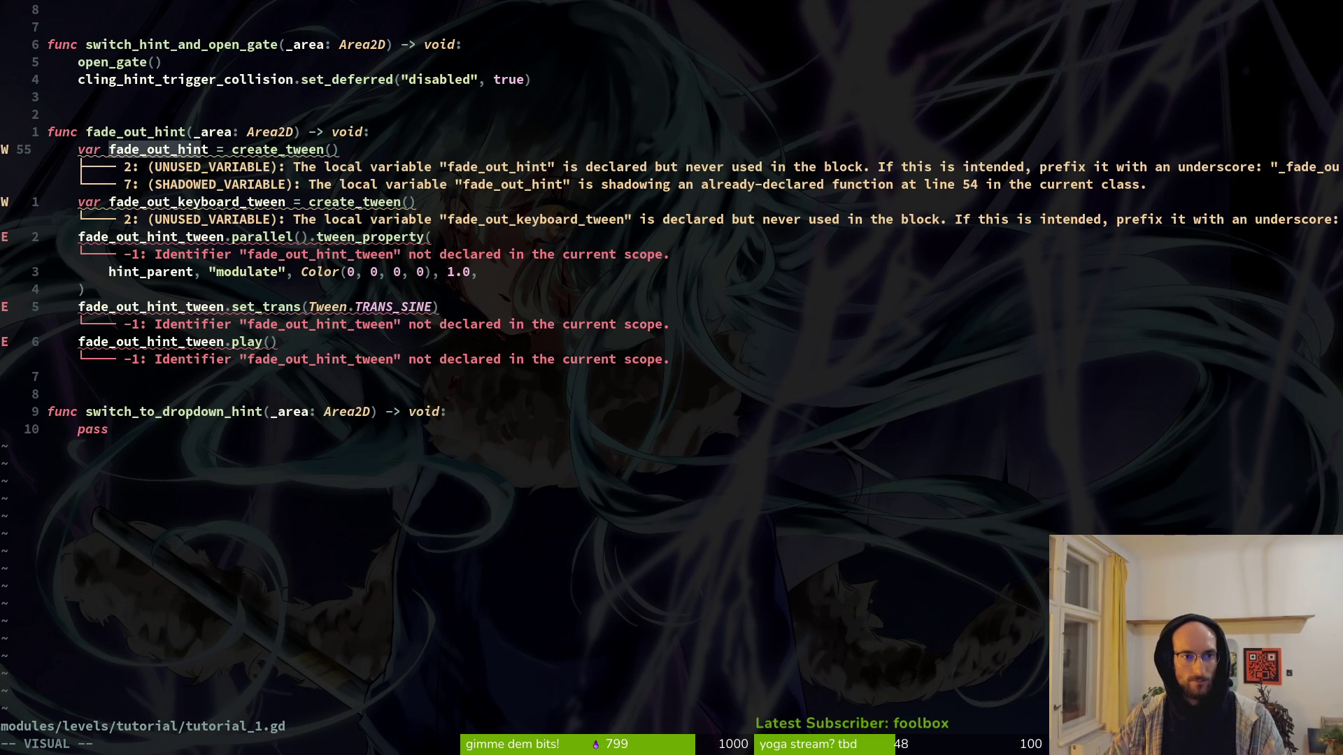
{"action": "key", "text": "y"}
{"action": "key", "text": "j"}
{"action": "key", "text": "v"}
{"action": "key", "text": "i"}
{"action": "key", "text": "w"}
{"action": "key", "text": "Escape"}
{"action": "type", "text": ":j"}
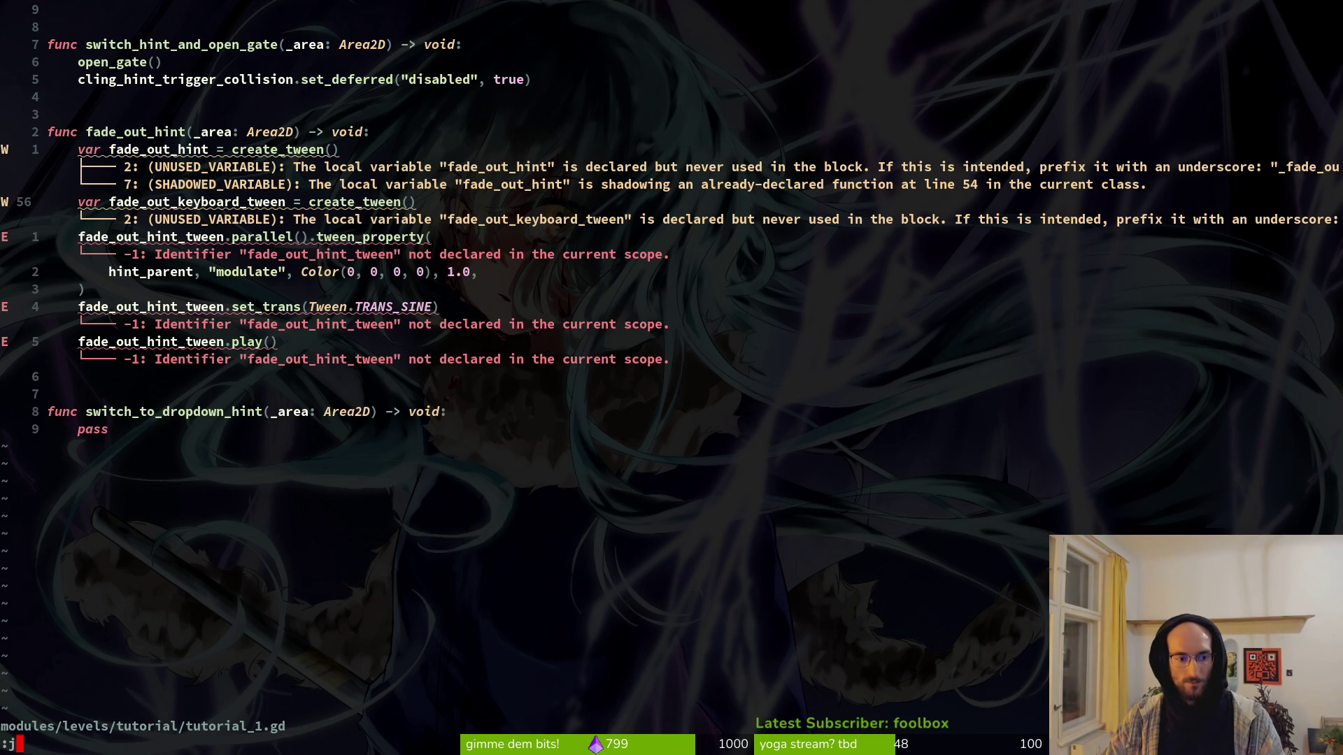
{"action": "key", "text": "BackSpace"}
{"action": "type", "text": "$"}
{"action": "type", "text": "s"}
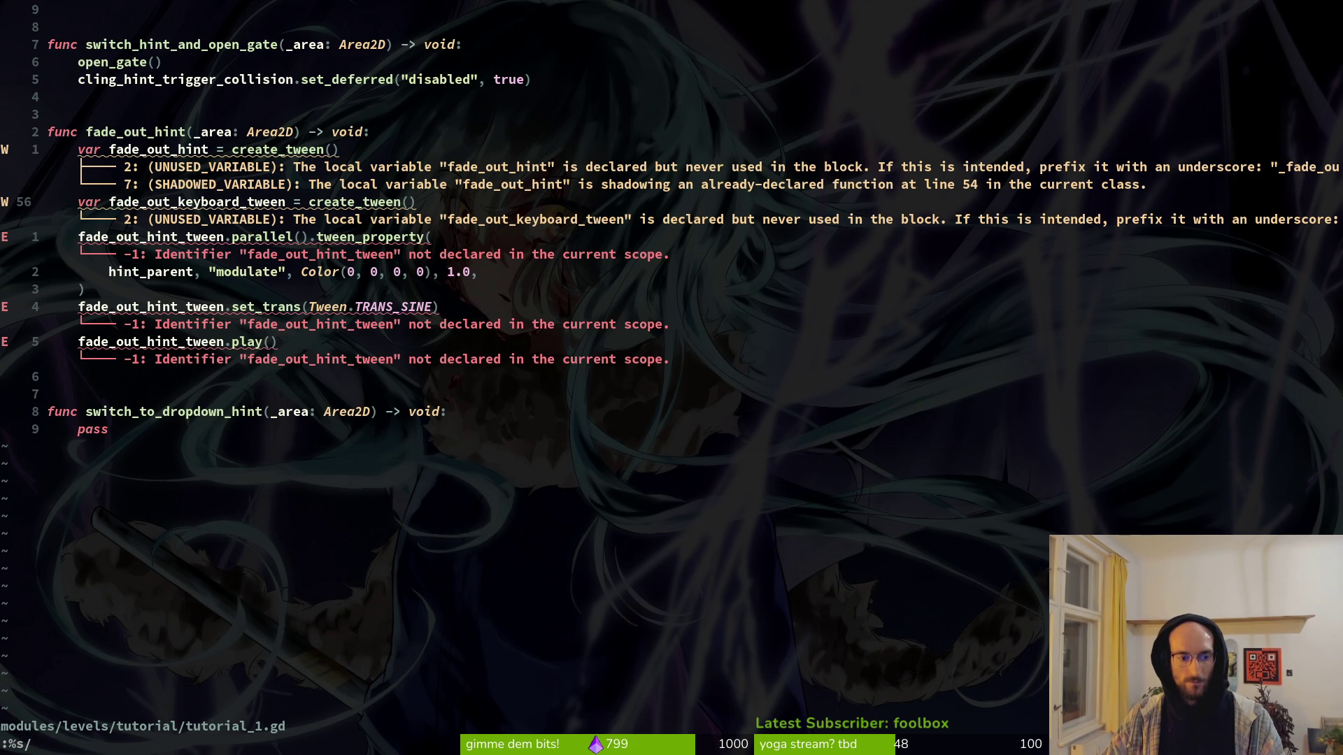
{"action": "key", "text": "ctrl+r"}
{"action": "key", "text": "ctrl+w"}
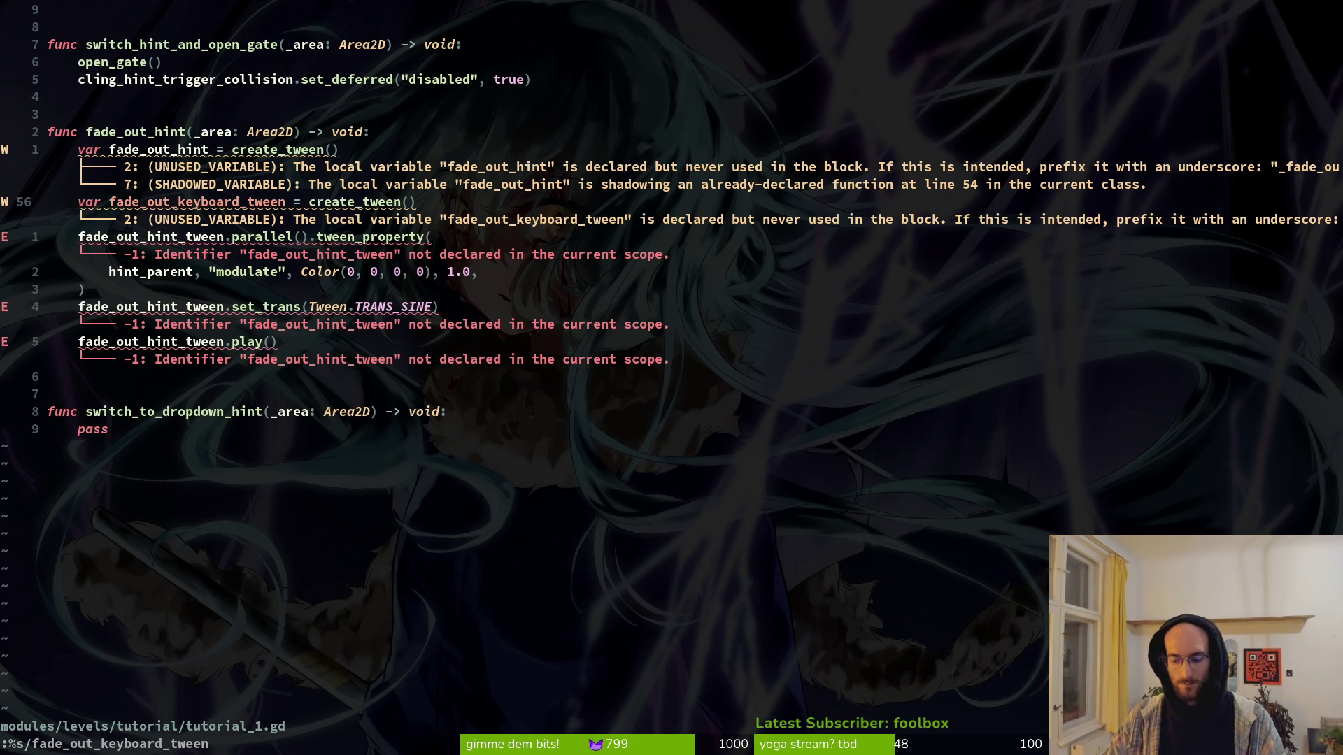
{"action": "type", "text": "/fade_ouy"}
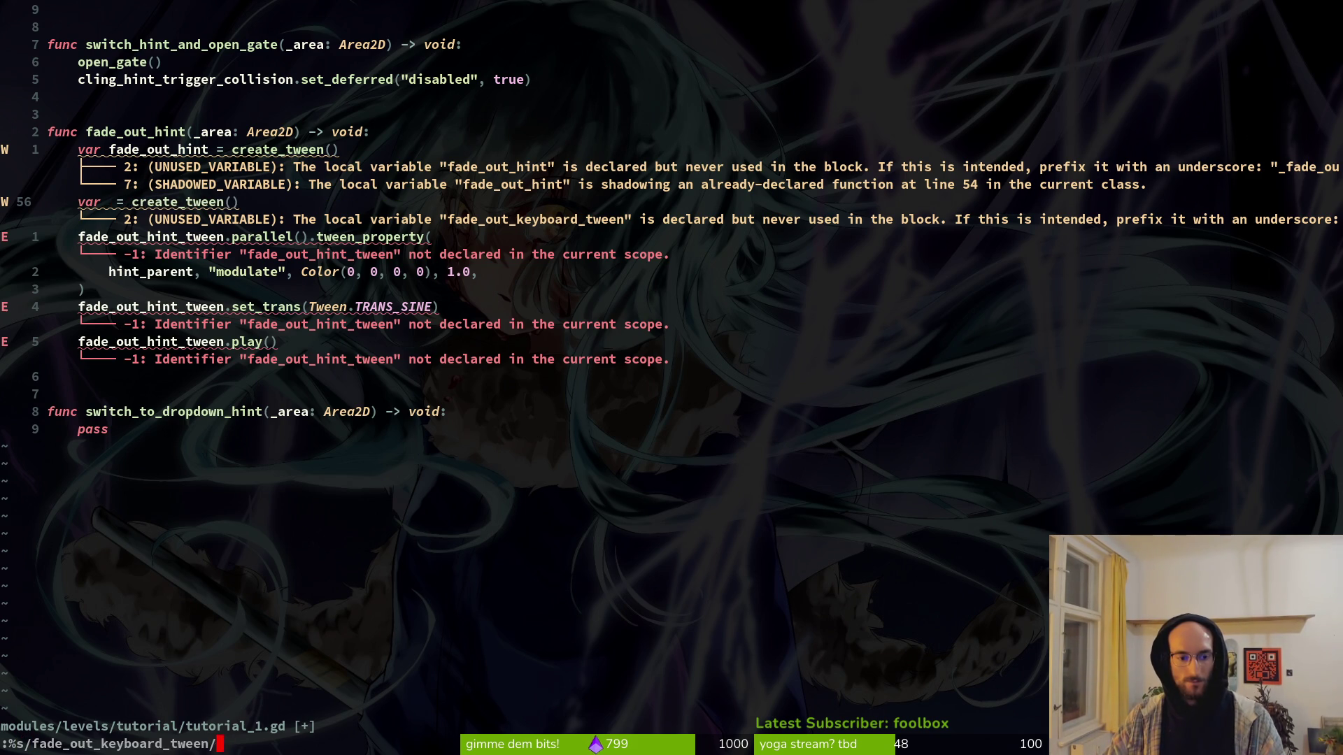
{"action": "key", "text": "BackSpace"}
{"action": "type", "text": "t_"}
{"action": "type", "text": "hints"}
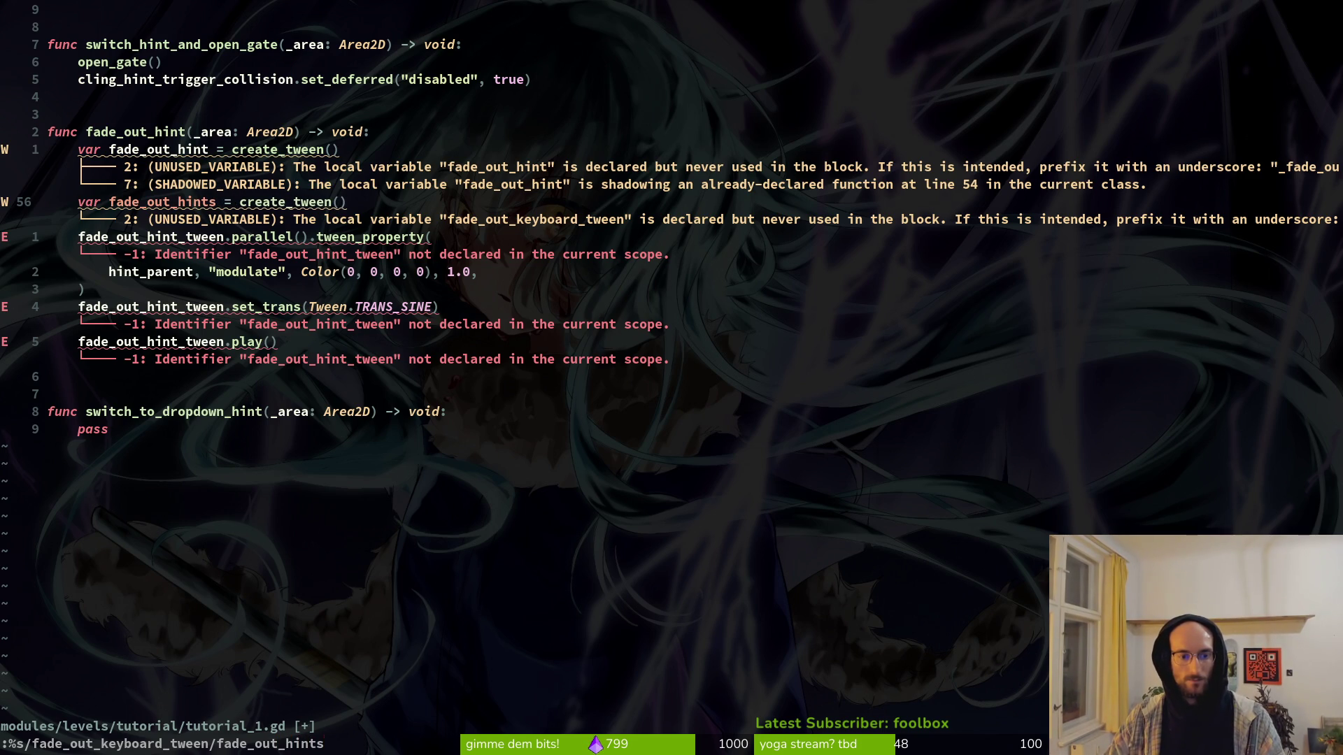
{"action": "key", "text": "Return"}
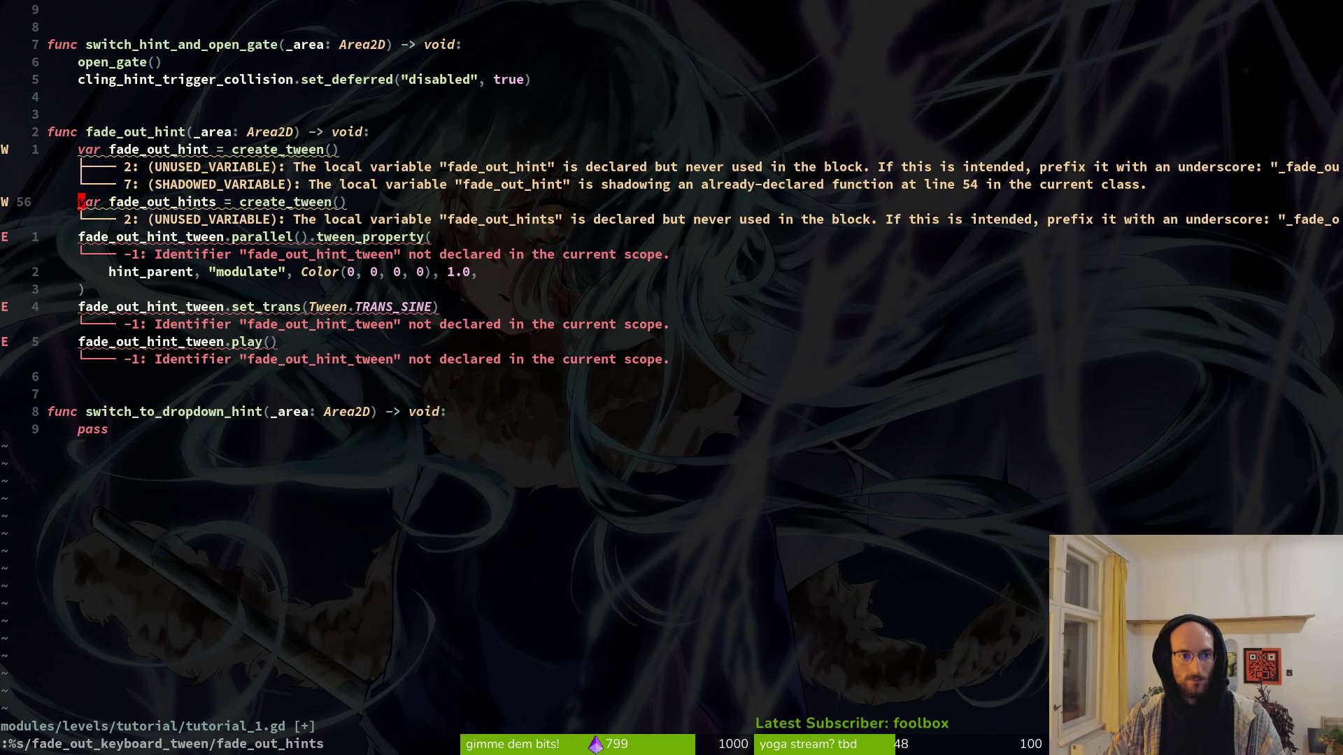
{"action": "type", "text": ":w"}
{"action": "key", "text": "Return"}
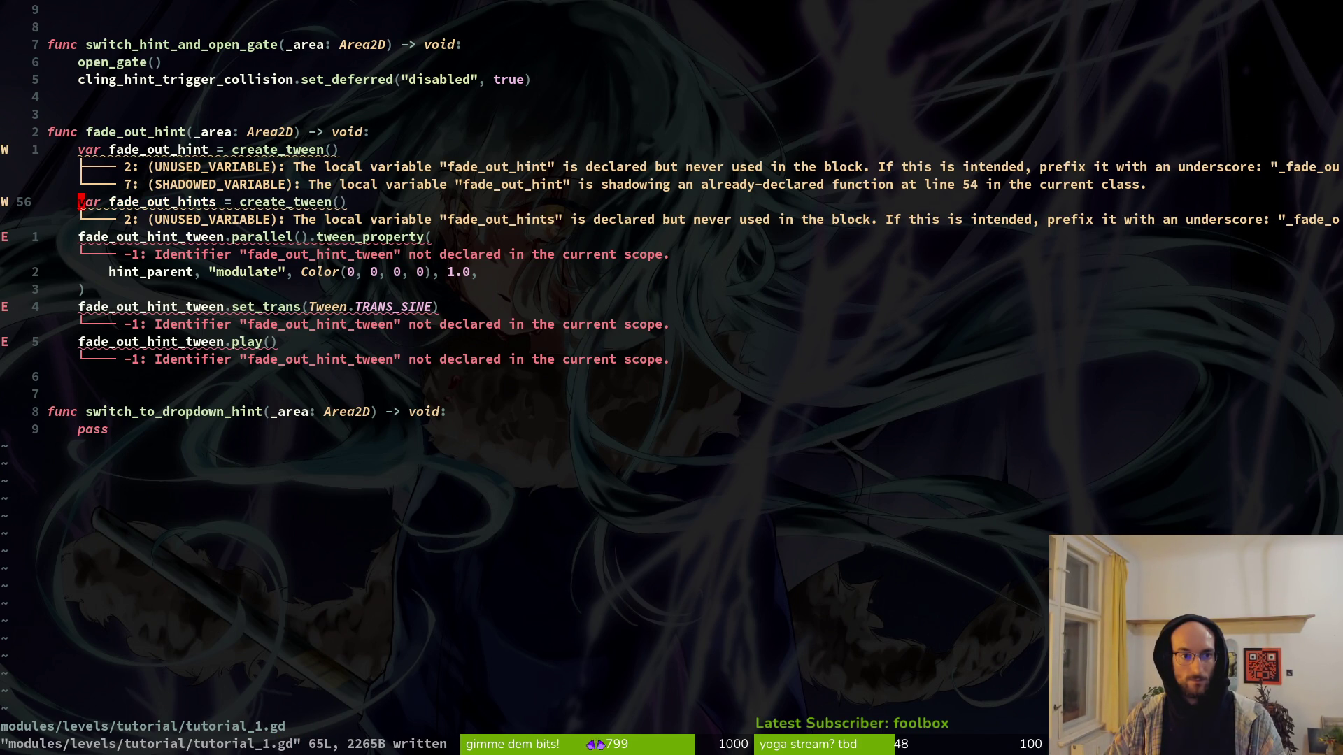
Step: Delete the unused fade_out_hint variable declaration line and save
{"action": "key", "text": "k"}
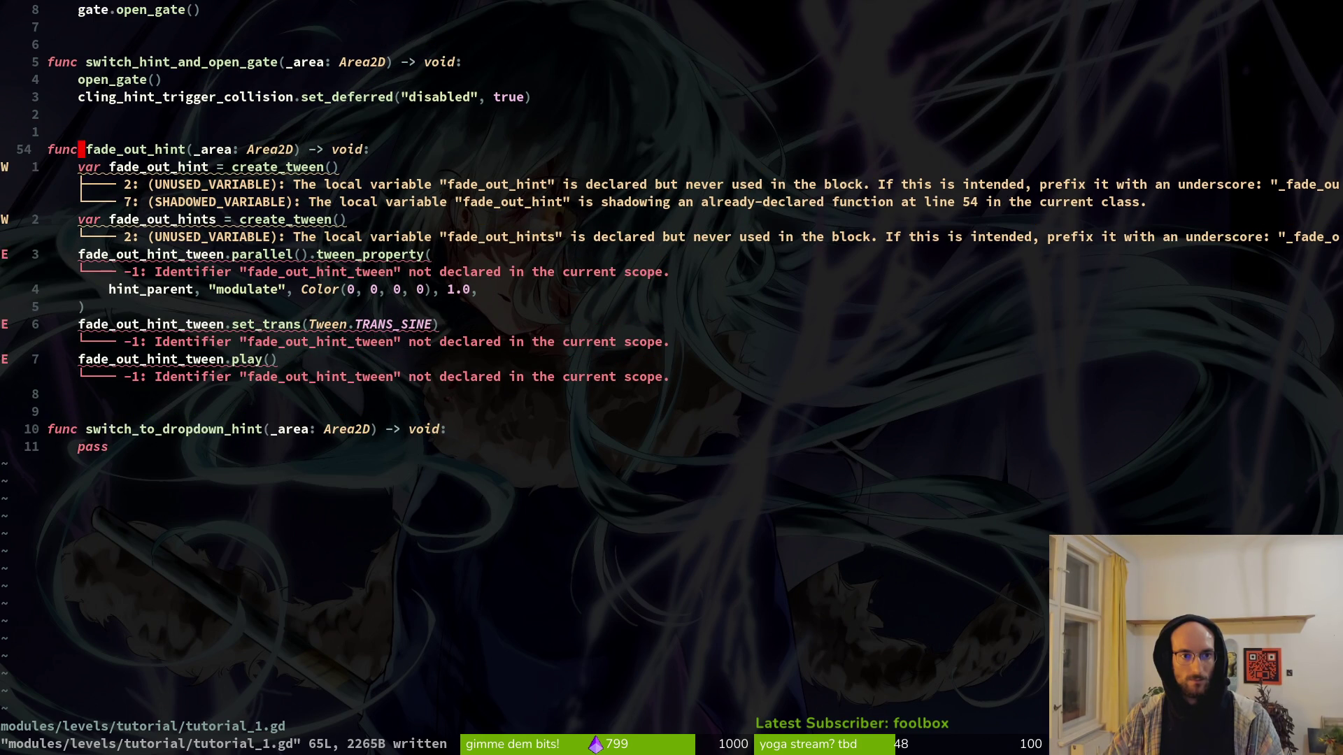
{"action": "key", "text": "d"}
{"action": "key", "text": "d"}
{"action": "type", "text": ":w"}
{"action": "key", "text": "Return"}
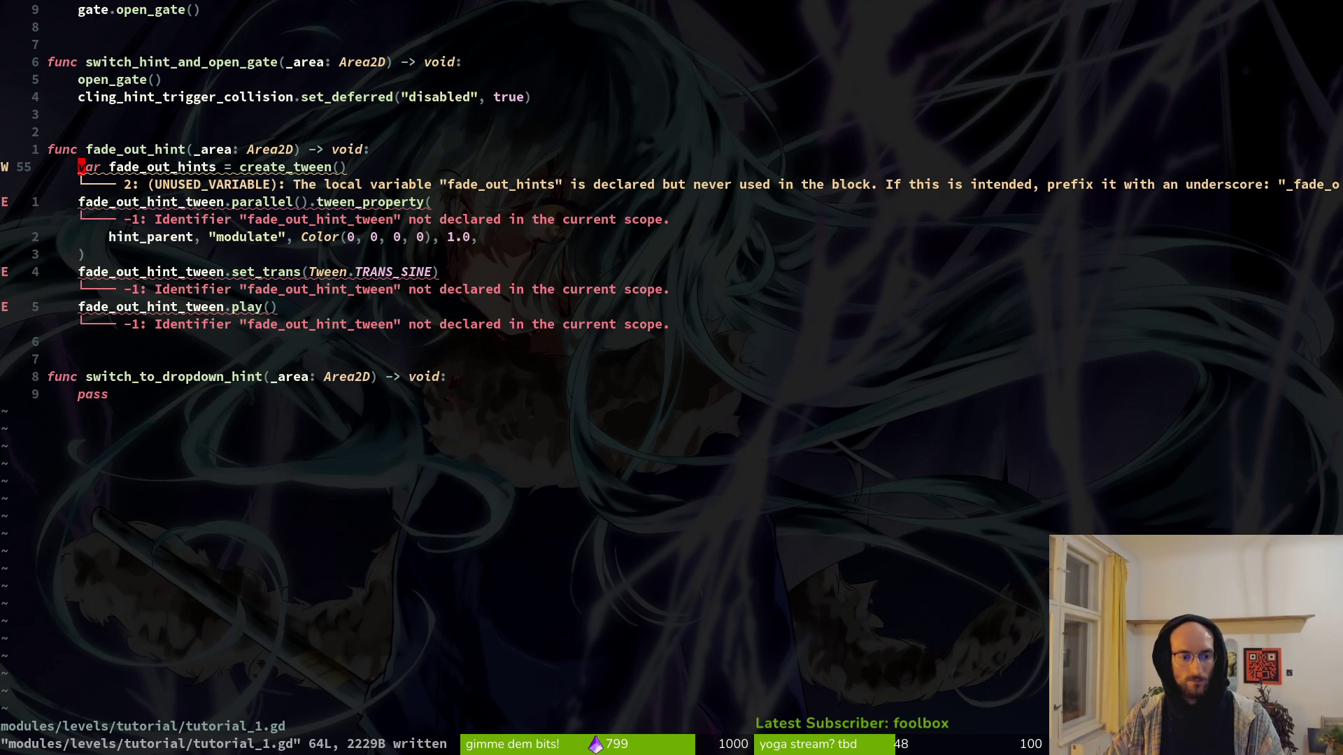
Step: Substitute fade_out_hints for every fade_out_hint_tween in the file and save
{"action": "key", "text": "j"}
{"action": "key", "text": "v"}
{"action": "key", "text": "e"}
{"action": "type", "text": "y"}
{"action": "type", "text": ":"}
{"action": "type", "text": "%s"}
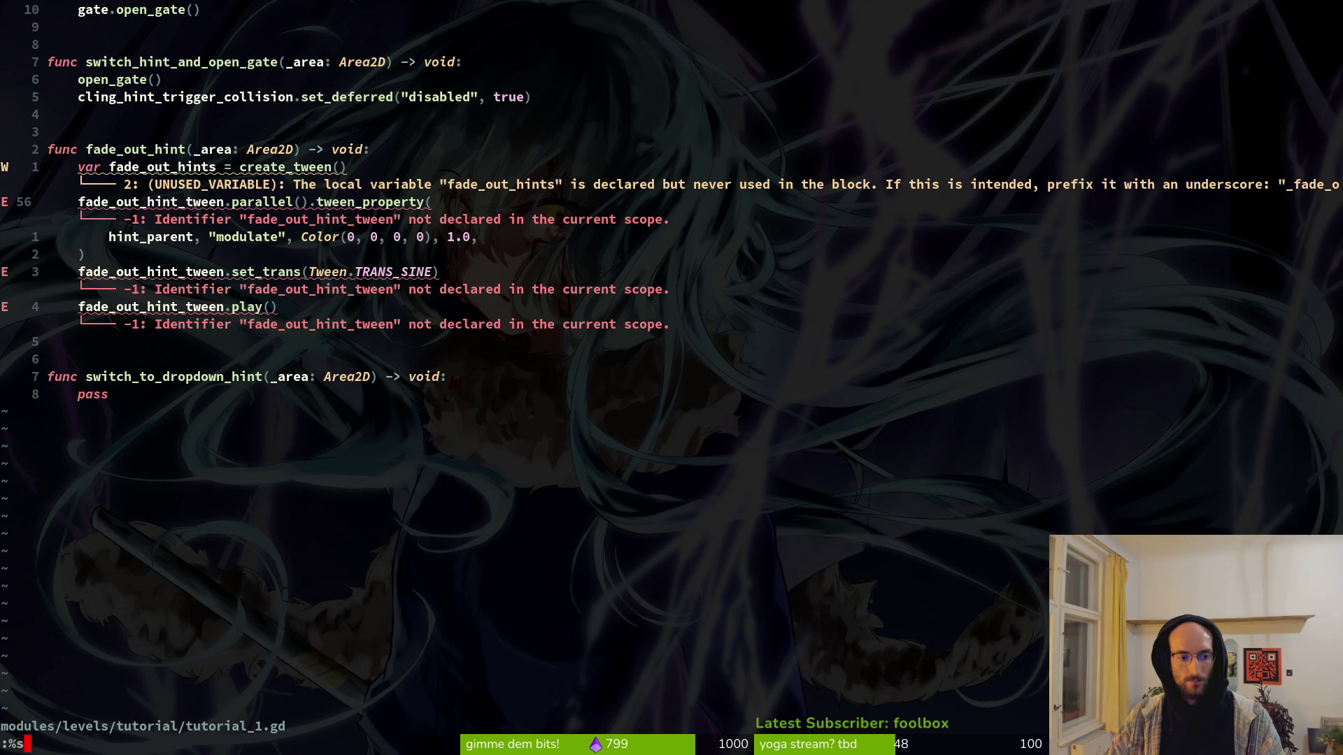
{"action": "type", "text": "/"}
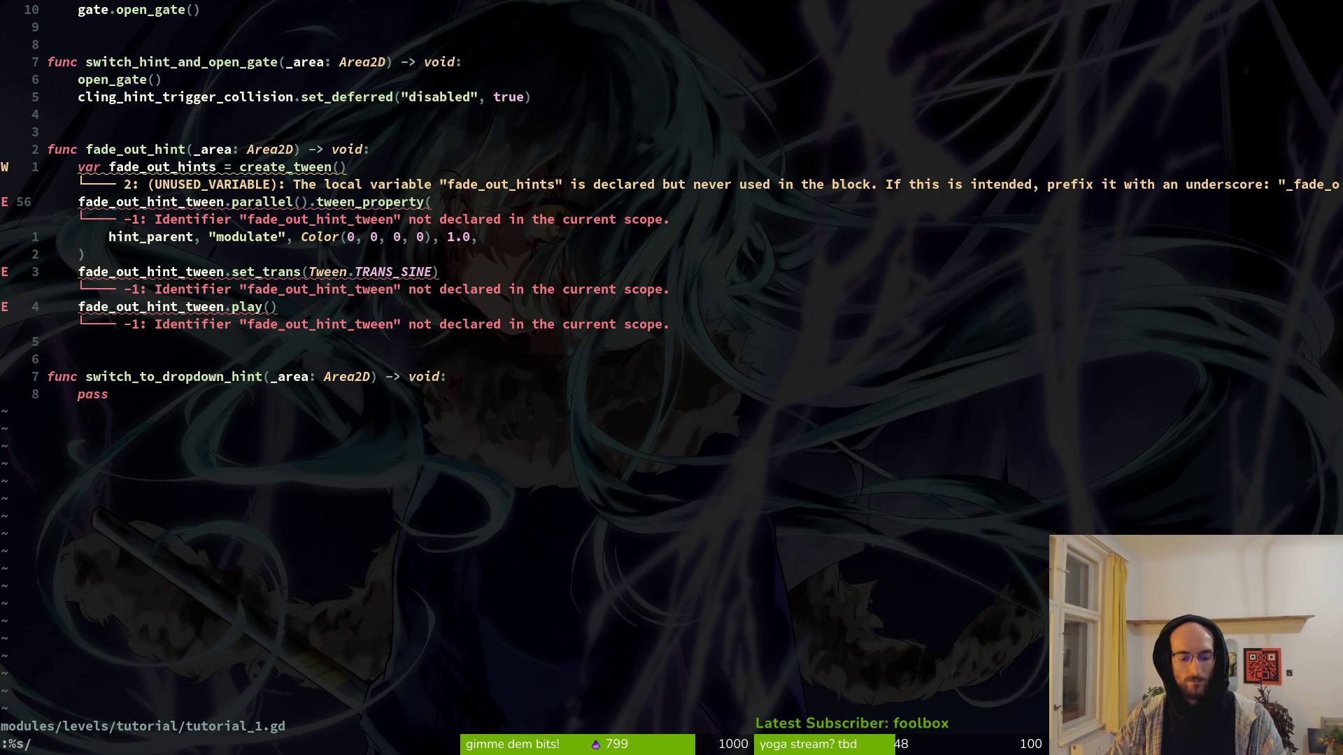
{"action": "type", "text": "fade_out_hint_tween/"}
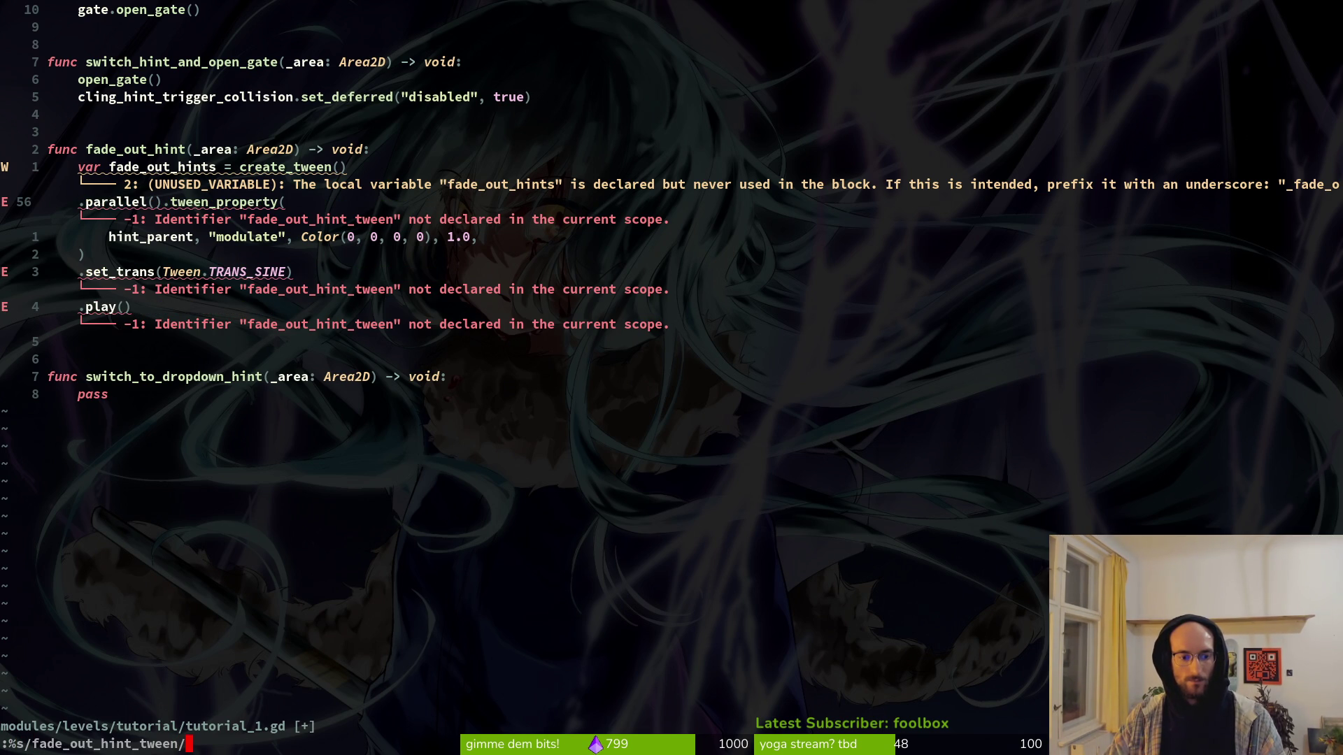
{"action": "type", "text": "fade_out_hints"}
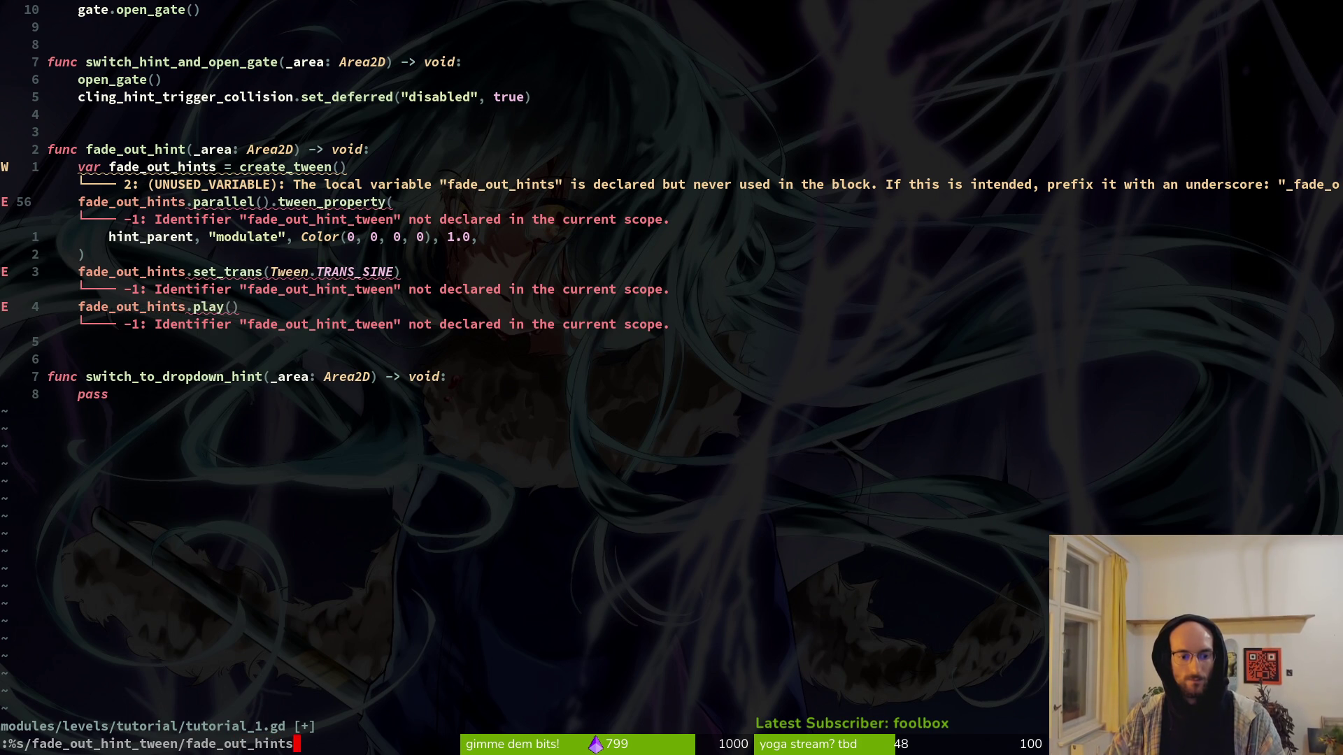
{"action": "key", "text": "Return"}
{"action": "type", "text": ":w"}
{"action": "key", "text": "Return"}
{"action": "key", "text": "k"}
{"action": "key", "text": "k"}
{"action": "key", "text": "k"}
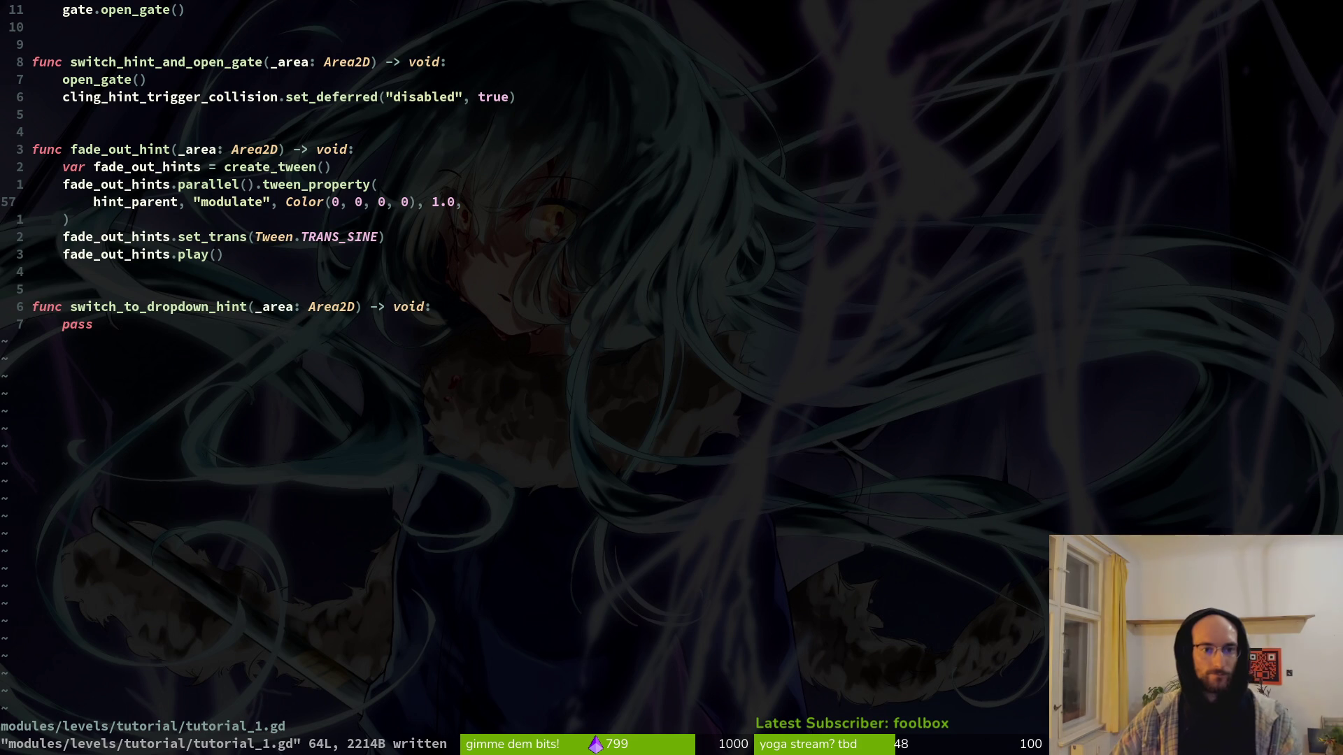
Step: Duplicate the whole fade_out_hint function directly below the original
{"action": "key", "text": "w"}
{"action": "key", "text": "w"}
{"action": "key", "text": "w"}
{"action": "key", "text": "j"}
{"action": "key", "text": "k"}
{"action": "key", "text": "k"}
{"action": "key", "text": "k"}
{"action": "key", "text": "k"}
{"action": "key", "text": "shift+v"}
{"action": "key", "text": "j"}
{"action": "key", "text": "j"}
{"action": "key", "text": "j"}
{"action": "key", "text": "j"}
{"action": "key", "text": "j"}
{"action": "key", "text": "j"}
{"action": "key", "text": "y"}
{"action": "key", "text": "j"}
{"action": "key", "text": "j"}
{"action": "key", "text": "j"}
{"action": "key", "text": "j"}
{"action": "key", "text": "j"}
{"action": "key", "text": "j"}
{"action": "key", "text": "j"}
{"action": "key", "text": "p"}
Step: Rename the duplicated function to fade_in_hints
{"action": "key", "text": "w"}
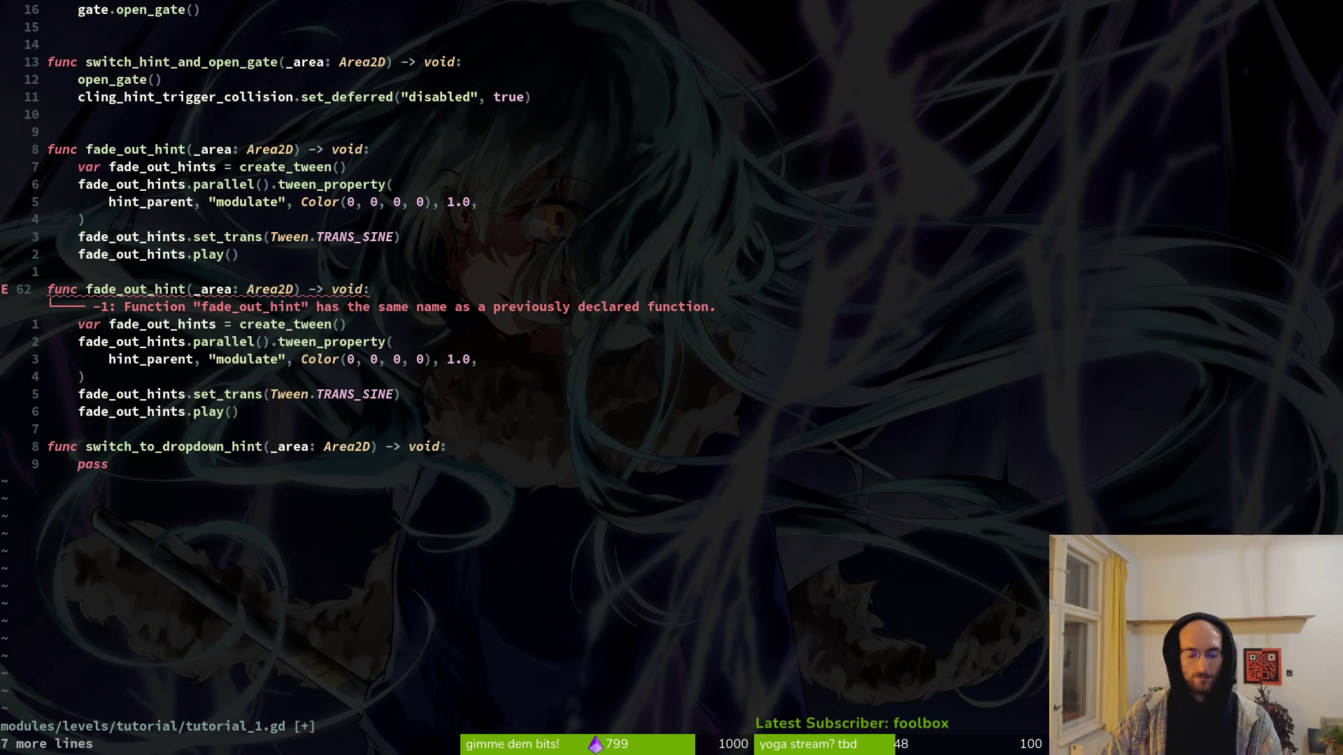
{"action": "type", "text": "cw"}
{"action": "type", "text": "fade_in_"}
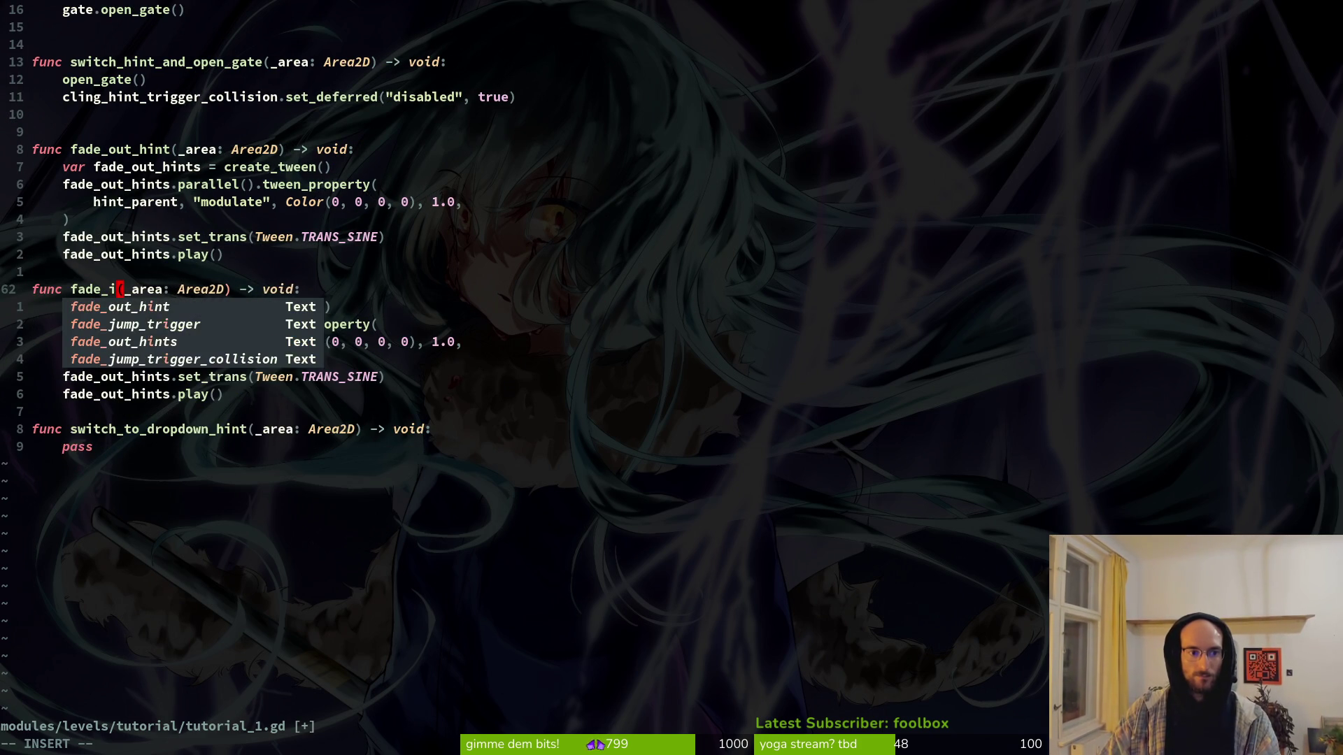
{"action": "type", "text": "hints"}
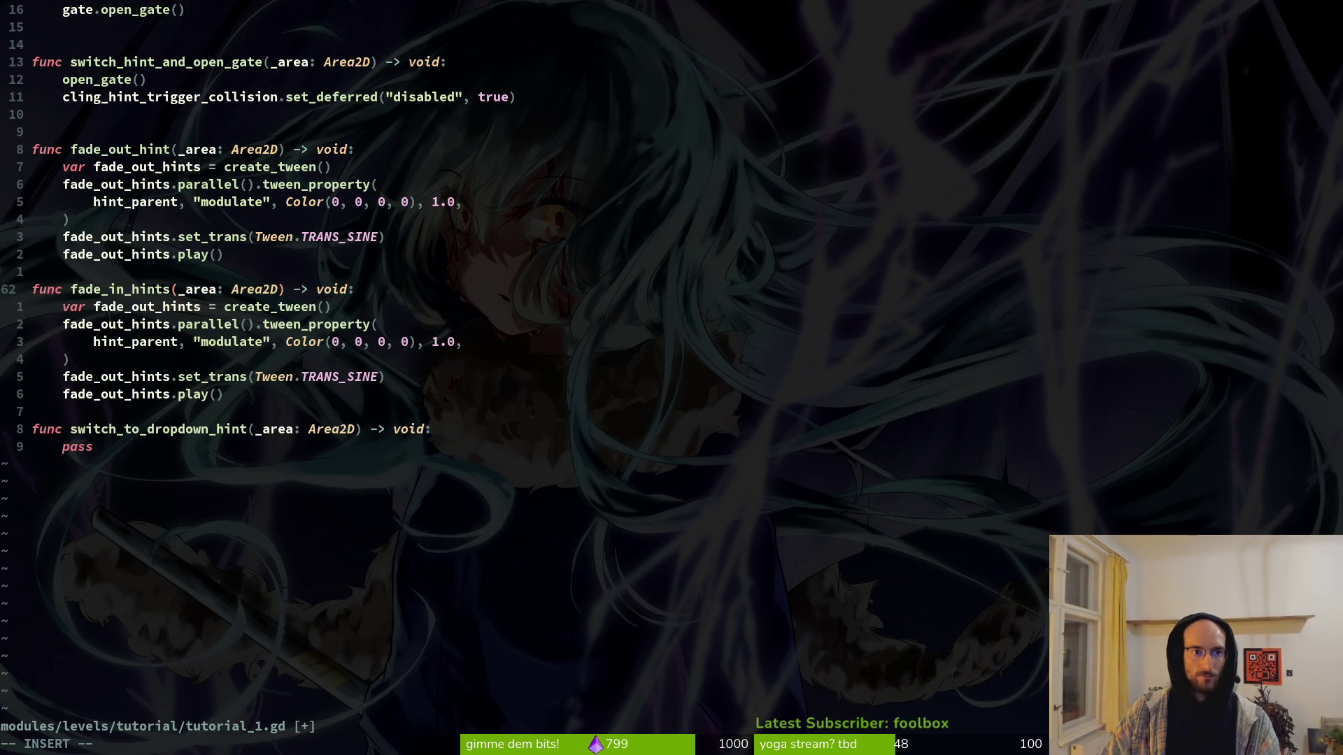
{"action": "key", "text": "BackSpace"}
{"action": "type", "text": "s"}
{"action": "key", "text": "Escape"}
Step: Rename the original function to fade_out_hints and save
{"action": "key", "text": "k"}
{"action": "key", "text": "k"}
{"action": "key", "text": "k"}
{"action": "type", "text": "int"}
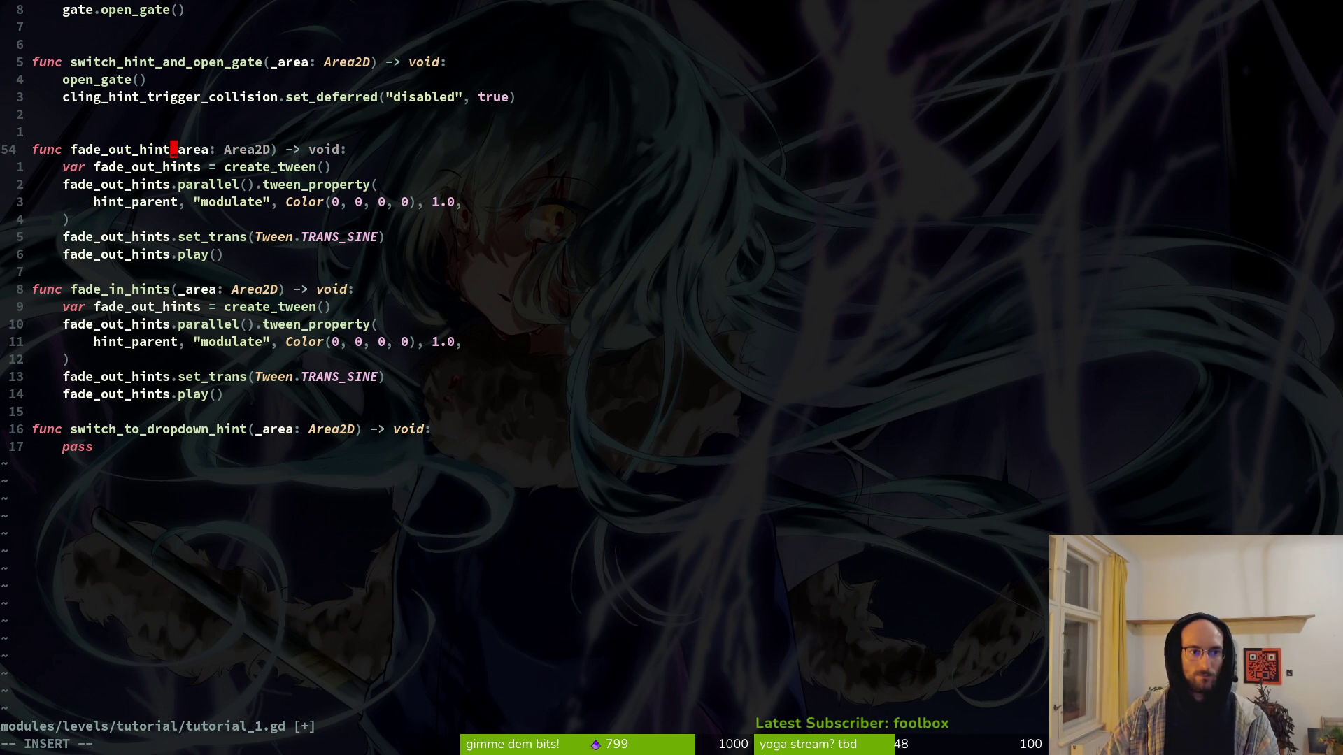
{"action": "type", "text": "s"}
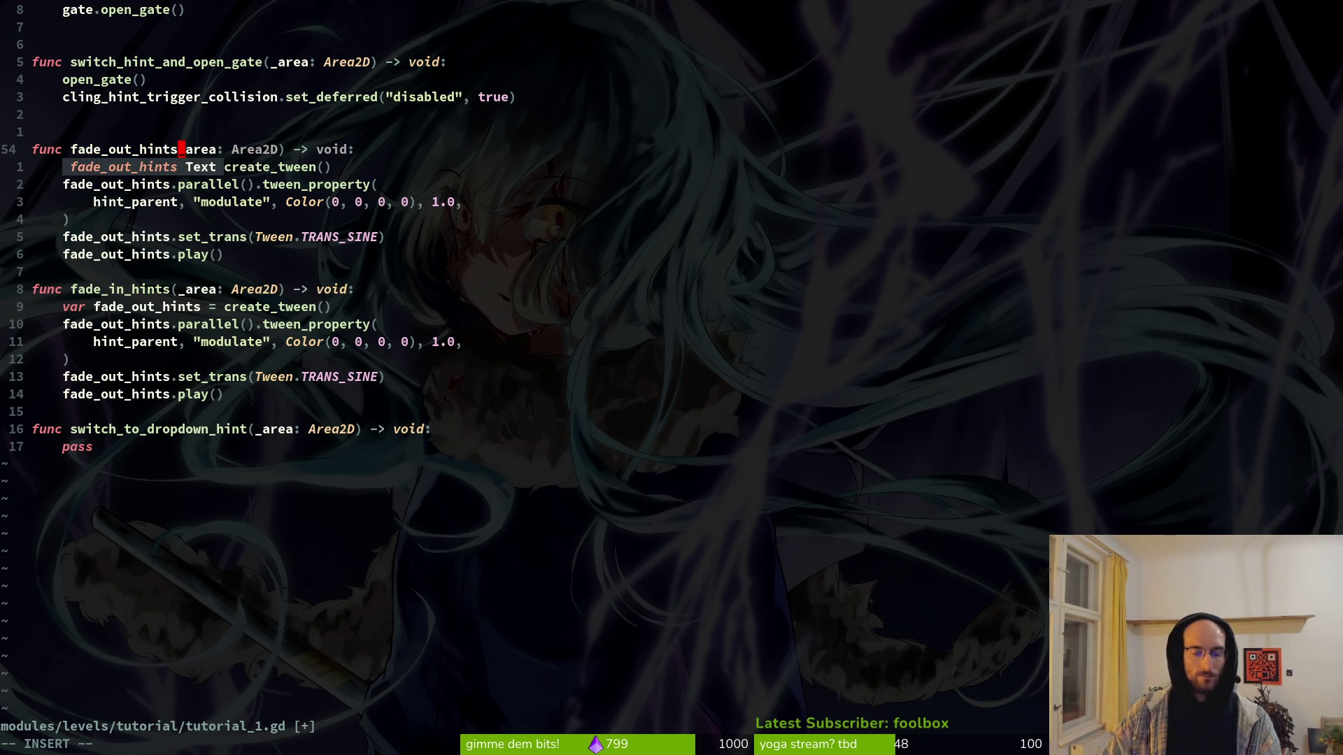
{"action": "type", "text": "("}
{"action": "key", "text": "Escape"}
{"action": "type", "text": "x:w"}
{"action": "key", "text": "Return"}
Step: Rename the original function's tween variable to fade_out_hints_tween
{"action": "key", "text": "j"}
{"action": "key", "text": "l"}
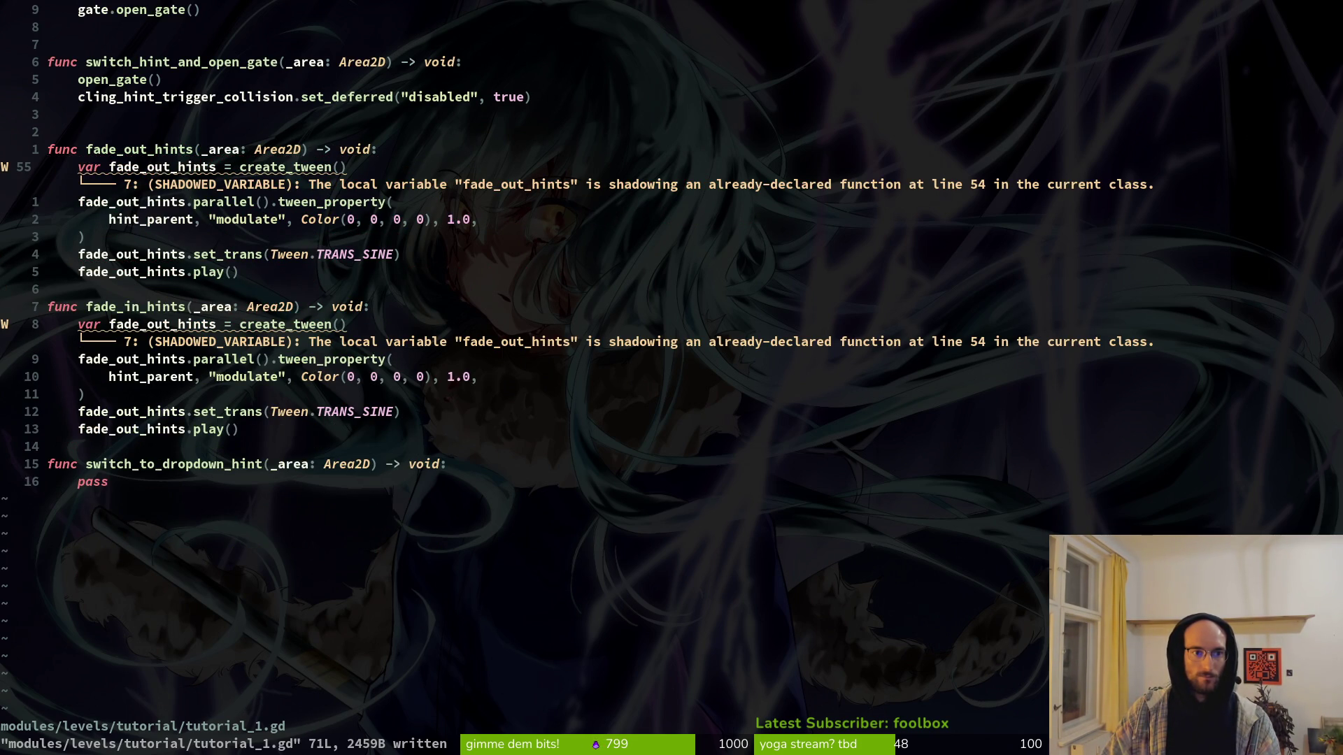
{"action": "type", "text": "ints_twwn"}
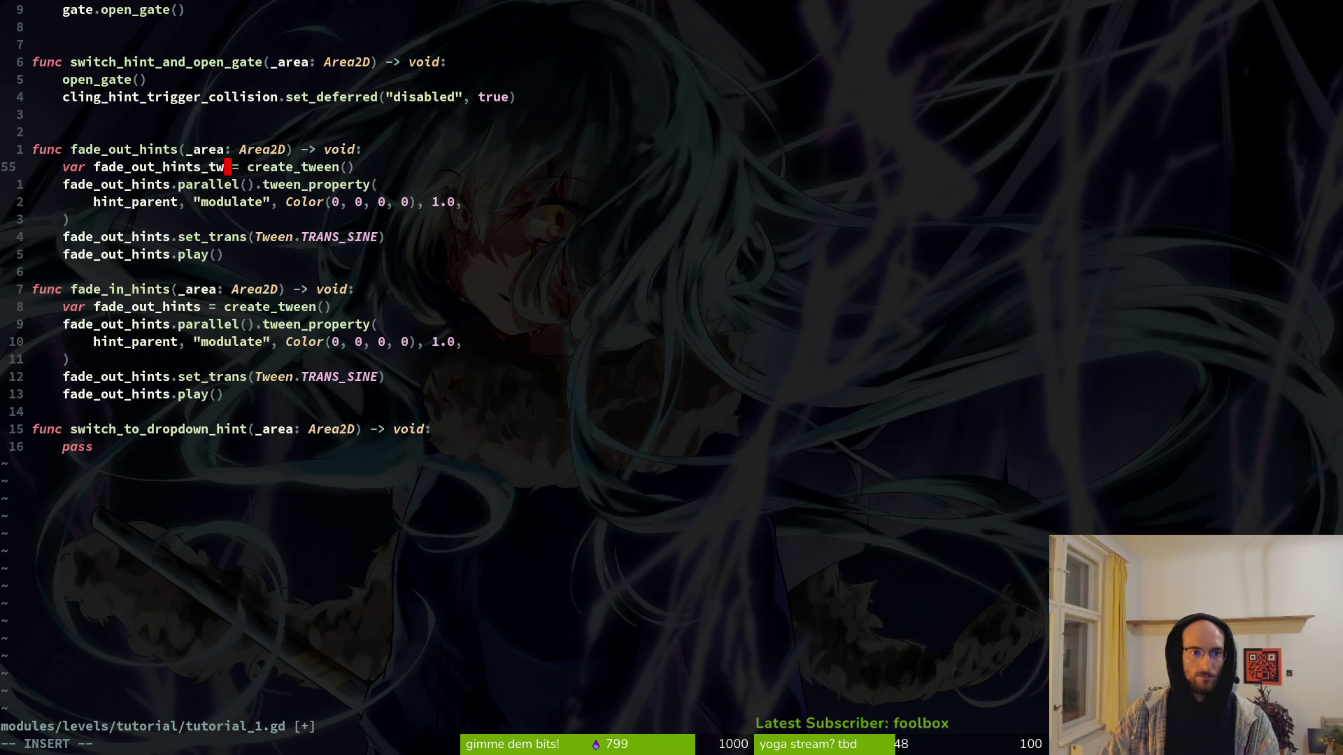
{"action": "key", "text": "BackSpace"}
{"action": "key", "text": "BackSpace"}
{"action": "type", "text": "een"}
{"action": "key", "text": "Escape"}
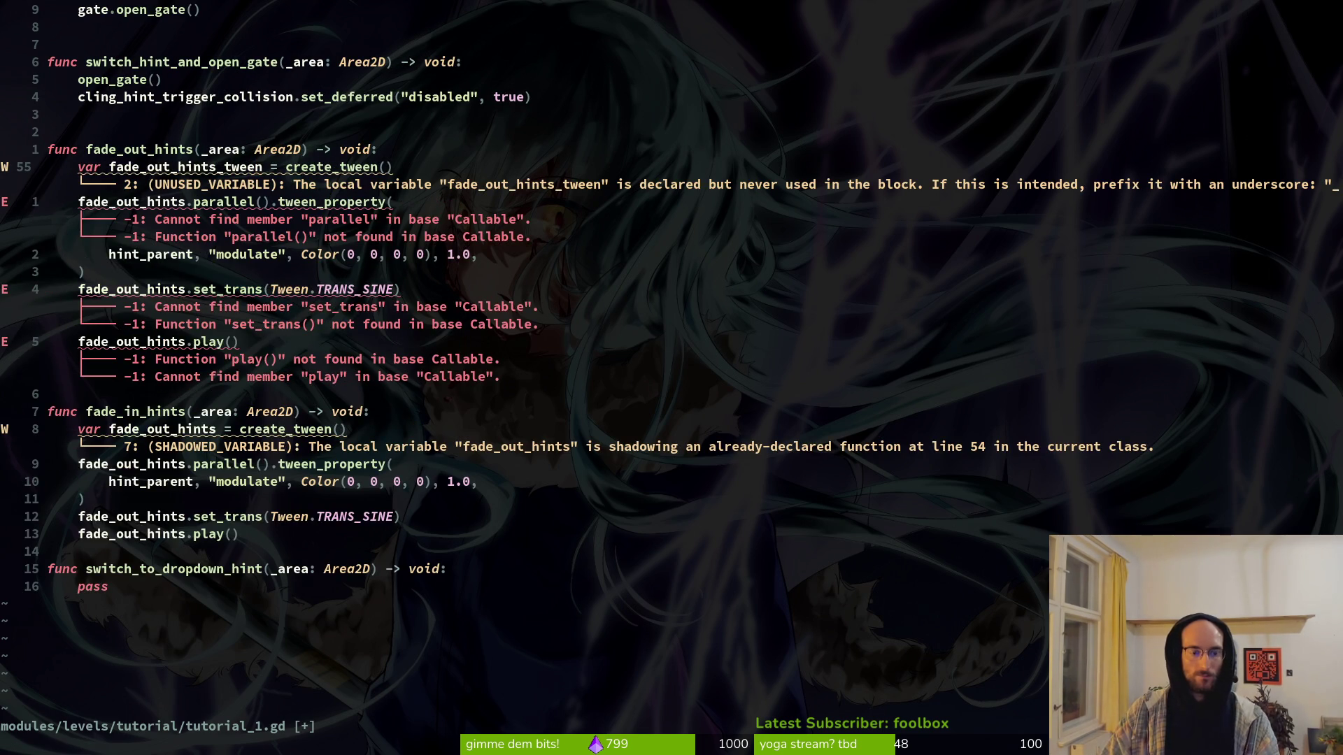
Step: Substitute fade_out_hints_tween for every fade_out_hints across the file
{"action": "key", "text": "j"}
{"action": "key", "text": "k"}
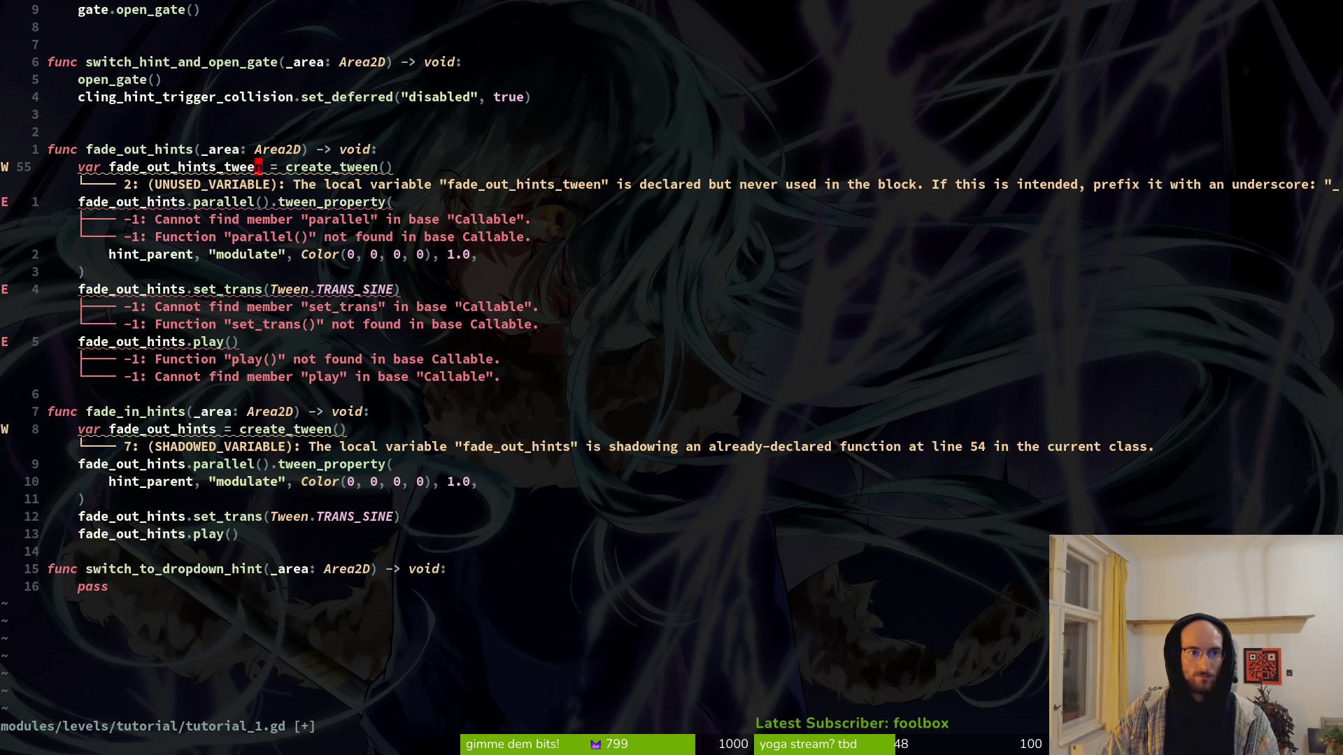
{"action": "key", "text": "j"}
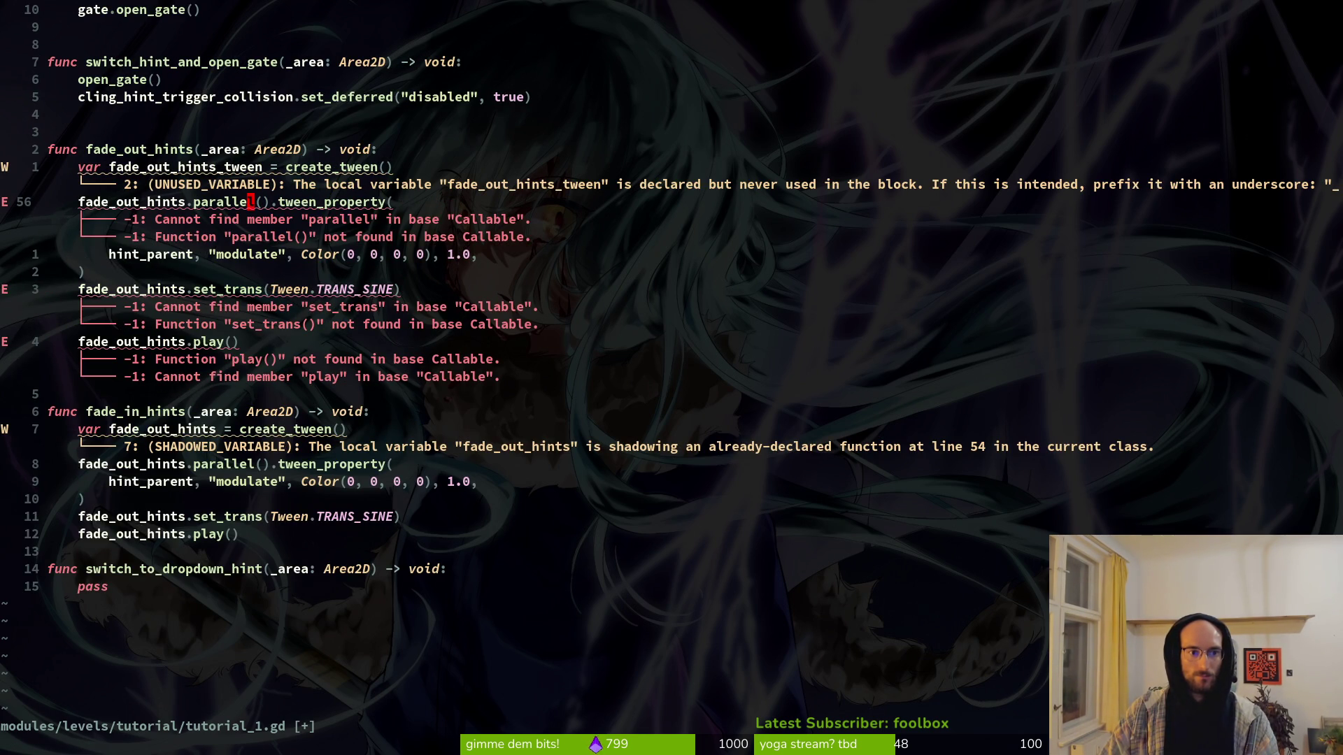
{"action": "key", "text": "asciicircum"}
{"action": "key", "text": "y"}
{"action": "key", "text": "i"}
{"action": "key", "text": "w"}
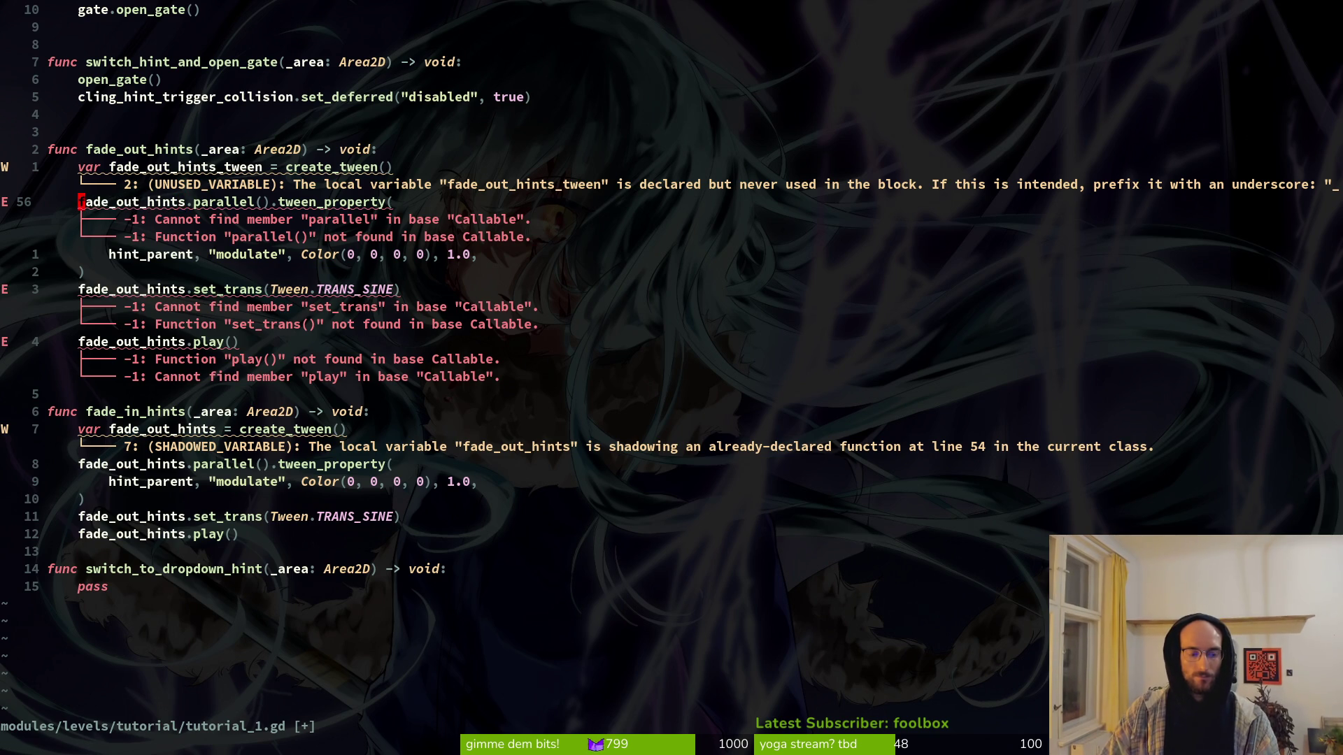
{"action": "type", "text": ":%s/"}
{"action": "key", "text": "ctrl+r"}
{"action": "key", "text": "quotedbl"}
{"action": "type", "text": "/"}
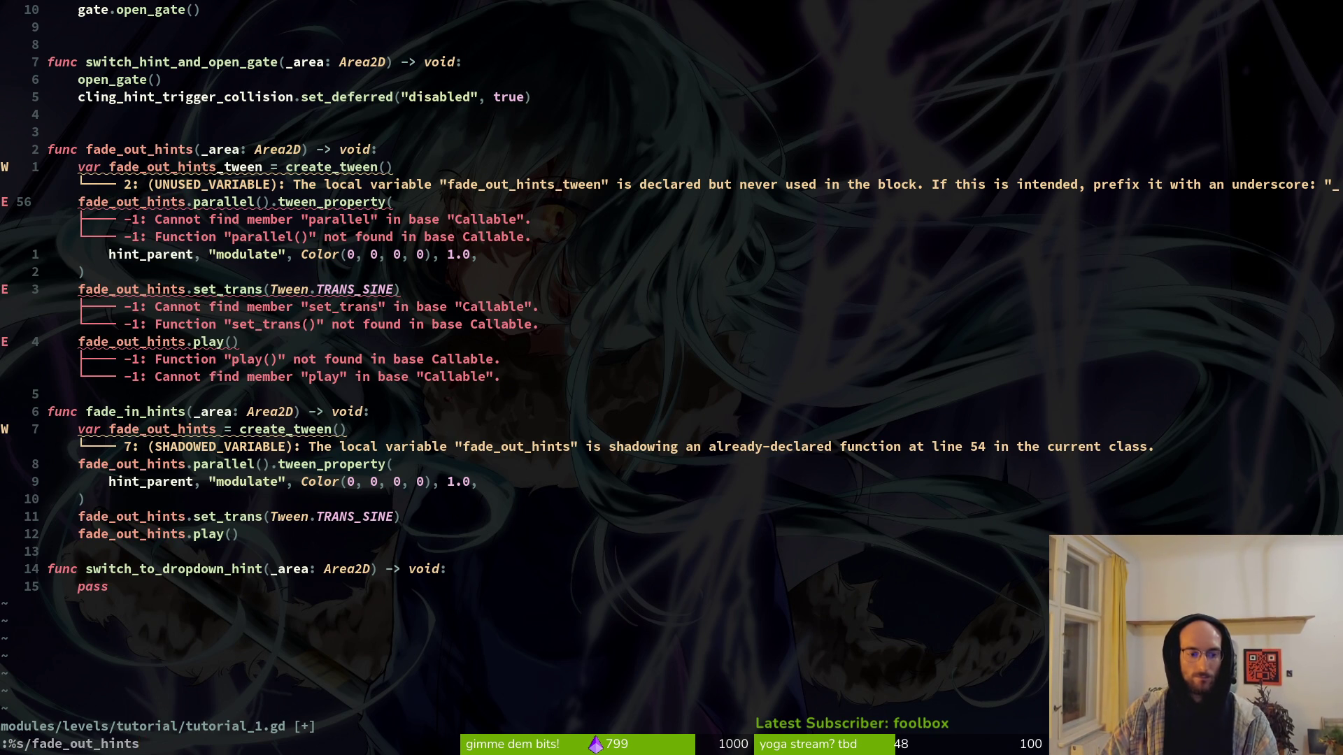
{"action": "type", "text": "fade_o"}
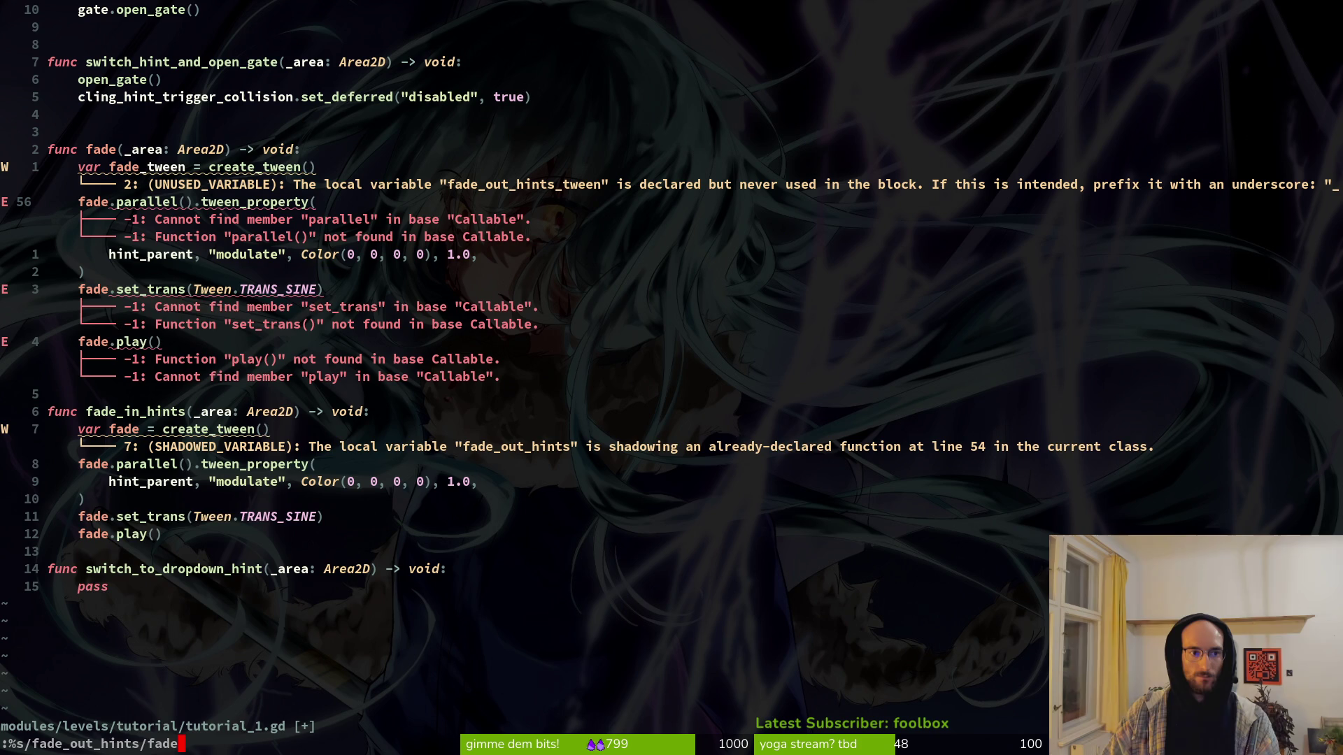
{"action": "type", "text": "ut"}
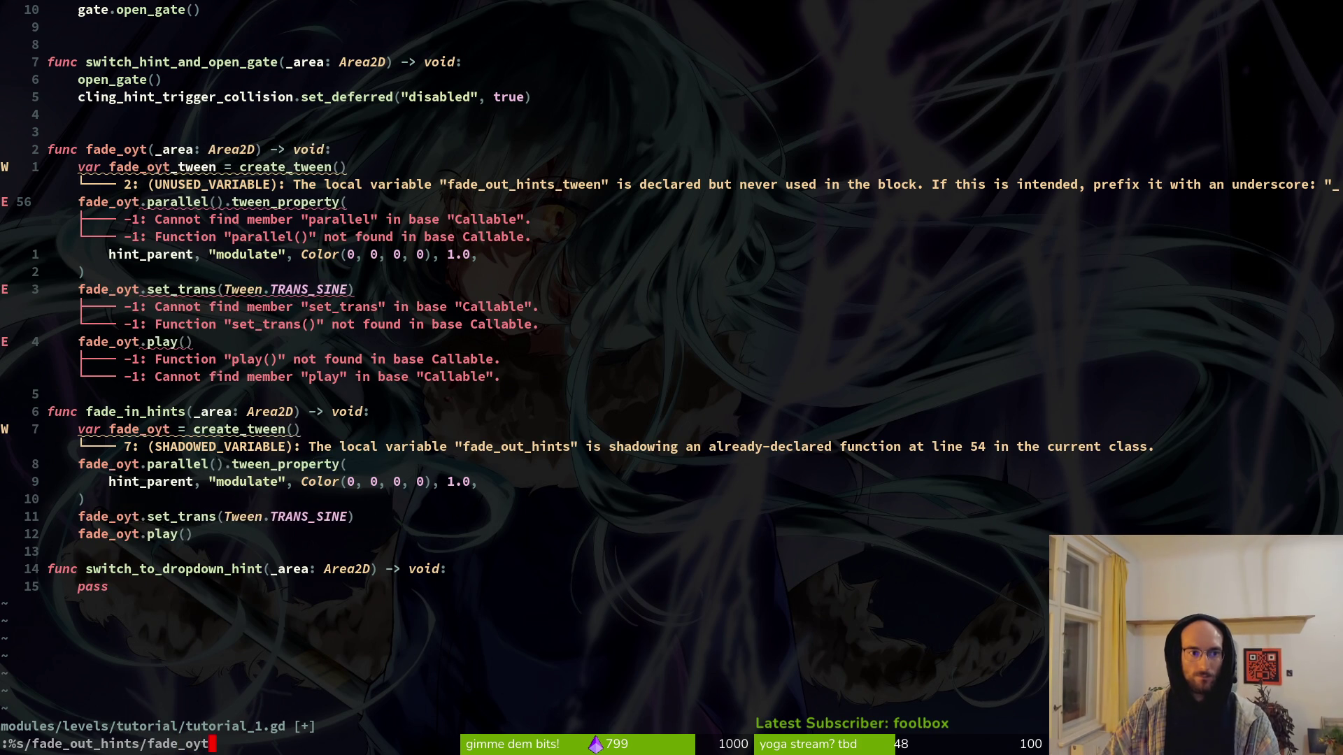
{"action": "type", "text": "_hi"}
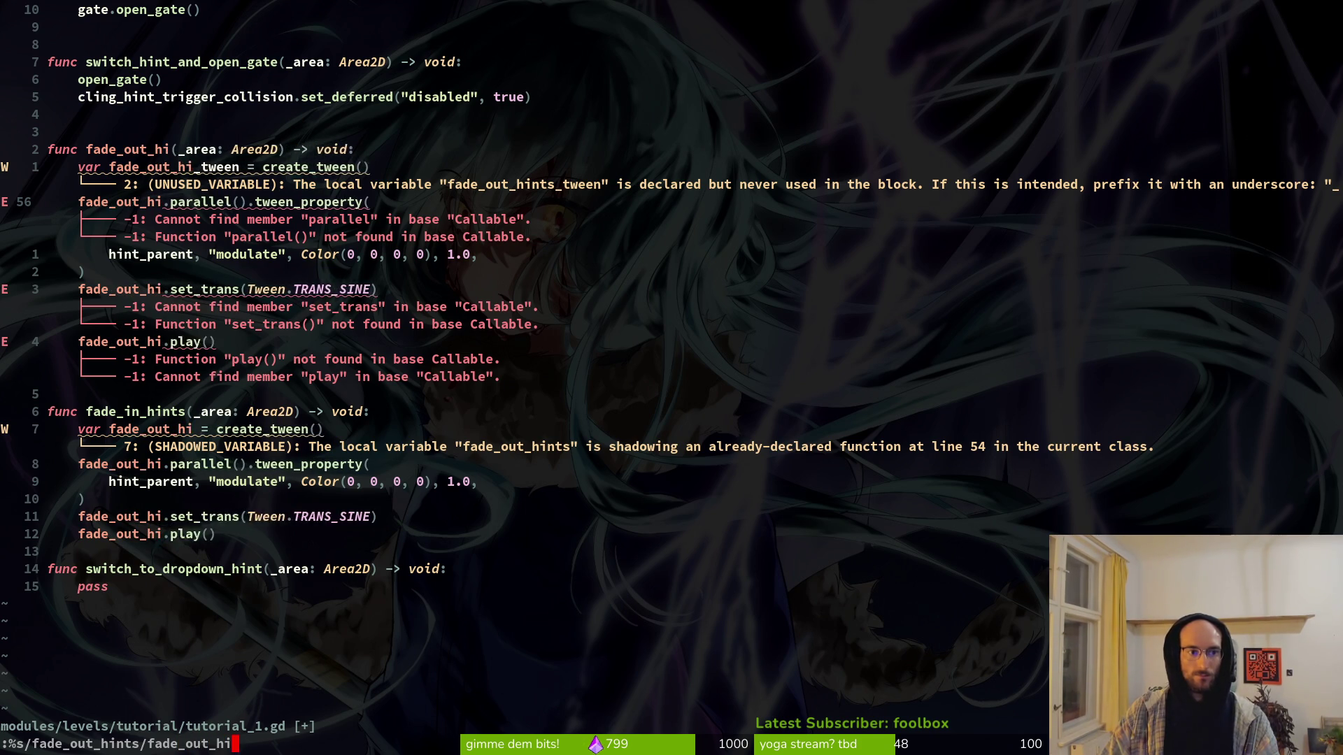
{"action": "type", "text": "nts_tween"}
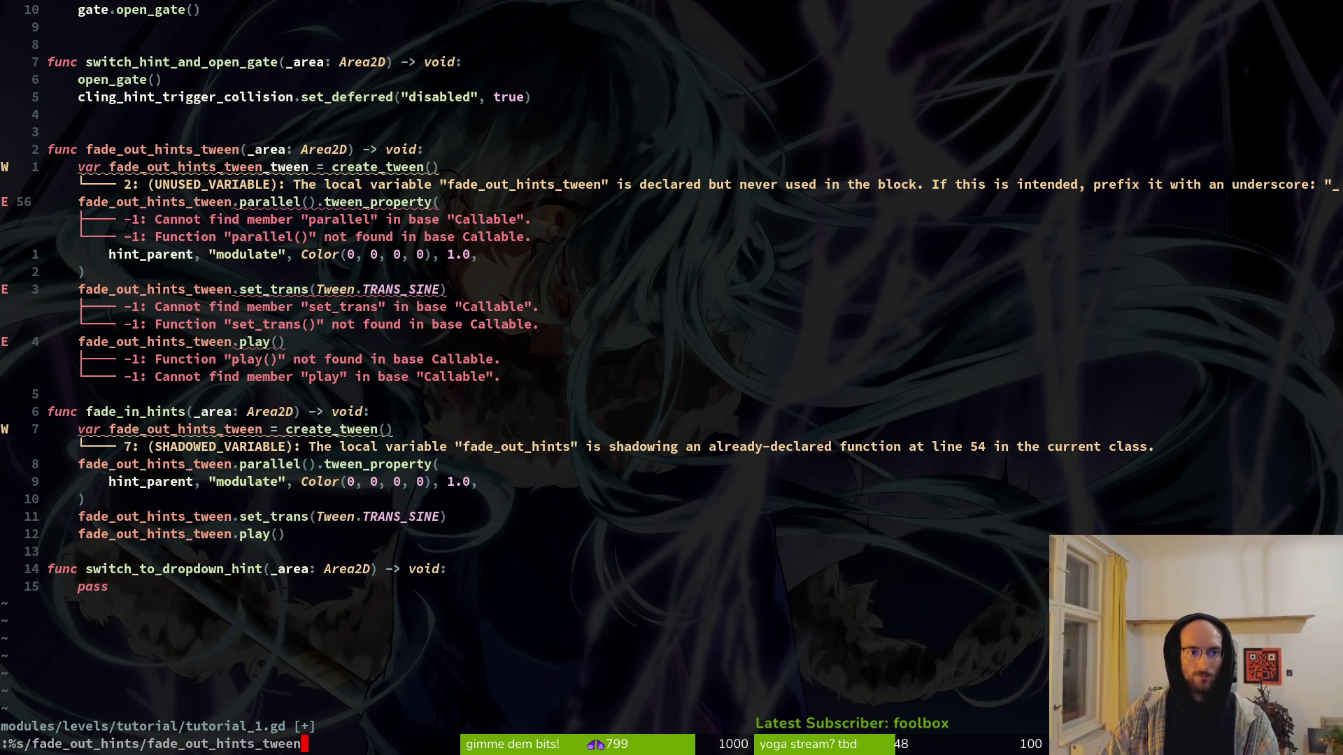
{"action": "key", "text": "Return"}
Step: Remove the extra _tween suffix so the function is named fade_out_hints, and save
{"action": "key", "text": "k"}
{"action": "key", "text": "k"}
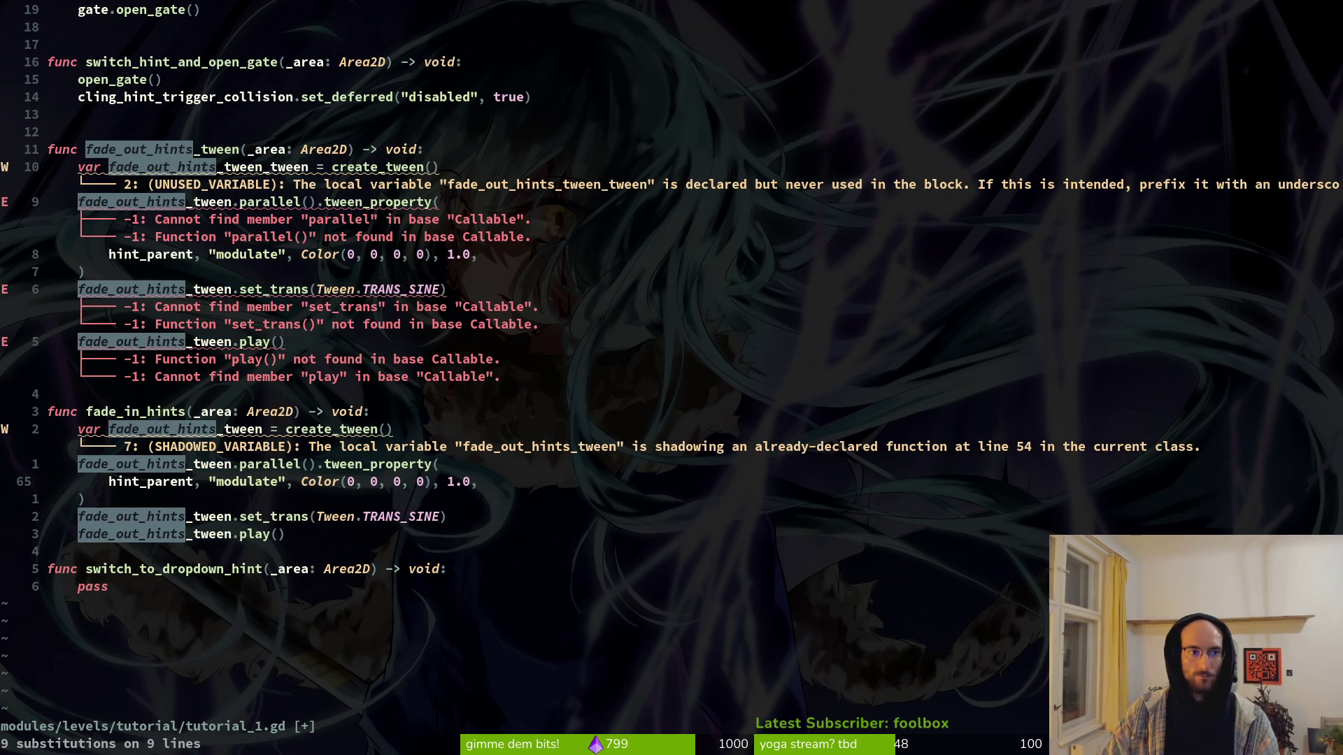
{"action": "key", "text": "1"}
{"action": "key", "text": "1"}
{"action": "key", "text": "k"}
{"action": "key", "text": "l"}
{"action": "key", "text": "l"}
{"action": "key", "text": "l"}
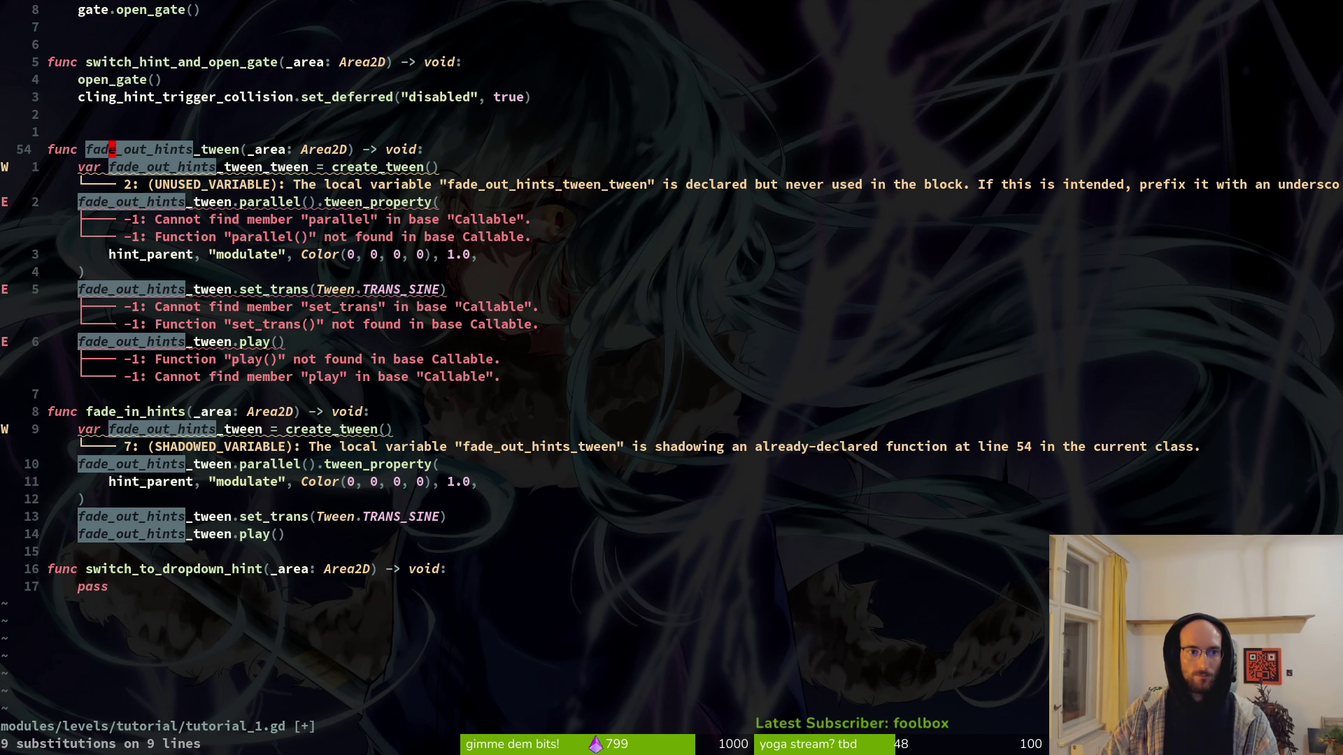
{"action": "key", "text": "l"}
{"action": "key", "text": "l"}
{"action": "key", "text": "l"}
{"action": "key", "text": "l"}
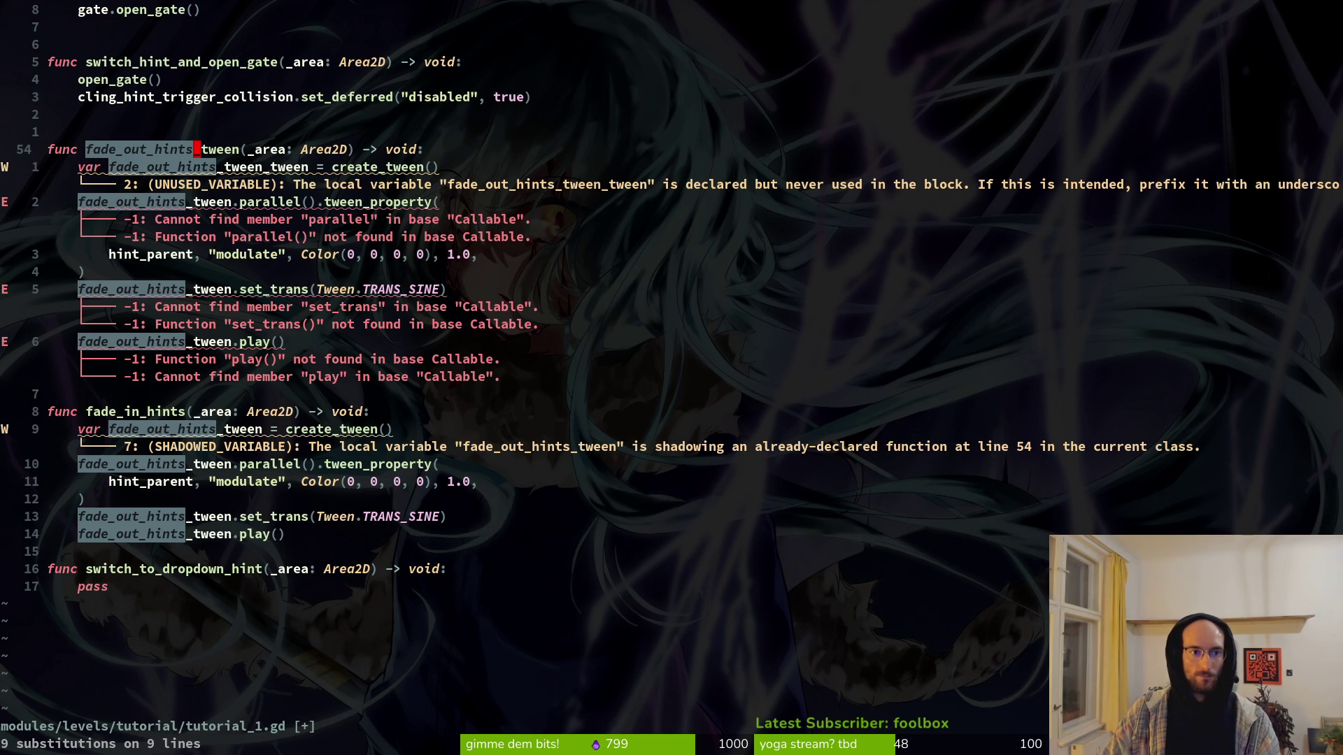
{"action": "key", "text": "v"}
{"action": "key", "text": "l"}
{"action": "key", "text": "l"}
{"action": "key", "text": "l"}
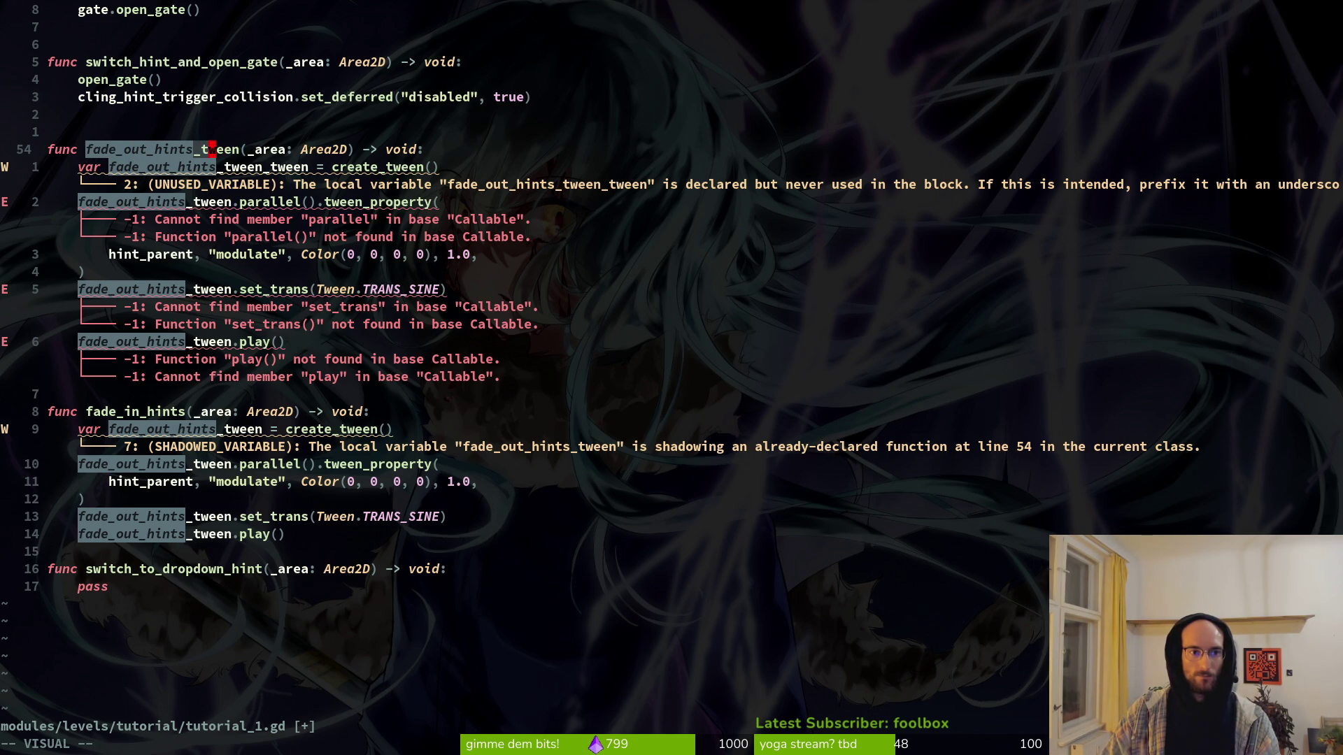
{"action": "type", "text": "d"}
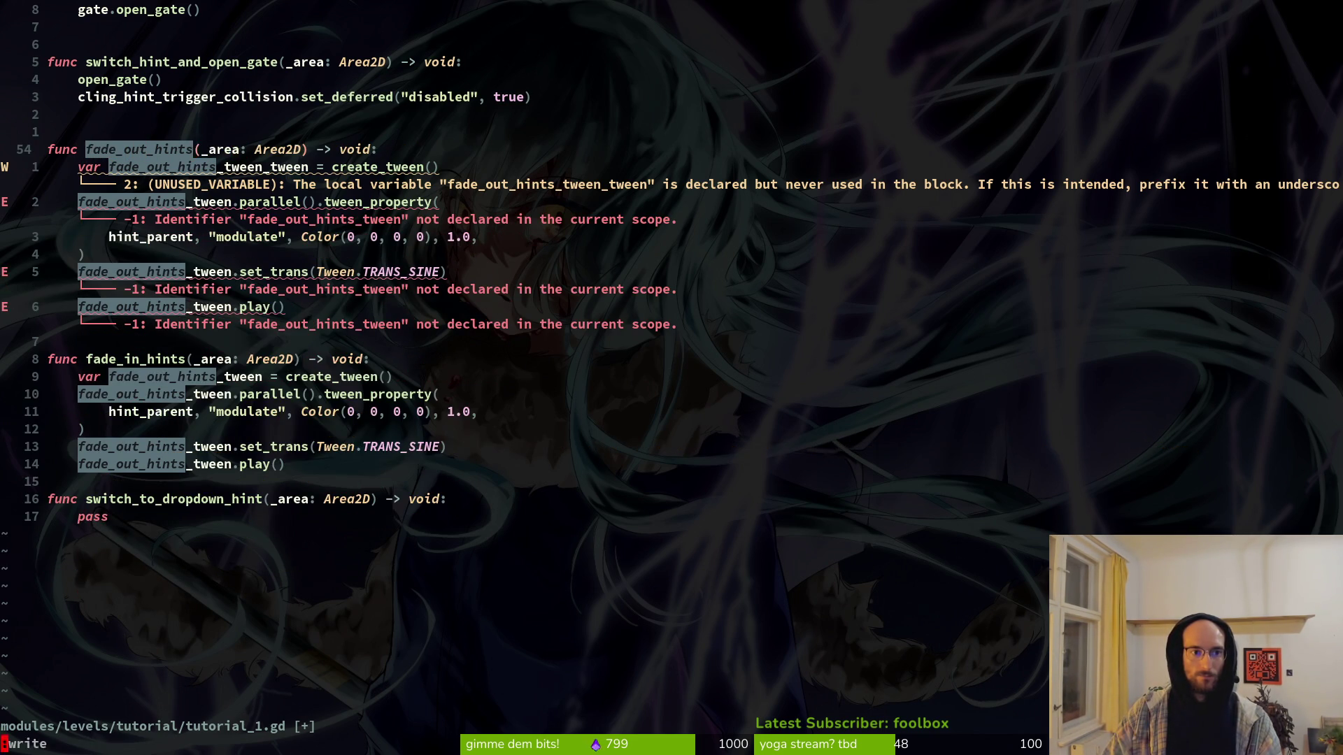
{"action": "type", "text": ":w"}
{"action": "key", "text": "Return"}
{"action": "key", "text": "j"}
{"action": "key", "text": "j"}
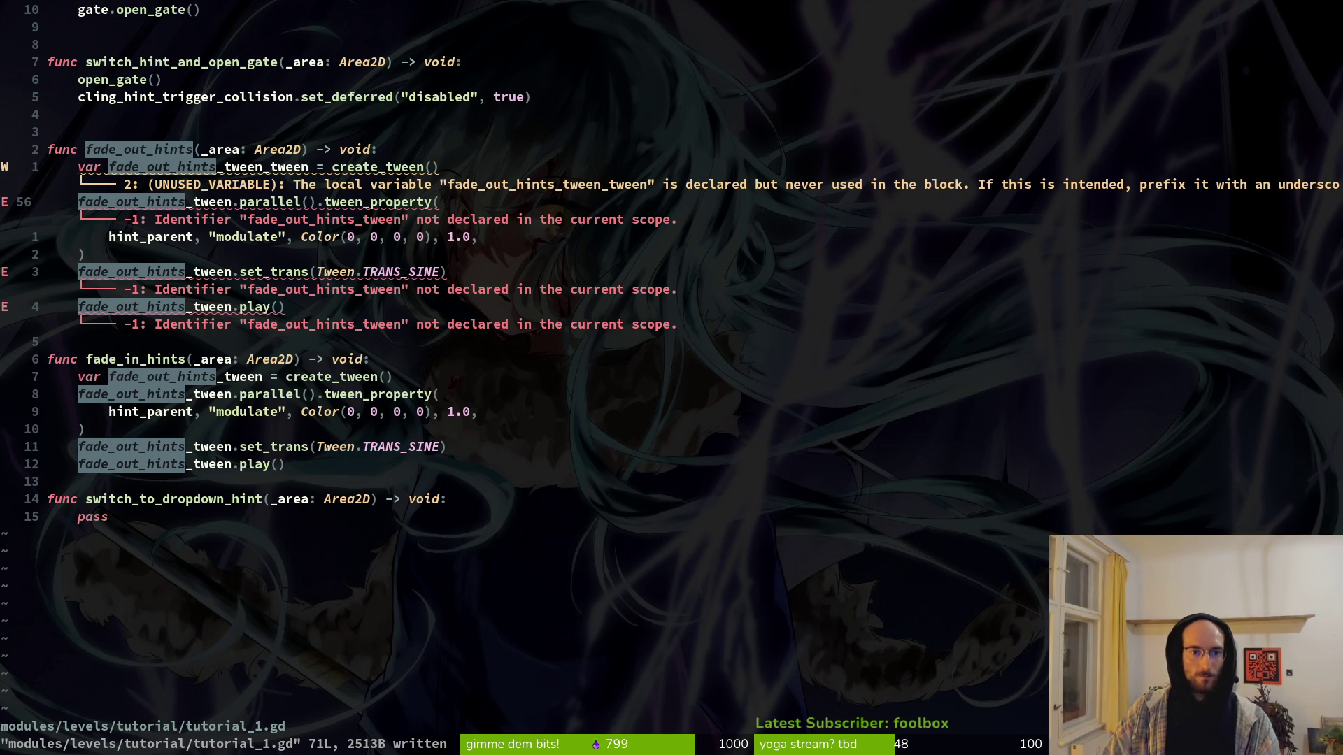
Step: Remove the doubled _tween from the fade-out tween variable name and save
{"action": "key", "text": "k"}
{"action": "key", "text": "l"}
{"action": "key", "text": "l"}
{"action": "key", "text": "l"}
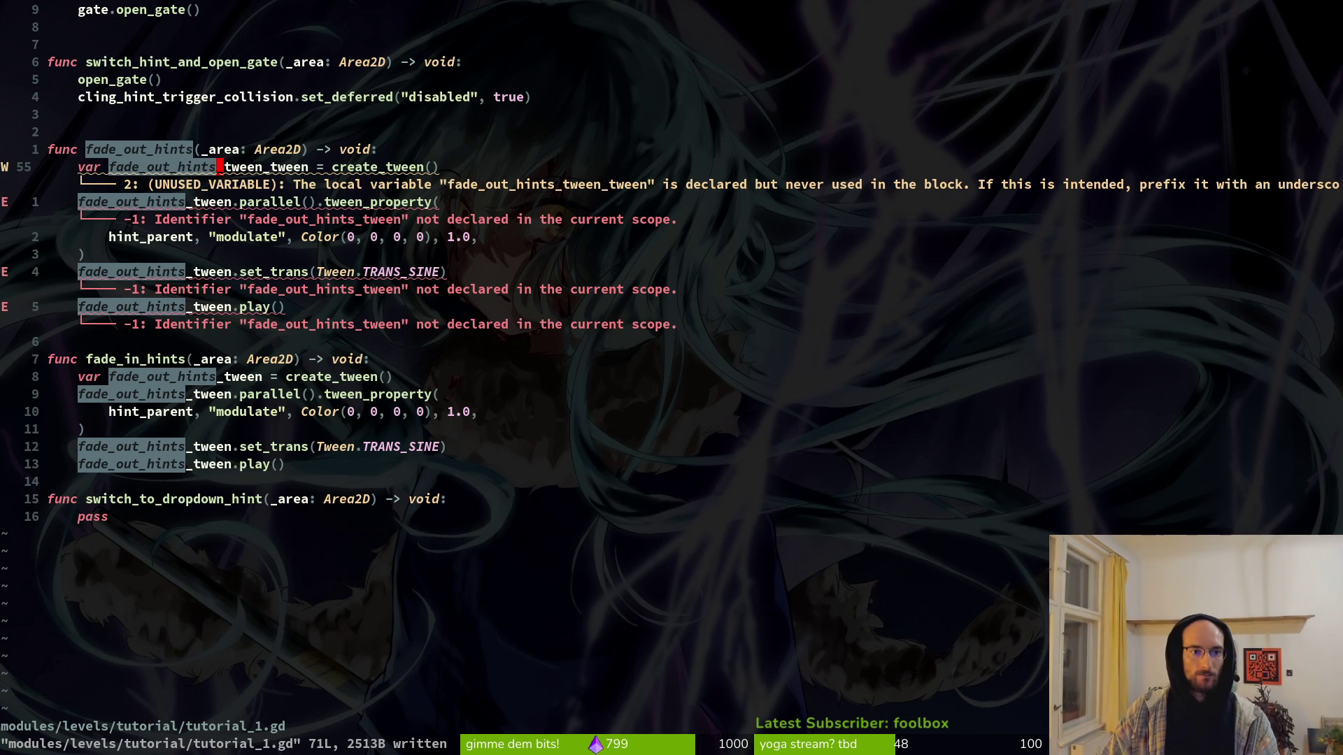
{"action": "key", "text": "x"}
{"action": "key", "text": "x"}
{"action": "key", "text": "x"}
{"action": "key", "text": "x"}
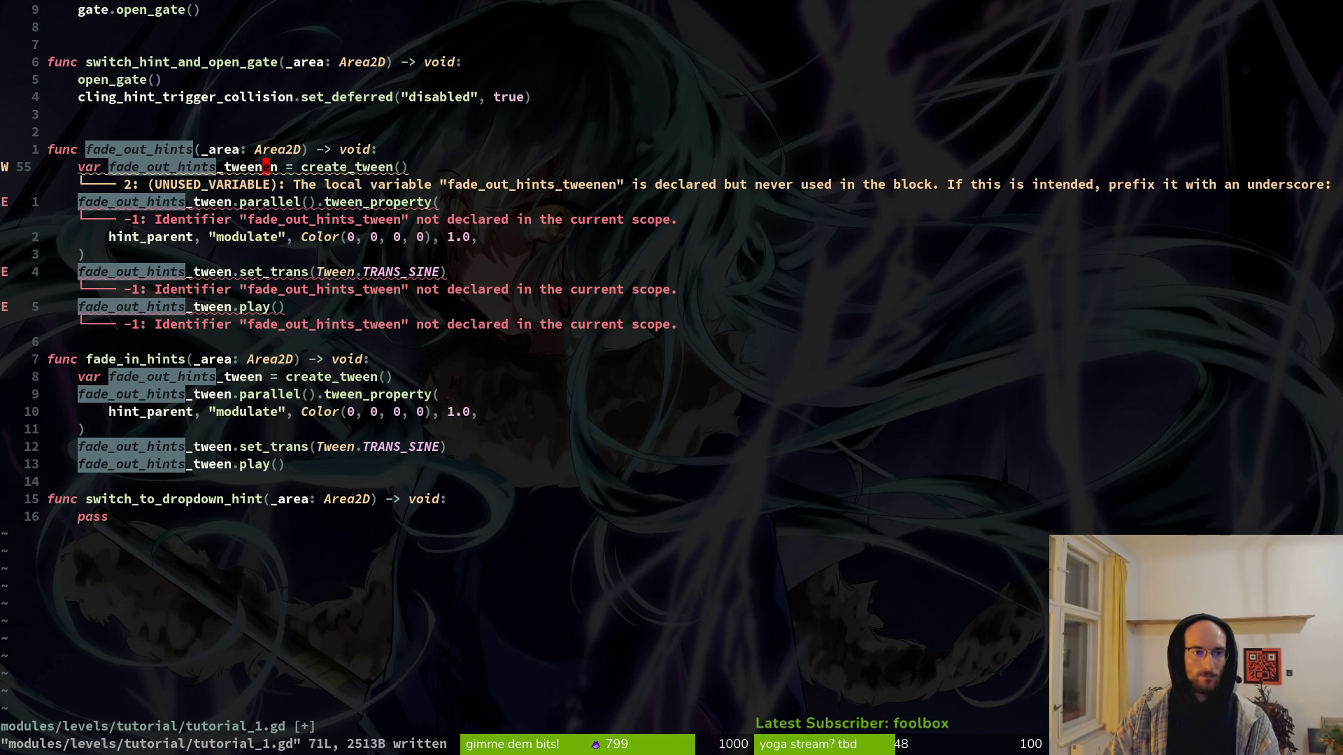
{"action": "type", "text": ":w"}
{"action": "key", "text": "Return"}
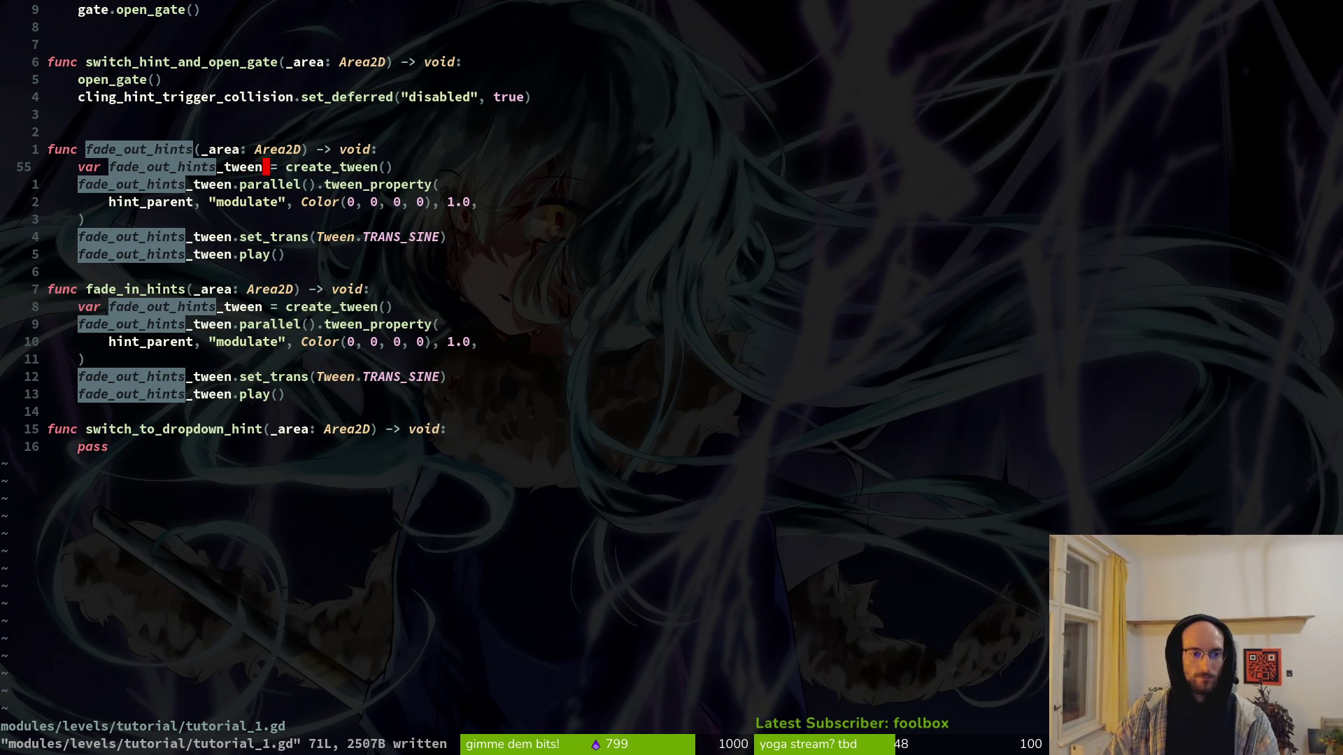
Step: Rename the tween variable declared in fade_in_hints to fade_in_hints_tween
{"action": "key", "text": "j"}
{"action": "key", "text": "j"}
{"action": "key", "text": "j"}
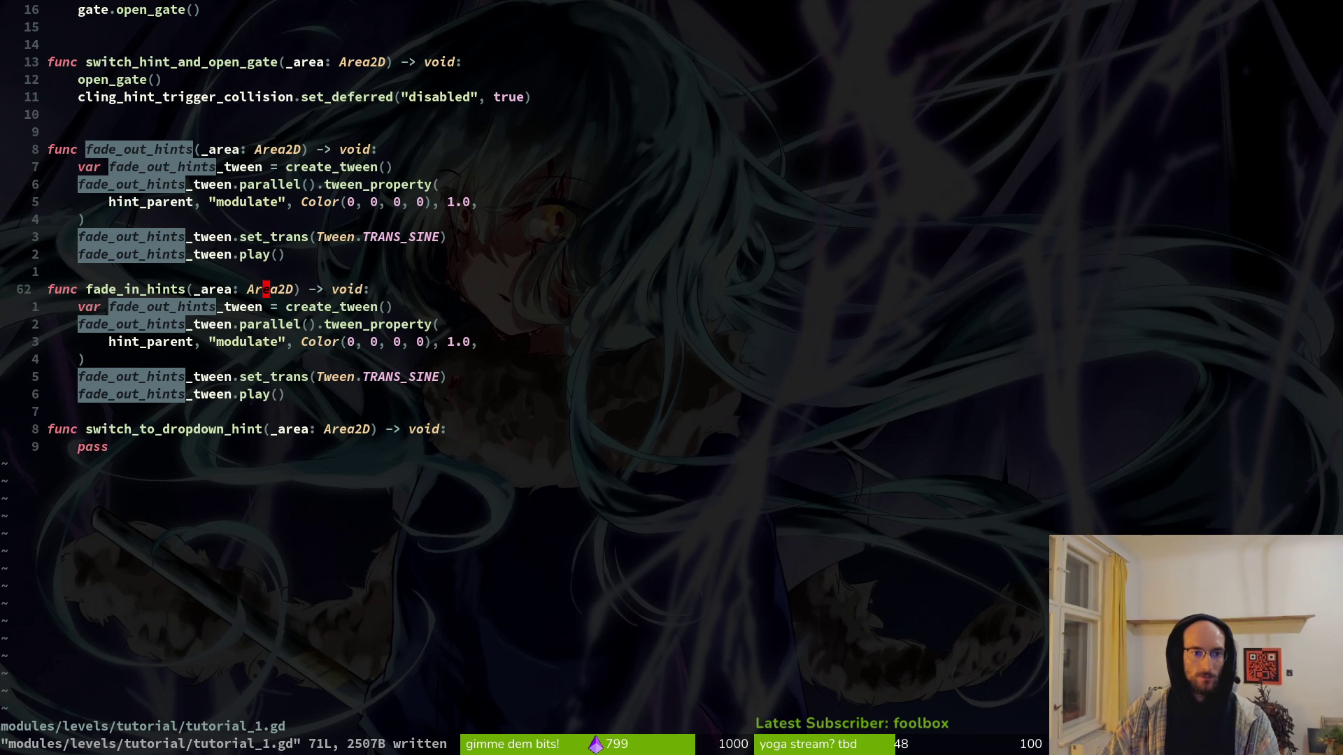
{"action": "key", "text": "h"}
{"action": "key", "text": "h"}
{"action": "key", "text": "h"}
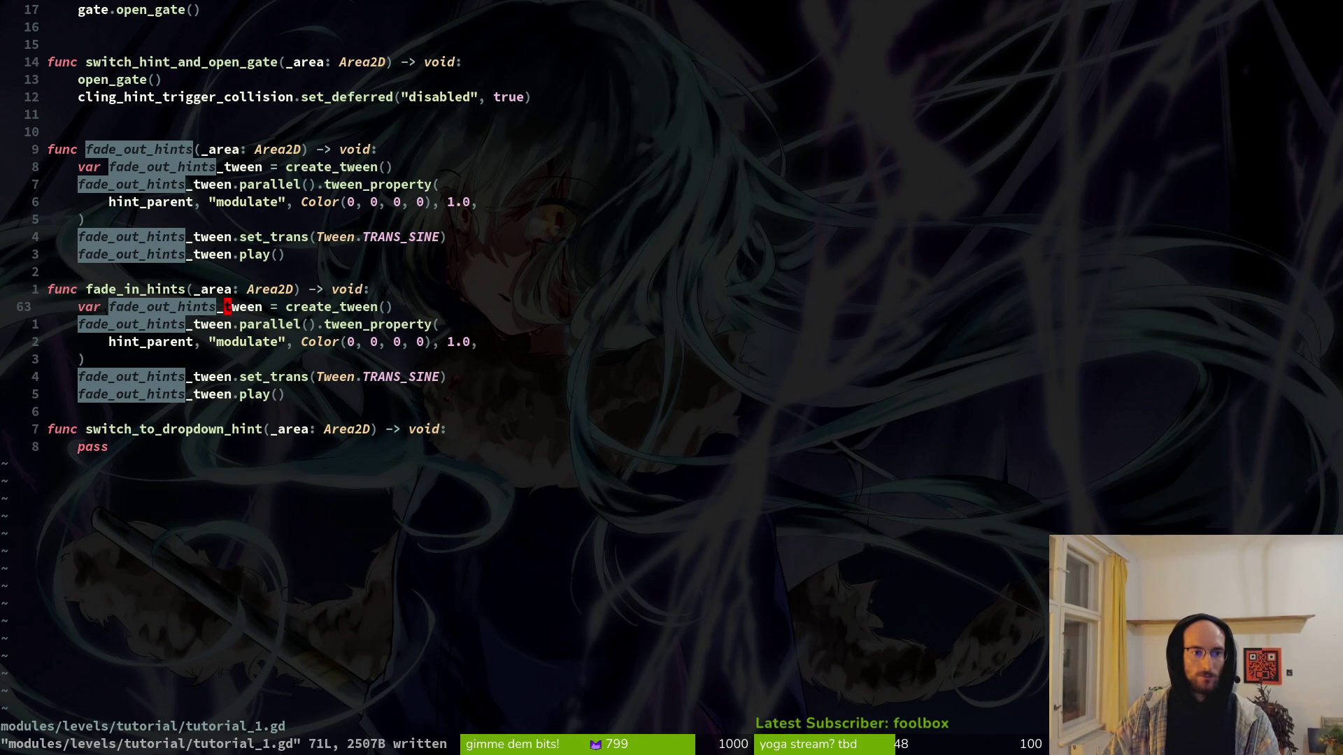
{"action": "type", "text": "ciwfade_i"}
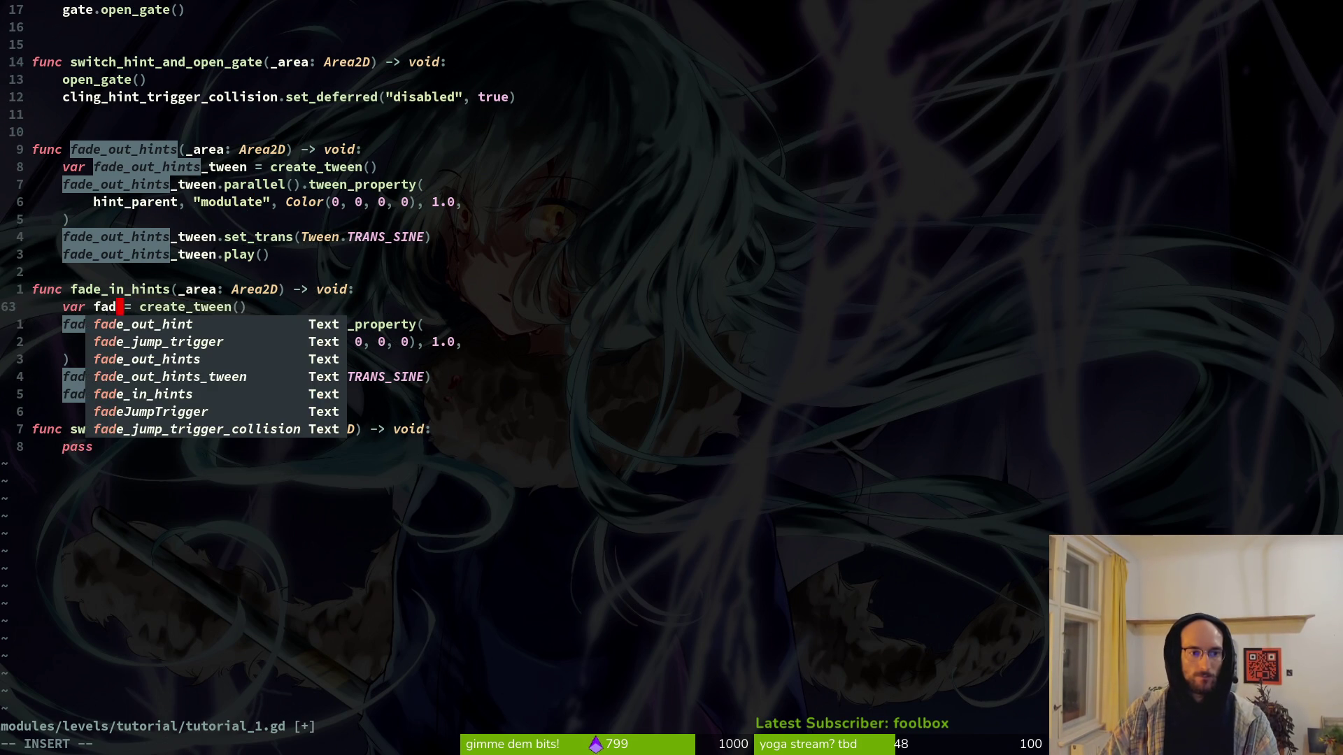
{"action": "type", "text": "n_hints_t"}
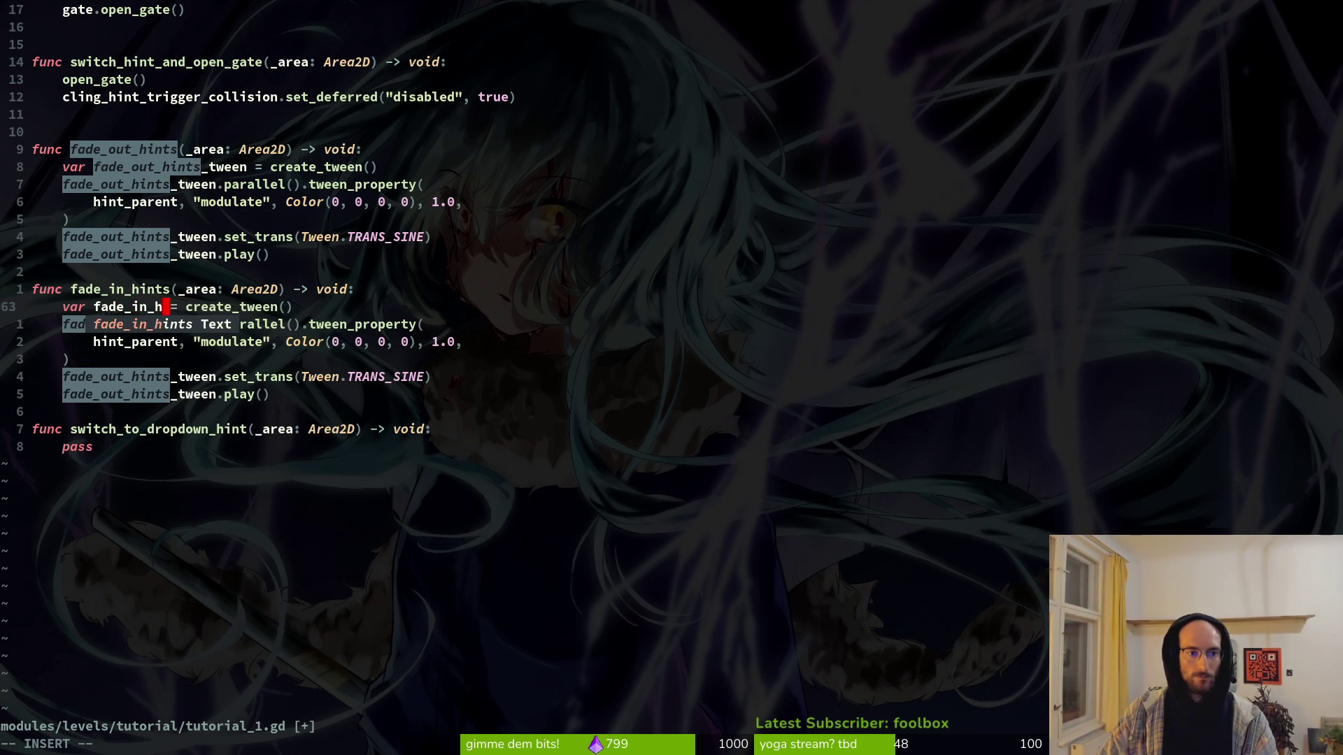
{"action": "type", "text": "ween"}
{"action": "key", "text": "Escape"}
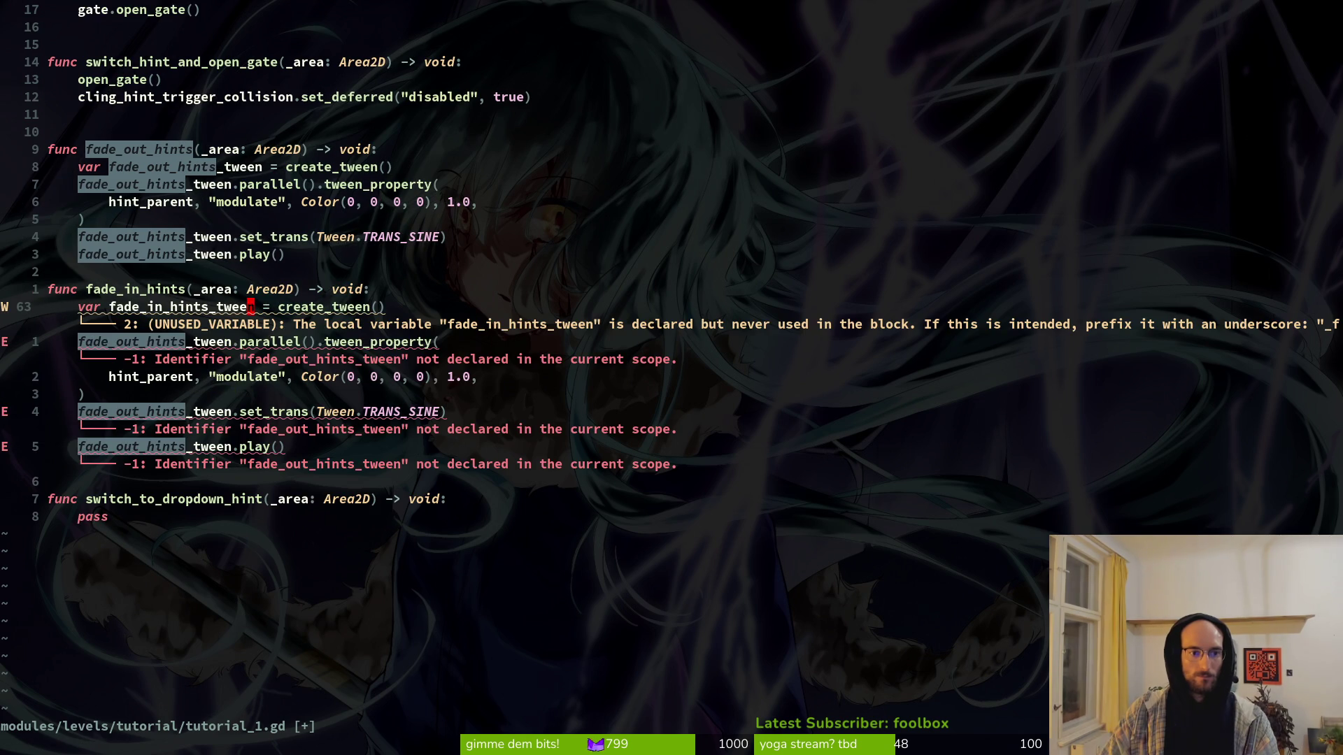
{"action": "key", "text": "d"}
{"action": "key", "text": "i"}
{"action": "key", "text": "w"}
{"action": "key", "text": "h"}
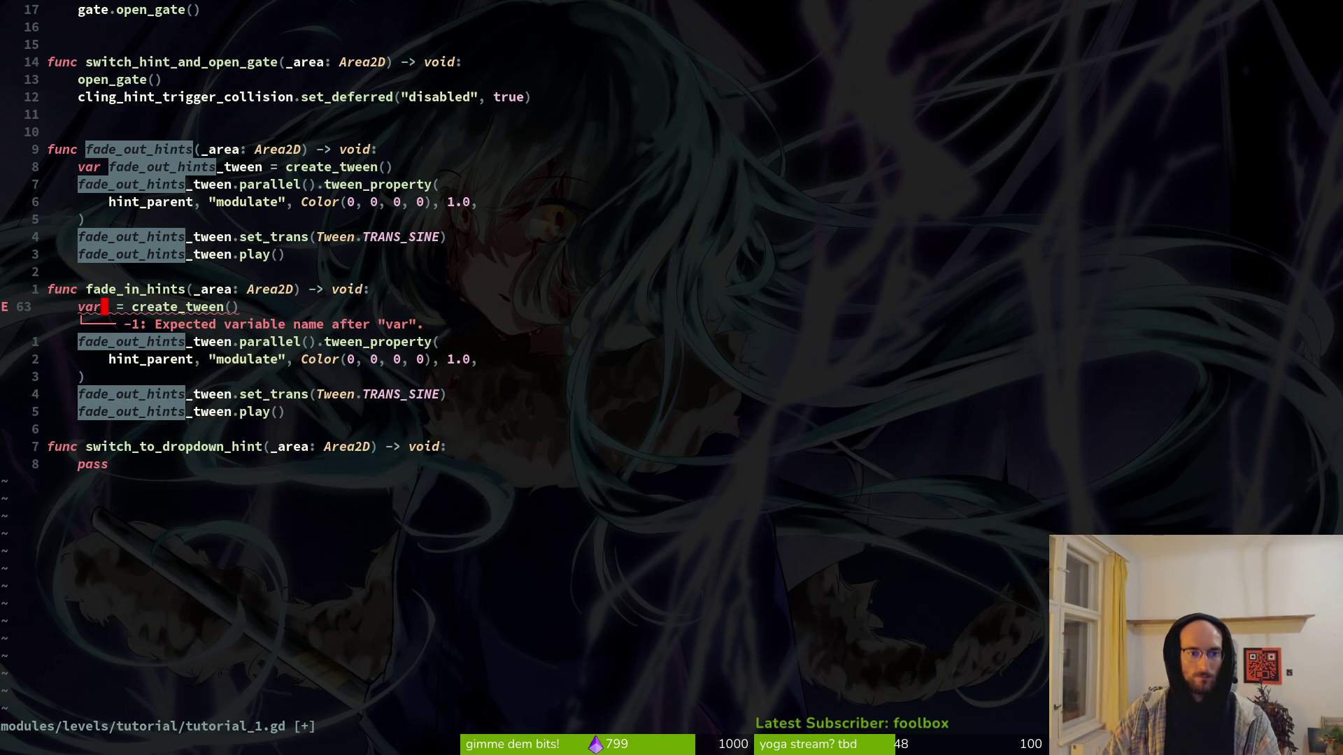
{"action": "key", "text": "u"}
Step: Replace fade_out_hints_tween with fade_in_hints_tween on the parallel and set_trans lines
{"action": "key", "text": "j"}
{"action": "key", "text": "b"}
{"action": "key", "text": "v"}
{"action": "key", "text": "e"}
{"action": "key", "text": "p"}
{"action": "key", "text": "y"}
{"action": "key", "text": "i"}
{"action": "key", "text": "w"}
{"action": "key", "text": "j"}
{"action": "key", "text": "j"}
{"action": "key", "text": "j"}
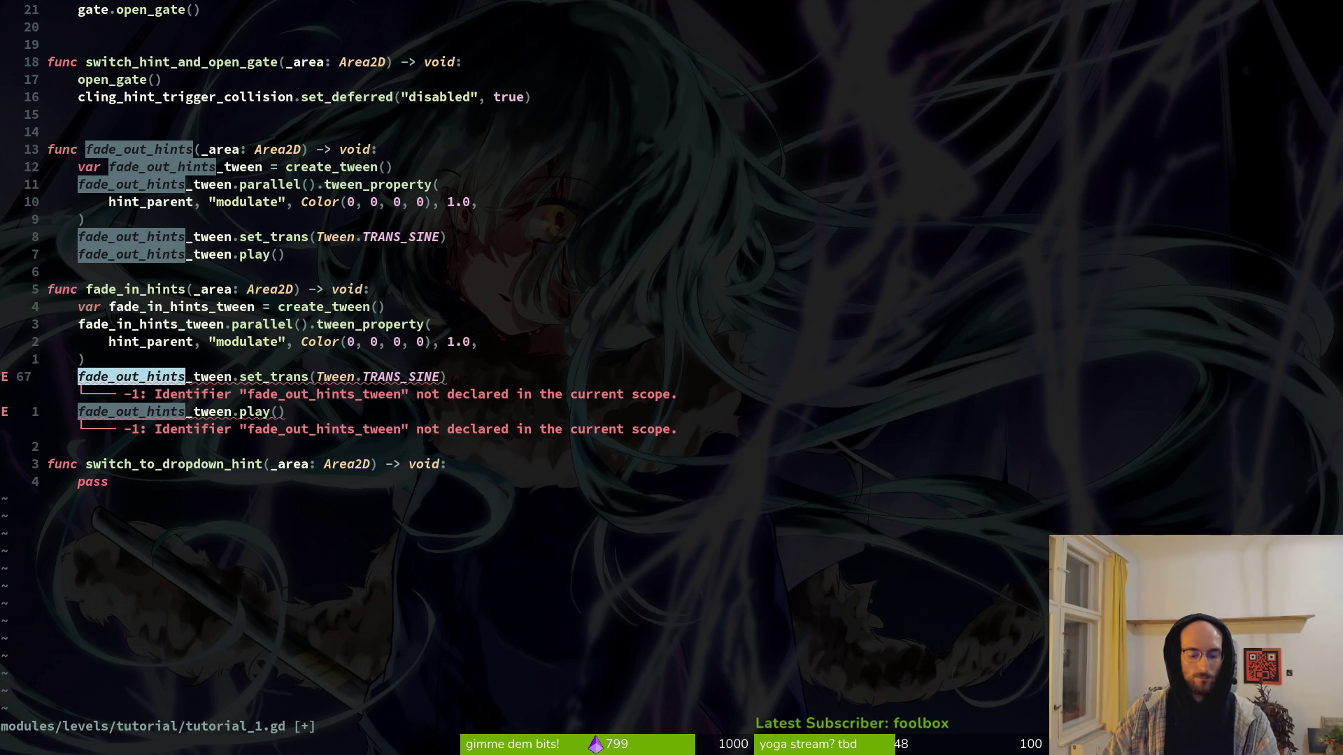
{"action": "key", "text": "v"}
{"action": "key", "text": "e"}
{"action": "key", "text": "p"}
Step: Use fade_in_hints_tween on the play line too and save the script
{"action": "key", "text": "j"}
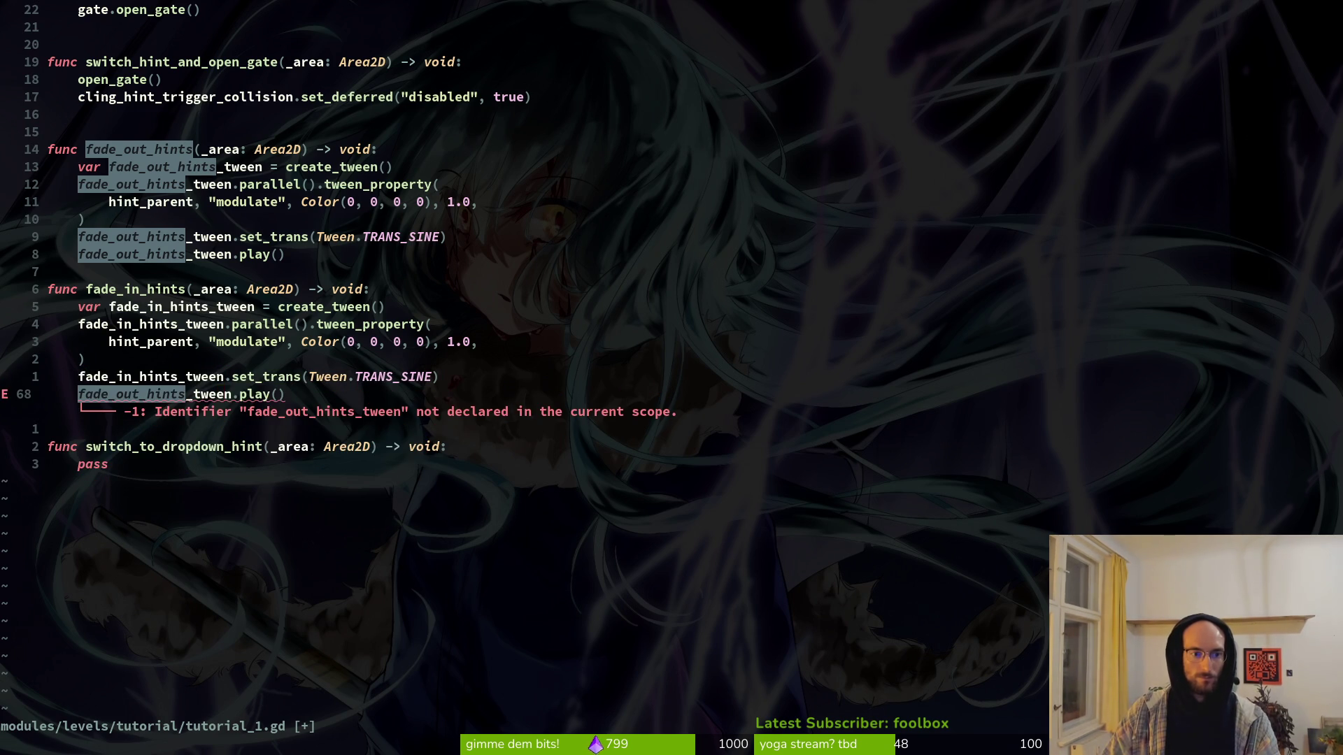
{"action": "type", "text": "k$"}
{"action": "type", "text": "jve"}
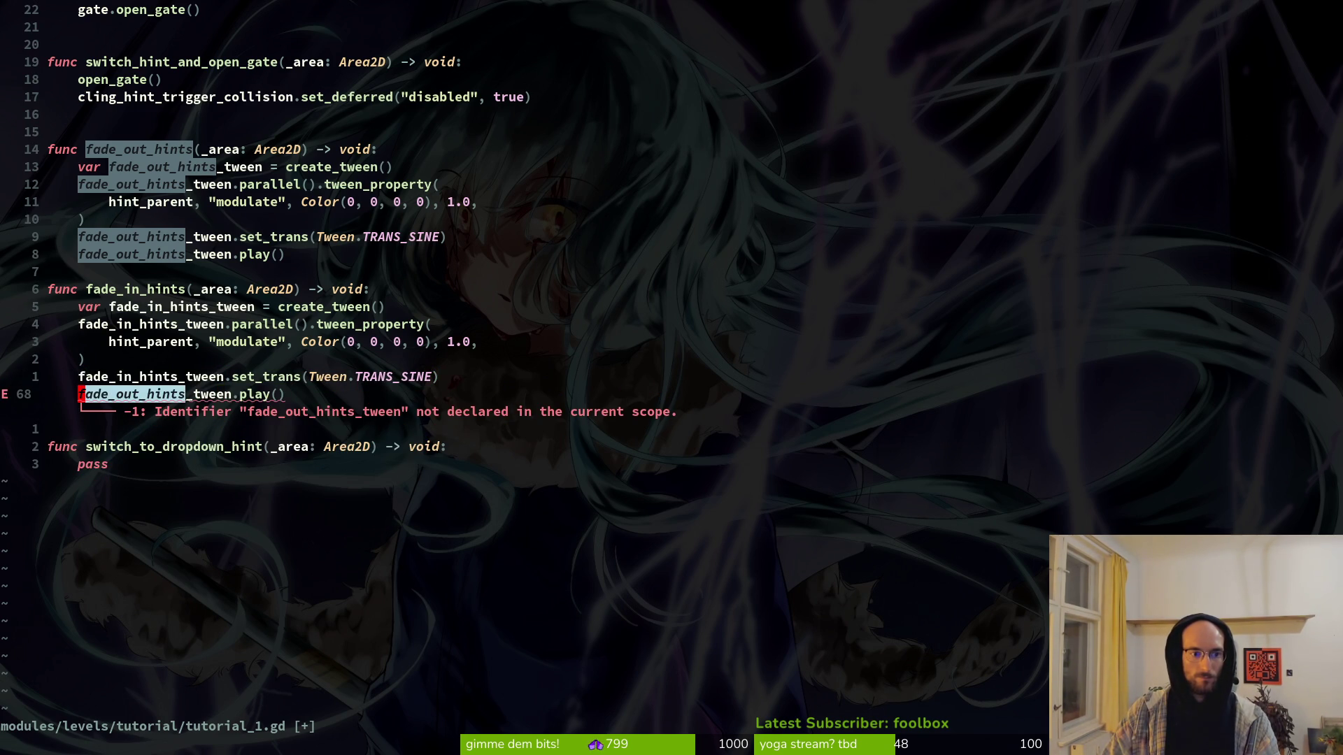
{"action": "type", "text": "cfa"}
{"action": "key", "text": "Return"}
{"action": "key", "text": "Escape"}
{"action": "type", "text": ":w"}
{"action": "key", "text": "Return"}
Step: Set the alpha and red values of fade_in_hints' modulate Color to 1
{"action": "key", "text": "k"}
{"action": "key", "text": "k"}
{"action": "key", "text": "k"}
{"action": "key", "text": "w"}
{"action": "key", "text": "w"}
{"action": "key", "text": "w"}
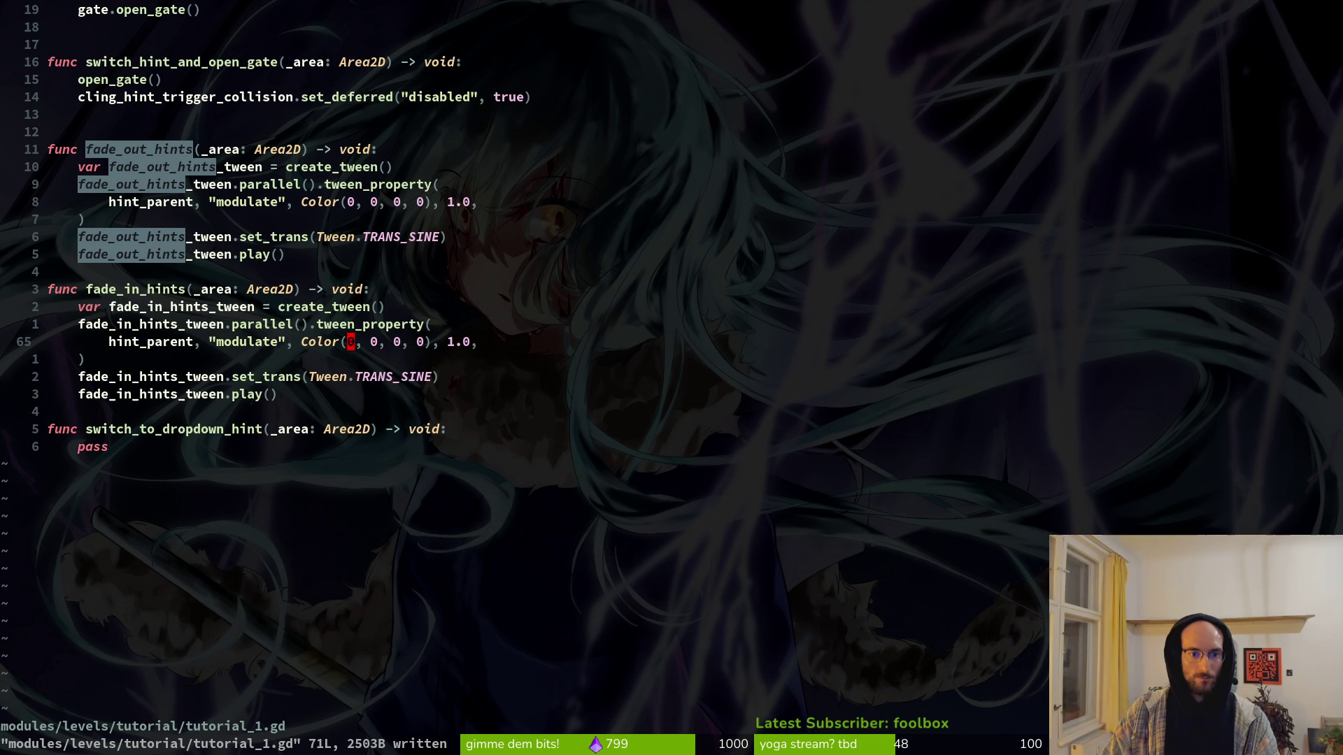
{"action": "key", "text": "w"}
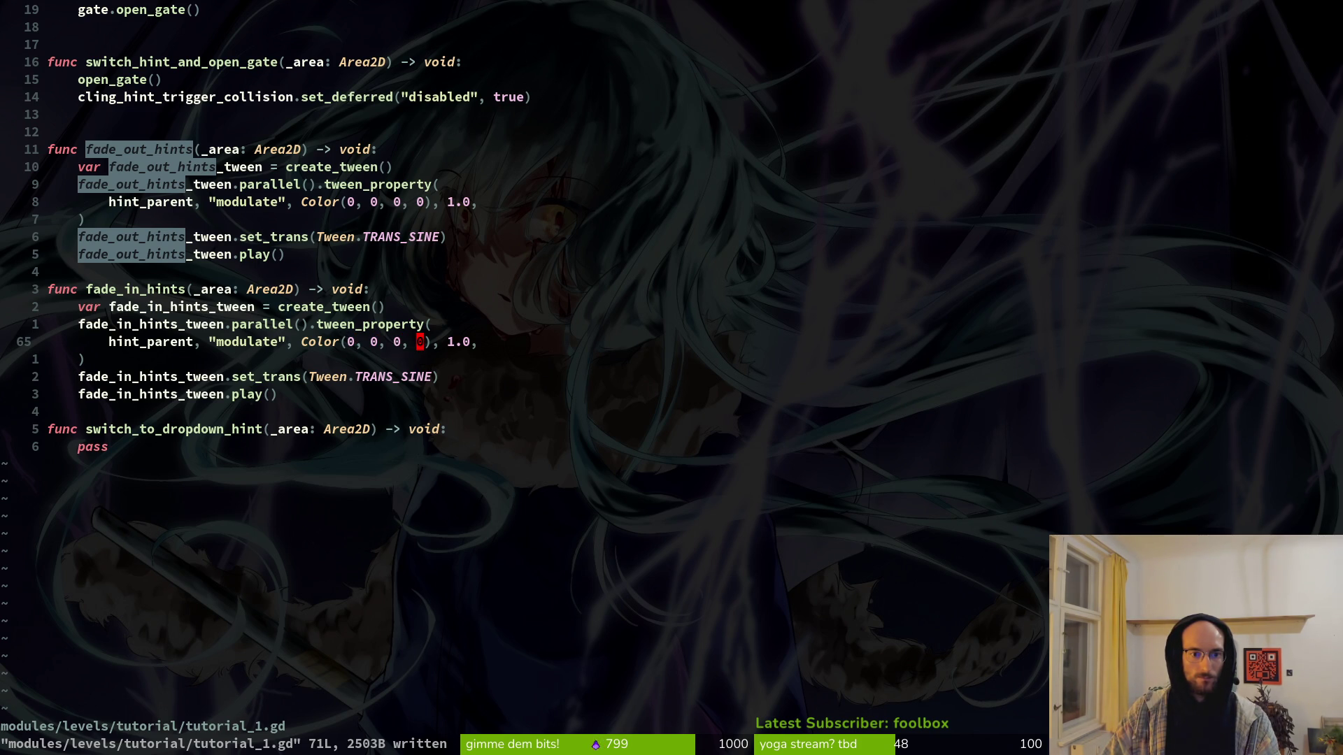
{"action": "key", "text": "s"}
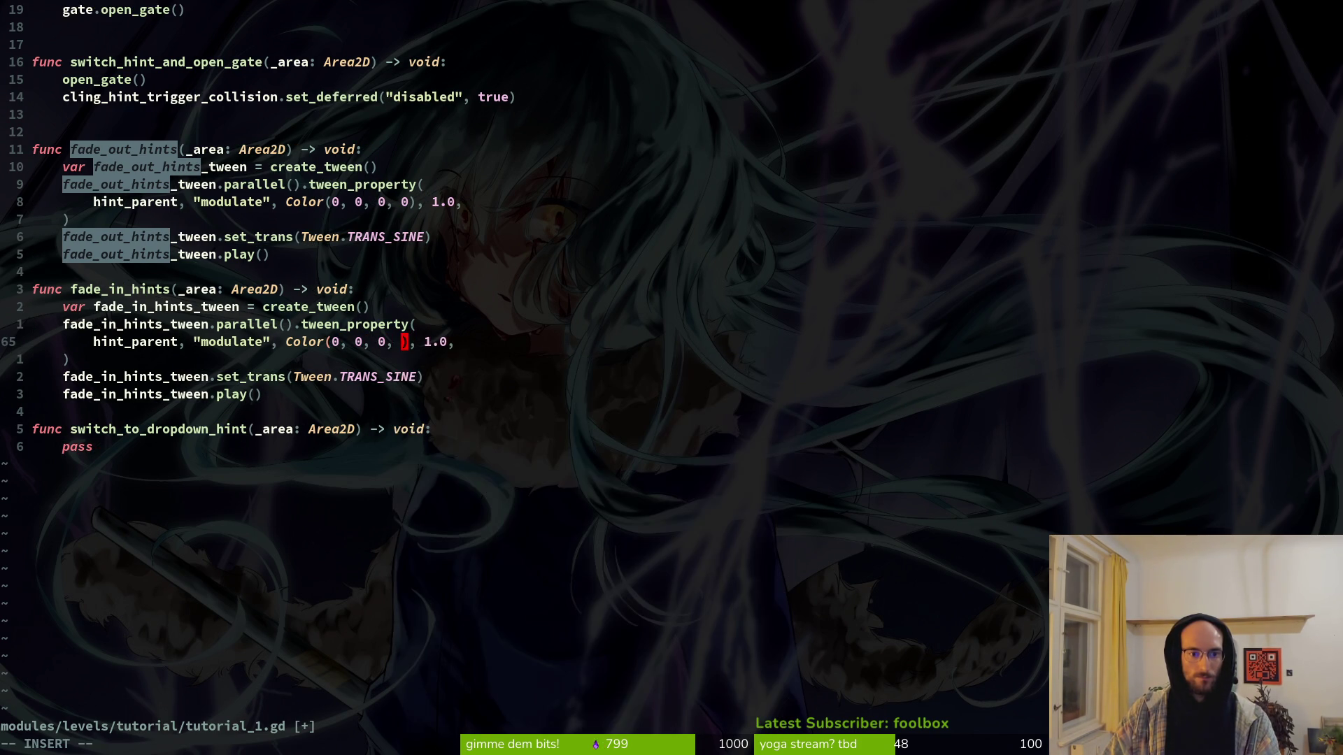
{"action": "type", "text": "1"}
{"action": "key", "text": "Escape"}
{"action": "key", "text": "b"}
{"action": "key", "text": "b"}
{"action": "key", "text": "b"}
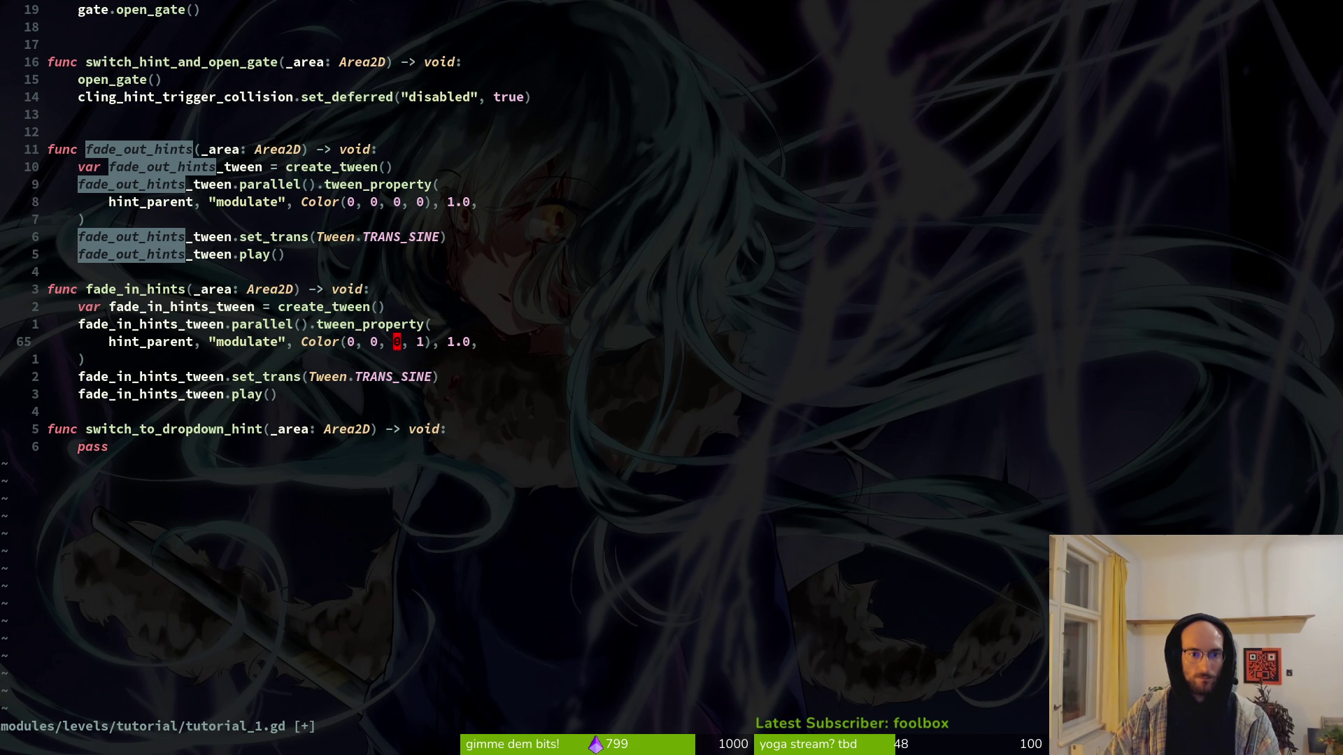
{"action": "key", "text": "b"}
{"action": "key", "text": "b"}
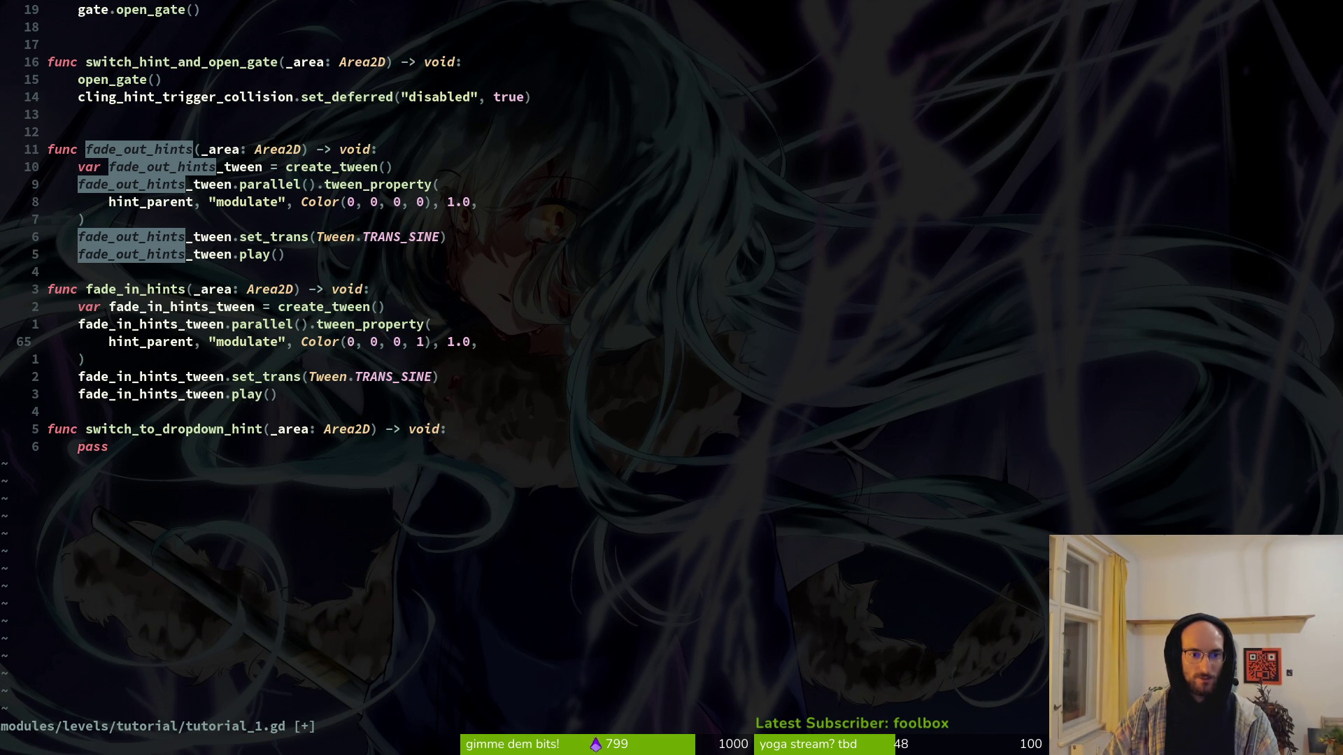
{"action": "type", "text": "s1"}
{"action": "key", "text": "Escape"}
Step: Set the green and blue values to 1, giving Color(1, 1, 1, 1), and save
{"action": "key", "text": "w"}
{"action": "key", "text": "w"}
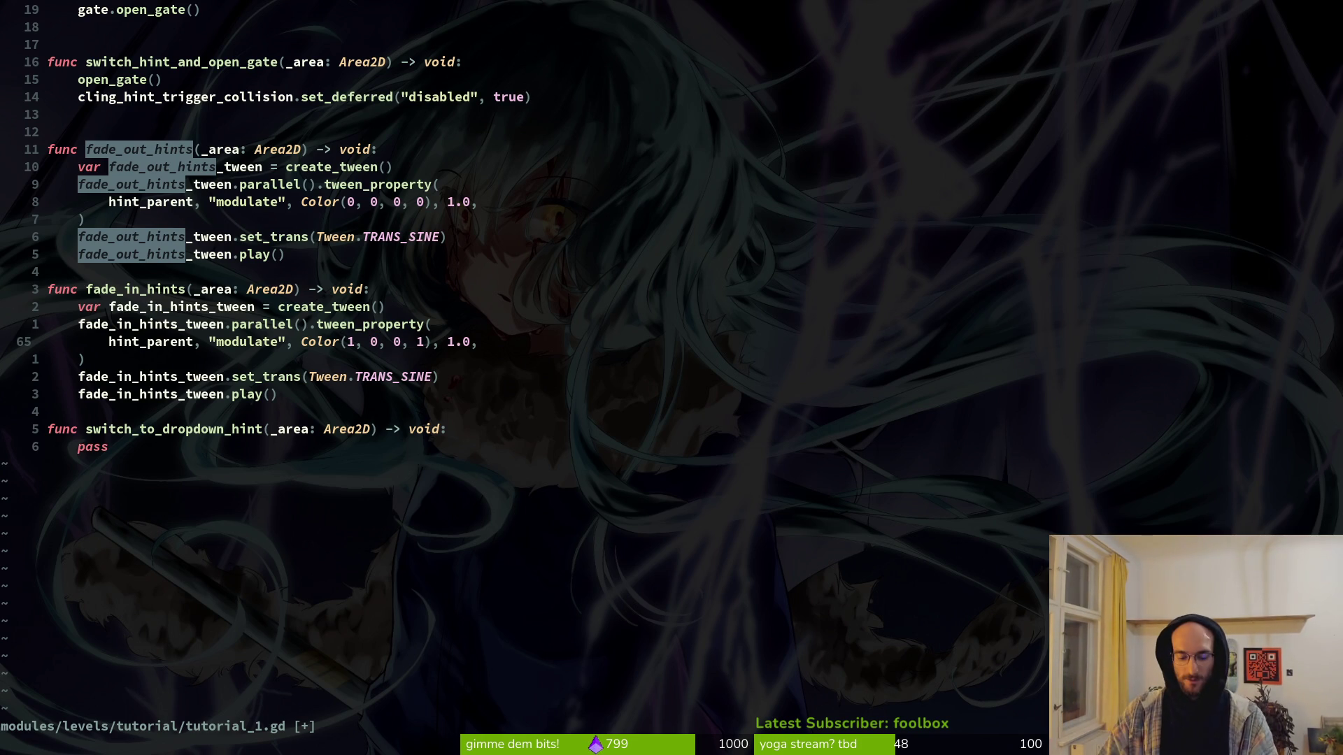
{"action": "type", "text": "s1"}
{"action": "key", "text": "Escape"}
{"action": "key", "text": "w"}
{"action": "key", "text": "w"}
{"action": "type", "text": ":w"}
{"action": "key", "text": "Return"}
{"action": "key", "text": "r"}
{"action": "key", "text": "1"}
Step: Add a blank line after fade_out_hints and save the script
{"action": "key", "text": "j"}
{"action": "key", "text": "k"}
{"action": "key", "text": "k"}
{"action": "key", "text": "k"}
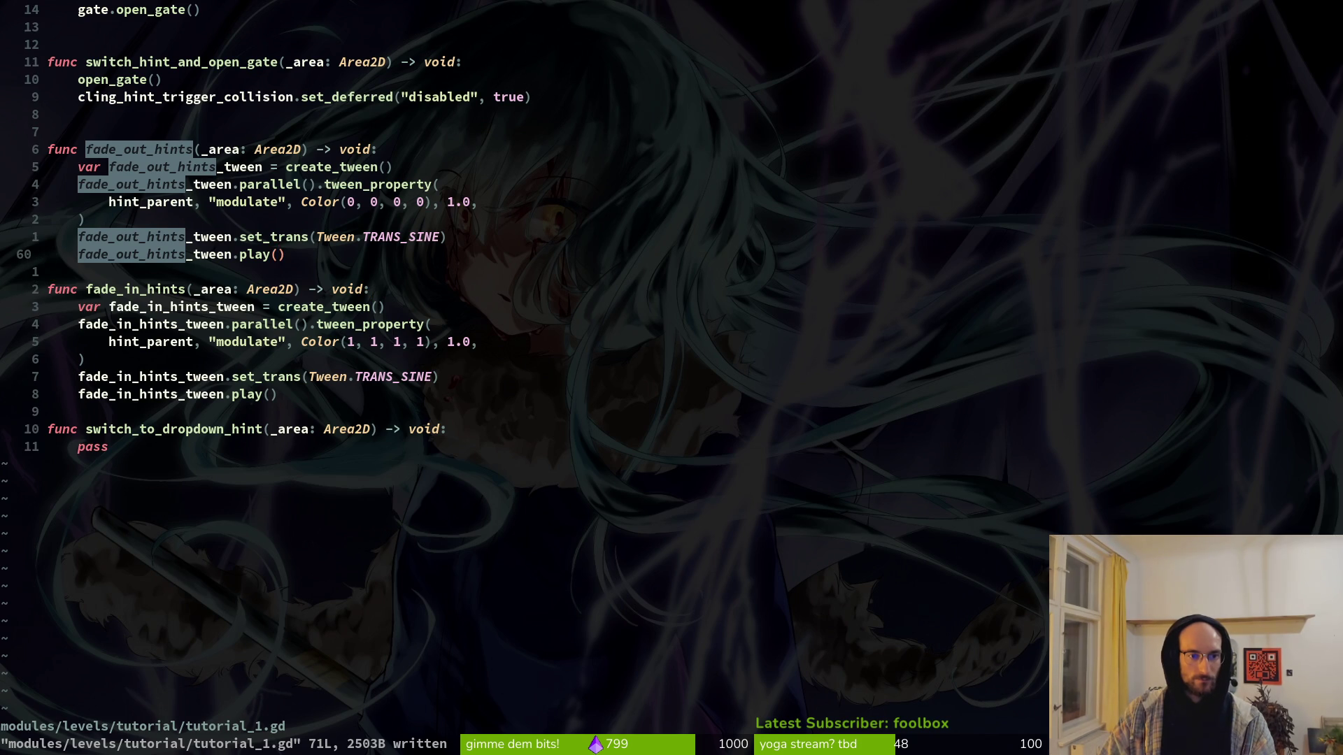
{"action": "key", "text": "o"}
{"action": "key", "text": "Escape"}
{"action": "type", "text": ":w"}
{"action": "key", "text": "Return"}
Step: Add a blank line below fade_in_hints and save the script again
{"action": "key", "text": "j"}
{"action": "key", "text": "j"}
{"action": "key", "text": "j"}
{"action": "key", "text": "k"}
{"action": "key", "text": "k"}
{"action": "key", "text": "j"}
{"action": "key", "text": "j"}
{"action": "key", "text": "j"}
{"action": "key", "text": "j"}
{"action": "key", "text": "o"}
{"action": "key", "text": "Escape"}
{"action": "type", "text": ":w"}
{"action": "key", "text": "Return"}
Step: Review the fade_out_hints and fade_in_hints tween code back up to _ready
{"action": "key", "text": "k"}
{"action": "key", "text": "8"}
{"action": "key", "text": "k"}
{"action": "key", "text": "ctrl+o"}
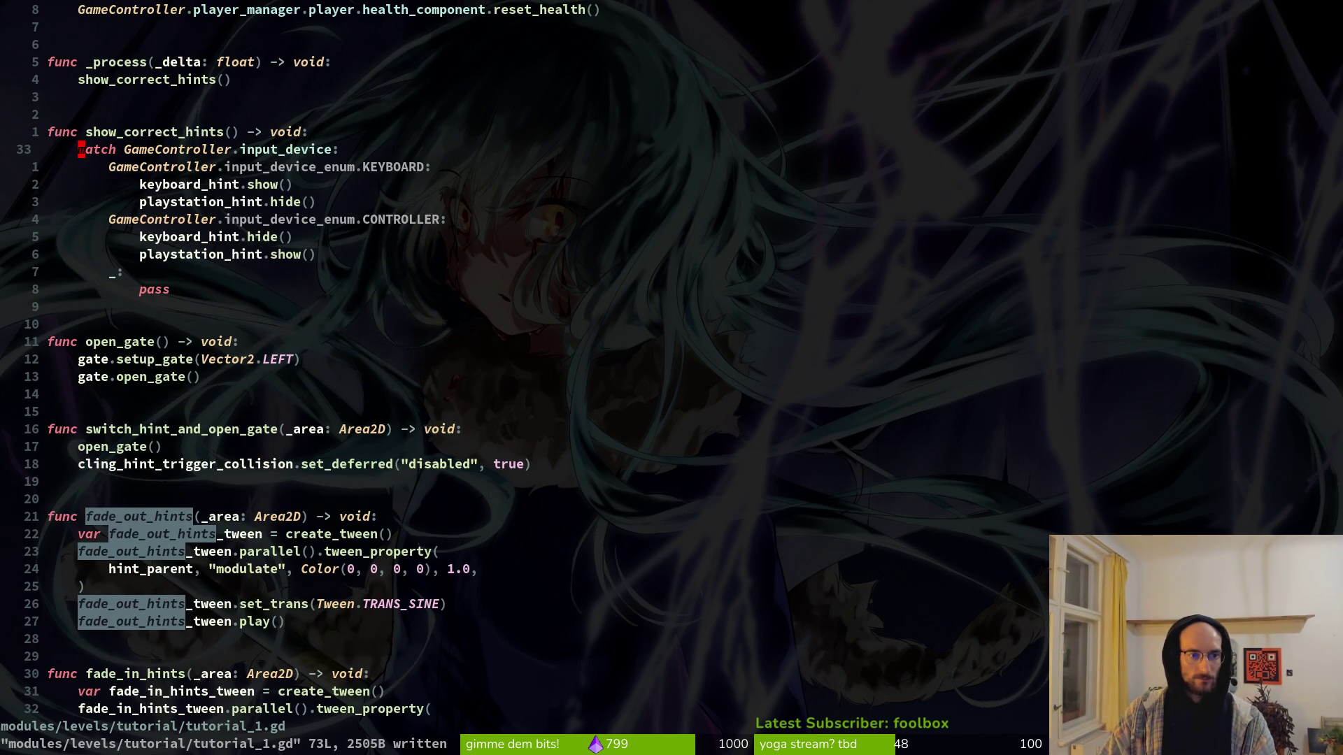
{"action": "key", "text": "j"}
{"action": "key", "text": "j"}
{"action": "key", "text": "j"}
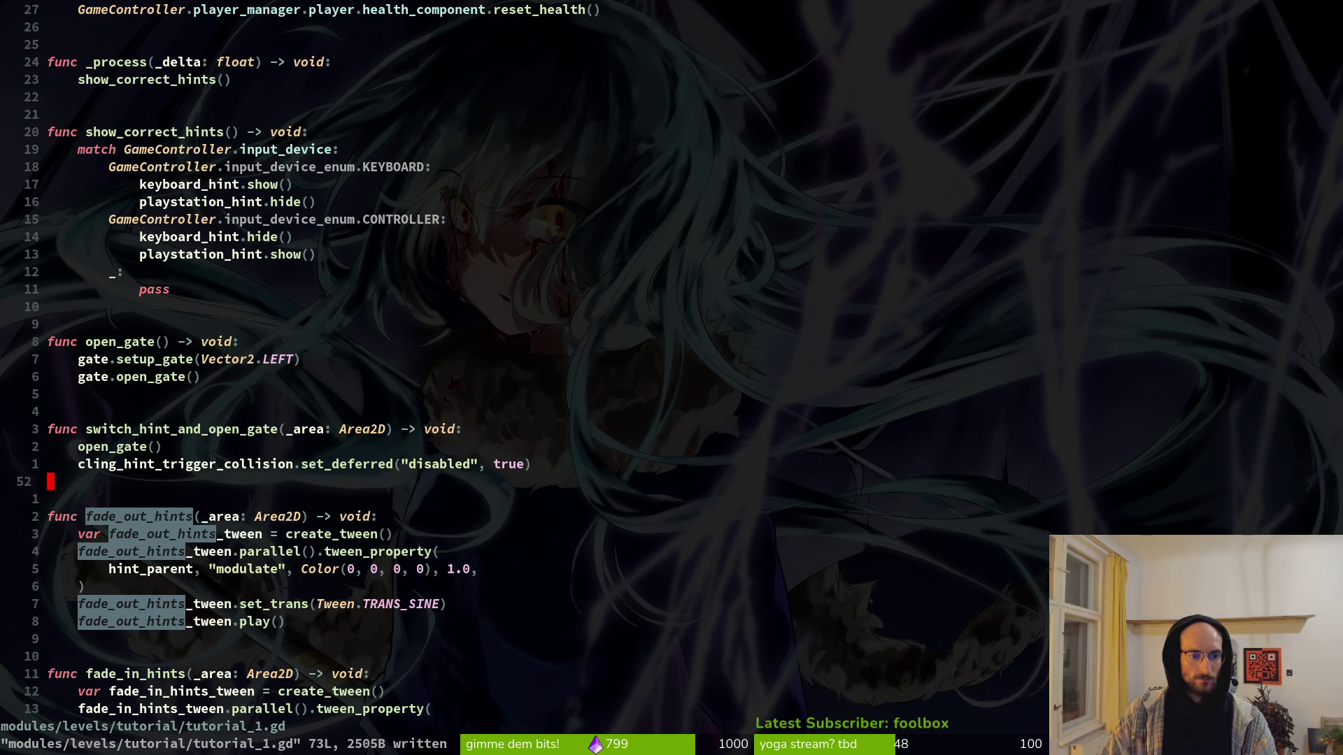
{"action": "key", "text": "k"}
{"action": "key", "text": "k"}
{"action": "key", "text": "k"}
{"action": "key", "text": "k"}
{"action": "key", "text": "k"}
{"action": "key", "text": "k"}
{"action": "key", "text": "j"}
{"action": "key", "text": "j"}
{"action": "key", "text": "b"}
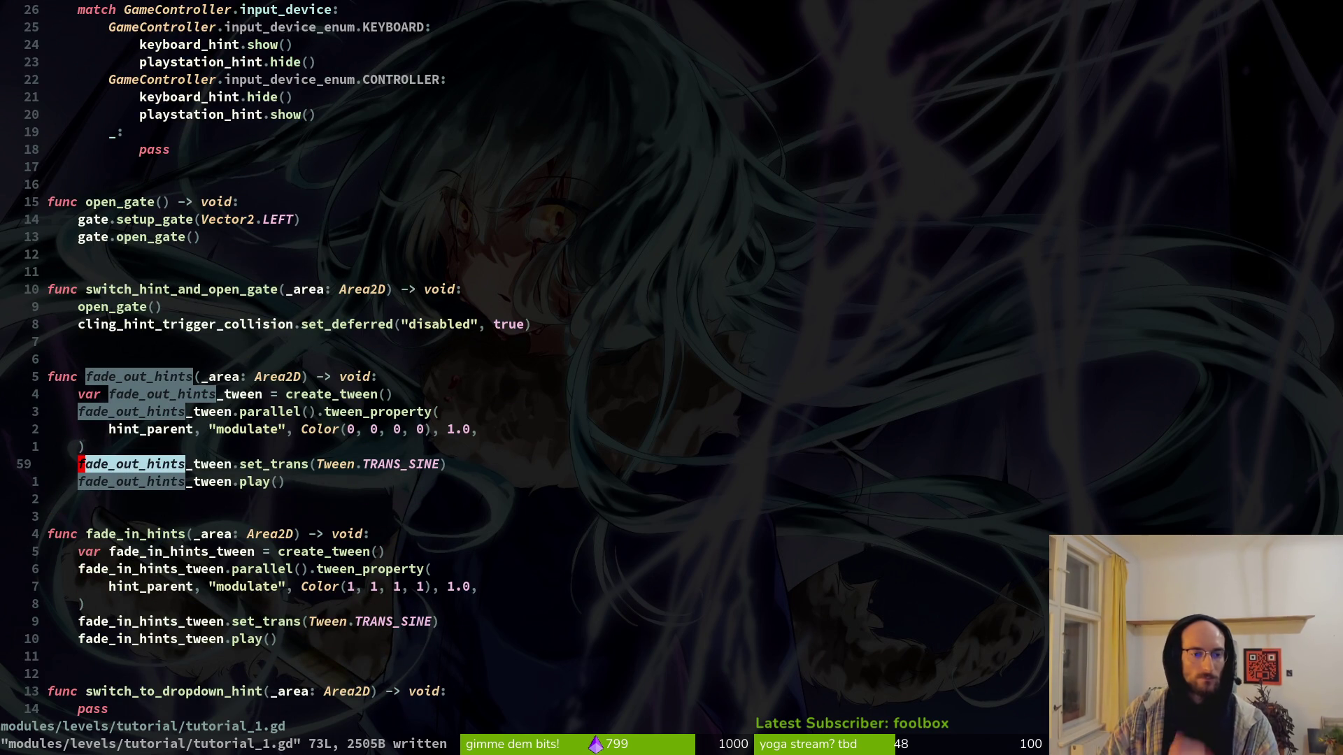
{"action": "key", "text": "k"}
{"action": "key", "text": "k"}
{"action": "key", "text": "k"}
{"action": "key", "text": "k"}
{"action": "key", "text": "k"}
{"action": "key", "text": "k"}
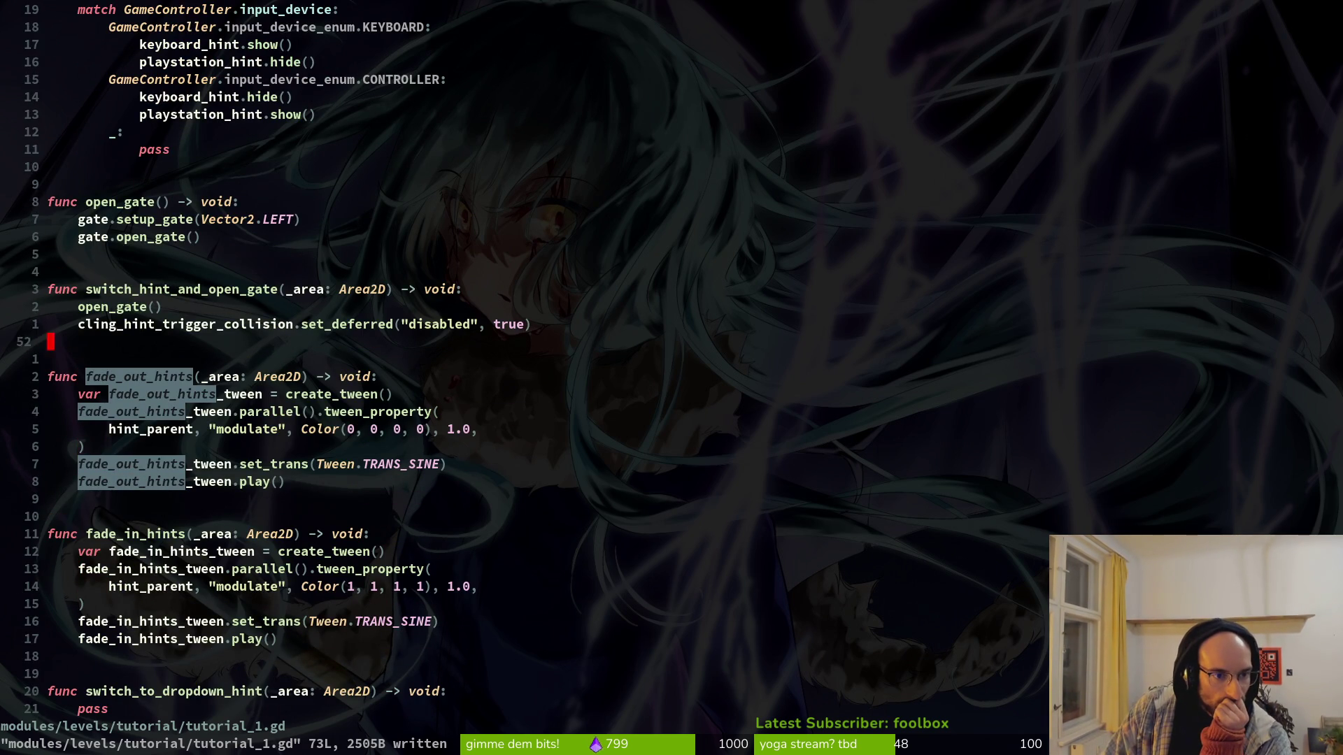
{"action": "key", "text": "k"}
{"action": "key", "text": "k"}
{"action": "key", "text": "k"}
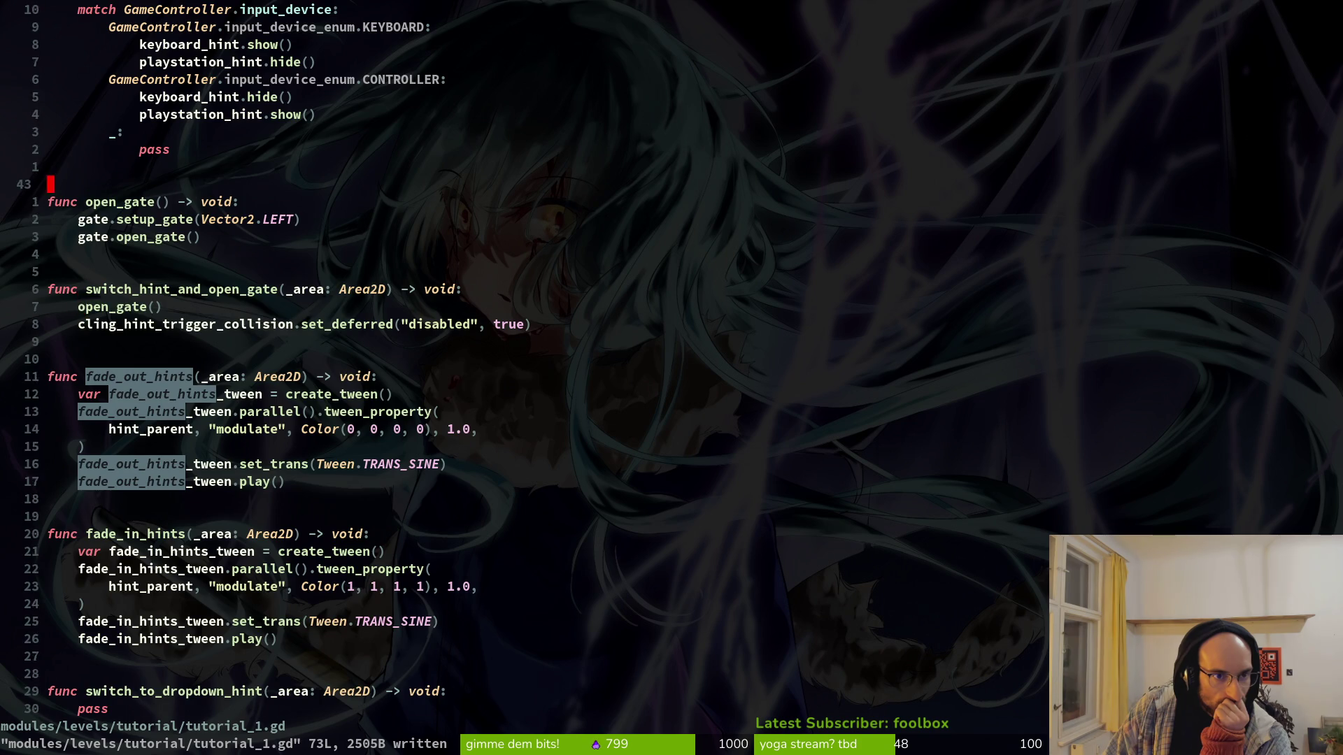
{"action": "key", "text": "j"}
{"action": "key", "text": "j"}
{"action": "key", "text": "j"}
{"action": "key", "text": "k"}
{"action": "key", "text": "k"}
{"action": "key", "text": "k"}
{"action": "key", "text": "k"}
{"action": "key", "text": "k"}
{"action": "key", "text": "k"}
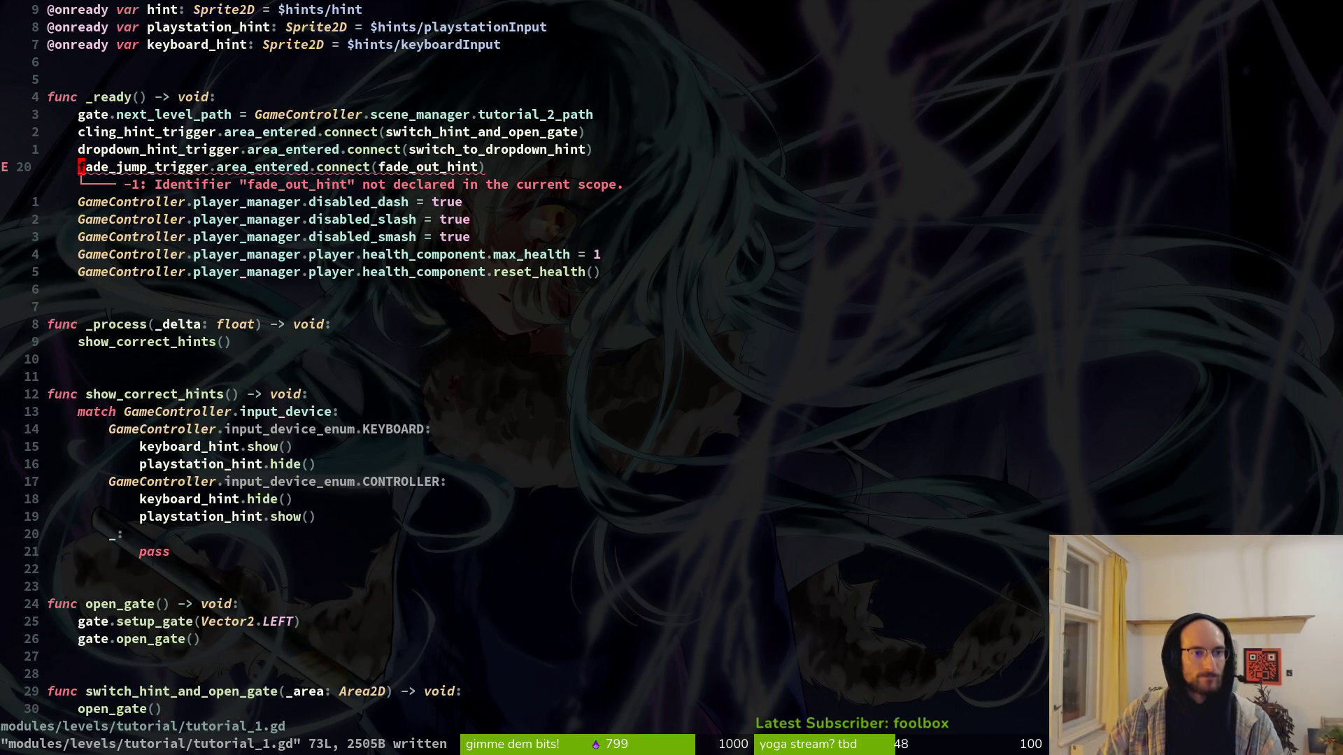
Step: Set the connect callback argument to fade_out_hints, save, and check Godot for errors
{"action": "key", "text": "w"}
{"action": "key", "text": "w"}
{"action": "key", "text": "w"}
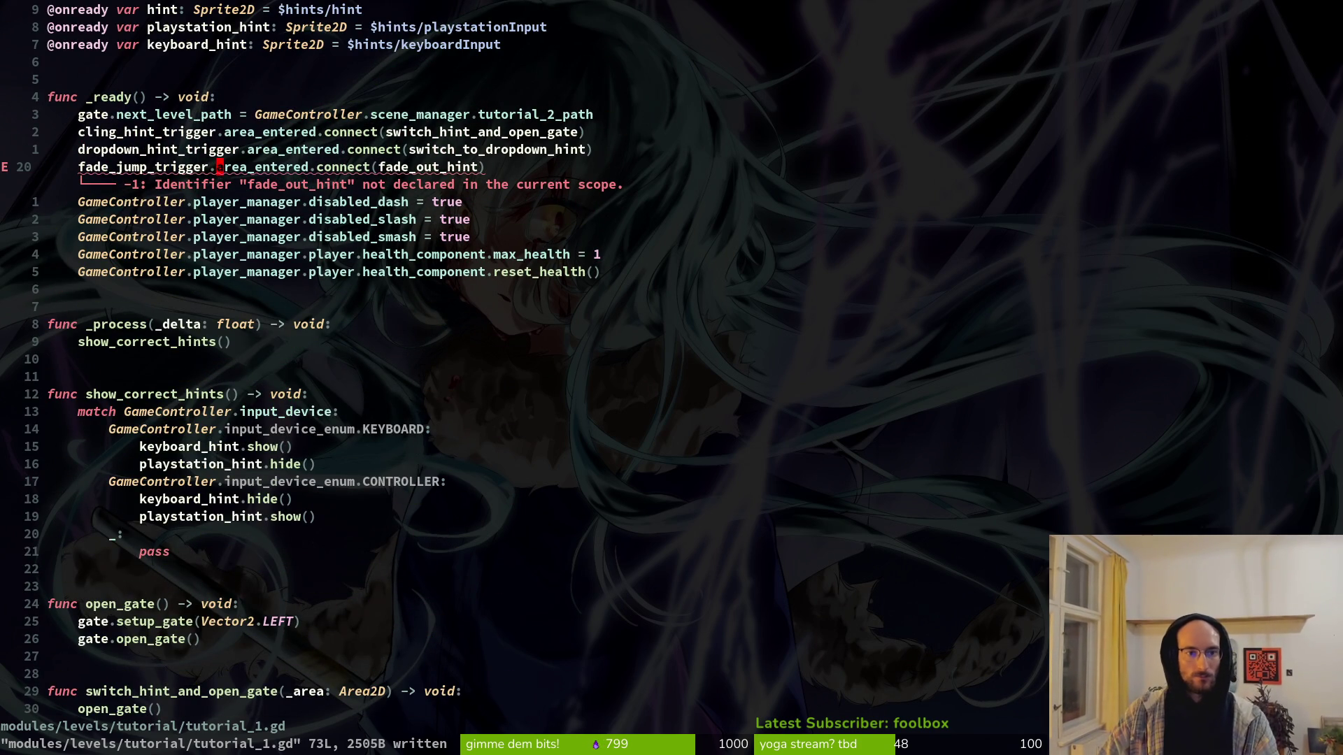
{"action": "type", "text": "cw"}
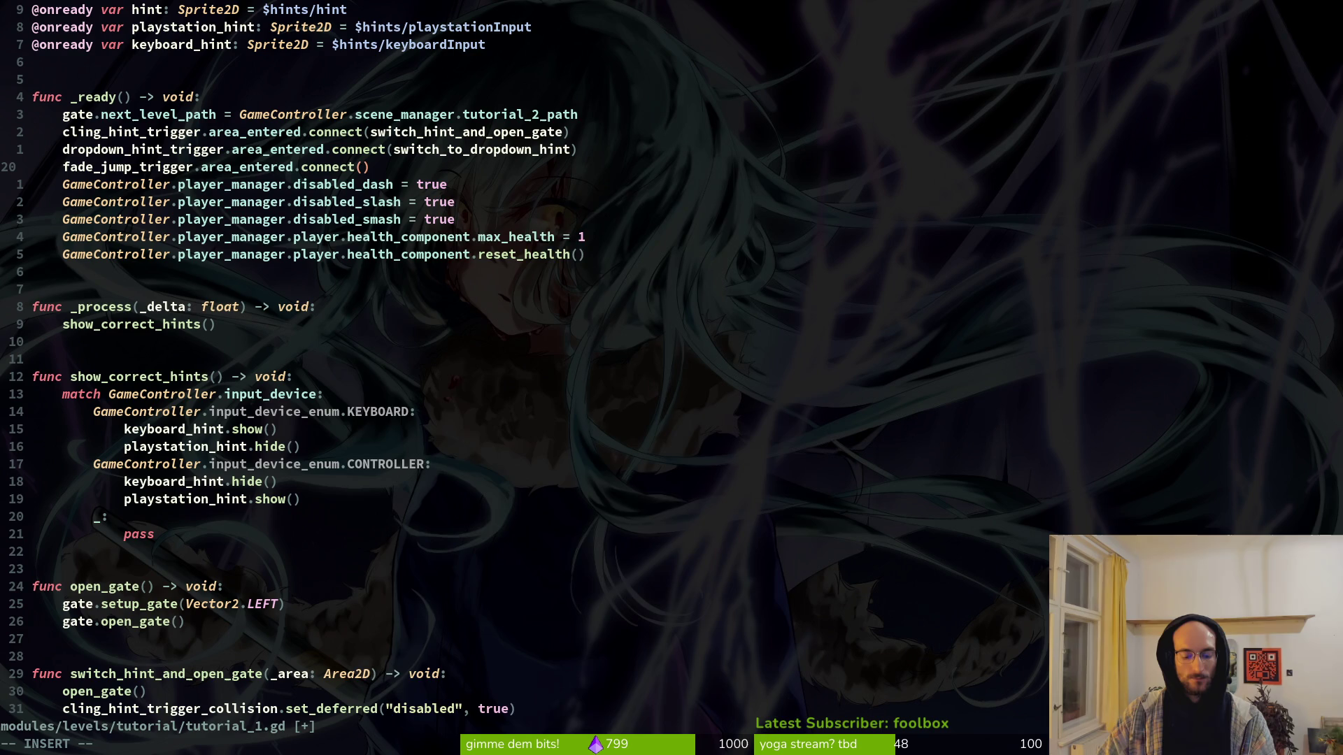
{"action": "type", "text": "fad"}
{"action": "key", "text": "ctrl+n"}
{"action": "key", "text": "ctrl+n"}
{"action": "key", "text": "ctrl+n"}
{"action": "key", "text": "Return"}
{"action": "key", "text": "Escape"}
{"action": "type", "text": ":w"}
{"action": "key", "text": "Return"}
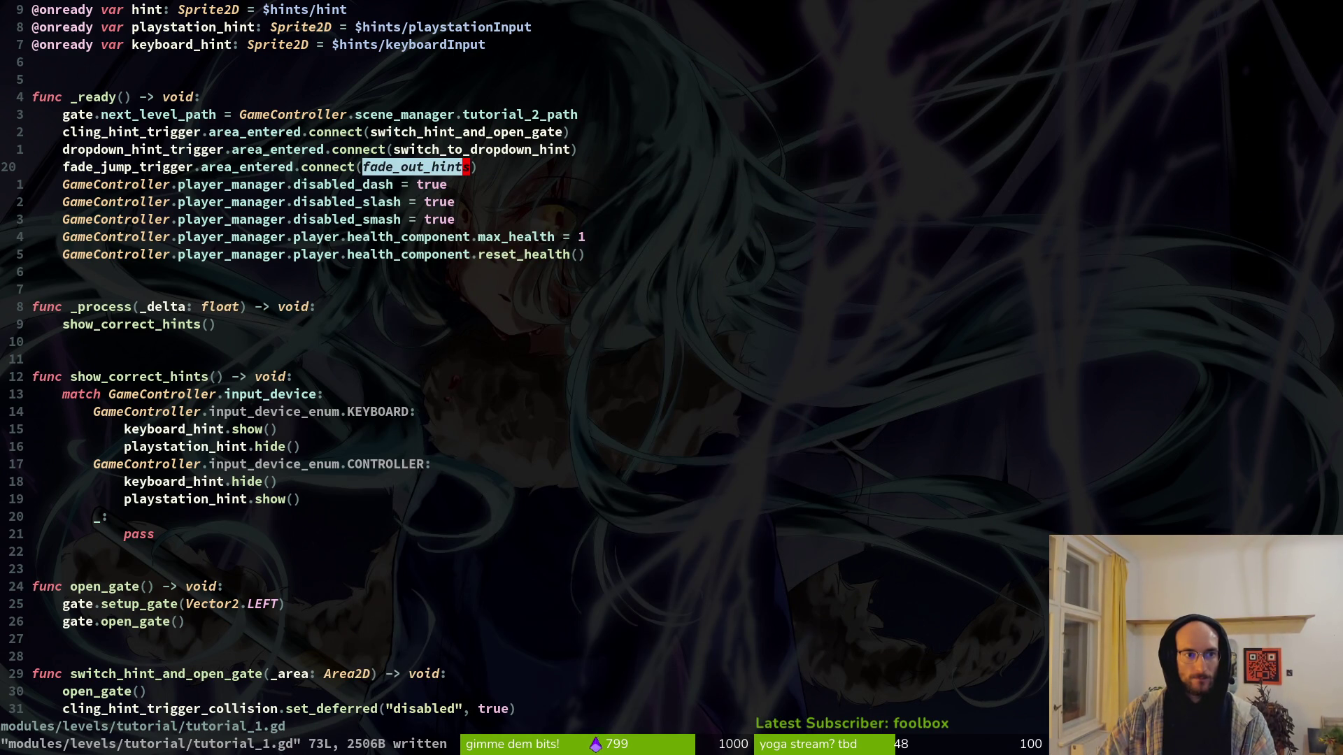
{"action": "key", "text": "alt+Tab"}
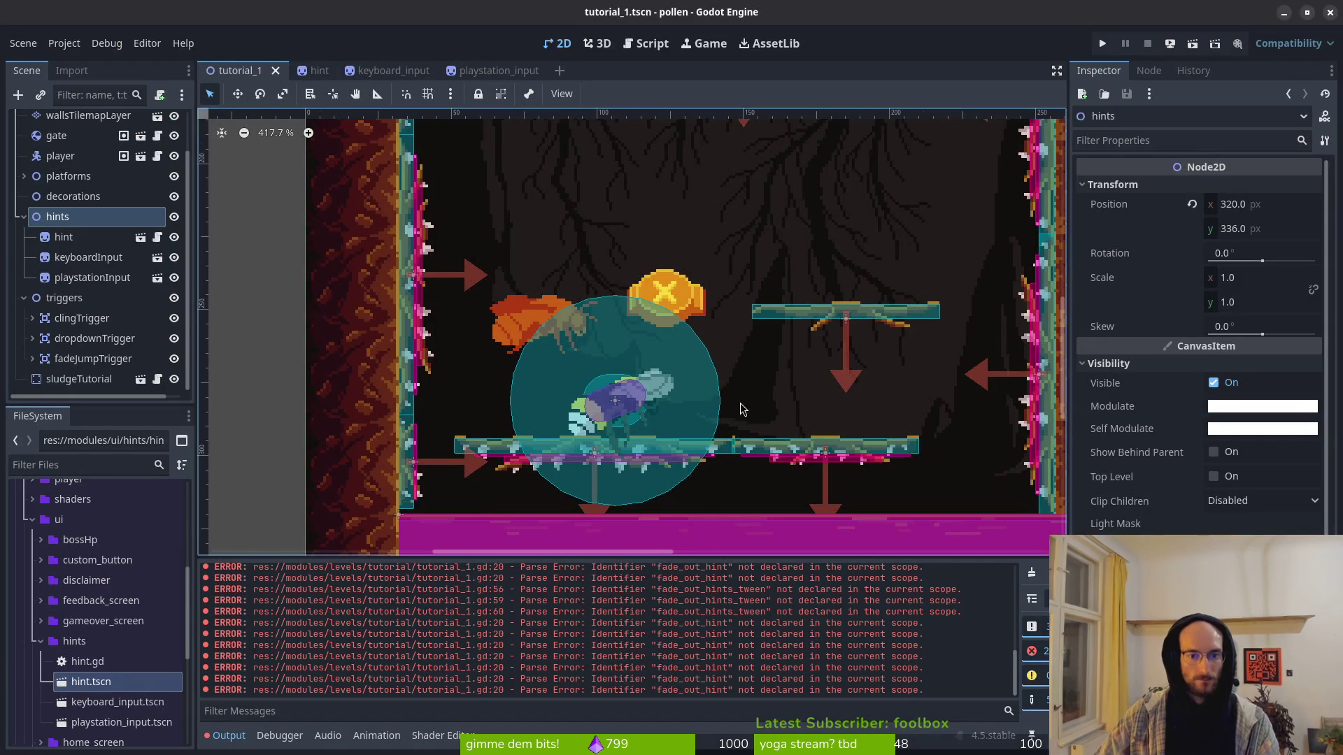
{"action": "scroll", "coordinate": [684, 305], "scroll_direction": "down", "scroll_amount": 3}
{"action": "key", "text": "alt+Tab"}
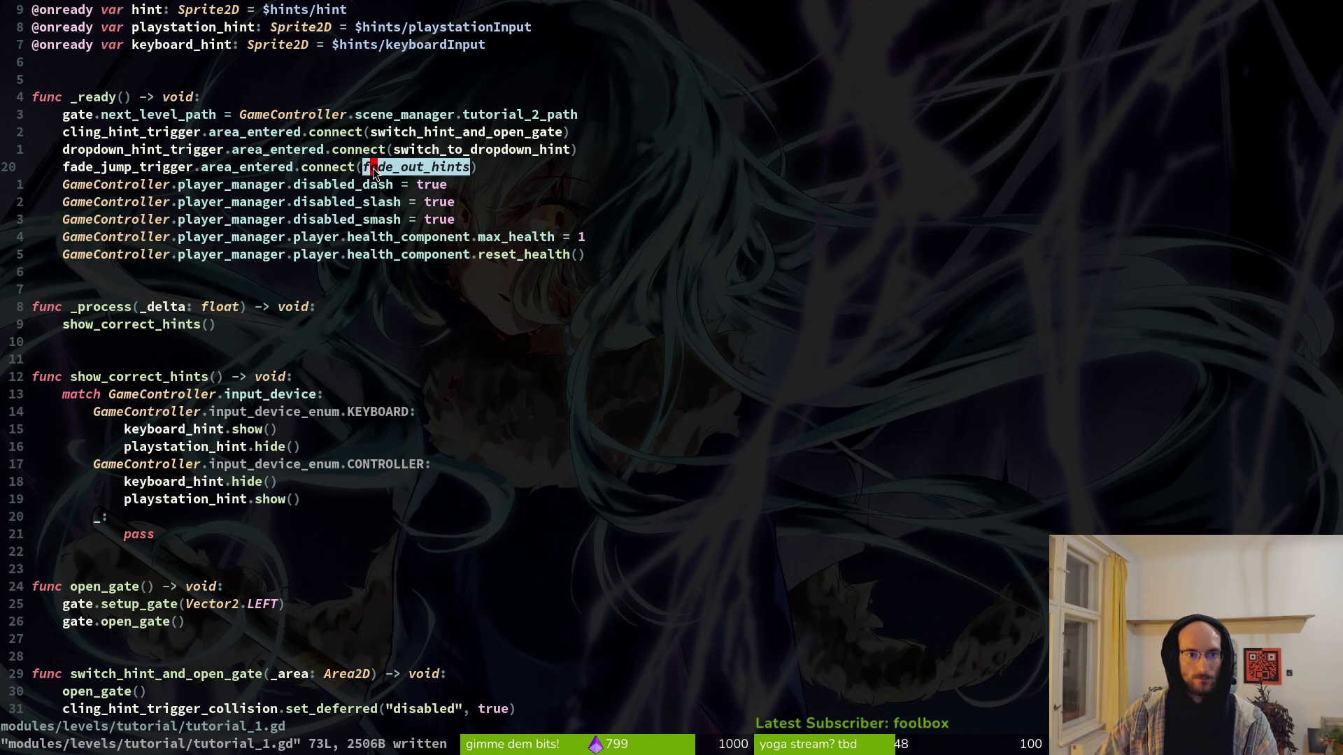
Step: Try replacing line 20's callback name with switch_to_dropdown_hint
{"action": "mouse_move", "coordinate": [465, 168]}
{"action": "left_mouse_down"}
{"action": "mouse_move", "coordinate": [420, 170]}
{"action": "mouse_move", "coordinate": [467, 173]}
{"action": "left_mouse_up"}
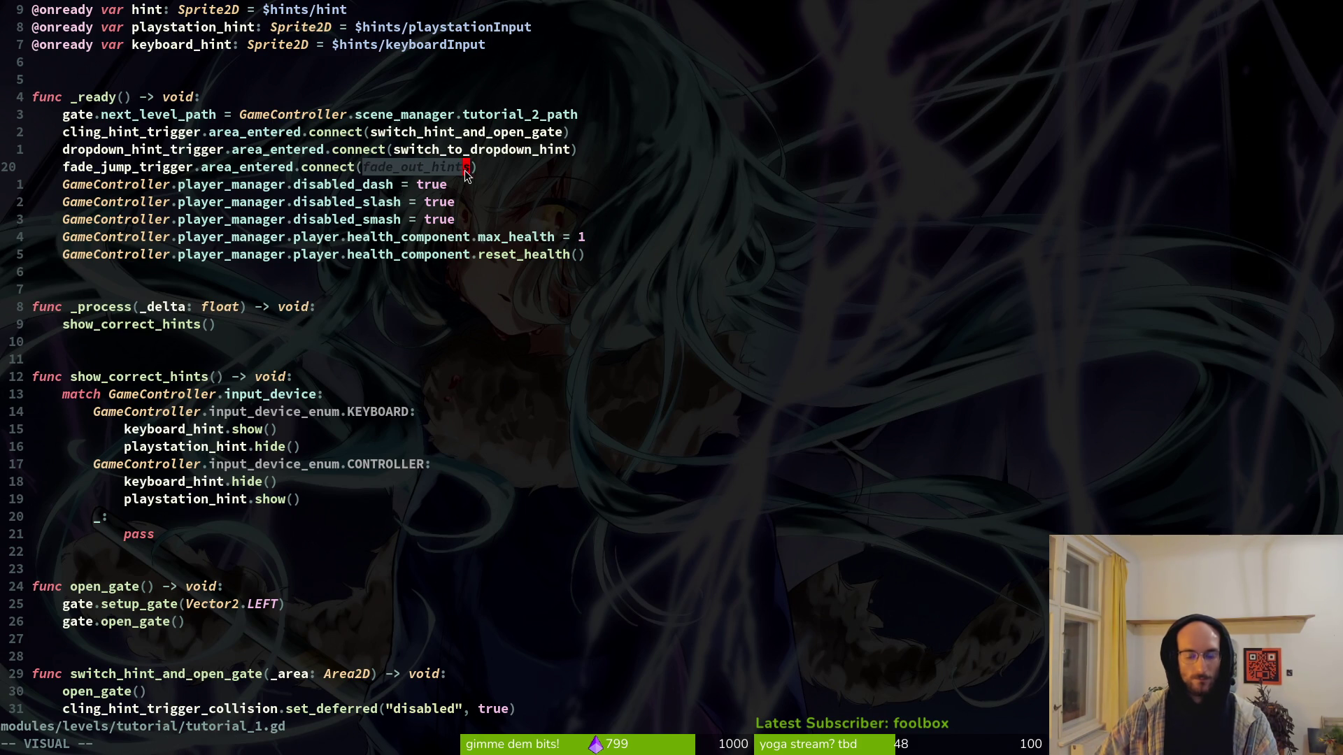
{"action": "type", "text": "iwcswit"}
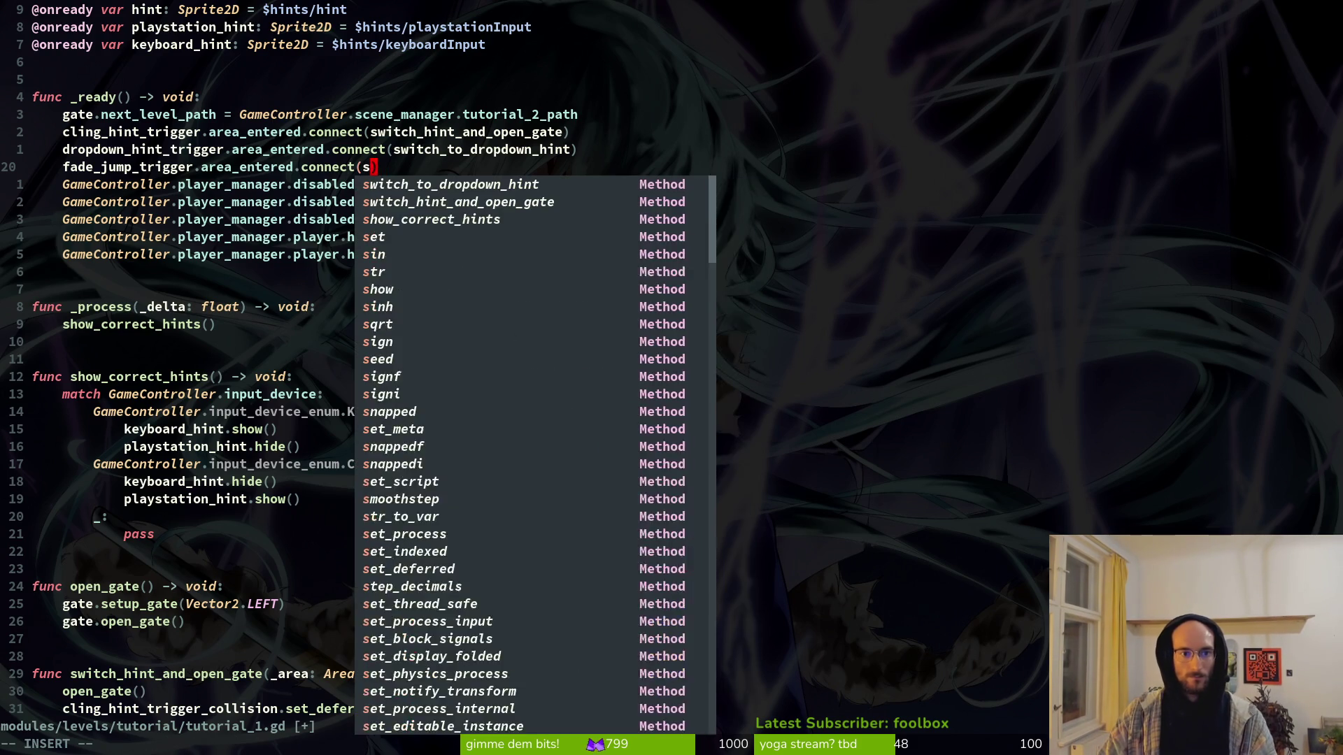
{"action": "type", "text": "ch_to_"}
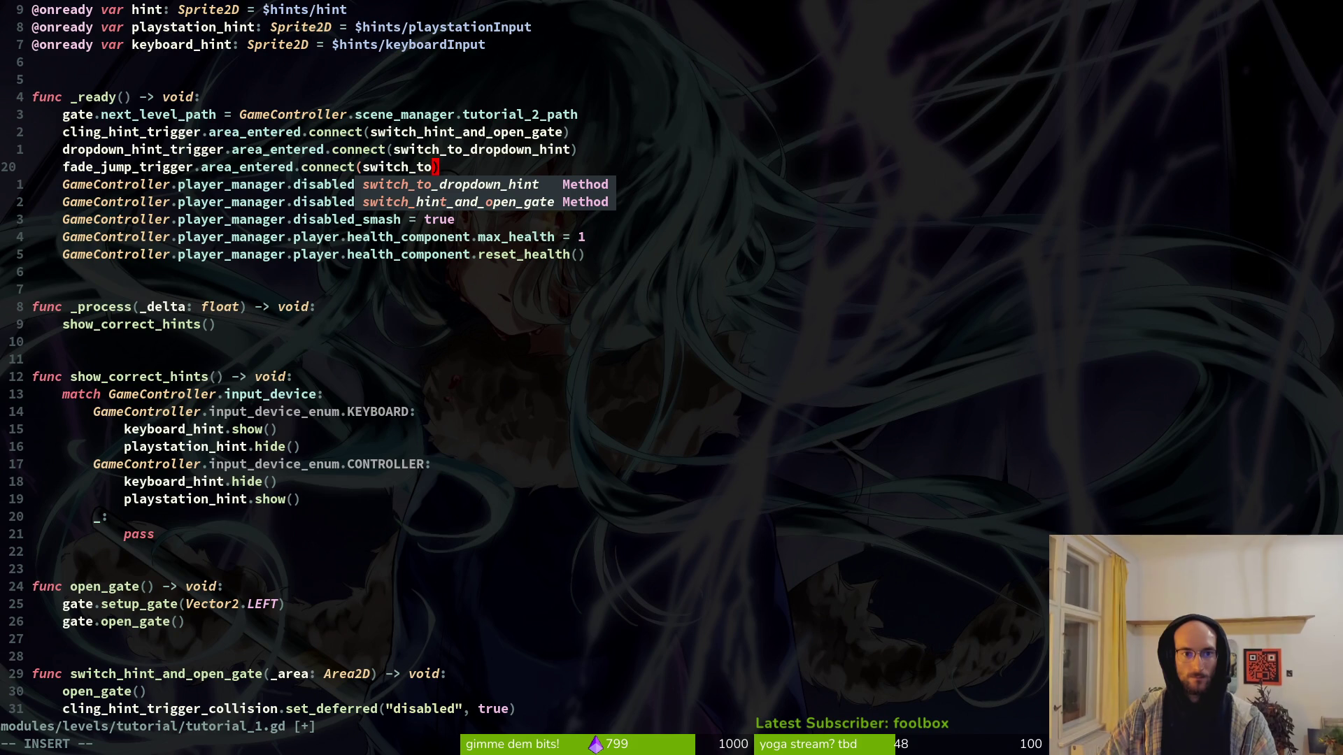
{"action": "type", "text": "dropdown_"}
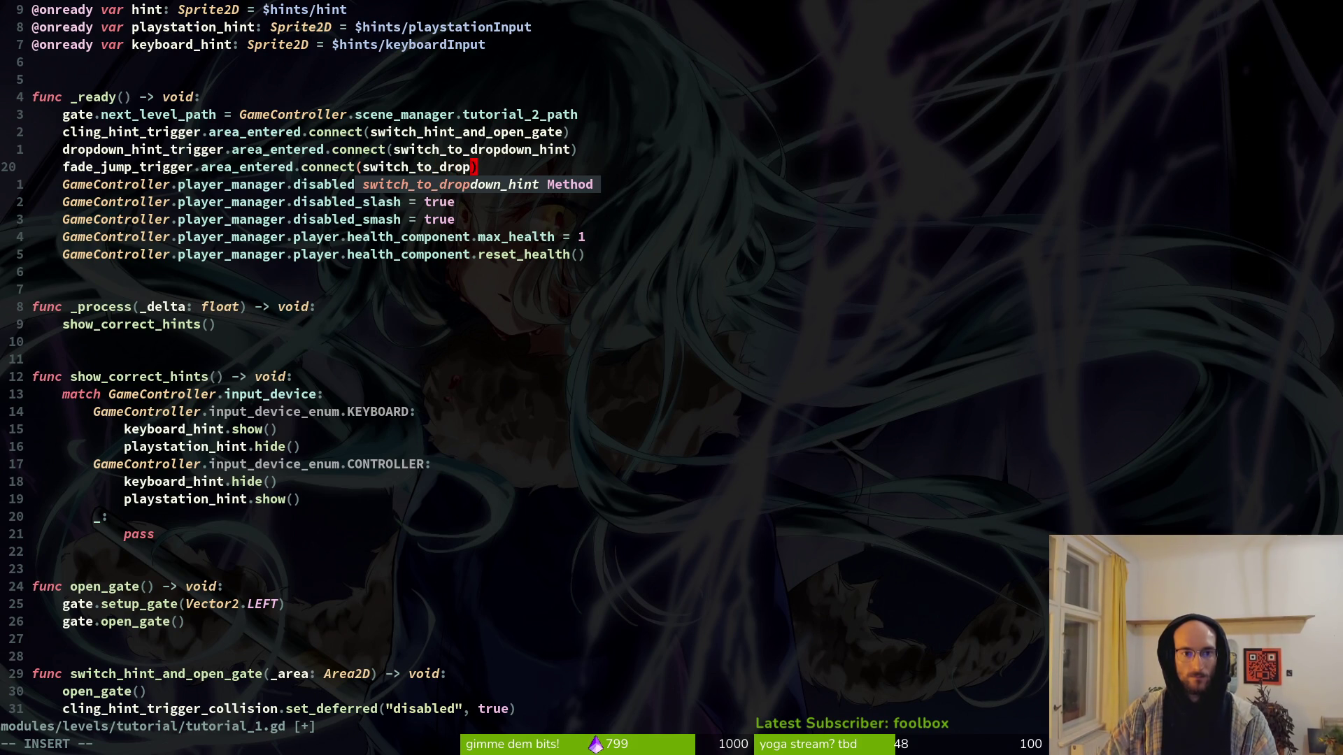
{"action": "key", "text": "Escape"}
{"action": "key", "text": "v"}
{"action": "key", "text": "i"}
{"action": "key", "text": "w"}
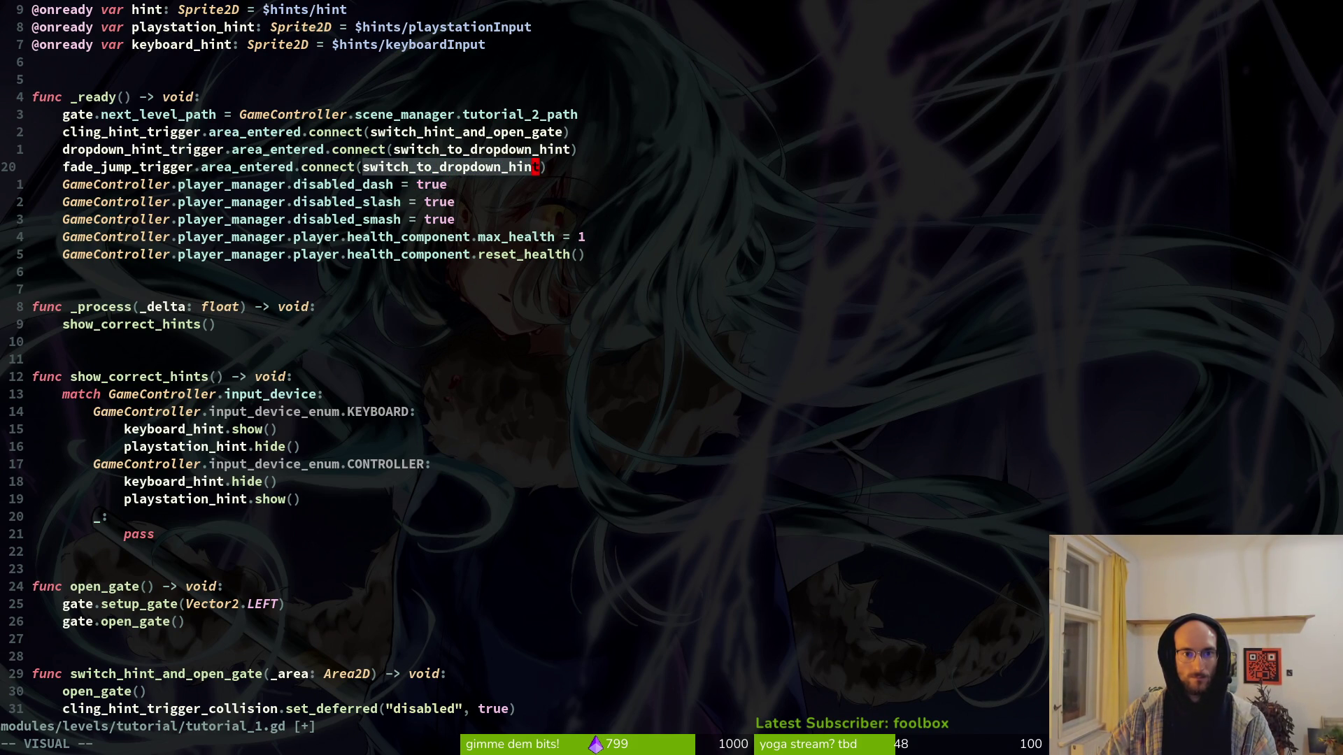
{"action": "key", "text": "Escape"}
{"action": "key", "text": "k"}
{"action": "key", "text": "j"}
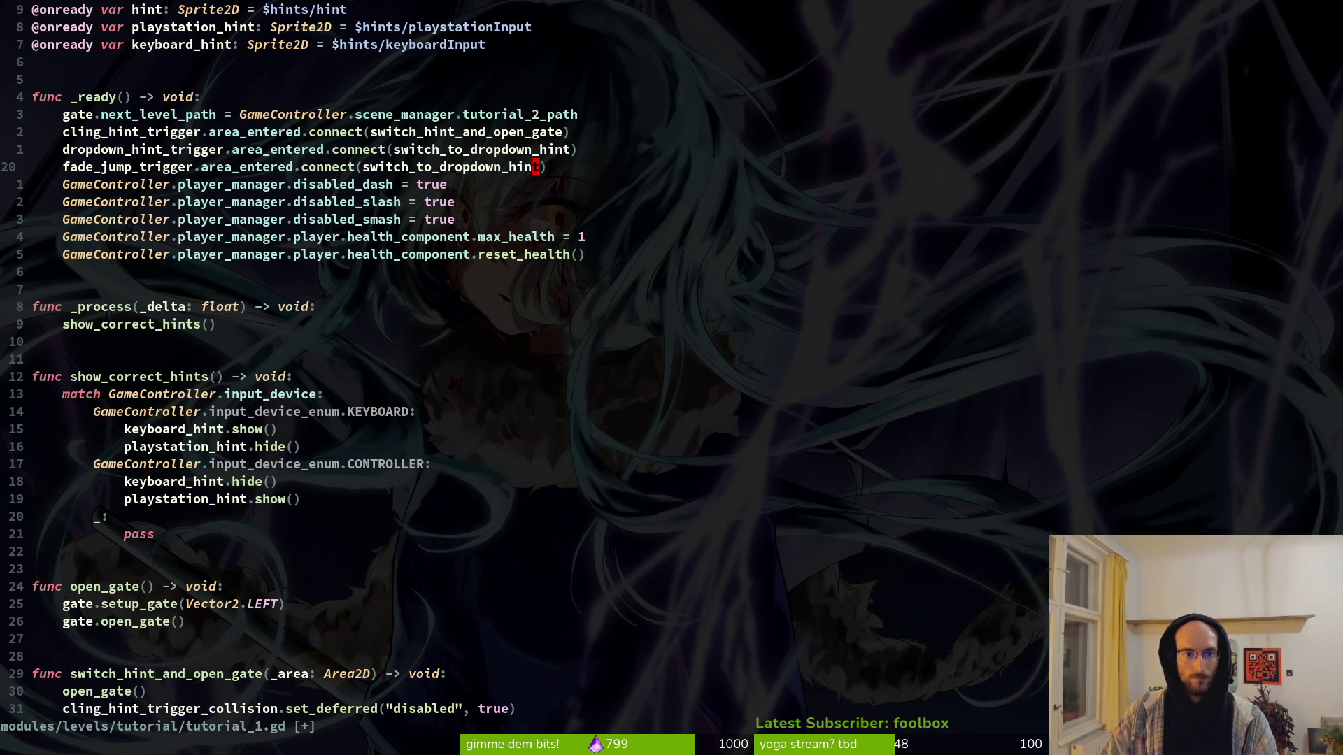
{"action": "key", "text": "k"}
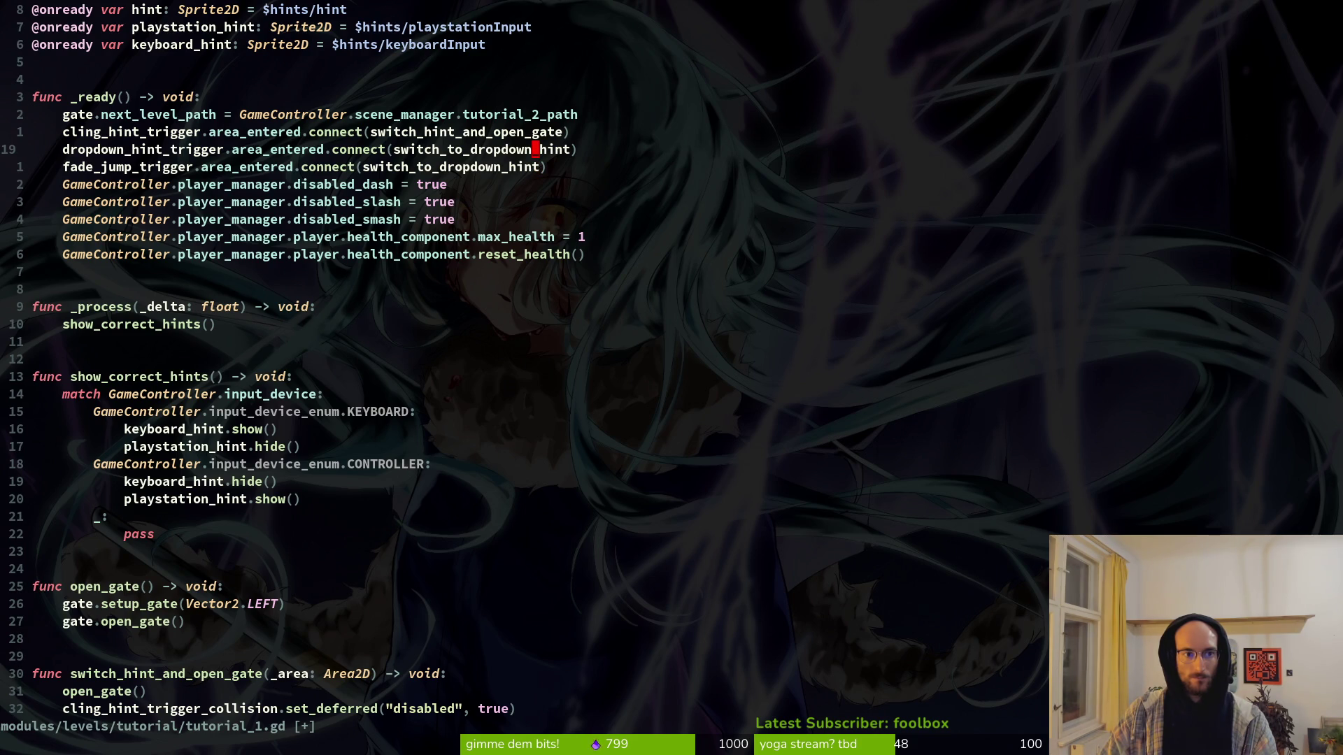
Step: Undo the callback edits so the fade jump trigger keeps fade_out_hints, and save
{"action": "key", "text": "c"}
{"action": "key", "text": "i"}
{"action": "key", "text": "parenleft"}
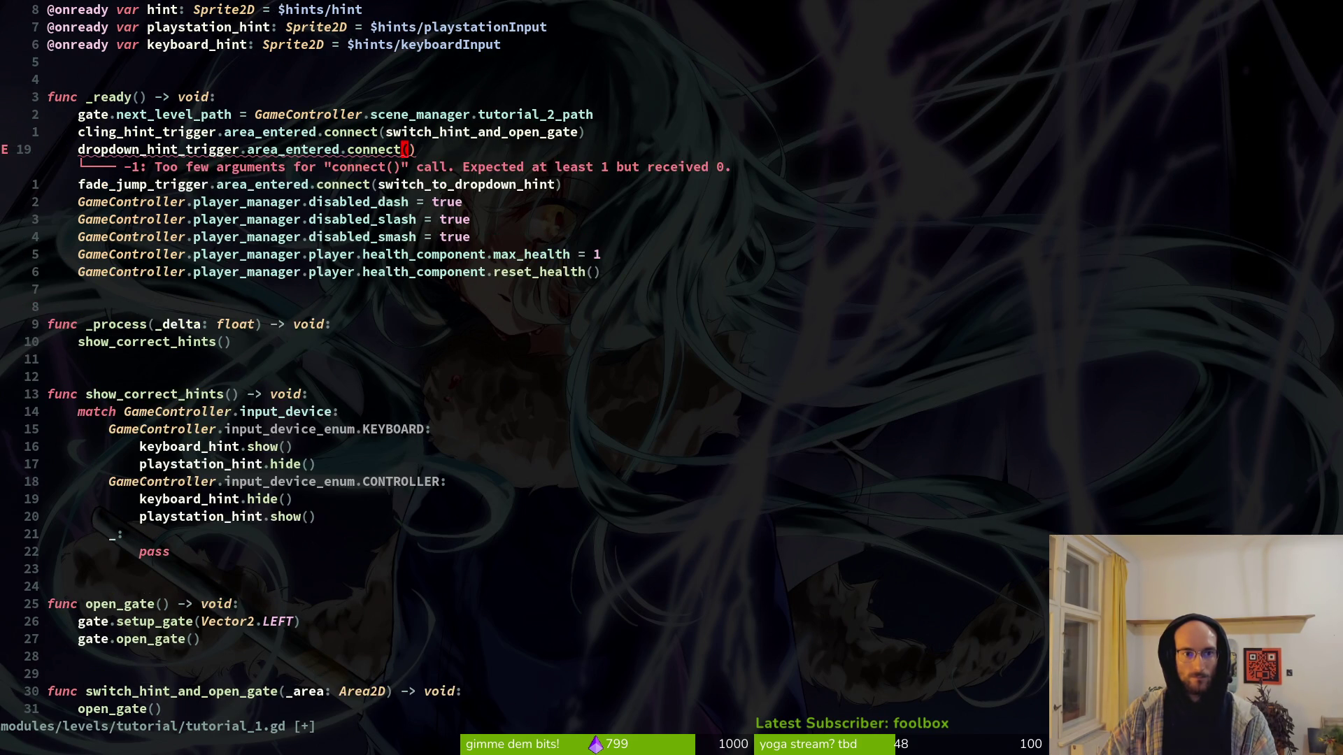
{"action": "key", "text": "Escape"}
{"action": "type", "text": "u:w"}
{"action": "key", "text": "Return"}
{"action": "key", "text": "j"}
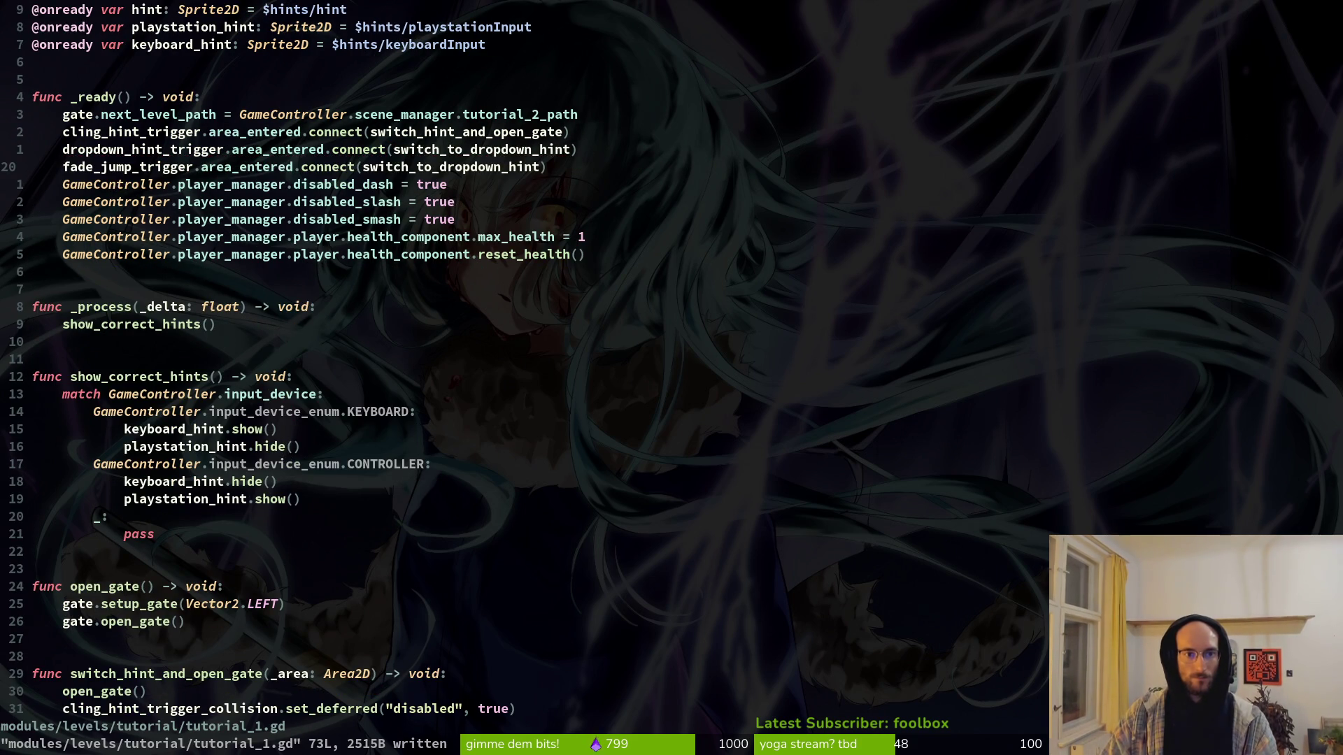
{"action": "type", "text": "u"}
{"action": "type", "text": ":w"}
{"action": "key", "text": "Return"}
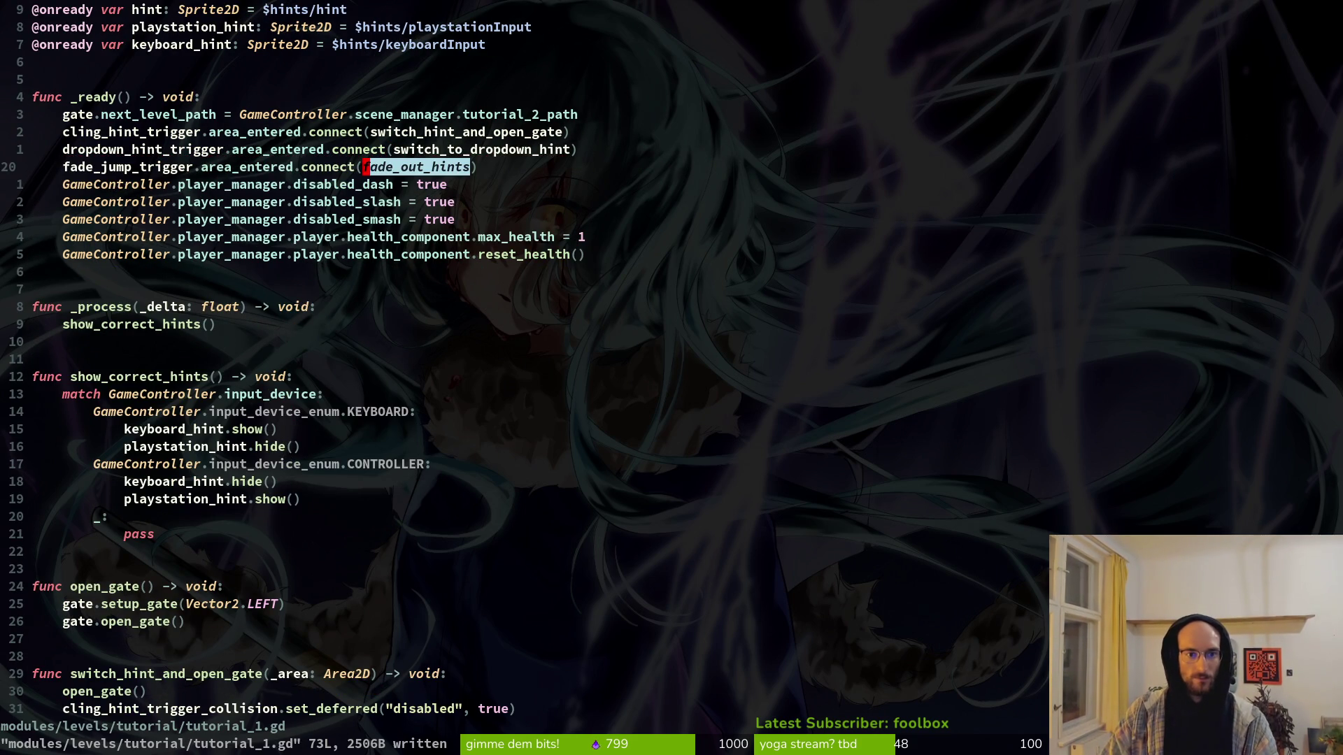
{"action": "key", "text": "j"}
{"action": "key", "text": "j"}
{"action": "key", "text": "alt+Tab"}
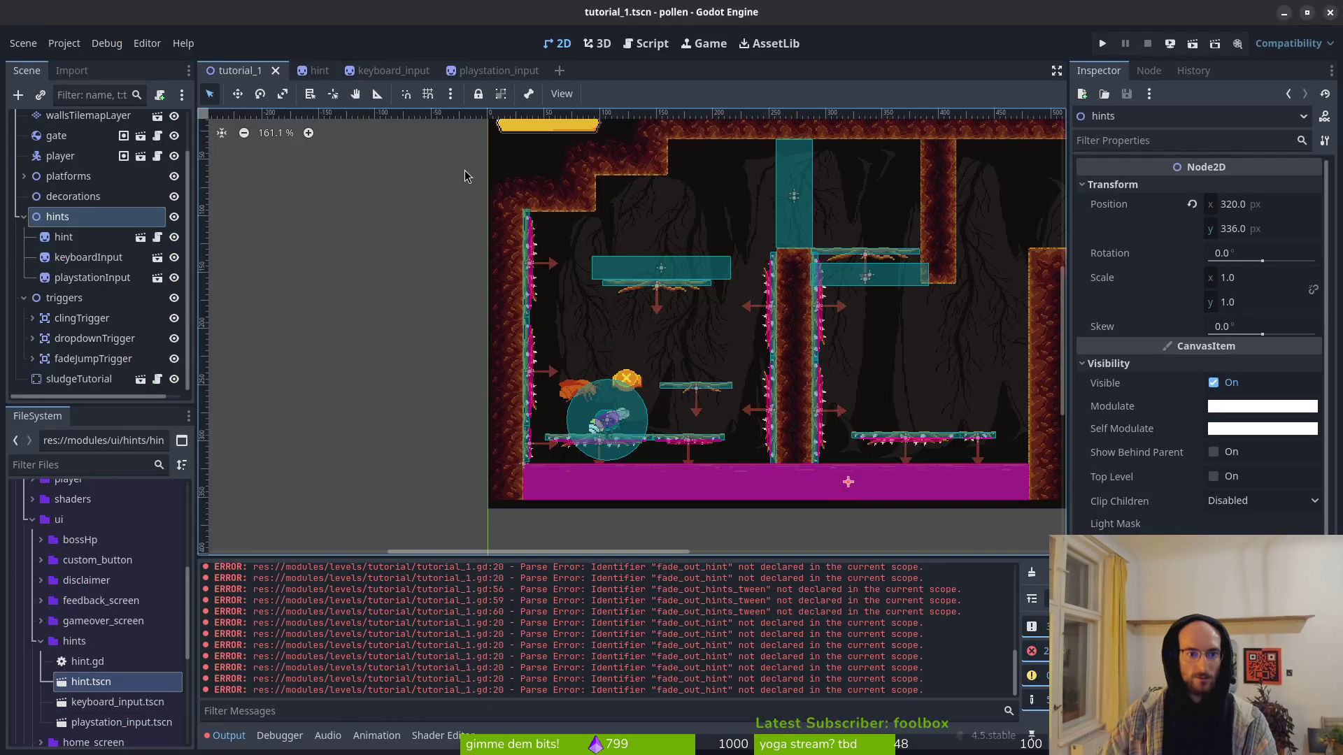
Step: Scroll through Godot's Output panel to read the parse errors
{"action": "scroll", "coordinate": [564, 374], "scroll_direction": "up", "scroll_amount": 1}
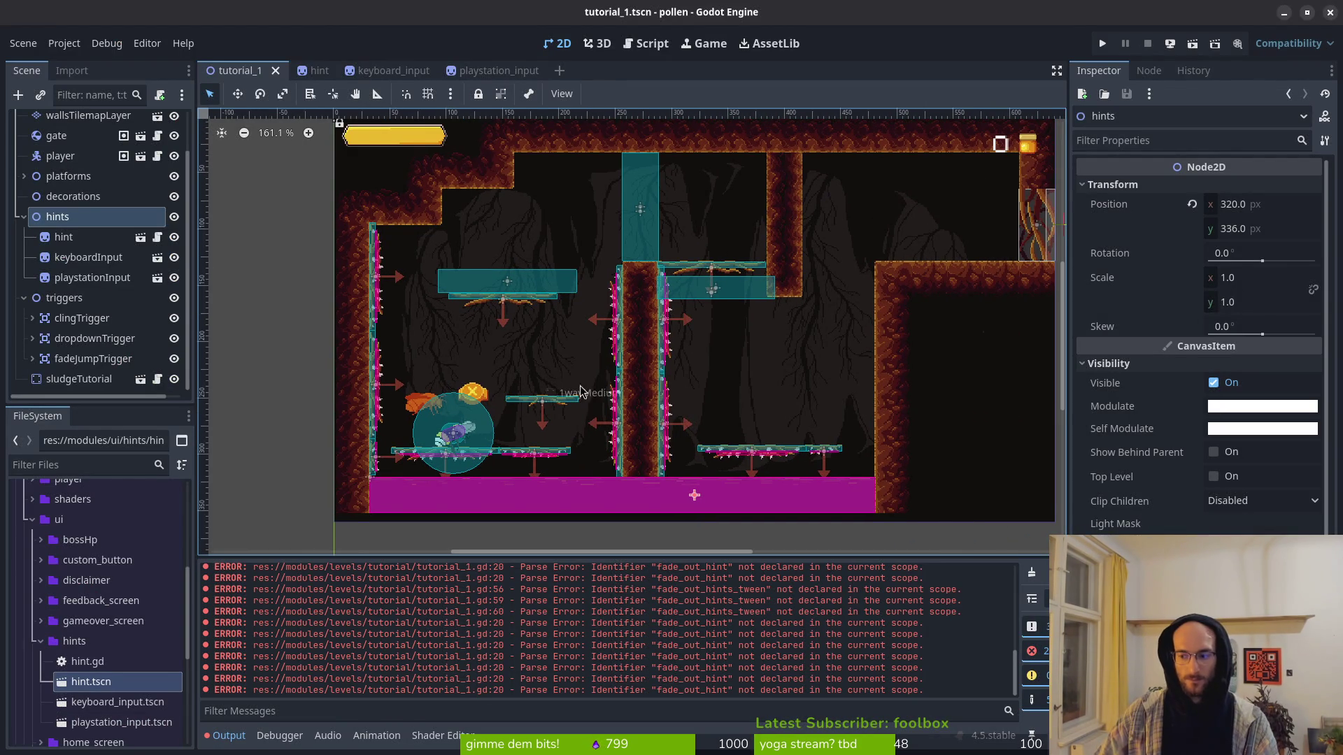
{"action": "scroll", "coordinate": [563, 374], "scroll_direction": "down", "scroll_amount": 2}
{"action": "key", "text": "alt+Tab"}
Step: Back in Neovim, select both the fade_out_hints and fade_in_hints functions
{"action": "scroll", "coordinate": [210, 335], "scroll_direction": "down", "scroll_amount": 5}
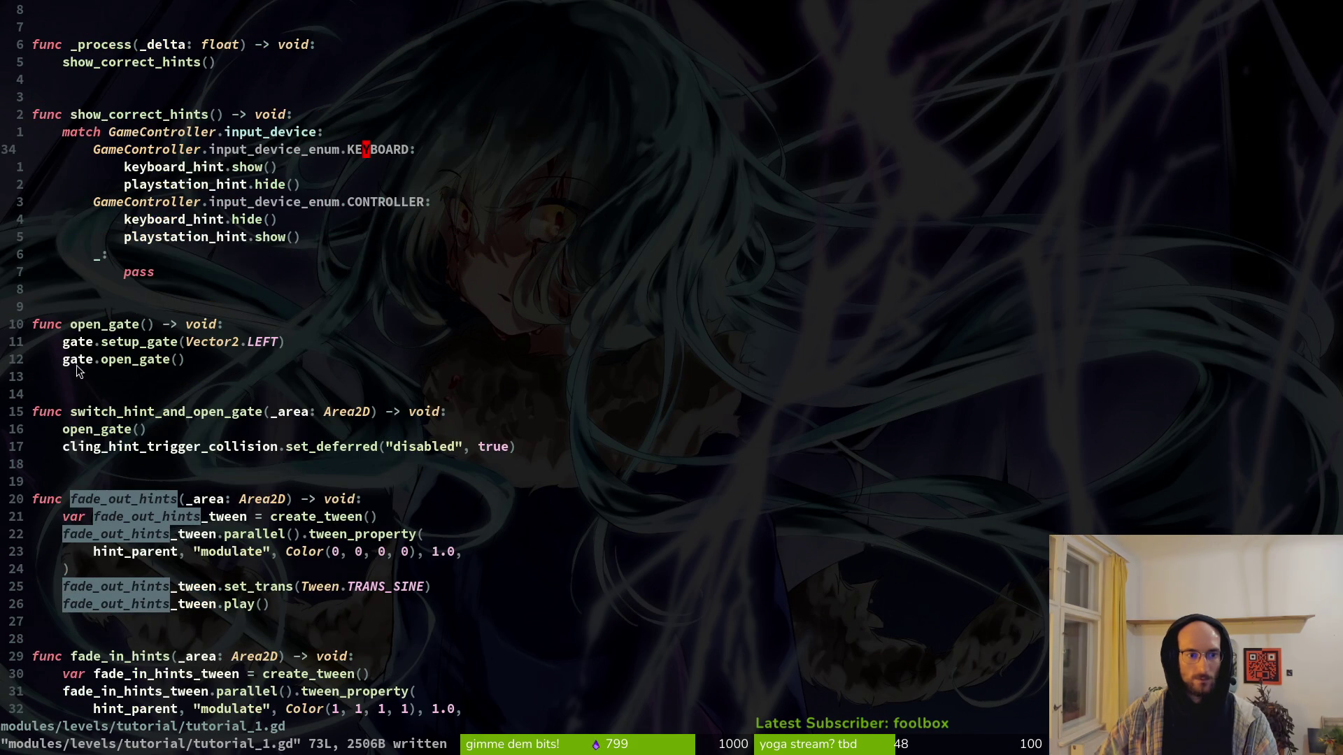
{"action": "left_click", "coordinate": [366, 446]}
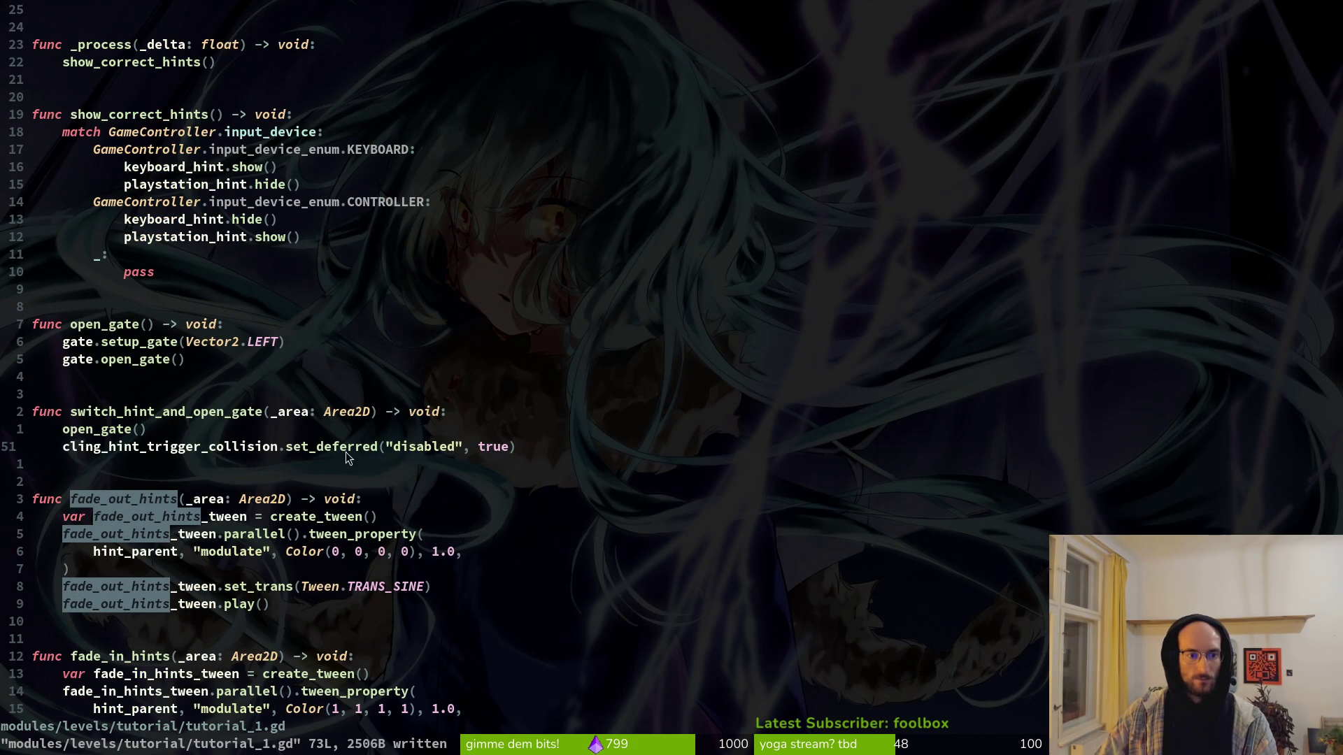
{"action": "left_click", "coordinate": [178, 428]}
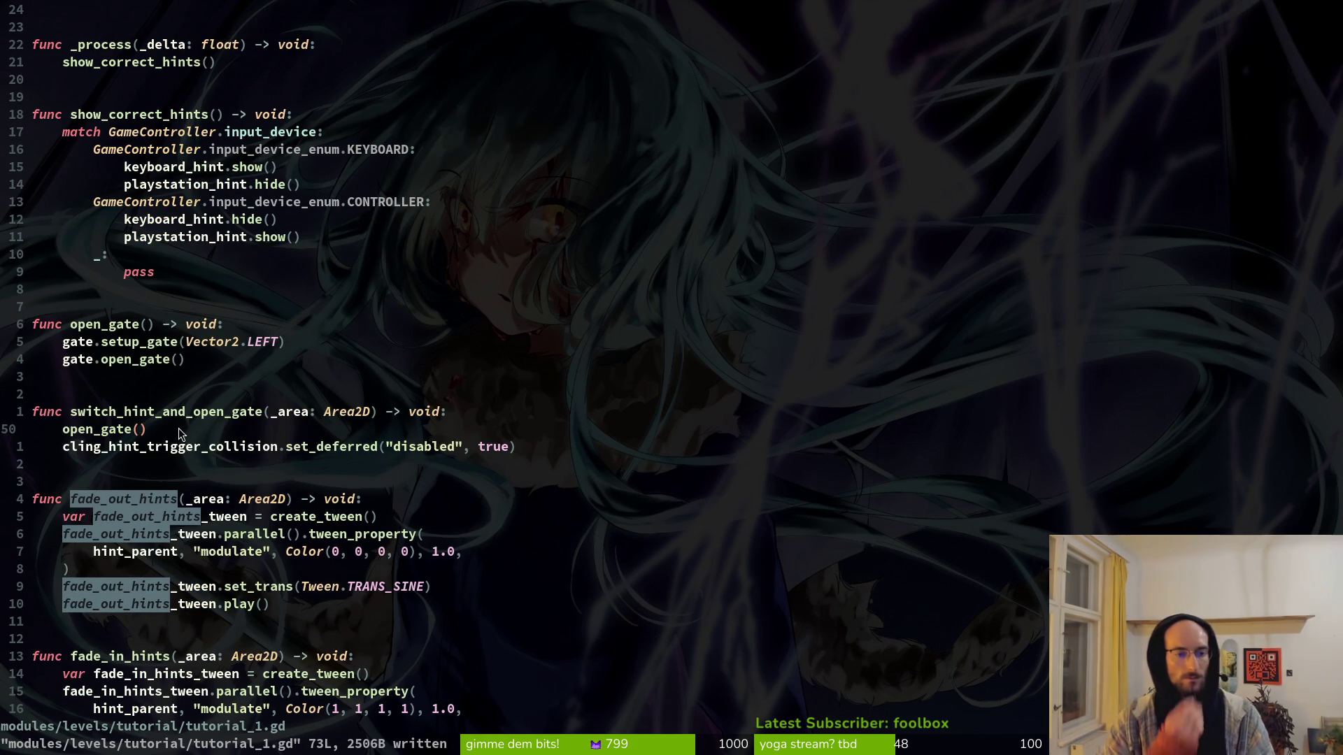
{"action": "scroll", "coordinate": [210, 502], "scroll_direction": "down", "scroll_amount": 9}
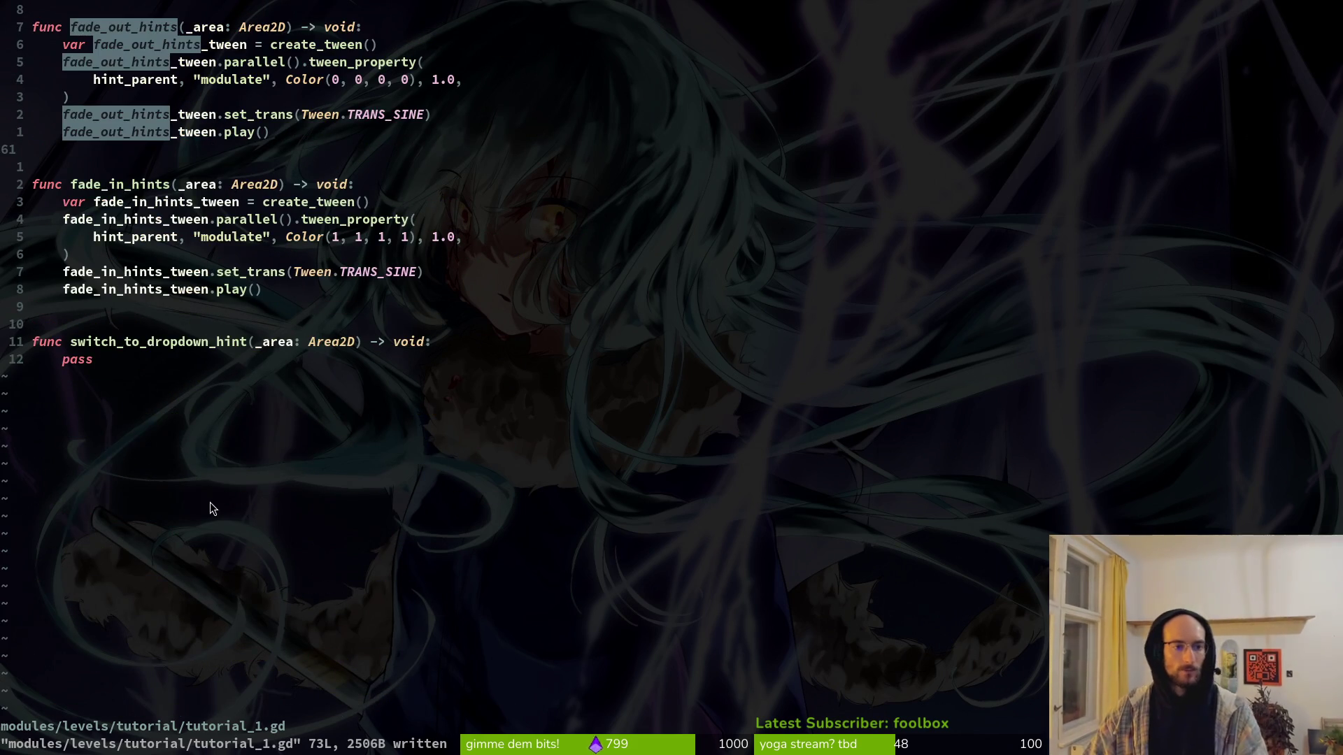
{"action": "scroll", "coordinate": [109, 344], "scroll_direction": "up", "scroll_amount": 5}
{"action": "mouse_move", "coordinate": [99, 573]}
{"action": "left_mouse_down"}
{"action": "mouse_move", "coordinate": [14, 221]}
{"action": "mouse_move", "coordinate": [7, 283]}
{"action": "left_mouse_up"}
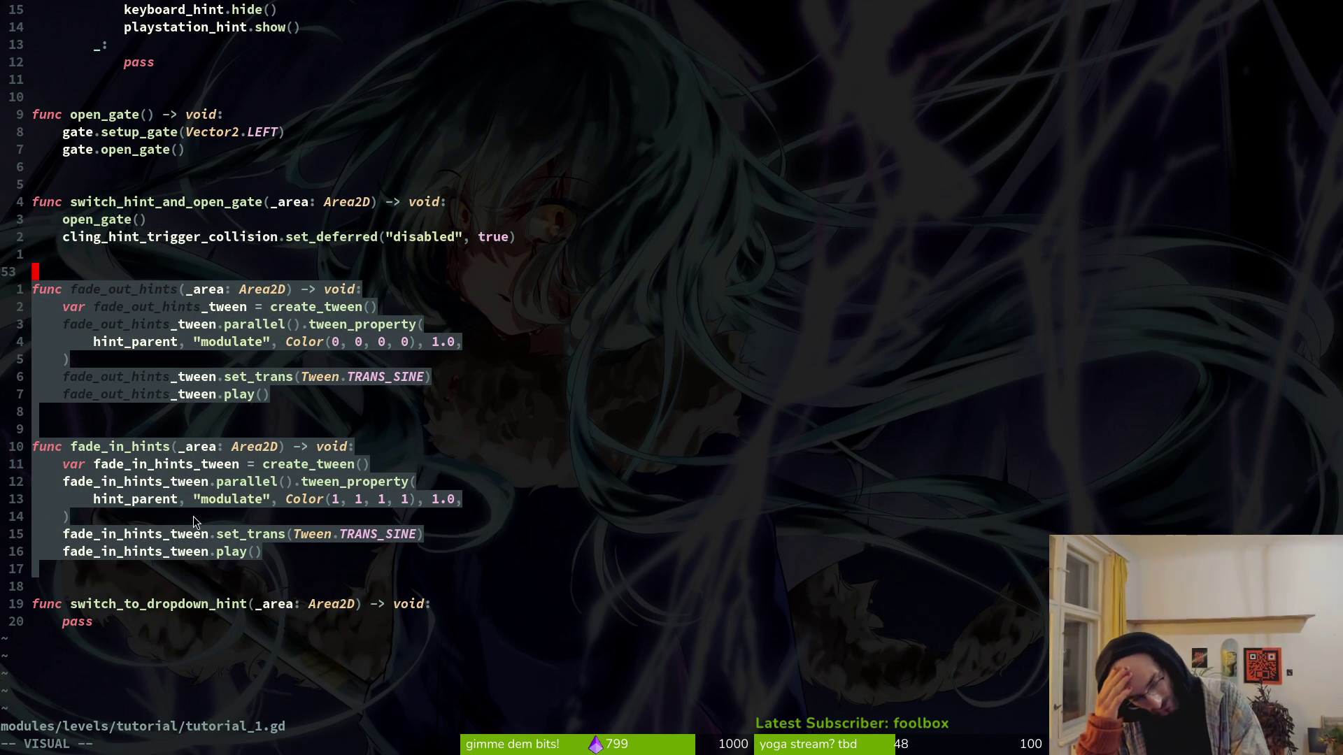
Step: Cut both fade functions, paste them below switch_to_dropdown_hint, and give it a pass body
{"action": "key", "text": "d"}
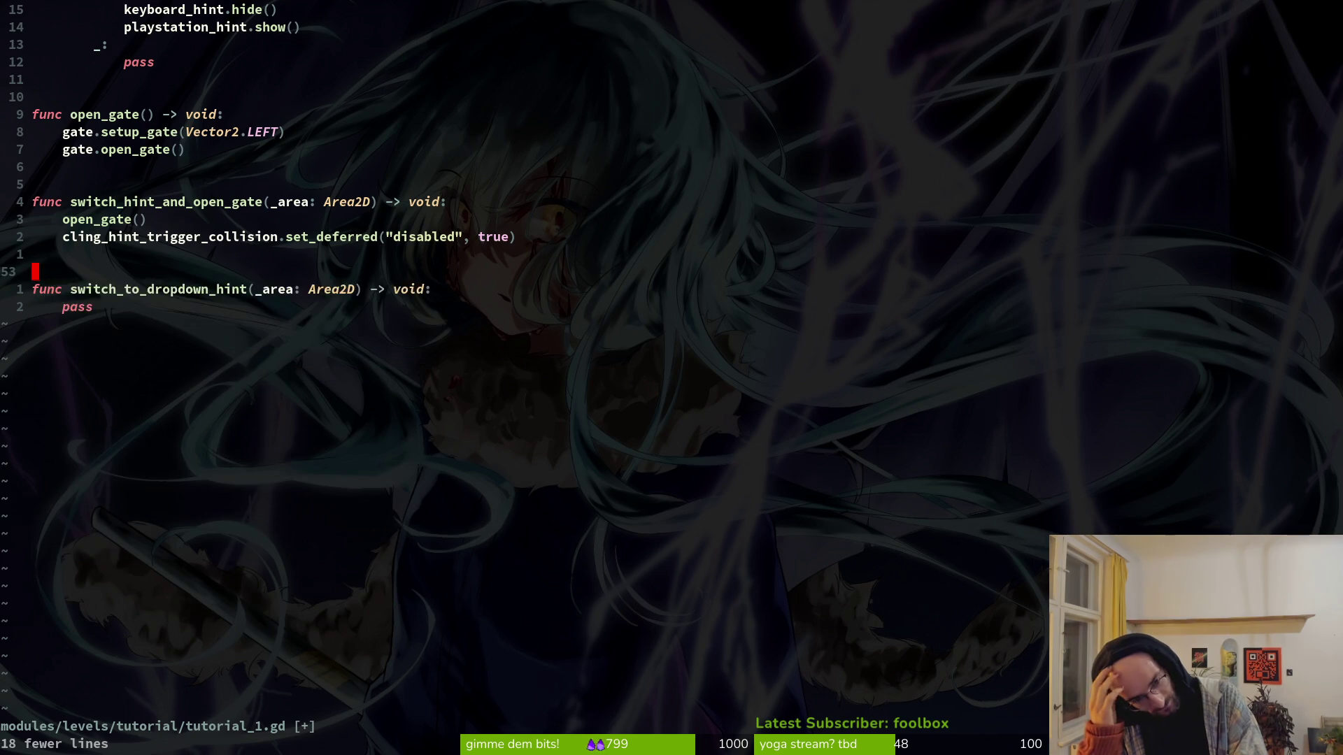
{"action": "key", "text": "j"}
{"action": "key", "text": "j"}
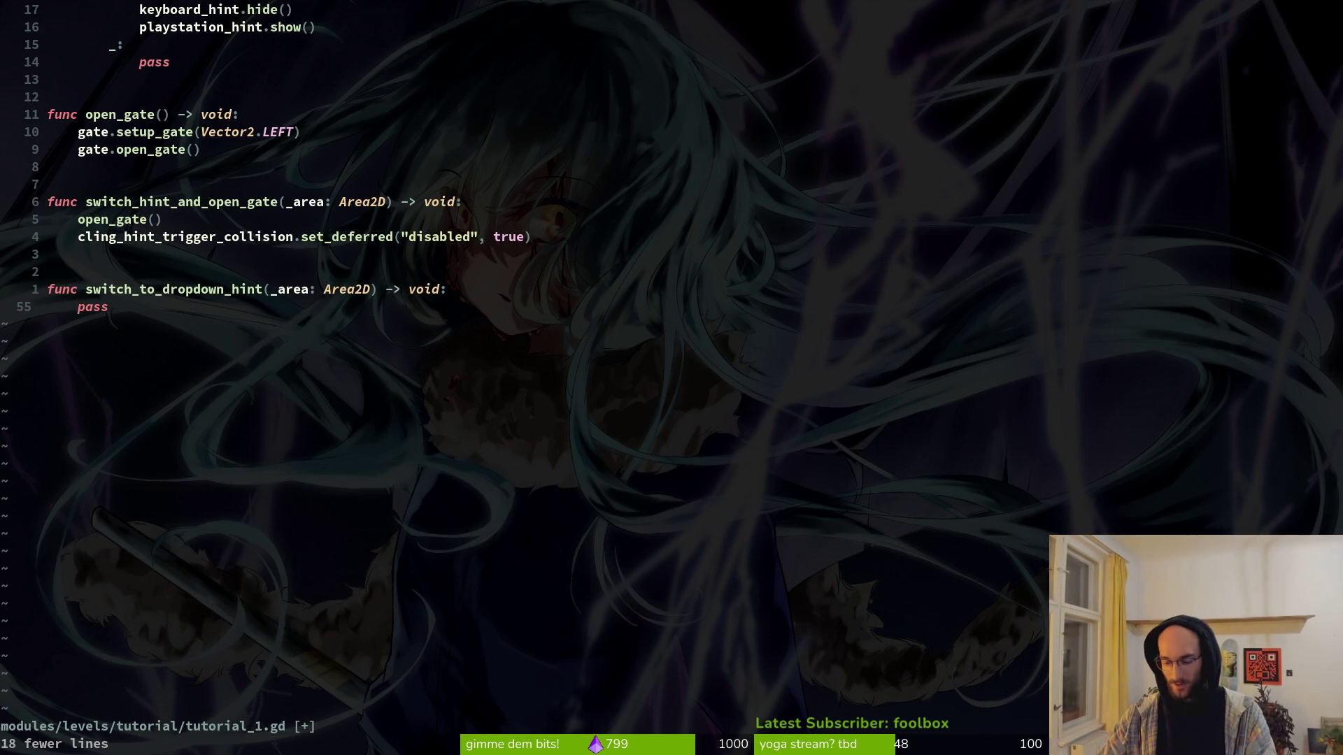
{"action": "key", "text": "u"}
{"action": "key", "text": "o"}
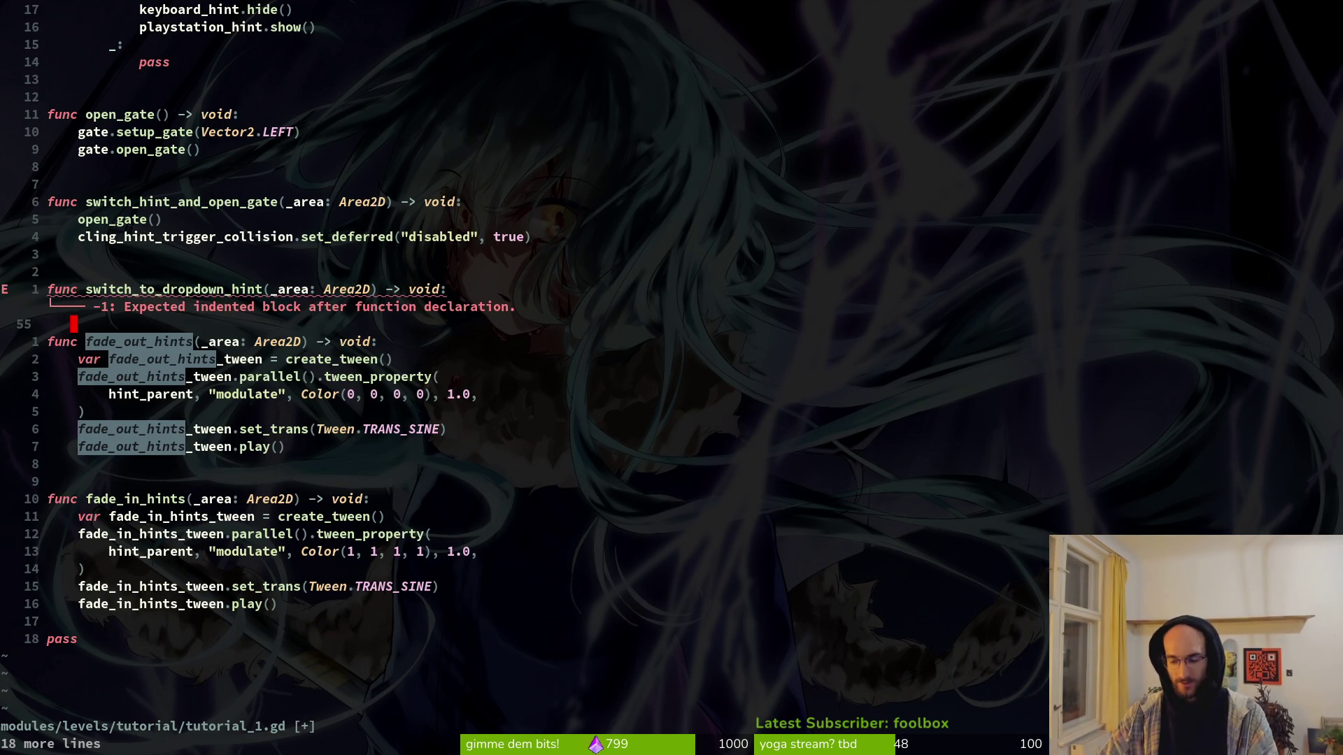
{"action": "key", "text": "Return"}
{"action": "key", "text": "Return"}
{"action": "type", "text": "O"}
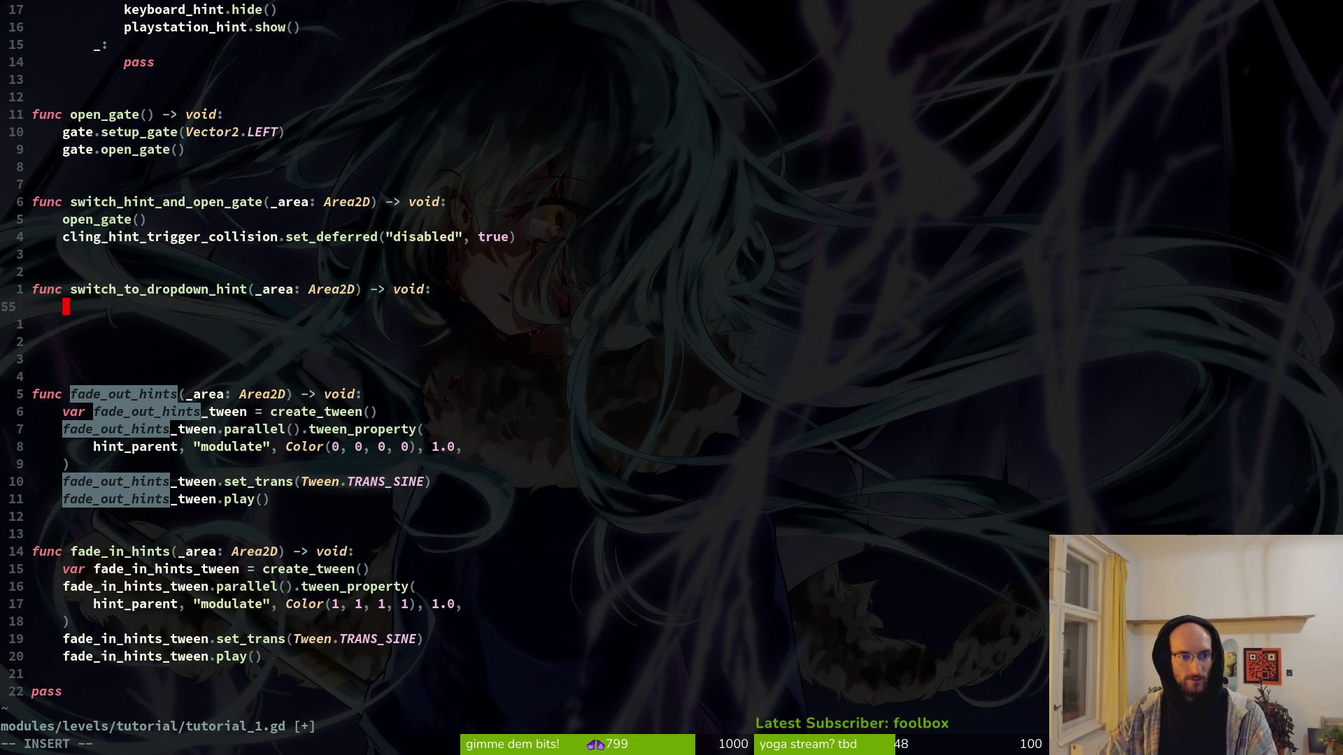
{"action": "type", "text": "pass"}
{"action": "key", "text": "Escape"}
Step: Remove the extra blank lines and the trailing pass at file end, then save
{"action": "key", "text": "j"}
{"action": "key", "text": "j"}
{"action": "key", "text": "j"}
{"action": "key", "text": "d"}
{"action": "key", "text": "d"}
{"action": "key", "text": "d"}
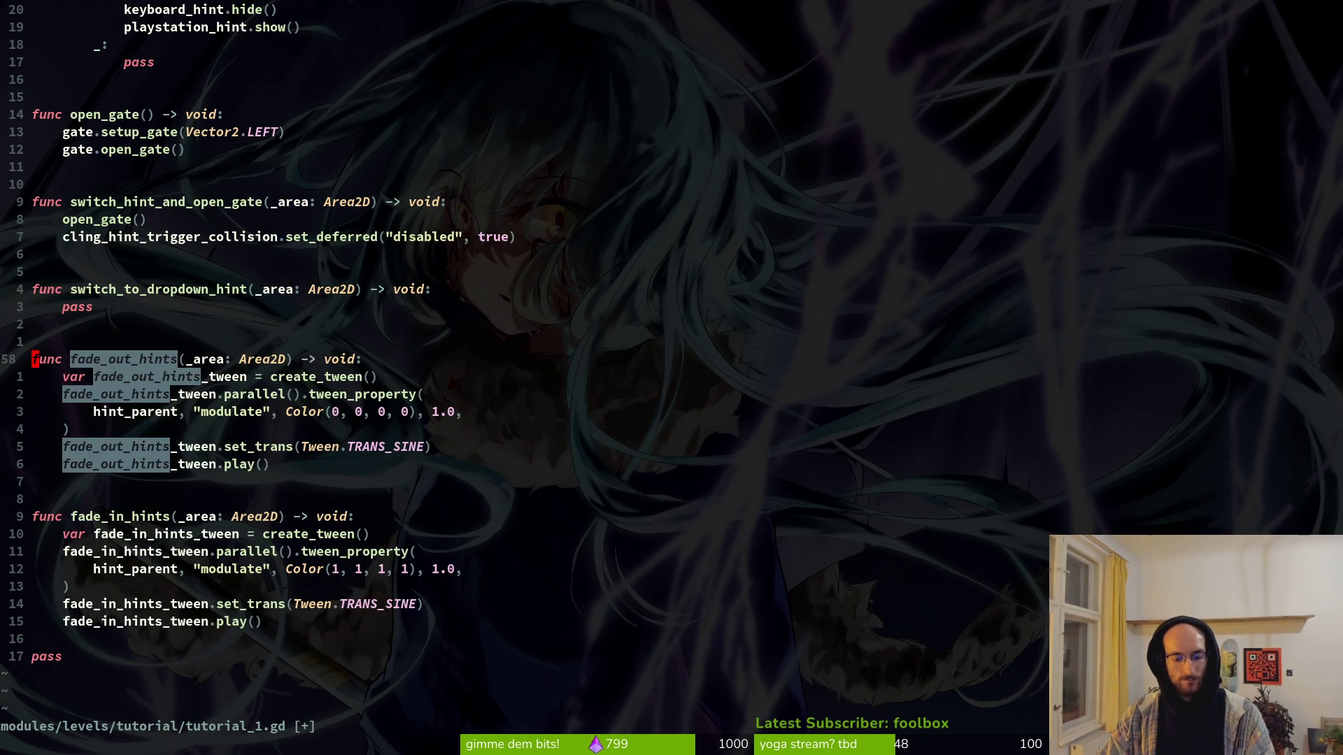
{"action": "key", "text": "G"}
{"action": "key", "text": "d"}
{"action": "key", "text": "d"}
{"action": "type", "text": ":w"}
{"action": "key", "text": "Return"}
{"action": "left_click", "coordinate": [35, 289]}
{"action": "key", "text": "o"}
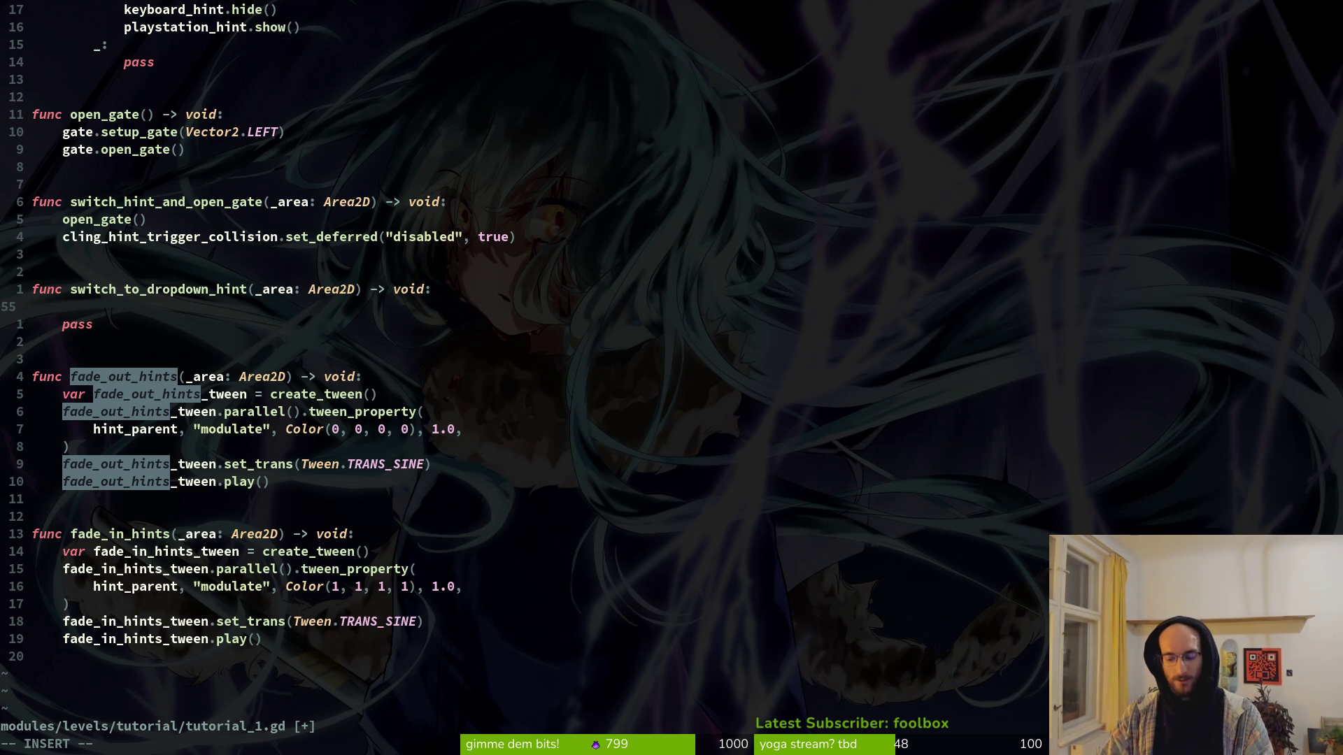
Step: Start typing 'hint.' inside switch_to_dropdown_hint
{"action": "type", "text": "hin"}
{"action": "key", "text": "BackSpace"}
{"action": "key", "text": "BackSpace"}
{"action": "key", "text": "BackSpace"}
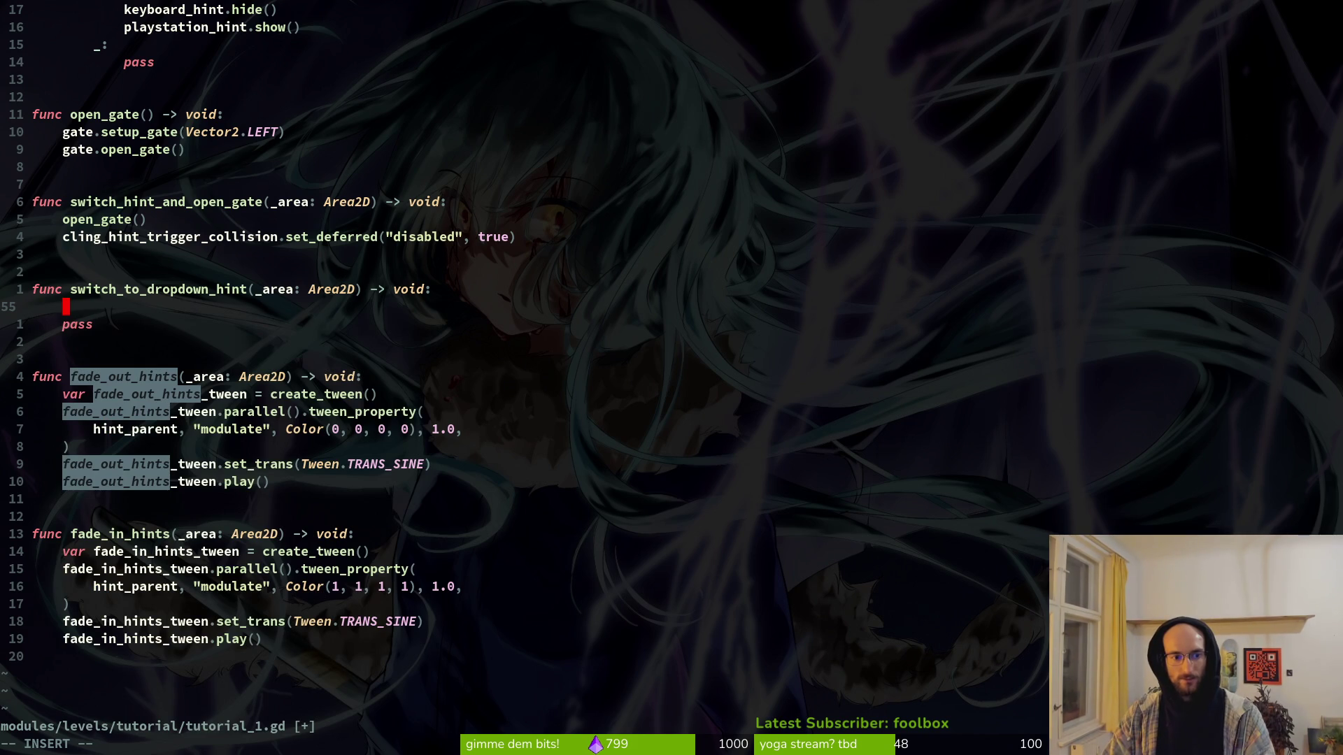
{"action": "type", "text": "hint."}
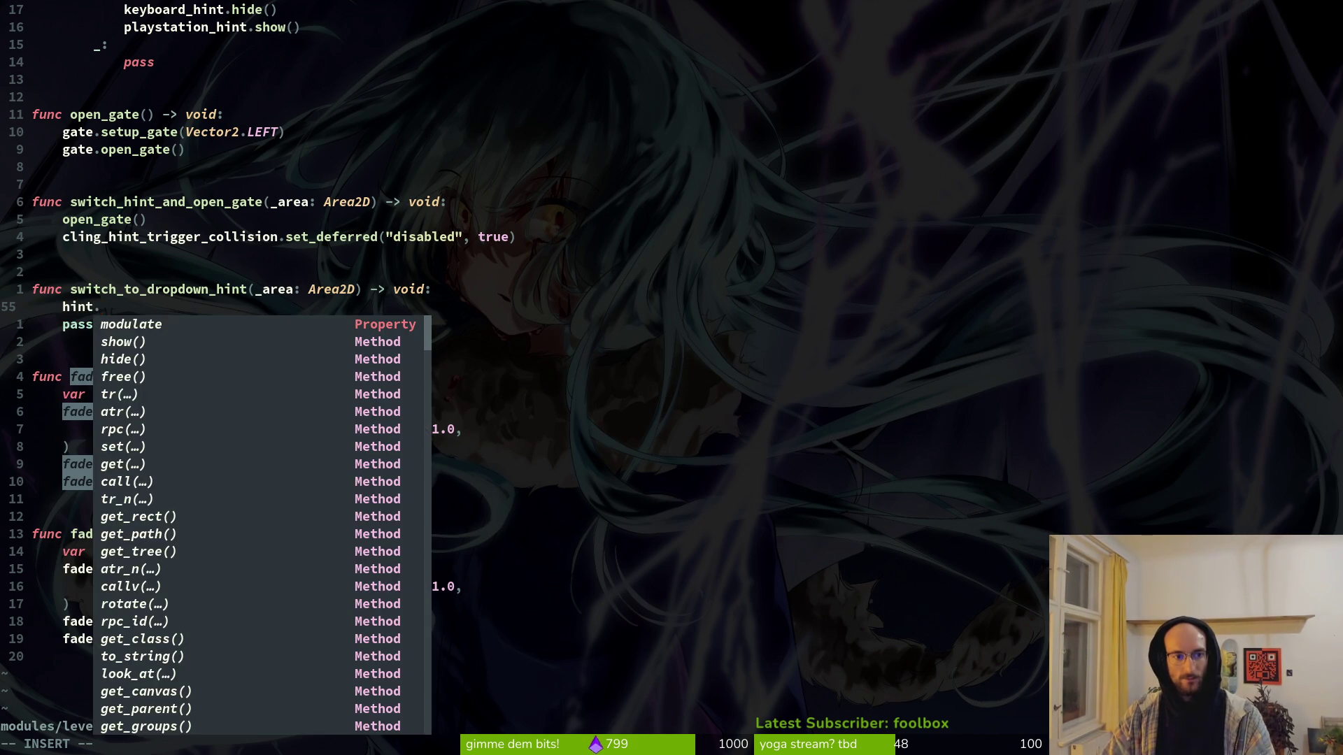
{"action": "key", "text": "Escape"}
Step: Move the hint declaration below fade_jump_trigger_collision and save
{"action": "key", "text": "g"}
{"action": "key", "text": "g"}
{"action": "type", "text": "rT"}
{"action": "key", "text": "j"}
{"action": "key", "text": "j"}
{"action": "key", "text": "j"}
{"action": "key", "text": "j"}
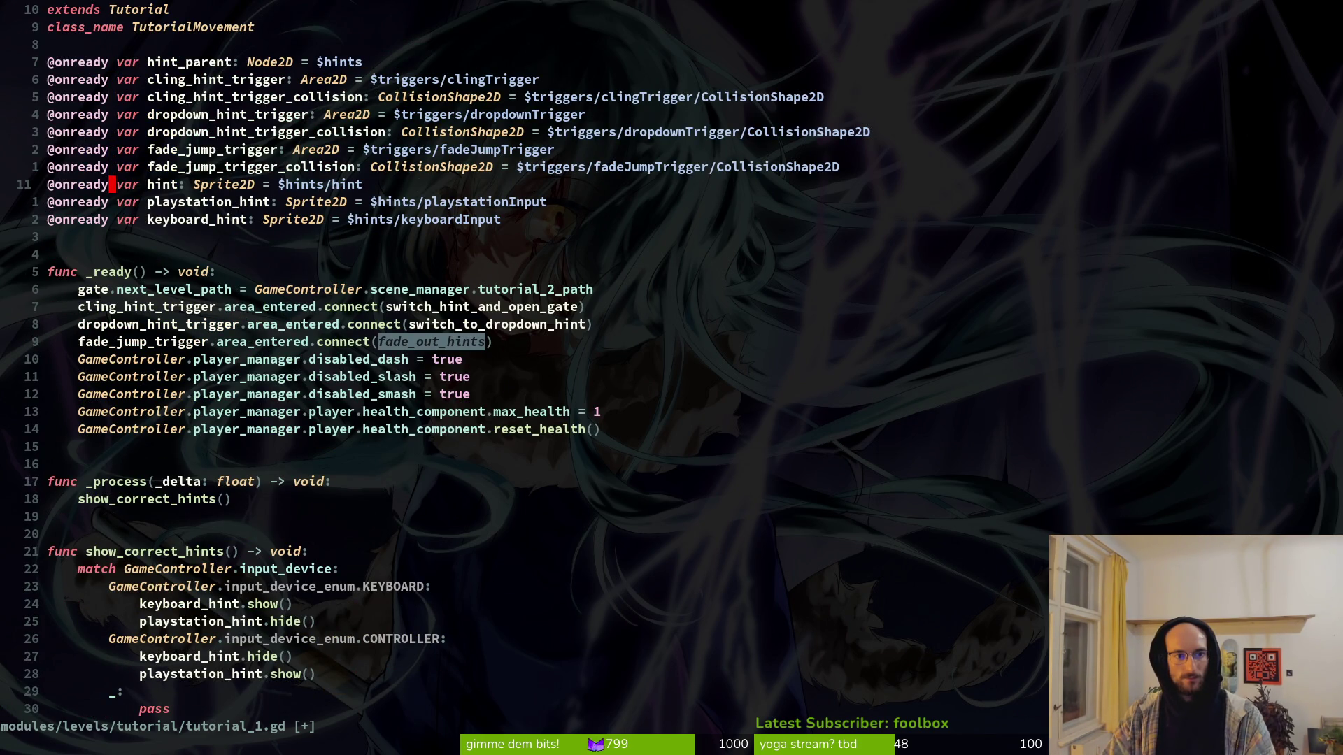
{"action": "key", "text": "shift+v"}
{"action": "key", "text": "shift+k"}
{"action": "key", "text": "shift+k"}
{"action": "key", "text": "shift+k"}
{"action": "key", "text": "shift+k"}
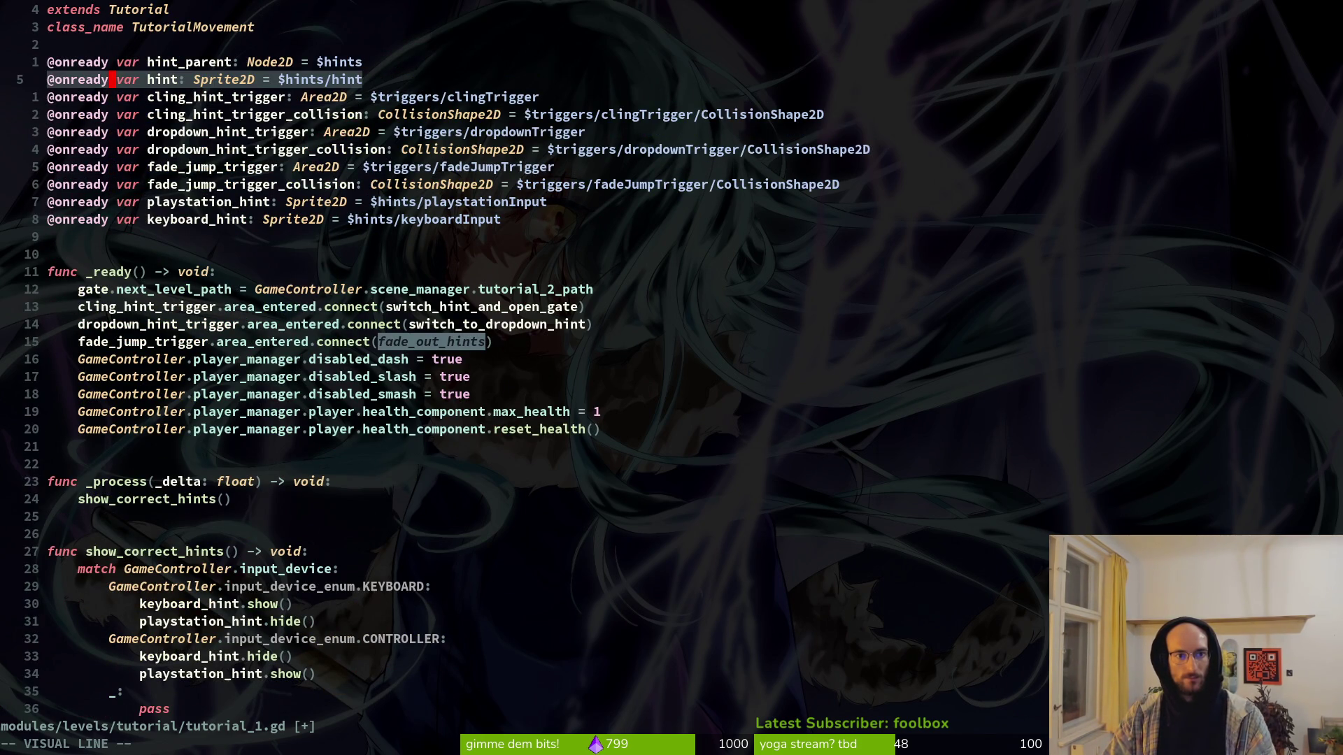
{"action": "key", "text": "shift+j"}
{"action": "key", "text": "shift+j"}
{"action": "key", "text": "shift+j"}
{"action": "key", "text": "Escape"}
{"action": "type", "text": ":w"}
{"action": "key", "text": "Return"}
Step: Complete the line as hint.global_position = Vector2() using completion
{"action": "key", "text": "ctrl+d"}
{"action": "key", "text": "ctrl+d"}
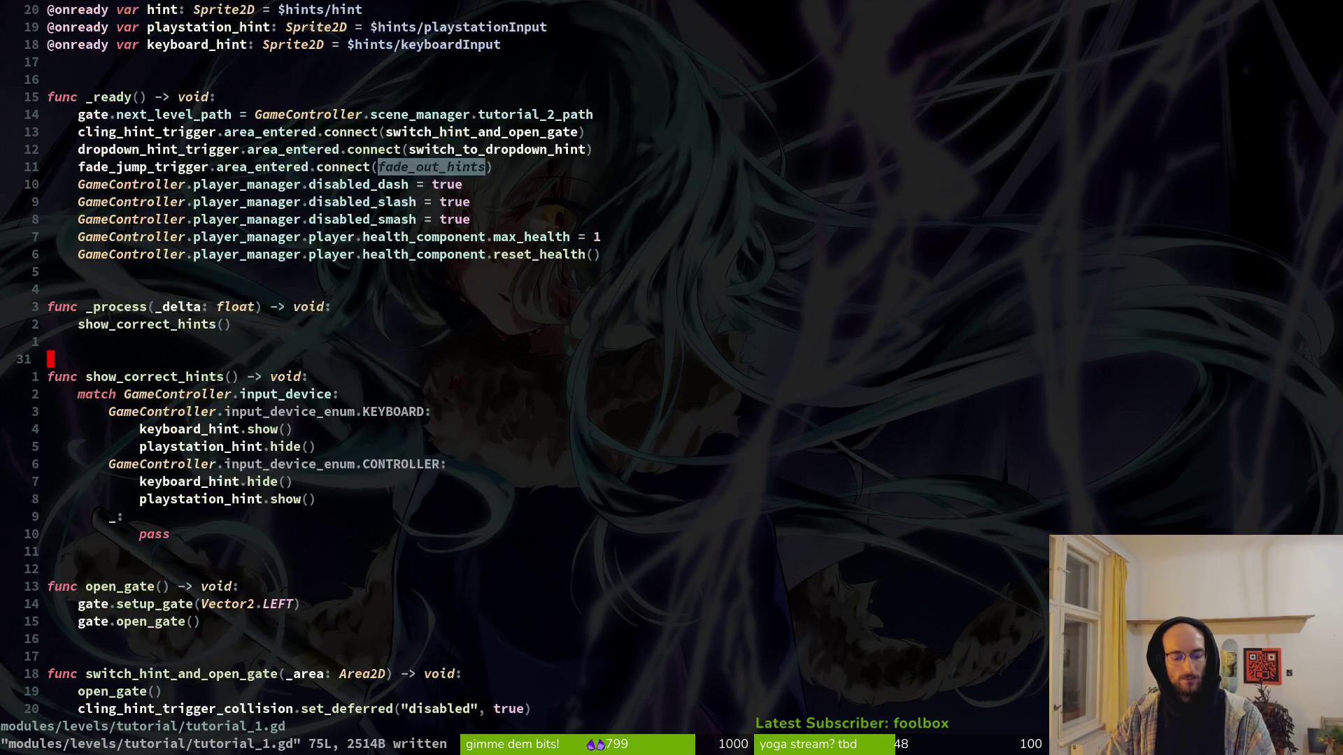
{"action": "key", "text": "j"}
{"action": "key", "text": "j"}
{"action": "key", "text": "j"}
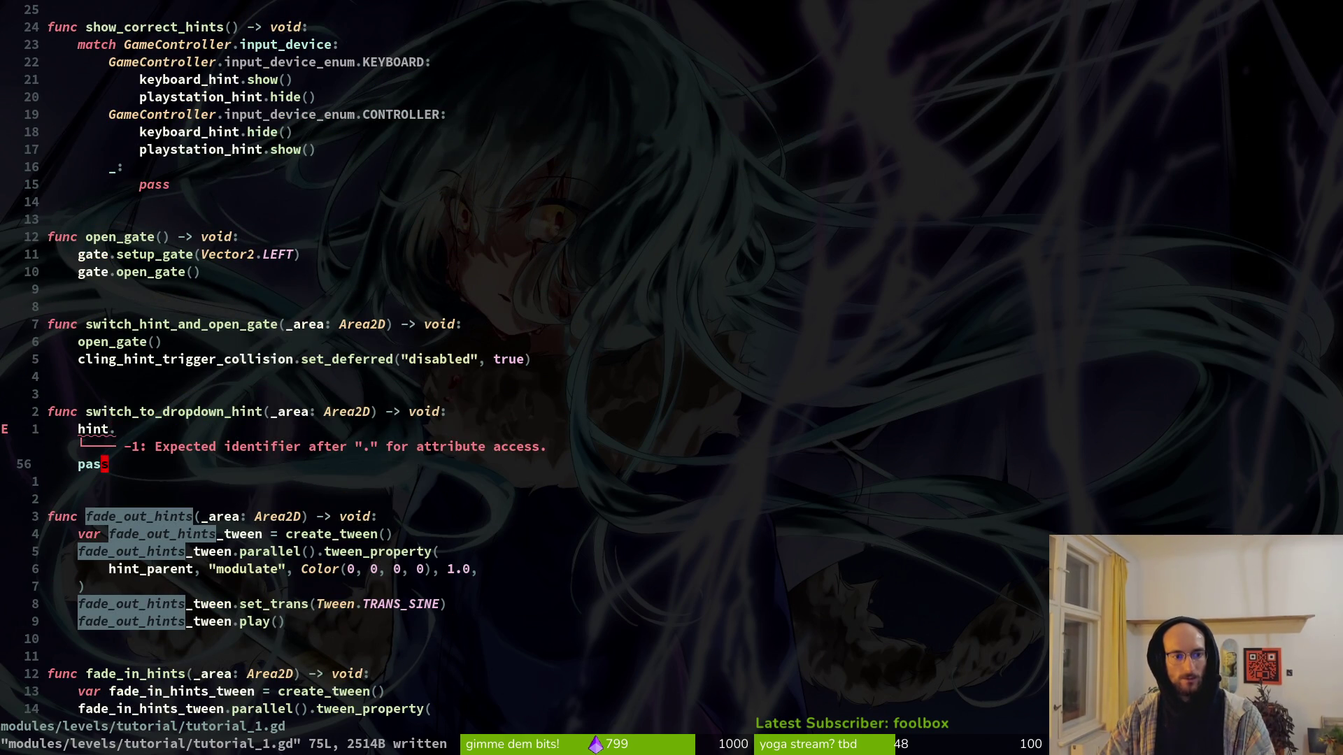
{"action": "key", "text": "A"}
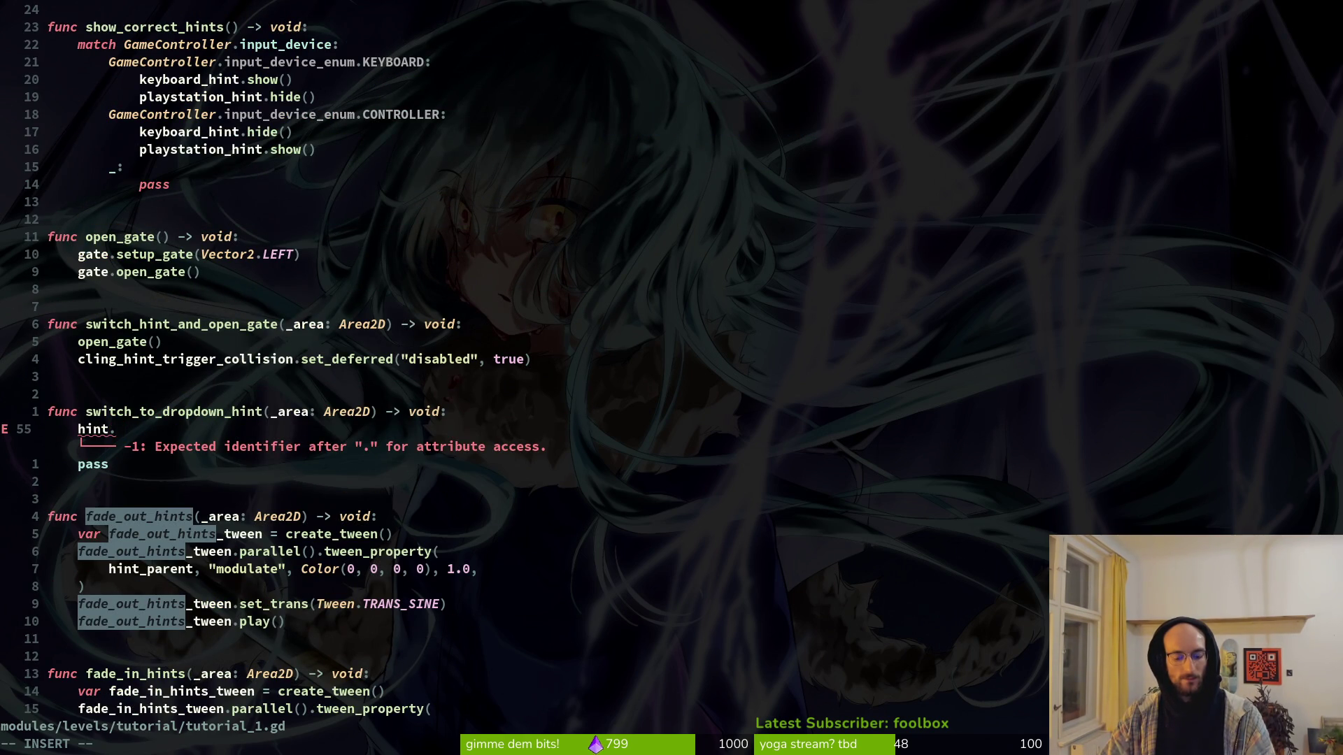
{"action": "type", "text": "glon"}
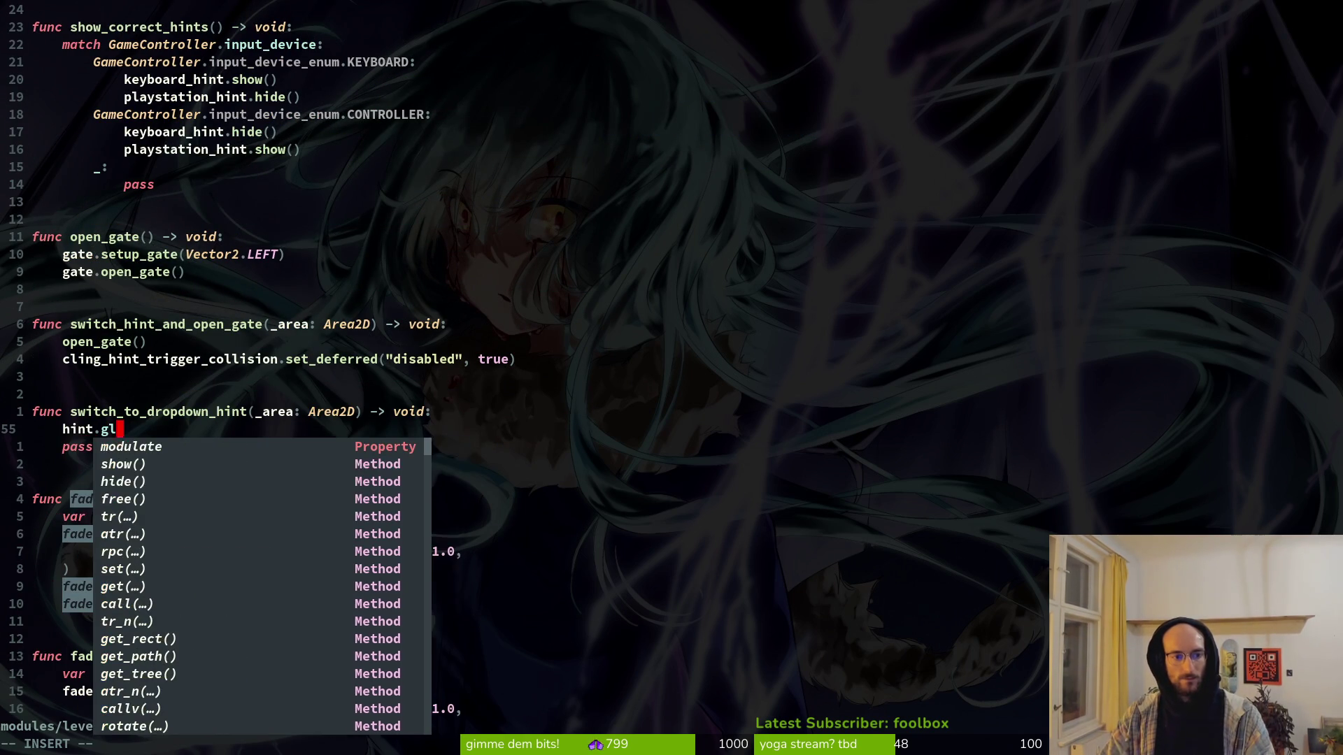
{"action": "key", "text": "Tab"}
{"action": "key", "text": "Tab"}
{"action": "key", "text": "Return"}
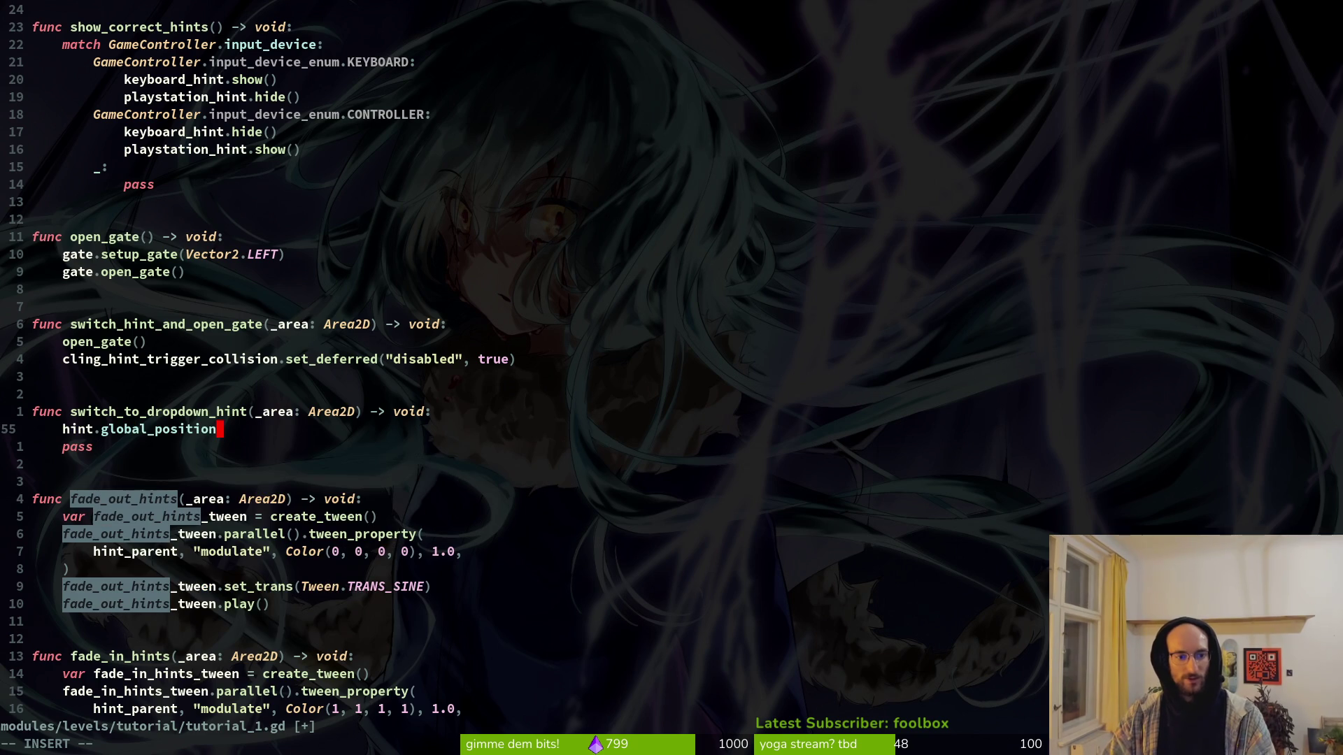
{"action": "type", "text": " ="}
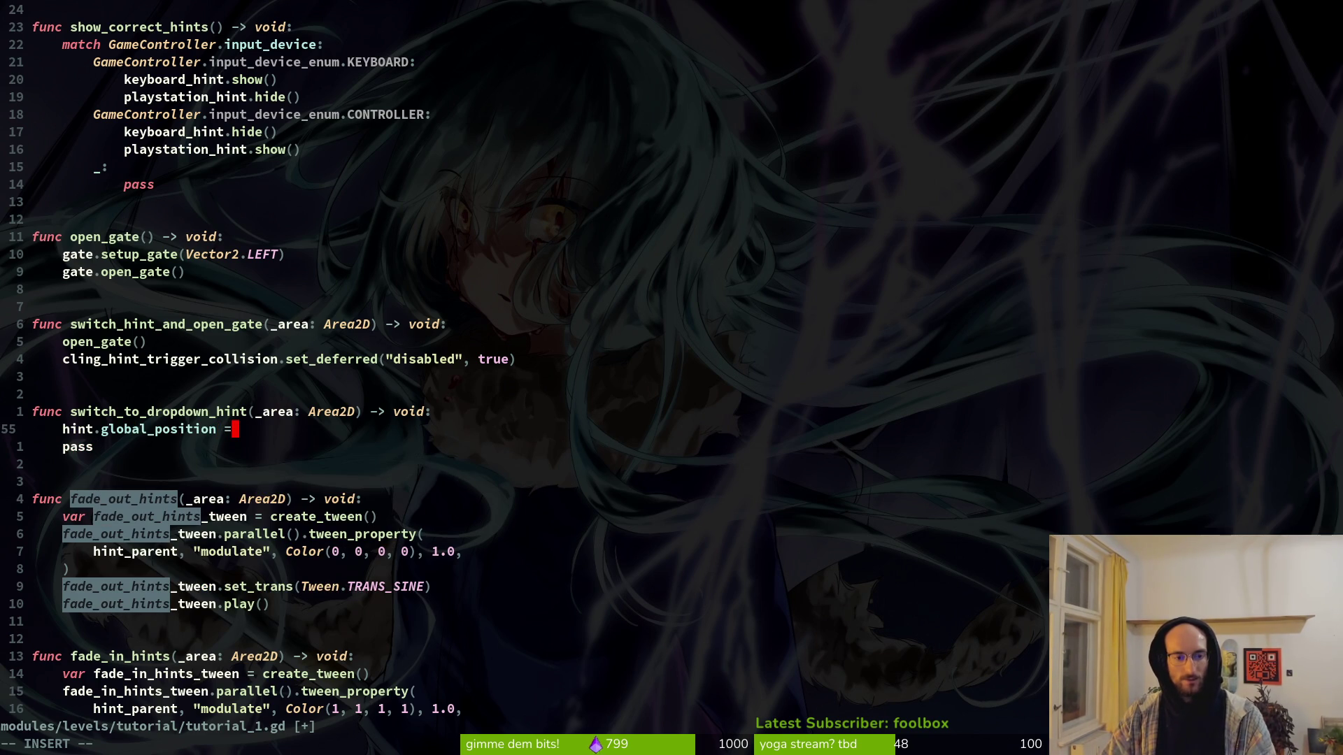
{"action": "type", "text": "ve"}
{"action": "key", "text": "Return"}
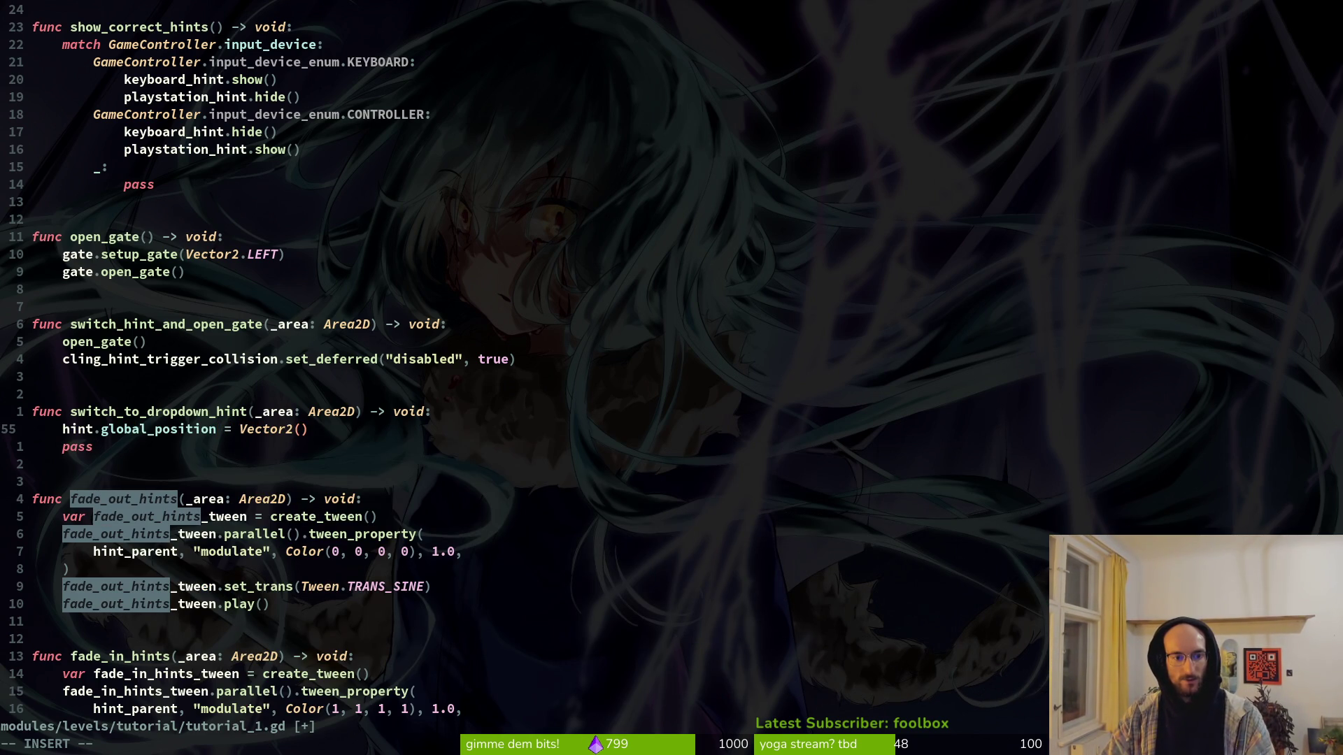
{"action": "key", "text": "Escape"}
{"action": "key", "text": "alt+Tab"}
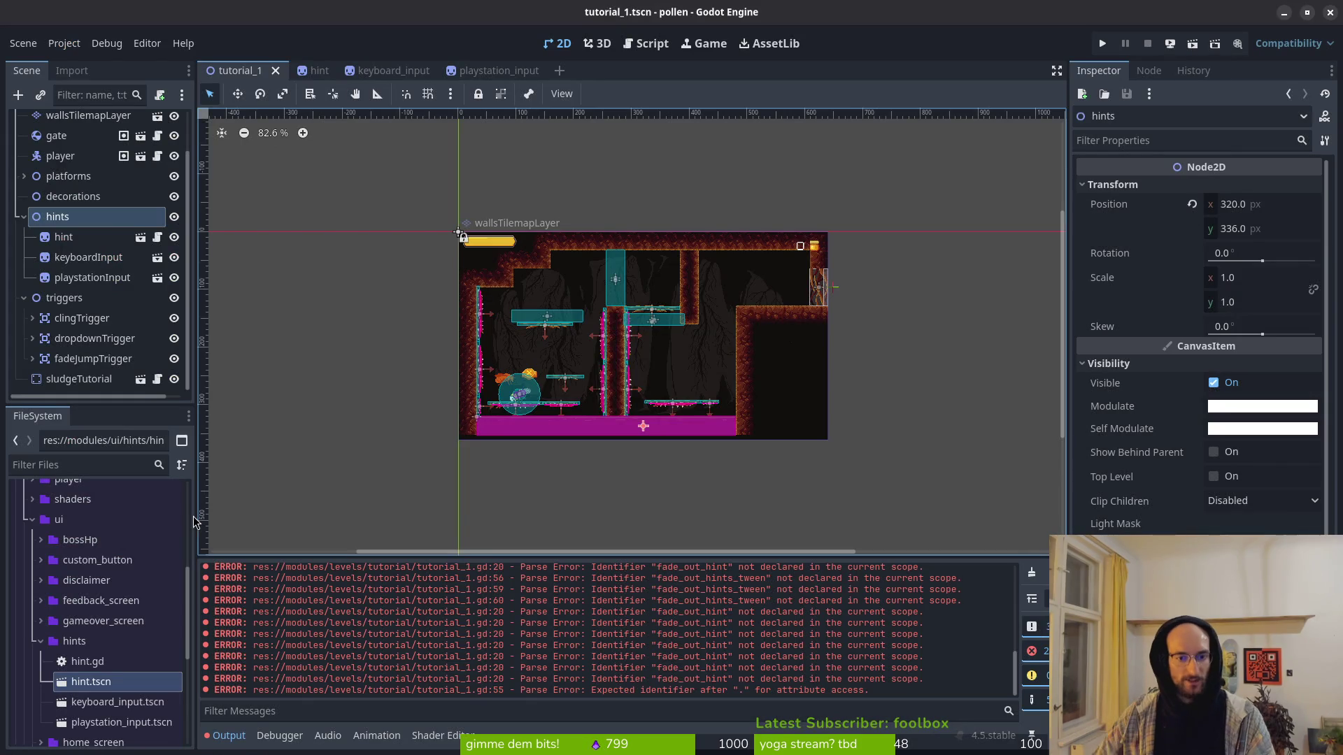
Step: Drag the hint sprite into the upper cave chamber at about (-112, -272) and save the scene
{"action": "scroll", "coordinate": [618, 346], "scroll_direction": "up", "scroll_amount": 1}
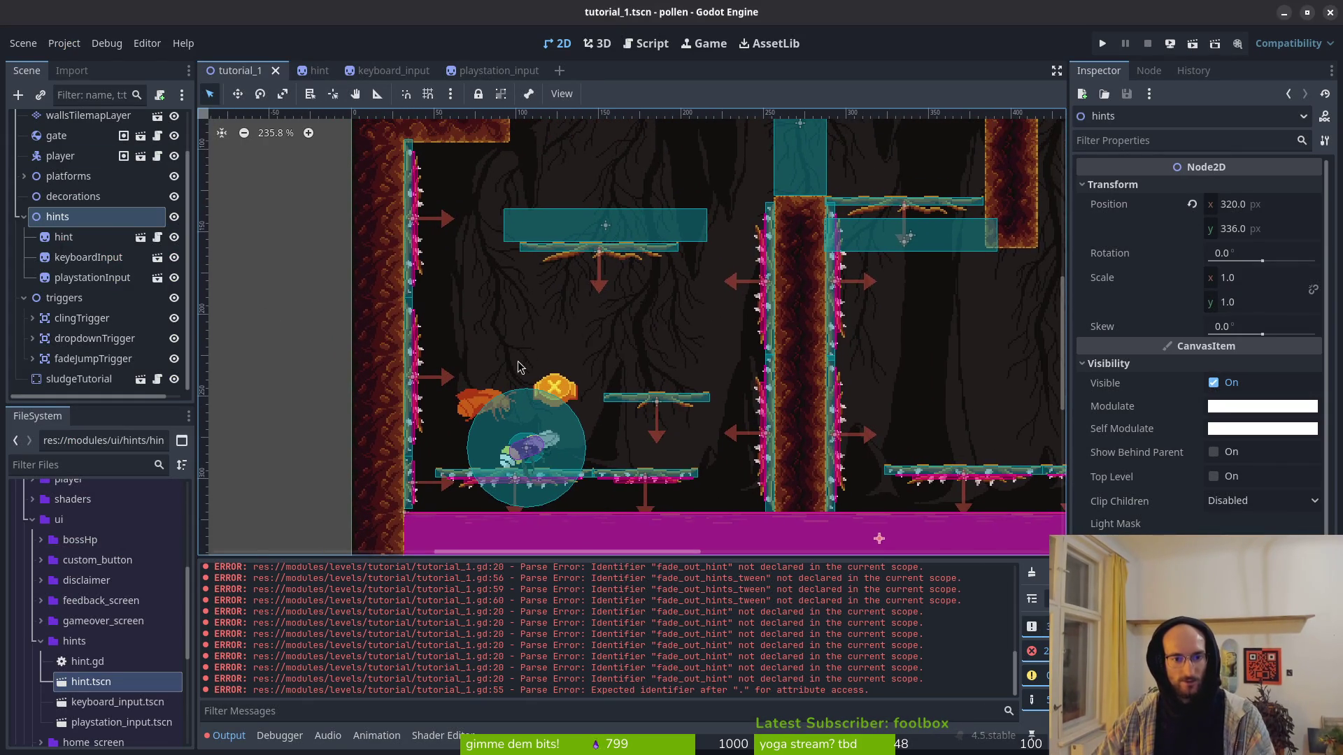
{"action": "mouse_move", "coordinate": [469, 454]}
{"action": "left_mouse_down"}
{"action": "mouse_move", "coordinate": [552, 198]}
{"action": "mouse_move", "coordinate": [539, 218]}
{"action": "mouse_move", "coordinate": [549, 272]}
{"action": "mouse_move", "coordinate": [651, 238]}
{"action": "left_mouse_up"}
{"action": "scroll", "coordinate": [628, 409], "scroll_direction": "up", "scroll_amount": 2}
{"action": "scroll", "coordinate": [628, 409], "scroll_direction": "right", "scroll_amount": 1}
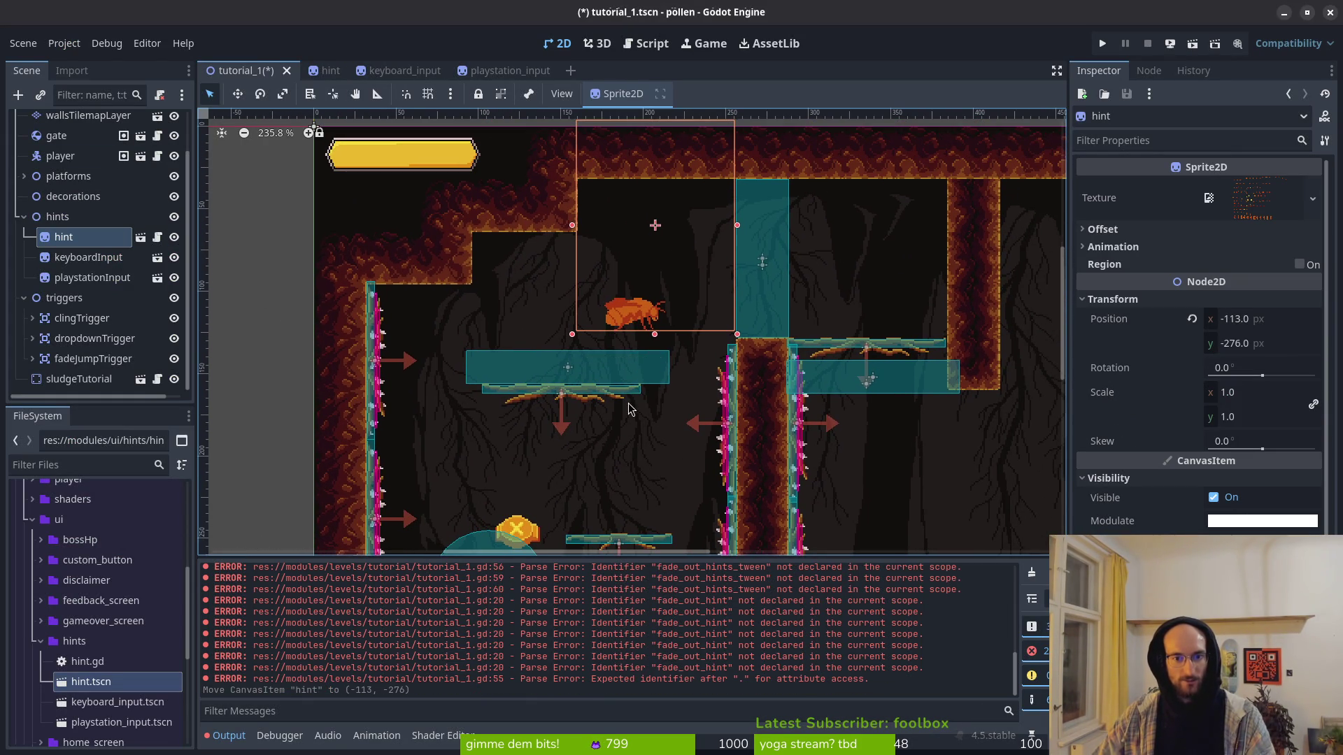
{"action": "mouse_move", "coordinate": [626, 326]}
{"action": "left_mouse_down"}
{"action": "mouse_move", "coordinate": [681, 333]}
{"action": "mouse_move", "coordinate": [632, 328]}
{"action": "left_mouse_up"}
{"action": "key", "text": "ctrl+s"}
Step: Copy the hint sprite's position value
{"action": "scroll", "coordinate": [664, 441], "scroll_direction": "down", "scroll_amount": 1}
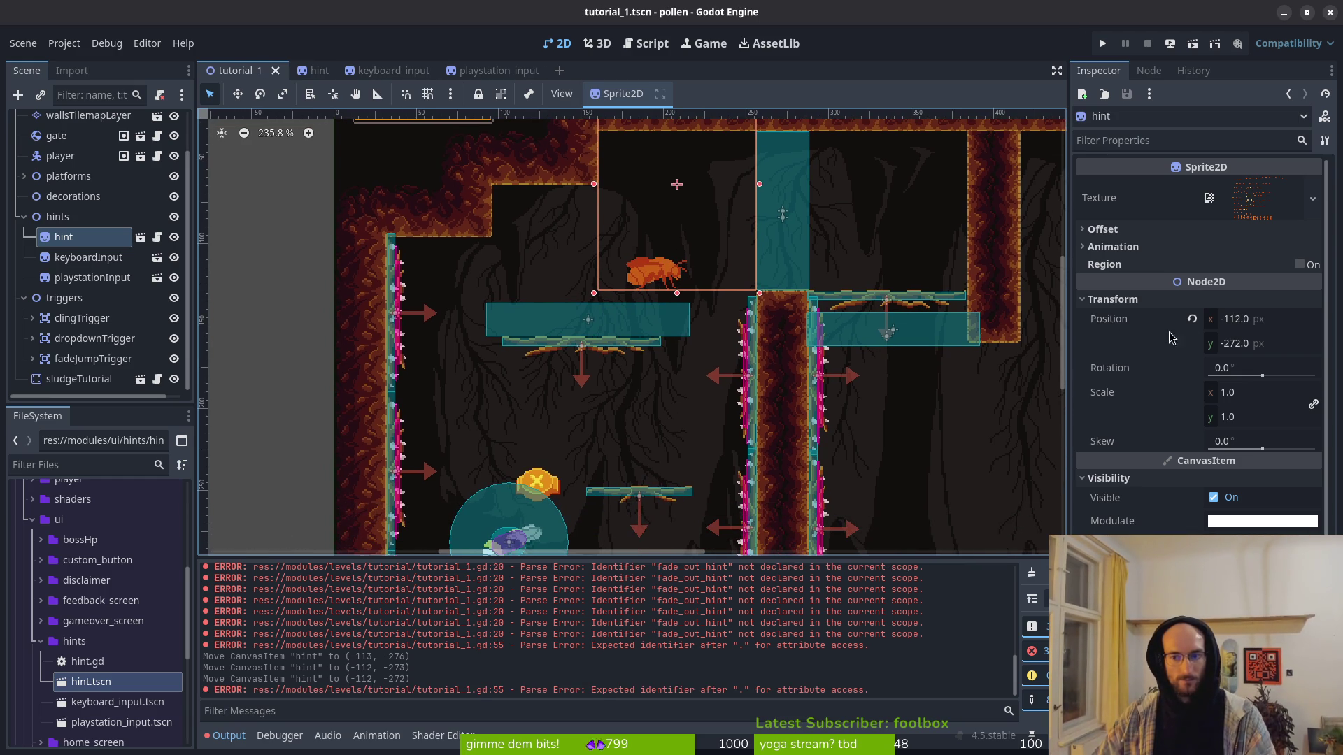
{"action": "right_click", "coordinate": [1168, 322]}
{"action": "left_click", "coordinate": [1189, 326]}
{"action": "key", "text": "alt+Tab"}
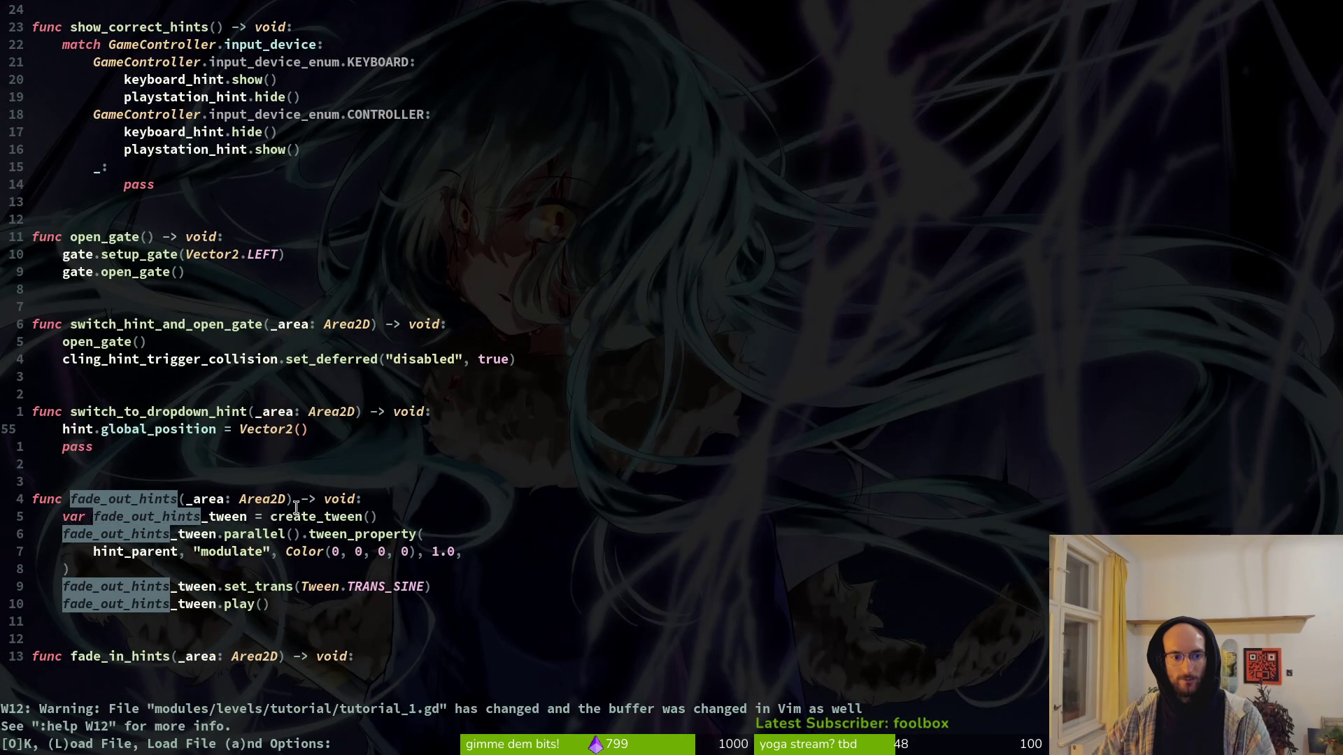
Step: Keep the buffer edits past the file-changed warning and undo the stray pasted 'pass' line
{"action": "key", "text": "o"}
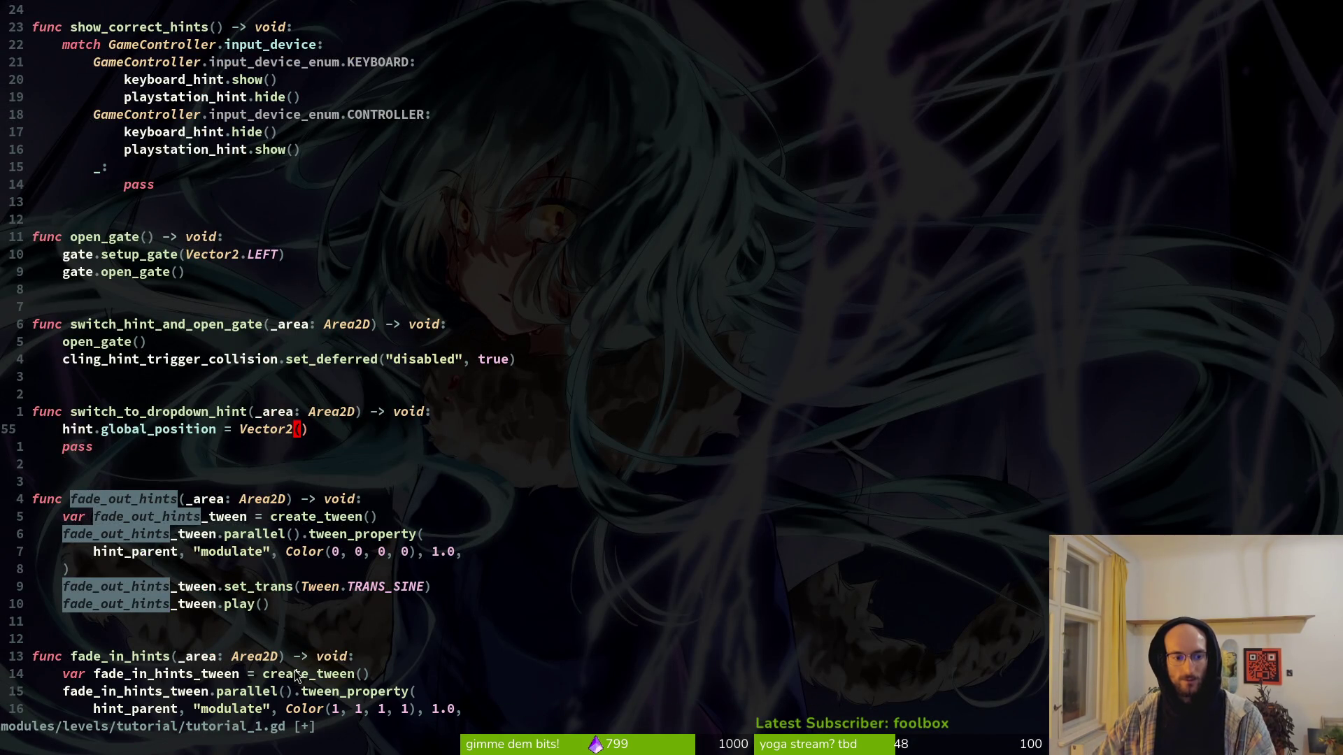
{"action": "middle_click", "coordinate": [96, 467]}
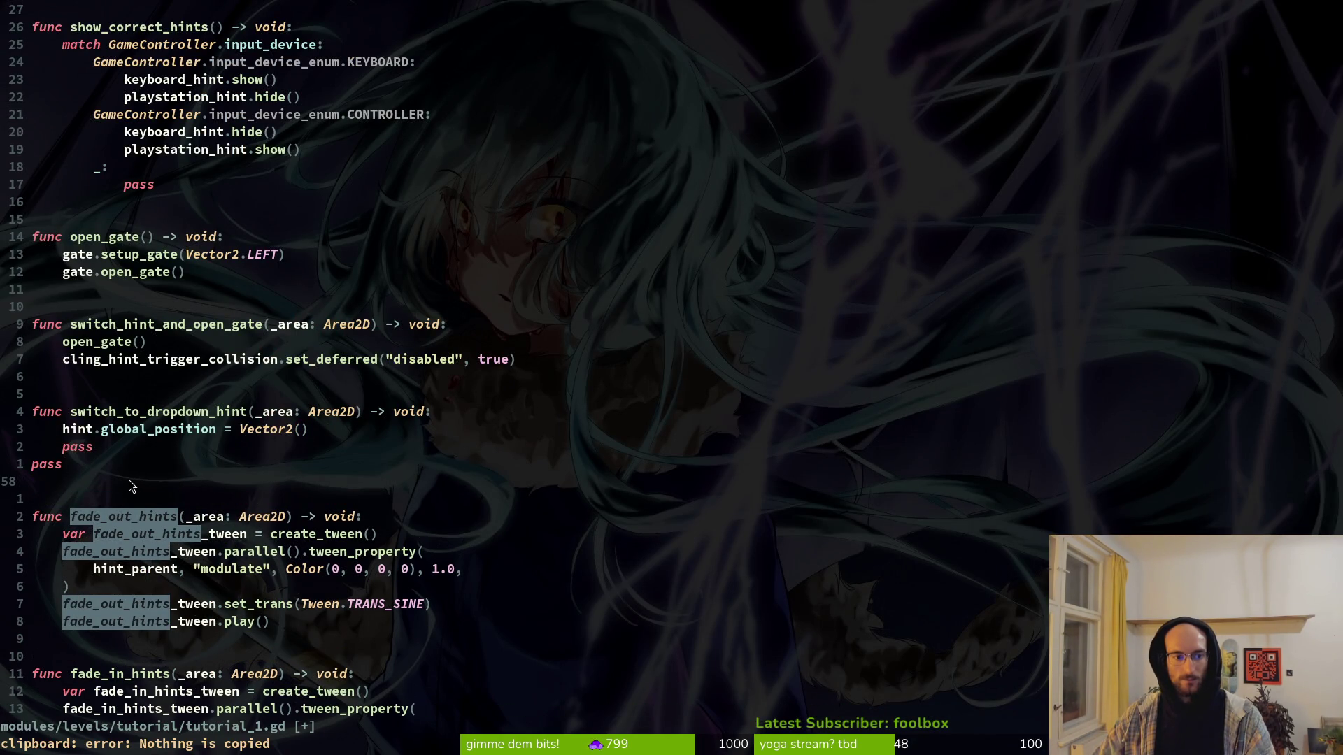
{"action": "key", "text": "u"}
Step: Return to the tutorial_1 scene in Godot, where the hint still sits at (-112, -272)
{"action": "key", "text": "alt+Tab"}
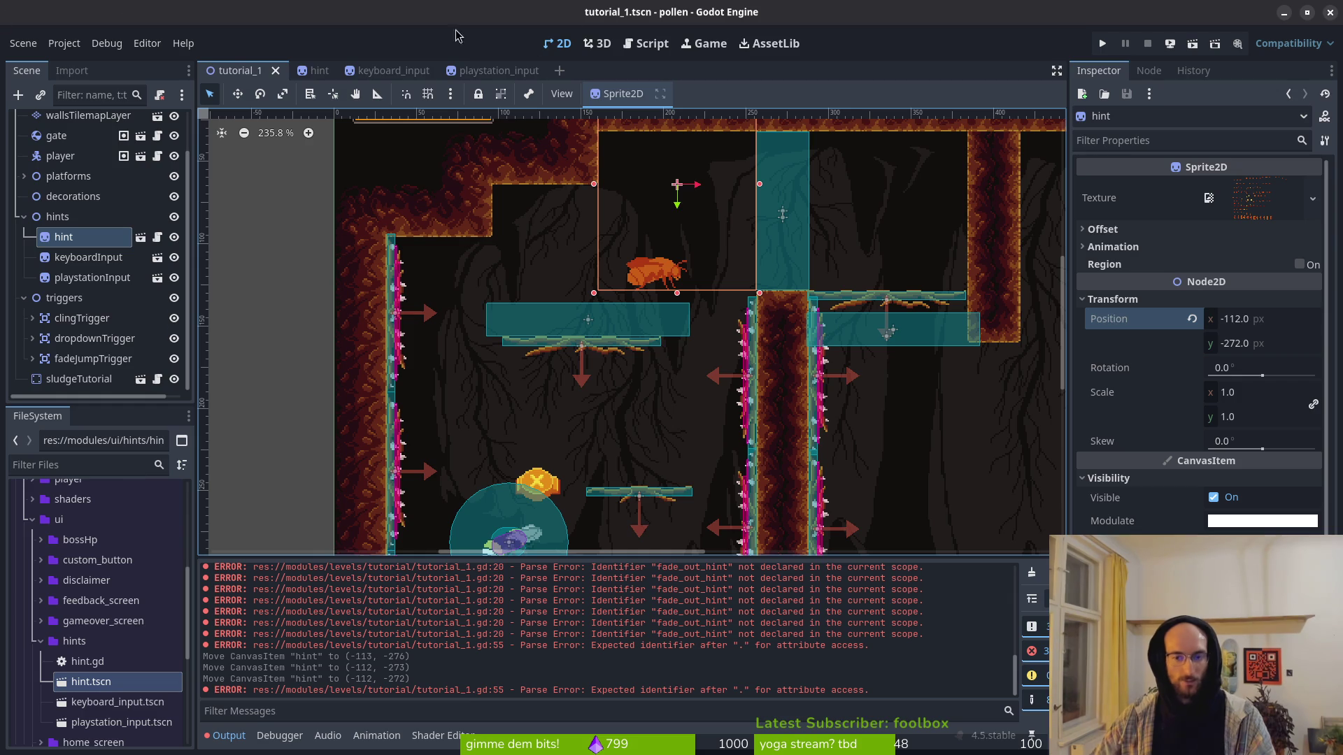
{"action": "key", "text": "alt+Tab"}
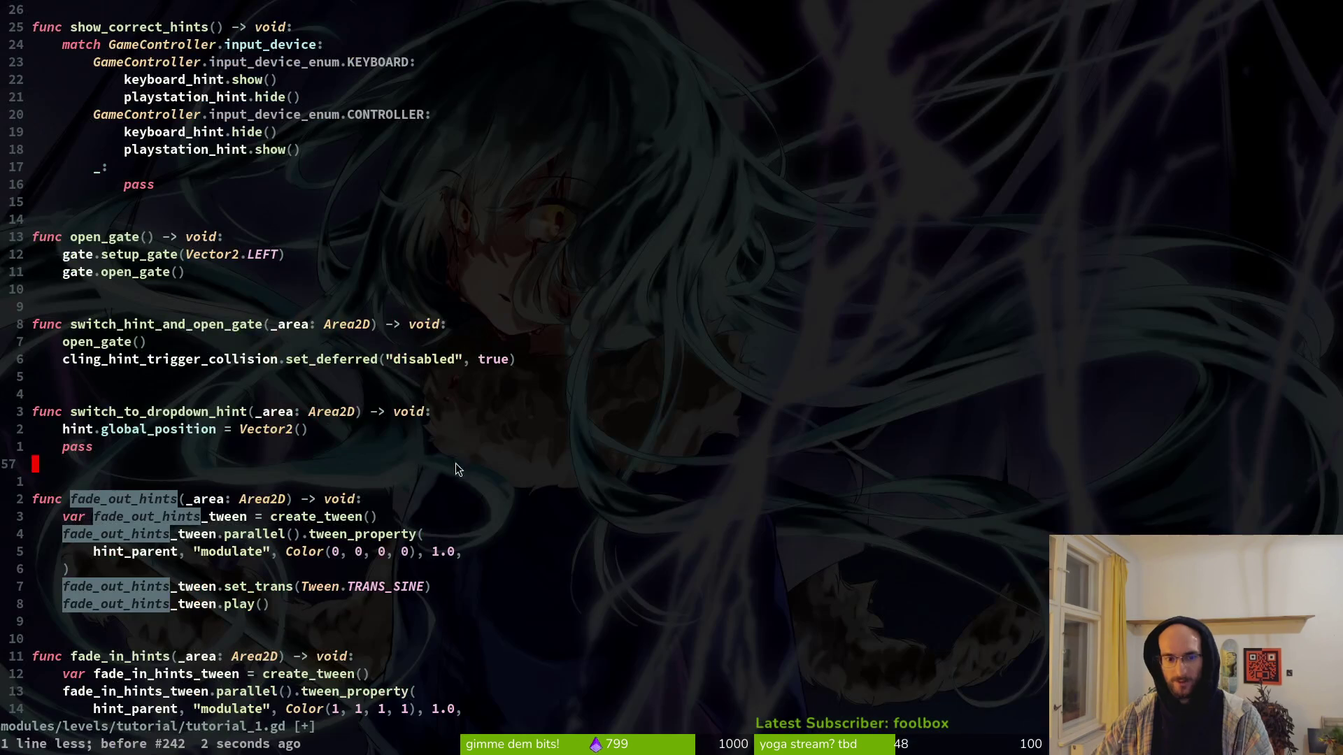
{"action": "key", "text": "alt+Tab"}
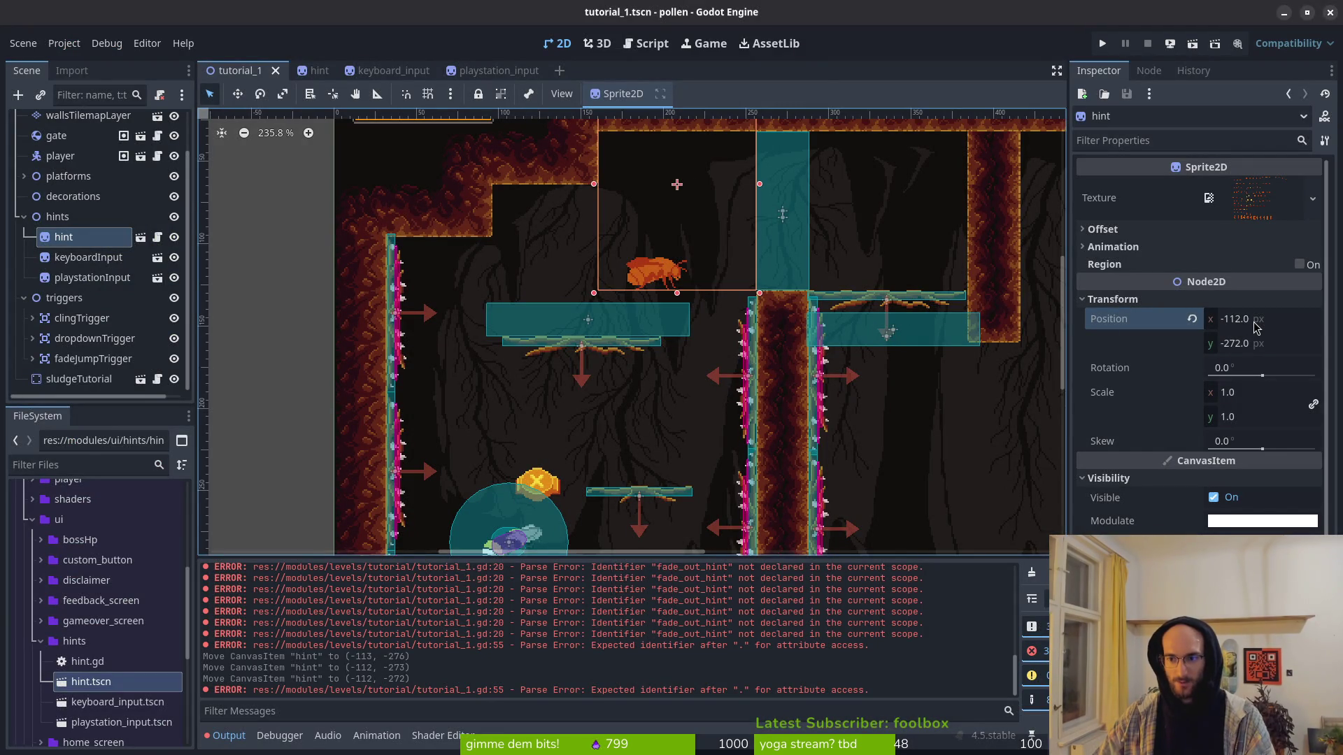
{"action": "scroll", "coordinate": [1261, 329], "scroll_direction": "down", "scroll_amount": 5}
{"action": "scroll", "coordinate": [1260, 329], "scroll_direction": "up", "scroll_amount": 5}
{"action": "scroll", "coordinate": [668, 294], "scroll_direction": "down", "scroll_amount": 7}
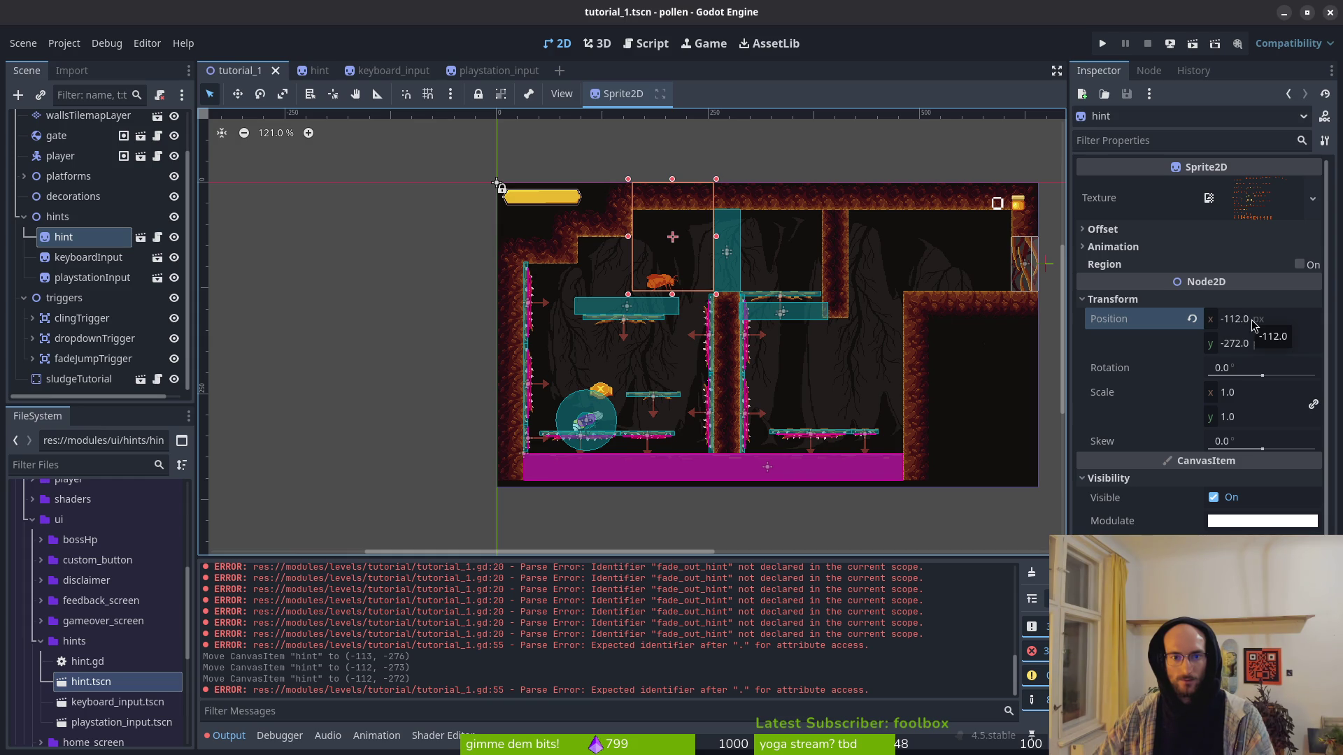
{"action": "scroll", "coordinate": [787, 299], "scroll_direction": "down", "scroll_amount": 8}
{"action": "scroll", "coordinate": [788, 299], "scroll_direction": "up", "scroll_amount": 10}
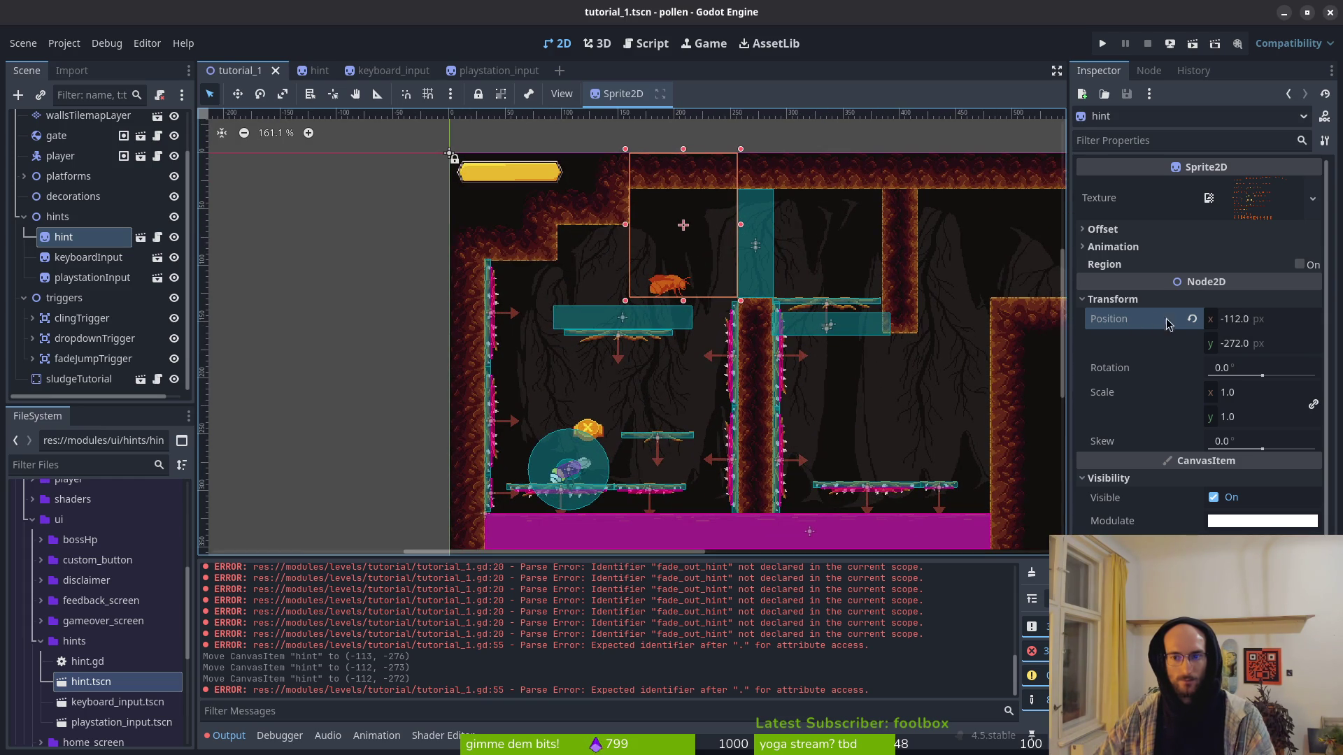
Step: Try dragging and nudging the hint sprite around the viewport
{"action": "mouse_move", "coordinate": [670, 286]}
{"action": "left_mouse_down"}
{"action": "mouse_move", "coordinate": [601, 288]}
{"action": "mouse_move", "coordinate": [909, 294]}
{"action": "mouse_move", "coordinate": [696, 276]}
{"action": "mouse_move", "coordinate": [734, 260]}
{"action": "mouse_move", "coordinate": [735, 200]}
{"action": "mouse_move", "coordinate": [734, 248]}
{"action": "left_mouse_up"}
{"action": "scroll", "coordinate": [827, 300], "scroll_direction": "down", "scroll_amount": 3}
{"action": "scroll", "coordinate": [732, 260], "scroll_direction": "up", "scroll_amount": 3}
{"action": "scroll", "coordinate": [738, 249], "scroll_direction": "up", "scroll_amount": 5}
{"action": "key", "text": "Down"}
{"action": "key", "text": "Down"}
{"action": "key", "text": "Up"}
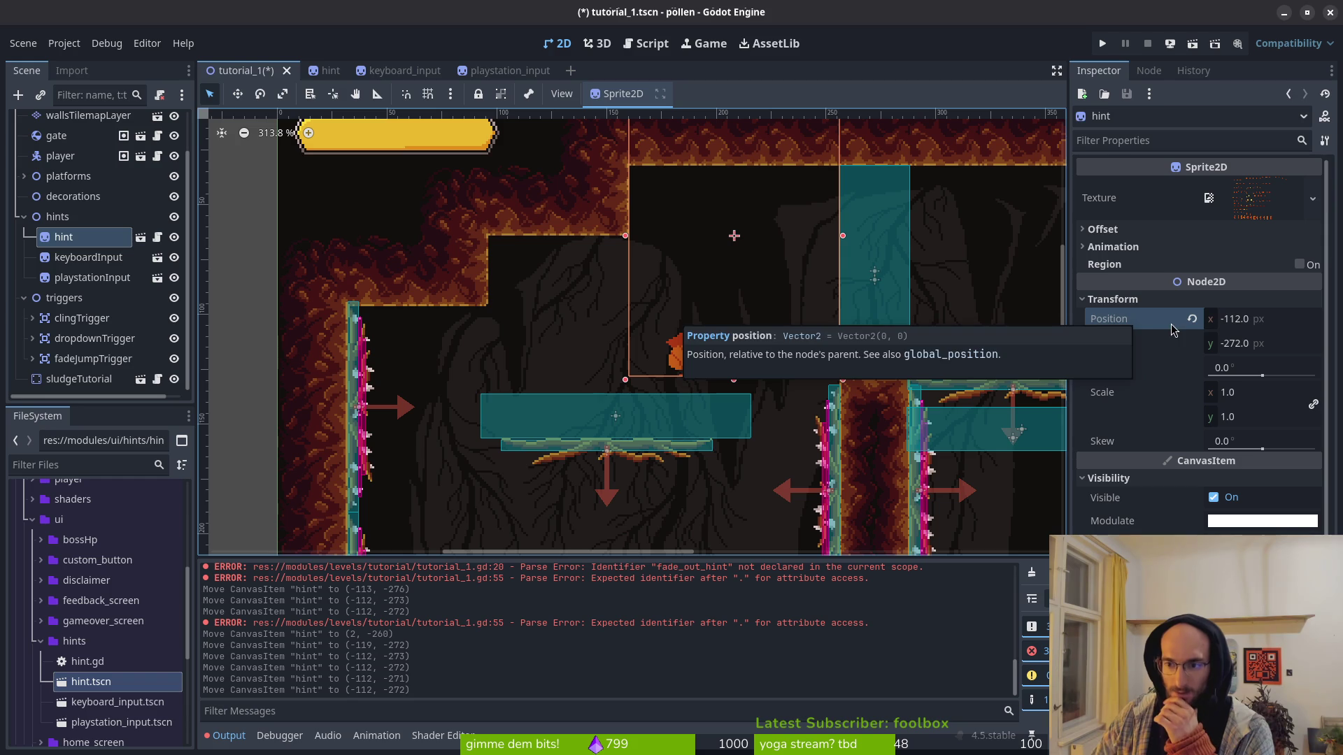
Step: Revert the hints group's position to (0, 0) and save the scene
{"action": "left_click", "coordinate": [47, 218]}
{"action": "scroll", "coordinate": [542, 210], "scroll_direction": "down", "scroll_amount": 5}
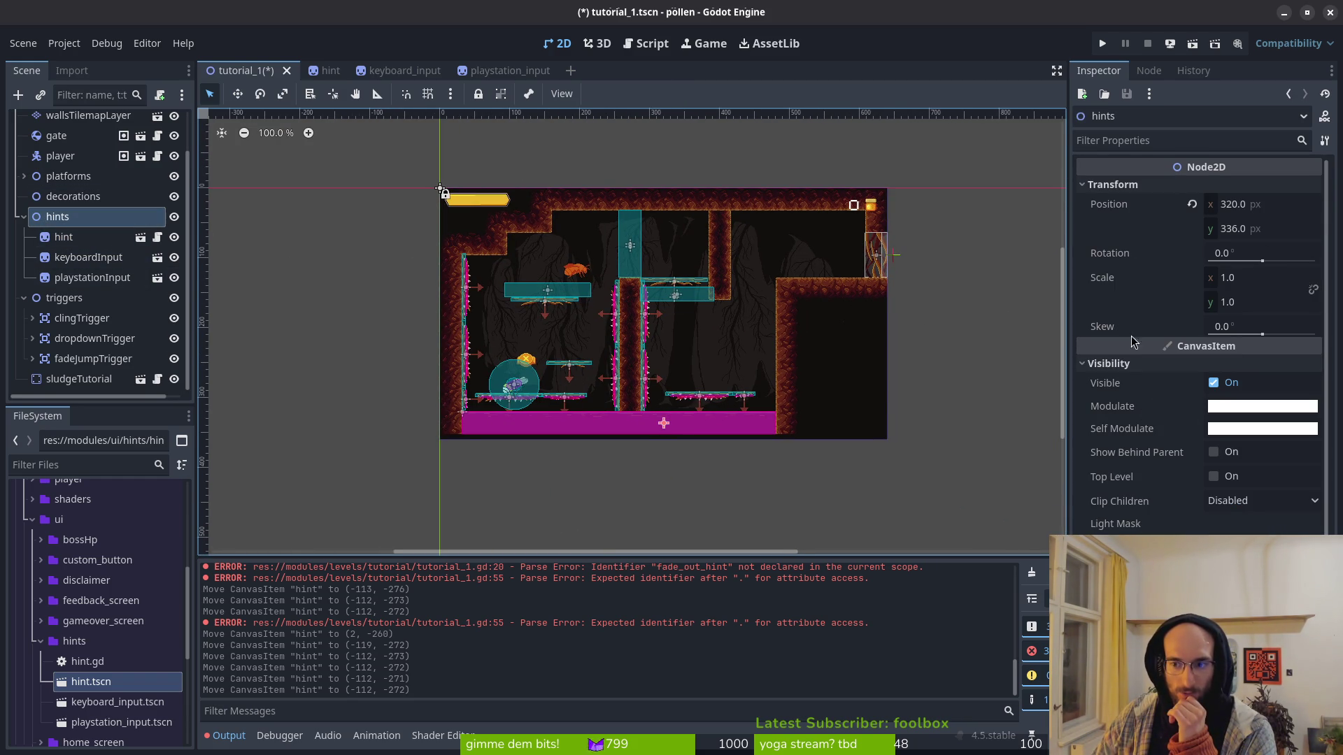
{"action": "left_click", "coordinate": [1119, 364]}
{"action": "left_click", "coordinate": [1196, 203]}
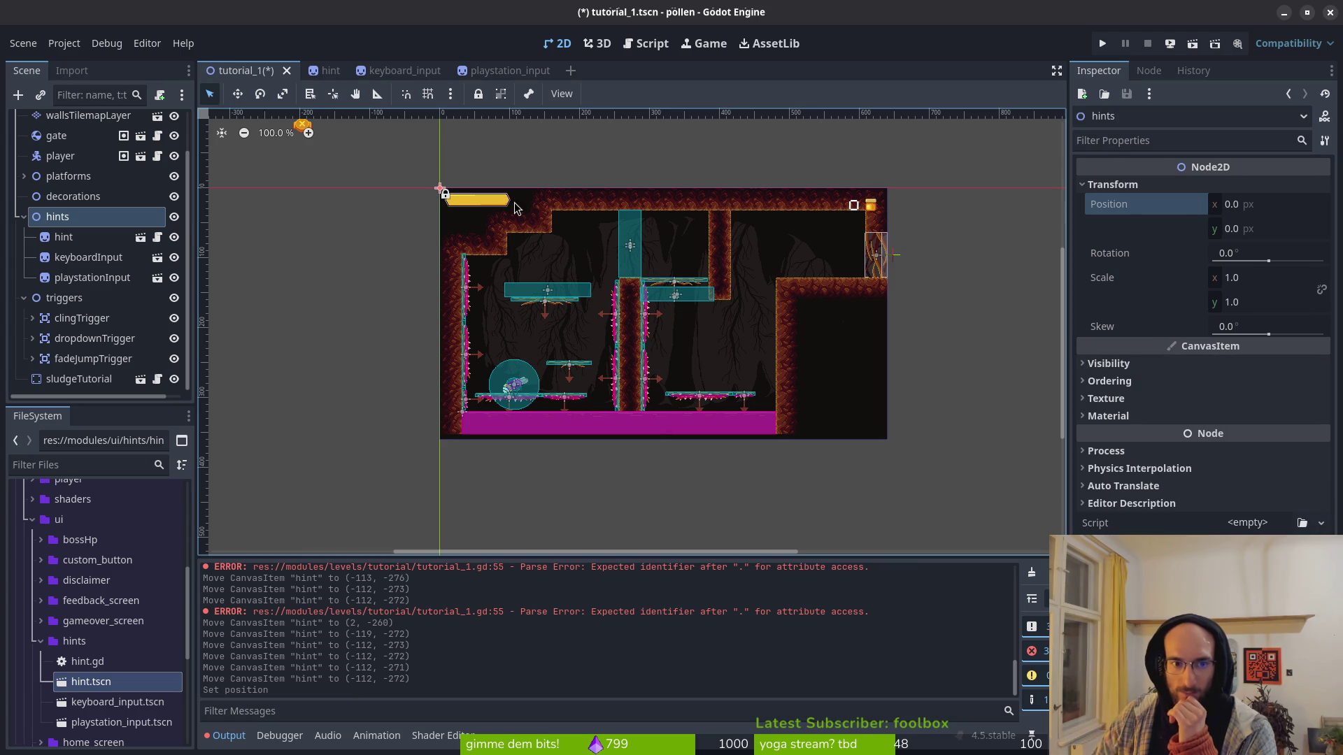
{"action": "key", "text": "ctrl+s"}
Step: Move the hint sprite into the lower cave chamber at (208, 64)
{"action": "left_click_drag", "start_coordinate": [341, 142], "coordinate": [570, 273]}
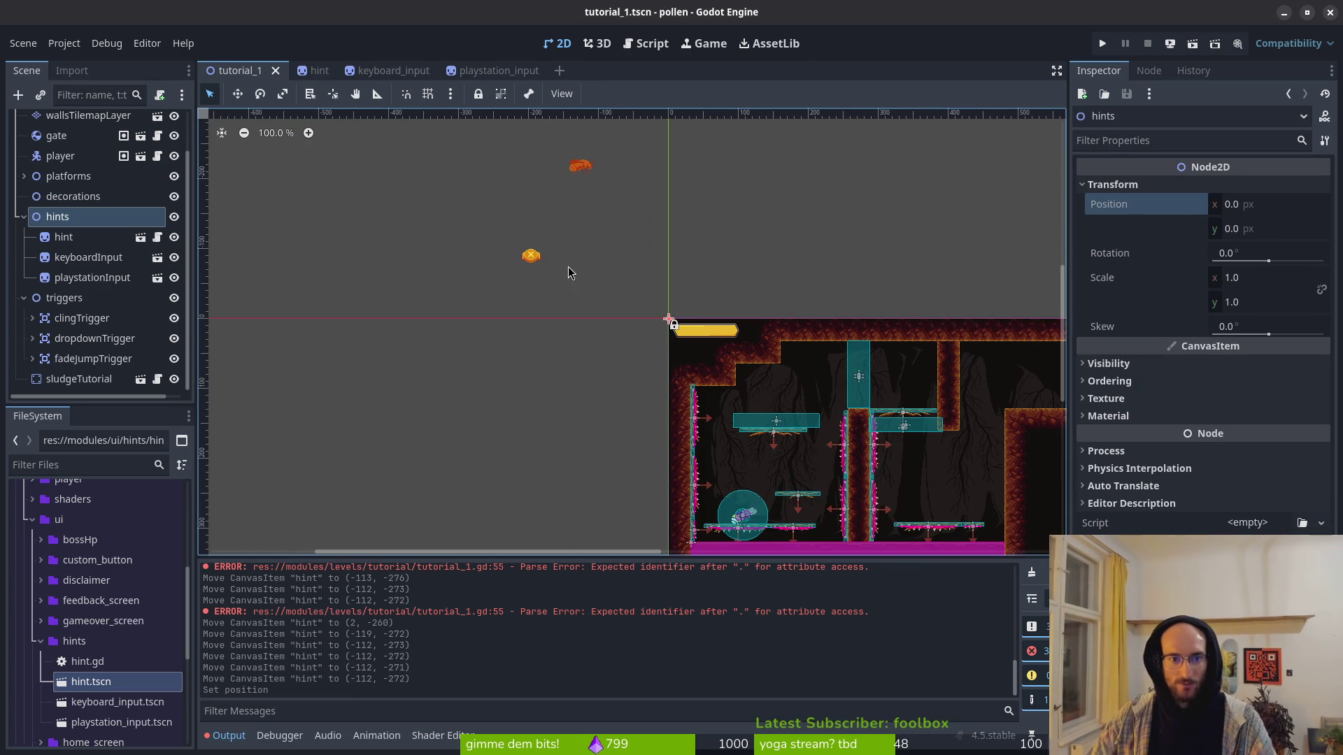
{"action": "left_click", "coordinate": [70, 237]}
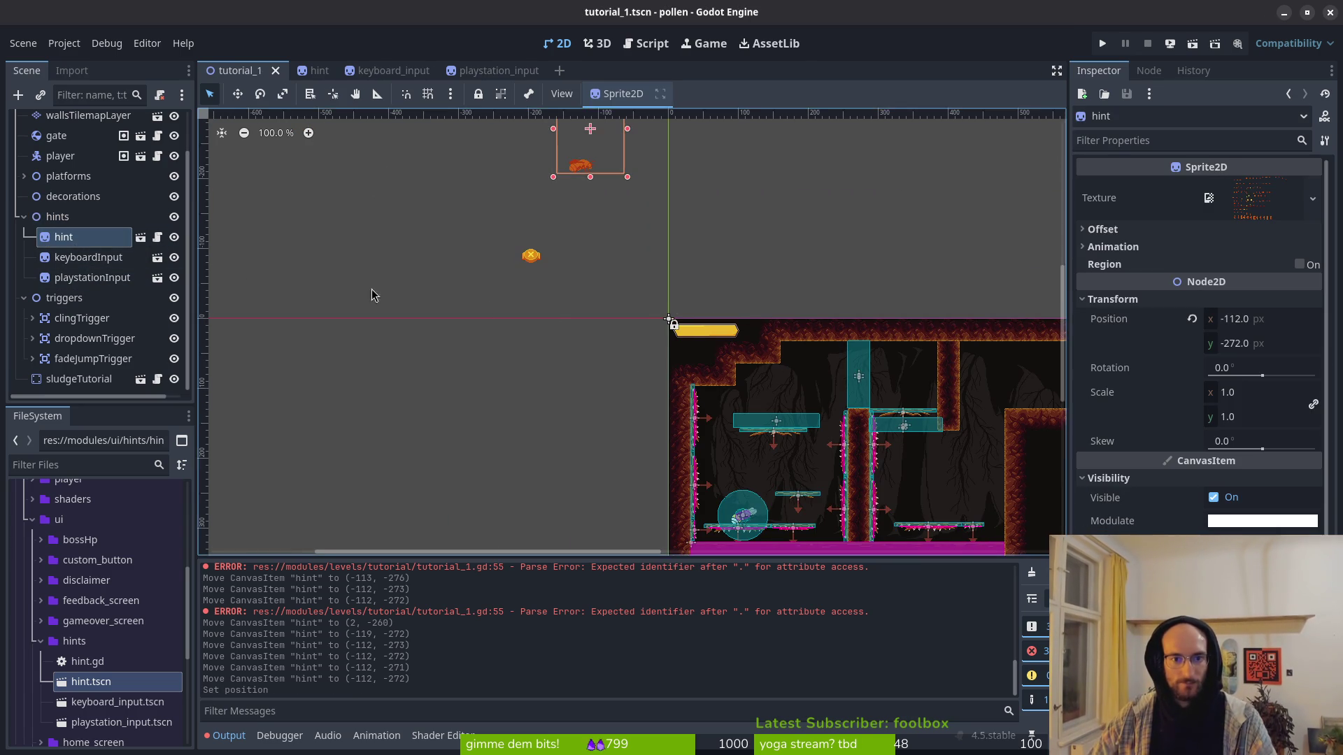
{"action": "left_click_drag", "start_coordinate": [533, 153], "coordinate": [747, 353]}
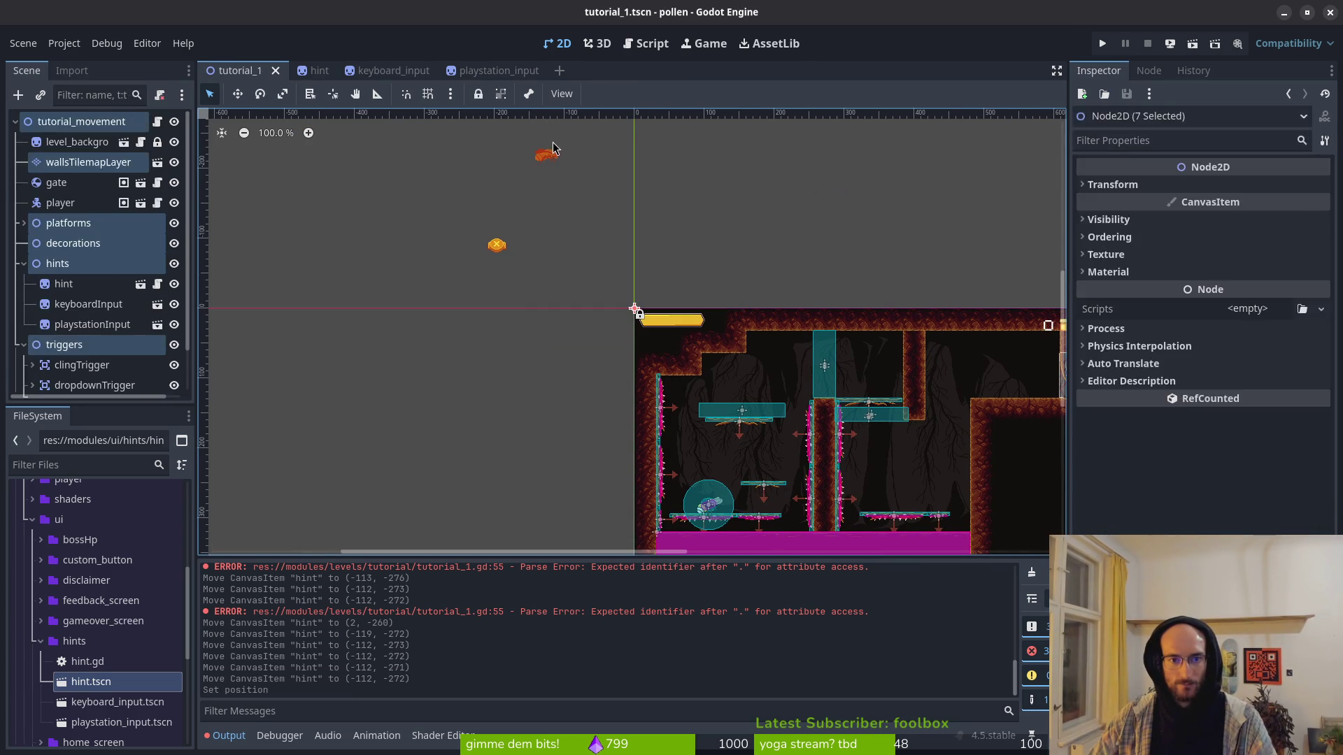
{"action": "left_click", "coordinate": [566, 162]}
{"action": "mouse_move", "coordinate": [553, 156]}
{"action": "left_mouse_down"}
{"action": "mouse_move", "coordinate": [785, 382]}
{"action": "mouse_move", "coordinate": [518, 335]}
{"action": "left_mouse_up"}
{"action": "scroll", "coordinate": [779, 384], "scroll_direction": "up", "scroll_amount": 10}
{"action": "mouse_move", "coordinate": [370, 337]}
{"action": "left_mouse_down"}
{"action": "mouse_move", "coordinate": [427, 356]}
{"action": "mouse_move", "coordinate": [419, 372]}
{"action": "left_mouse_up"}
{"action": "scroll", "coordinate": [458, 344], "scroll_direction": "down", "scroll_amount": 4}
{"action": "scroll", "coordinate": [458, 344], "scroll_direction": "down", "scroll_amount": 5}
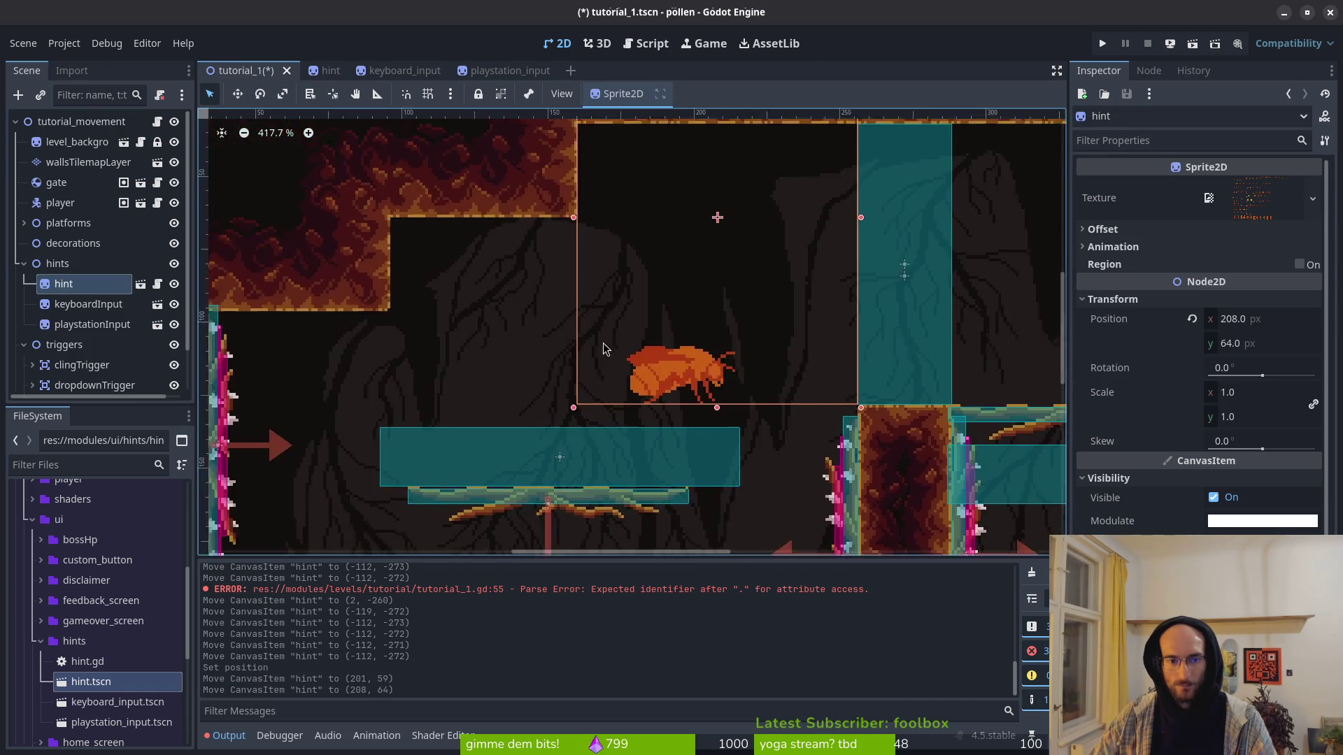
Step: Place the playstationInput icon beside the hint at (233, 114)
{"action": "mouse_move", "coordinate": [311, 162]}
{"action": "left_mouse_down"}
{"action": "mouse_move", "coordinate": [409, 197]}
{"action": "mouse_move", "coordinate": [777, 390]}
{"action": "mouse_move", "coordinate": [741, 389]}
{"action": "left_mouse_up"}
{"action": "scroll", "coordinate": [776, 390], "scroll_direction": "up", "scroll_amount": 3}
{"action": "key", "text": "Escape"}
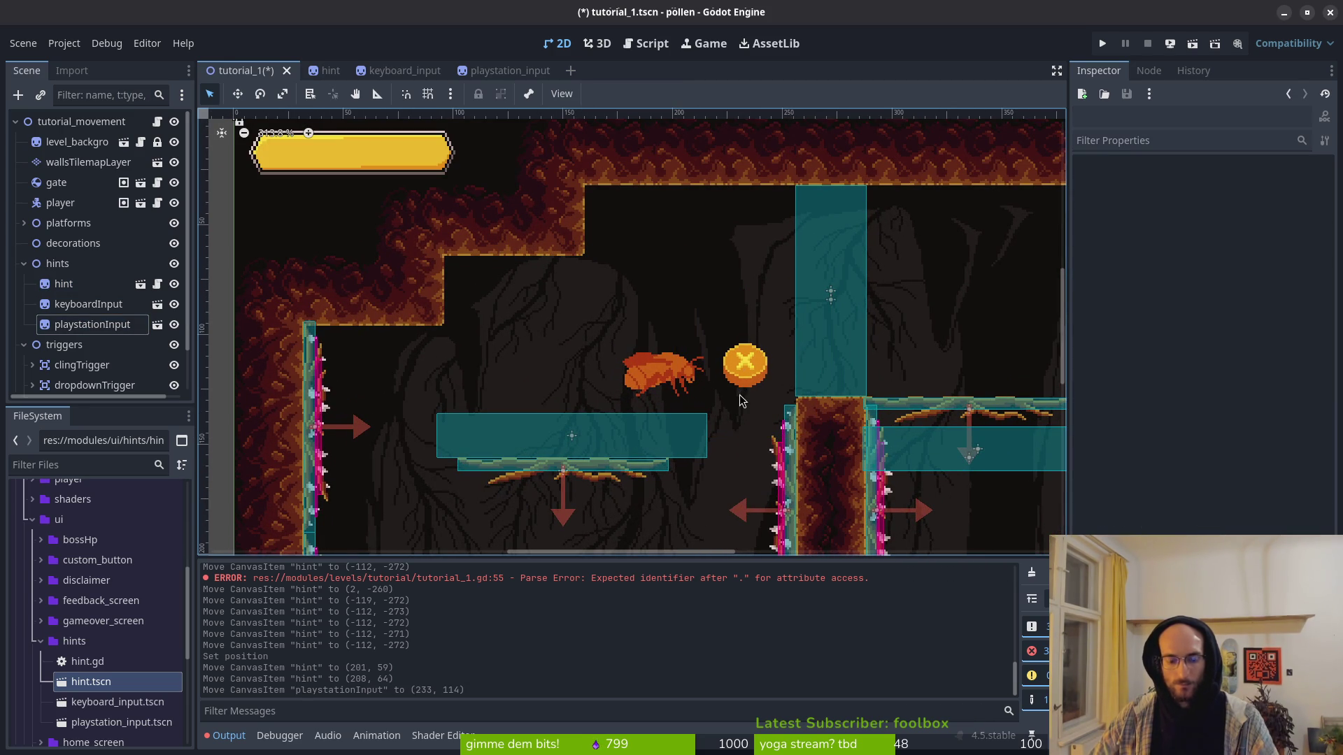
Step: Save the tutorial_1 scene and switch over to tutorial_1.gd in Neovim
{"action": "key", "text": "ctrl+s"}
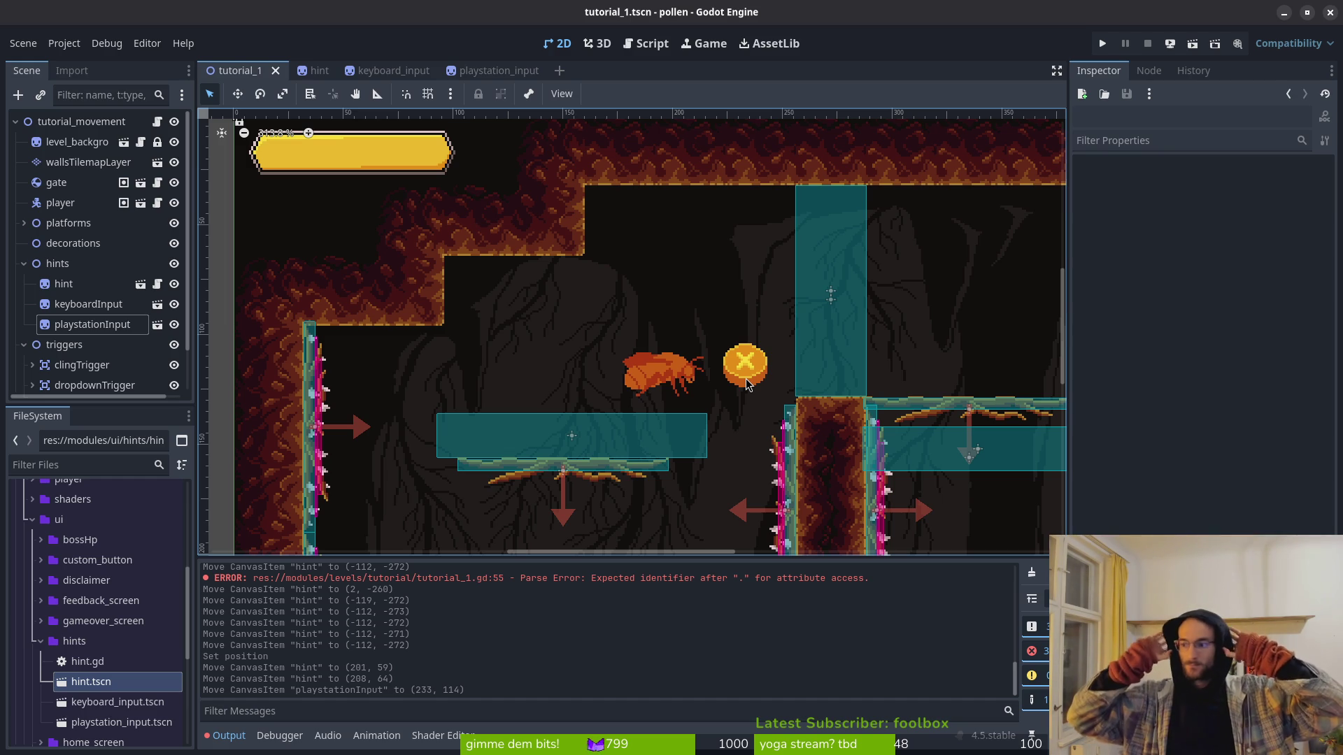
{"action": "key", "text": "alt+Tab"}
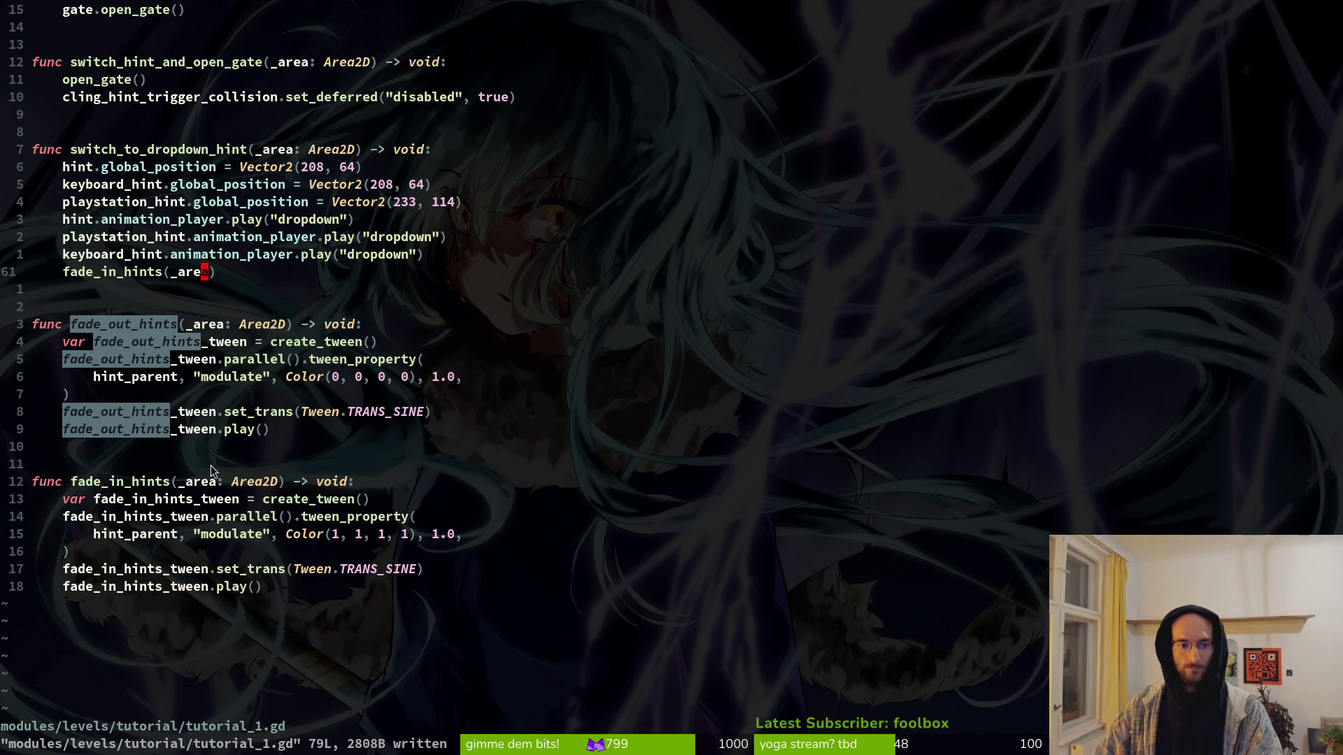
Step: Strip '_area: Area2D' from both fade function signatures and '_area' from the fade_in_hints call, then save
{"action": "scroll", "coordinate": [242, 460], "scroll_direction": "up", "scroll_amount": 13}
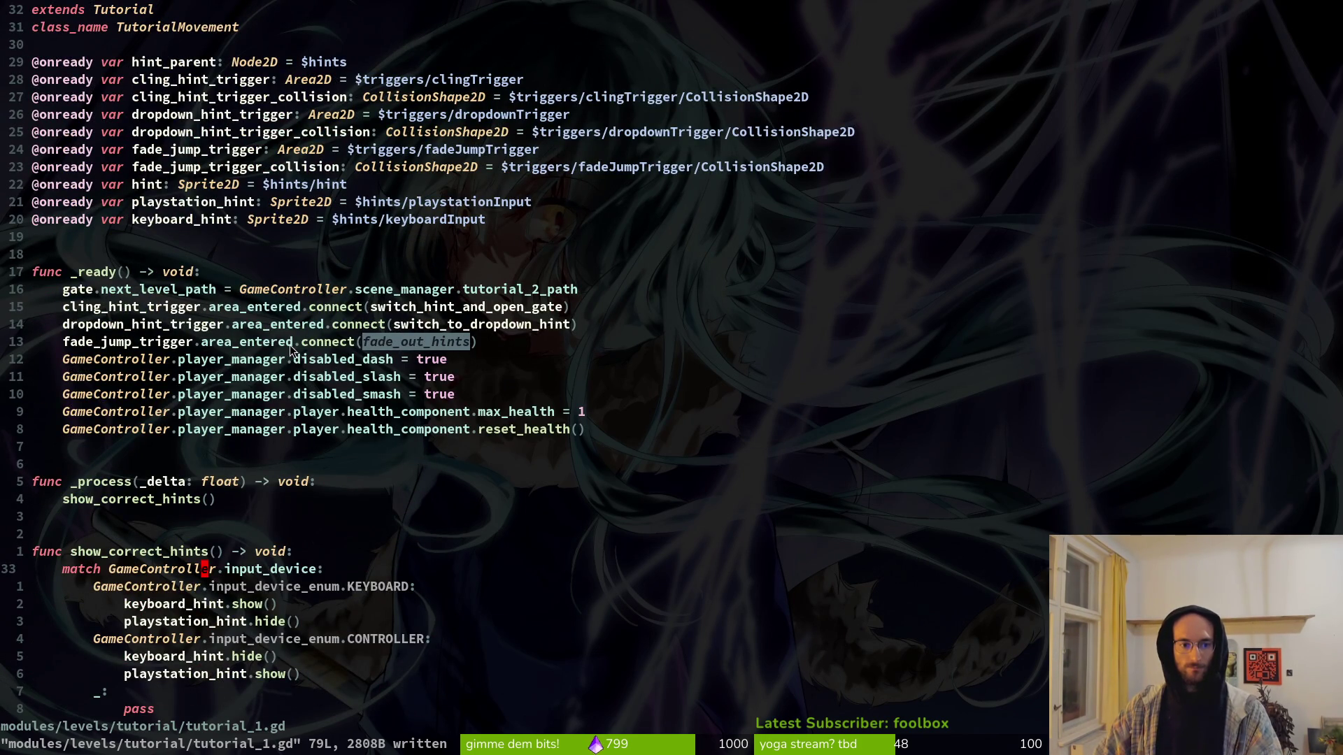
{"action": "scroll", "coordinate": [369, 350], "scroll_direction": "down", "scroll_amount": 9}
{"action": "scroll", "coordinate": [372, 371], "scroll_direction": "down", "scroll_amount": 4}
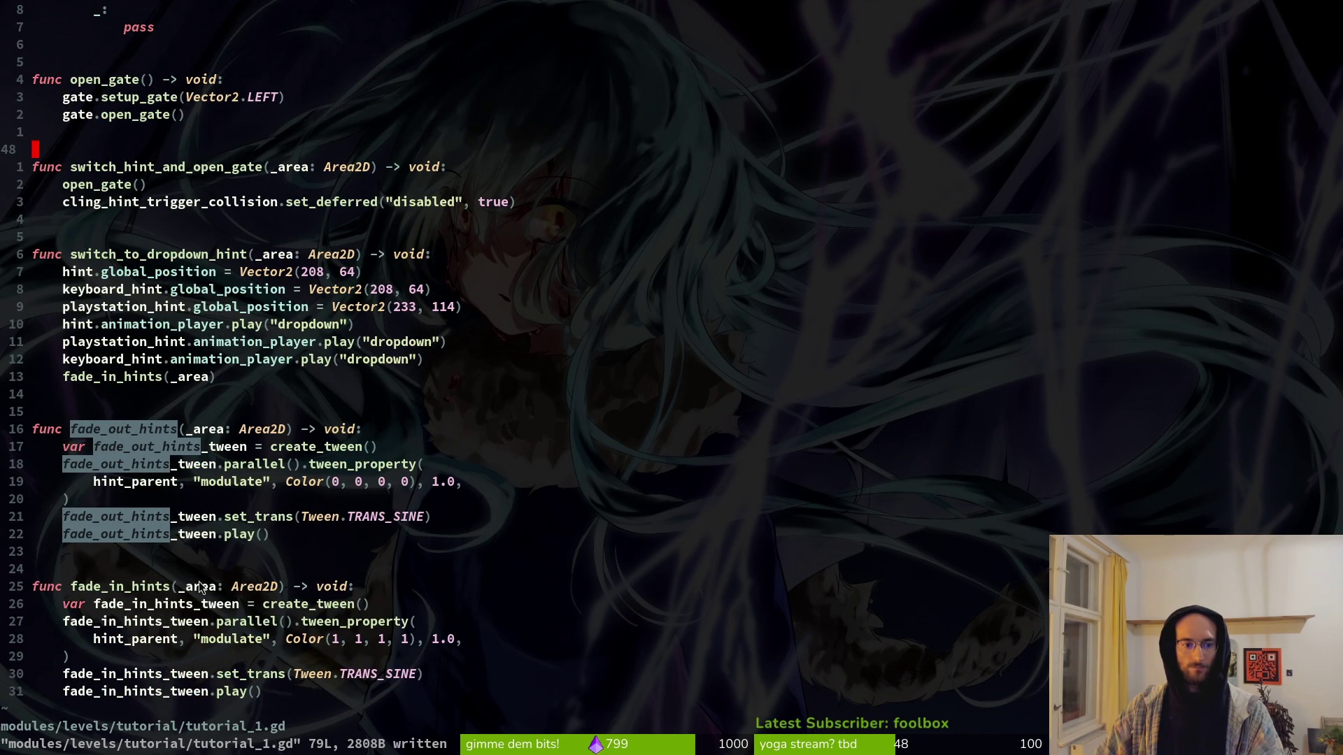
{"action": "left_click_drag", "start_coordinate": [187, 593], "coordinate": [277, 591]}
{"action": "key", "text": "d"}
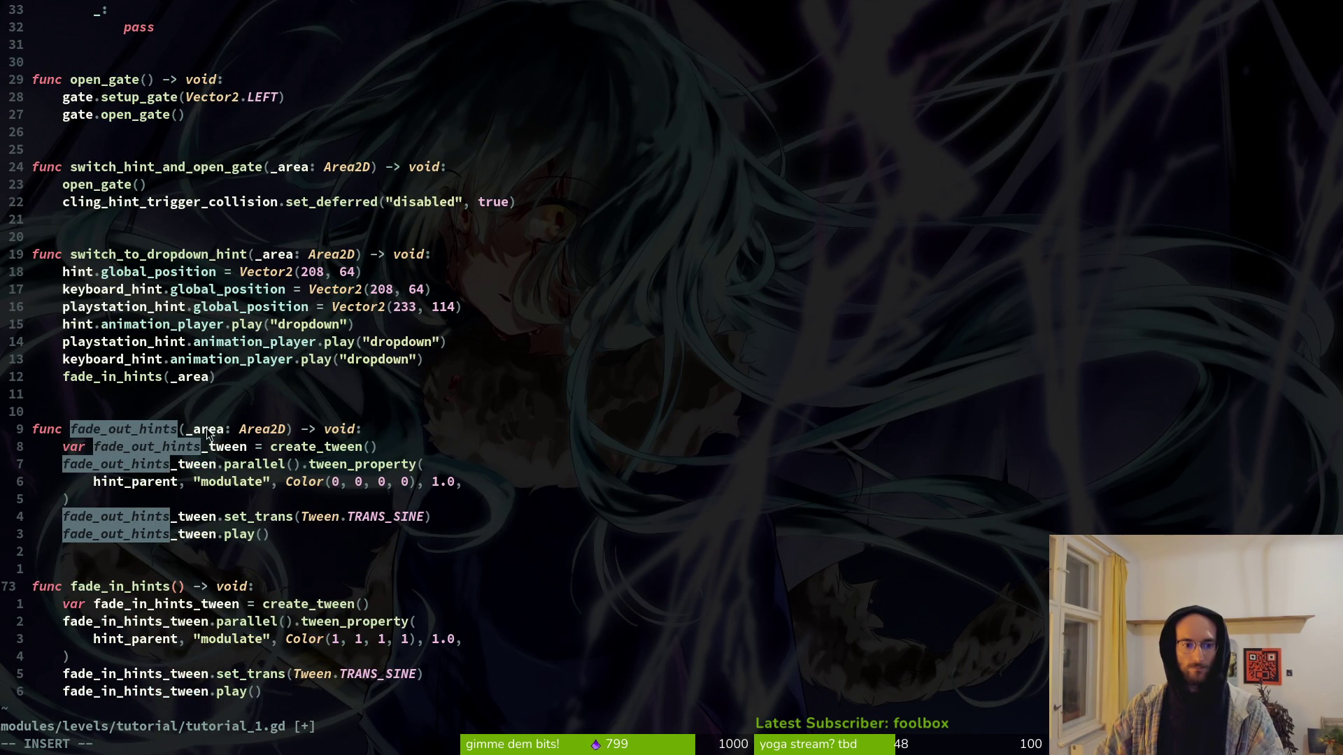
{"action": "left_click_drag", "start_coordinate": [201, 446], "coordinate": [299, 453]}
{"action": "key", "text": "c"}
{"action": "key", "text": "Escape"}
{"action": "left_click_drag", "start_coordinate": [187, 376], "coordinate": [221, 377]}
{"action": "key", "text": "d"}
{"action": "key", "text": "ctrl+s"}
{"action": "scroll", "coordinate": [484, 270], "scroll_direction": "up", "scroll_amount": 12}
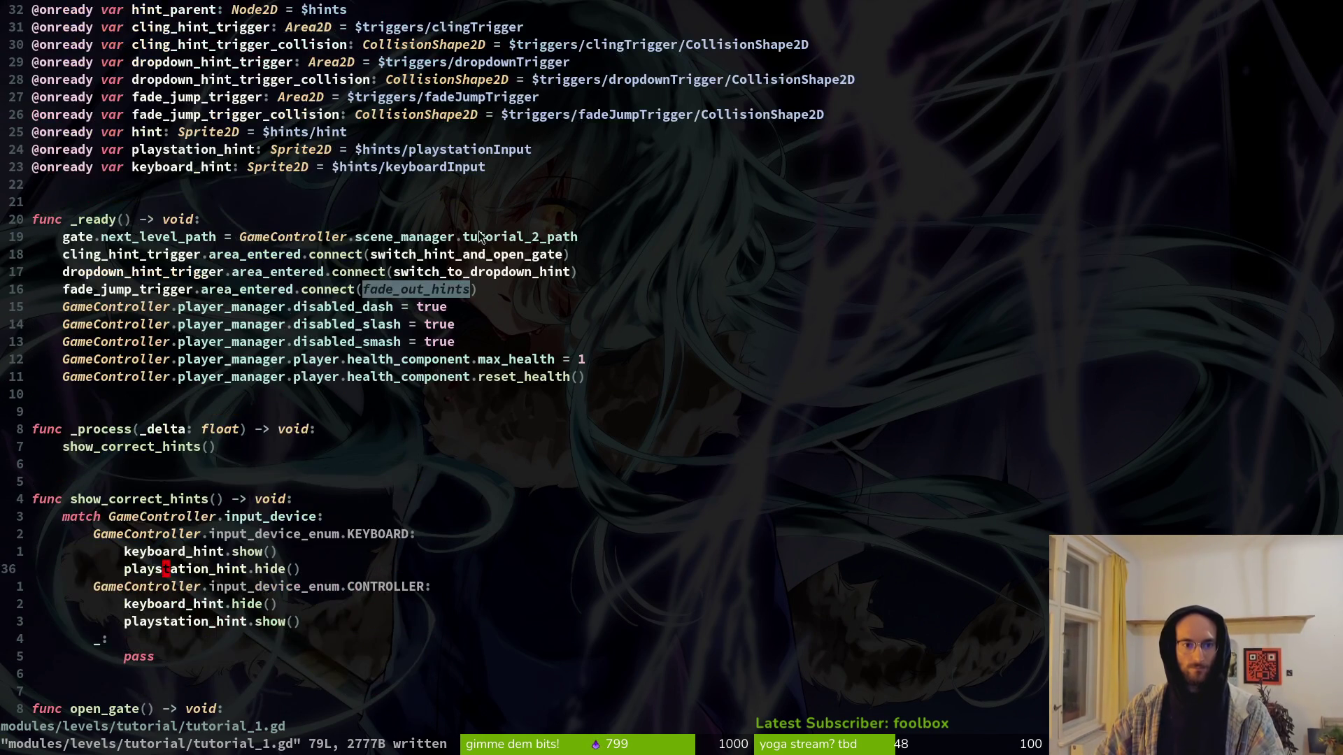
Step: Wrap the fade_jump_trigger connection in a func(): lambda and save
{"action": "left_click", "coordinate": [359, 287]}
{"action": "type", "text": "i"}
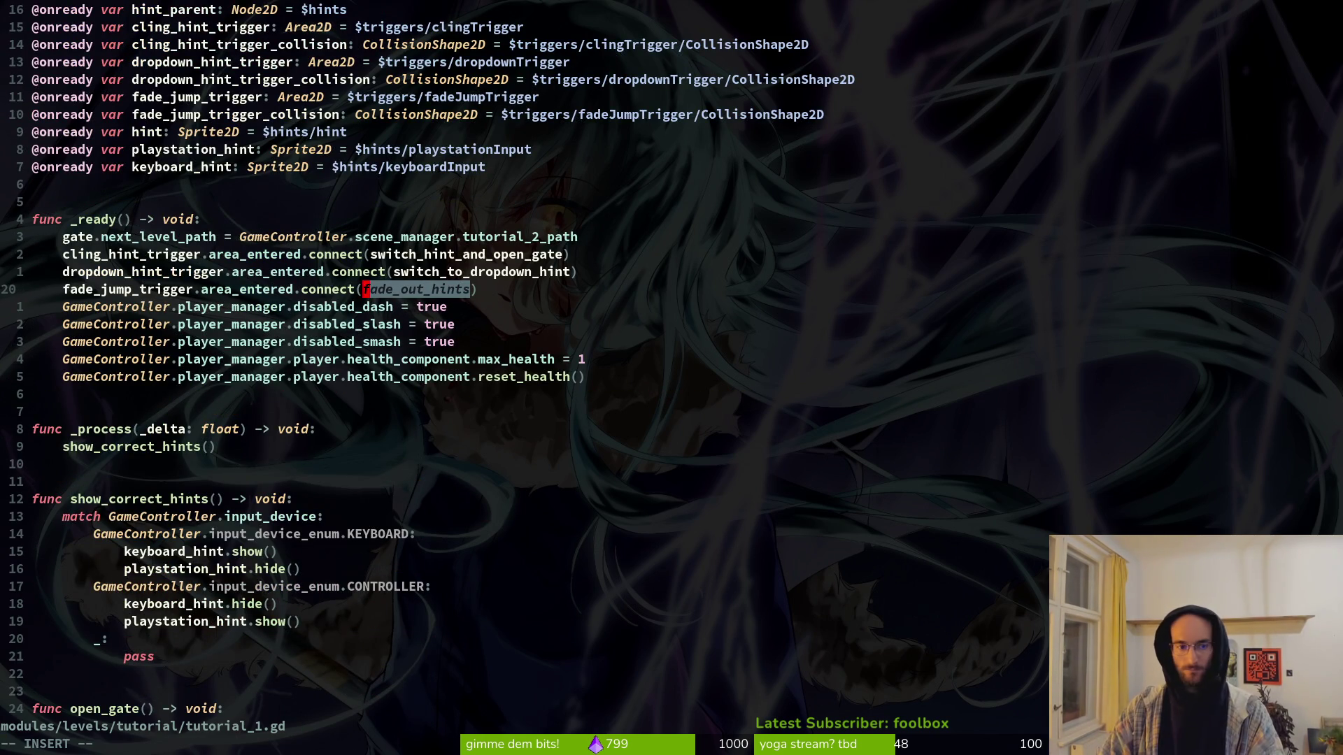
{"action": "type", "text": "fu"}
{"action": "key", "text": "BackSpace"}
{"action": "key", "text": "BackSpace"}
{"action": "type", "text": "ncf"}
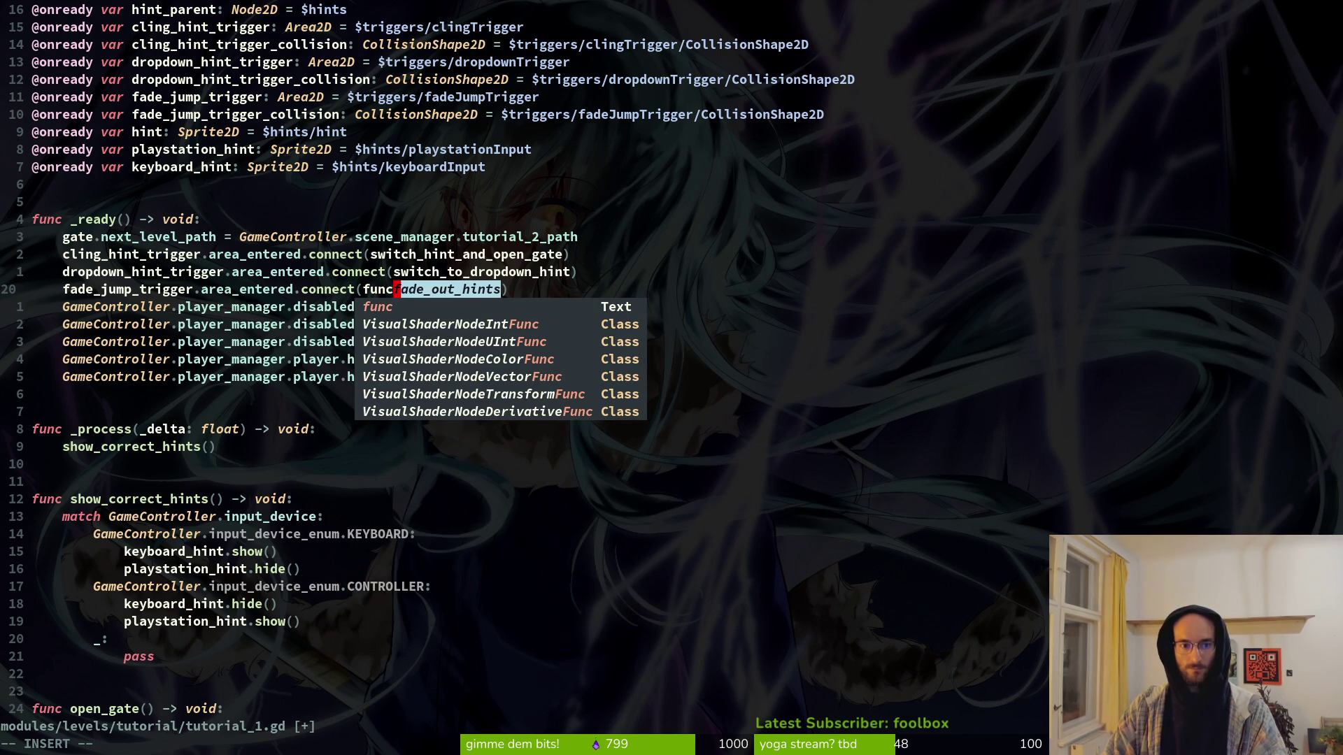
{"action": "type", "text": "()"}
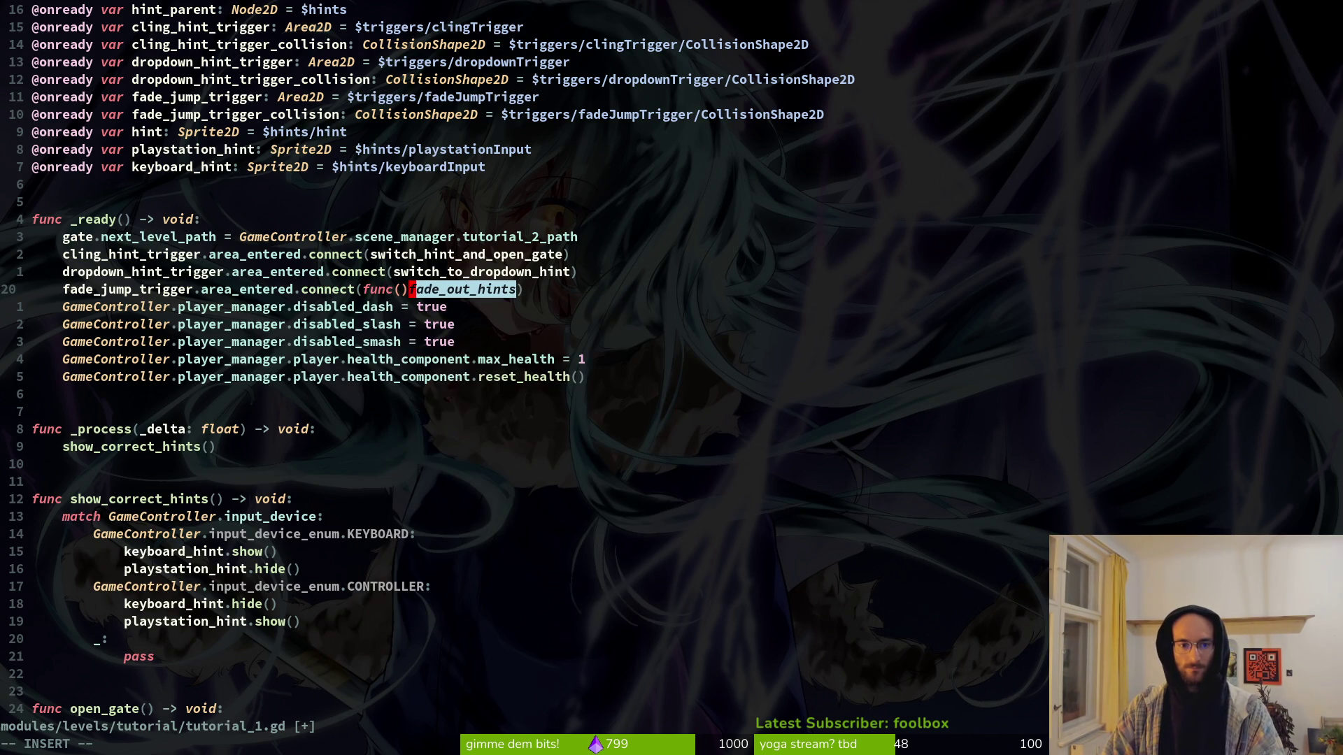
{"action": "type", "text": ":"}
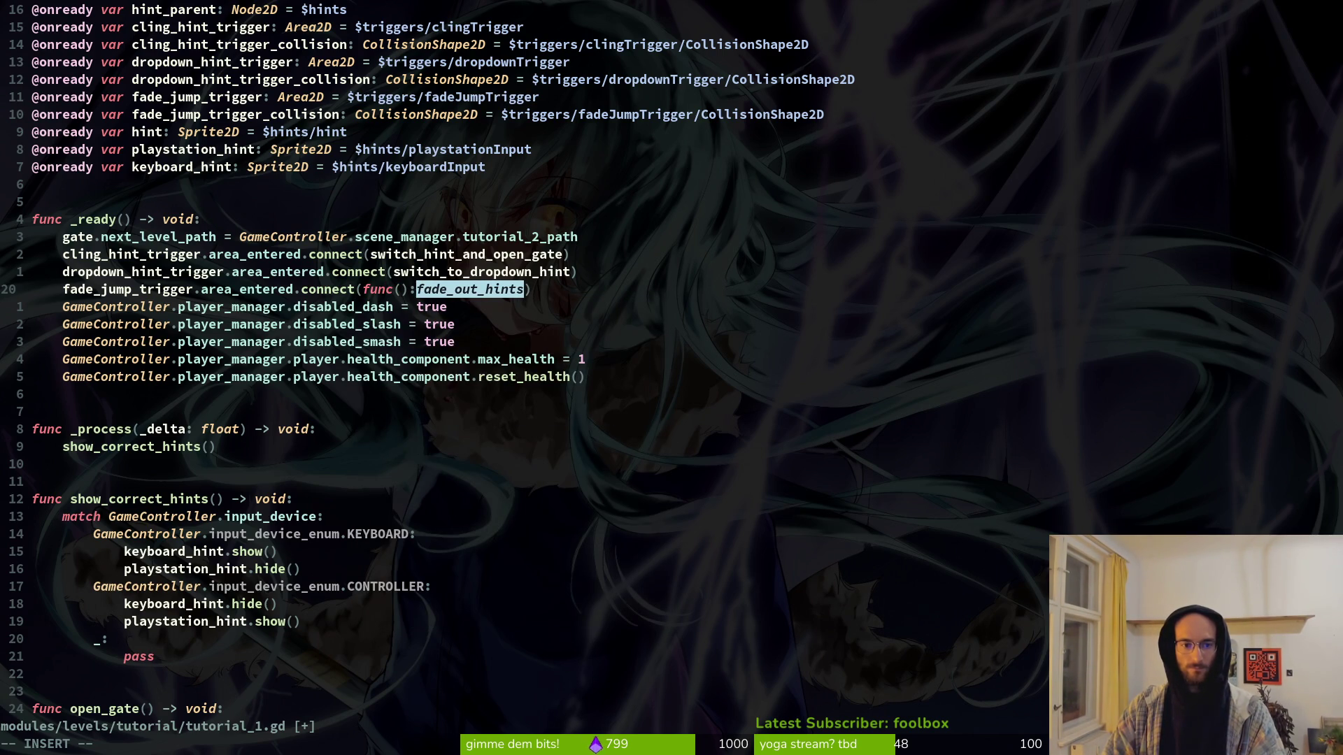
{"action": "key", "text": "Escape"}
{"action": "type", "text": ":w"}
{"action": "key", "text": "Return"}
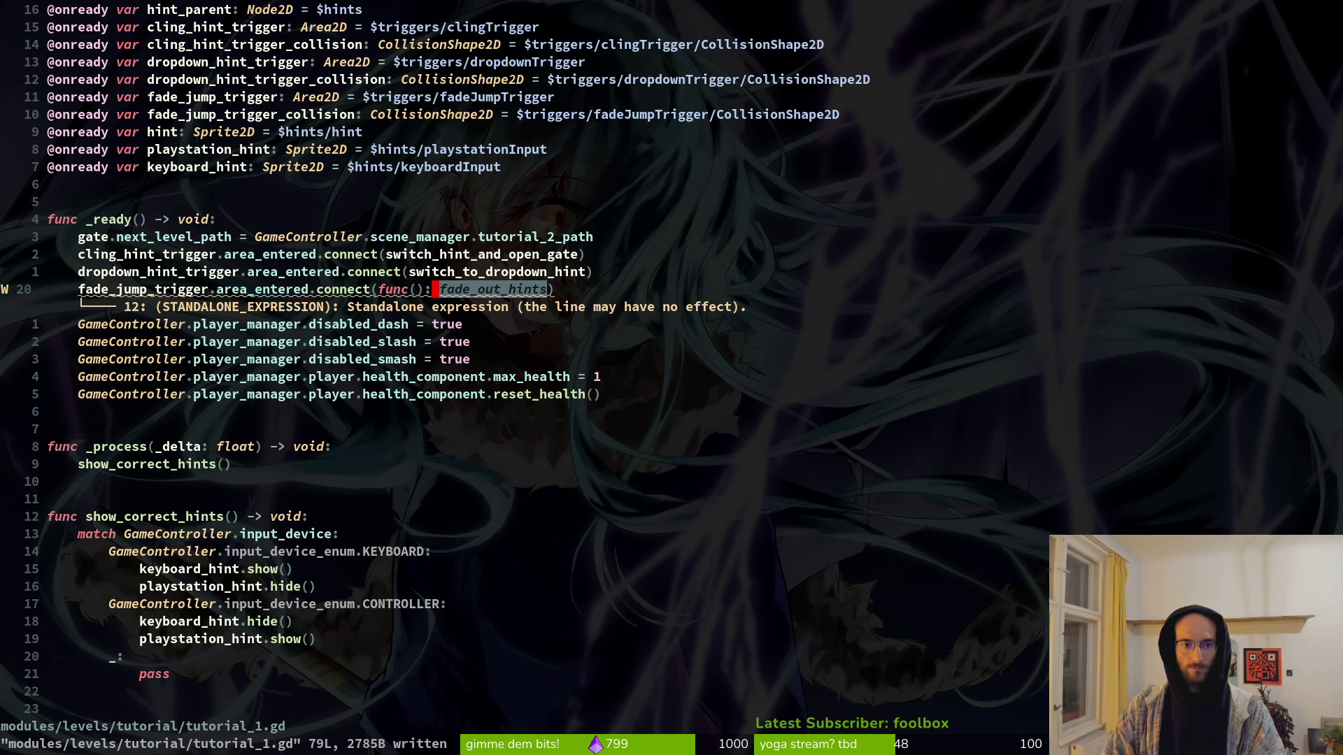
Step: Give the lambda an area:Area2D parameter and save
{"action": "type", "text": "i_"}
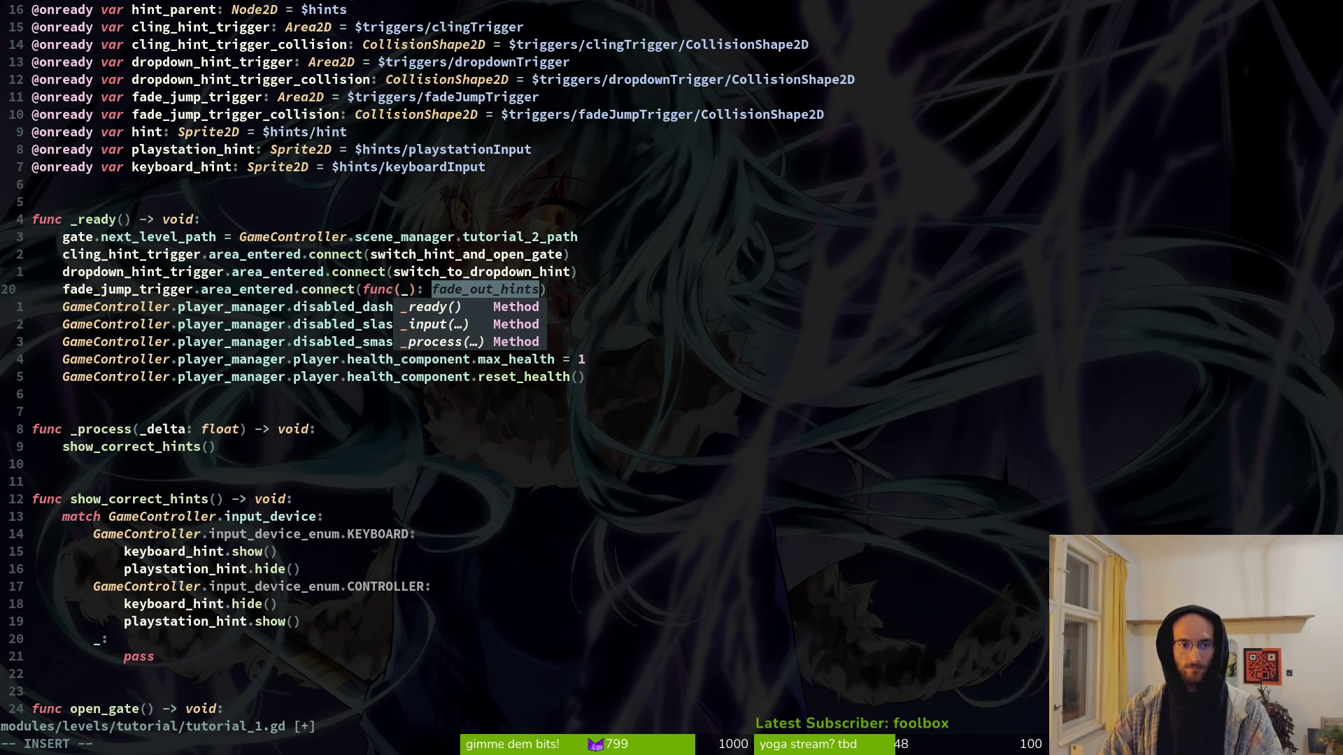
{"action": "key", "text": "BackSpace"}
{"action": "type", "text": "area"}
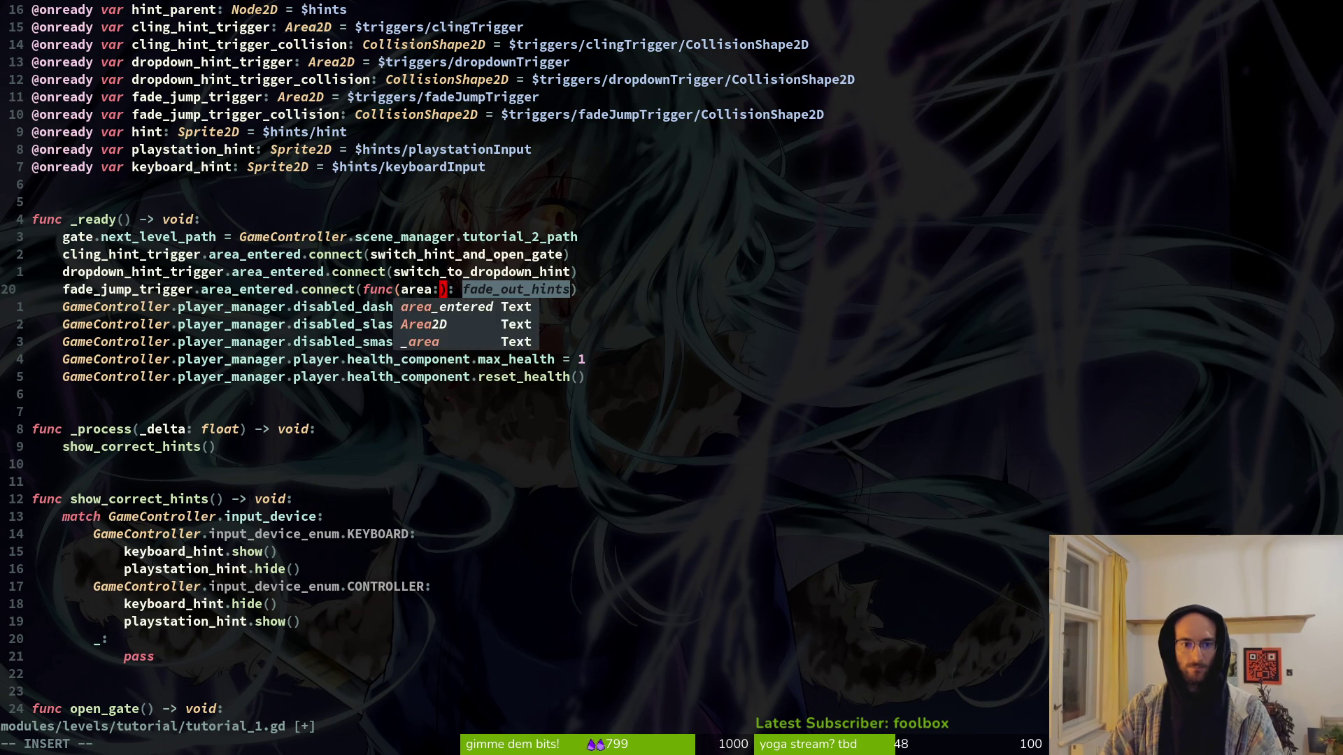
{"action": "type", "text": ":a"}
{"action": "key", "text": "Tab"}
{"action": "key", "text": "Return"}
{"action": "key", "text": "Escape"}
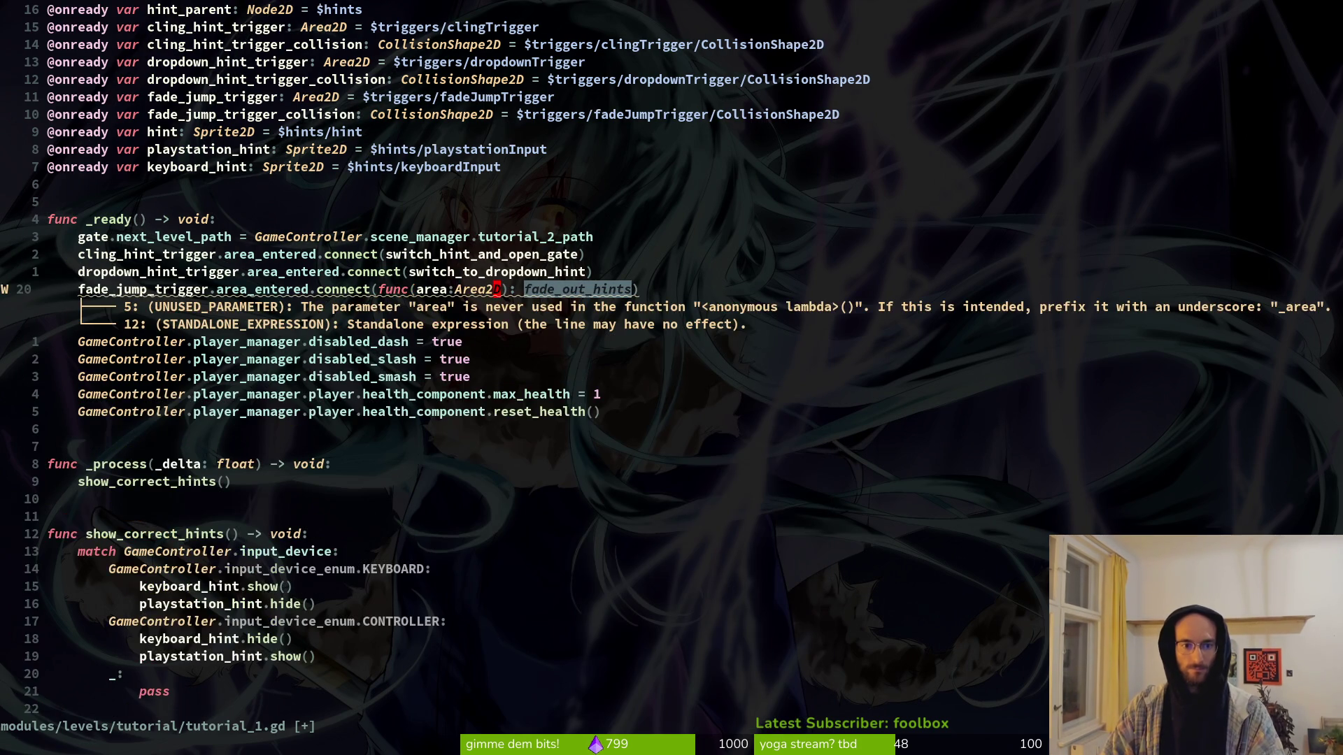
{"action": "type", "text": ":w"}
{"action": "key", "text": "Return"}
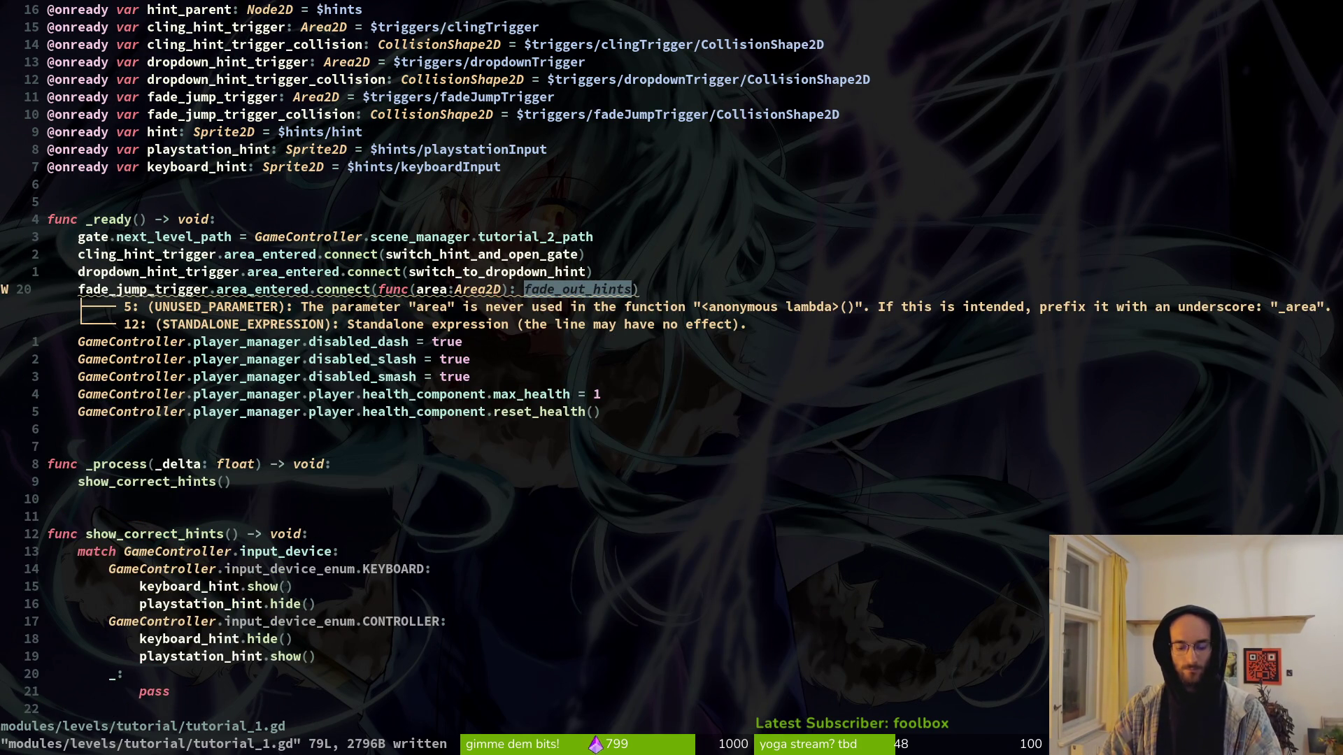
Step: Add a space after the colon and rename the parameter to _area, then save
{"action": "key", "text": "Left"}
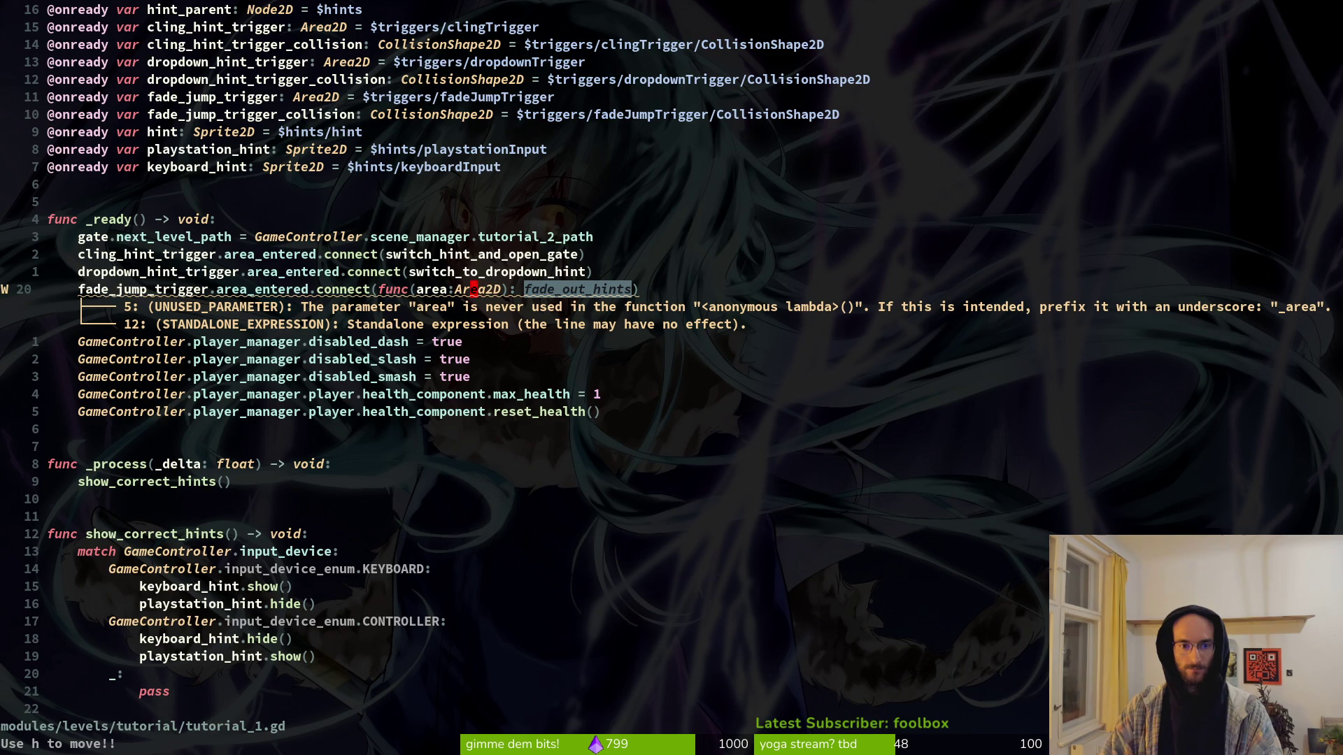
{"action": "key", "text": "i"}
{"action": "key", "text": "Escape"}
{"action": "type", "text": "hi_"}
{"action": "key", "text": "Escape"}
{"action": "type", "text": ":w"}
{"action": "key", "text": "Return"}
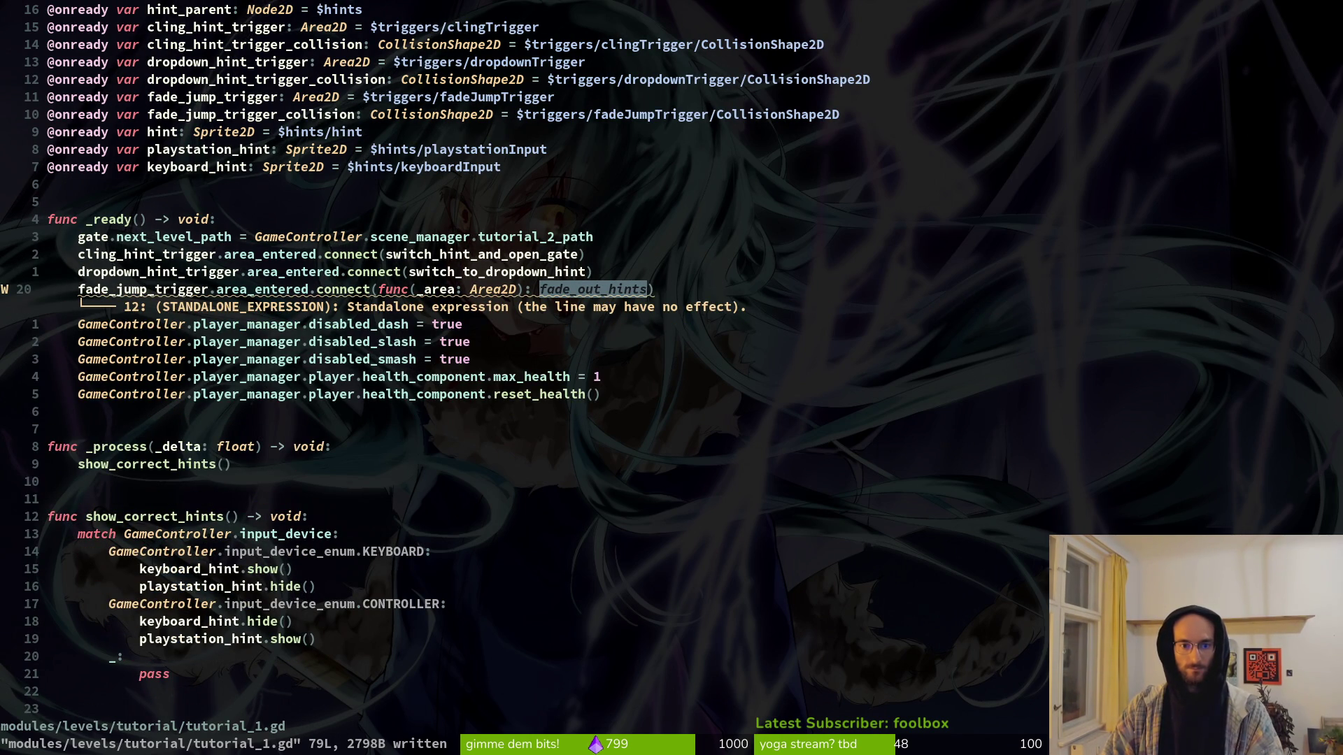
Step: Make the lambda call fade_out_hints() with parentheses and save the corrected script
{"action": "key", "text": "w"}
{"action": "key", "text": "w"}
{"action": "type", "text": "ea()"}
{"action": "key", "text": "Escape"}
{"action": "type", "text": ":w"}
{"action": "key", "text": "Return"}
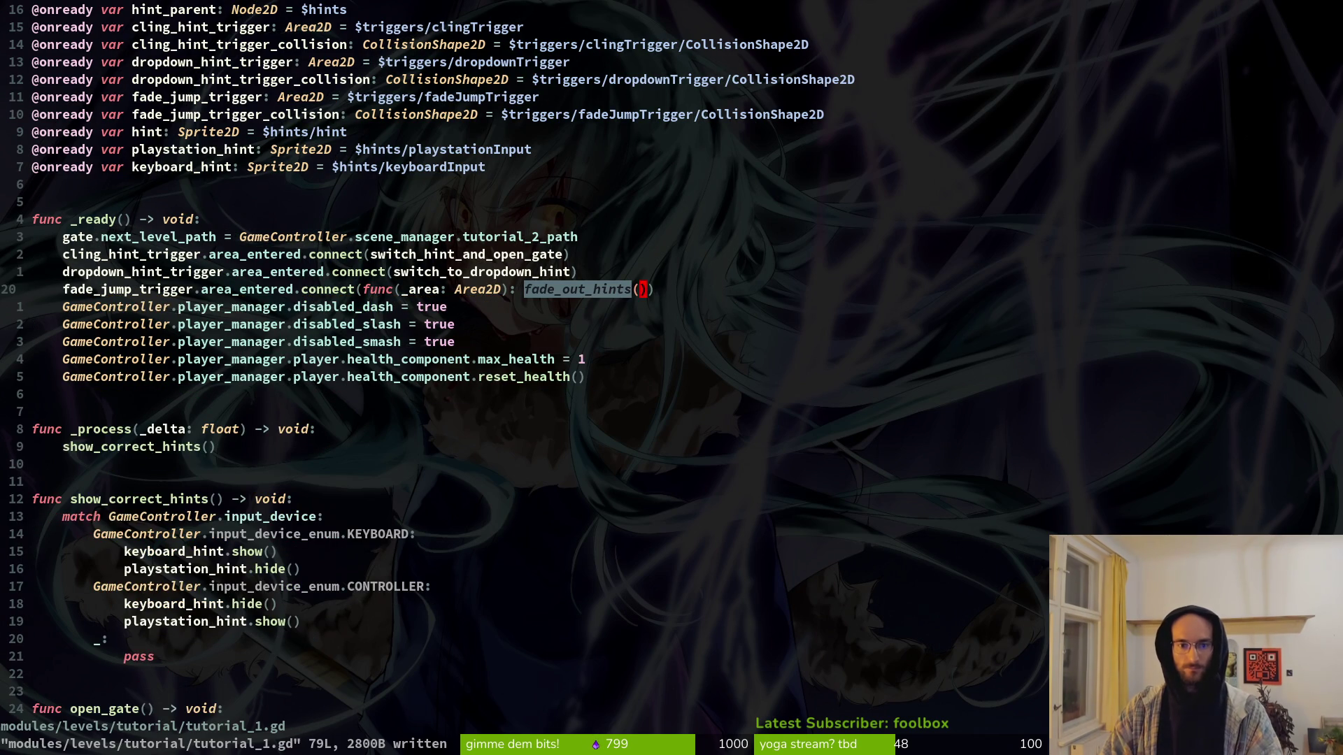
{"action": "type", "text": "i("}
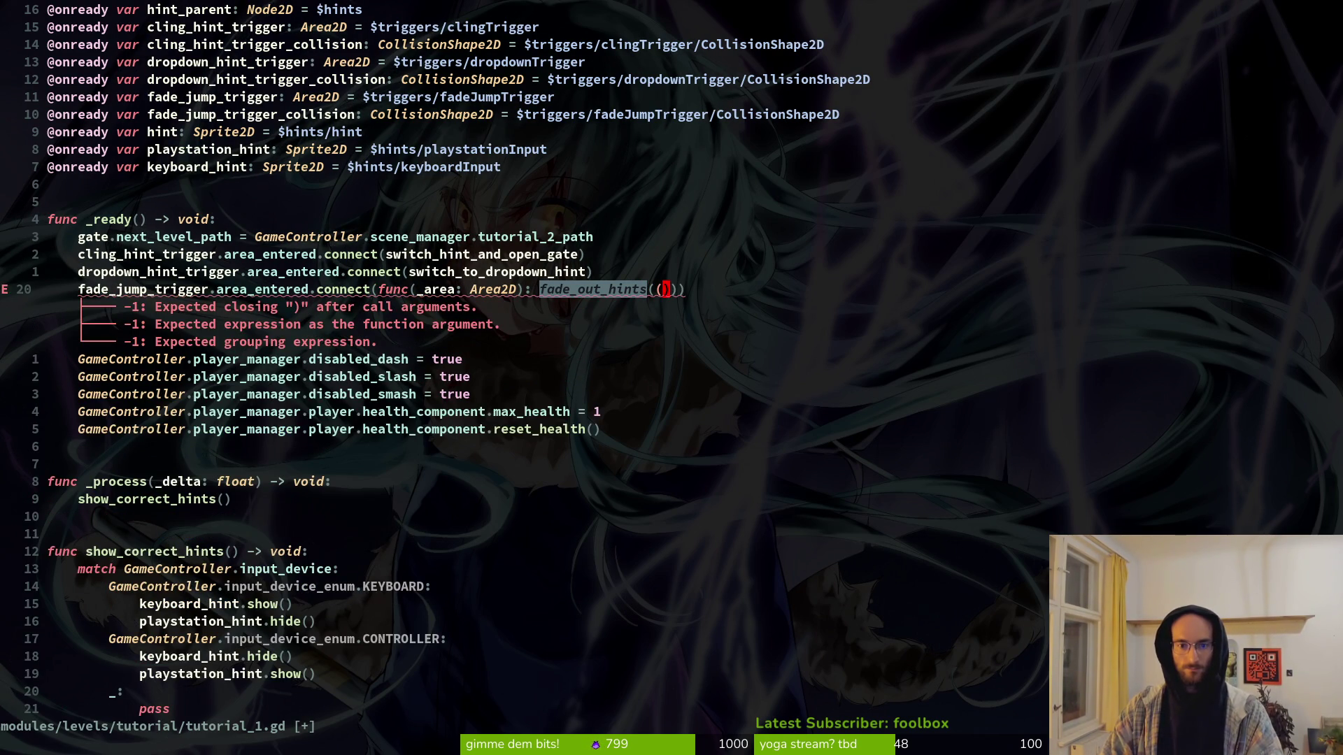
{"action": "type", "text": "u"}
{"action": "type", "text": ":w"}
{"action": "key", "text": "Return"}
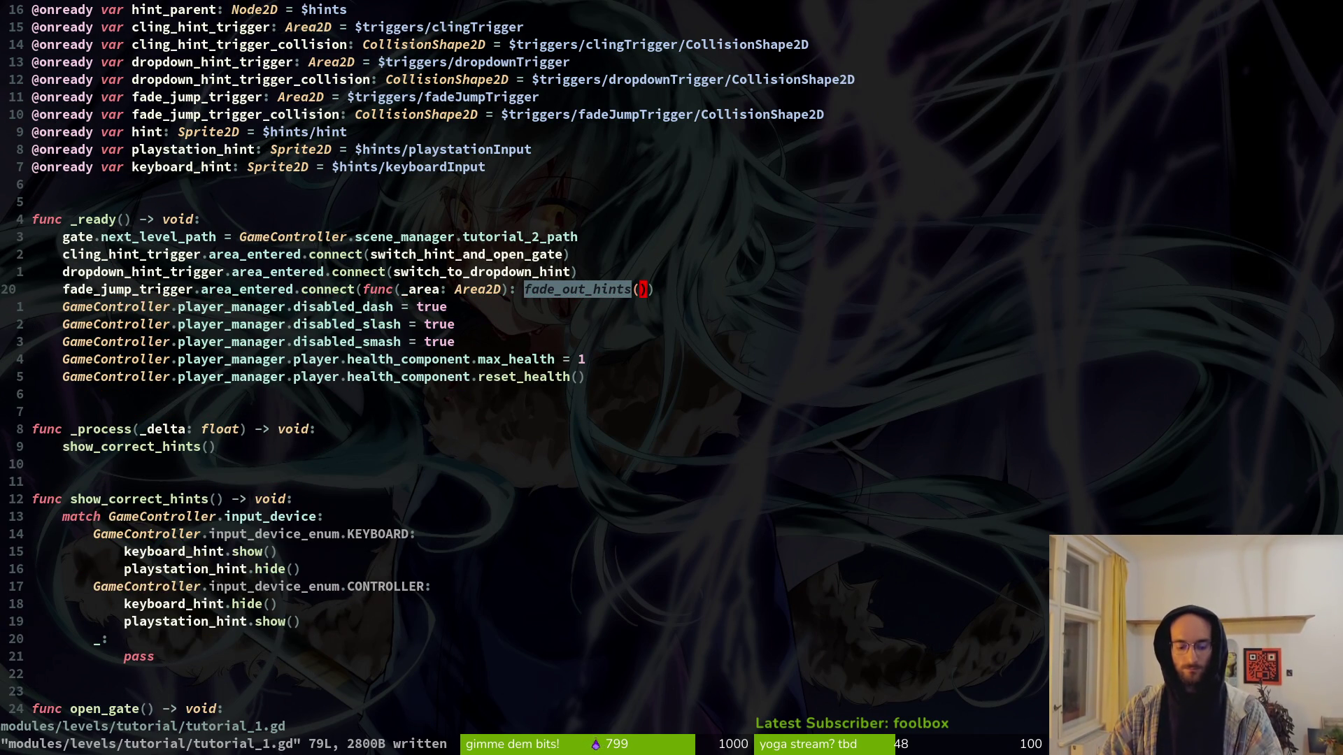
Step: Quit Neovim with :q and relaunch vim from the shell
{"action": "type", "text": ":q"}
{"action": "key", "text": "Return"}
{"action": "type", "text": "vim"}
{"action": "key", "text": "Return"}
Step: Open tutorial_1.gd via a 'tut1' search, look over the dropdown-hint code, then return to Godot
{"action": "type", "text": "tut1"}
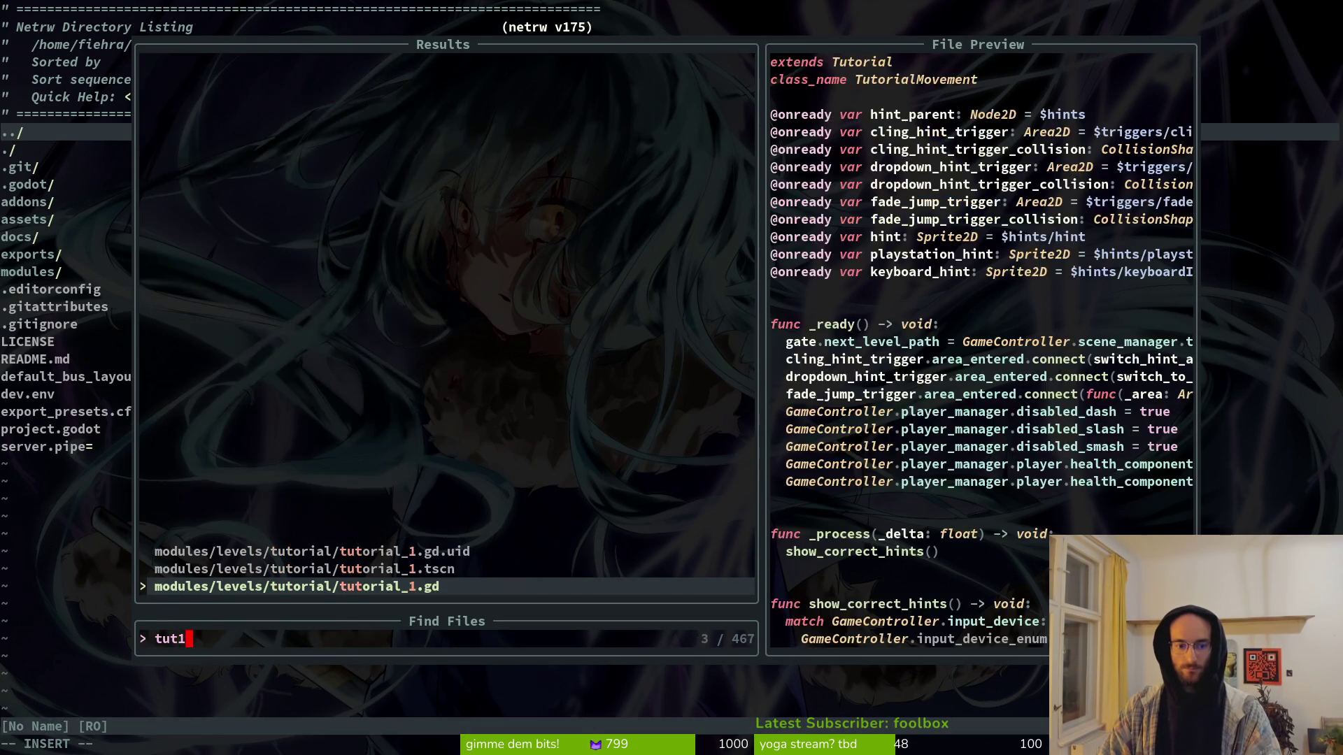
{"action": "key", "text": "Return"}
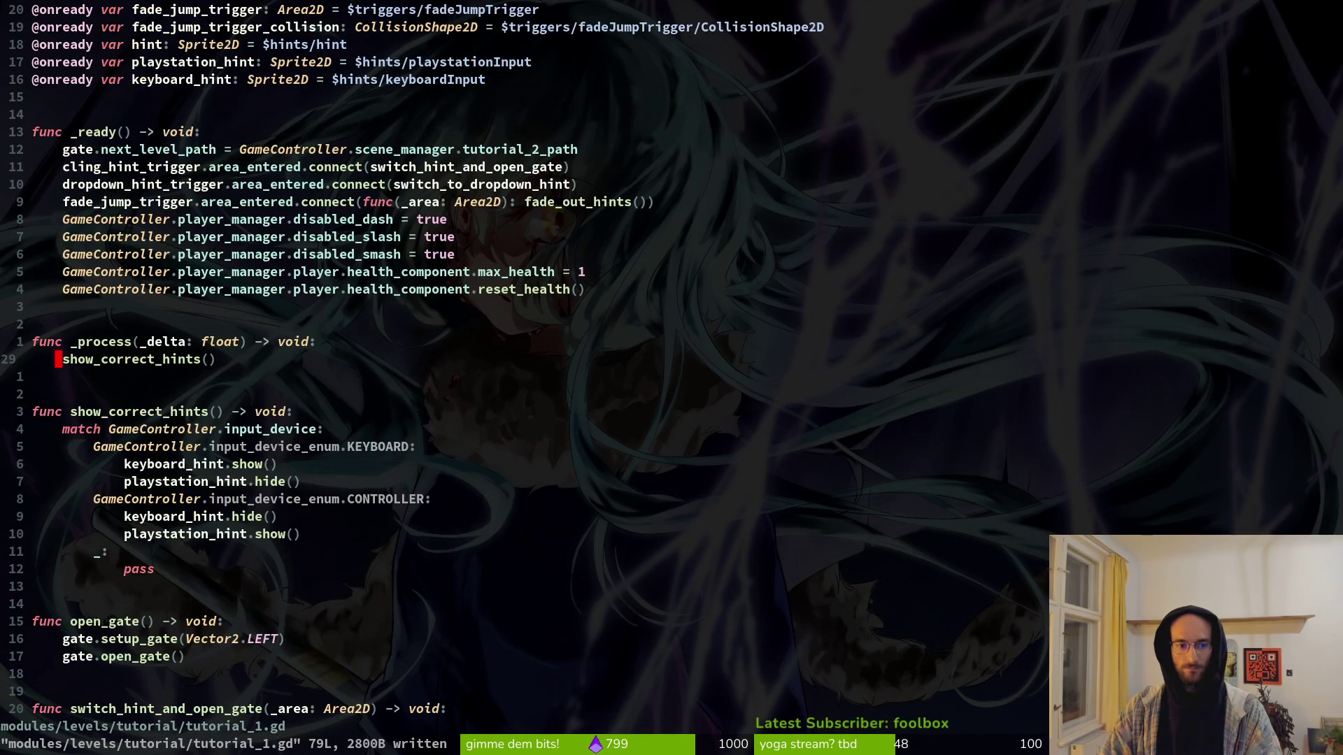
{"action": "key", "text": "j"}
{"action": "key", "text": "j"}
{"action": "key", "text": "j"}
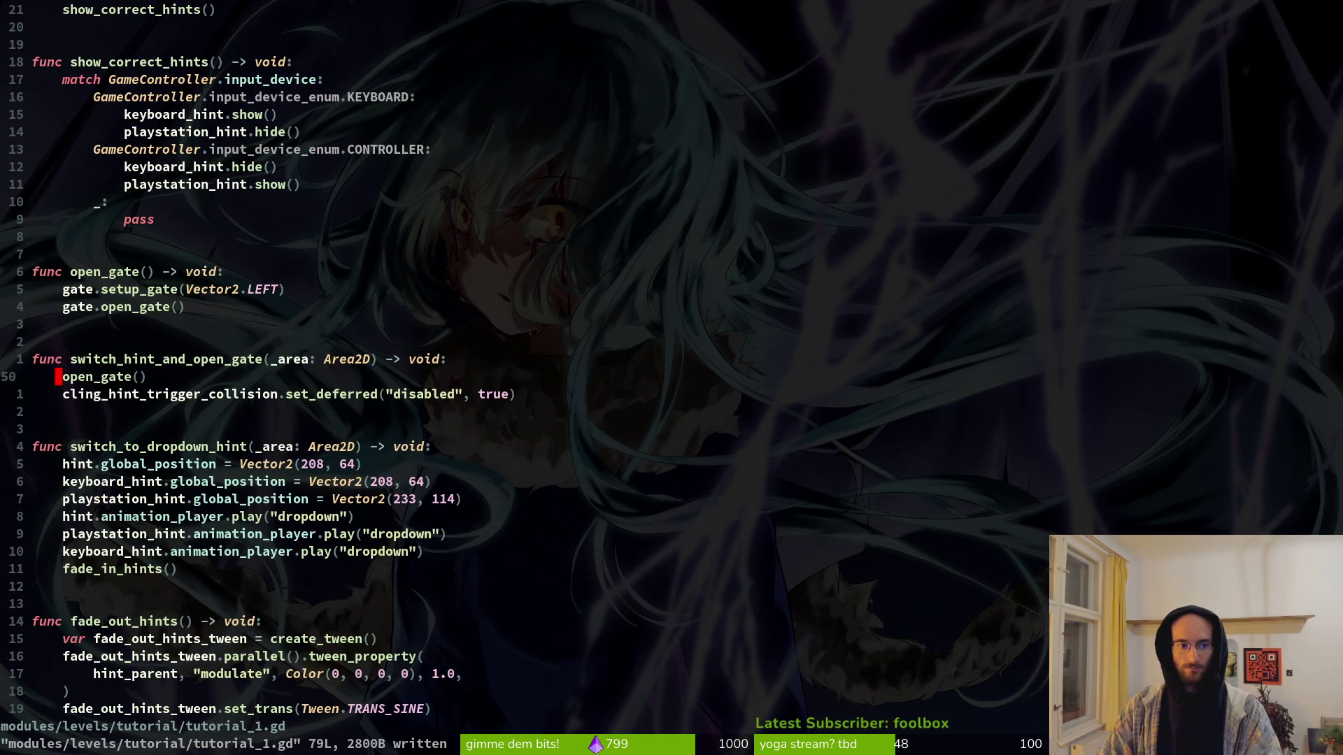
{"action": "key", "text": "j"}
{"action": "key", "text": "j"}
{"action": "key", "text": "j"}
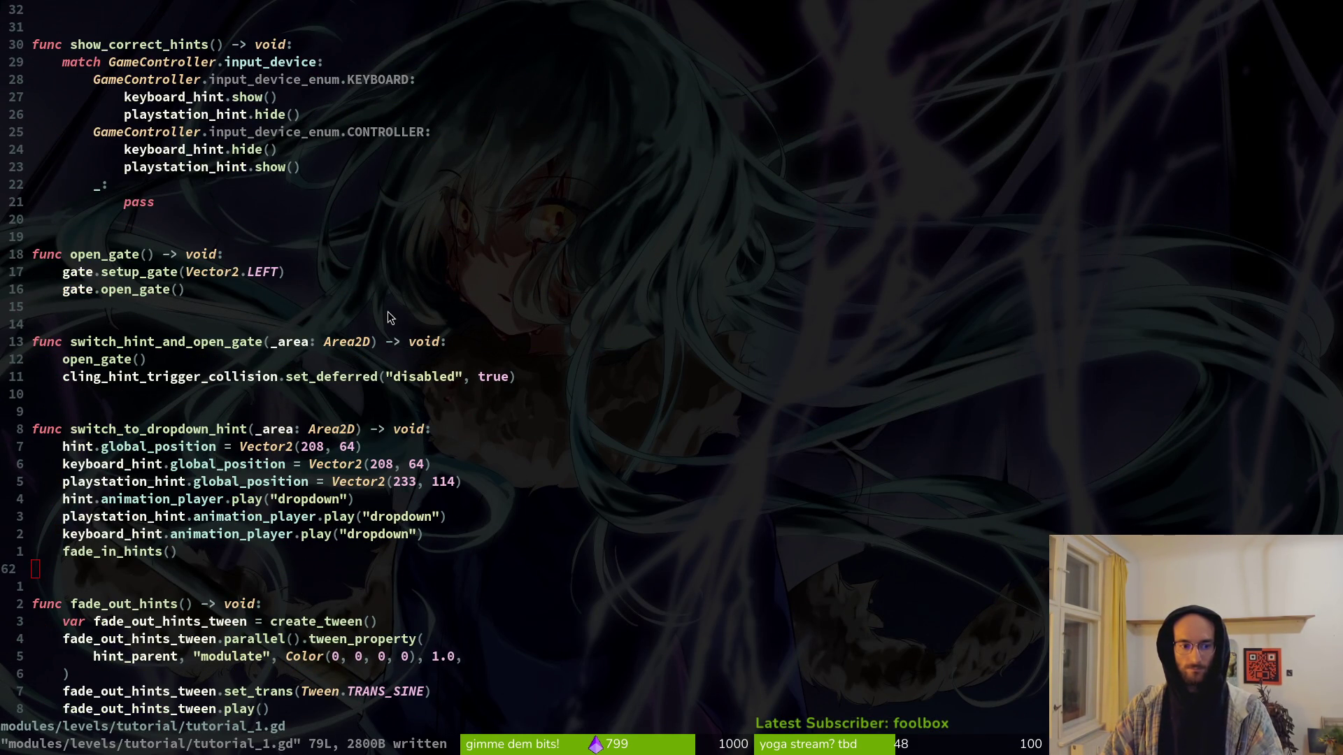
{"action": "key", "text": "alt+Tab"}
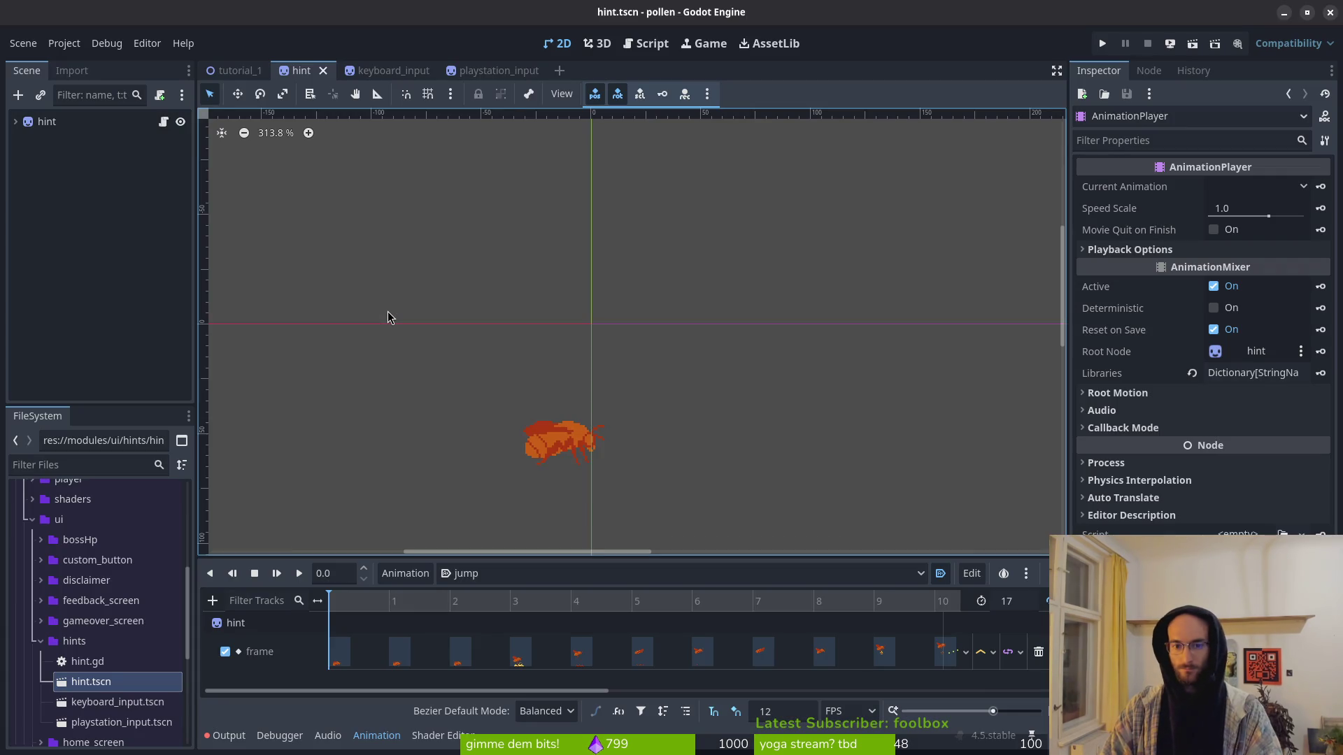
Step: Run the game with F5, fly the bee onto the upper-left platform, and stop with F8
{"action": "key", "text": "F5"}
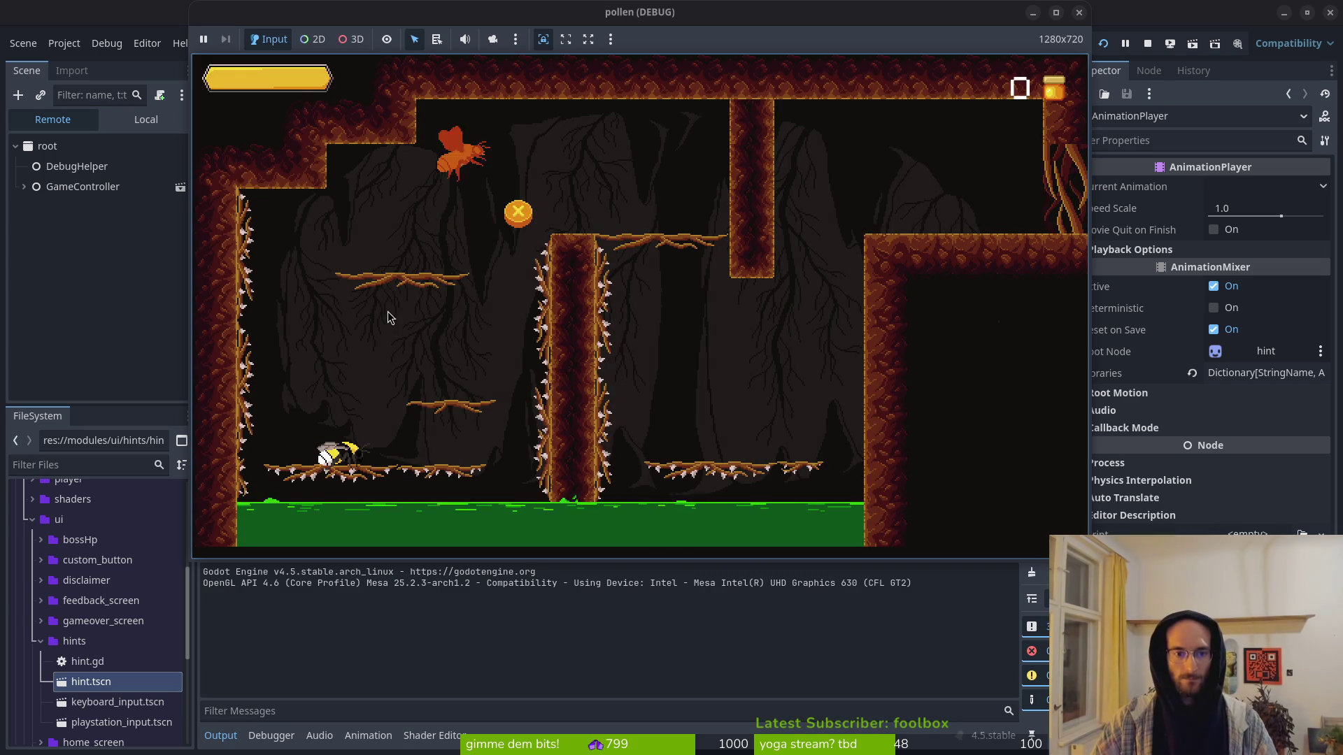
{"action": "key", "text": "Right"}
{"action": "key", "text": "space"}
{"action": "key", "text": "space"}
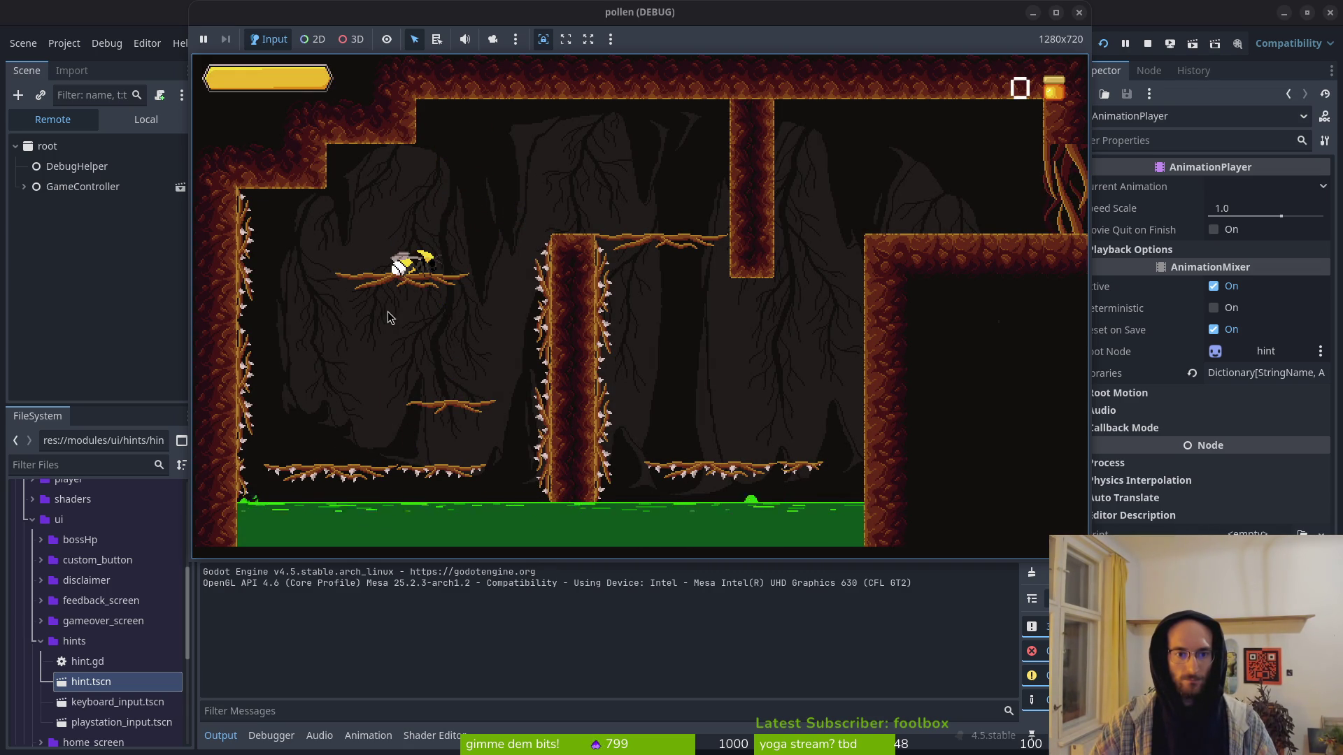
{"action": "key", "text": "Right"}
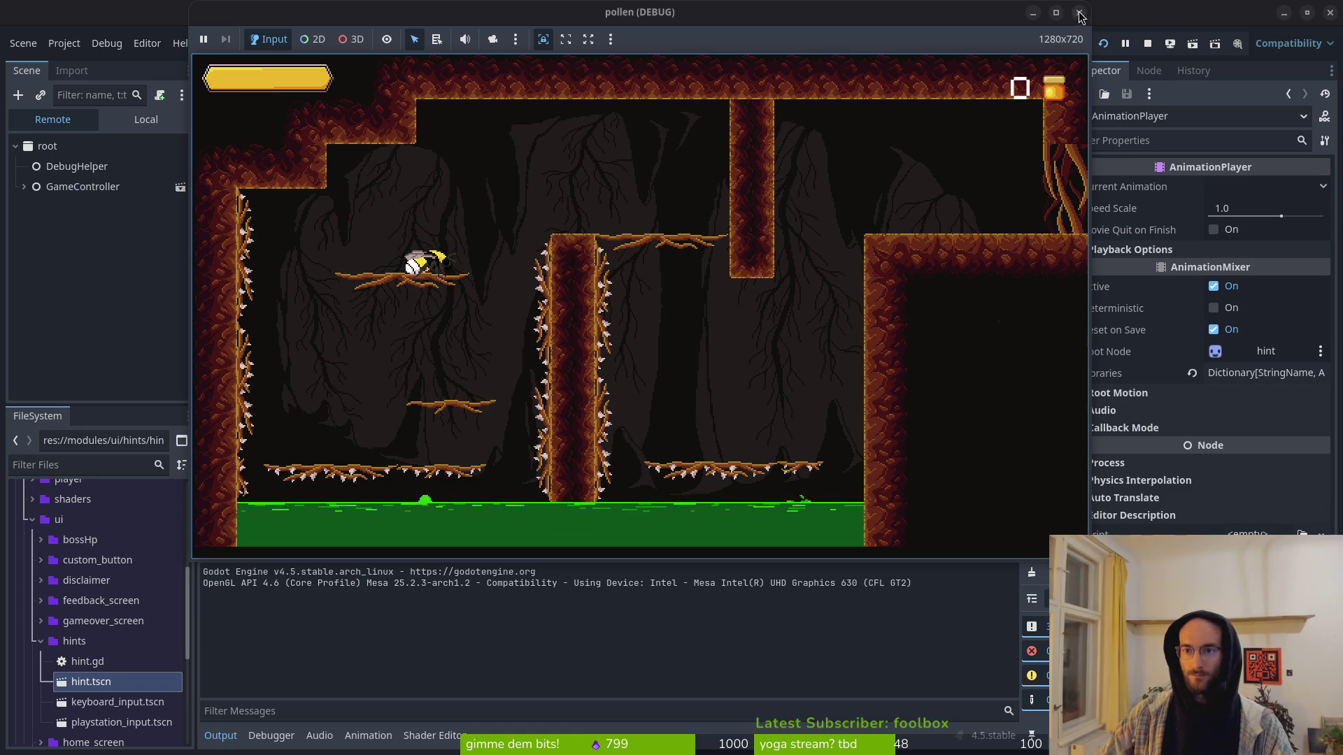
{"action": "key", "text": "F8"}
{"action": "key", "text": "alt+Tab"}
{"action": "key", "text": "alt+Tab"}
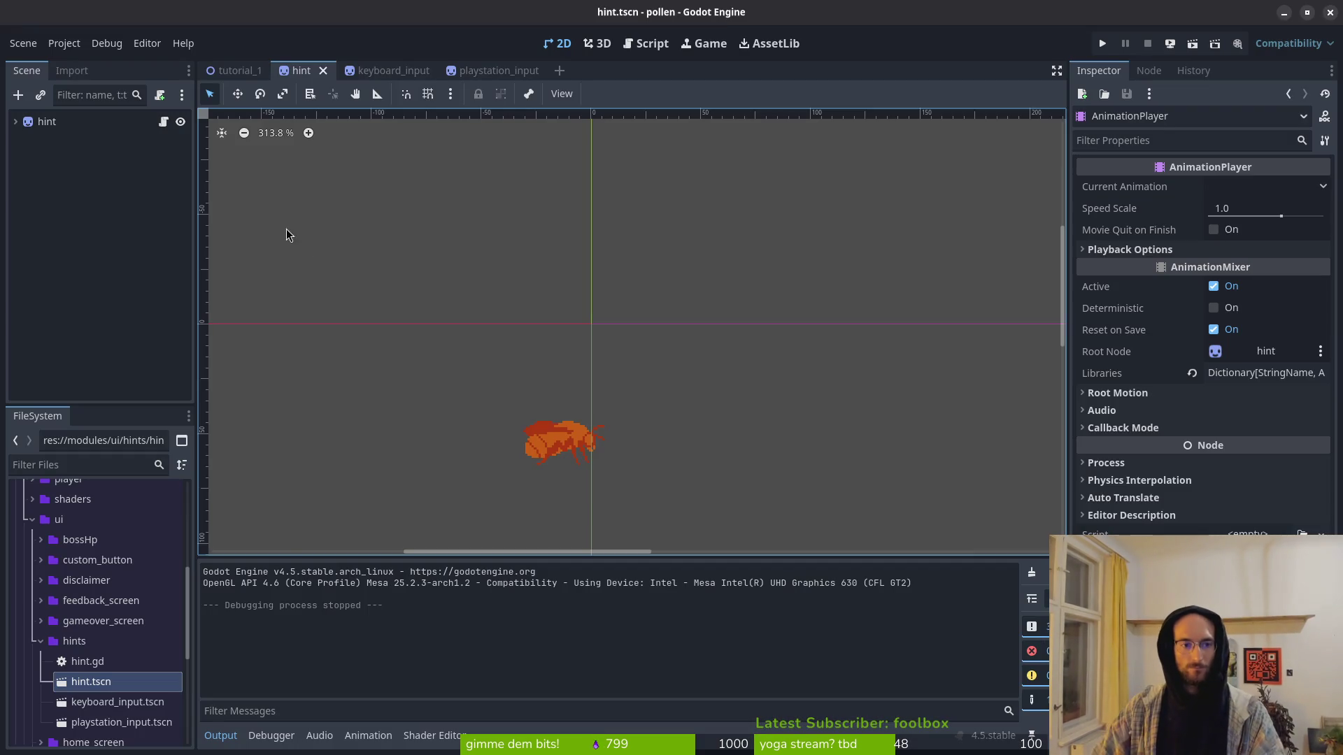
Step: Save the hint scene, switch to tutorial_1, and select its hint sprite after checking the script
{"action": "key", "text": "ctrl+s"}
{"action": "left_click", "coordinate": [236, 70]}
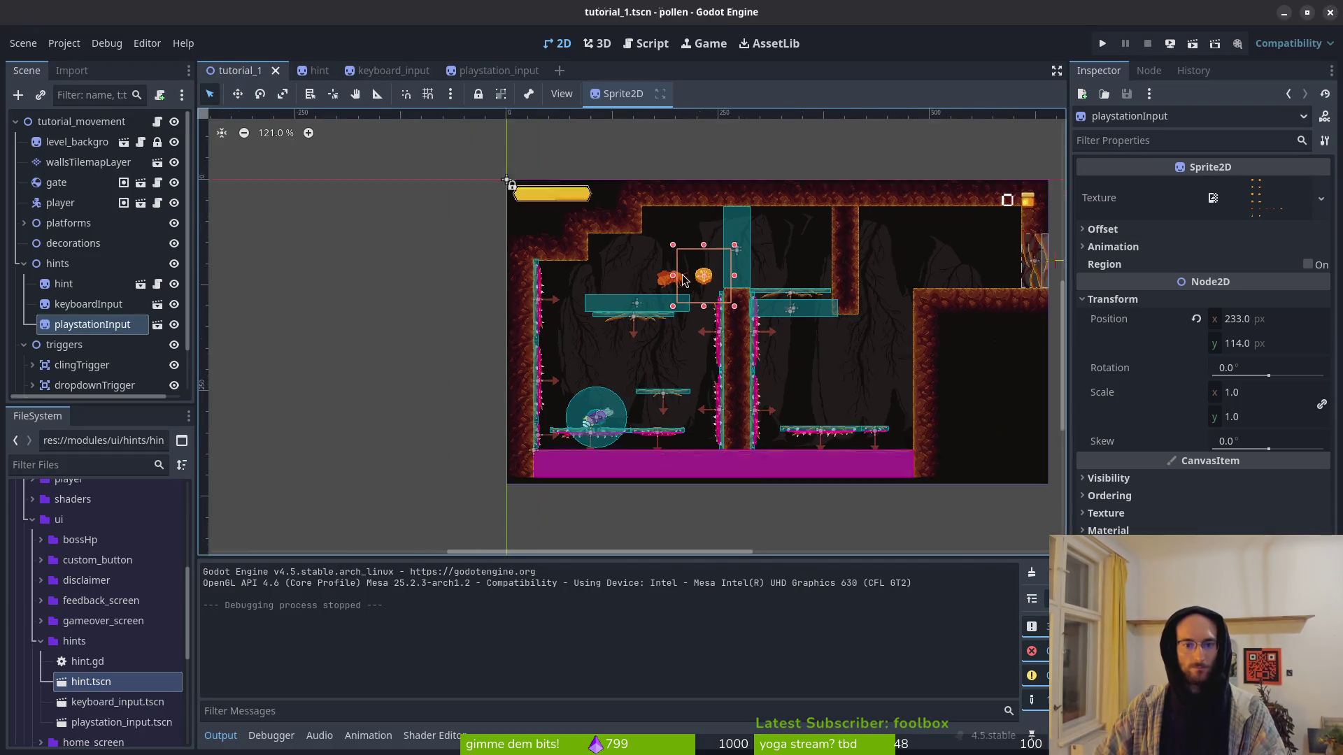
{"action": "key", "text": "Escape"}
{"action": "left_click", "coordinate": [667, 285]}
{"action": "scroll", "coordinate": [670, 283], "scroll_direction": "up", "scroll_amount": 5}
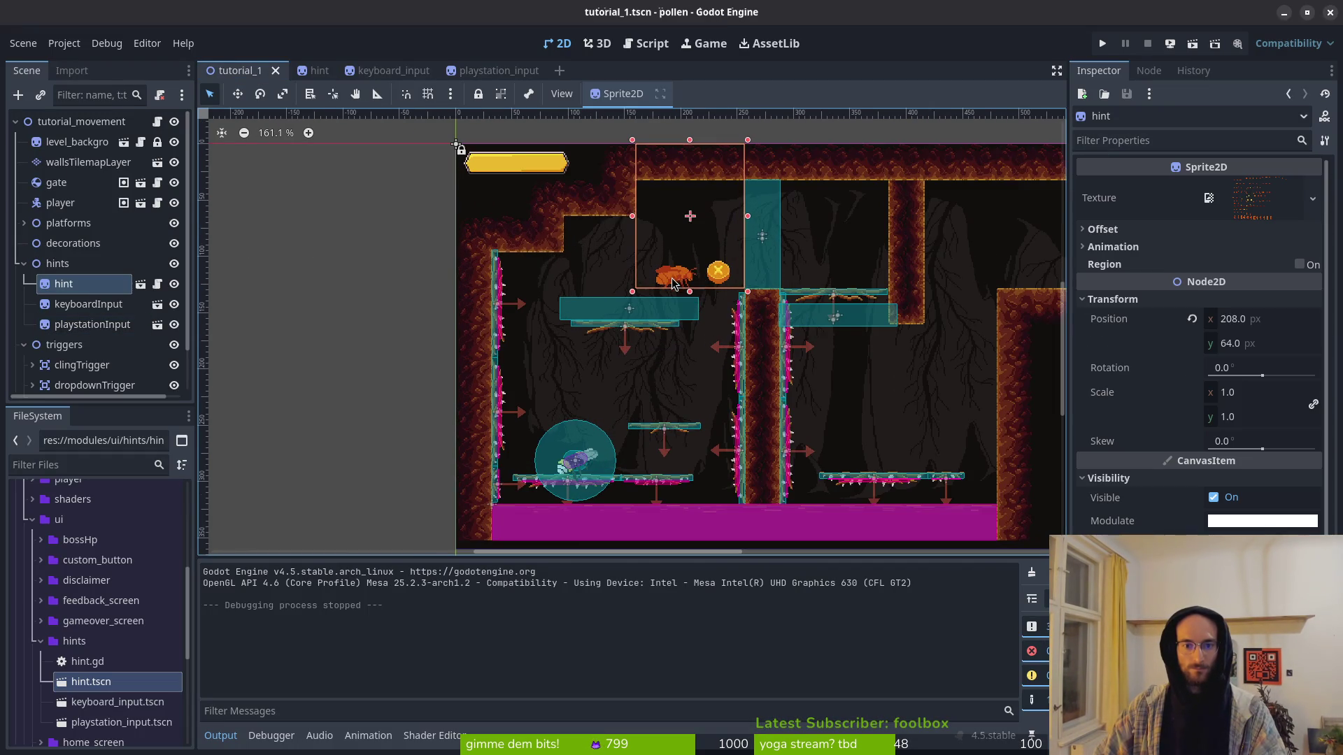
{"action": "key", "text": "alt+Tab"}
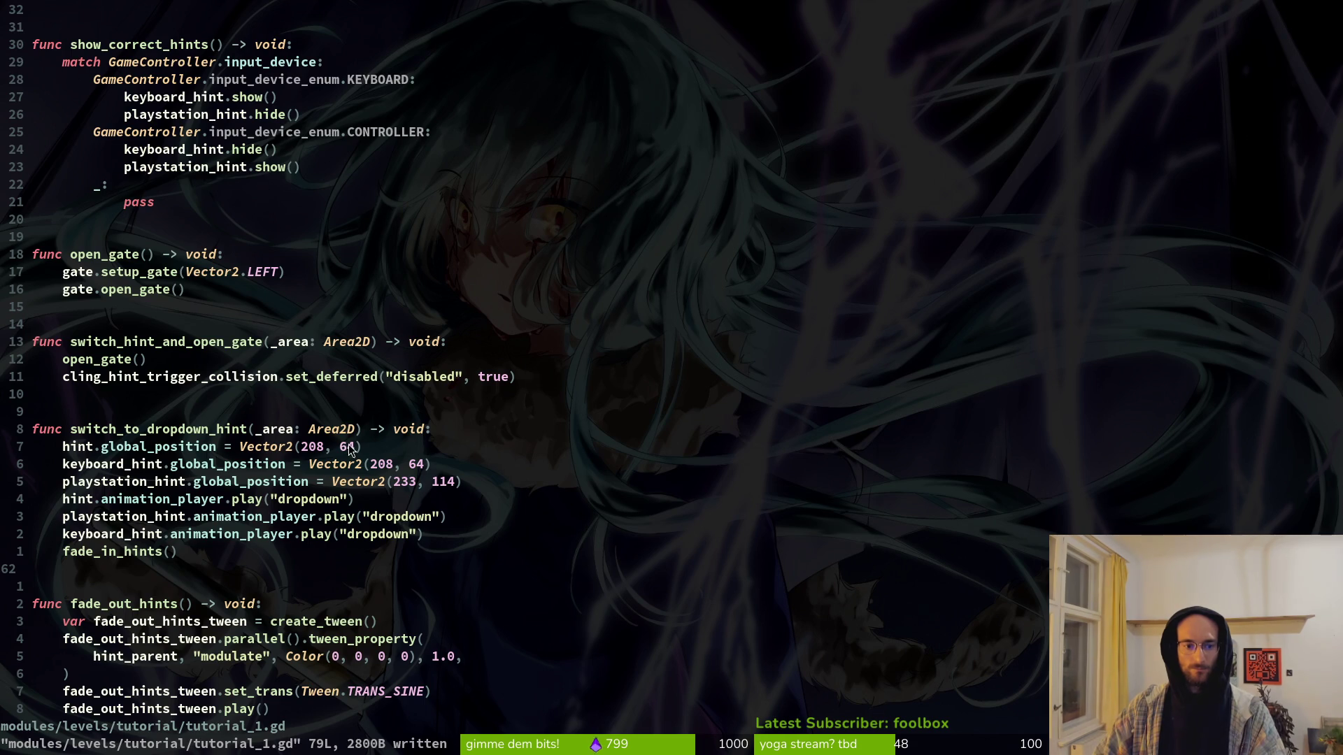
{"action": "key", "text": "alt+Tab"}
{"action": "scroll", "coordinate": [689, 205], "scroll_direction": "up", "scroll_amount": 1}
Step: Move the hint sprite down beside the player start at (90, 204)
{"action": "left_click_drag", "start_coordinate": [688, 205], "coordinate": [562, 369]}
{"action": "key", "text": "ctrl+z"}
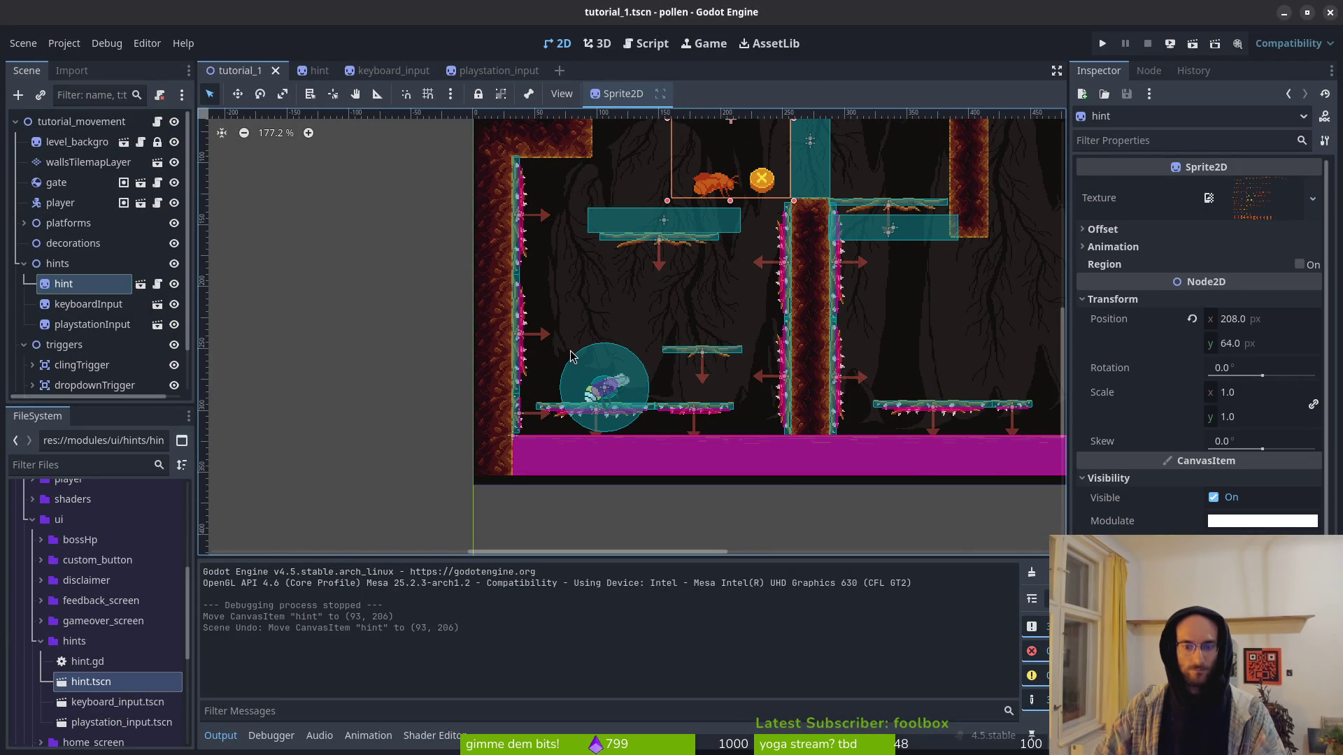
{"action": "key", "text": "ctrl+shift+z"}
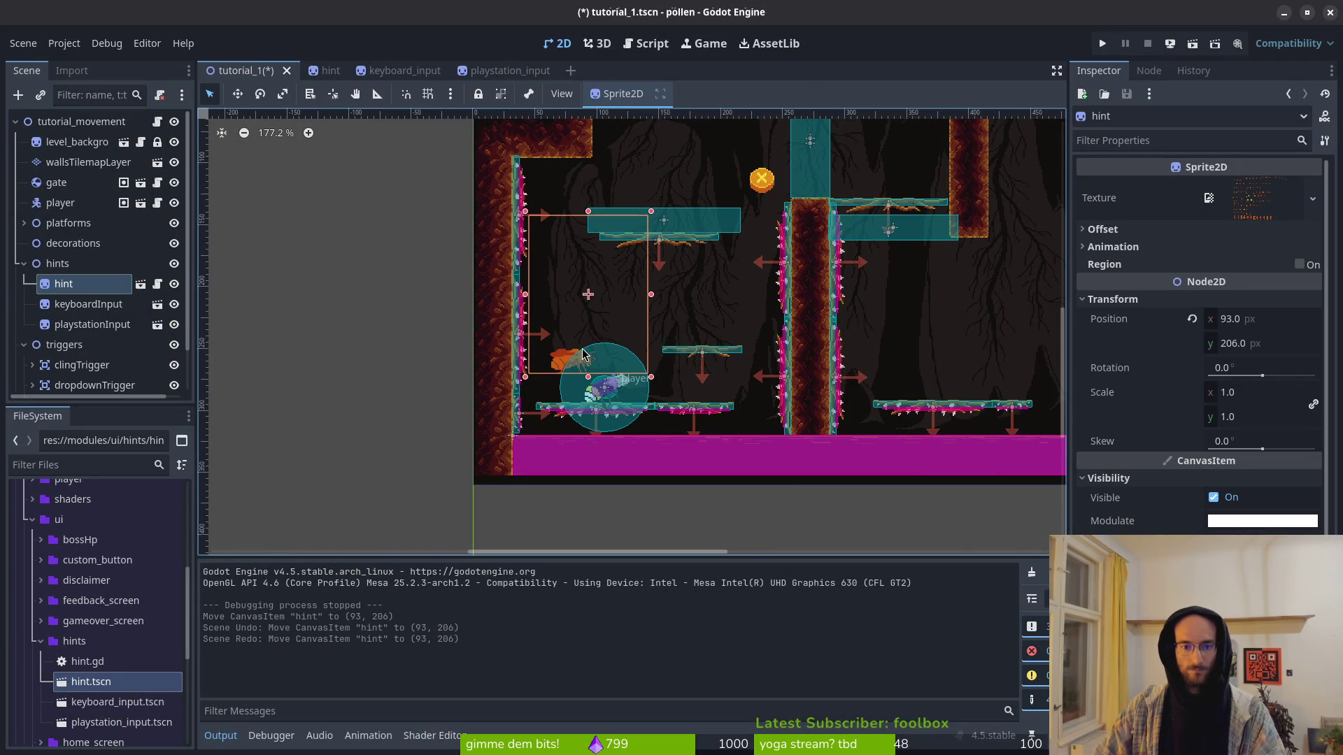
{"action": "scroll", "coordinate": [588, 315], "scroll_direction": "up", "scroll_amount": 5}
{"action": "scroll", "coordinate": [605, 313], "scroll_direction": "up", "scroll_amount": 2}
{"action": "scroll", "coordinate": [605, 313], "scroll_direction": "right", "scroll_amount": 2}
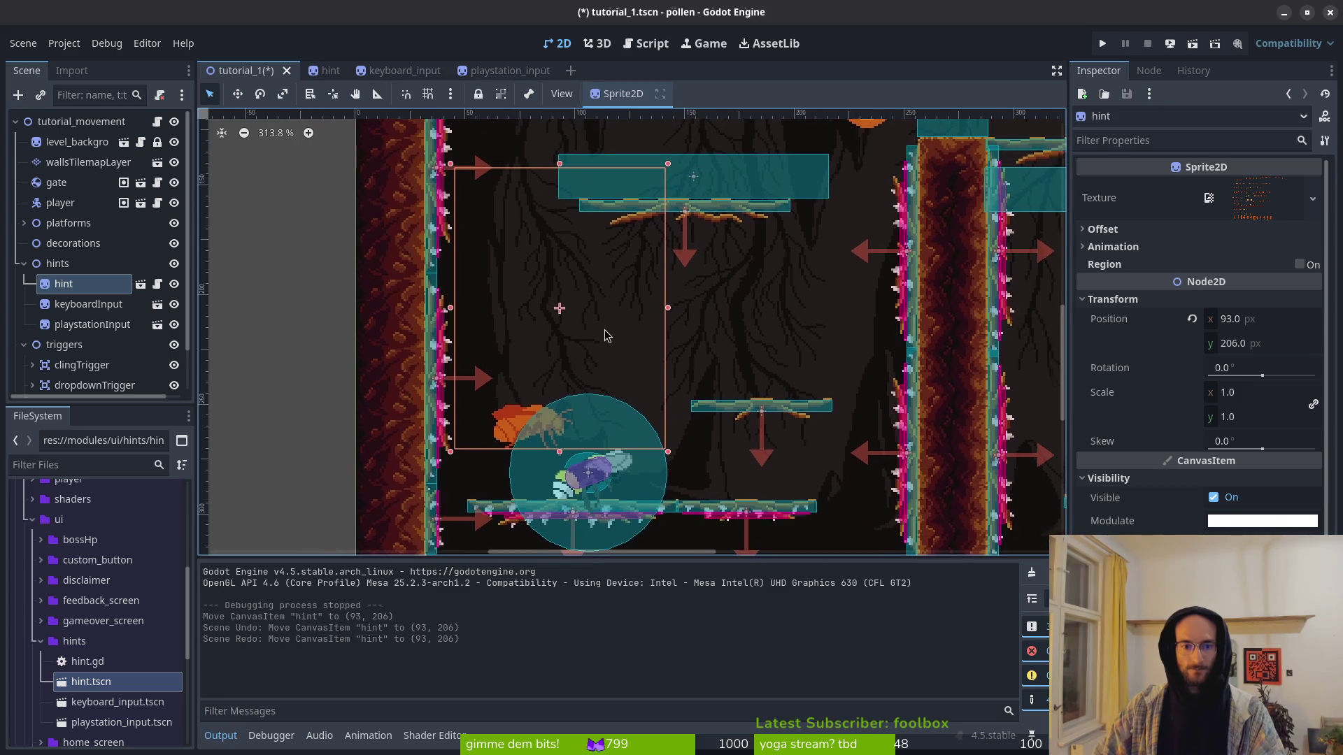
{"action": "left_click_drag", "start_coordinate": [522, 403], "coordinate": [516, 399]}
{"action": "scroll", "coordinate": [699, 280], "scroll_direction": "up", "scroll_amount": 2}
{"action": "scroll", "coordinate": [700, 280], "scroll_direction": "right", "scroll_amount": 1}
Step: Move playstationInput next to the hint at (116, 253), save the scene, and view tutorial_1.gd
{"action": "mouse_move", "coordinate": [764, 207]}
{"action": "left_mouse_down"}
{"action": "mouse_move", "coordinate": [743, 271]}
{"action": "mouse_move", "coordinate": [563, 413]}
{"action": "mouse_move", "coordinate": [587, 423]}
{"action": "left_mouse_up"}
{"action": "key", "text": "Escape"}
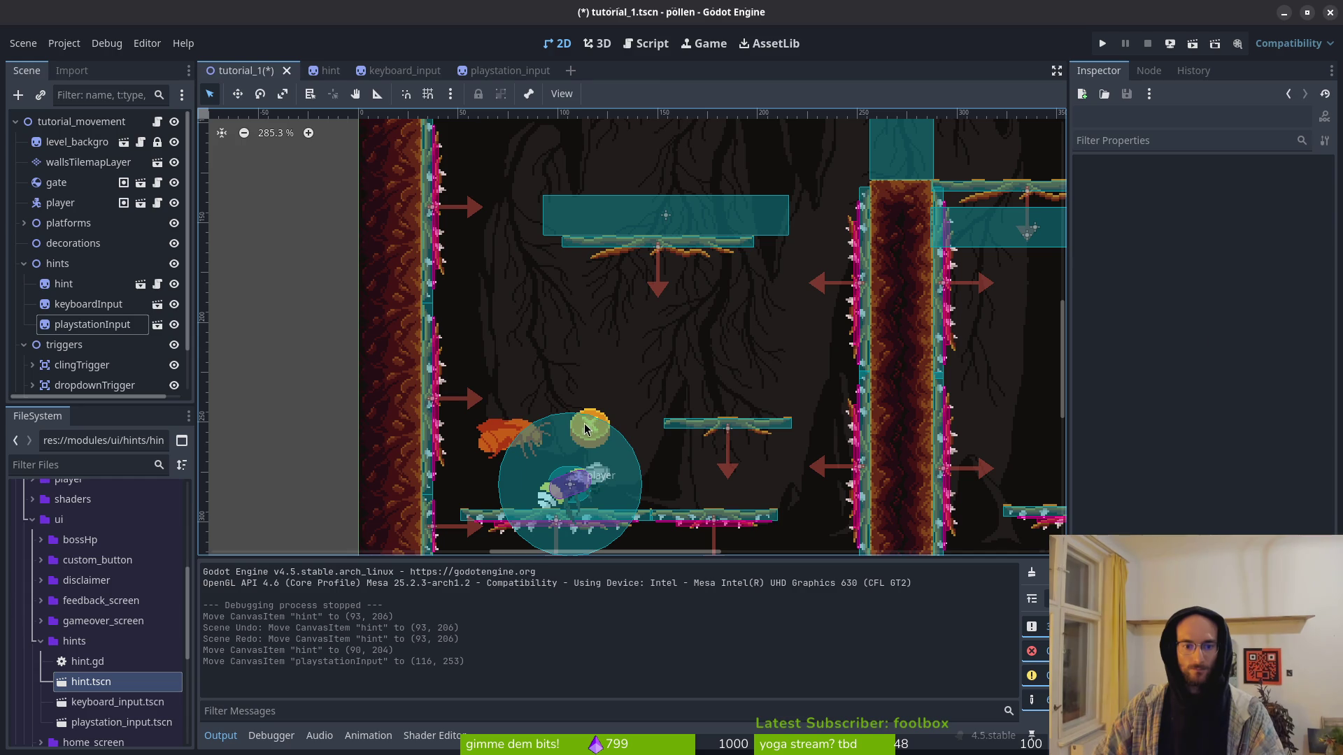
{"action": "key", "text": "ctrl+s"}
{"action": "left_click", "coordinate": [508, 446]}
{"action": "key", "text": "alt+Tab"}
{"action": "scroll", "coordinate": [331, 292], "scroll_direction": "up", "scroll_amount": 5}
{"action": "scroll", "coordinate": [331, 292], "scroll_direction": "up", "scroll_amount": 4}
{"action": "scroll", "coordinate": [245, 284], "scroll_direction": "down", "scroll_amount": 12}
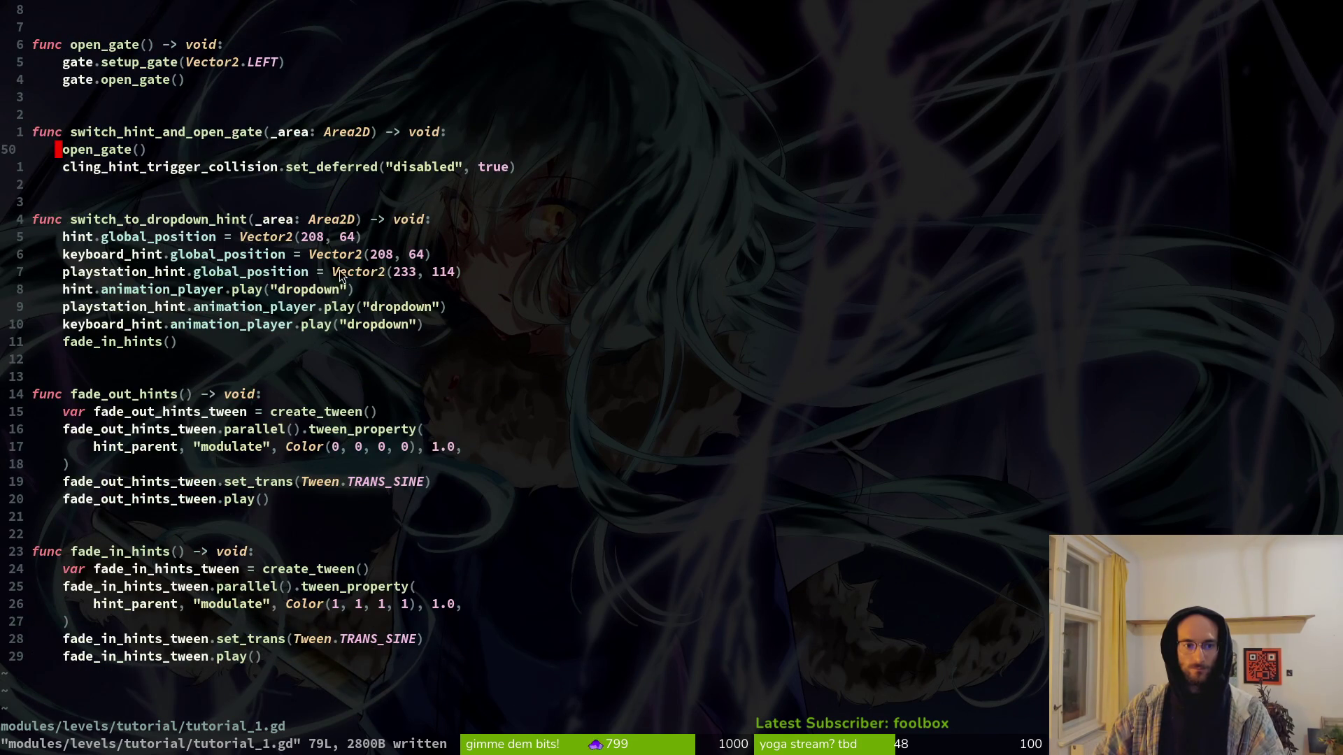
Step: Copy the three hint position lines and paste them into _ready
{"action": "key", "text": "V"}
{"action": "key", "text": "j"}
{"action": "key", "text": "j"}
{"action": "key", "text": "y"}
{"action": "key", "text": "2"}
{"action": "key", "text": "5"}
{"action": "key", "text": "G"}
{"action": "key", "text": "p"}
{"action": "key", "text": "w"}
Step: Change the hint's x coordinate to 90 and tidy the spacing after it
{"action": "key", "text": "w"}
{"action": "key", "text": "w"}
{"action": "key", "text": "w"}
{"action": "key", "text": "w"}
{"action": "key", "text": "w"}
{"action": "key", "text": "c"}
{"action": "key", "text": "w"}
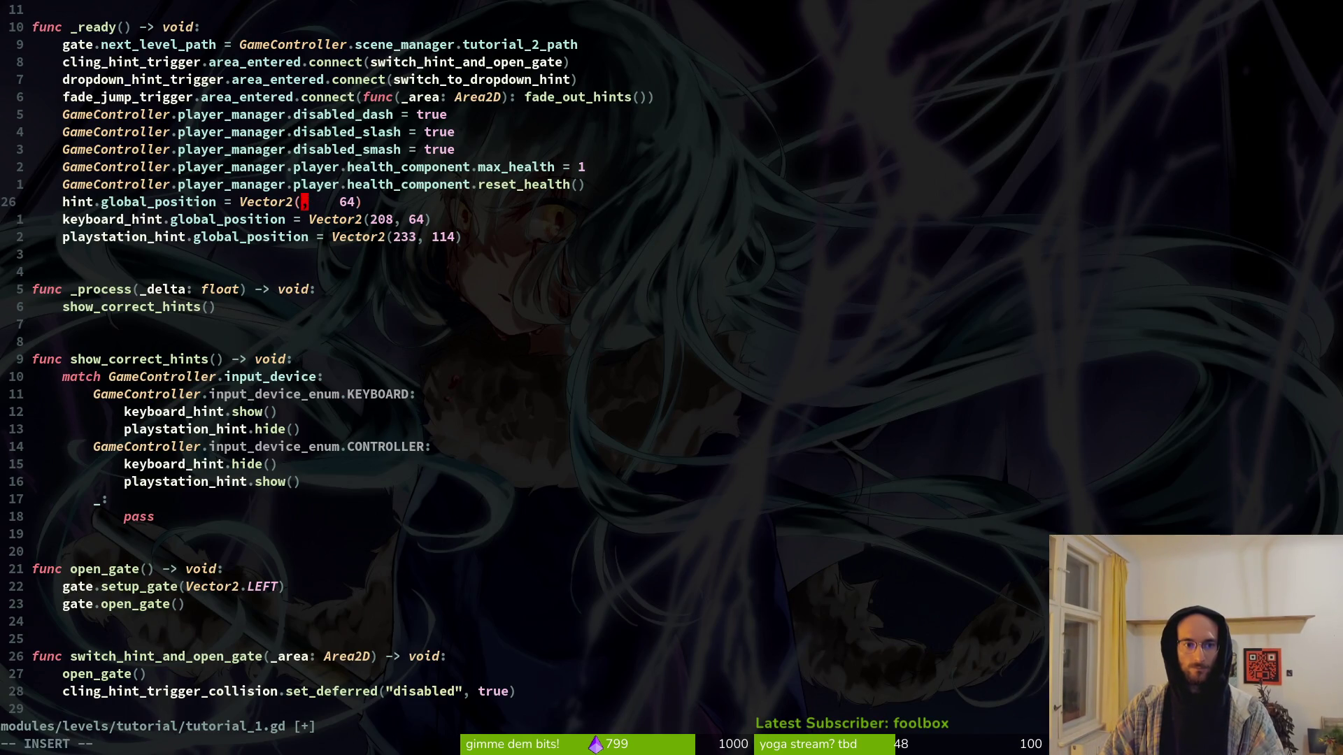
{"action": "key", "text": "alt+Tab"}
{"action": "key", "text": "alt+Tab"}
{"action": "type", "text": "9"}
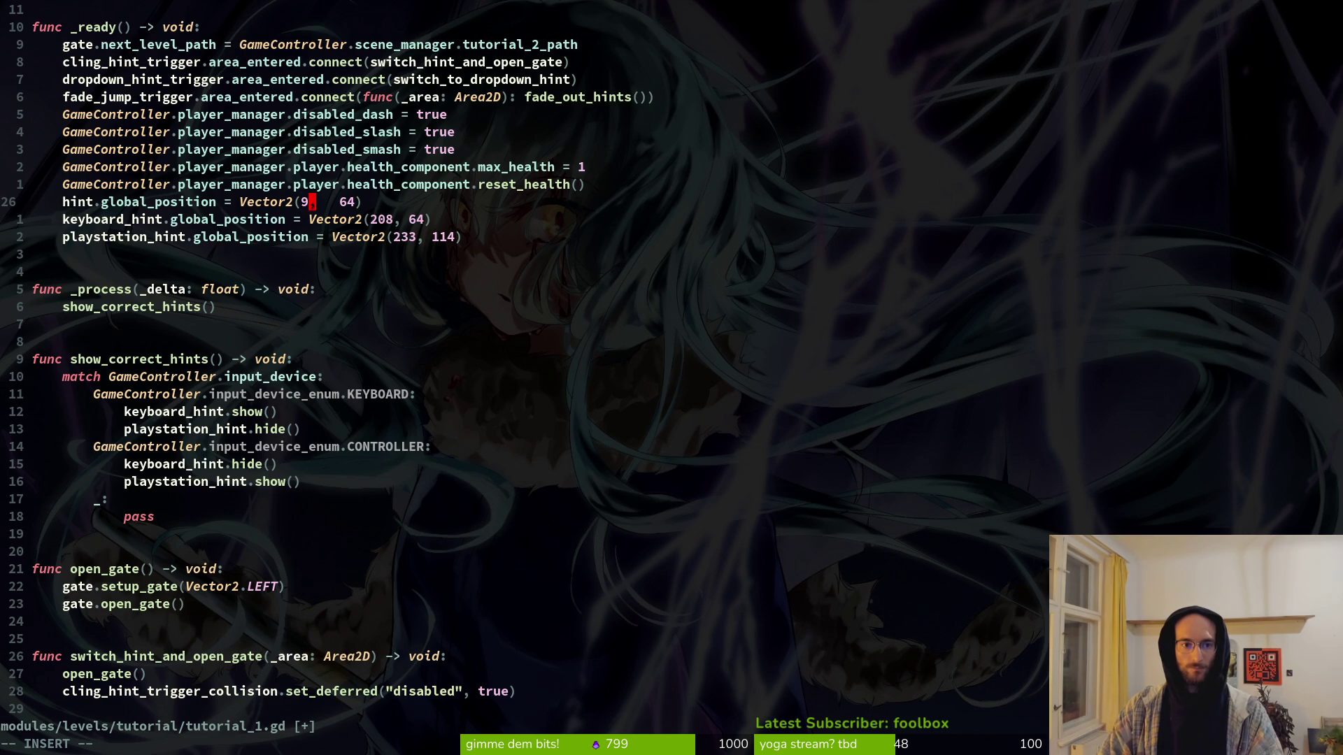
{"action": "key", "text": "Escape"}
{"action": "key", "text": "w"}
{"action": "key", "text": "w"}
{"action": "key", "text": "i"}
{"action": "key", "text": "BackSpace"}
{"action": "key", "text": "BackSpace"}
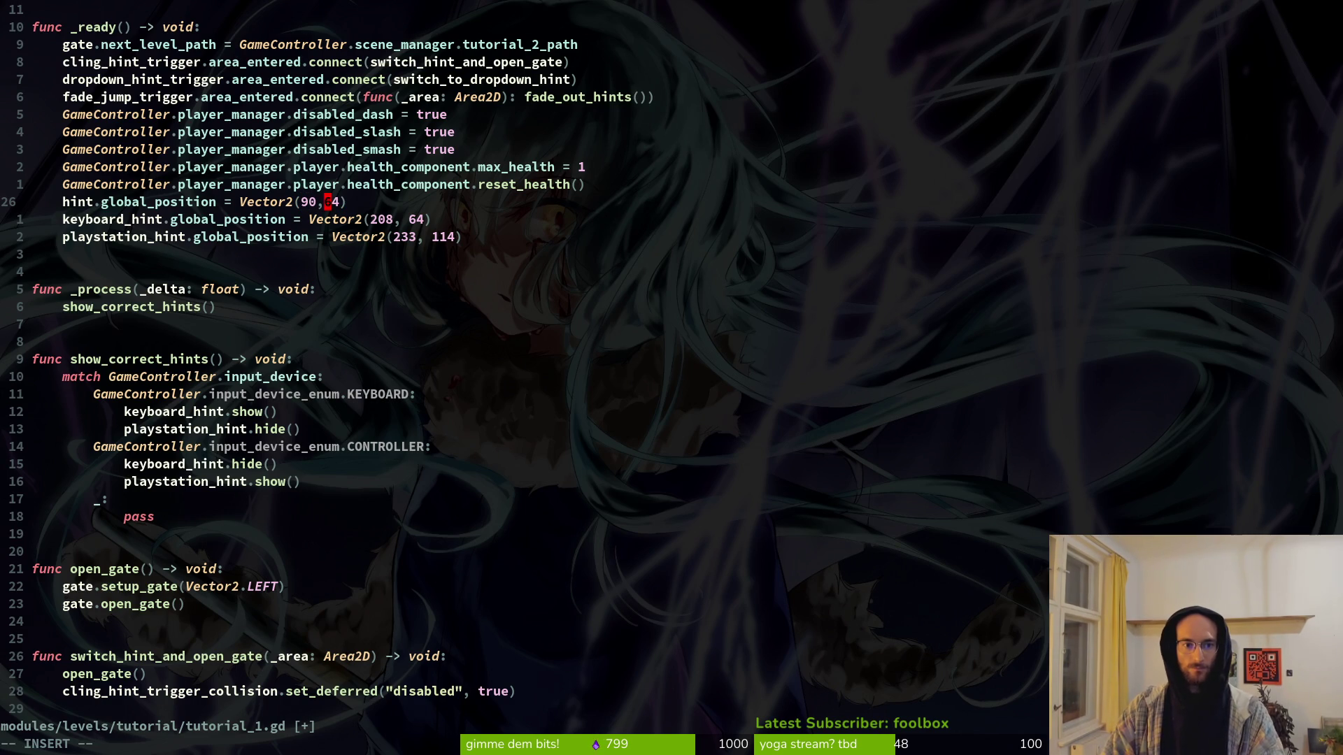
{"action": "type", "text": "6"}
{"action": "key", "text": "Escape"}
{"action": "key", "text": "j"}
{"action": "key", "text": "l"}
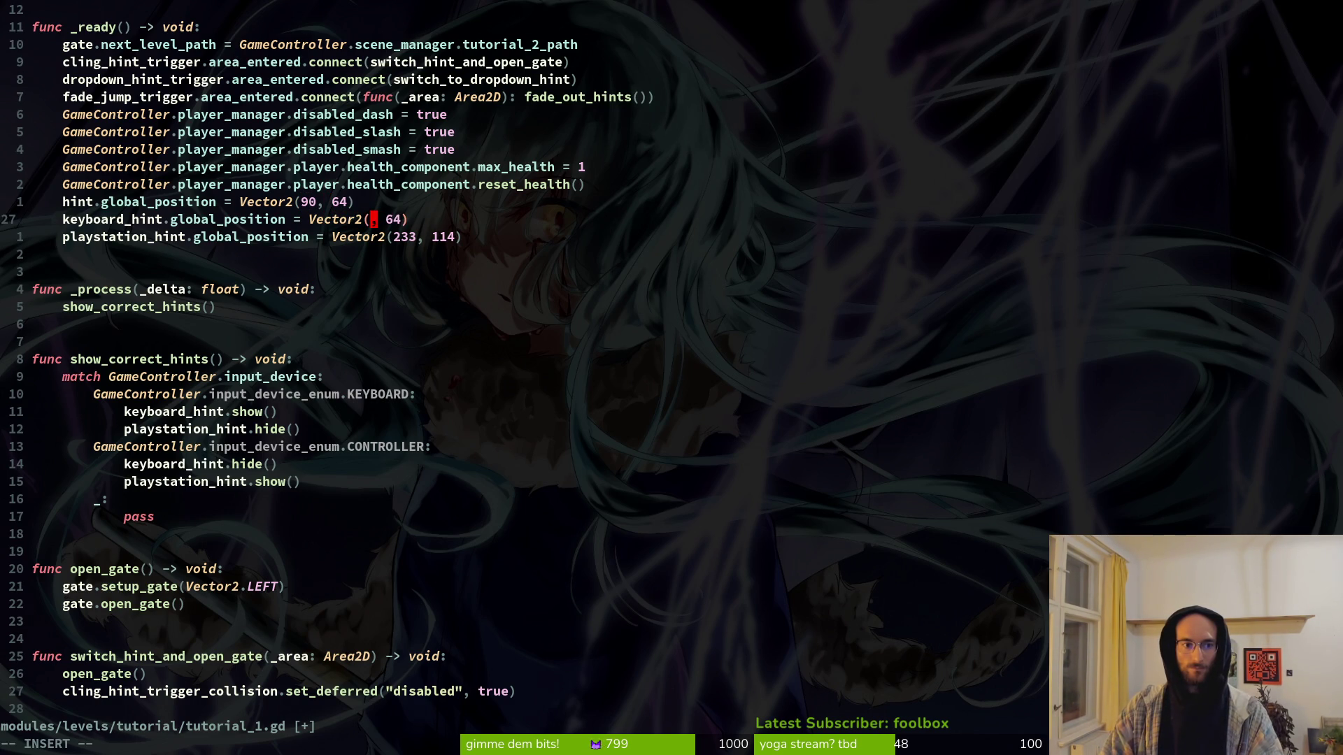
Step: Read playstationInput's position in Godot and set the keyboard hint's x to 116
{"action": "key", "text": "alt+Tab"}
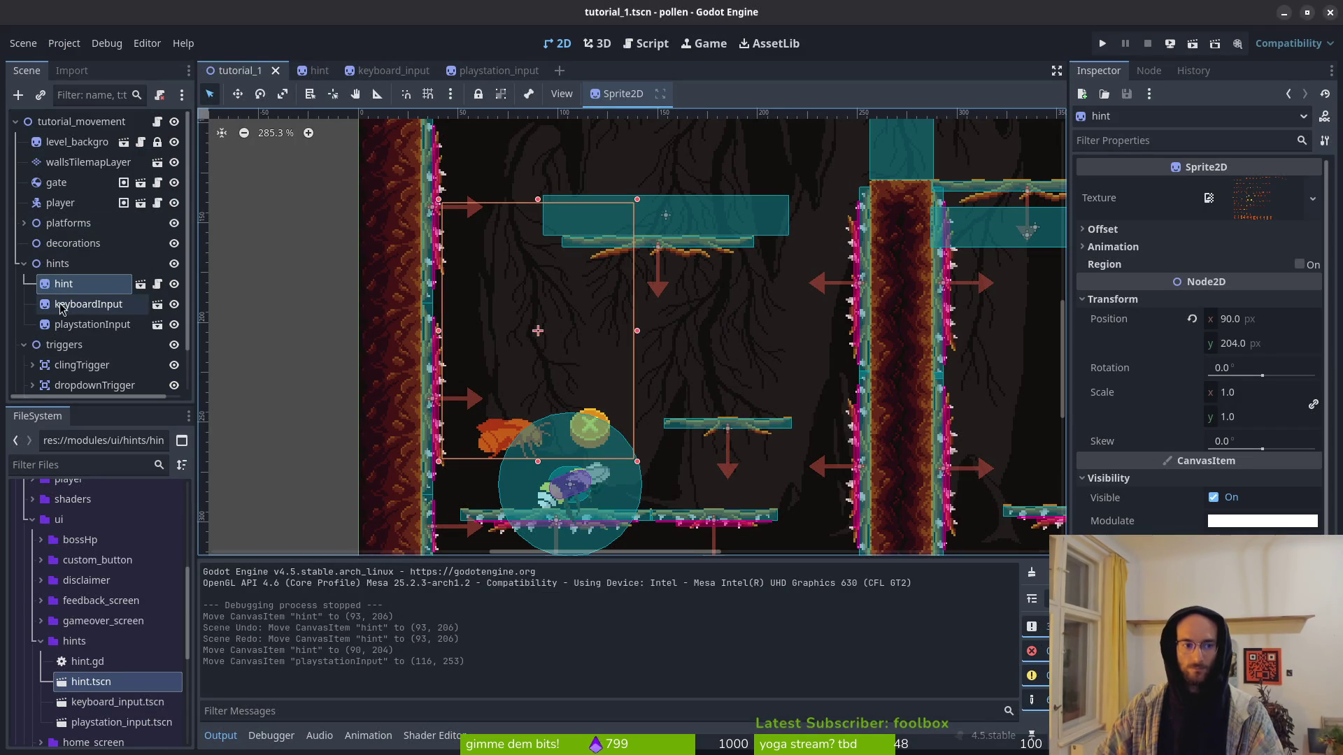
{"action": "left_click", "coordinate": [61, 305]}
{"action": "left_click", "coordinate": [88, 325]}
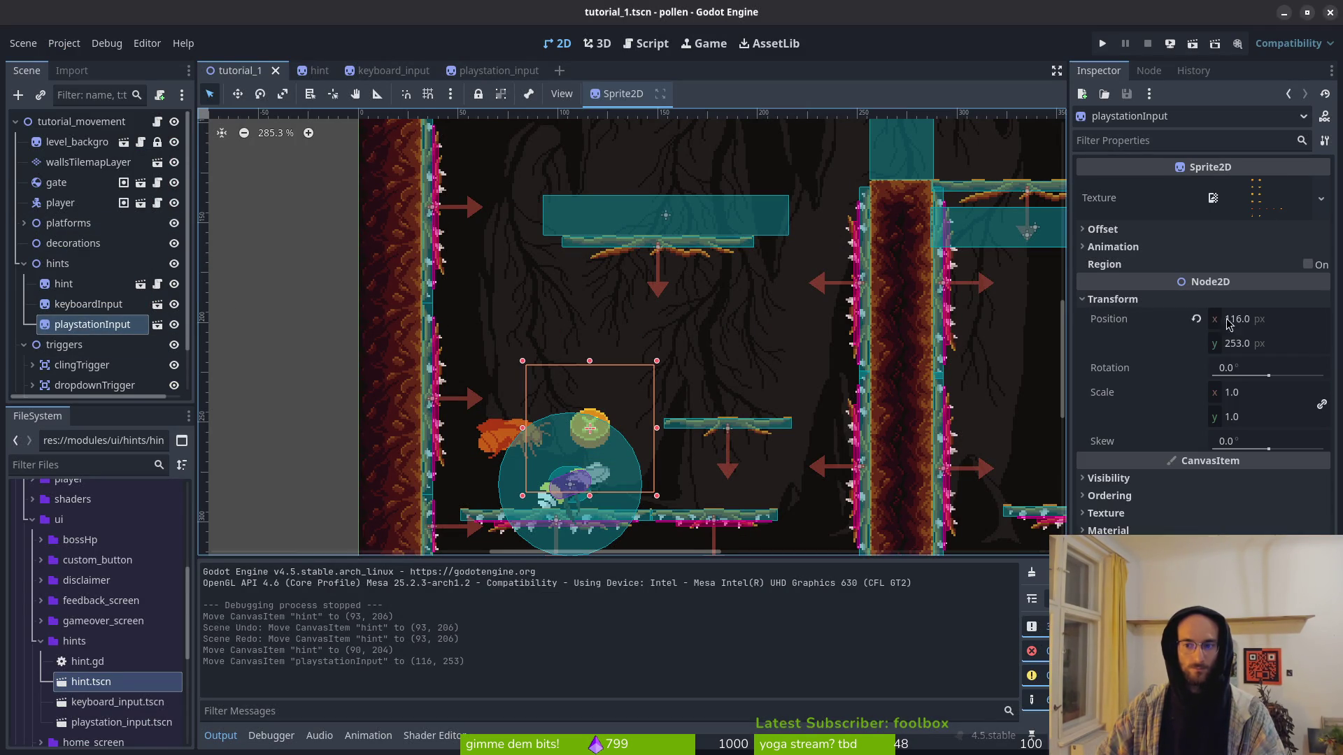
{"action": "key", "text": "alt+Tab"}
{"action": "type", "text": "11"}
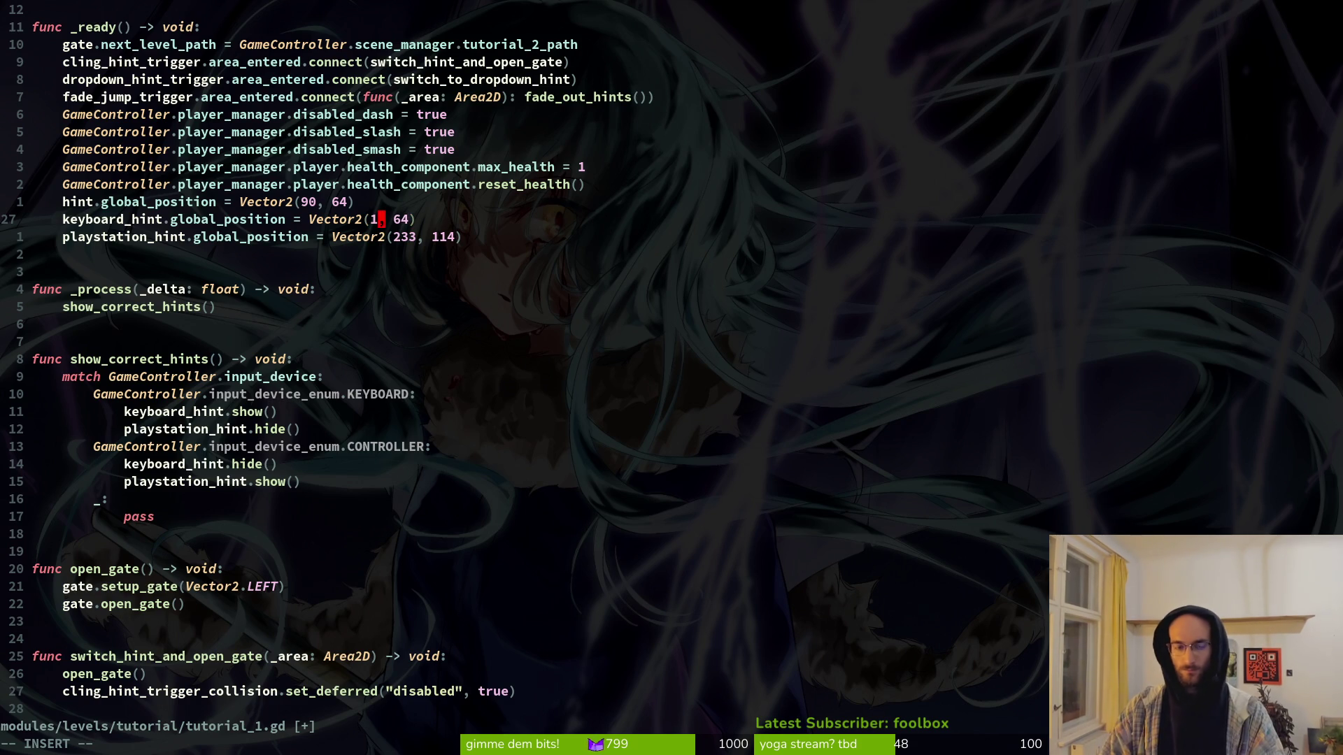
{"action": "type", "text": "6"}
{"action": "key", "text": "Escape"}
{"action": "key", "text": "alt+Tab"}
{"action": "key", "text": "alt+Tab"}
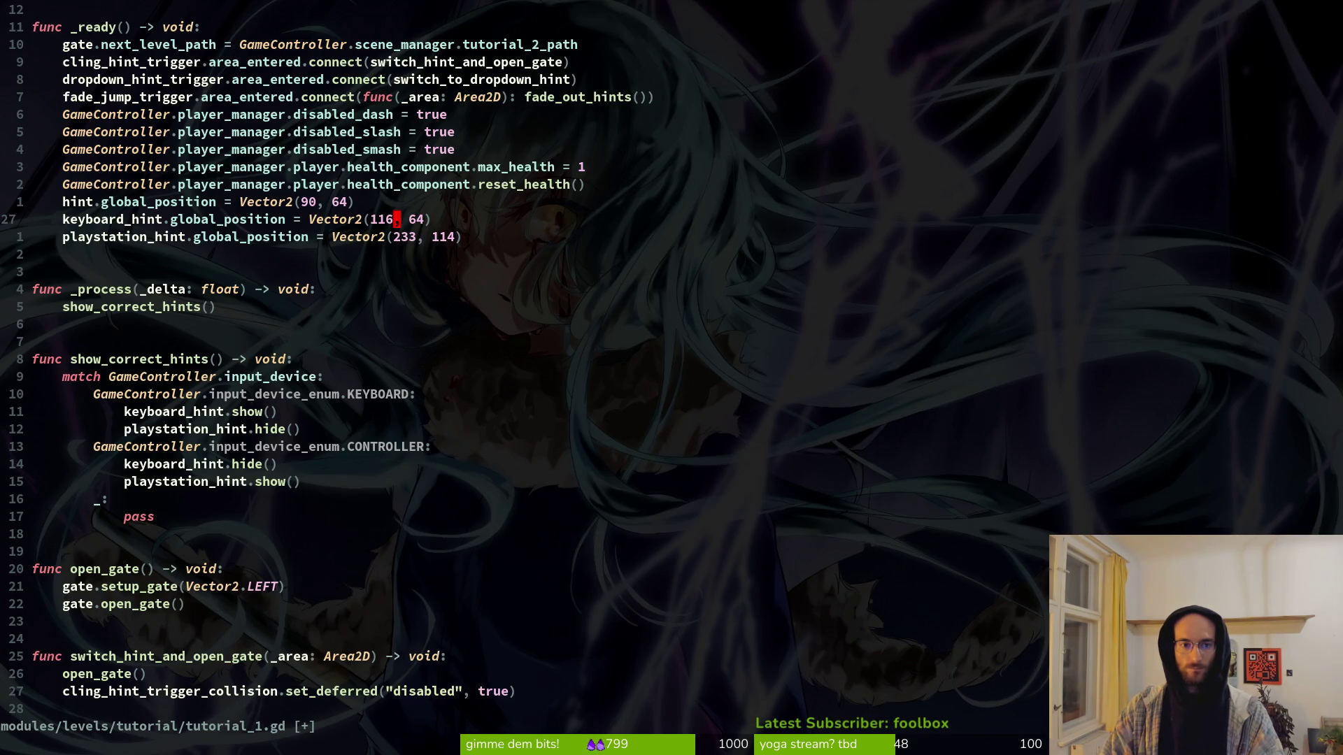
Step: Replace the keyboard hint's y value 64 with 253 and save tutorial_1.gd
{"action": "key", "text": "c"}
{"action": "key", "text": "w"}
{"action": "key", "text": "alt+Tab"}
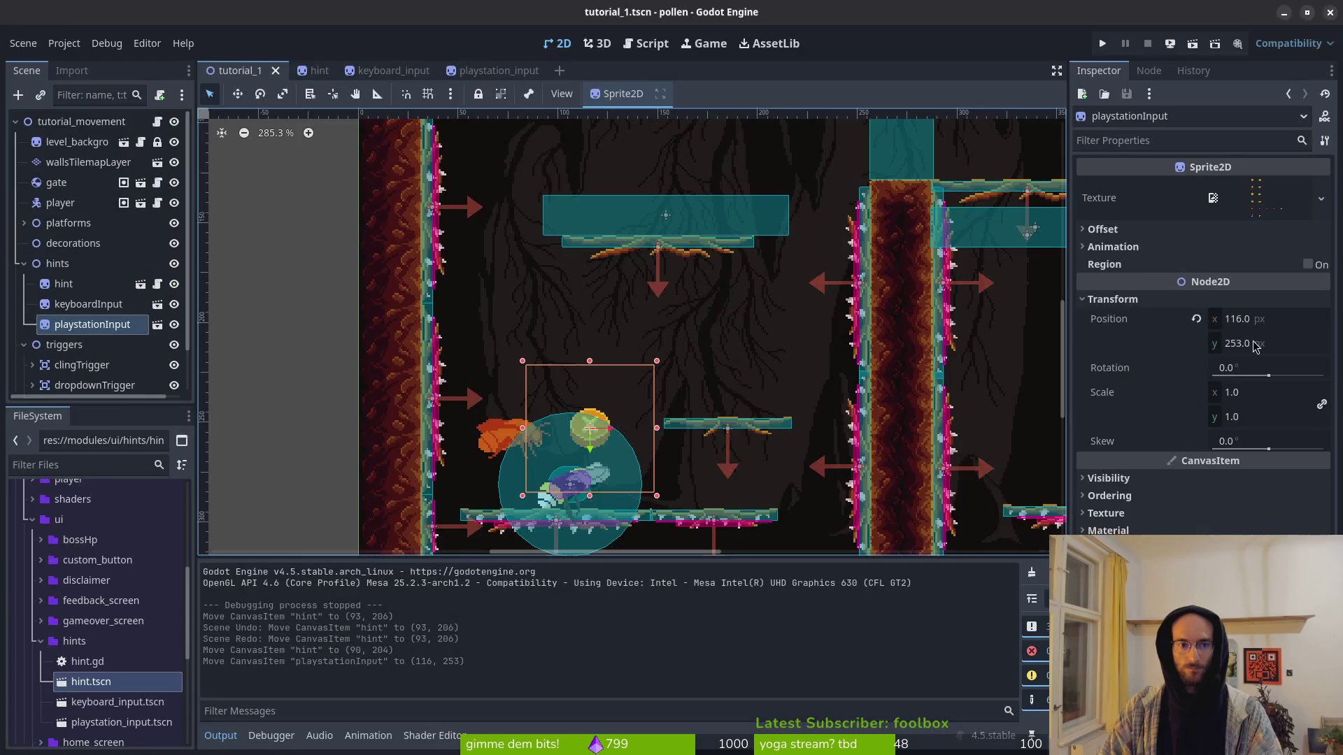
{"action": "key", "text": "alt+Tab"}
{"action": "type", "text": "5"}
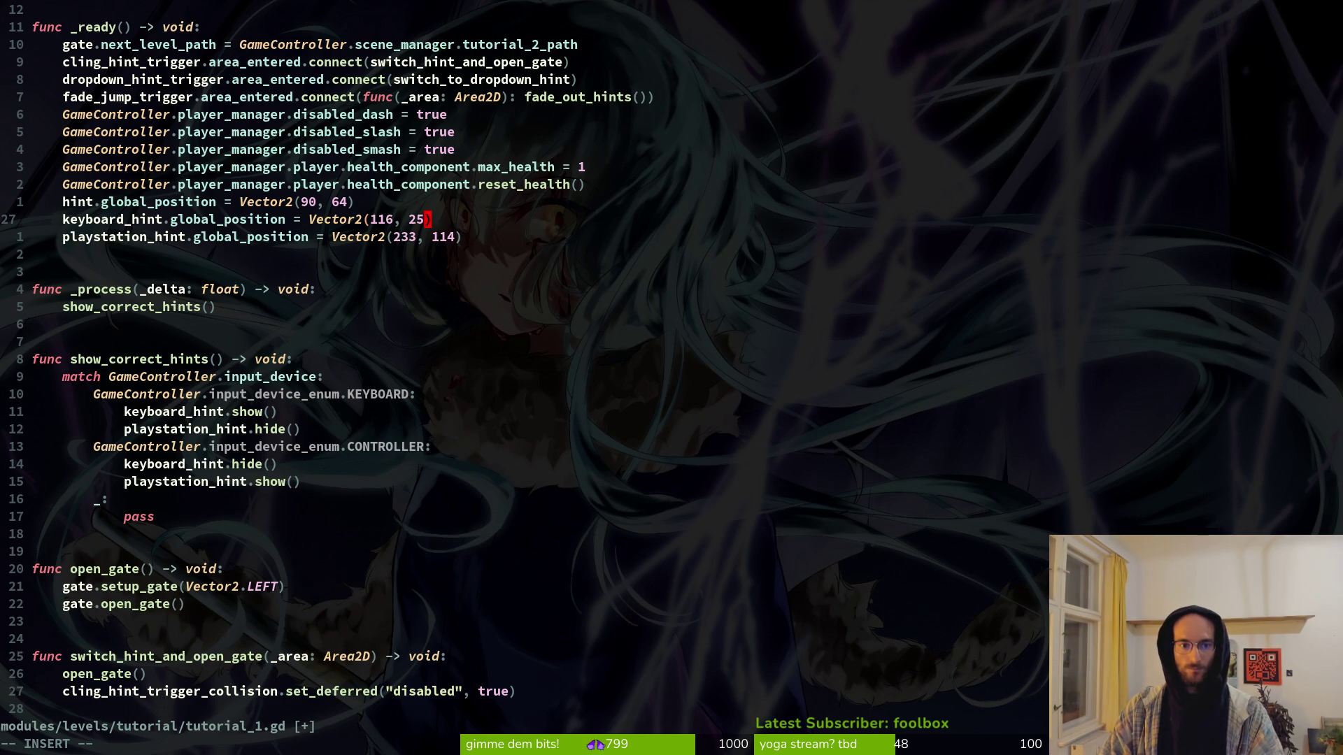
{"action": "key", "text": "Escape"}
{"action": "type", "text": ":w"}
{"action": "key", "text": "Return"}
Step: Read the hint node's position in Godot, set the hint's y to 204, and save
{"action": "key", "text": "alt+Tab"}
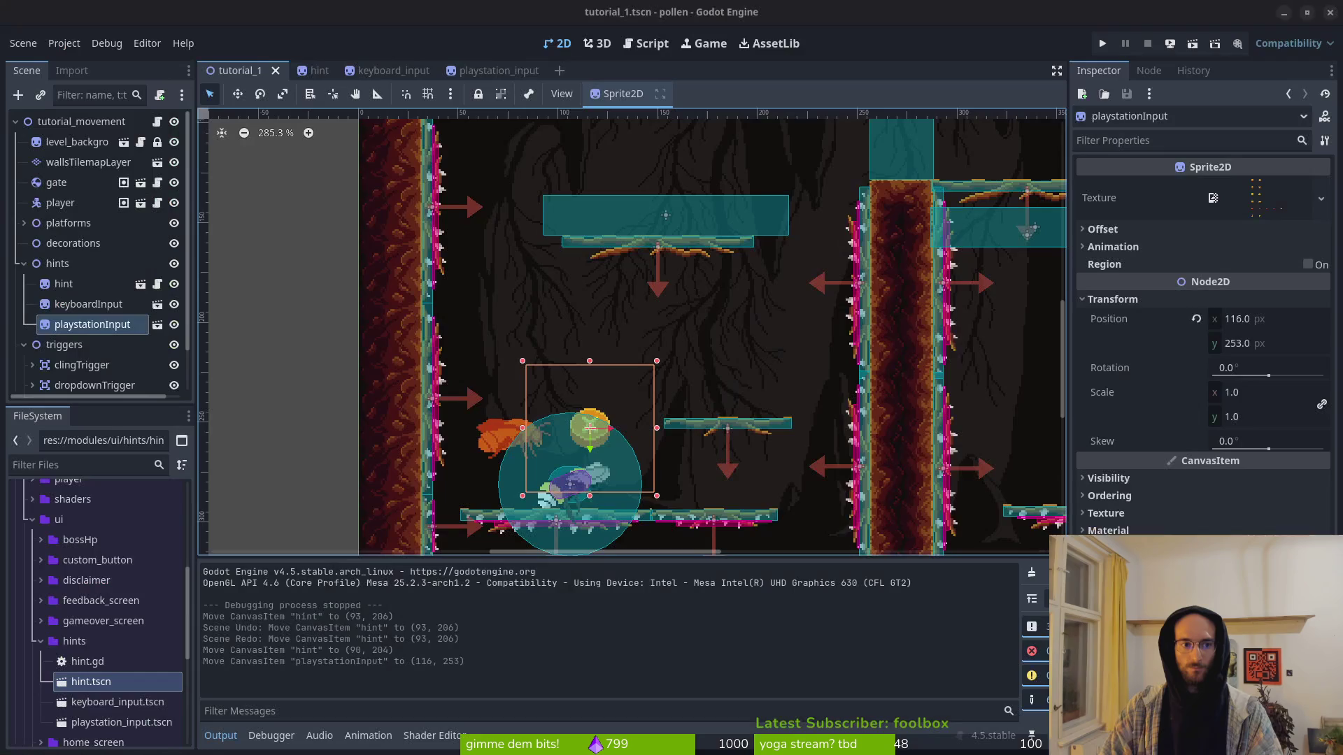
{"action": "left_click", "coordinate": [63, 284]}
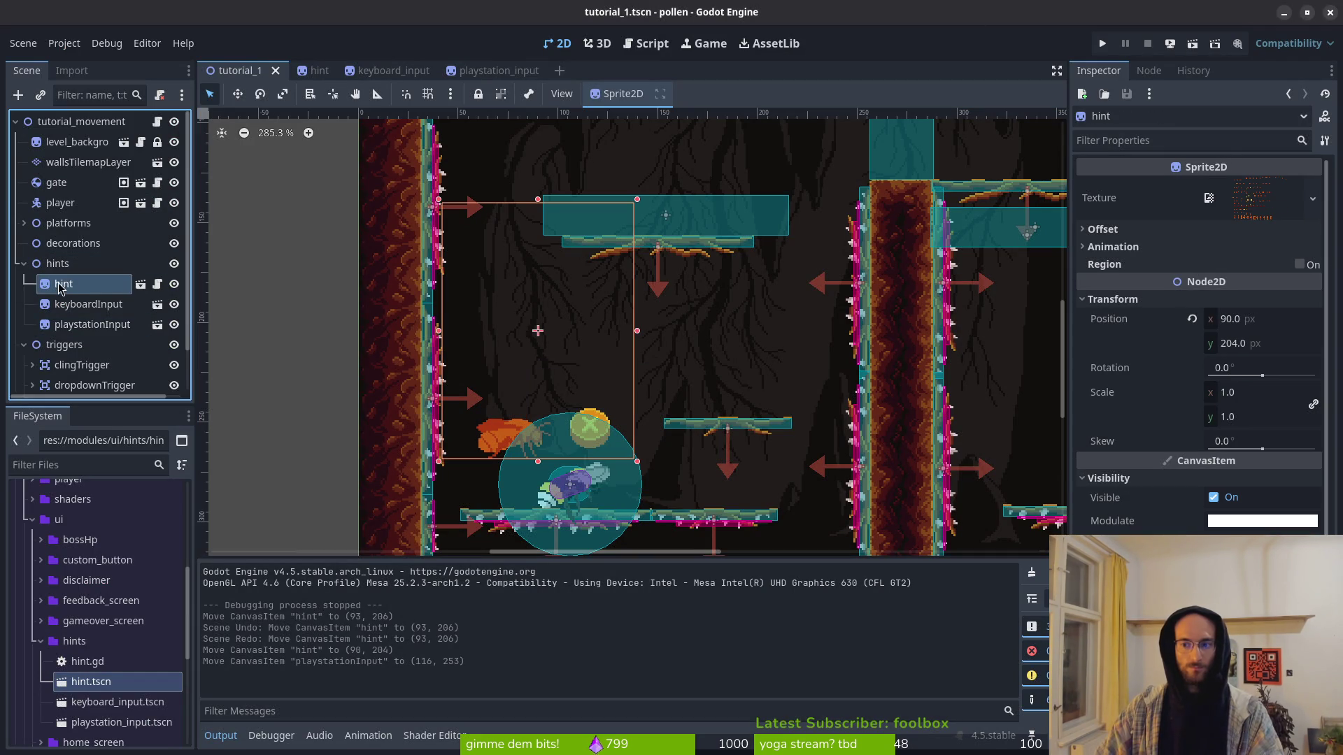
{"action": "key", "text": "alt+Tab"}
{"action": "left_click", "coordinate": [337, 203]}
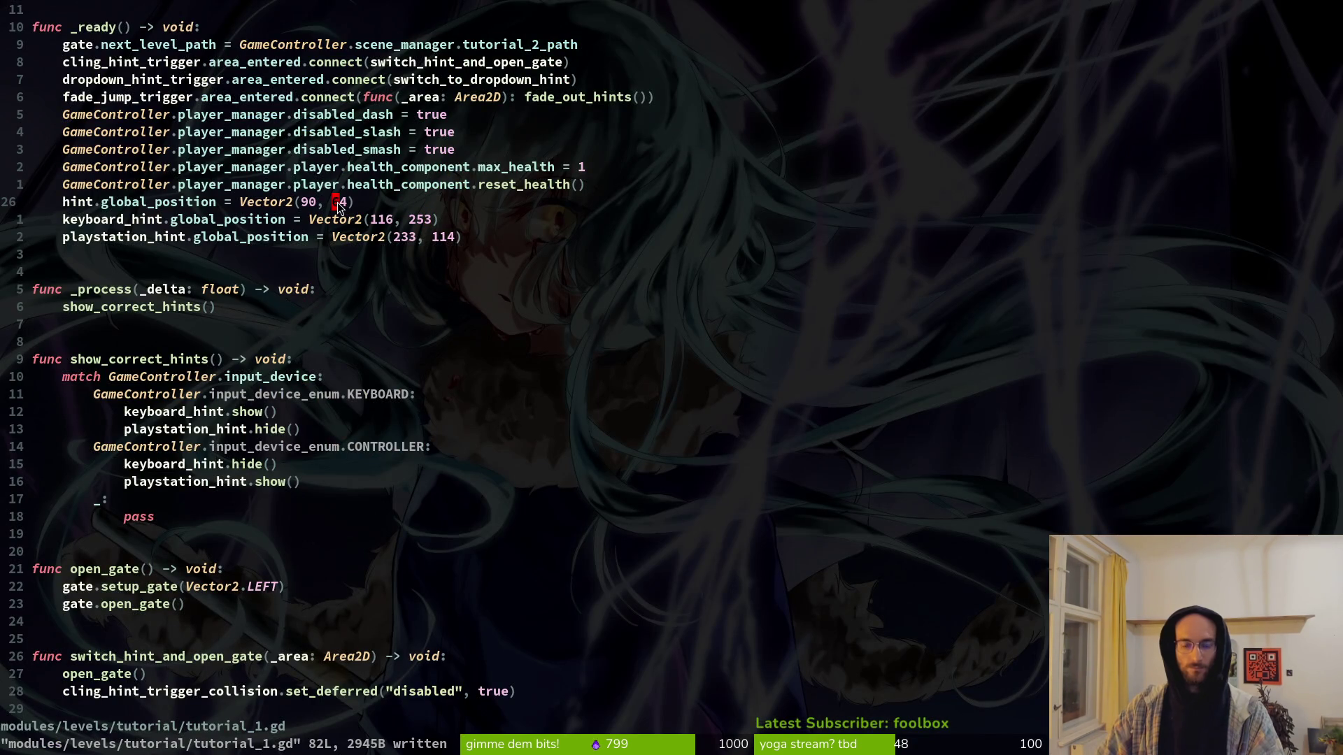
{"action": "type", "text": "cw2"}
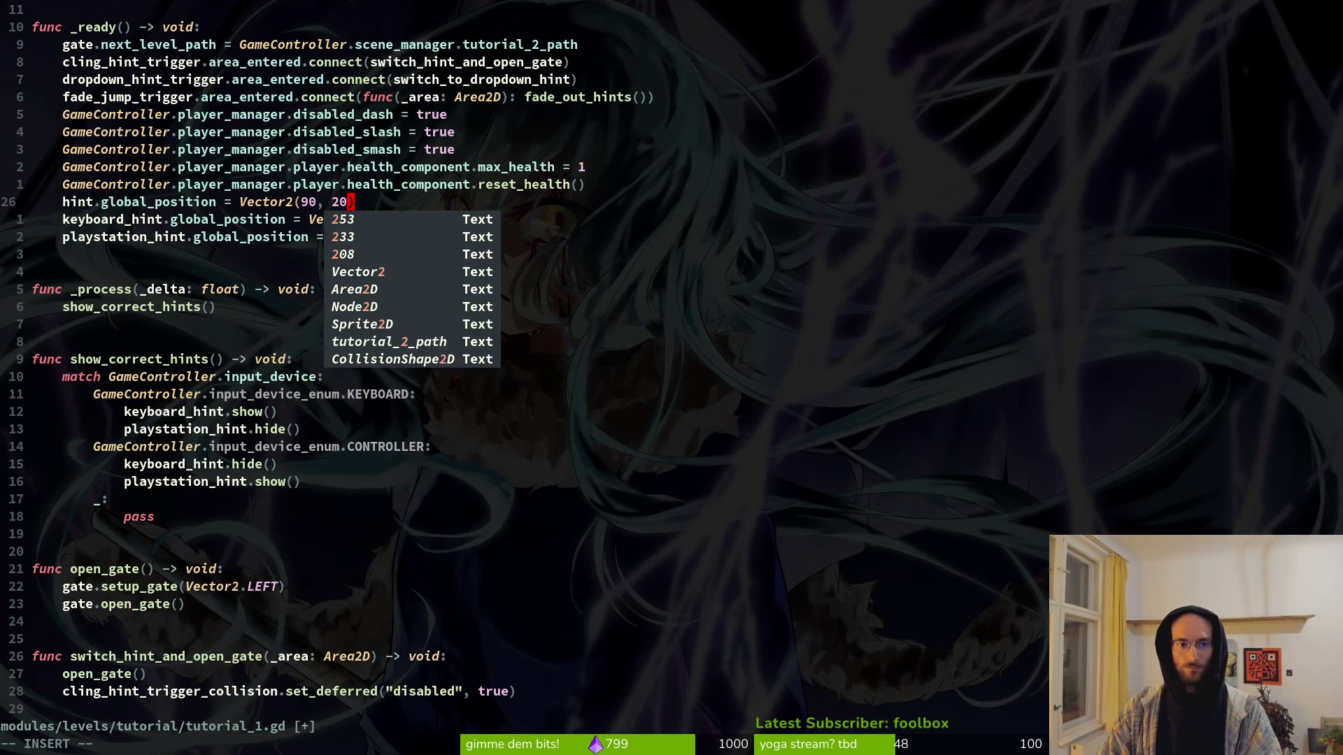
{"action": "type", "text": "04"}
{"action": "key", "text": "Escape"}
{"action": "type", "text": ":w"}
{"action": "key", "text": "Return"}
{"action": "key", "text": "j"}
{"action": "key", "text": "k"}
Step: Replace playstation_hint's position line with a copy of keyboard_hint's (116, 253), placed above it, and save
{"action": "key", "text": "V"}
{"action": "key", "text": "y"}
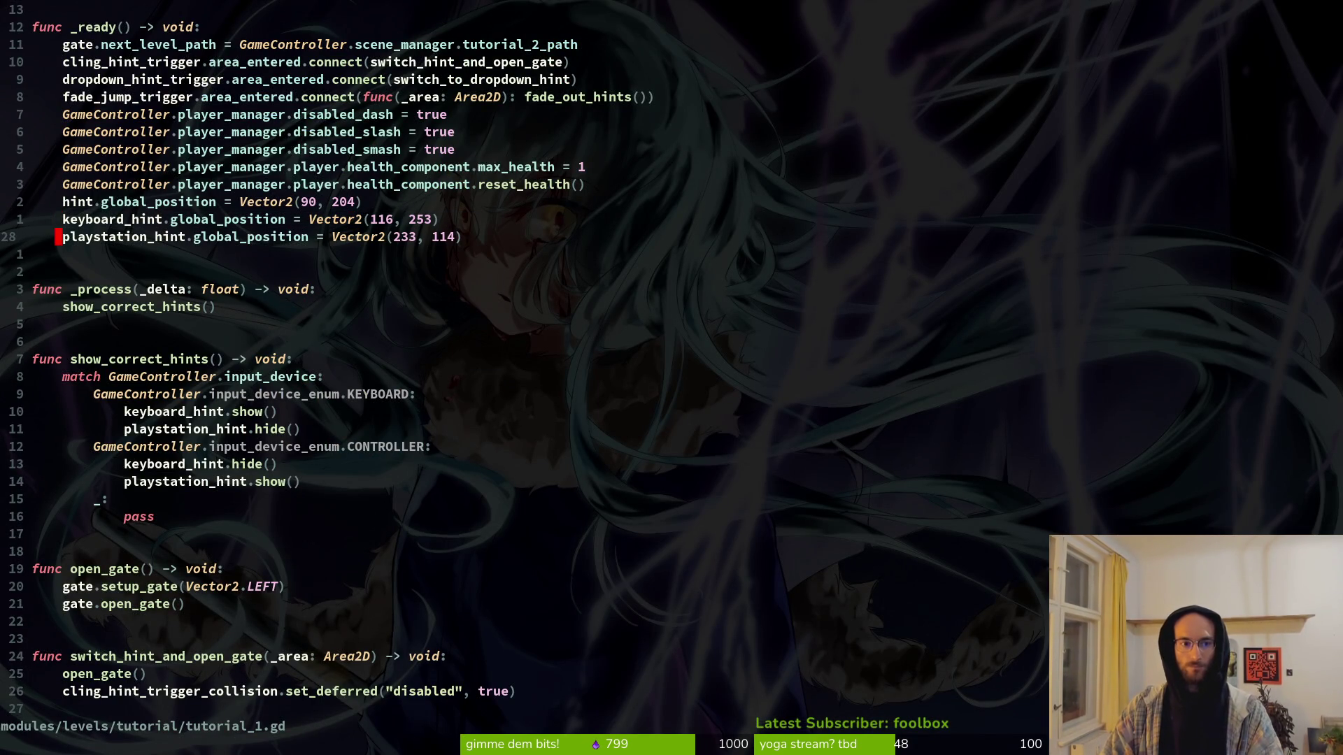
{"action": "key", "text": "j"}
{"action": "key", "text": "p"}
{"action": "key", "text": "k"}
{"action": "key", "text": "d"}
{"action": "key", "text": "d"}
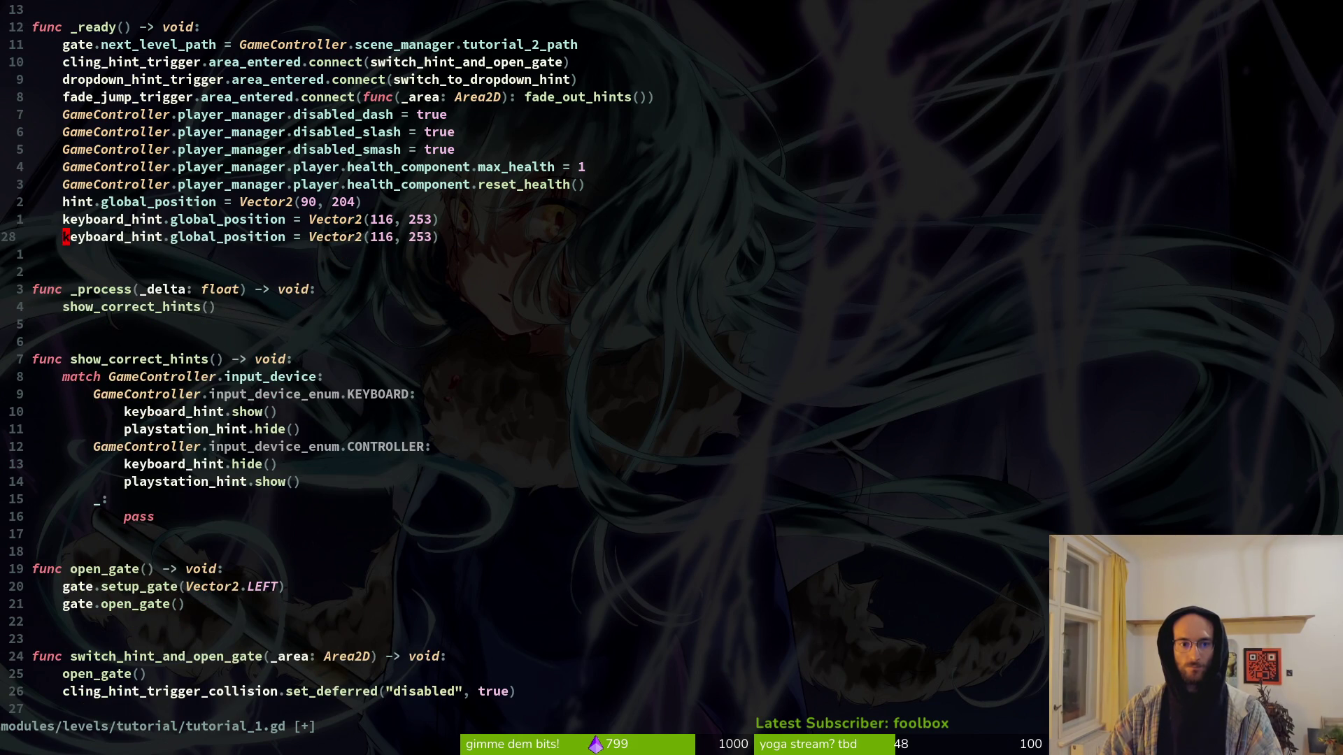
{"action": "type", "text": "cw"}
{"action": "type", "text": "playstation_hint"}
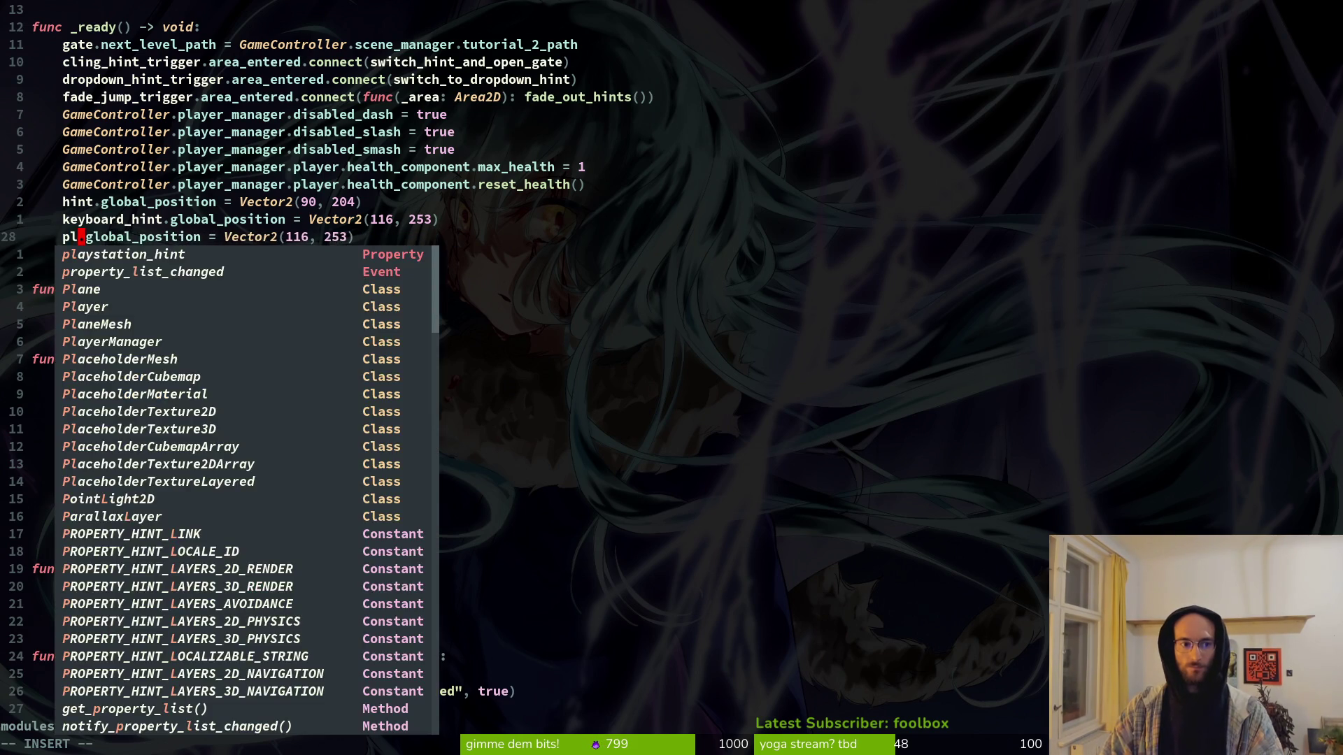
{"action": "key", "text": "Escape"}
{"action": "key", "text": "V"}
{"action": "key", "text": "K"}
{"action": "key", "text": "Escape"}
{"action": "type", "text": ":w"}
{"action": "key", "text": "Return"}
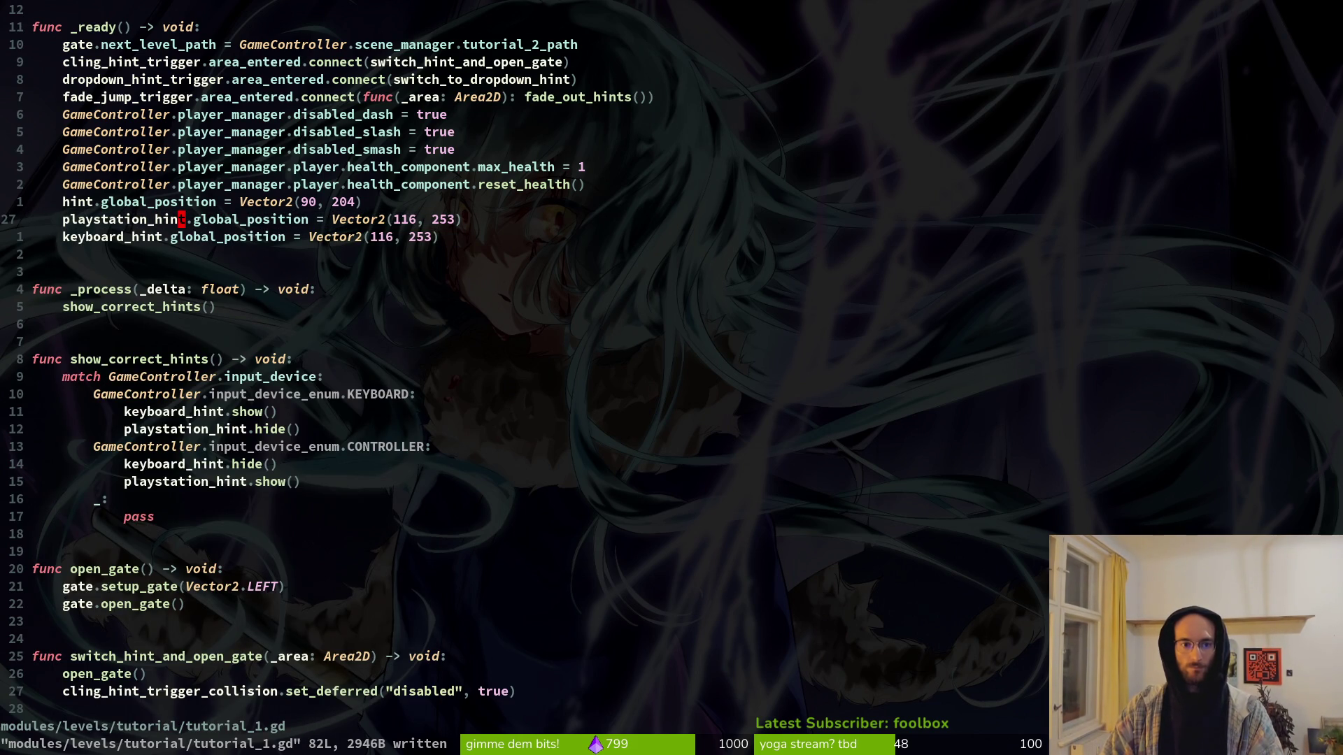
{"action": "scroll", "coordinate": [363, 210], "scroll_direction": "down", "scroll_amount": 7}
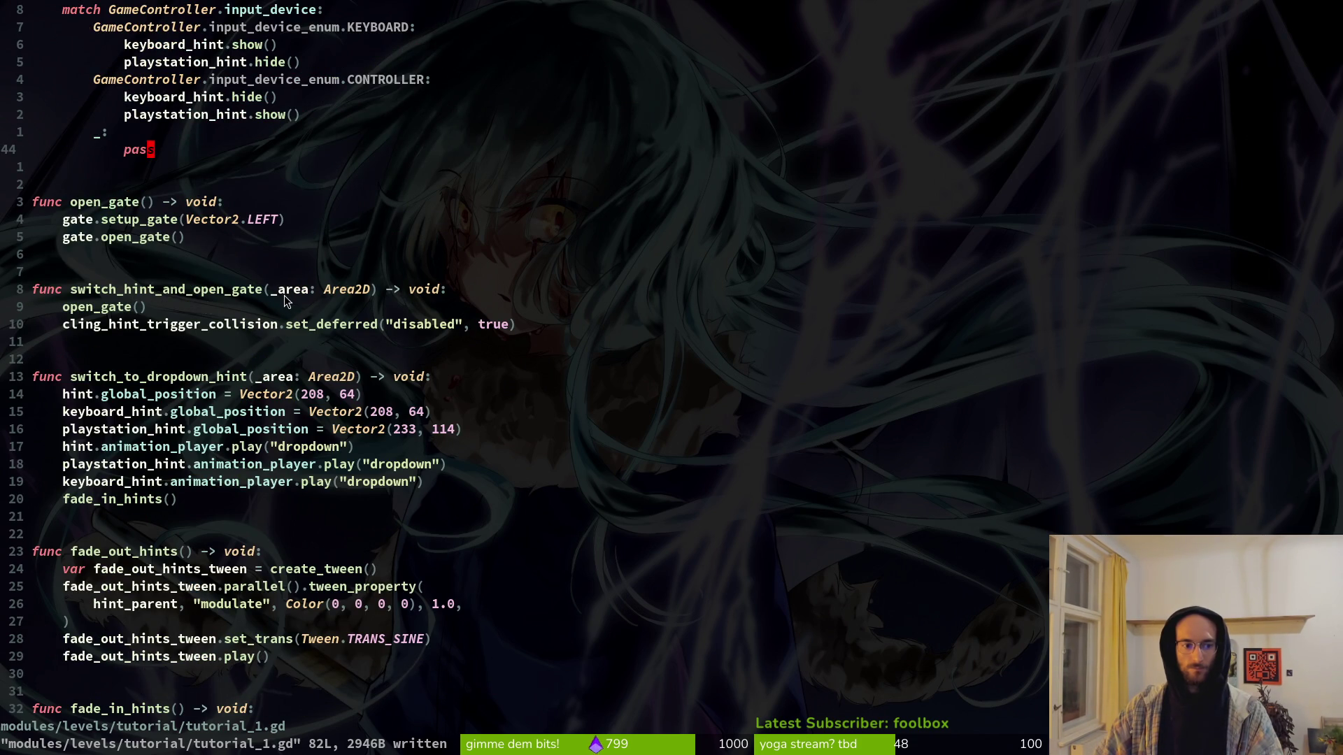
Step: Move keyboard_hint's dropdown animation line above playstation_hint's and save
{"action": "left_click", "coordinate": [143, 481]}
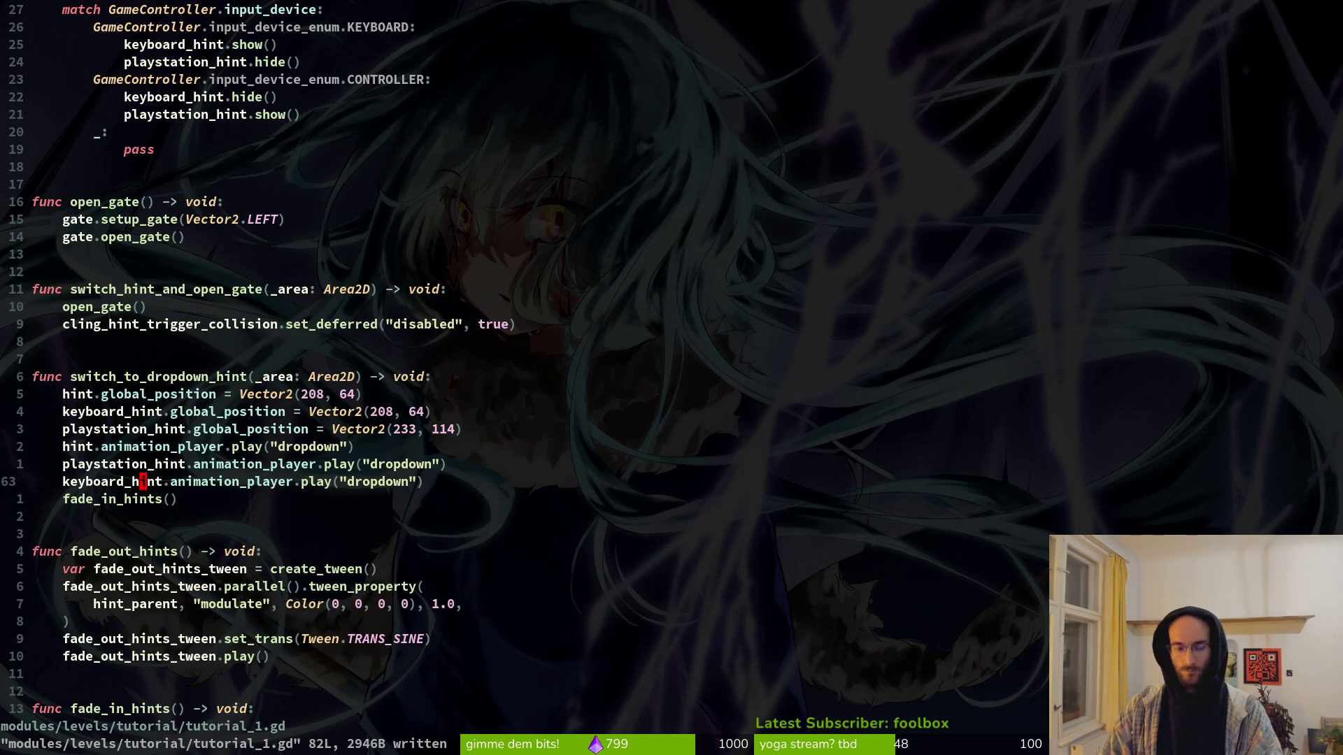
{"action": "key", "text": "K"}
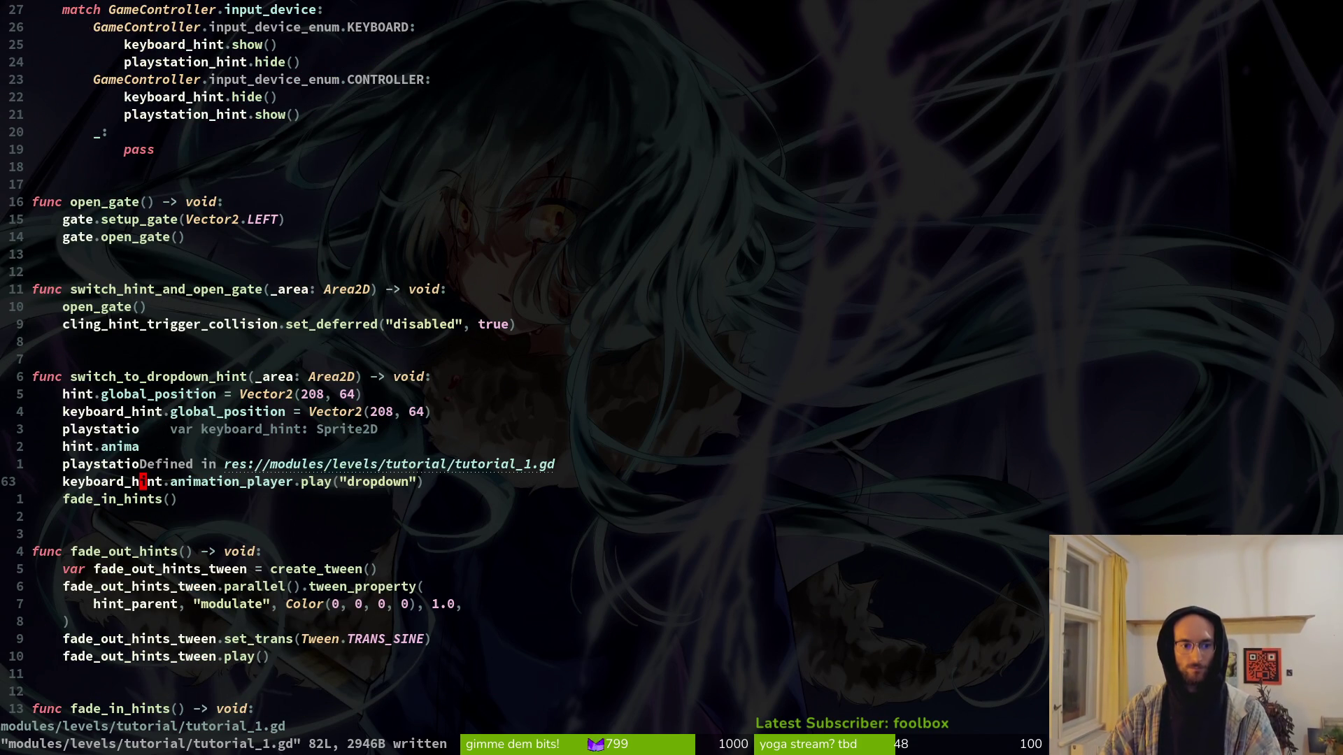
{"action": "key", "text": "shift+v"}
{"action": "key", "text": "shift+k"}
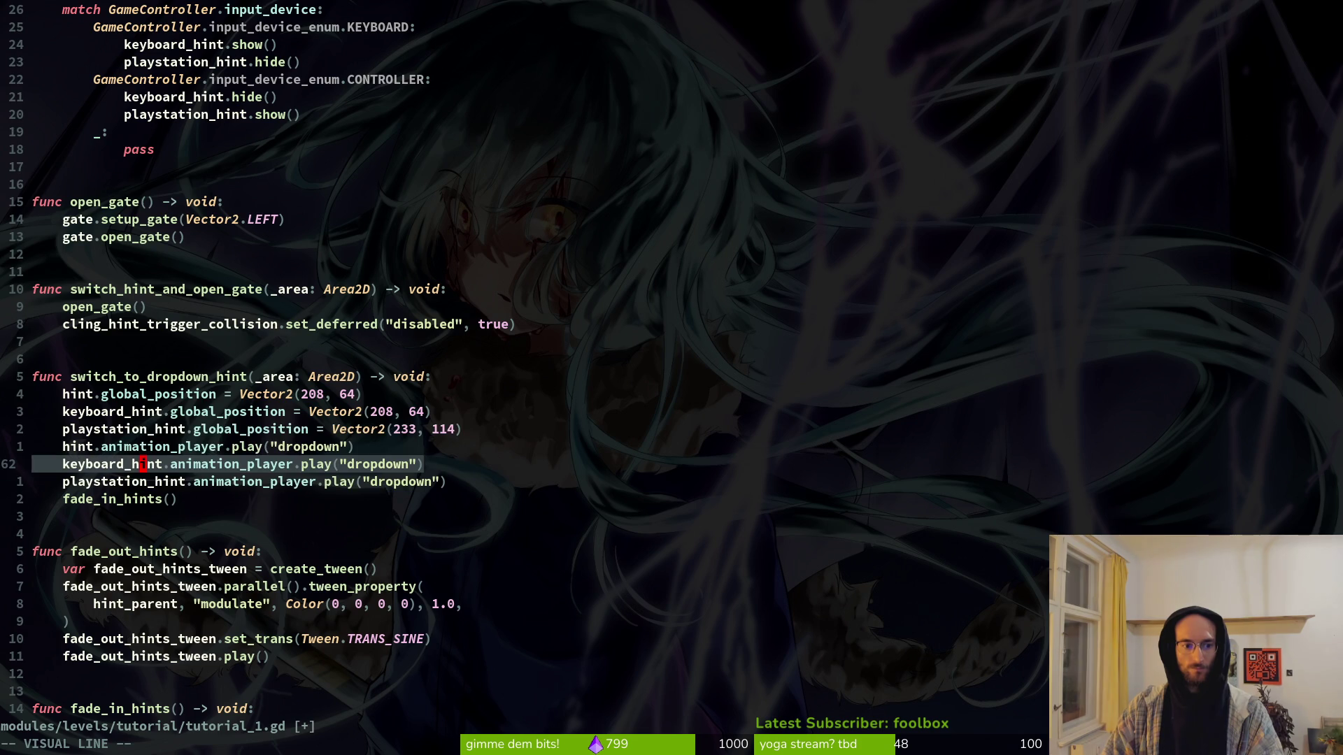
{"action": "key", "text": "Escape"}
{"action": "type", "text": ":w"}
{"action": "key", "text": "Return"}
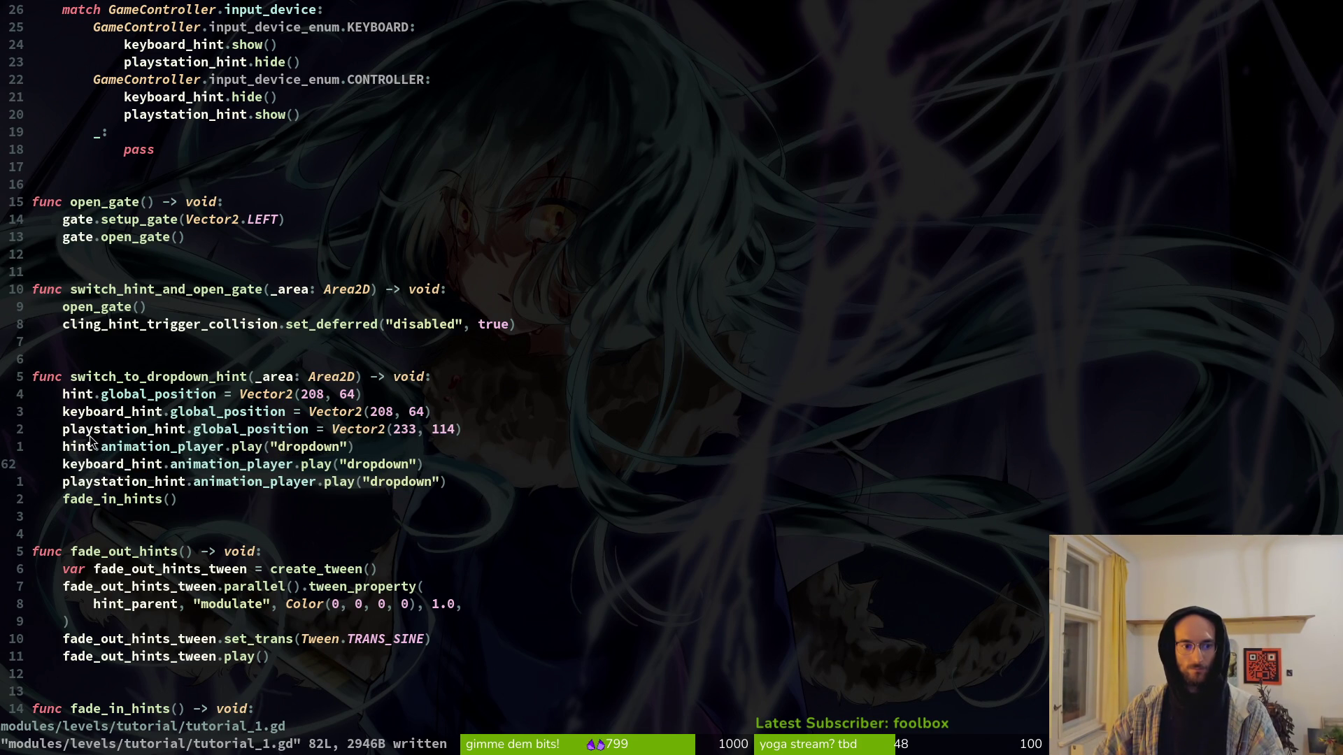
Step: Swap the two hint position lines in _ready, save, and run the game in Godot
{"action": "scroll", "coordinate": [222, 274], "scroll_direction": "up", "scroll_amount": 7}
{"action": "left_click", "coordinate": [93, 226]}
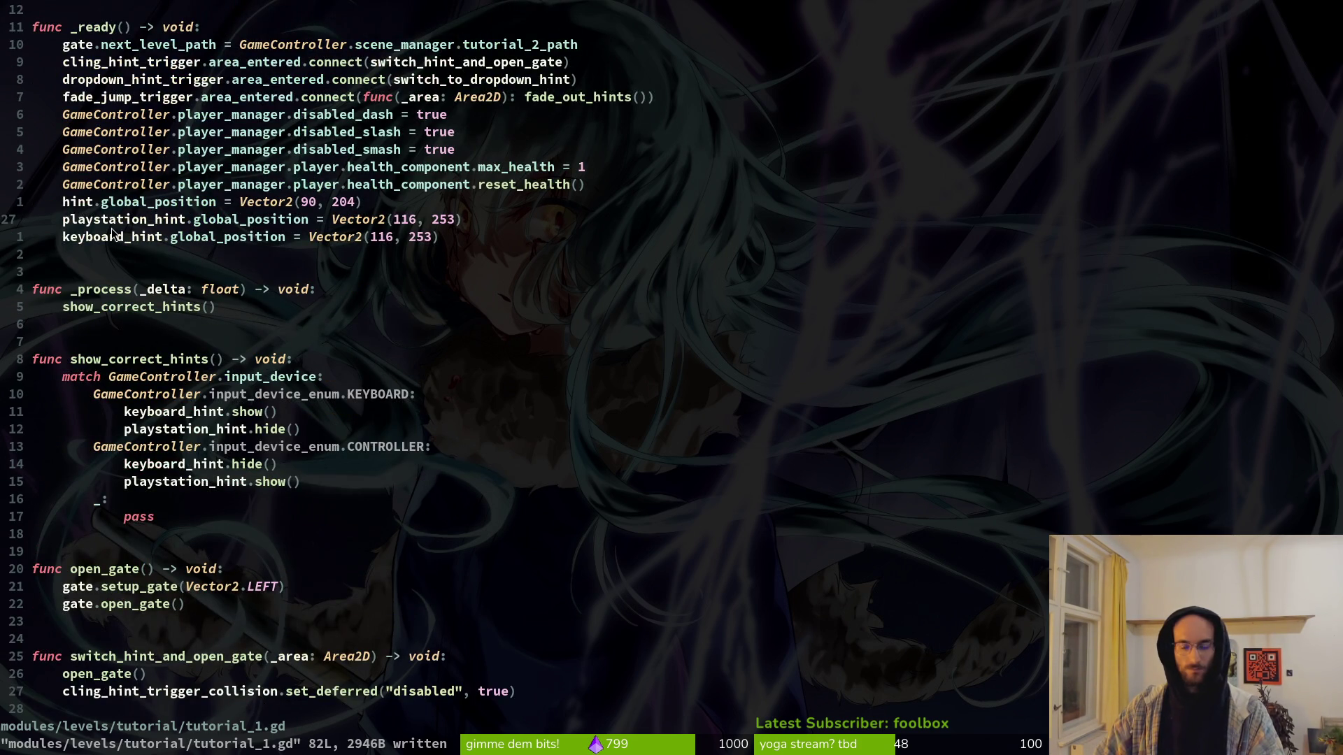
{"action": "key", "text": "shift+v"}
{"action": "key", "text": "shift+j"}
{"action": "key", "text": "Escape"}
{"action": "type", "text": ":w"}
{"action": "key", "text": "Return"}
{"action": "scroll", "coordinate": [375, 188], "scroll_direction": "down", "scroll_amount": 8}
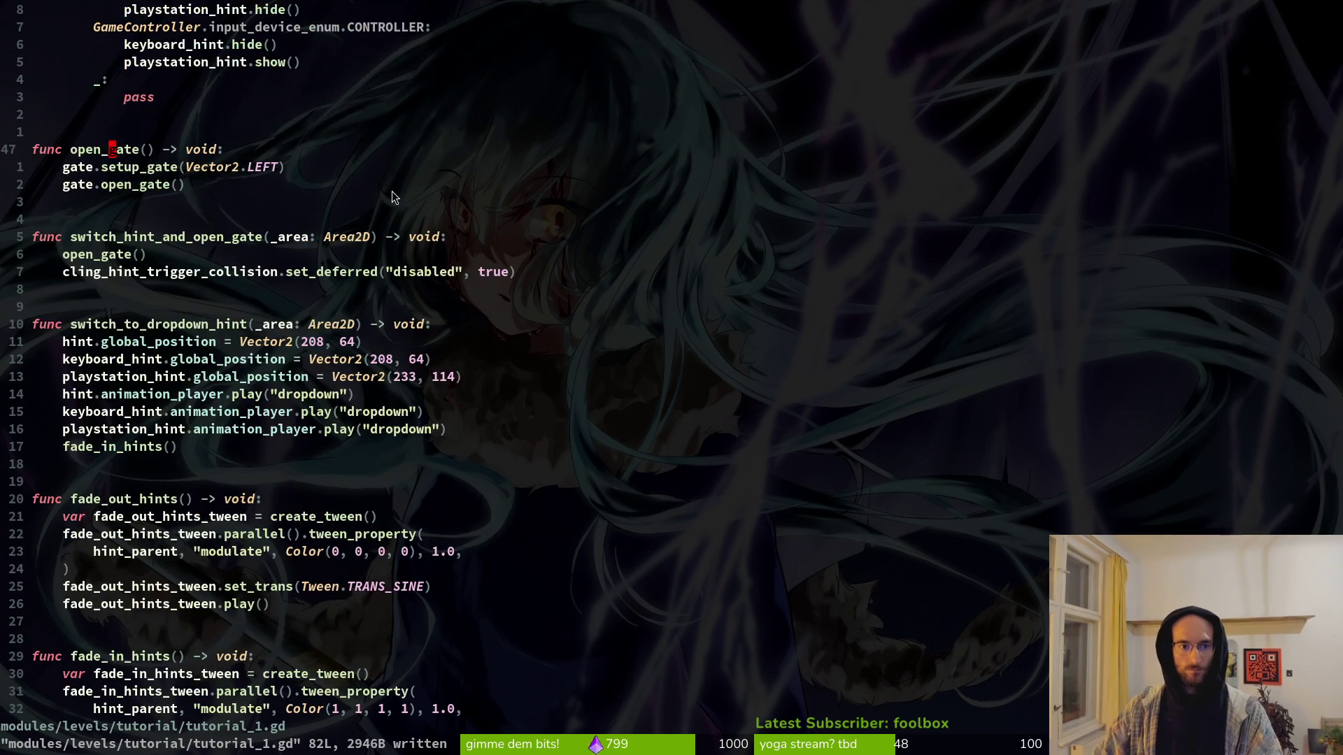
{"action": "key", "text": "alt+Tab"}
{"action": "left_click", "coordinate": [1102, 43]}
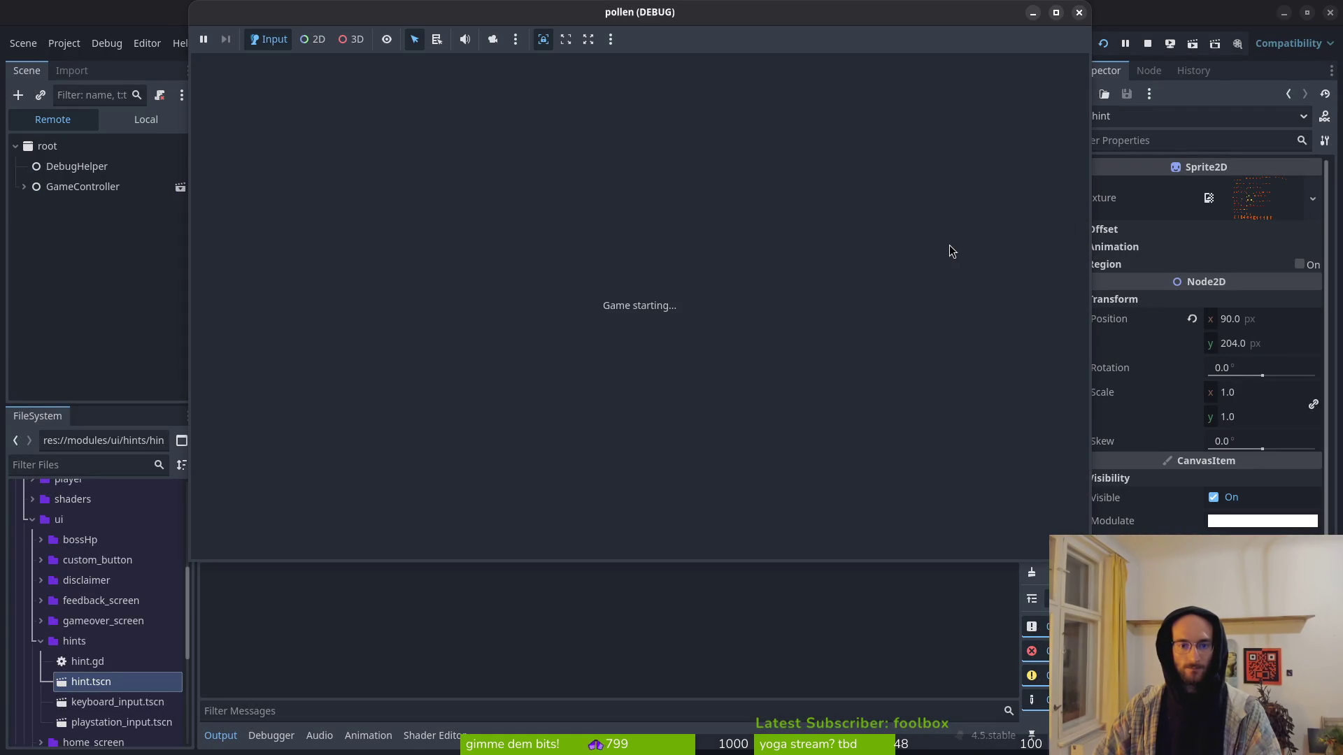
Step: Start the game, move right and fly up past the hint, then close it and return to tutorial_1.gd
{"action": "key", "text": "Return"}
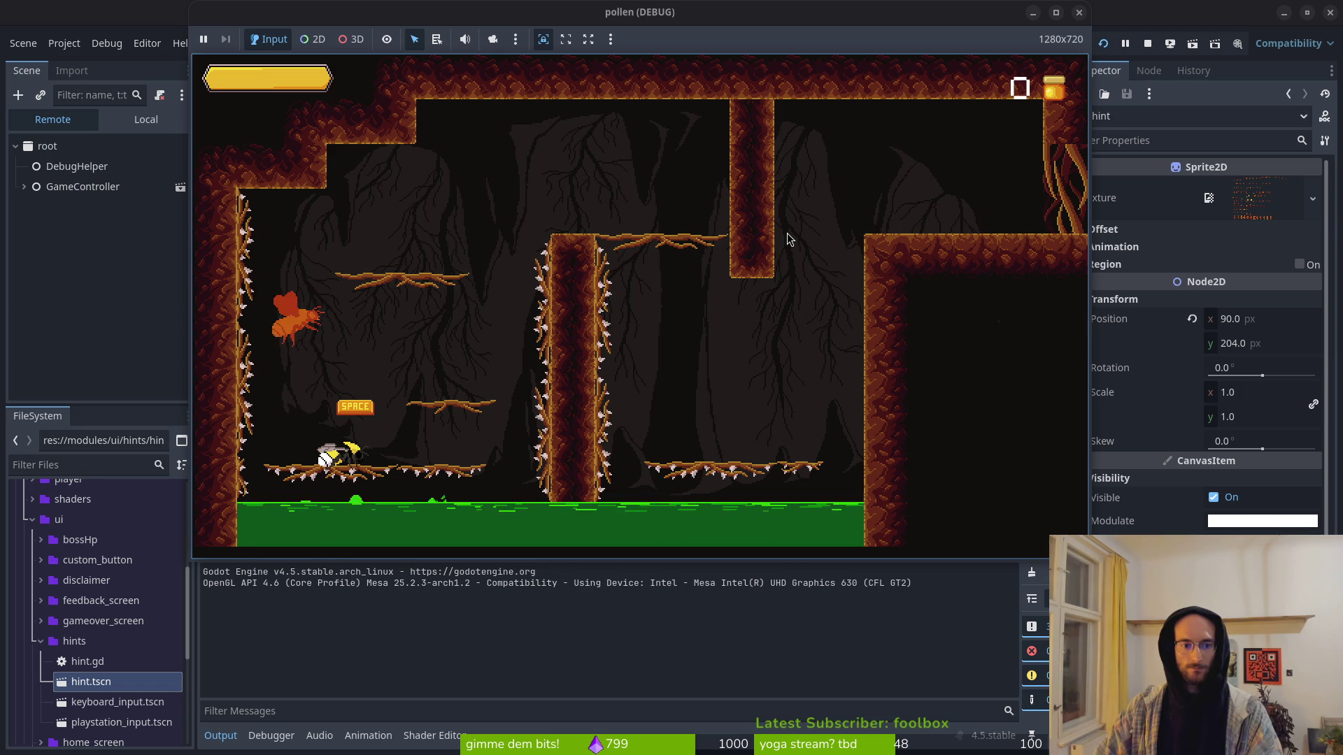
{"action": "key", "text": "Right"}
{"action": "key", "text": "space"}
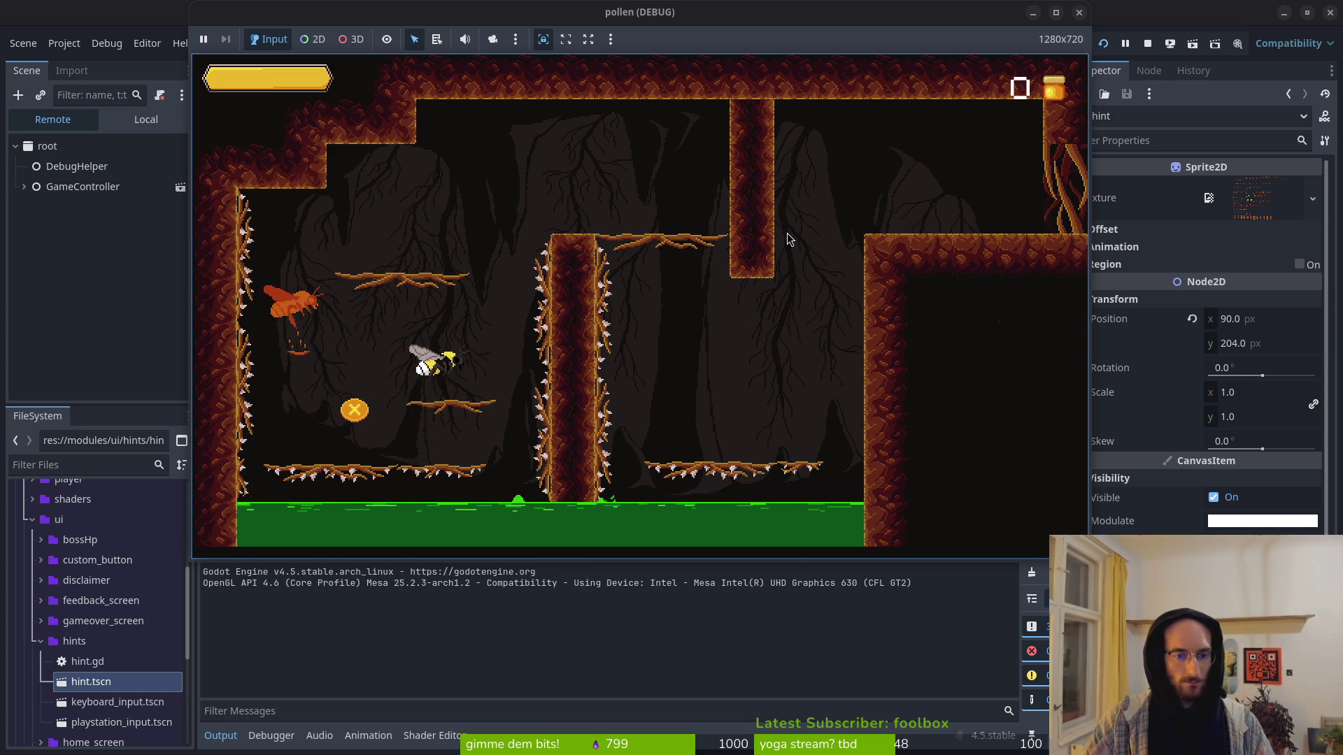
{"action": "key", "text": "space"}
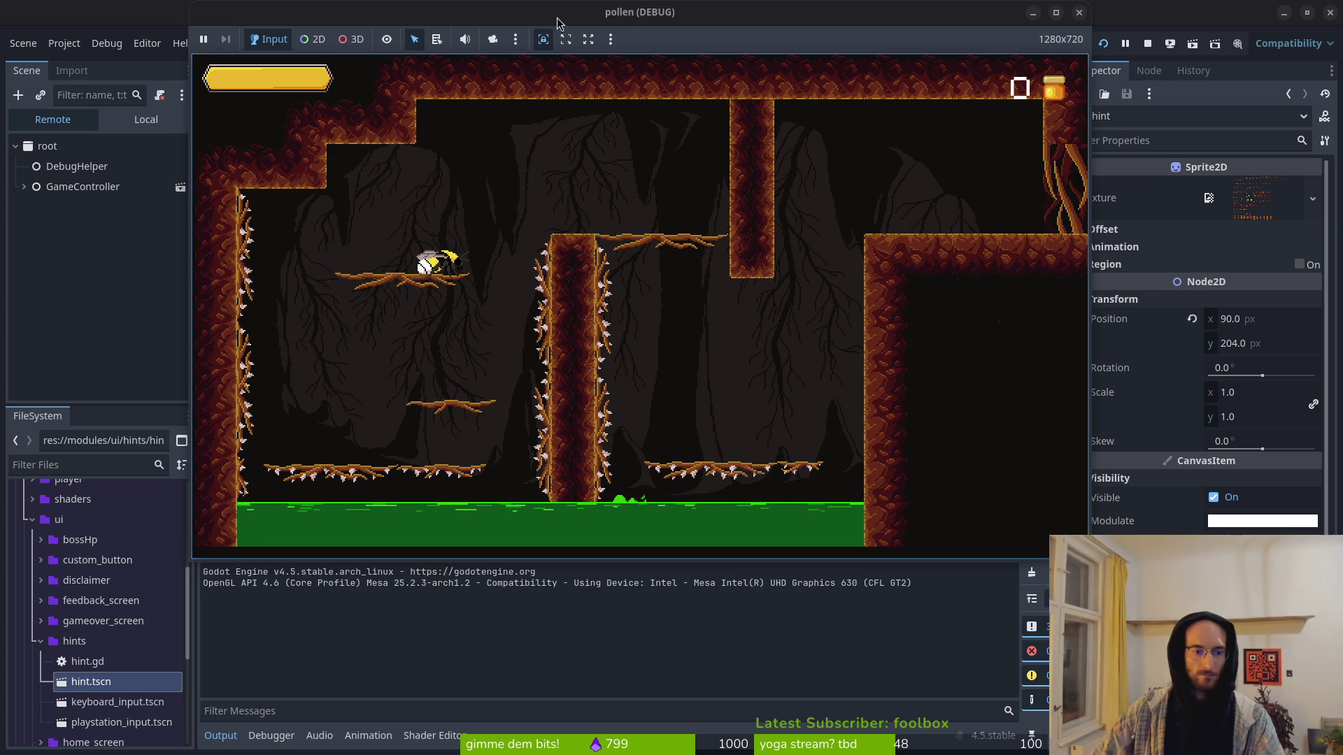
{"action": "key", "text": "F8"}
{"action": "key", "text": "alt+Tab"}
{"action": "scroll", "coordinate": [174, 392], "scroll_direction": "down", "scroll_amount": 7}
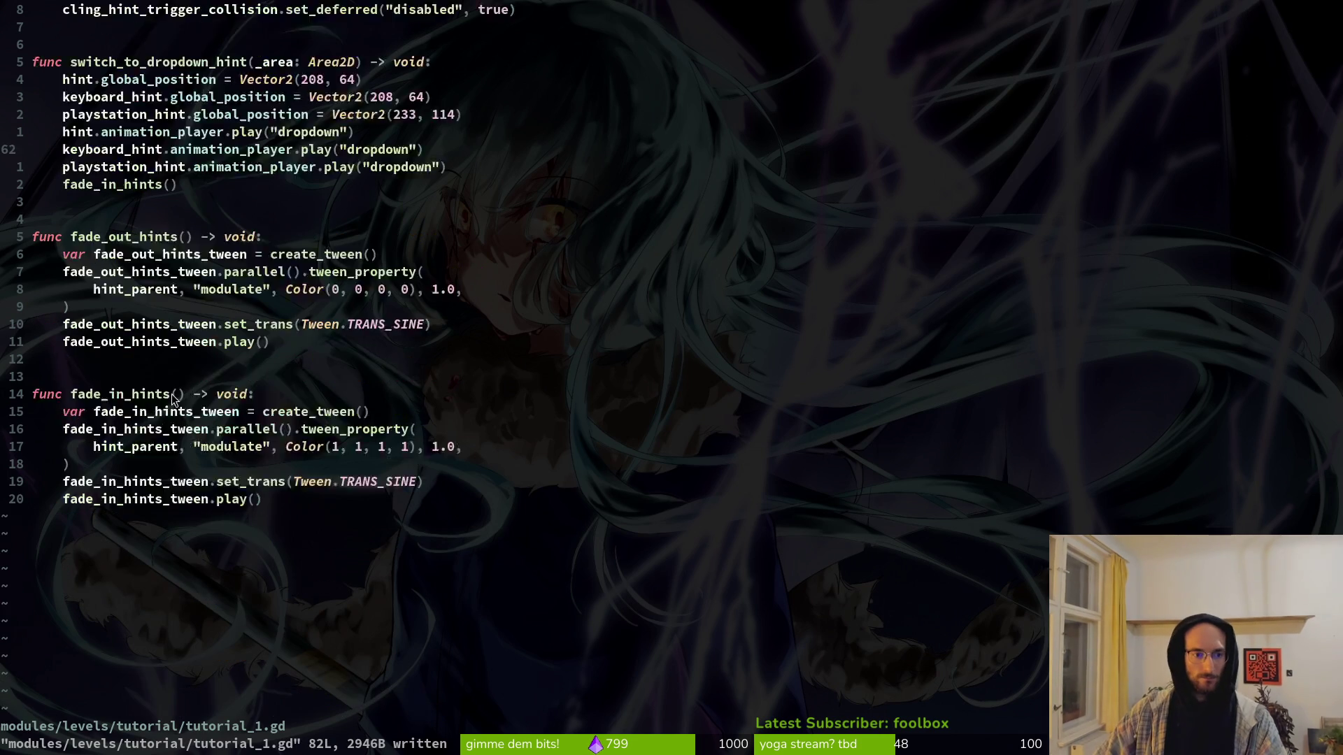
{"action": "scroll", "coordinate": [214, 348], "scroll_direction": "up", "scroll_amount": 5}
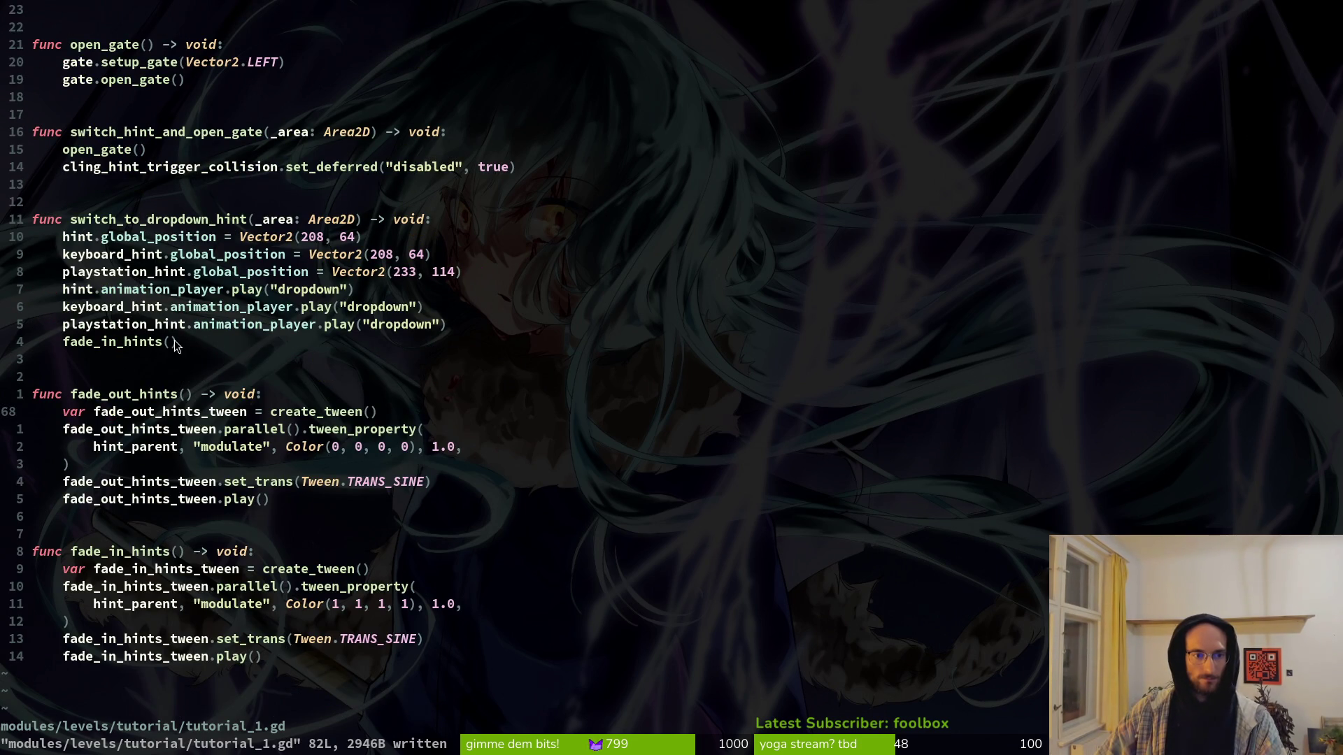
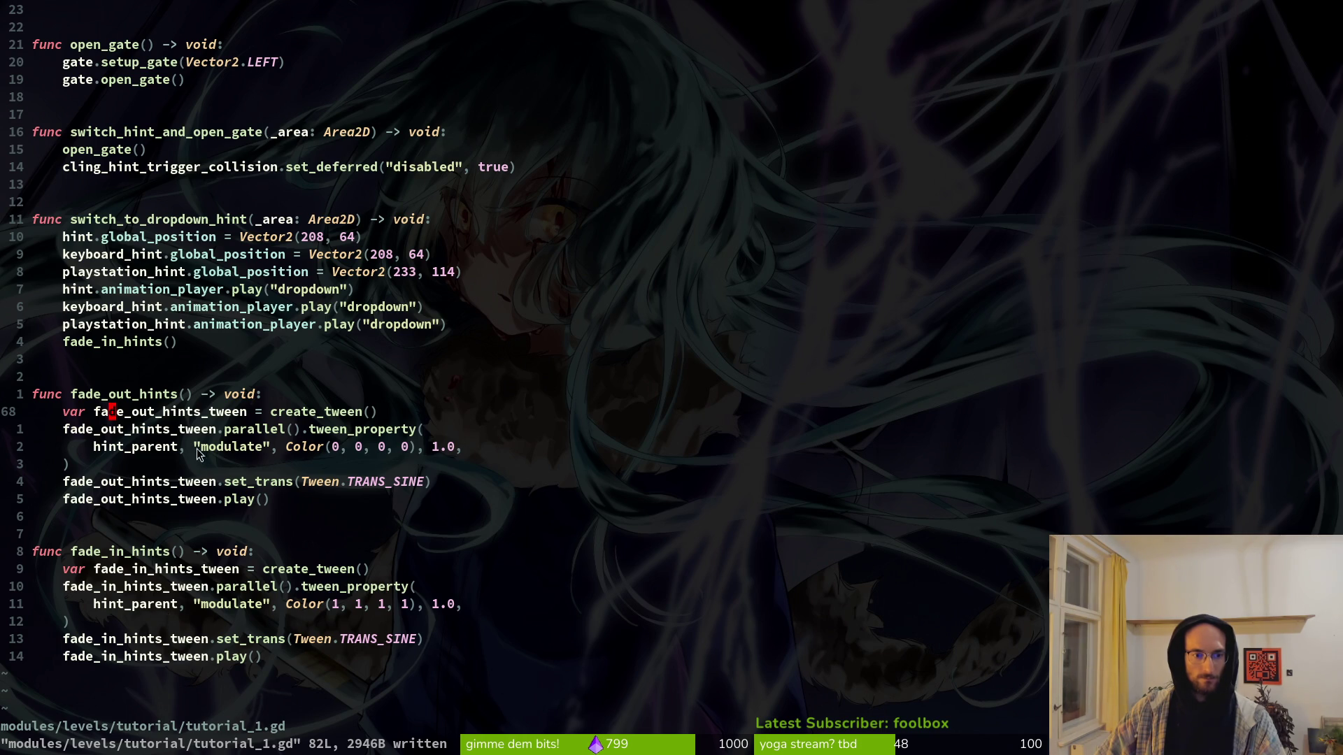
Step: Add print_debug("hinting") at the start of fade_in_hints, save tutorial_1.gd, and run the game
{"action": "left_click", "coordinate": [266, 553]}
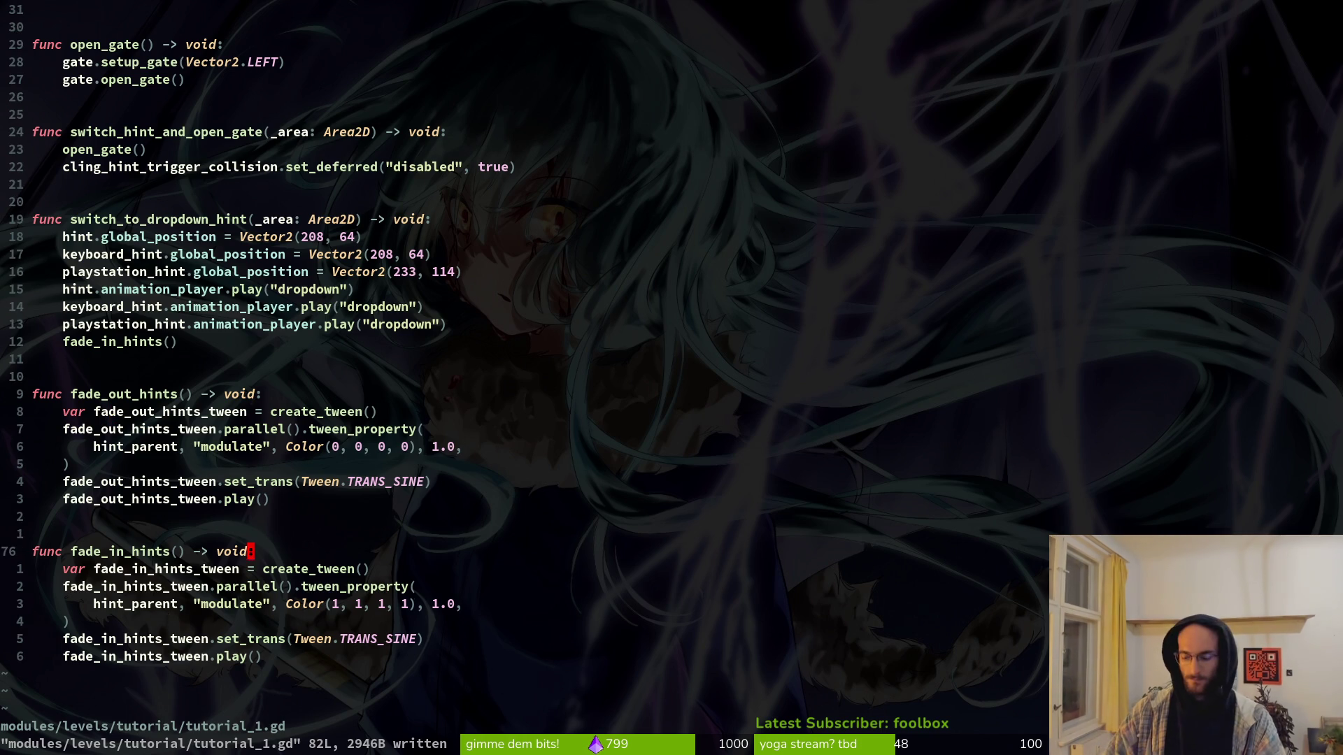
{"action": "type", "text": "oprint_debug("}
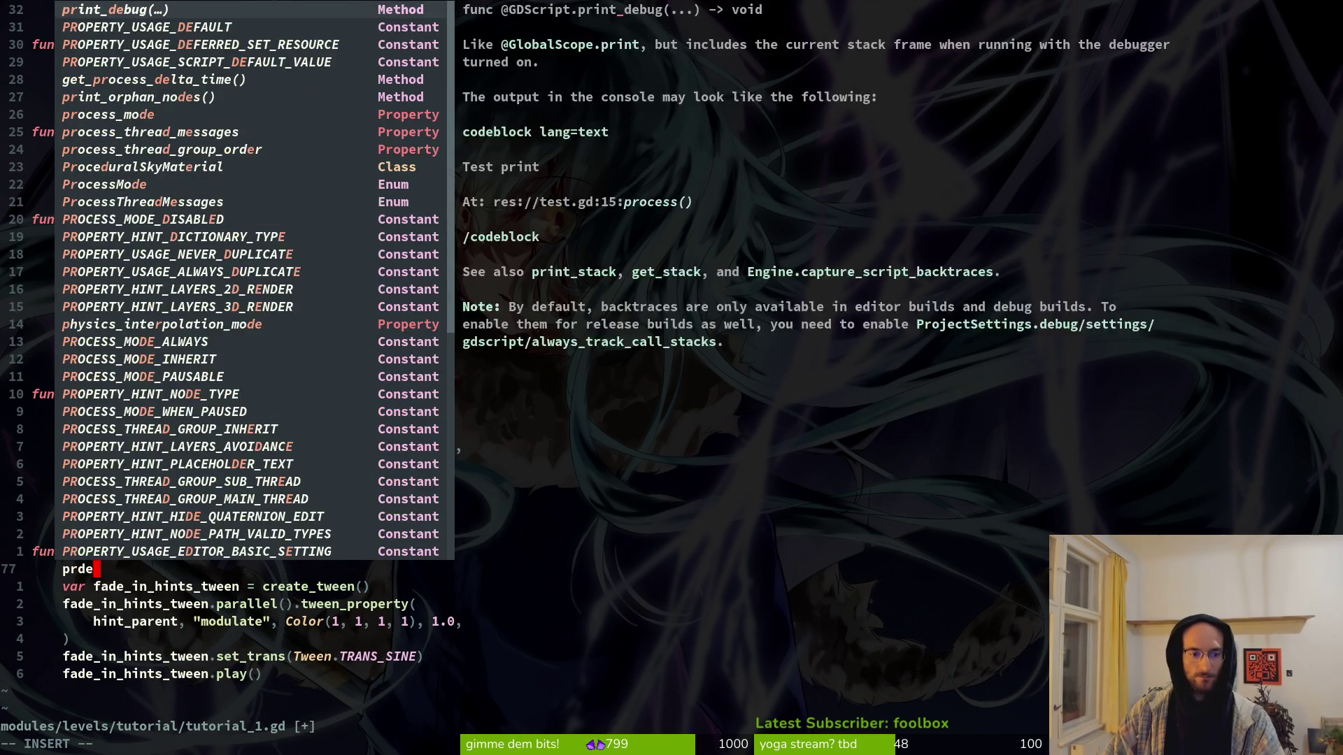
{"action": "type", "text": "hinting"}
{"action": "type", "text": ")"}
{"action": "key", "text": "Escape"}
{"action": "type", "text": ":w"}
{"action": "key", "text": "Return"}
{"action": "key", "text": "alt+Tab"}
{"action": "key", "text": "F5"}
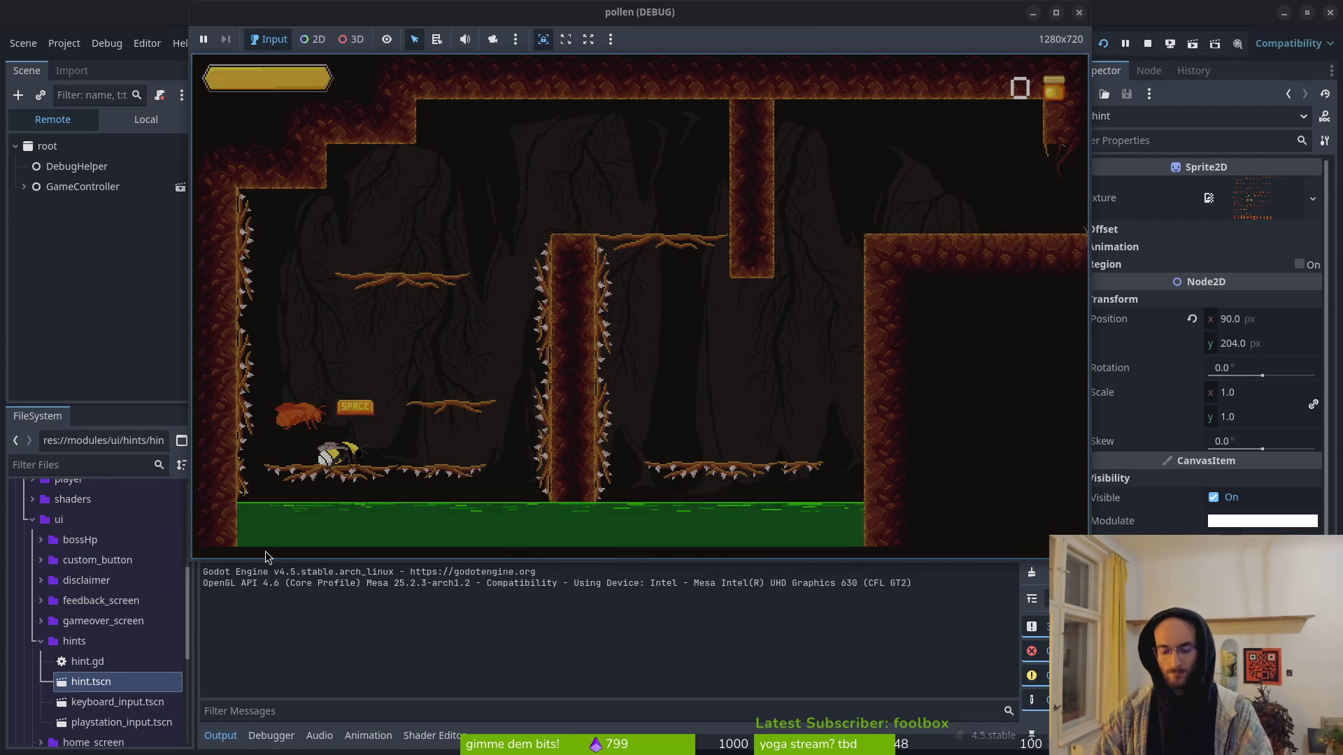
Step: Playtest by flying the bee up onto the branch, then stop the game
{"action": "key", "text": "space"}
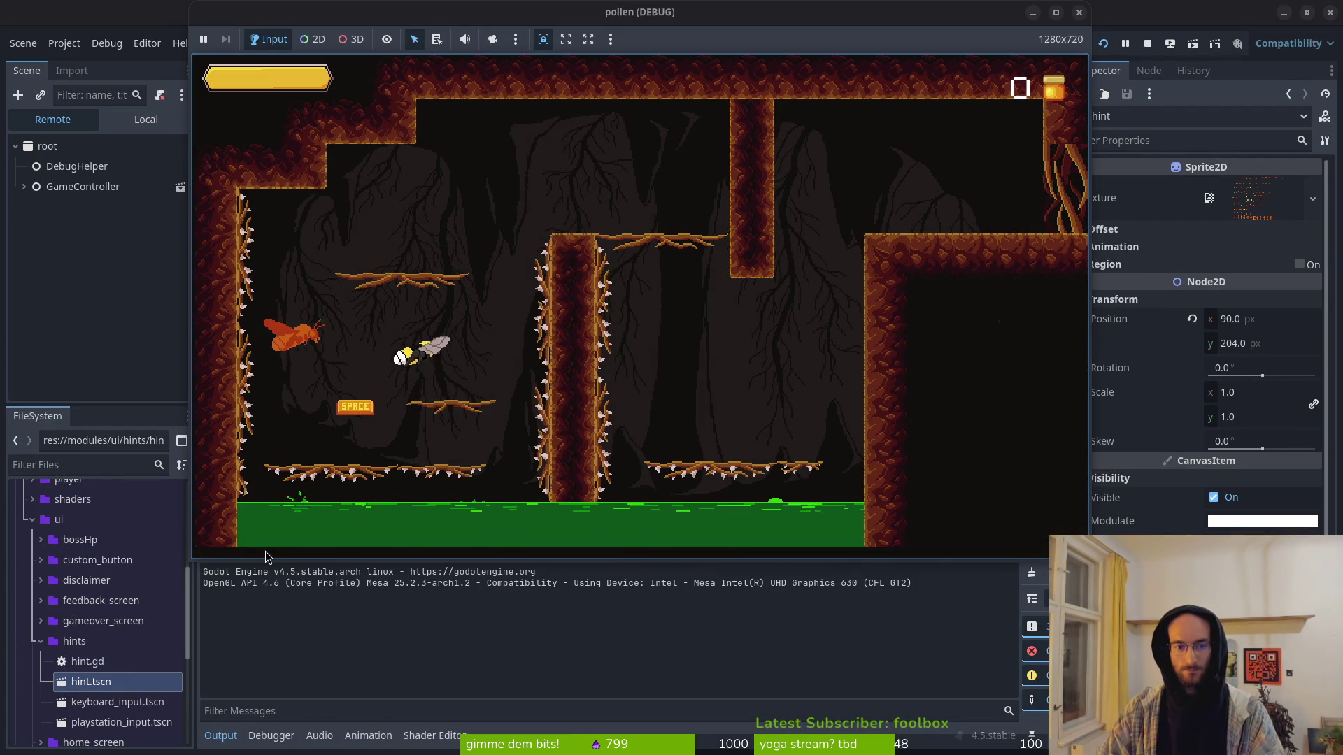
{"action": "key", "text": "space"}
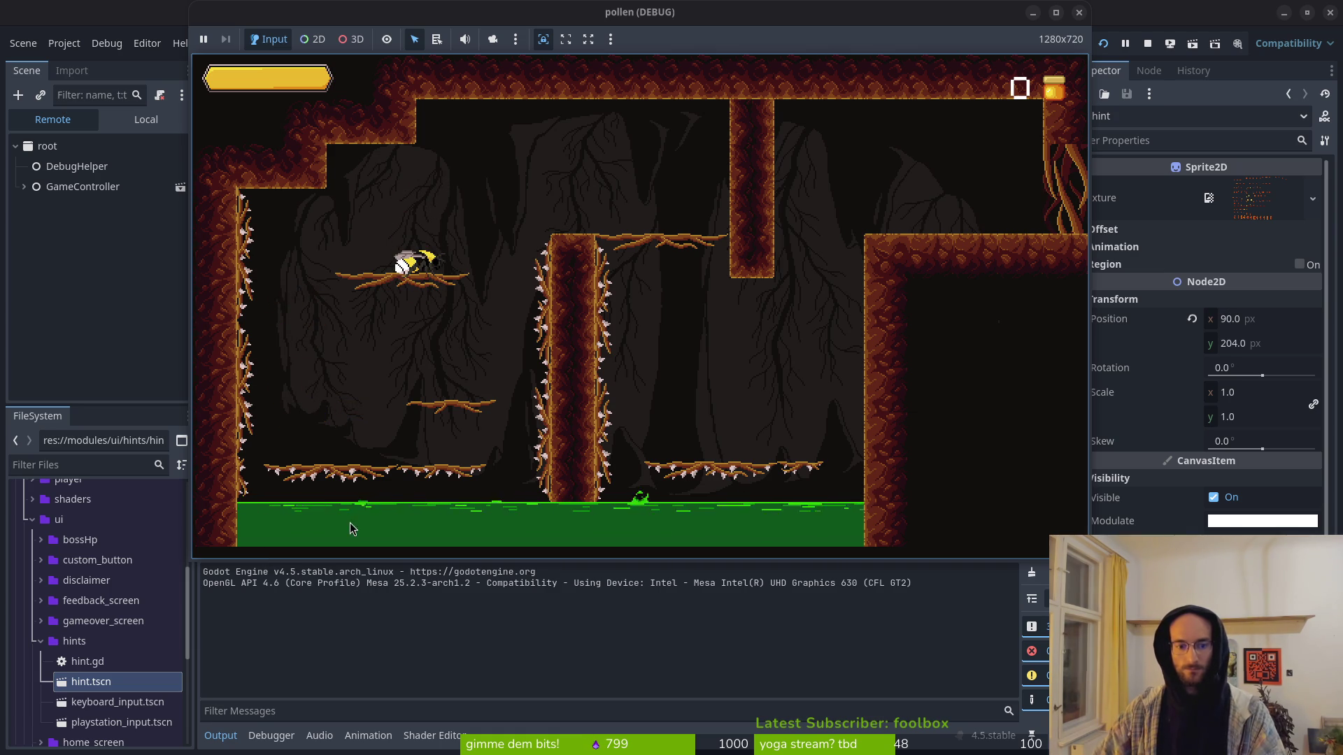
{"action": "key", "text": "F8"}
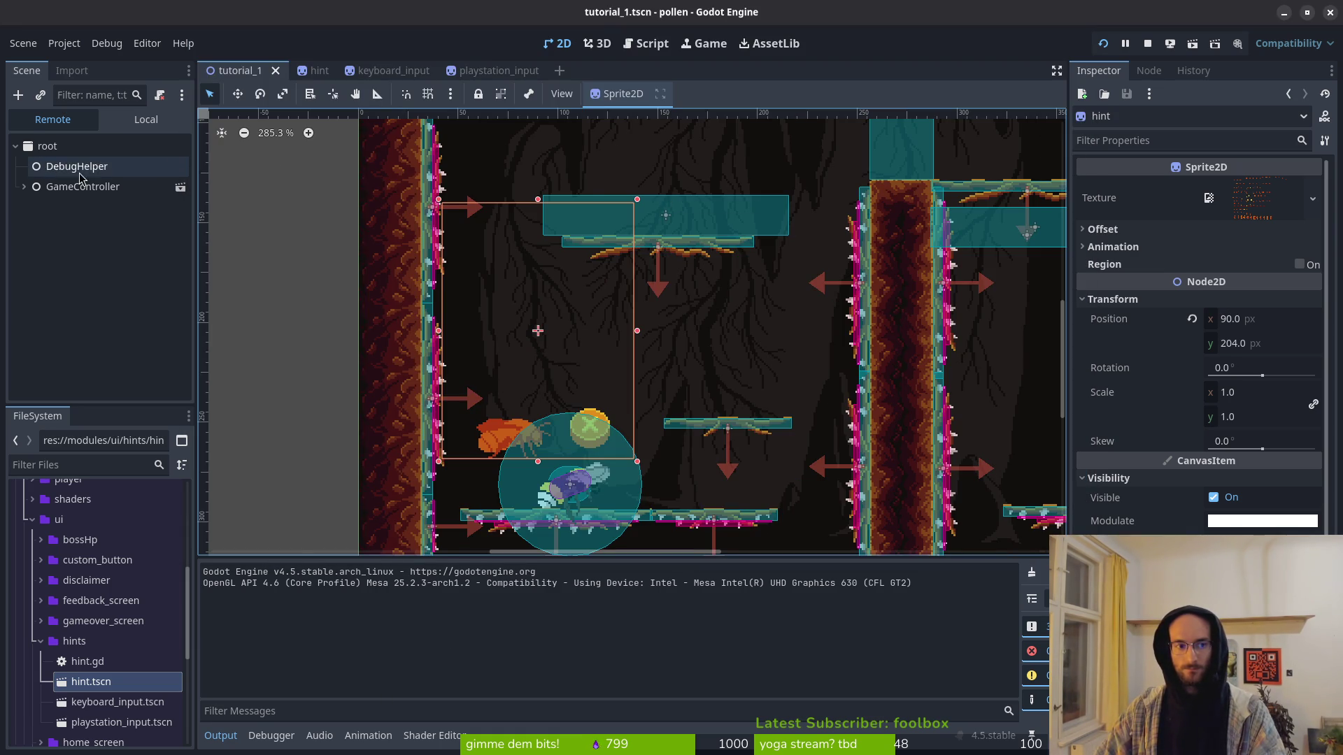
{"action": "left_click", "coordinate": [1145, 44]}
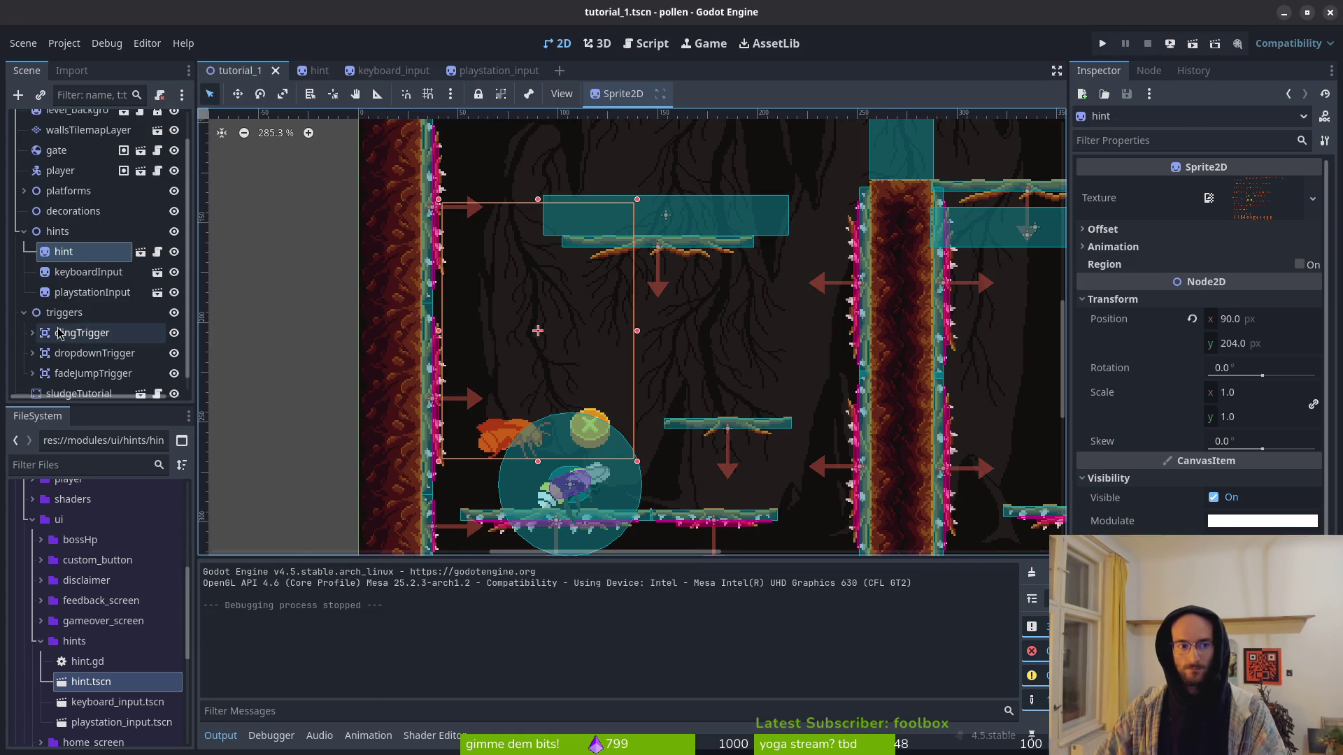
Step: Expand triggers, inspect fadeJumpTrigger's 123×20 collision shape, then run the project again
{"action": "left_click", "coordinate": [24, 344]}
{"action": "scroll", "coordinate": [70, 336], "scroll_direction": "down", "scroll_amount": 2}
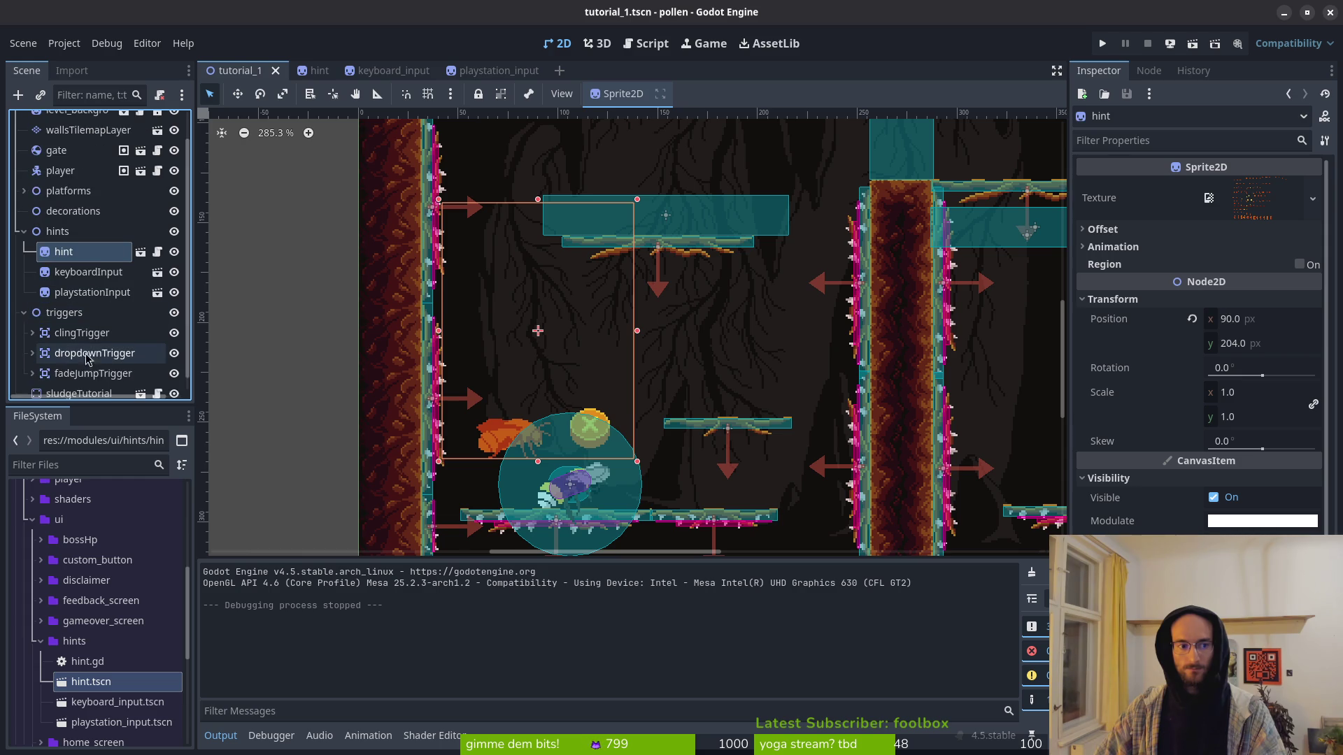
{"action": "left_click", "coordinate": [81, 364]}
{"action": "key", "text": "Up"}
{"action": "key", "text": "Up"}
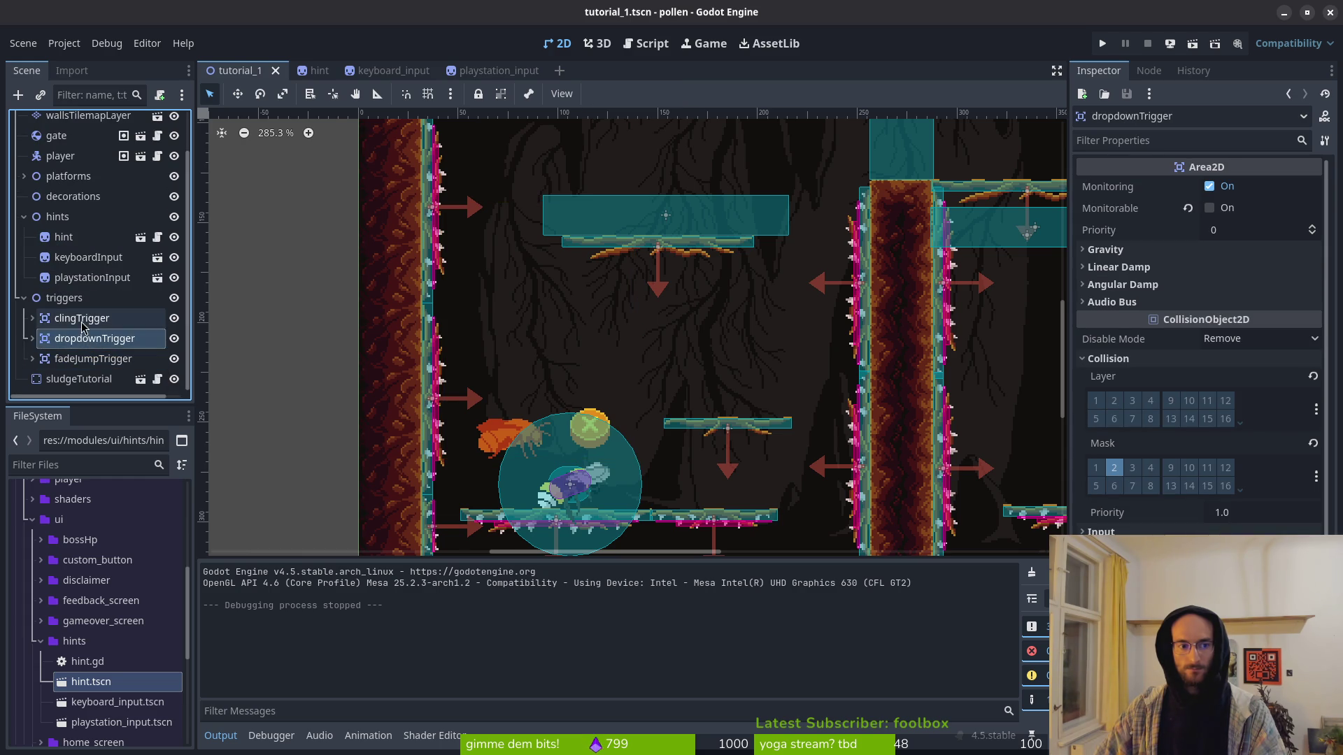
{"action": "left_click", "coordinate": [105, 340]}
{"action": "left_click", "coordinate": [95, 360]}
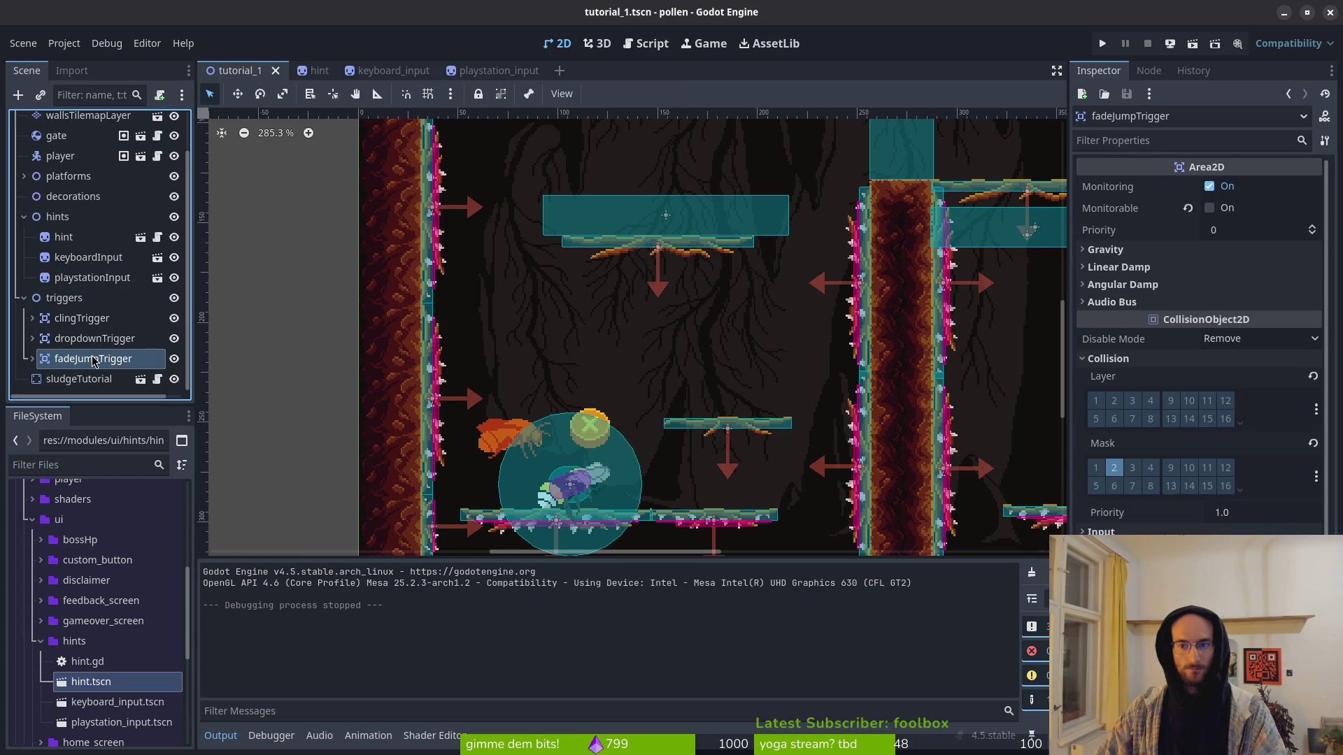
{"action": "scroll", "coordinate": [615, 206], "scroll_direction": "down", "scroll_amount": 3}
{"action": "left_click", "coordinate": [613, 210]}
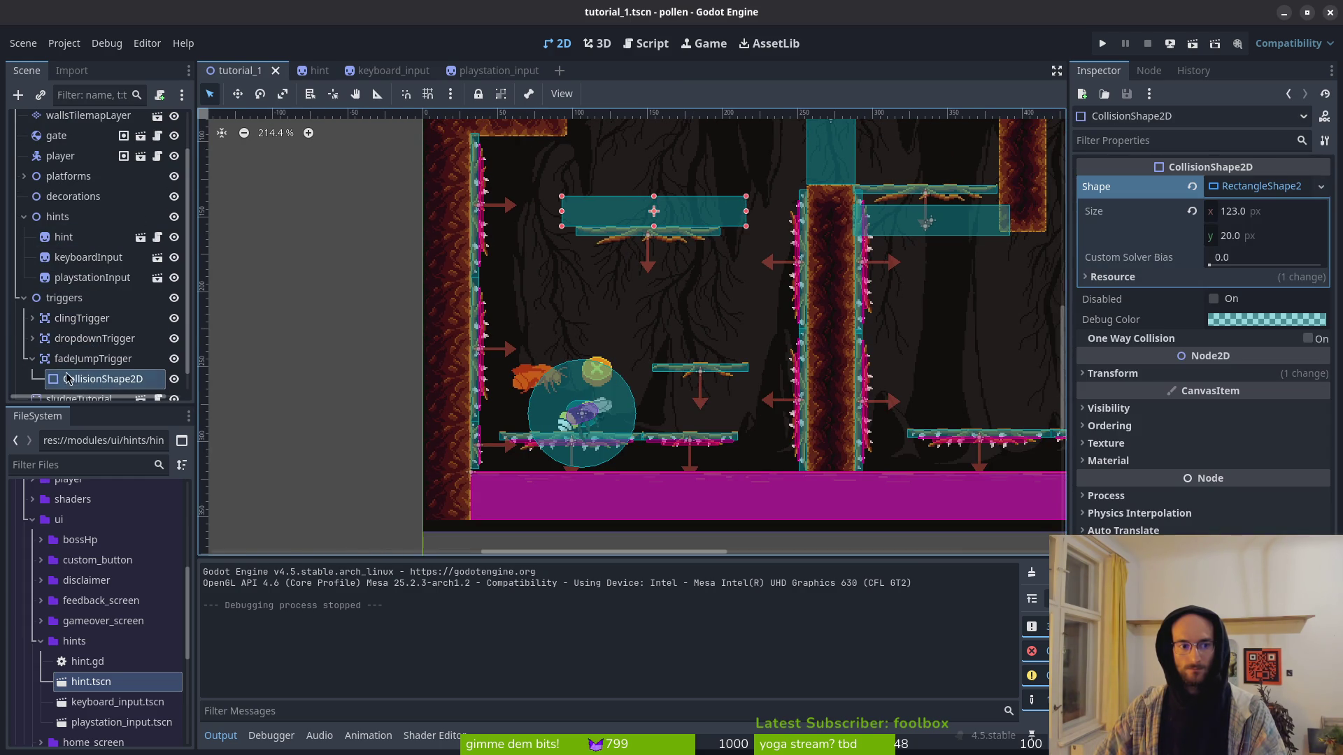
{"action": "left_click", "coordinate": [32, 359]}
{"action": "scroll", "coordinate": [692, 287], "scroll_direction": "down", "scroll_amount": 5}
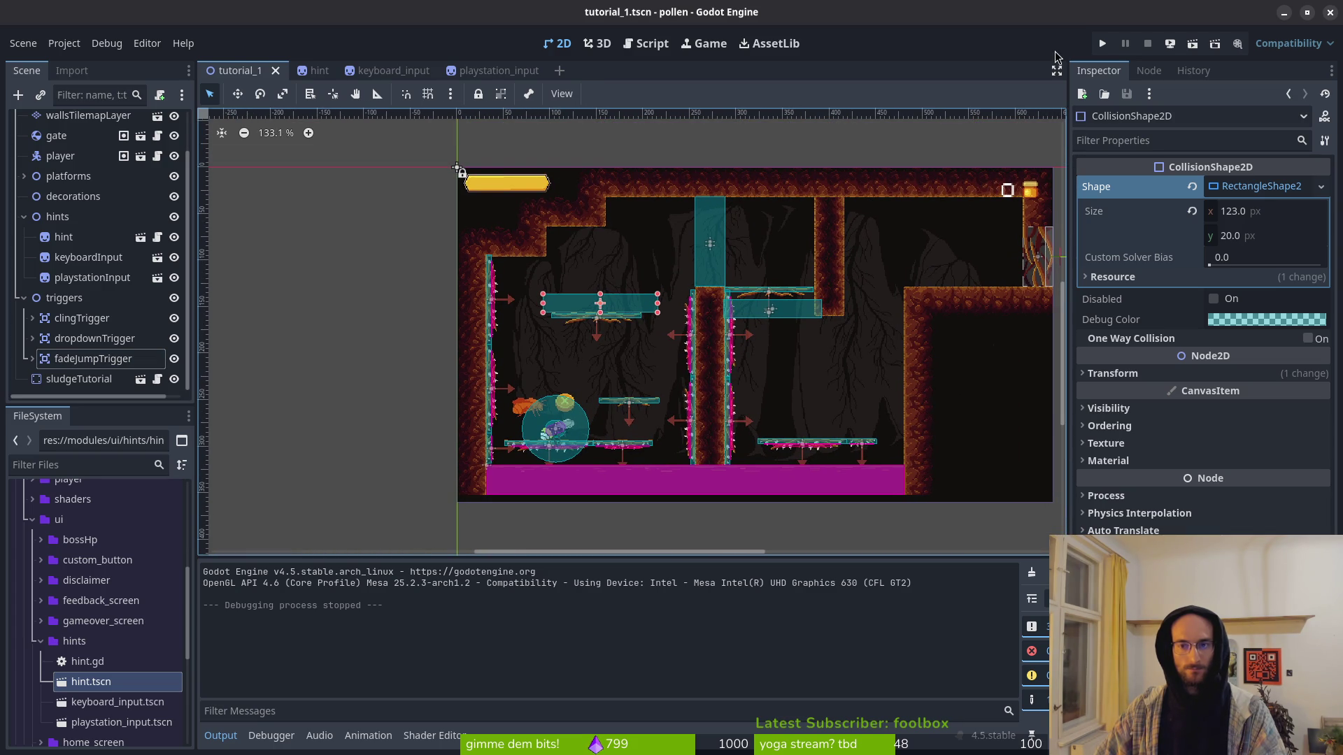
{"action": "left_click", "coordinate": [1104, 44]}
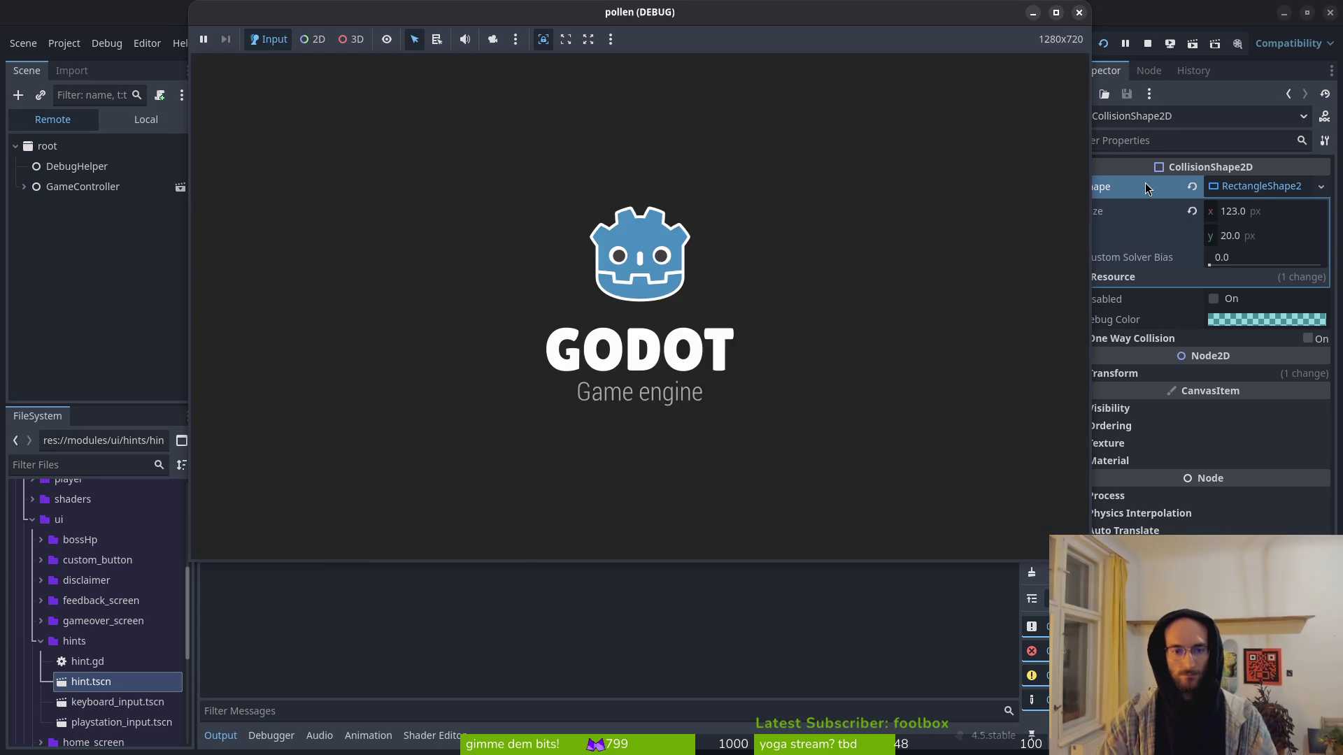
Step: Play from the main menu until the animation_player error appears, then stop the game
{"action": "key", "text": "Return"}
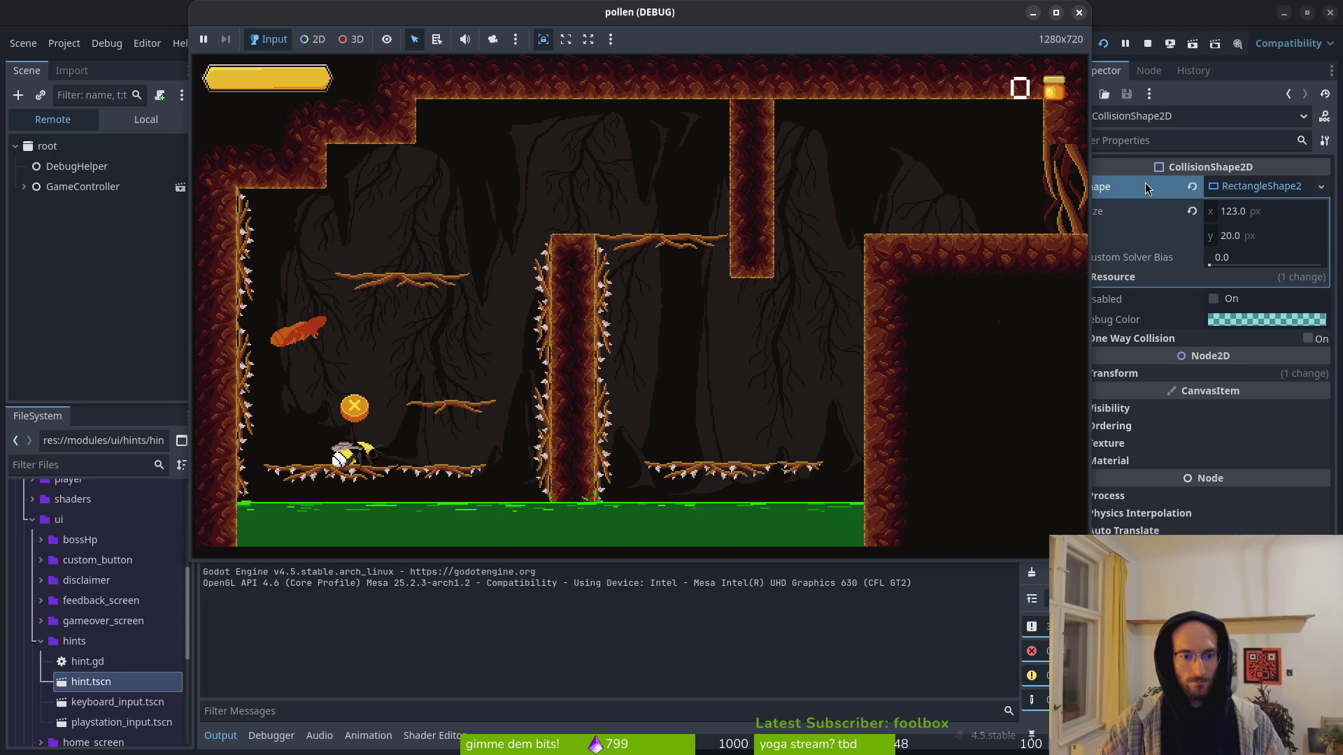
{"action": "key", "text": "Up"}
{"action": "key", "text": "Right"}
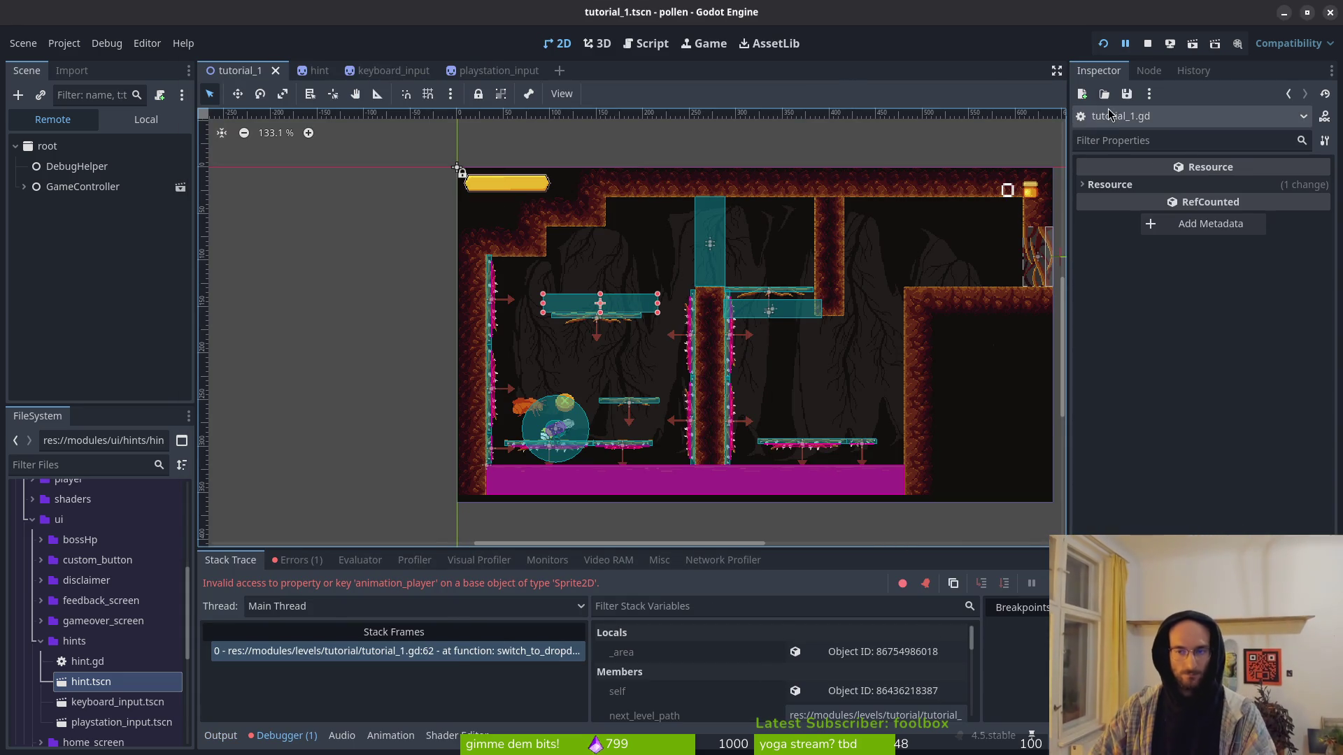
{"action": "left_click", "coordinate": [1145, 51]}
Step: Inspect the failing keyboard_hint animation call at line 62 of tutorial_1.gd in Vim
{"action": "key", "text": "alt+Tab"}
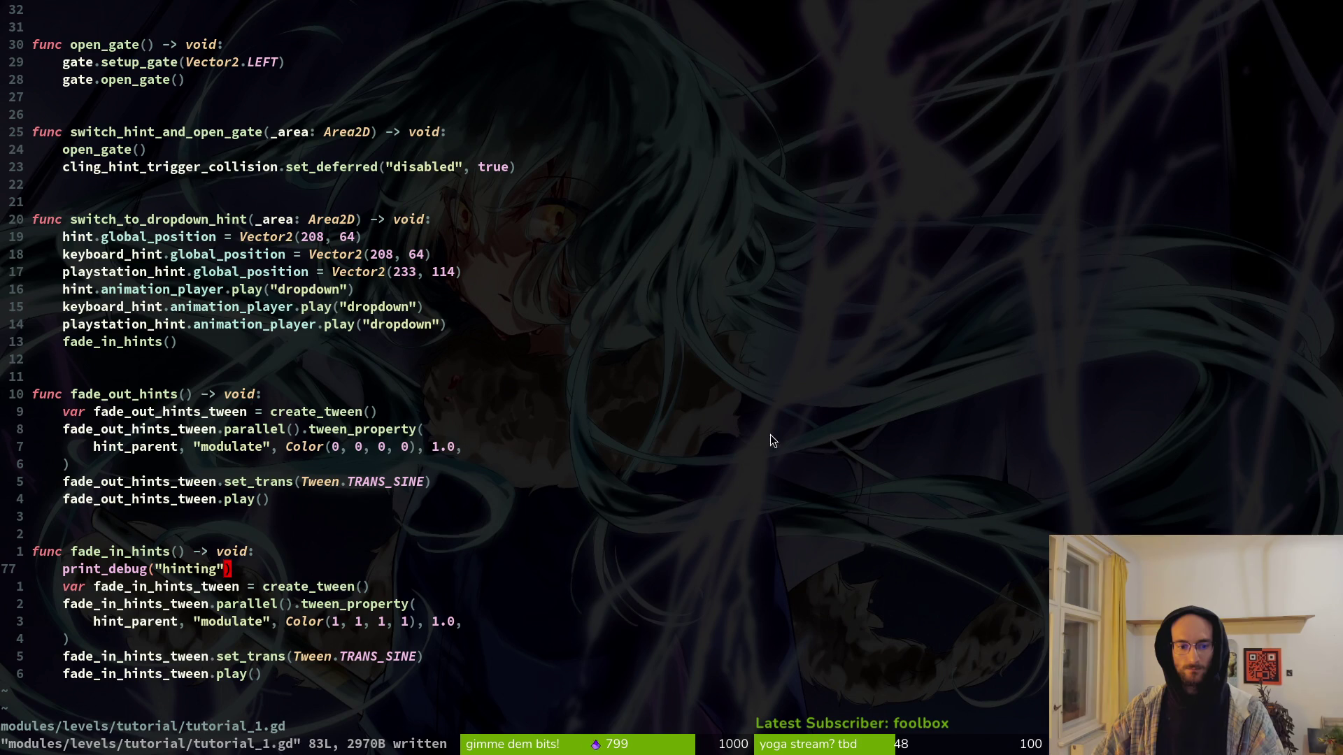
{"action": "left_click", "coordinate": [175, 413]}
{"action": "left_click", "coordinate": [143, 272]}
{"action": "left_click", "coordinate": [189, 308]}
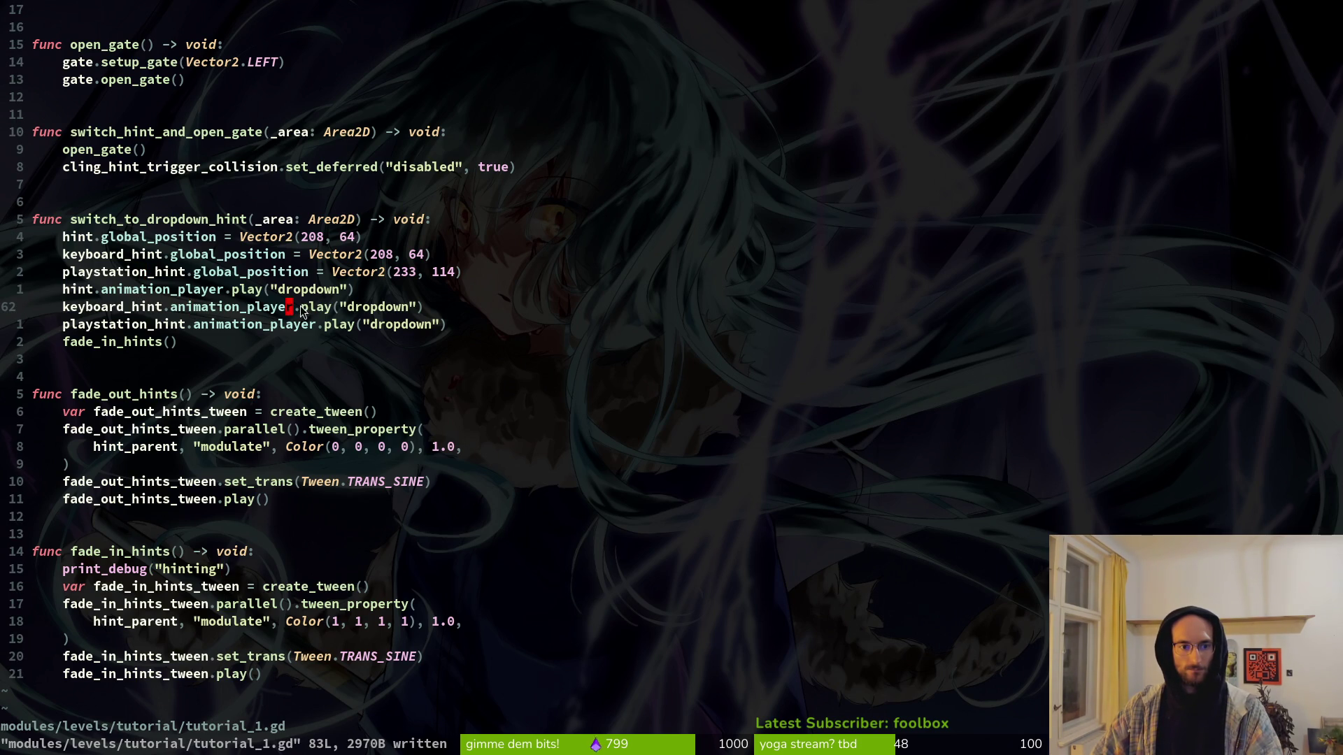
{"action": "key", "text": "alt+Tab"}
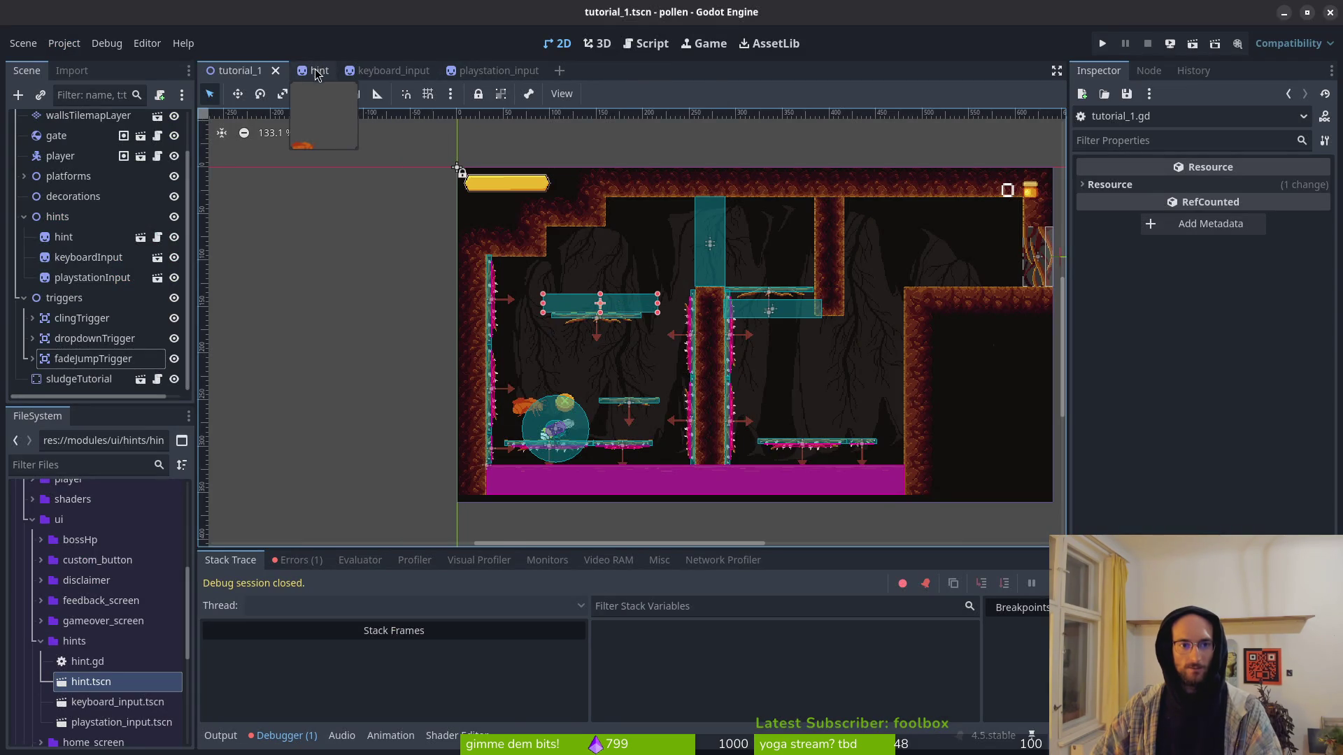
Step: Attach the existing hint.gd script to the keyboardInput root node
{"action": "left_click", "coordinate": [318, 70]}
{"action": "left_click", "coordinate": [392, 70]}
{"action": "left_click", "coordinate": [300, 70]}
{"action": "left_click", "coordinate": [371, 70]}
{"action": "right_click", "coordinate": [64, 128]}
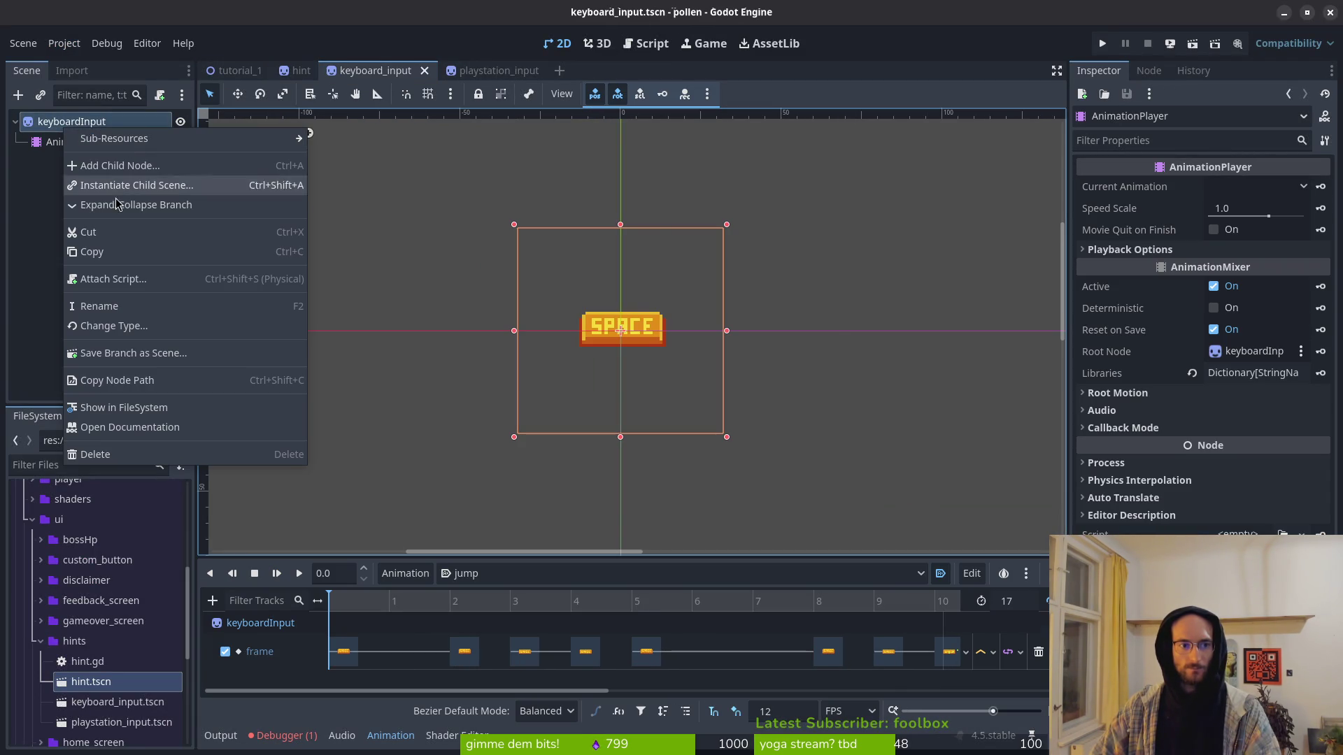
{"action": "left_click", "coordinate": [112, 278]}
{"action": "left_click", "coordinate": [820, 358]}
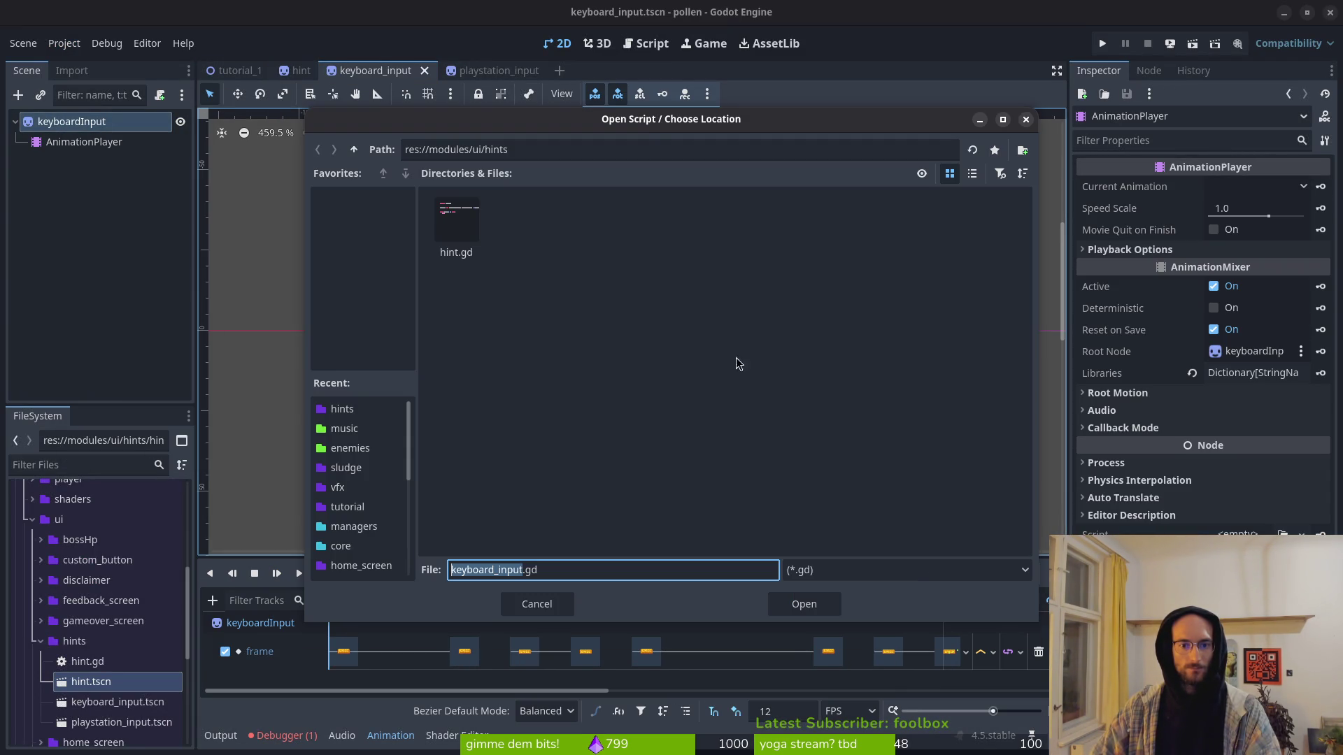
{"action": "left_click", "coordinate": [456, 224]}
{"action": "left_click", "coordinate": [804, 604]}
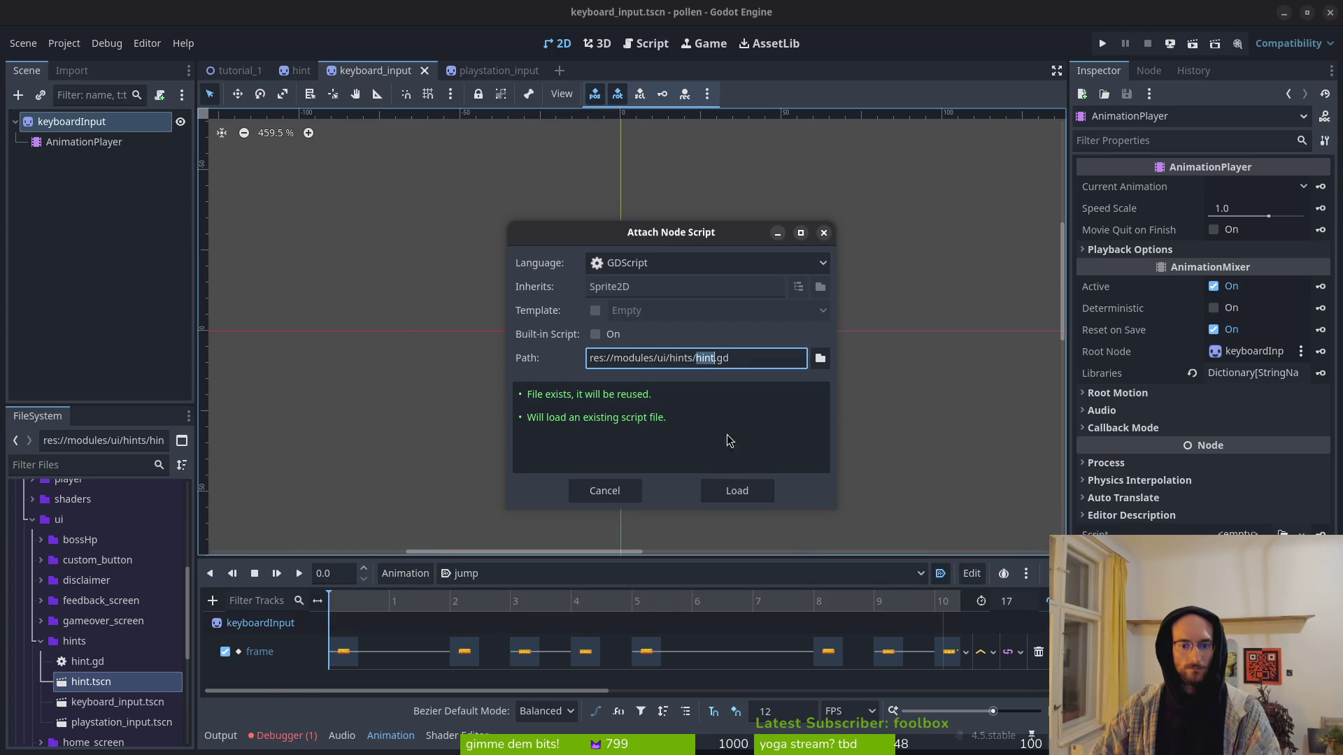
{"action": "left_click", "coordinate": [727, 487]}
Step: Attach hint.gd to the playstationInput root node as well, then run the game
{"action": "left_click", "coordinate": [482, 70]}
{"action": "right_click", "coordinate": [125, 120]}
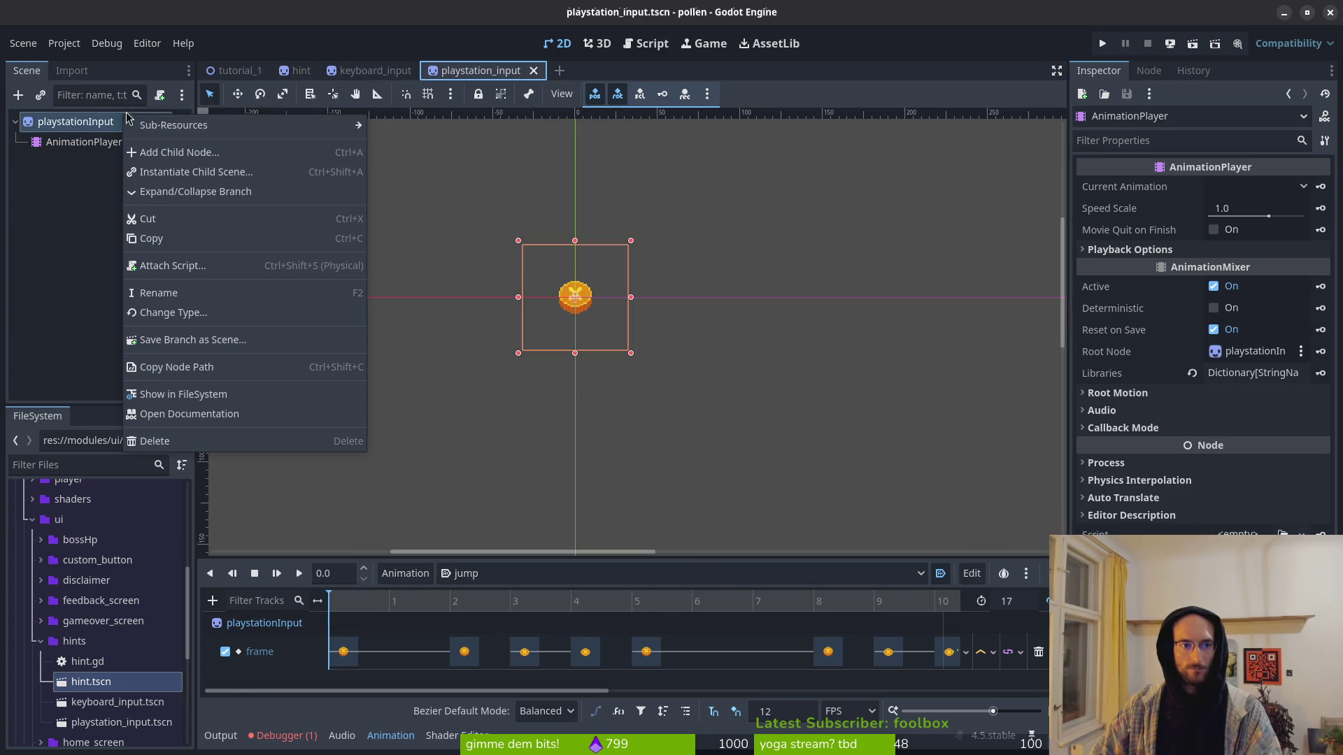
{"action": "left_click", "coordinate": [180, 279]}
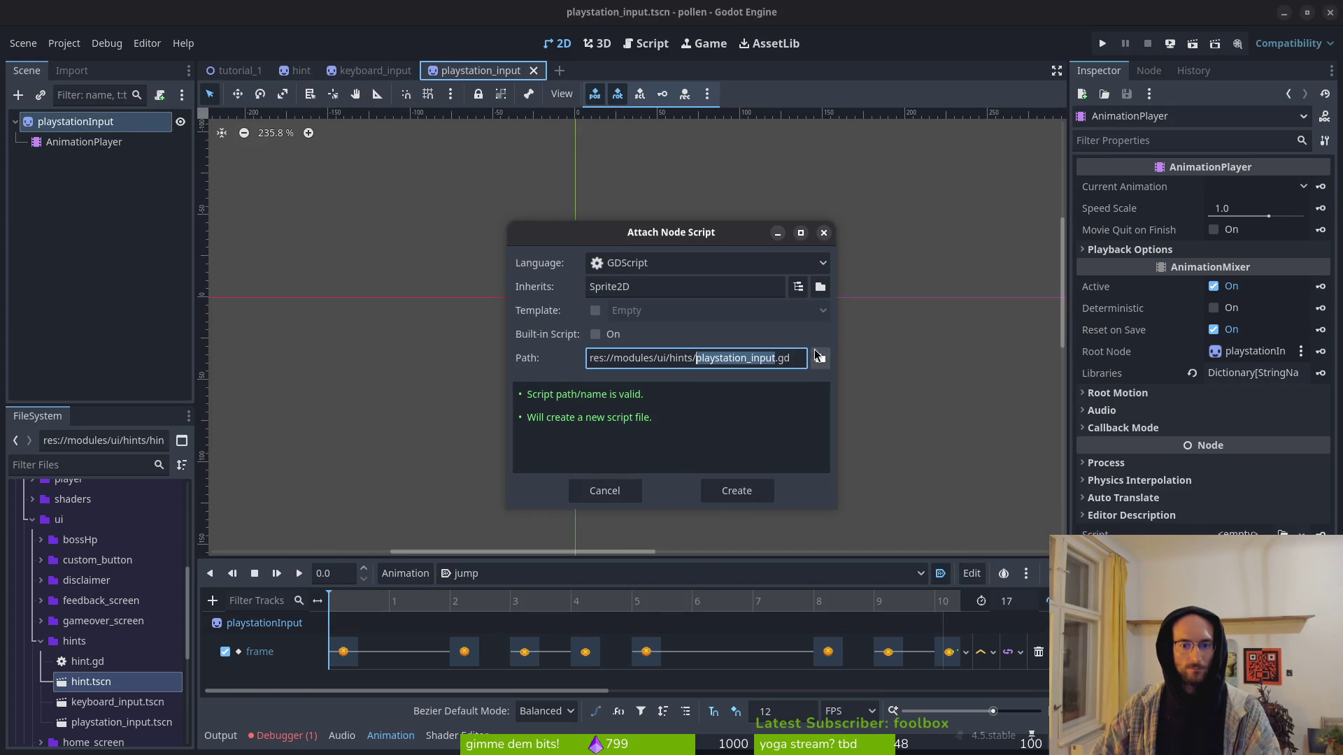
{"action": "left_click", "coordinate": [818, 356]}
{"action": "left_click", "coordinate": [456, 224]}
{"action": "left_click", "coordinate": [804, 603]}
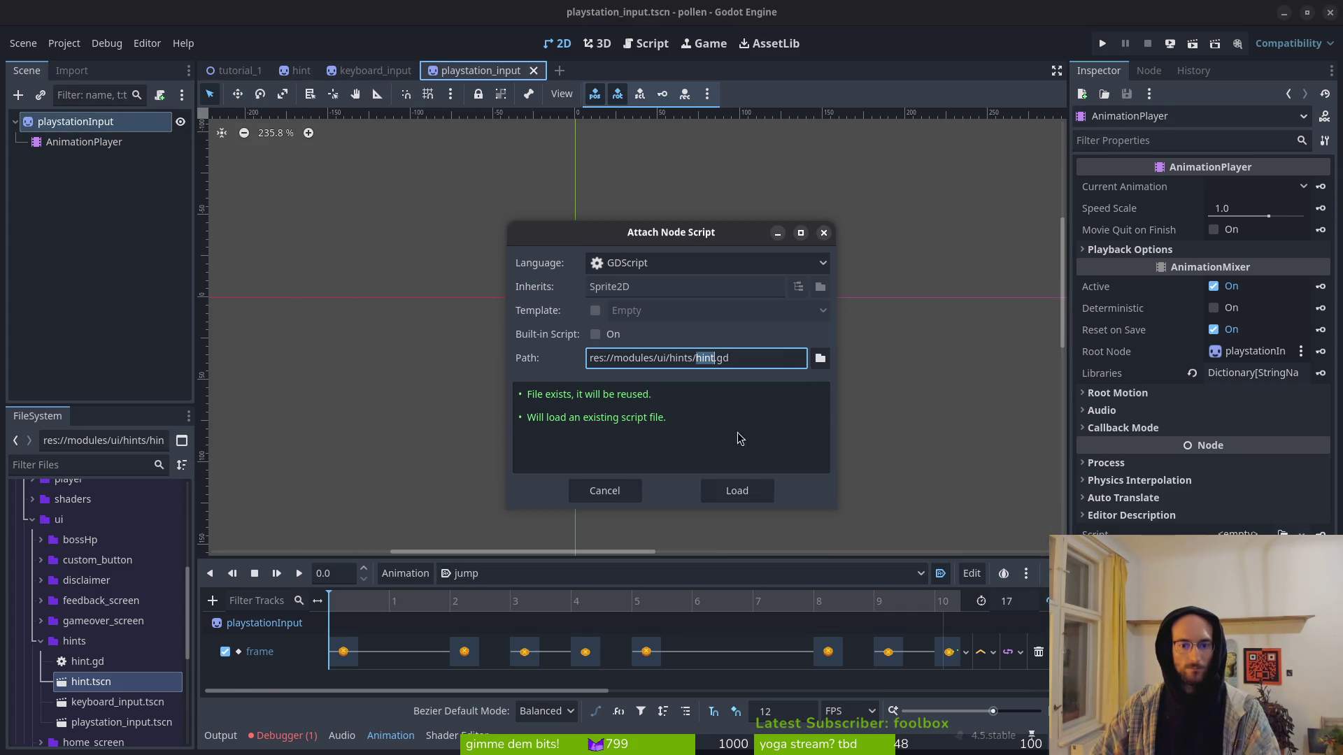
{"action": "left_click", "coordinate": [732, 490]}
{"action": "key", "text": "F5"}
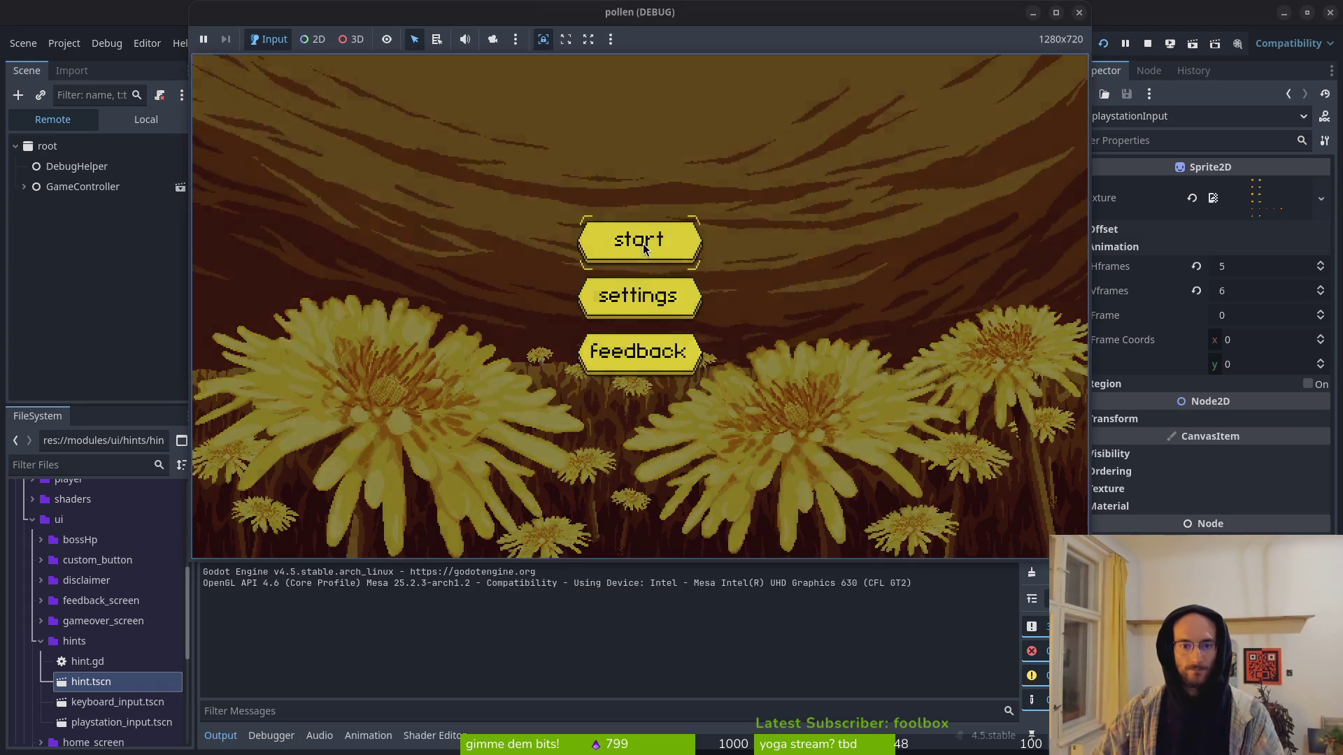
Step: Start the game, fly the bee up onto the pillar, then stop the run
{"action": "left_click", "coordinate": [643, 243]}
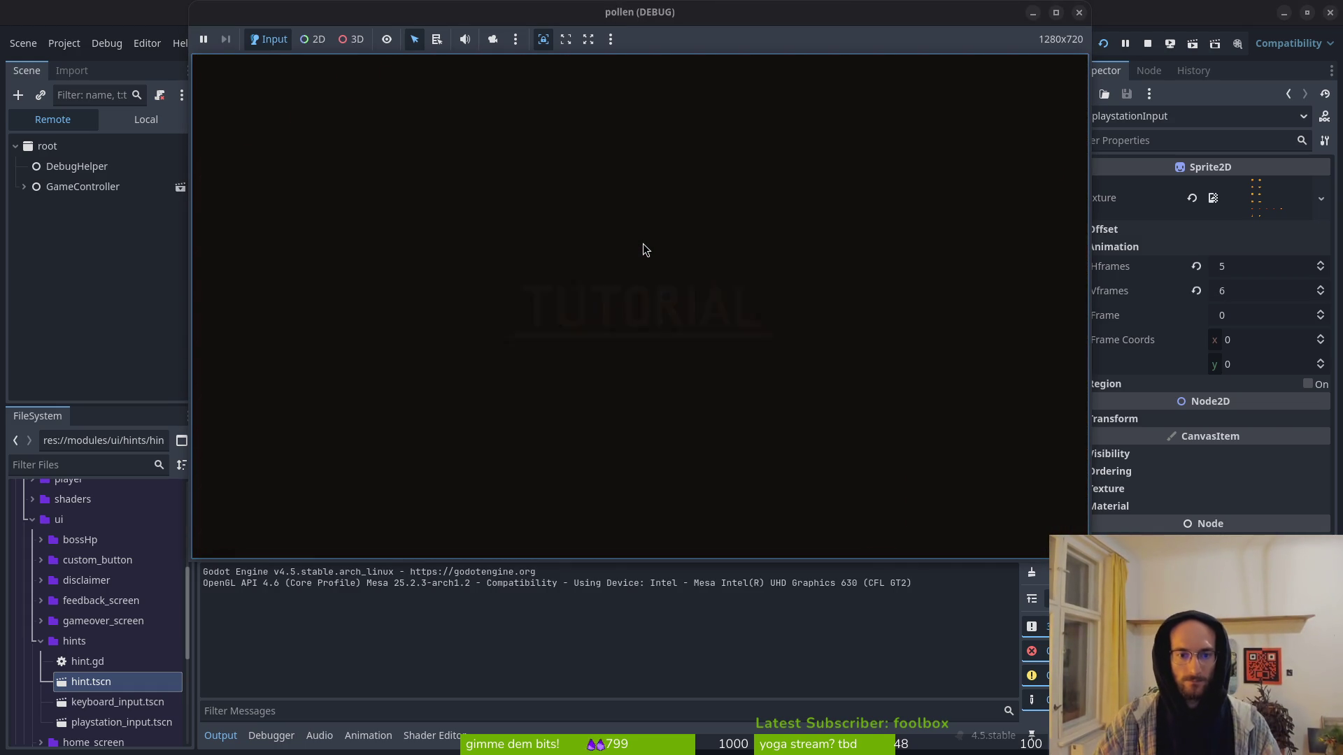
{"action": "key", "text": "space"}
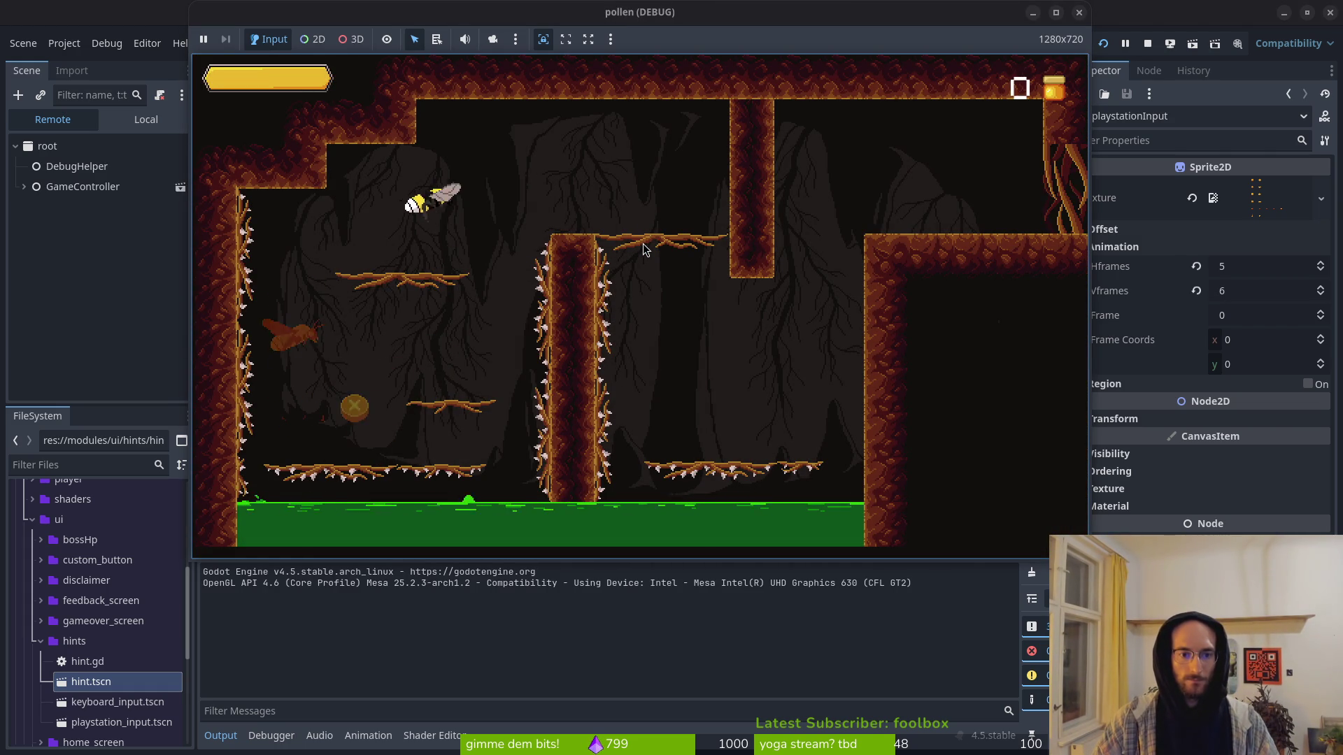
{"action": "key", "text": "space"}
{"action": "key", "text": "Right"}
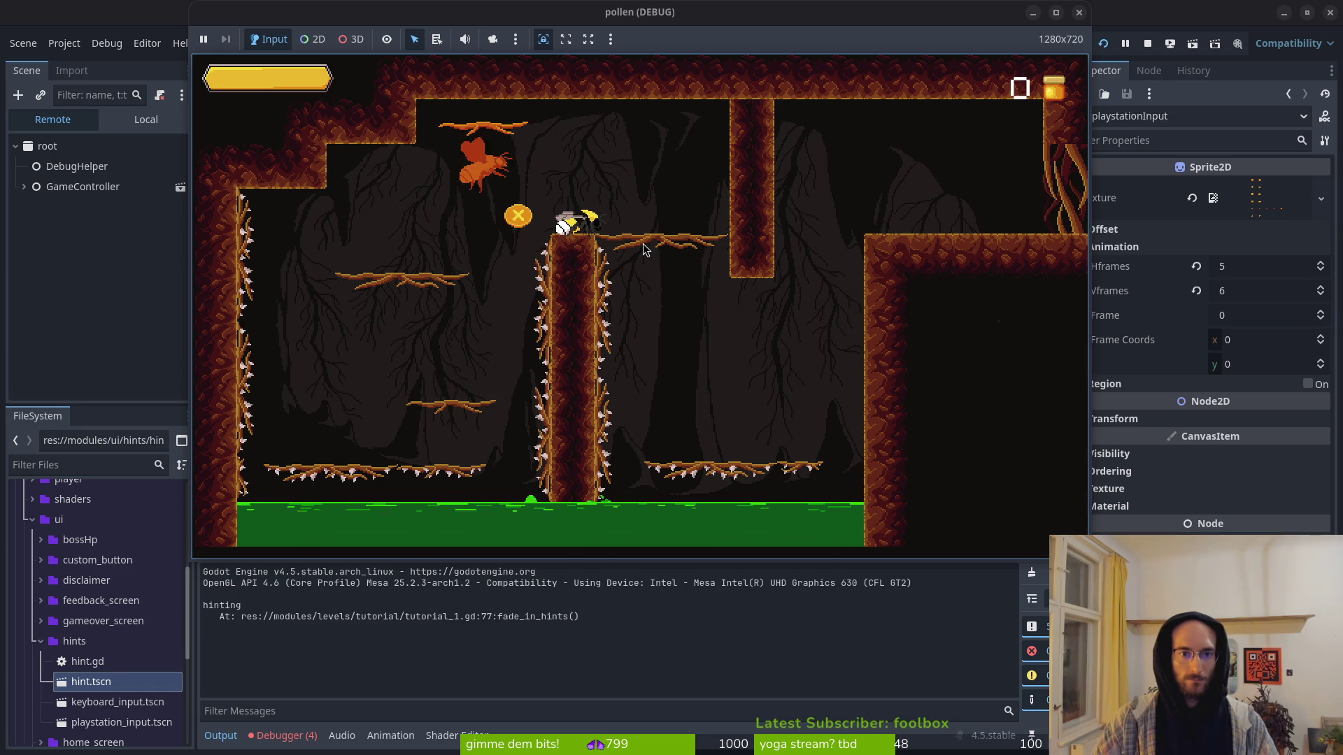
{"action": "key", "text": "Right"}
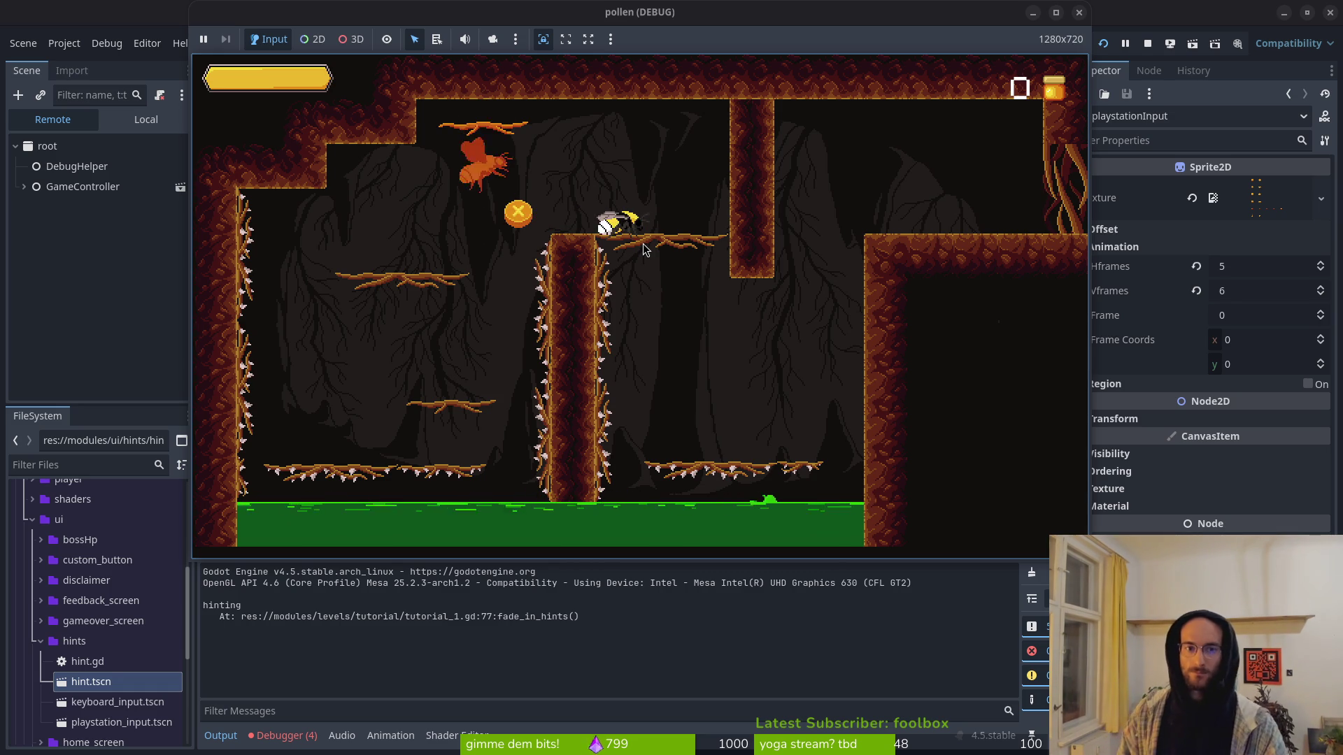
{"action": "left_click", "coordinate": [1077, 13]}
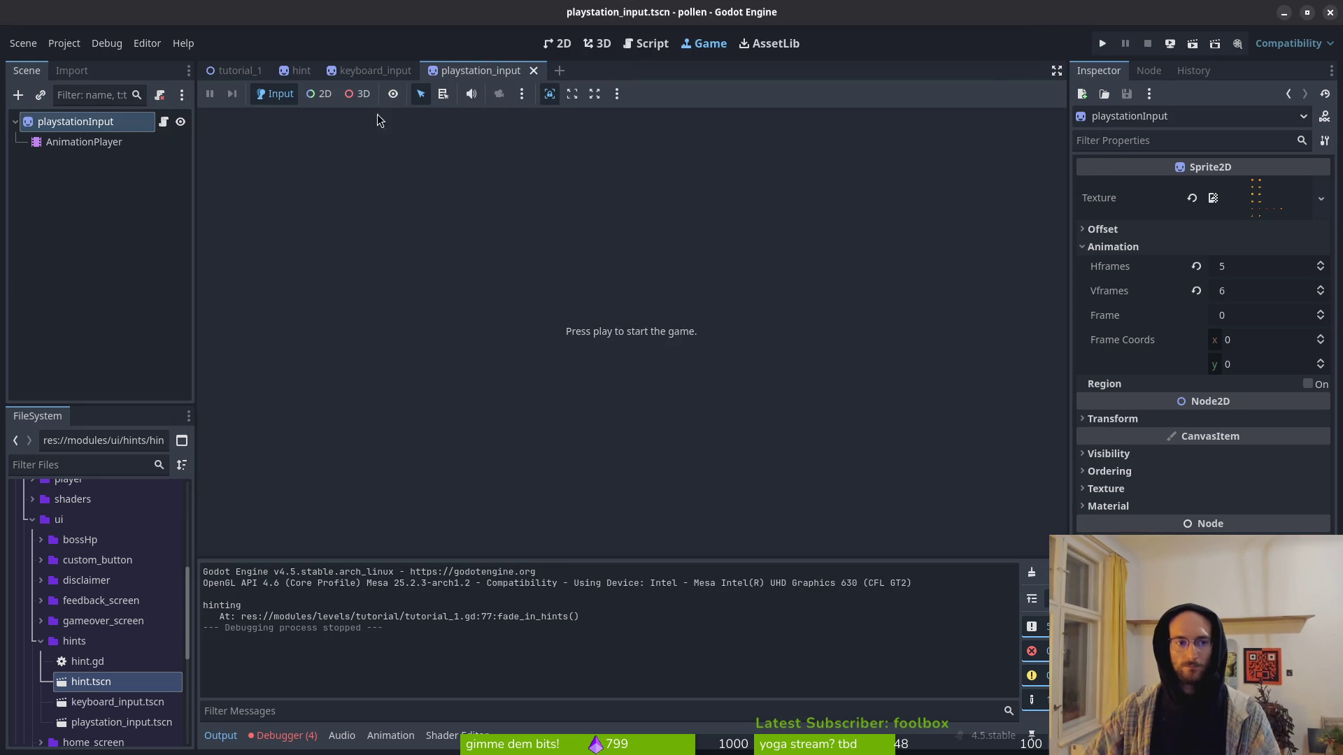
Step: In tutorial_1, select the hint node and review the four "Animation not found: dropdown" errors
{"action": "left_click", "coordinate": [293, 70]}
{"action": "left_click", "coordinate": [557, 43]}
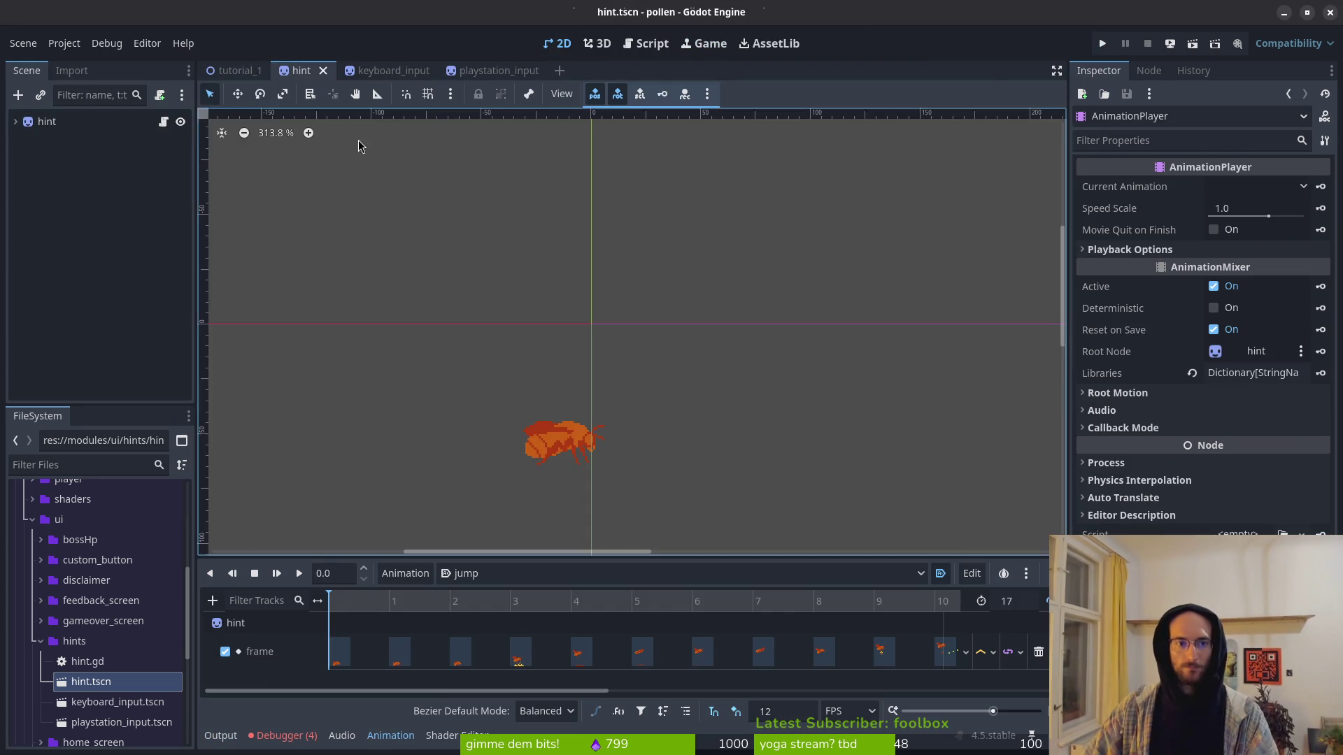
{"action": "left_click", "coordinate": [242, 70]}
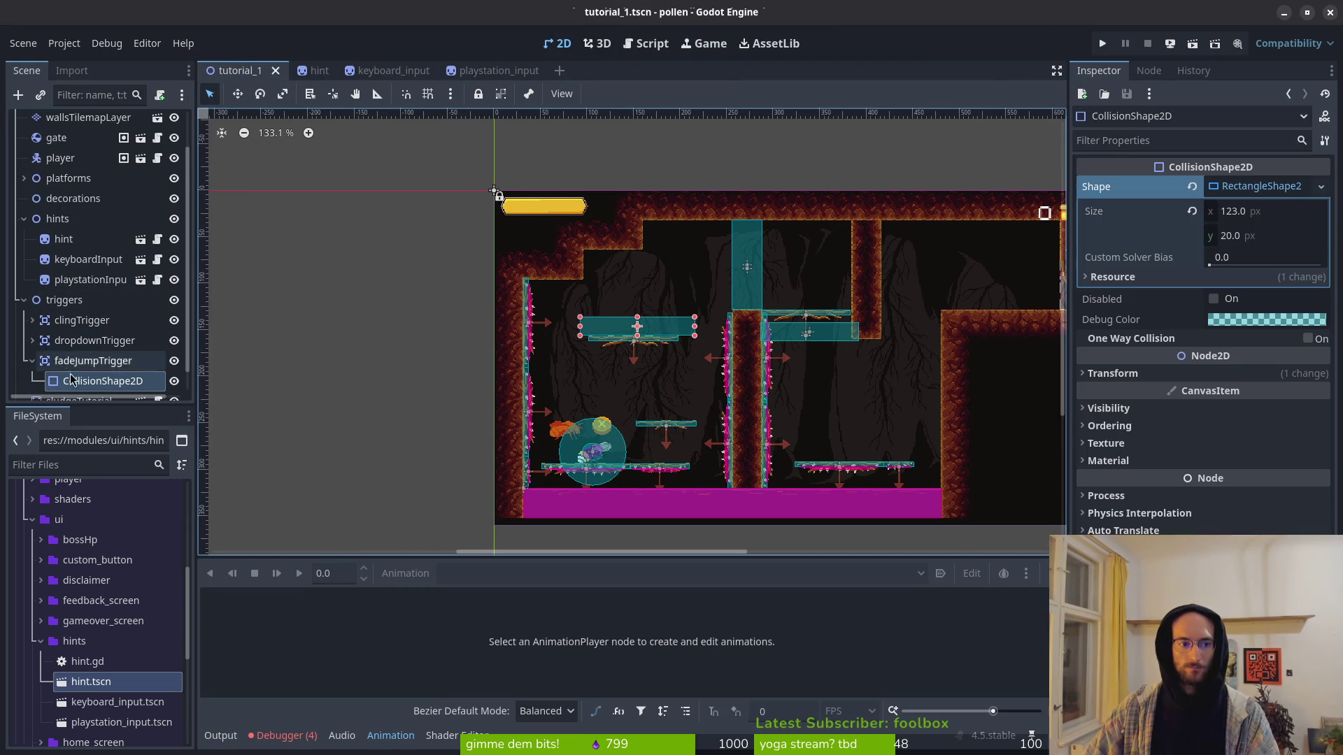
{"action": "scroll", "coordinate": [77, 359], "scroll_direction": "down", "scroll_amount": 1}
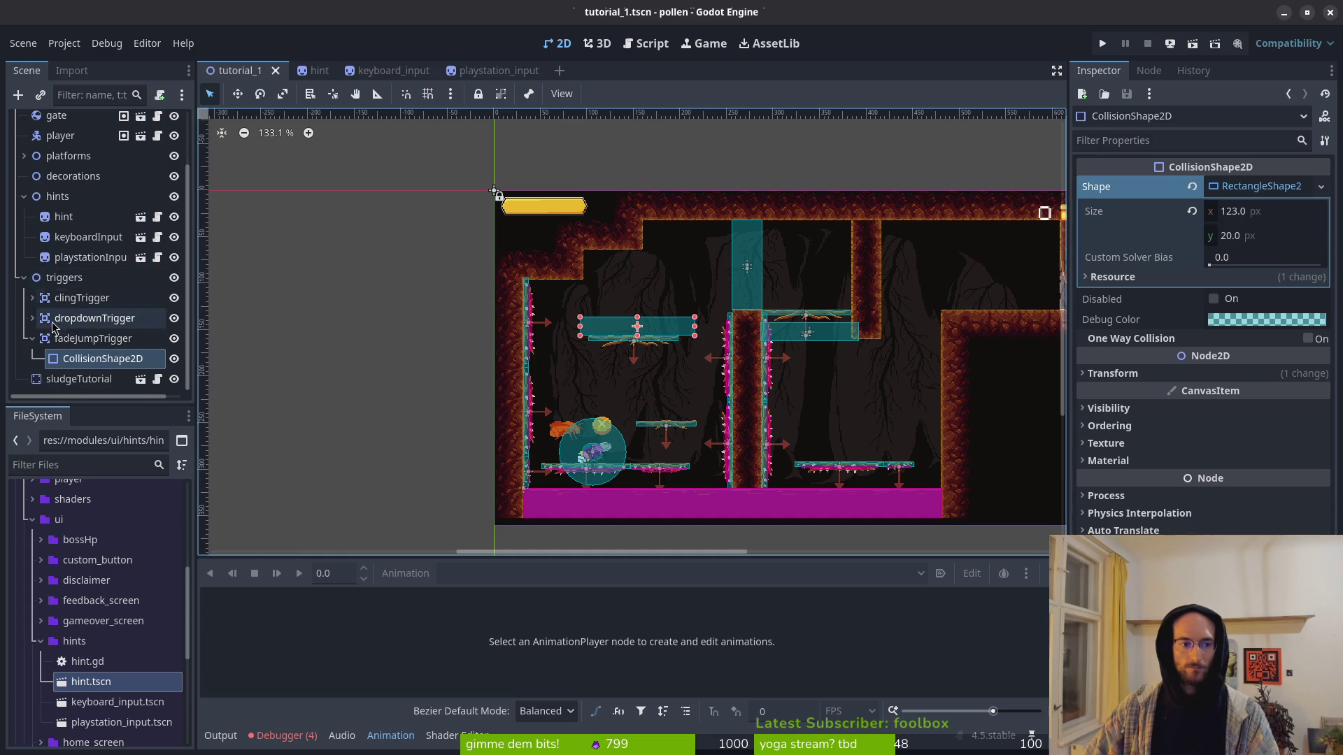
{"action": "left_click", "coordinate": [31, 343]}
{"action": "left_click", "coordinate": [63, 237]}
{"action": "scroll", "coordinate": [657, 286], "scroll_direction": "up", "scroll_amount": 4}
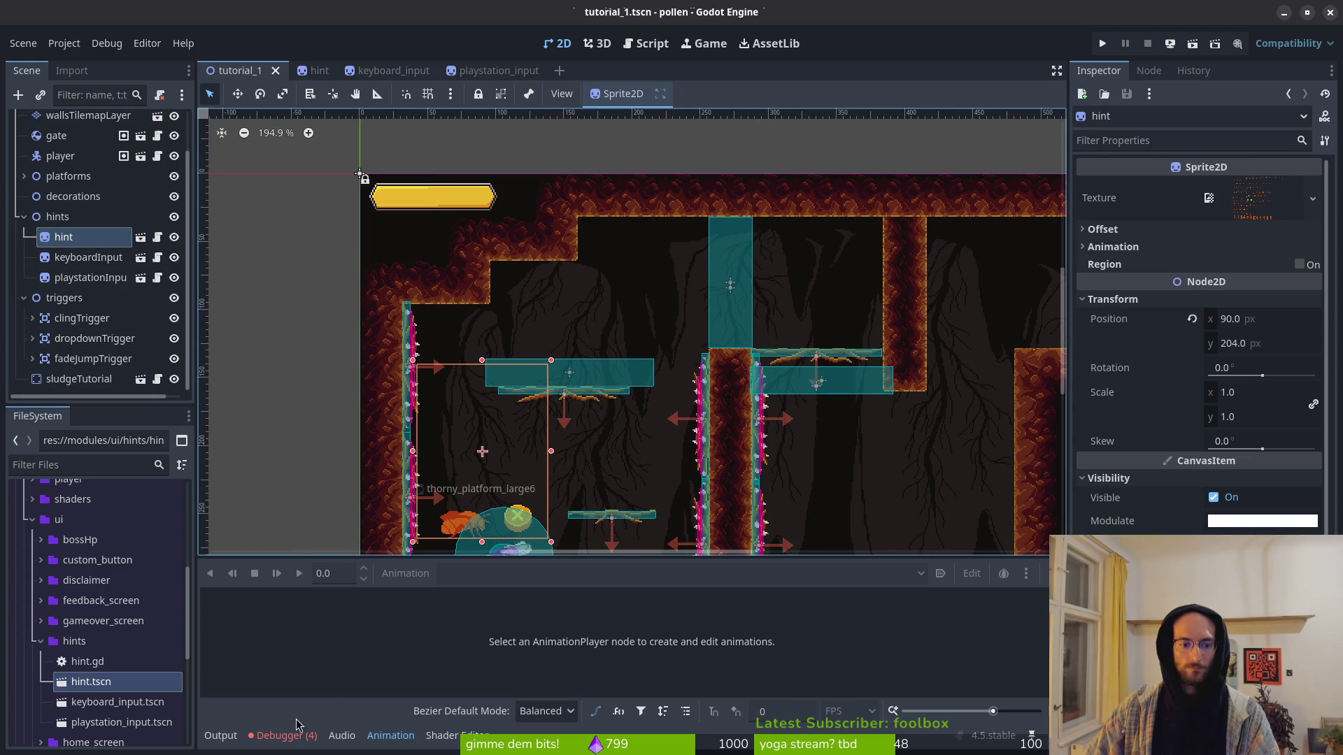
{"action": "left_click", "coordinate": [287, 735]}
{"action": "left_click", "coordinate": [297, 560]}
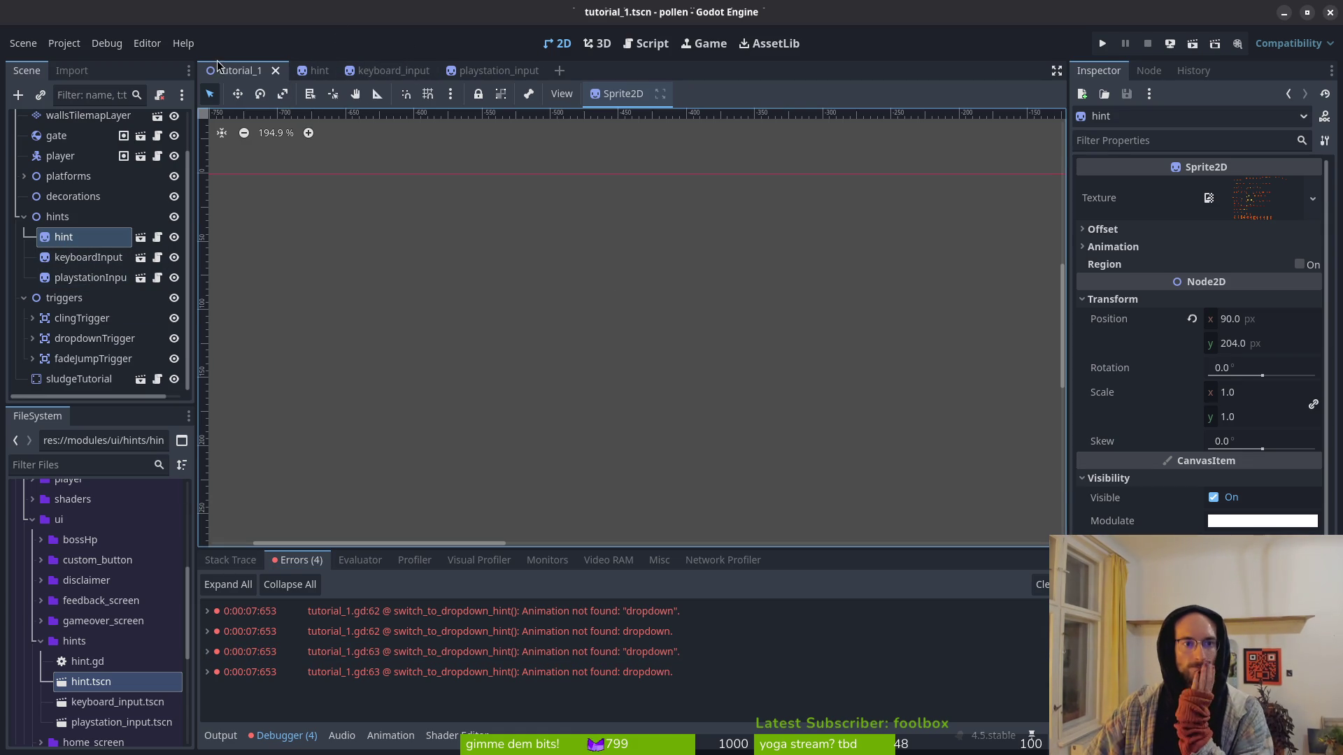
{"action": "scroll", "coordinate": [500, 317], "scroll_direction": "down", "scroll_amount": 5}
{"action": "scroll", "coordinate": [600, 340], "scroll_direction": "up", "scroll_amount": 6}
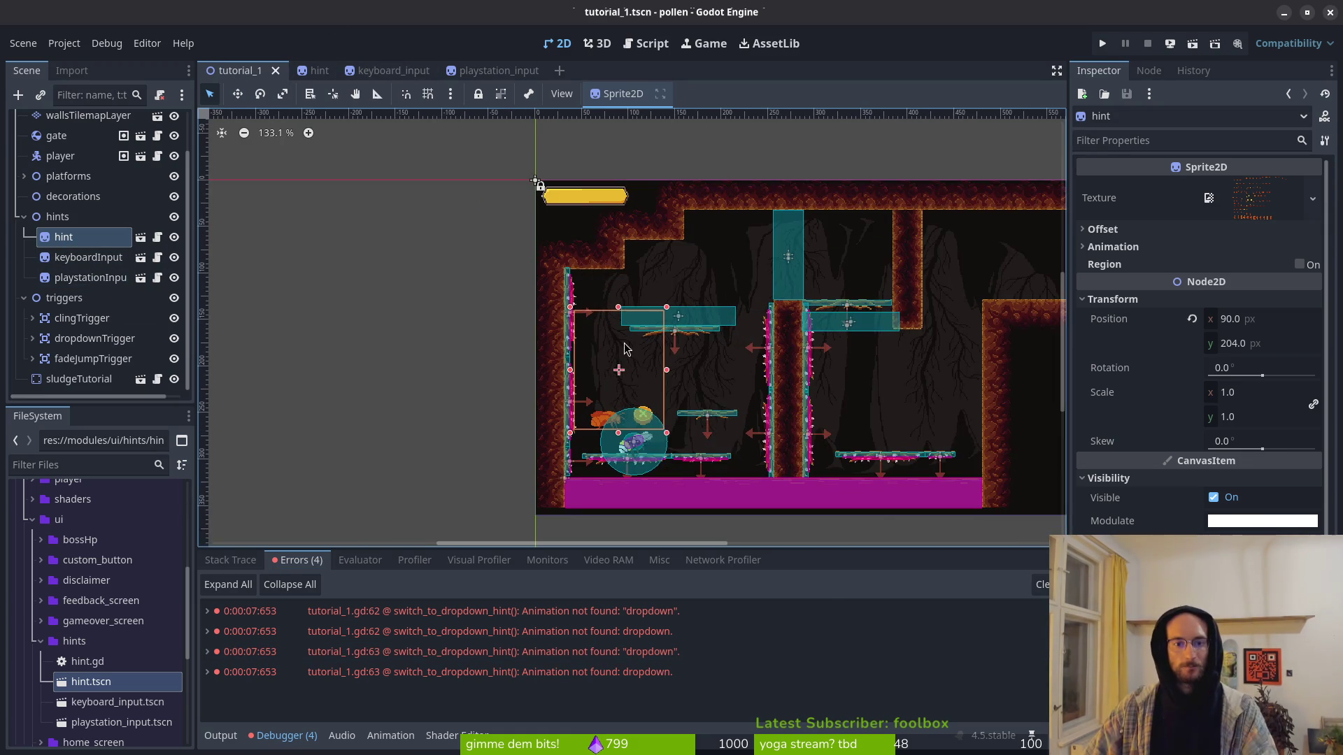
{"action": "scroll", "coordinate": [459, 258], "scroll_direction": "down", "scroll_amount": 3}
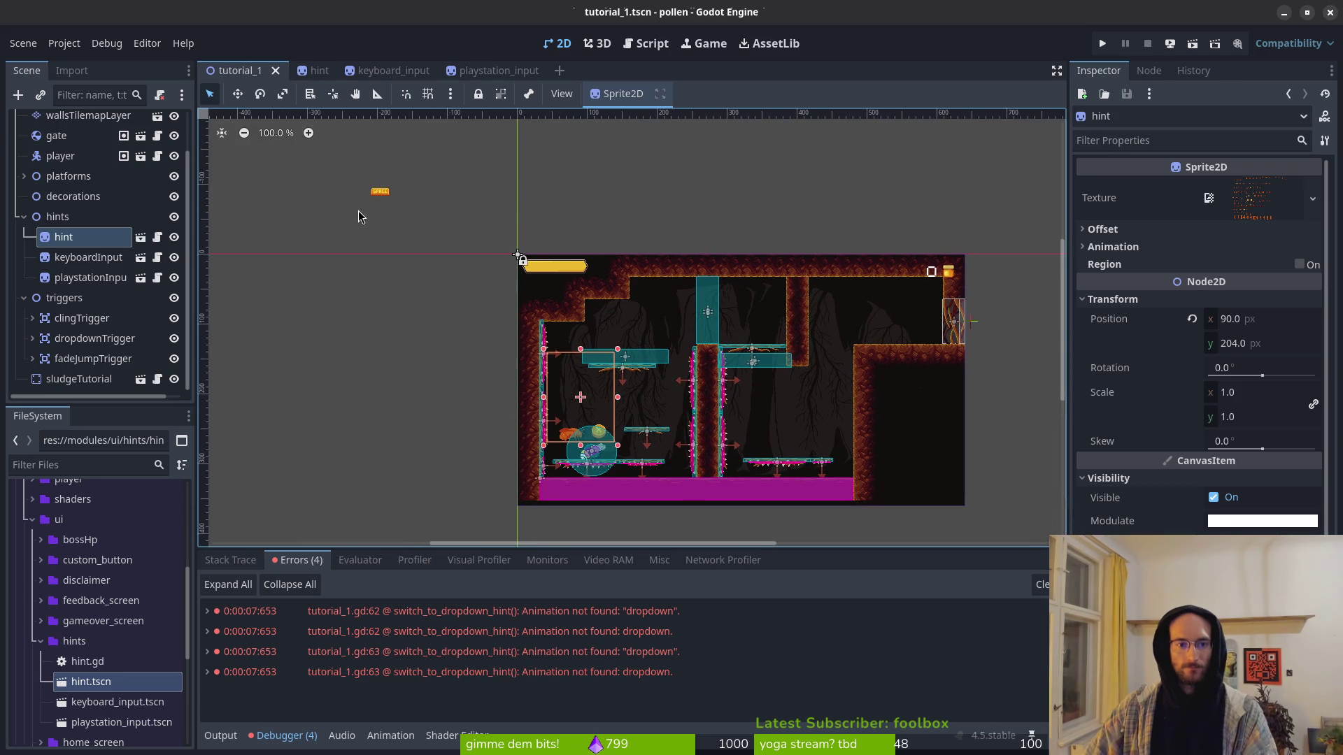
Step: Drag keyboardInput down-right and compare its transform with playstationInput's position
{"action": "mouse_move", "coordinate": [379, 198]}
{"action": "left_mouse_down"}
{"action": "mouse_move", "coordinate": [374, 292]}
{"action": "mouse_move", "coordinate": [595, 434]}
{"action": "mouse_move", "coordinate": [581, 437]}
{"action": "left_mouse_up"}
{"action": "scroll", "coordinate": [593, 435], "scroll_direction": "up", "scroll_amount": 12}
{"action": "scroll", "coordinate": [592, 436], "scroll_direction": "up", "scroll_amount": 1}
{"action": "left_click", "coordinate": [87, 277]}
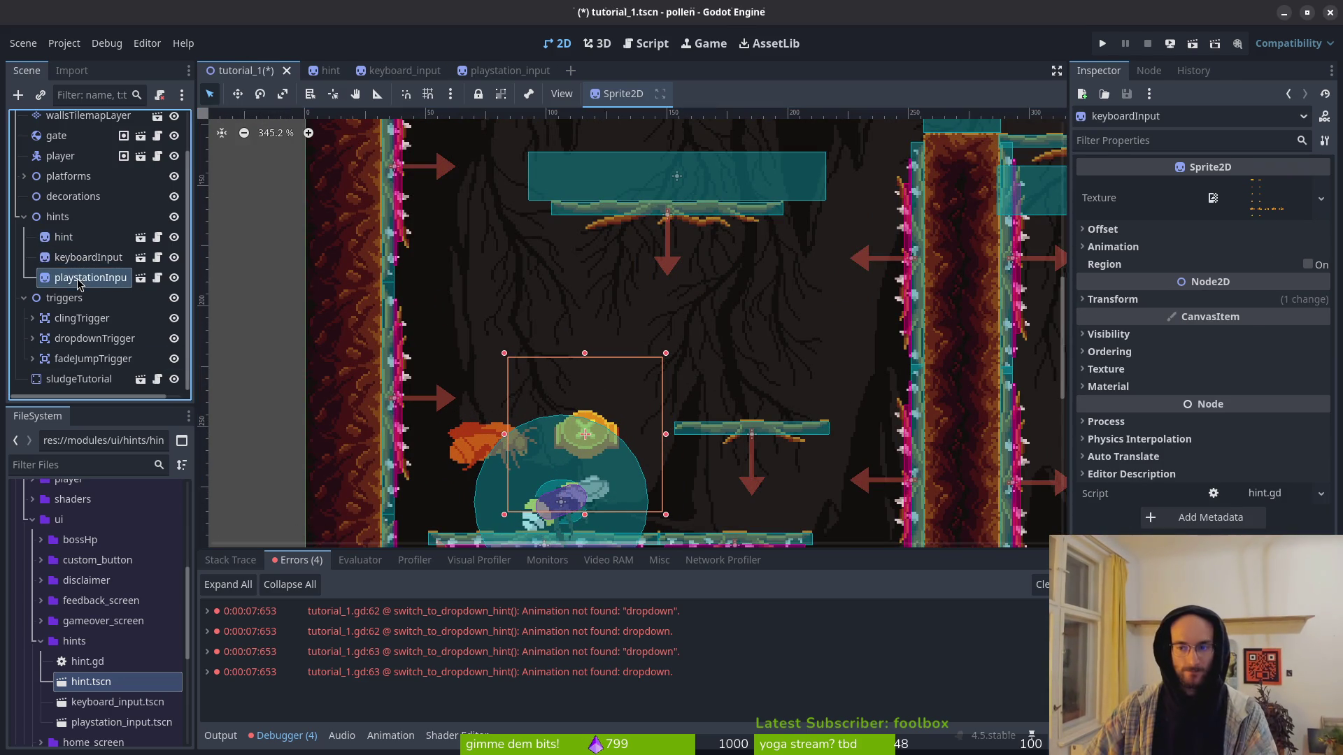
{"action": "left_click", "coordinate": [82, 256]}
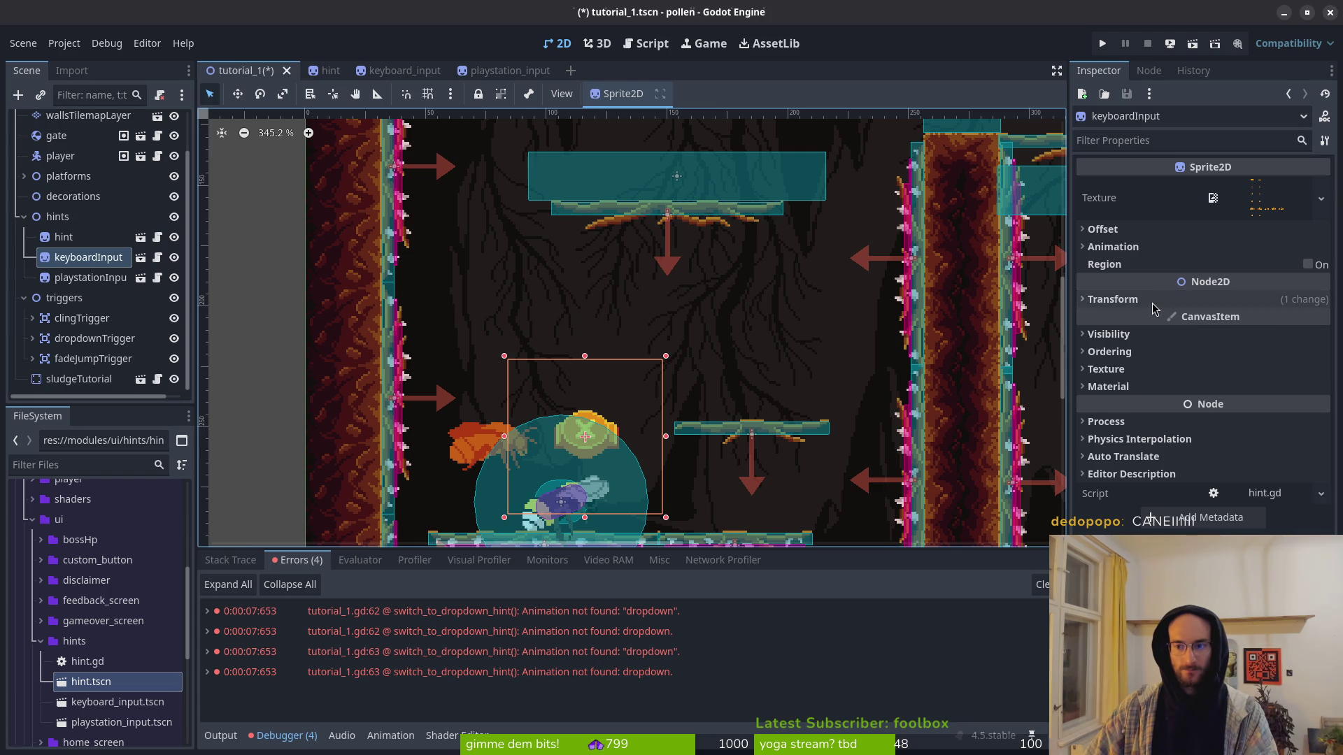
{"action": "left_click", "coordinate": [1113, 299]}
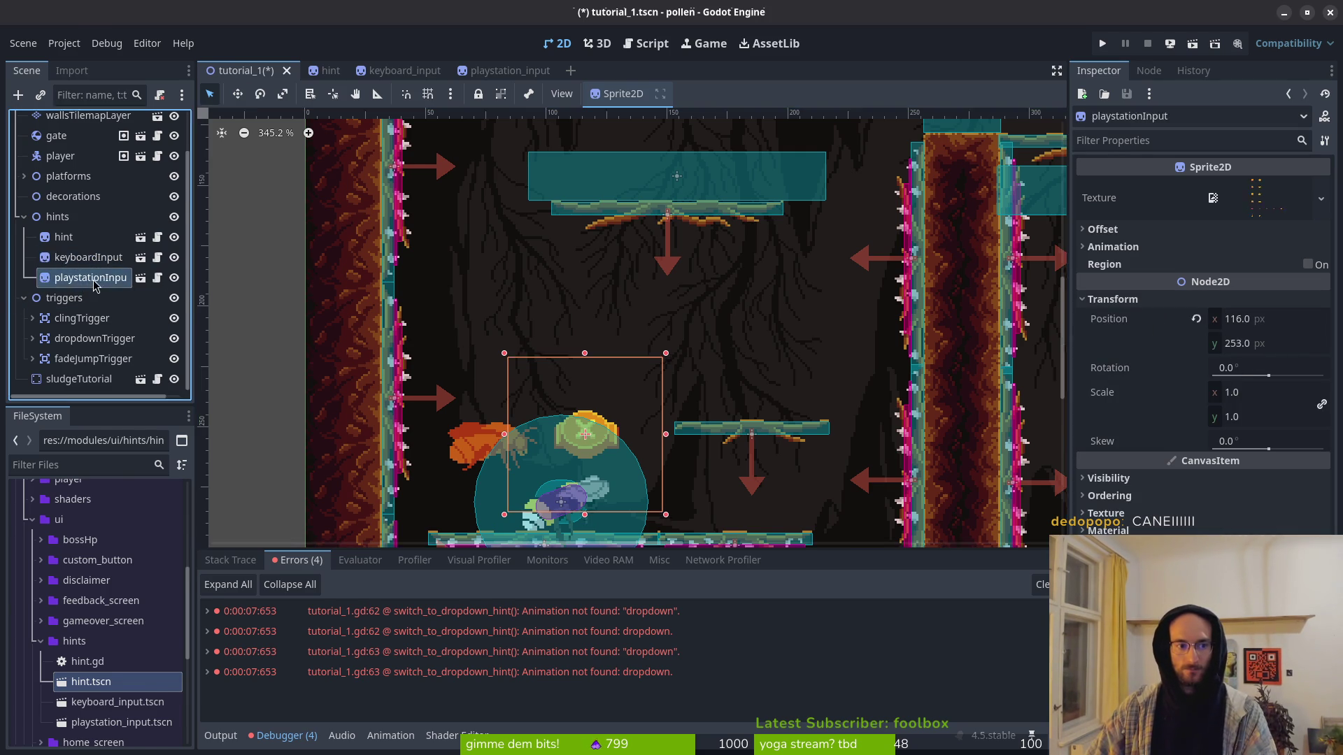
Step: Nudge keyboardInput to 116, 253 to match playstationInput and save tutorial_1.tscn
{"action": "key", "text": "alt+Tab"}
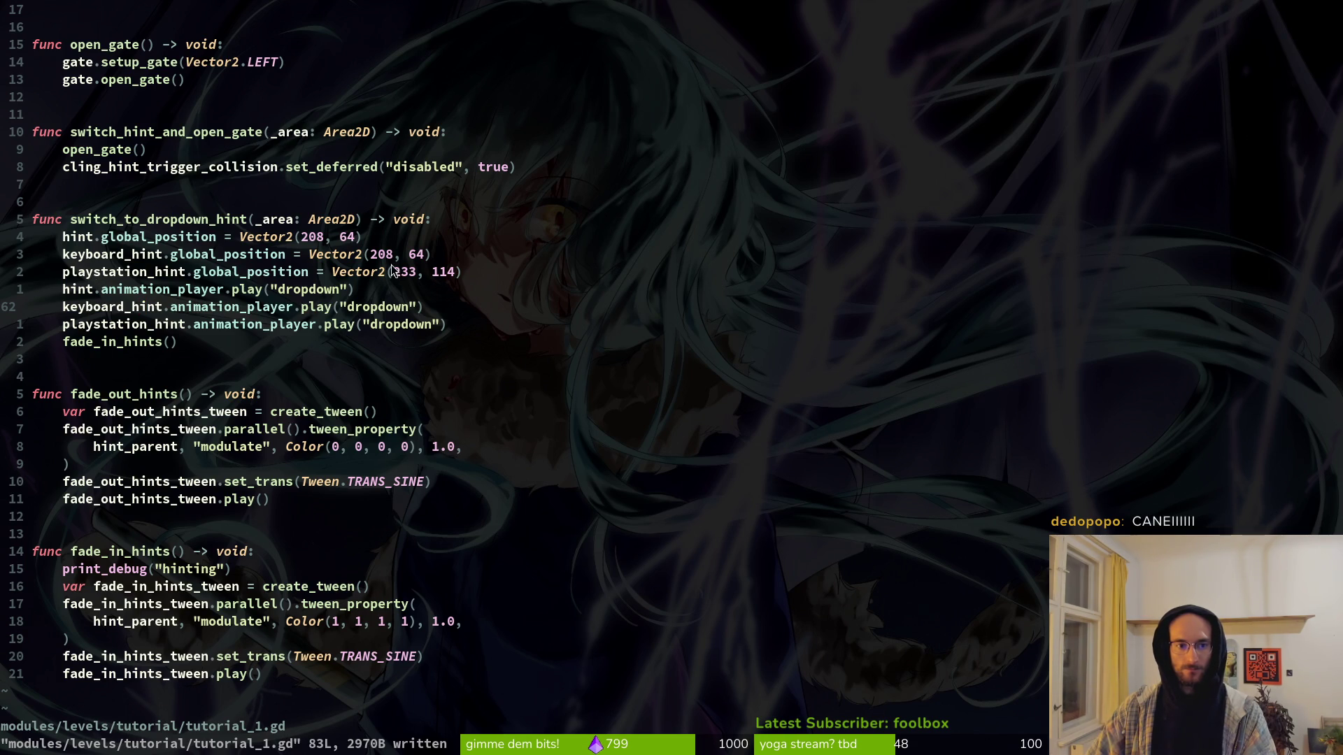
{"action": "scroll", "coordinate": [392, 265], "scroll_direction": "up", "scroll_amount": 10}
{"action": "key", "text": "alt+Tab"}
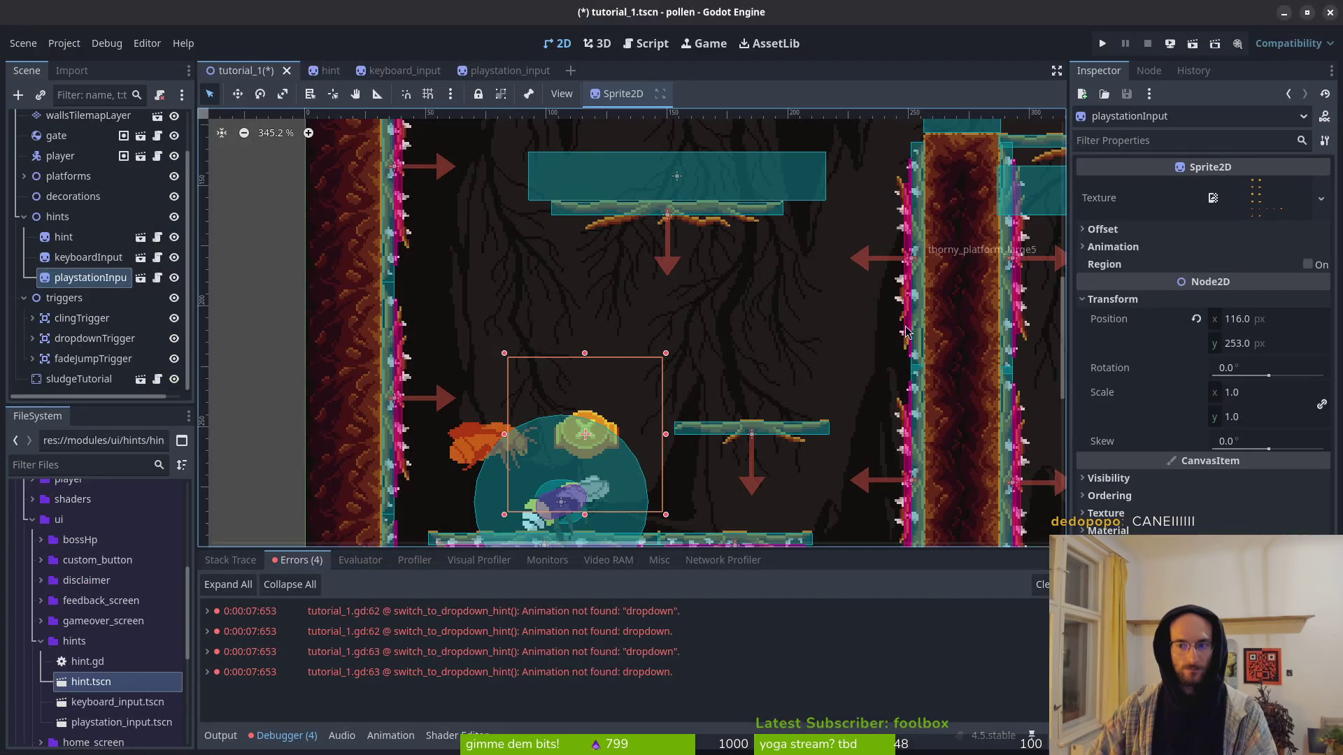
{"action": "left_click", "coordinate": [84, 257]}
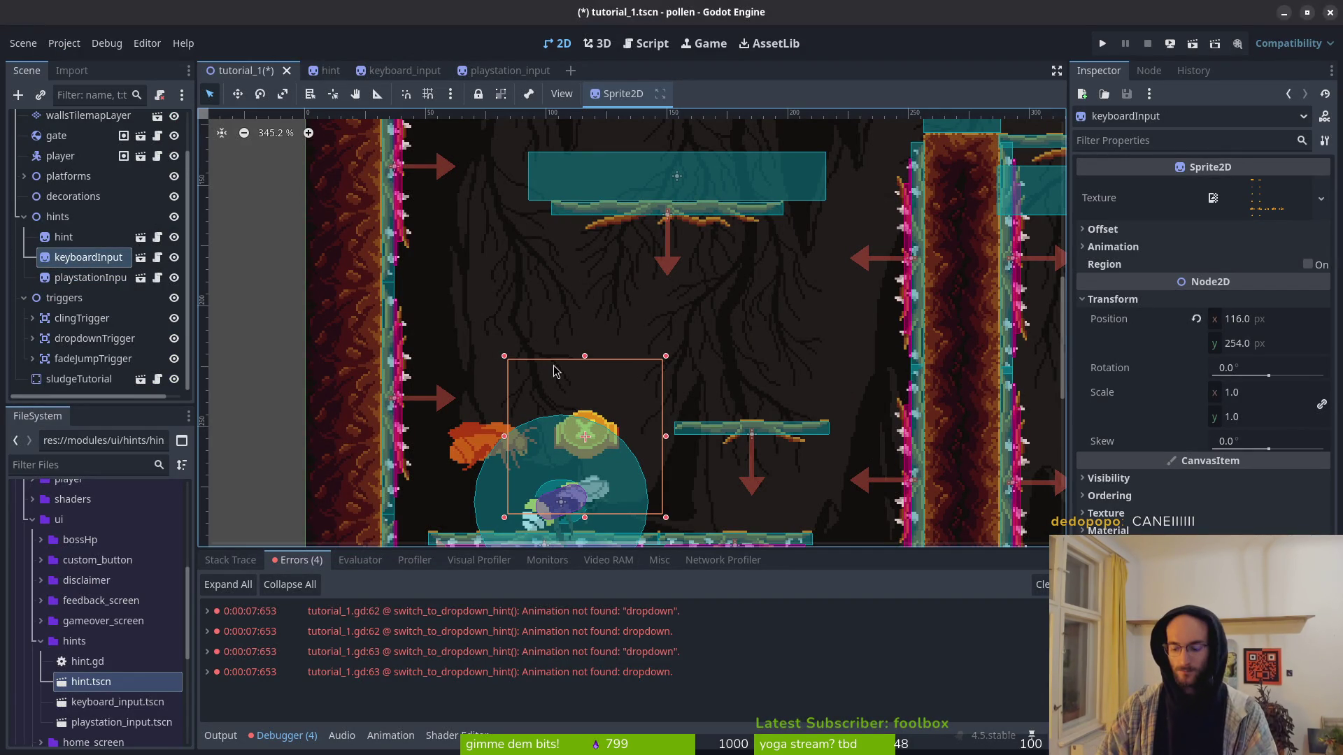
{"action": "key", "text": "Up"}
{"action": "left_click", "coordinate": [554, 371]}
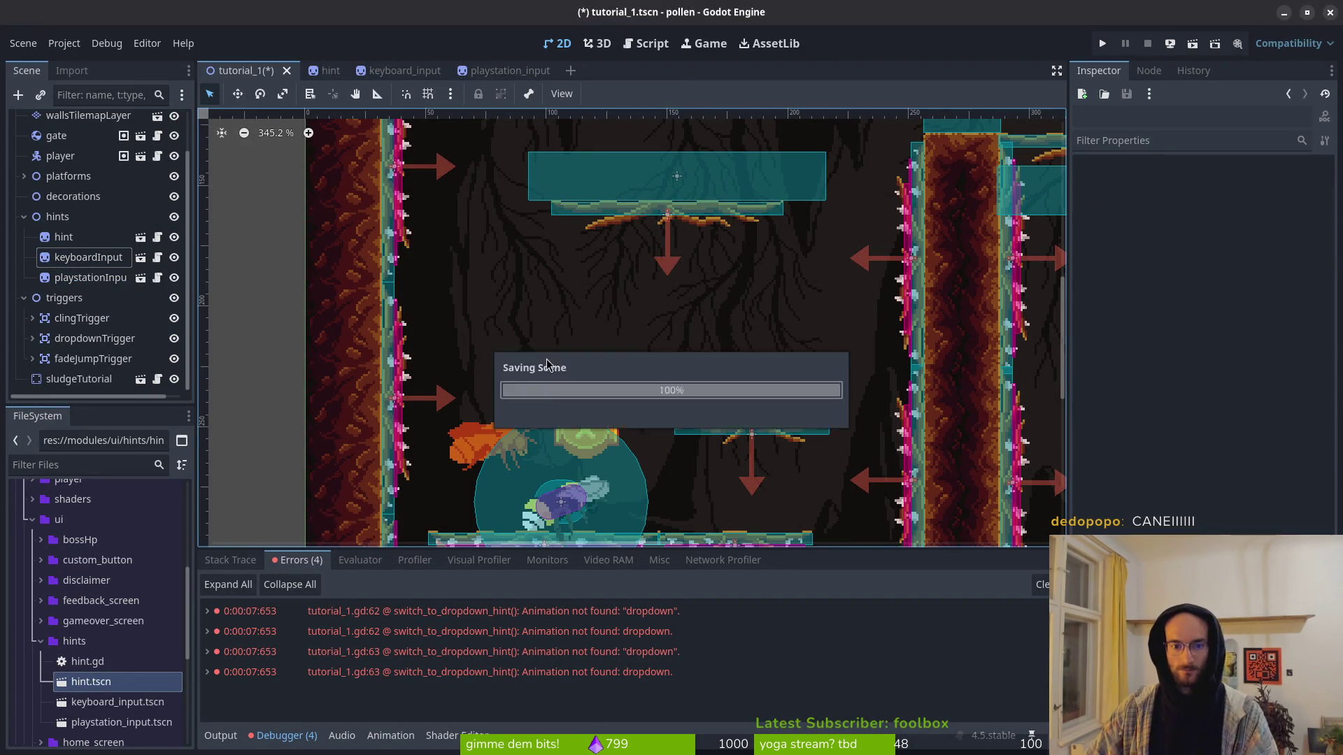
{"action": "key", "text": "ctrl+s"}
Step: Select the hint node, check the script, and start editing its x position
{"action": "scroll", "coordinate": [632, 300], "scroll_direction": "down", "scroll_amount": 6}
{"action": "scroll", "coordinate": [488, 392], "scroll_direction": "up", "scroll_amount": 2}
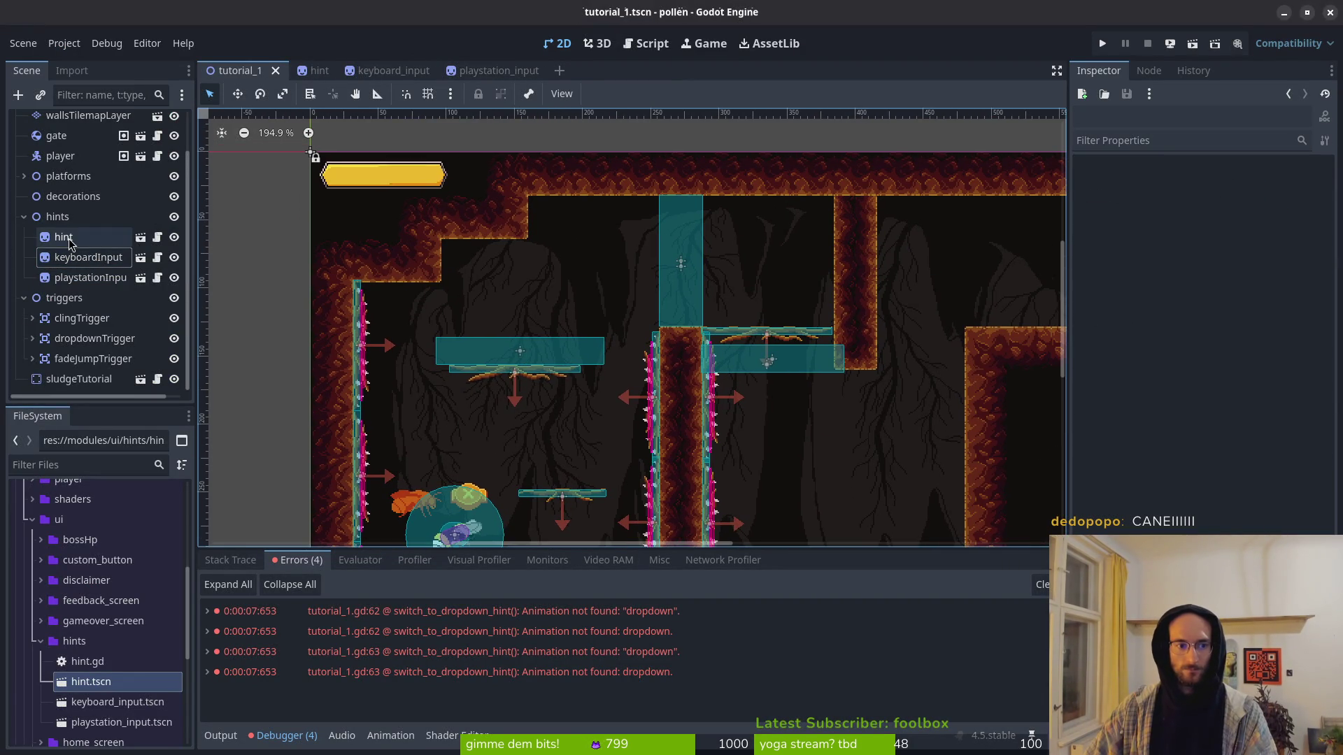
{"action": "left_click", "coordinate": [72, 242]}
{"action": "key", "text": "alt+Tab"}
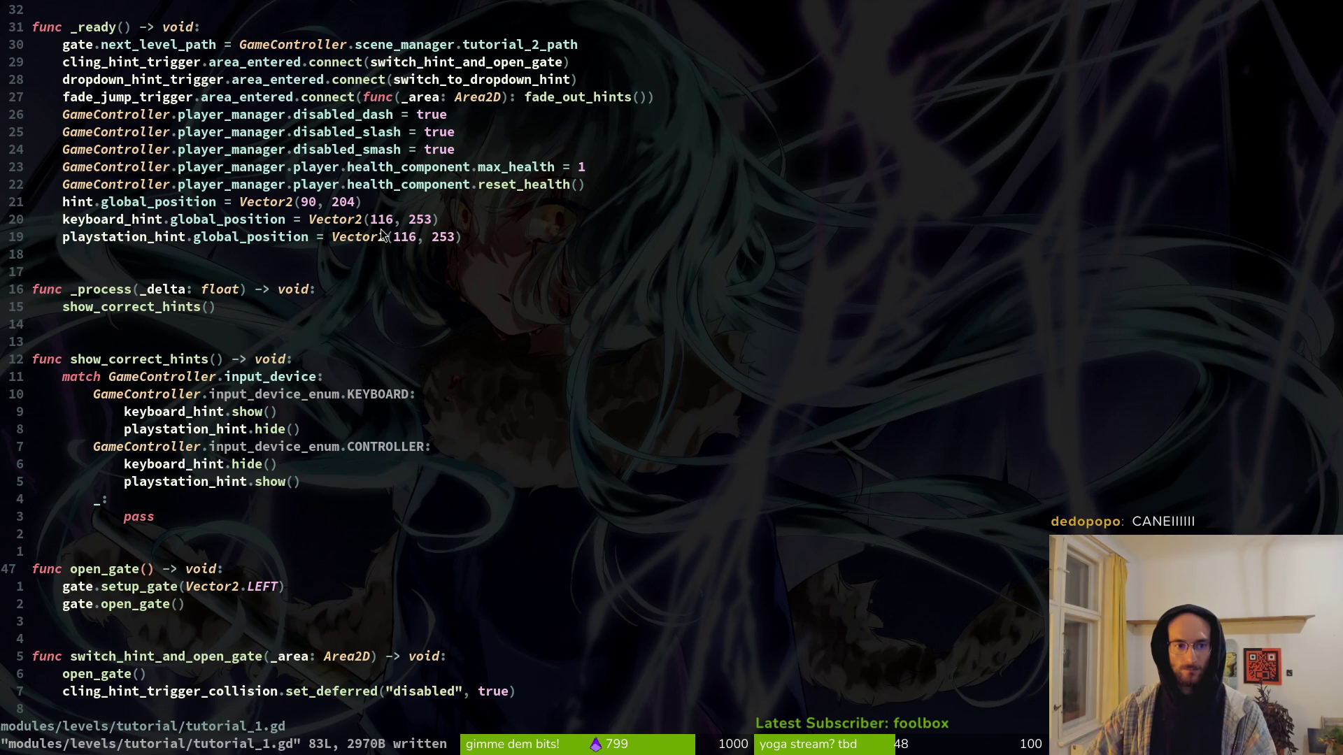
{"action": "scroll", "coordinate": [342, 234], "scroll_direction": "down", "scroll_amount": 10}
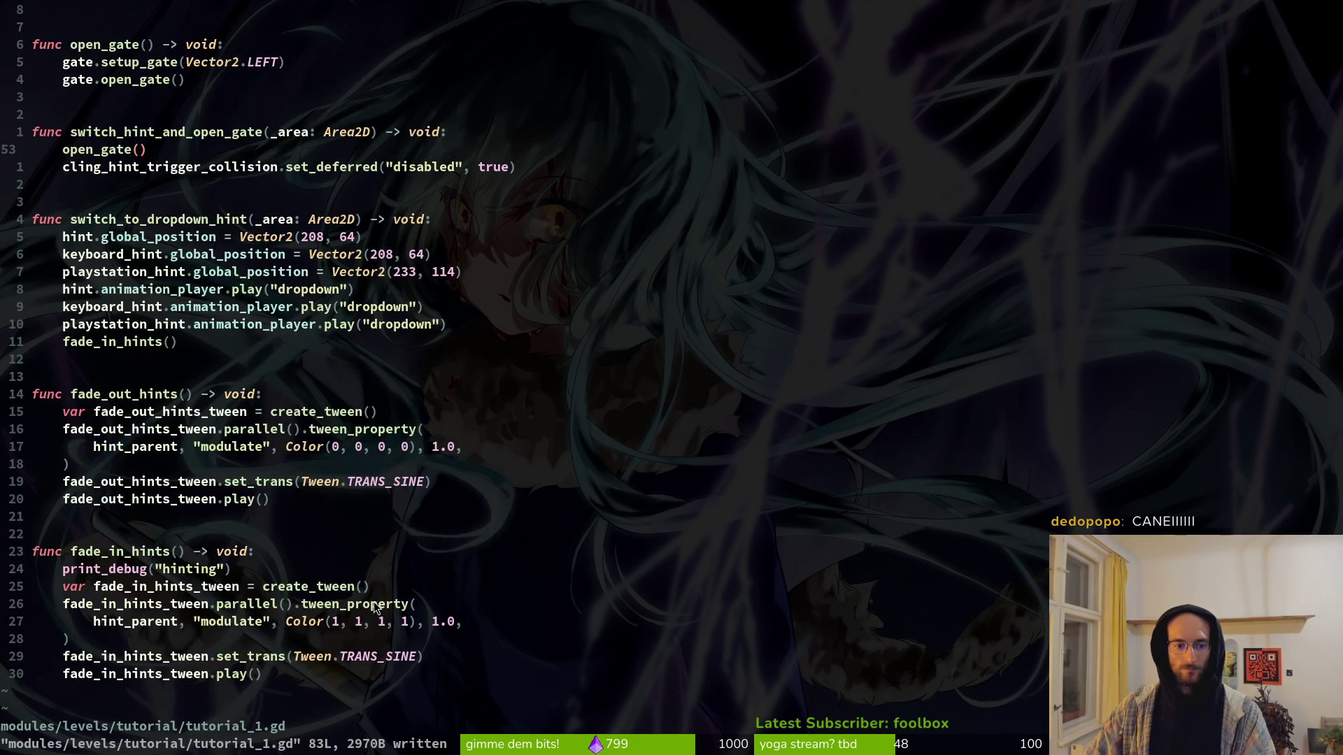
{"action": "key", "text": "alt+Tab"}
{"action": "left_click", "coordinate": [1265, 321]}
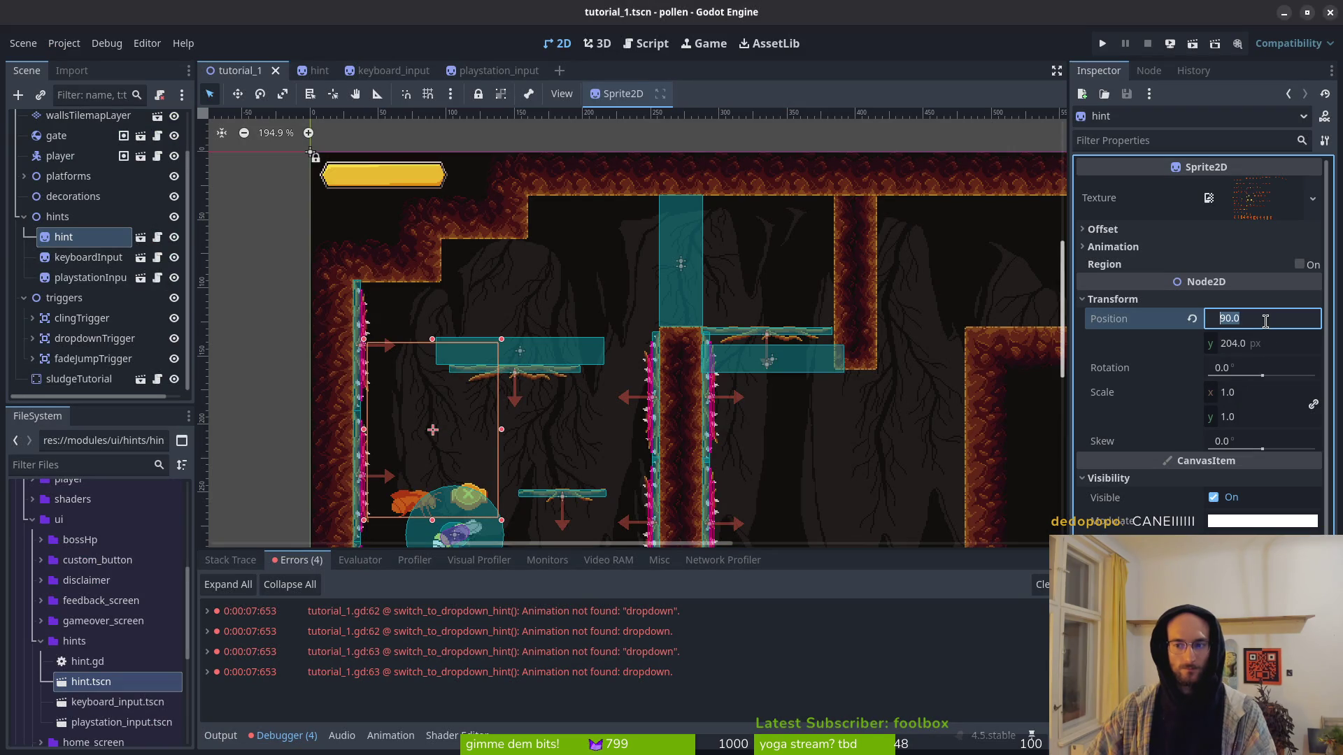
Step: Set the hint's position to 208, 64 and save the scene
{"action": "key", "text": "Return"}
{"action": "key", "text": "alt+Tab"}
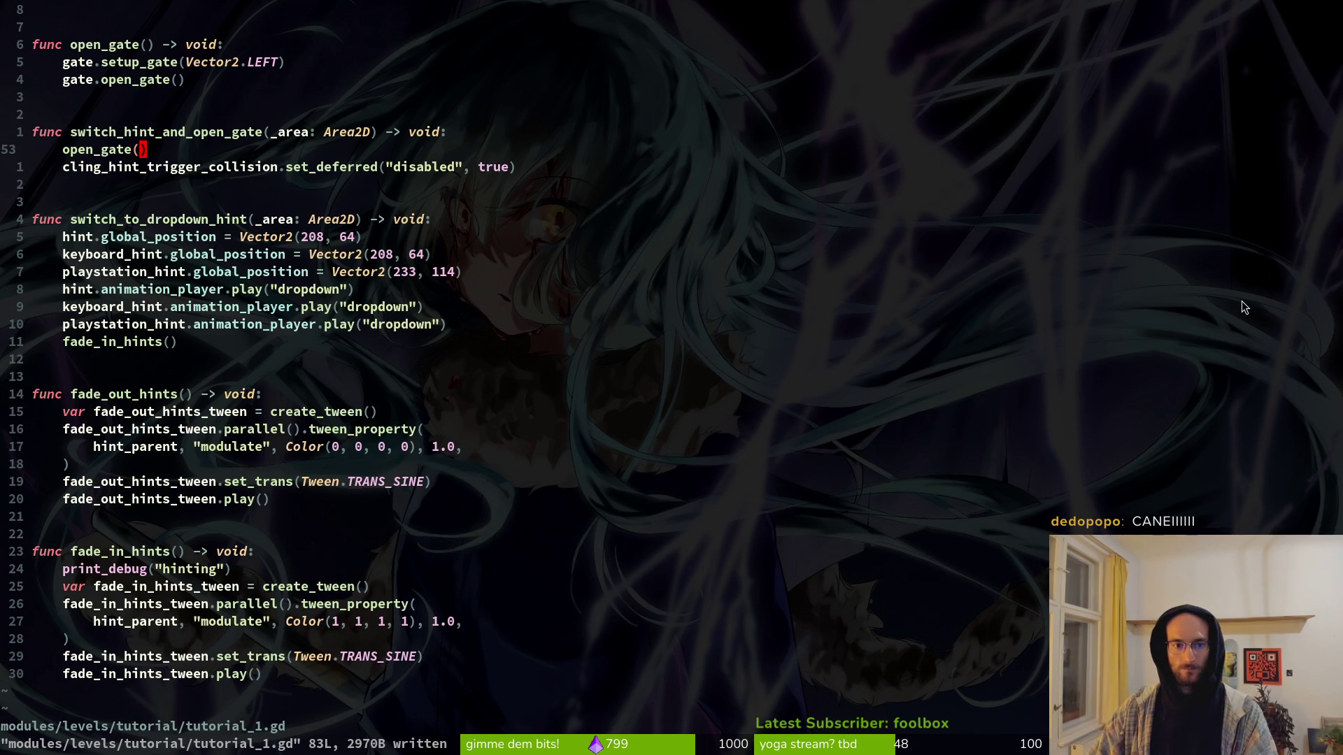
{"action": "key", "text": "alt+Tab"}
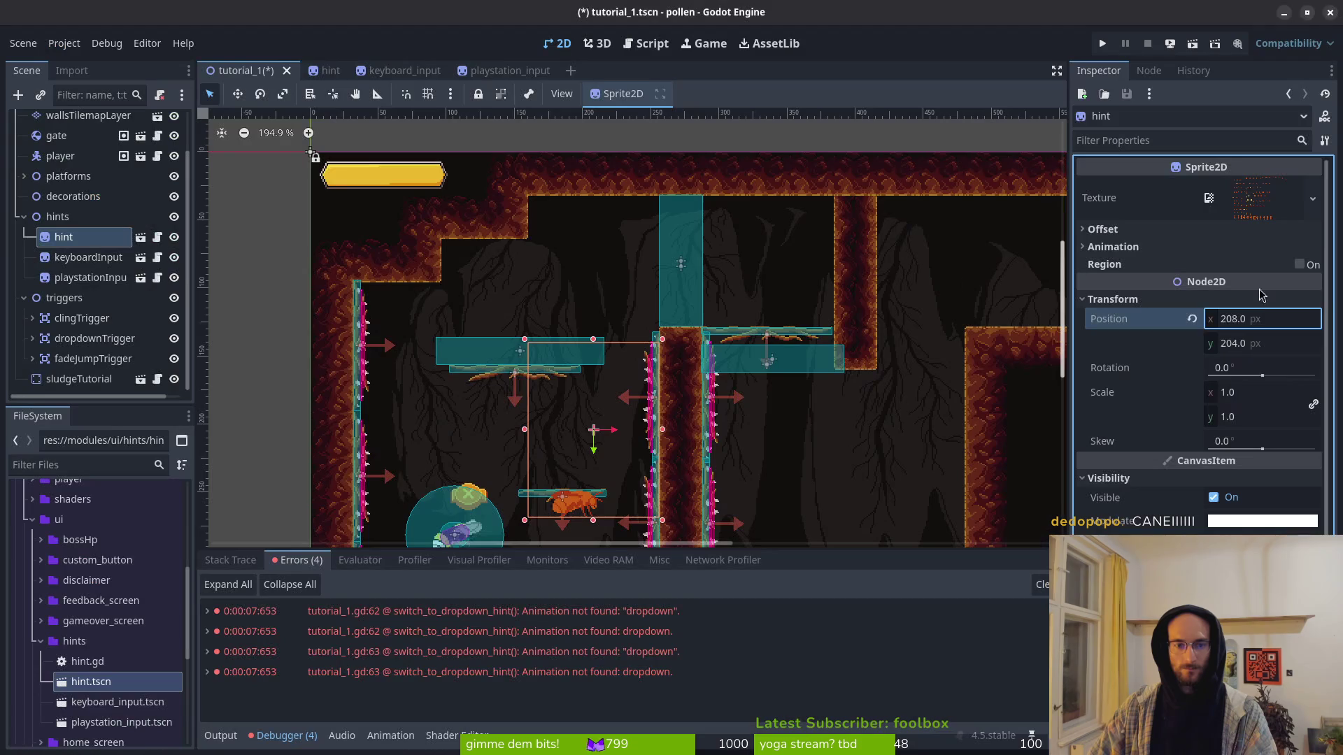
{"action": "left_click", "coordinate": [1252, 342]}
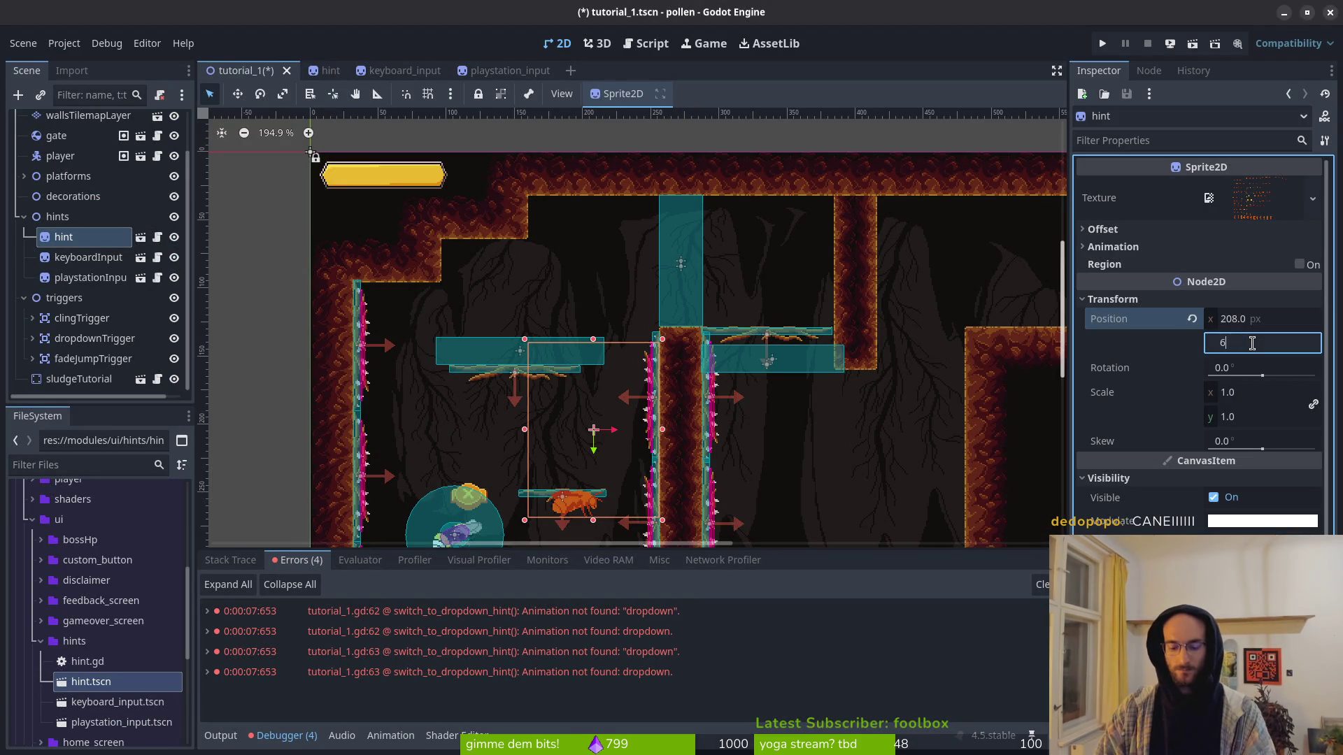
{"action": "type", "text": "4"}
{"action": "key", "text": "Return"}
{"action": "key", "text": "ctrl+s"}
Step: Preview the hint's spot on the canvas, select keyboardInput, and return to Vim
{"action": "scroll", "coordinate": [610, 304], "scroll_direction": "up", "scroll_amount": 1}
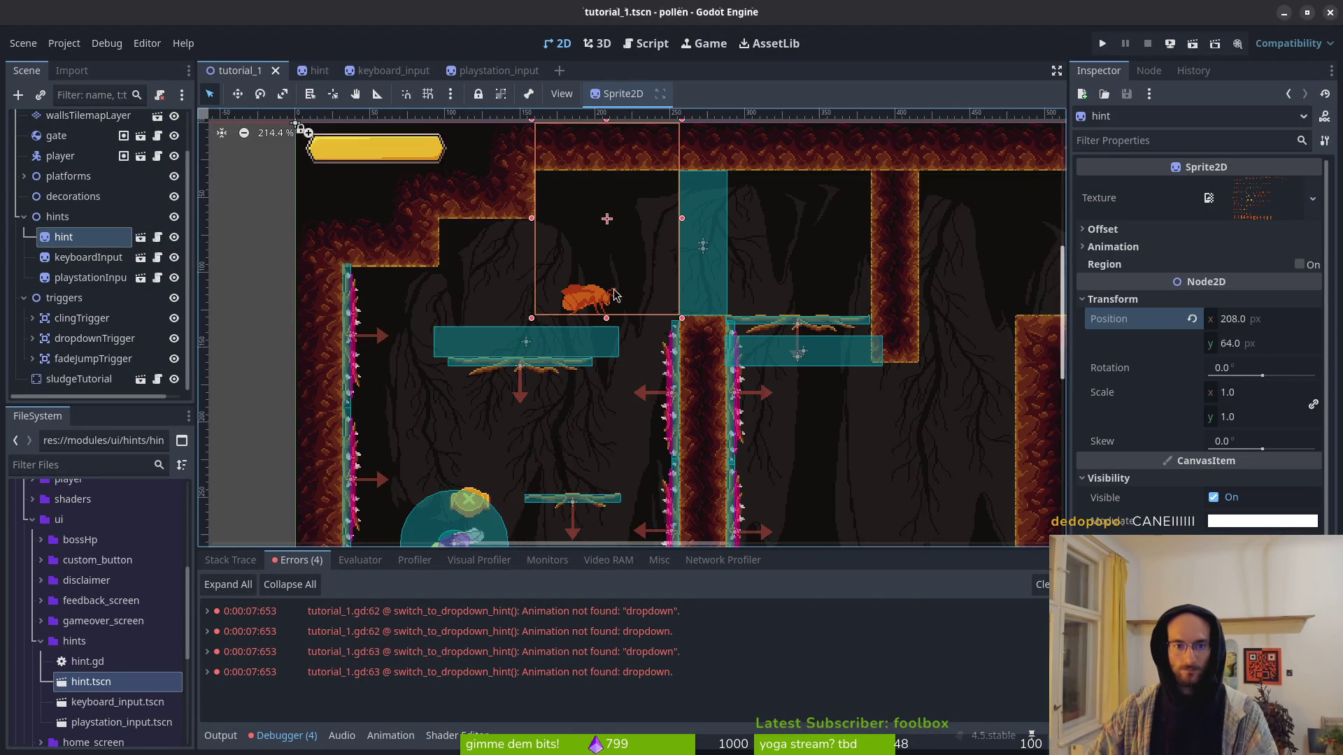
{"action": "scroll", "coordinate": [593, 320], "scroll_direction": "up", "scroll_amount": 2}
{"action": "left_click_drag", "start_coordinate": [576, 369], "coordinate": [565, 379]}
{"action": "left_click", "coordinate": [580, 343]}
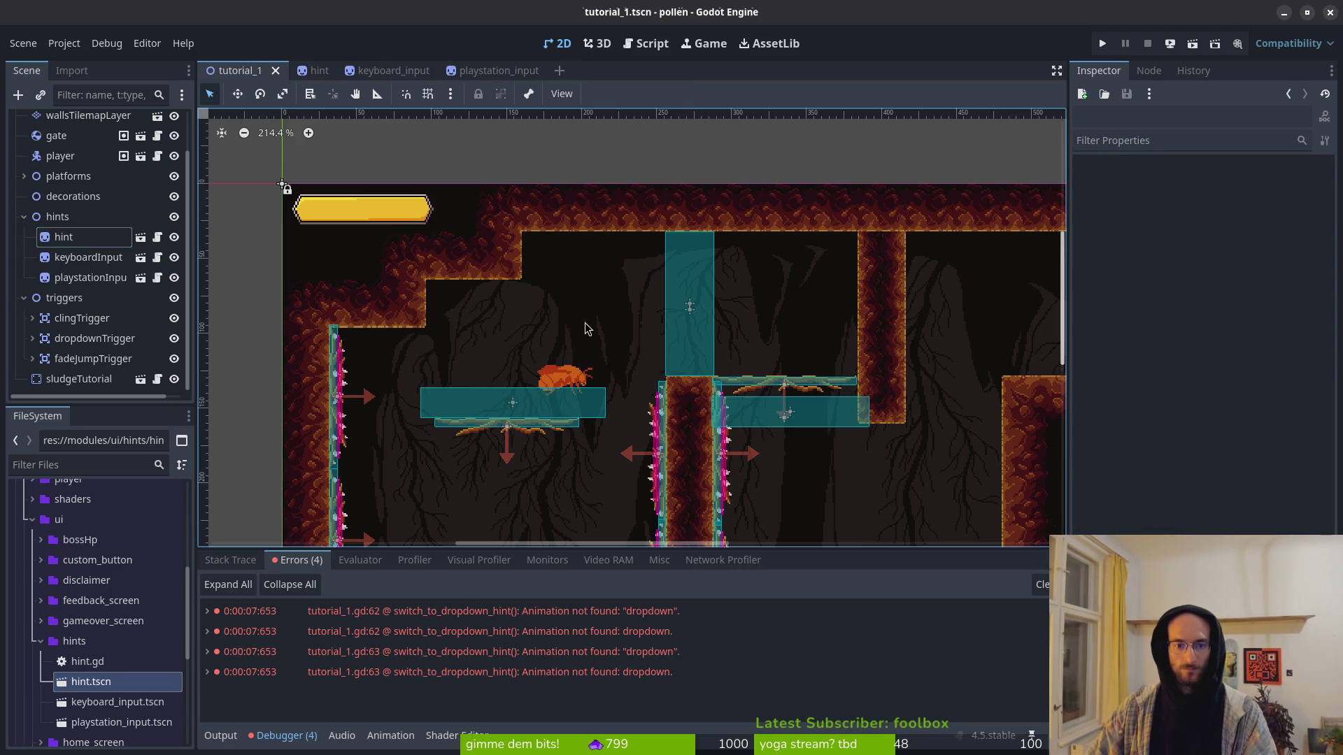
{"action": "left_click", "coordinate": [61, 253]}
{"action": "scroll", "coordinate": [494, 409], "scroll_direction": "down", "scroll_amount": 1}
{"action": "key", "text": "alt+Tab"}
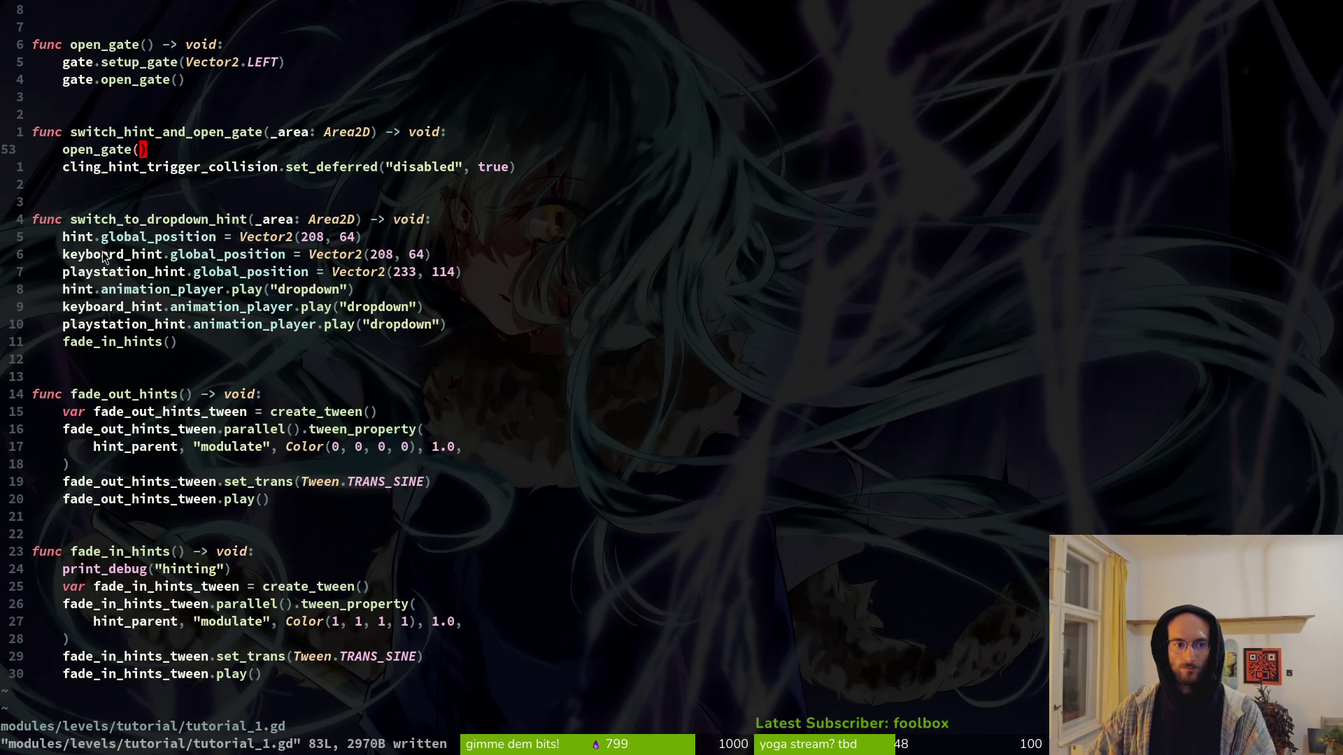
Step: Replace 64 with 114 in keyboard_hint's dropdown Vector2 and save tutorial_1.gd
{"action": "left_click", "coordinate": [412, 254]}
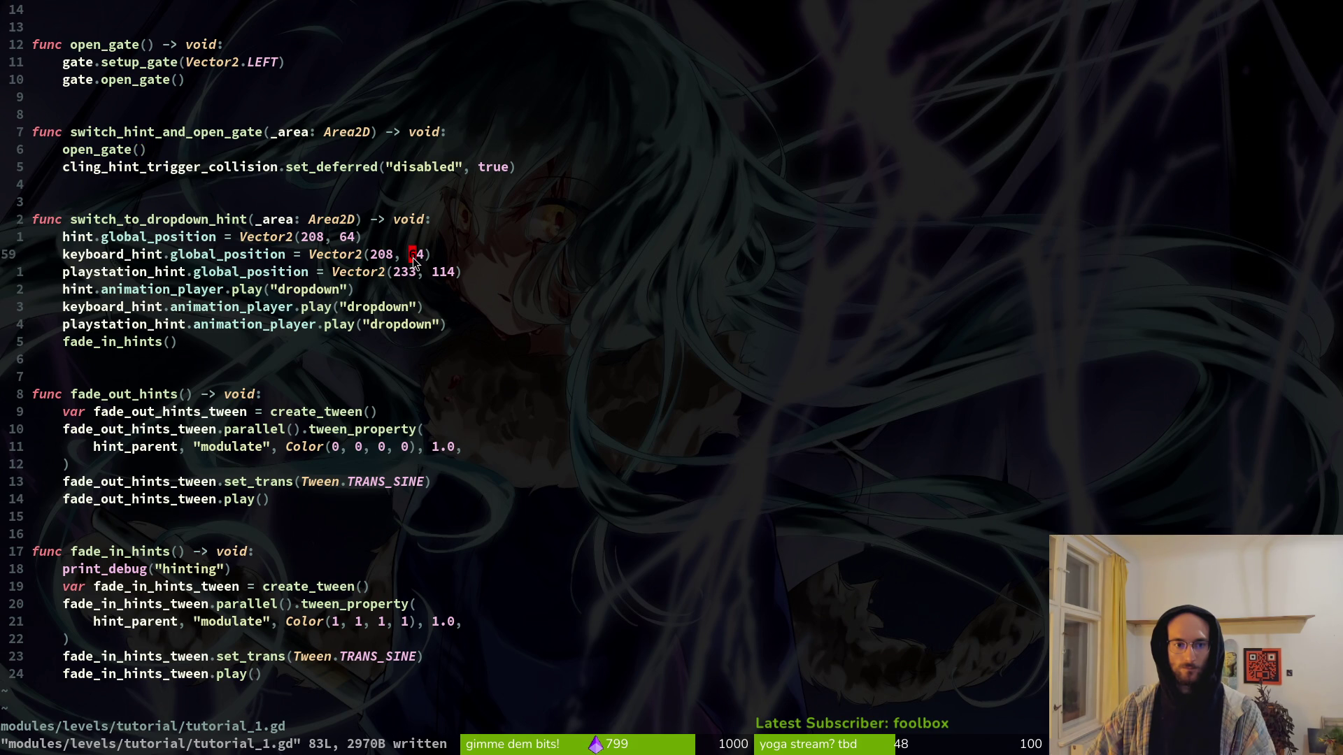
{"action": "type", "text": "cw"}
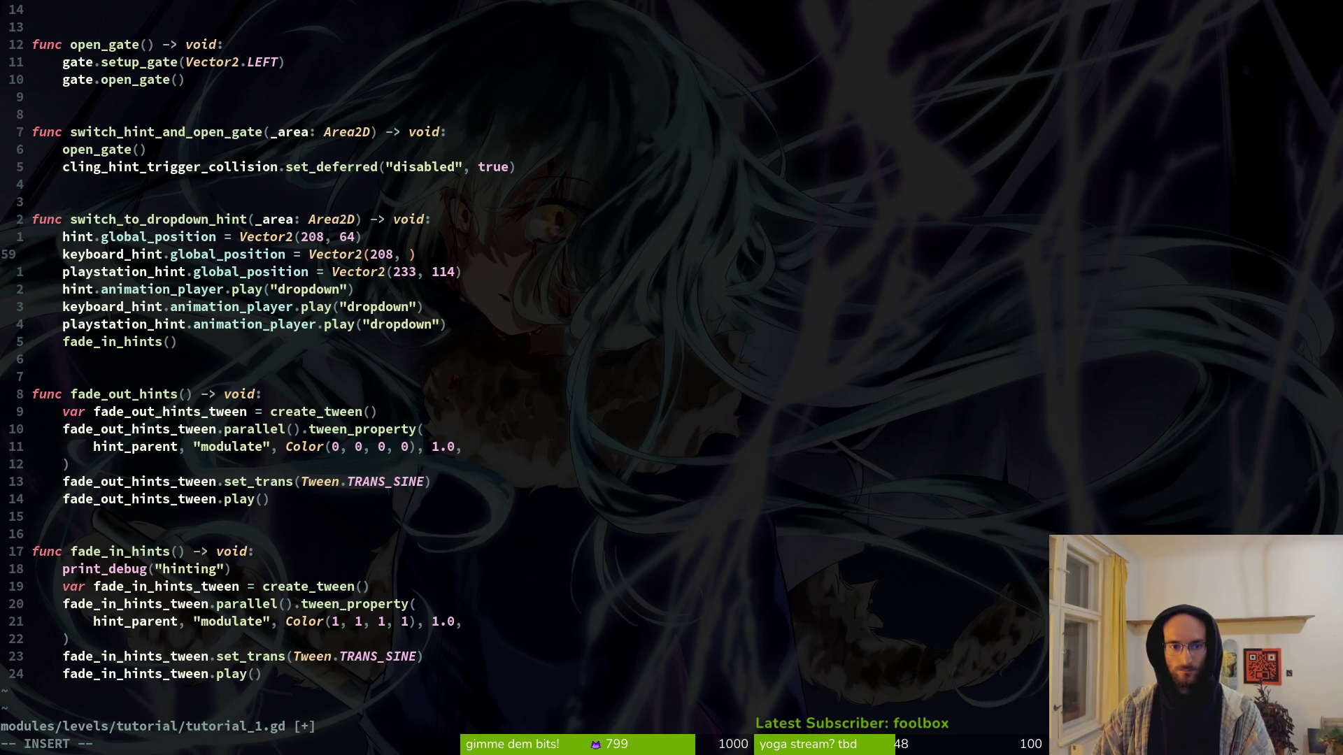
{"action": "type", "text": "114"}
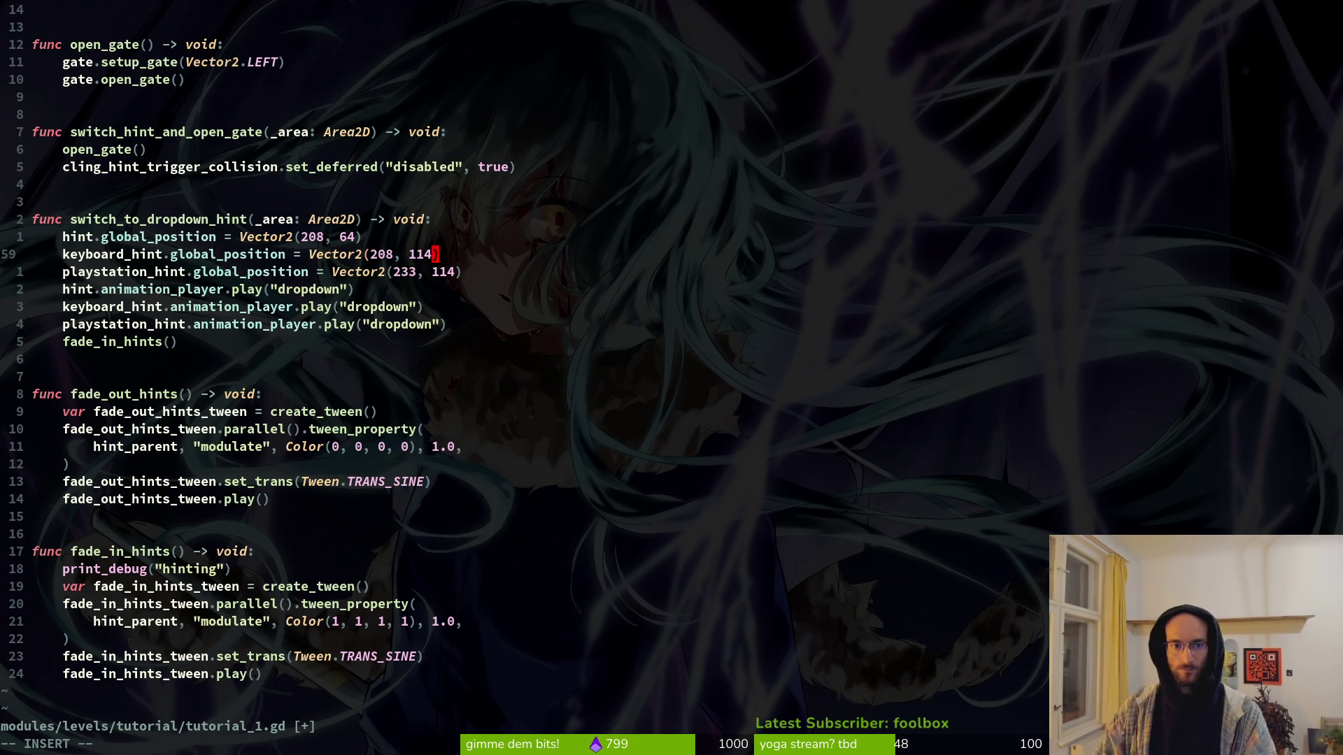
{"action": "key", "text": "Return"}
{"action": "key", "text": "alt+Tab"}
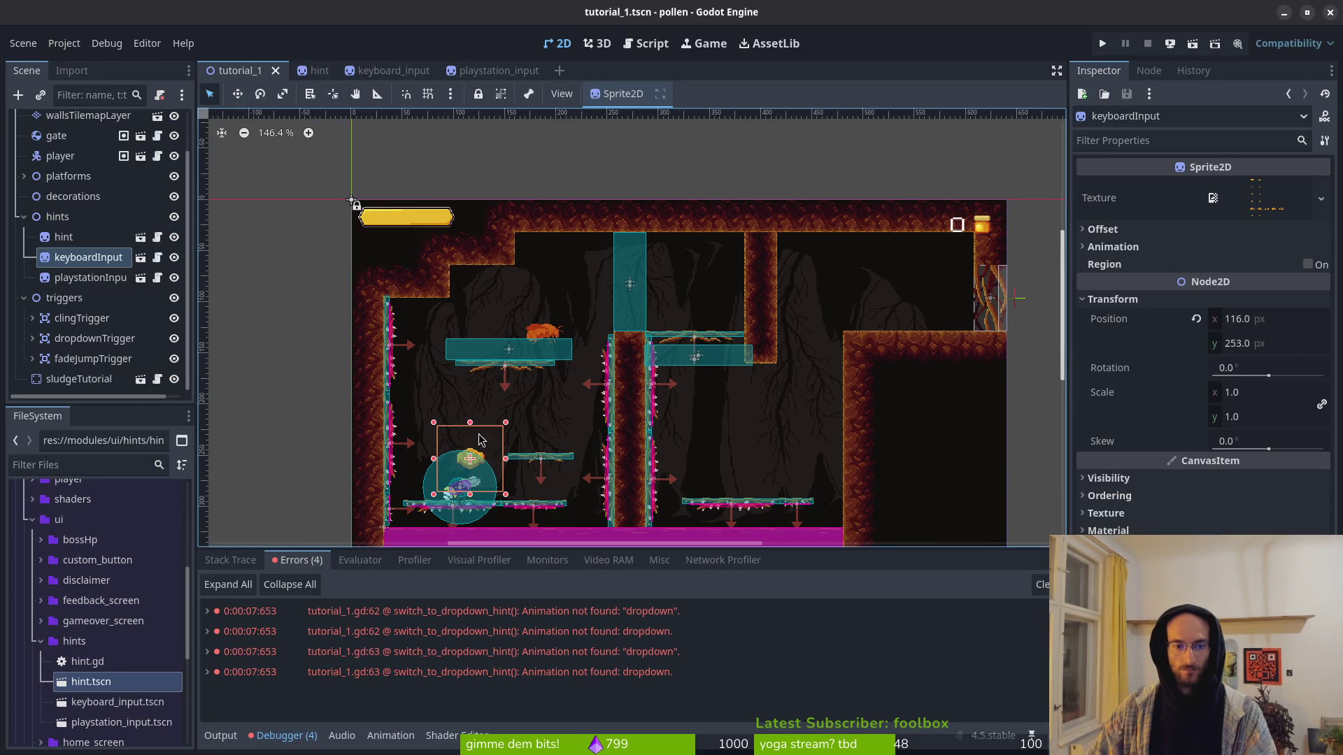
Step: Set keyboardInput's x to 208, drag it onto the upper platform near 227, 129, and save
{"action": "left_click", "coordinate": [1267, 320]}
{"action": "key", "text": "alt+Tab"}
{"action": "key", "text": "alt+Tab"}
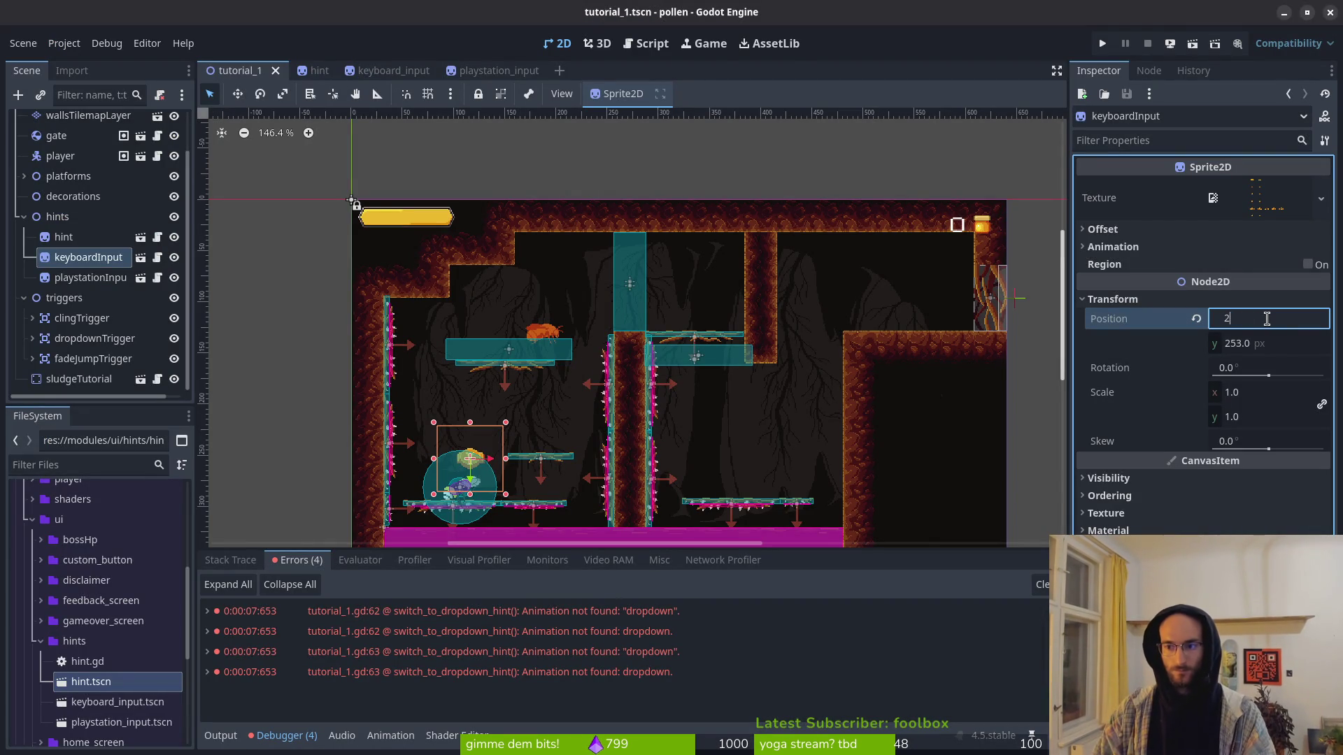
{"action": "type", "text": "08.0"}
{"action": "key", "text": "Return"}
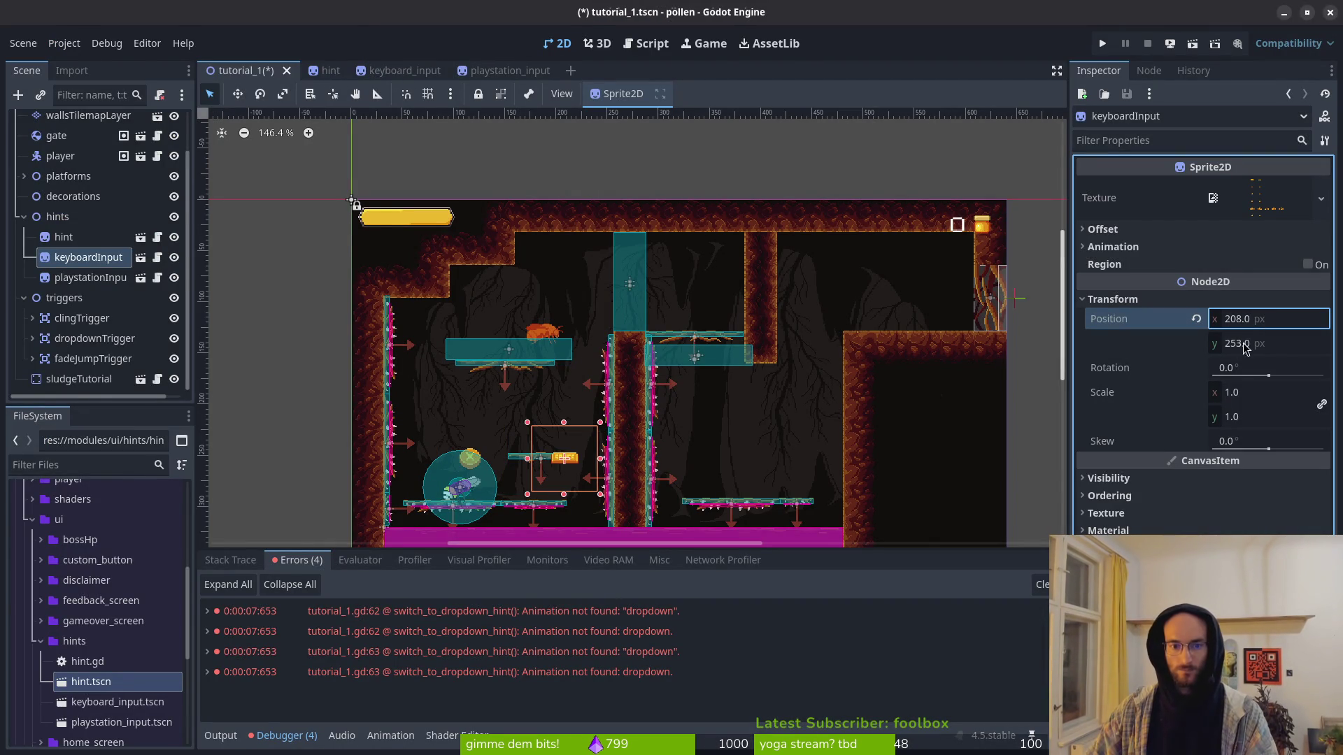
{"action": "key", "text": "alt+Tab"}
{"action": "key", "text": "alt+Tab"}
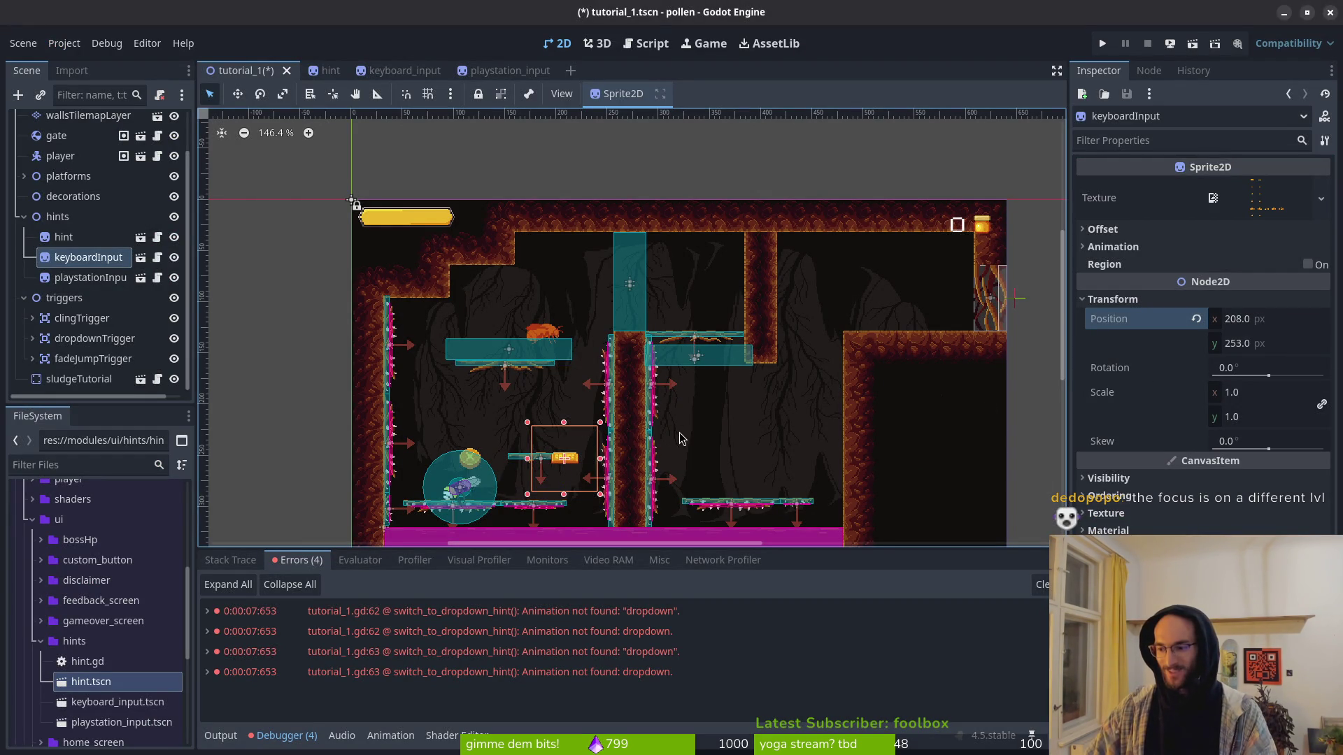
{"action": "scroll", "coordinate": [557, 397], "scroll_direction": "up", "scroll_amount": 3}
{"action": "mouse_move", "coordinate": [588, 525]}
{"action": "left_mouse_down"}
{"action": "mouse_move", "coordinate": [606, 254]}
{"action": "mouse_move", "coordinate": [618, 294]}
{"action": "left_mouse_up"}
{"action": "key", "text": "Escape"}
{"action": "key", "text": "ctrl+s"}
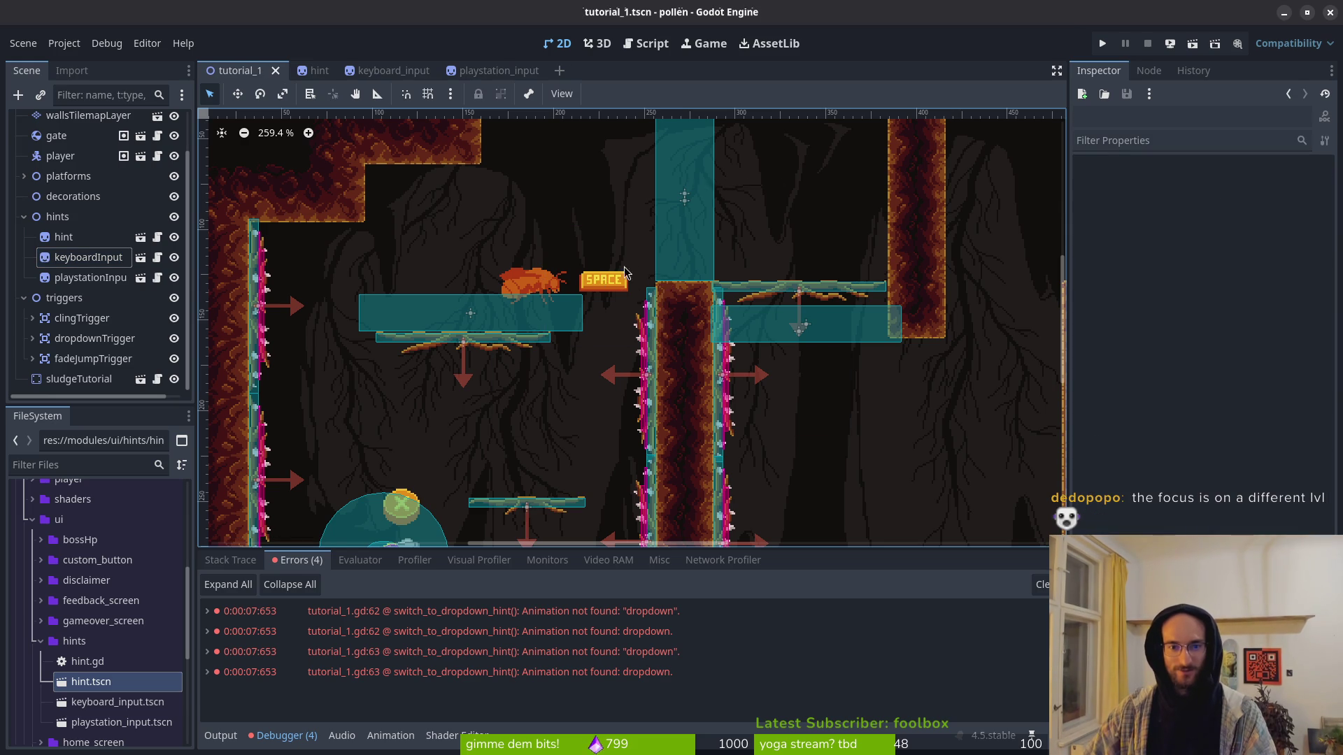
Step: Drag playstationInput beside the bug on the upper platform and save tutorial_1
{"action": "left_click", "coordinate": [88, 258]}
{"action": "left_click", "coordinate": [90, 277]}
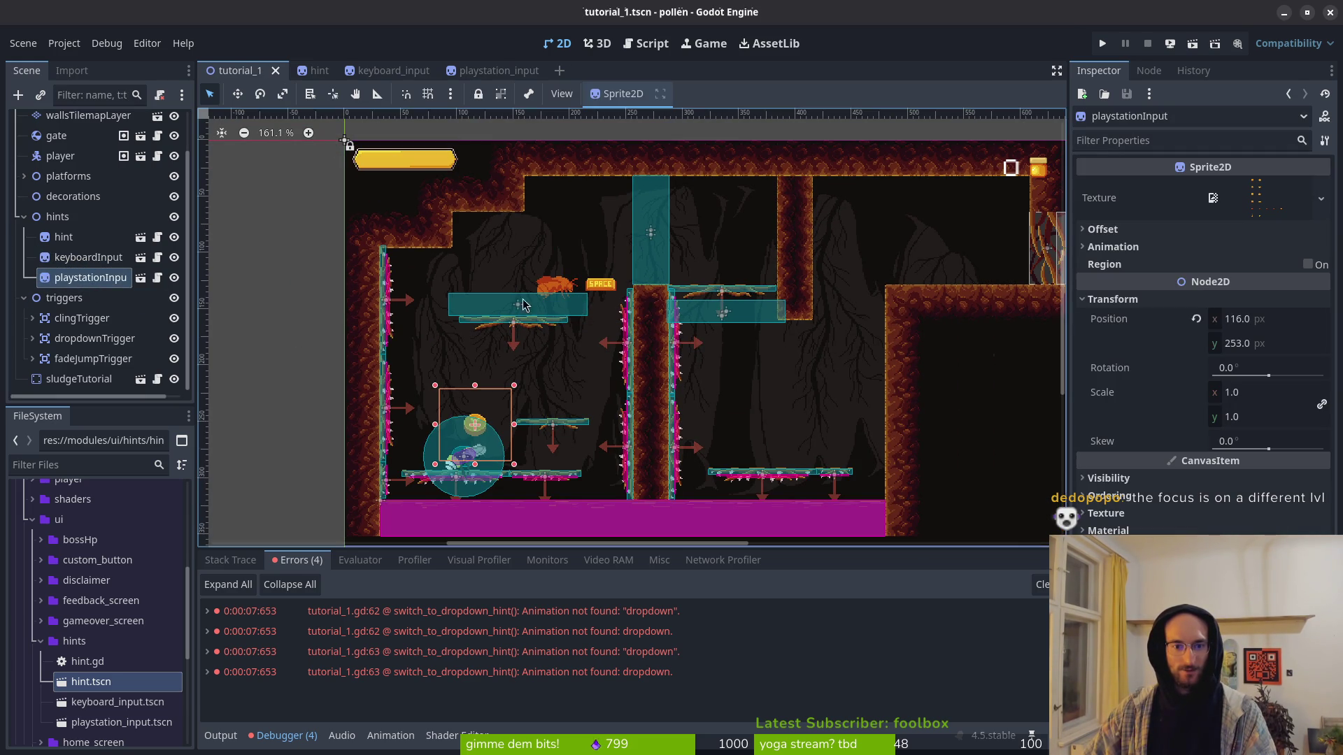
{"action": "left_click_drag", "start_coordinate": [492, 415], "coordinate": [603, 284]}
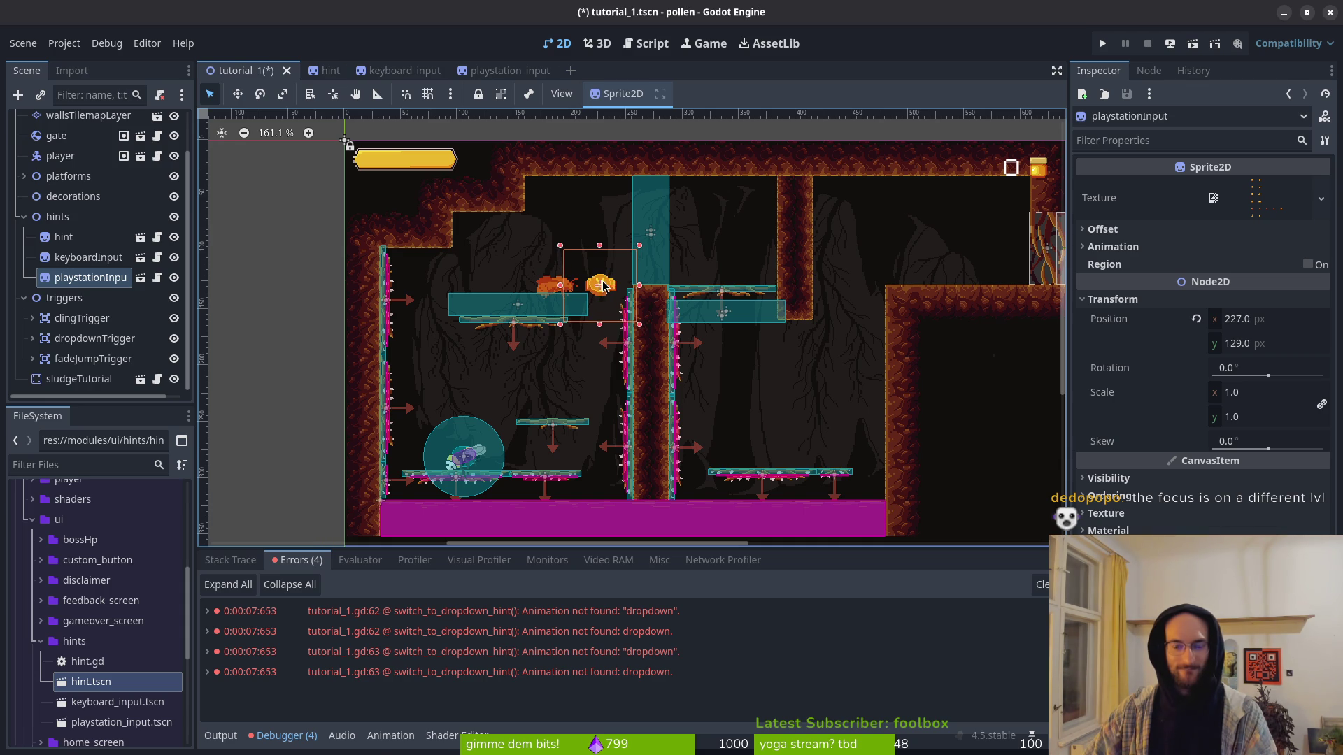
{"action": "scroll", "coordinate": [603, 285], "scroll_direction": "up", "scroll_amount": 3}
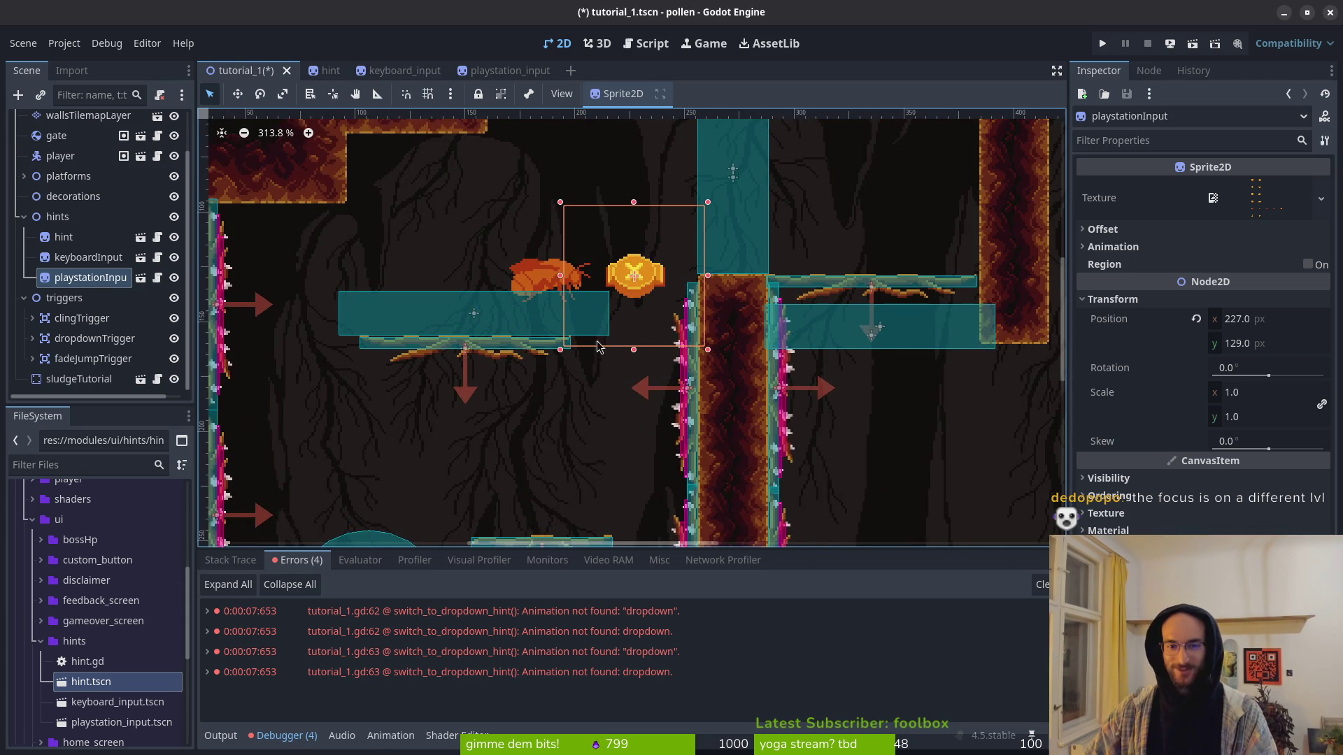
{"action": "scroll", "coordinate": [595, 355], "scroll_direction": "up", "scroll_amount": 2}
{"action": "scroll", "coordinate": [620, 341], "scroll_direction": "up", "scroll_amount": 2}
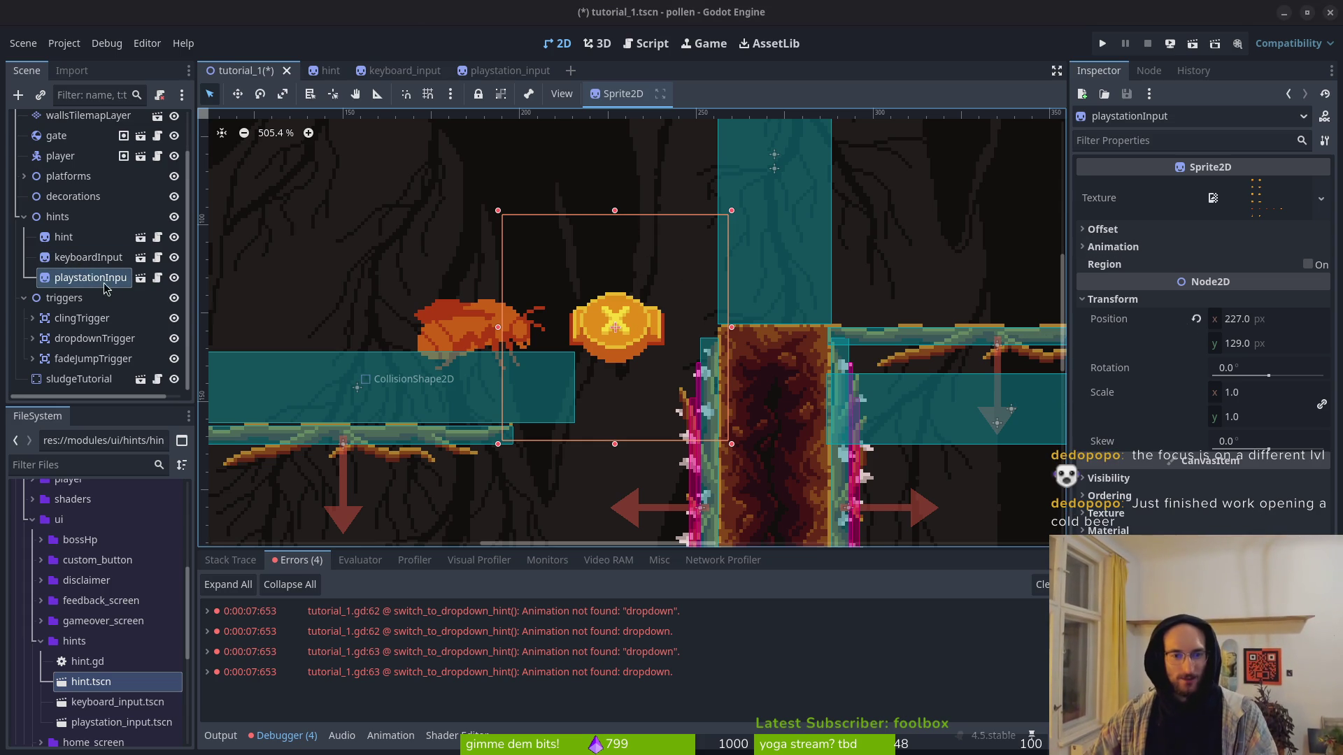
{"action": "scroll", "coordinate": [579, 353], "scroll_direction": "right", "scroll_amount": 1}
{"action": "scroll", "coordinate": [579, 353], "scroll_direction": "up", "scroll_amount": 1}
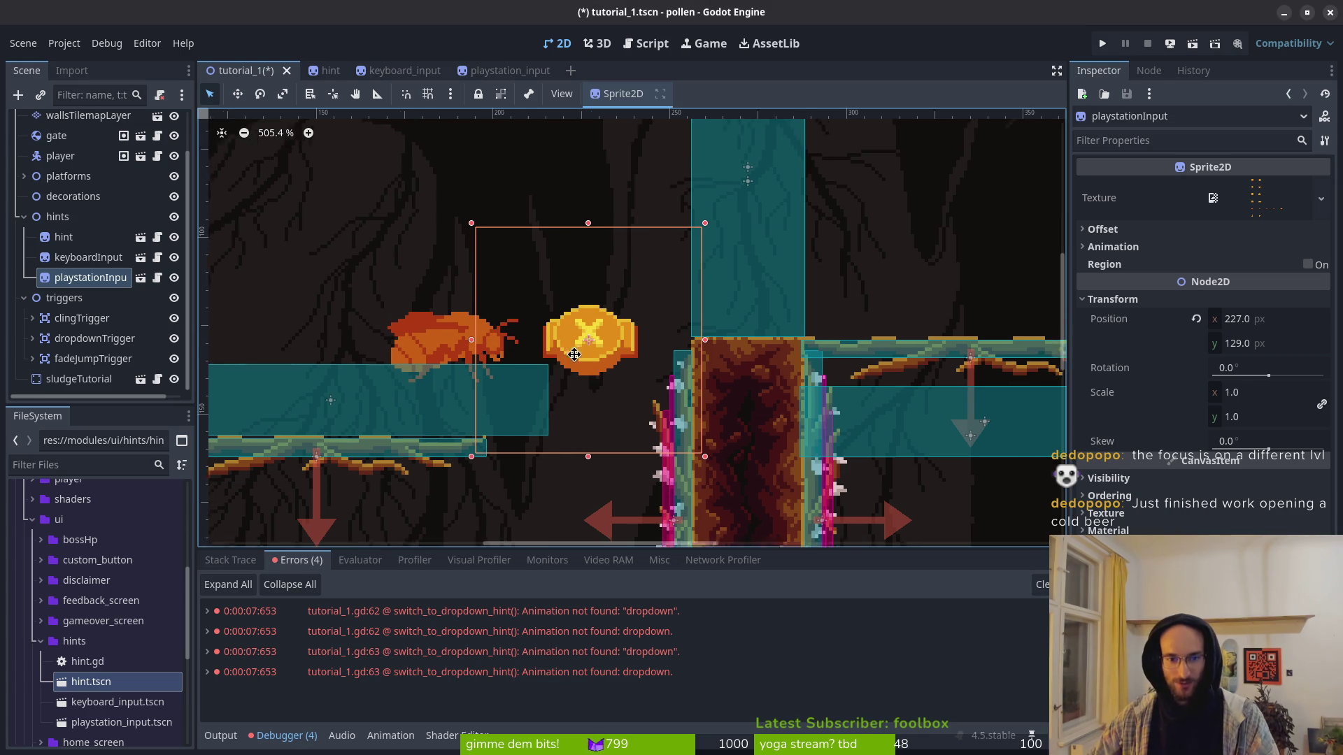
{"action": "scroll", "coordinate": [579, 353], "scroll_direction": "down", "scroll_amount": 8}
{"action": "key", "text": "ctrl+s"}
Step: Compare the hint, keyboard and PlayStation positions, then return to tutorial_1.gd in Vim
{"action": "scroll", "coordinate": [643, 369], "scroll_direction": "up", "scroll_amount": 7}
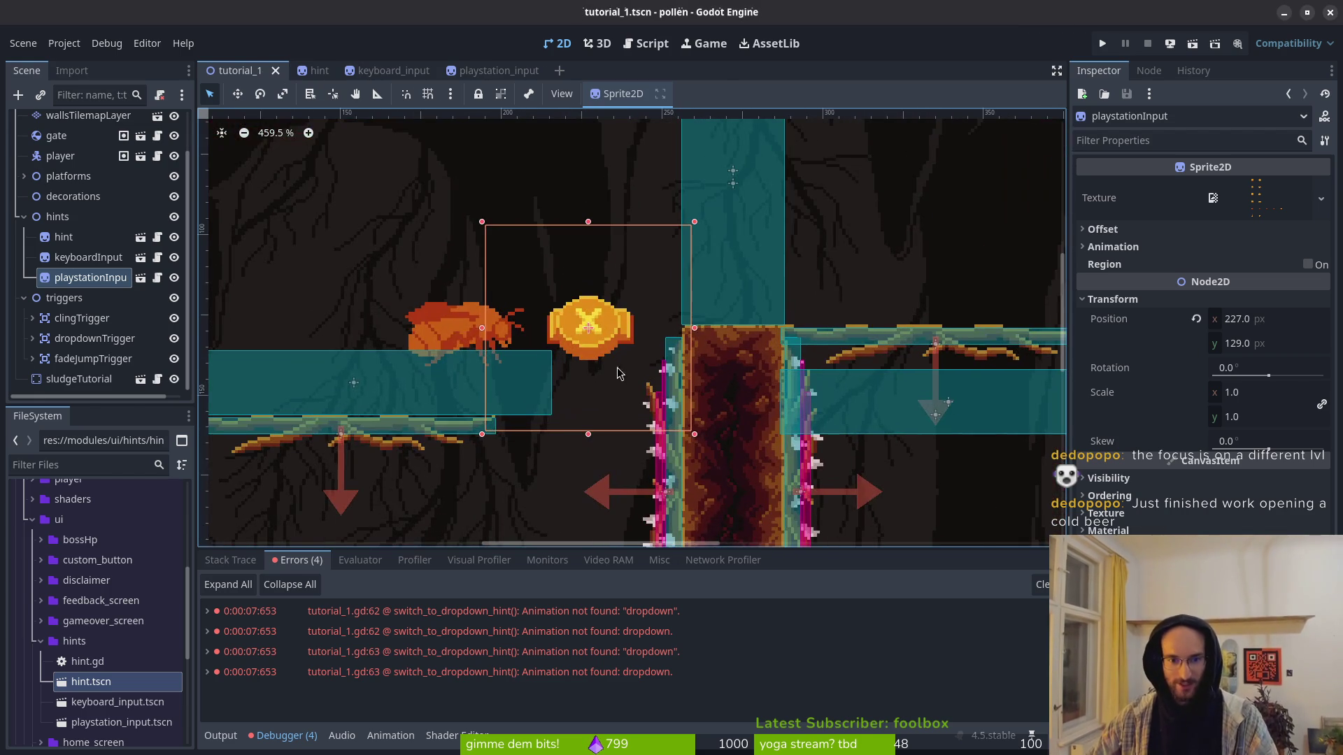
{"action": "left_click", "coordinate": [431, 327]}
{"action": "left_click", "coordinate": [590, 331]}
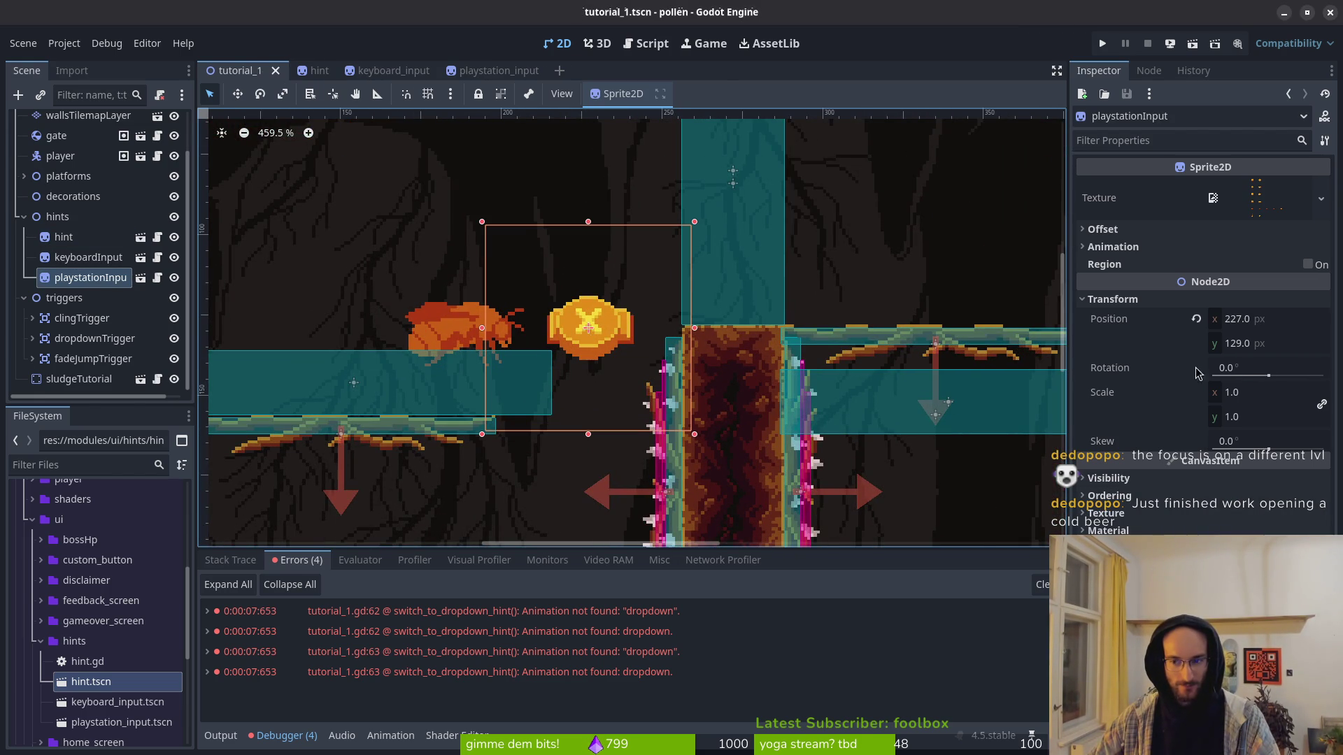
{"action": "left_click", "coordinate": [88, 258]}
{"action": "left_click", "coordinate": [91, 277]}
{"action": "scroll", "coordinate": [535, 316], "scroll_direction": "down", "scroll_amount": 11}
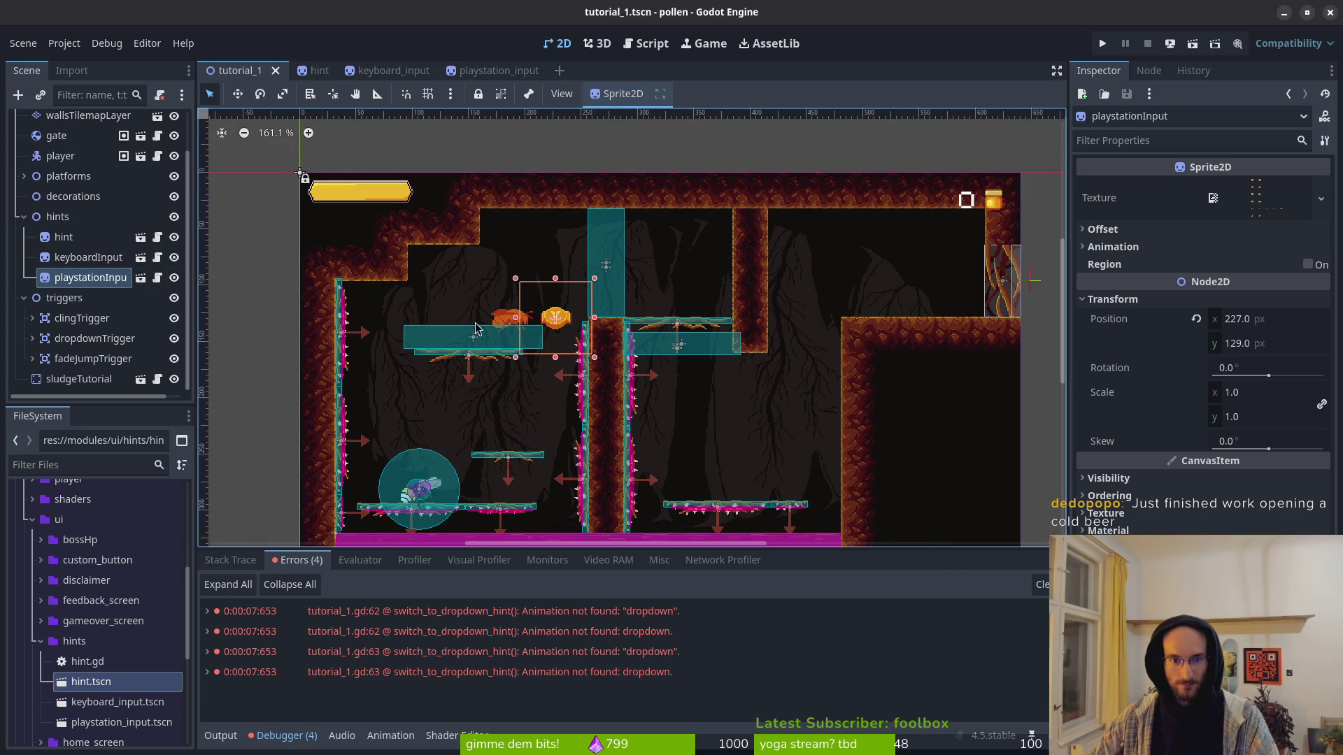
{"action": "left_click", "coordinate": [63, 237]}
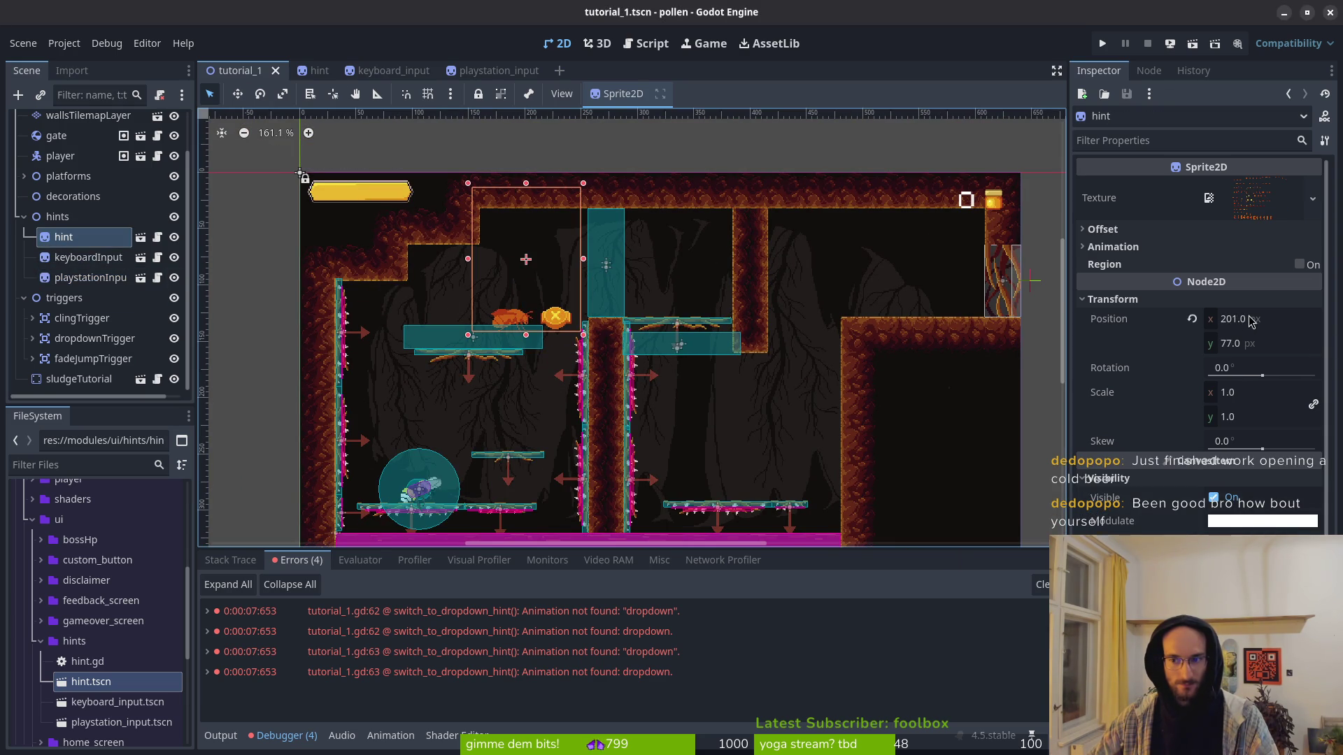
{"action": "key", "text": "alt+Tab"}
Step: Change the hint's dropdown x to 201, giving Vector2(201, 77), and save tutorial_1.gd
{"action": "left_click", "coordinate": [320, 238]}
{"action": "type", "text": "ciw"}
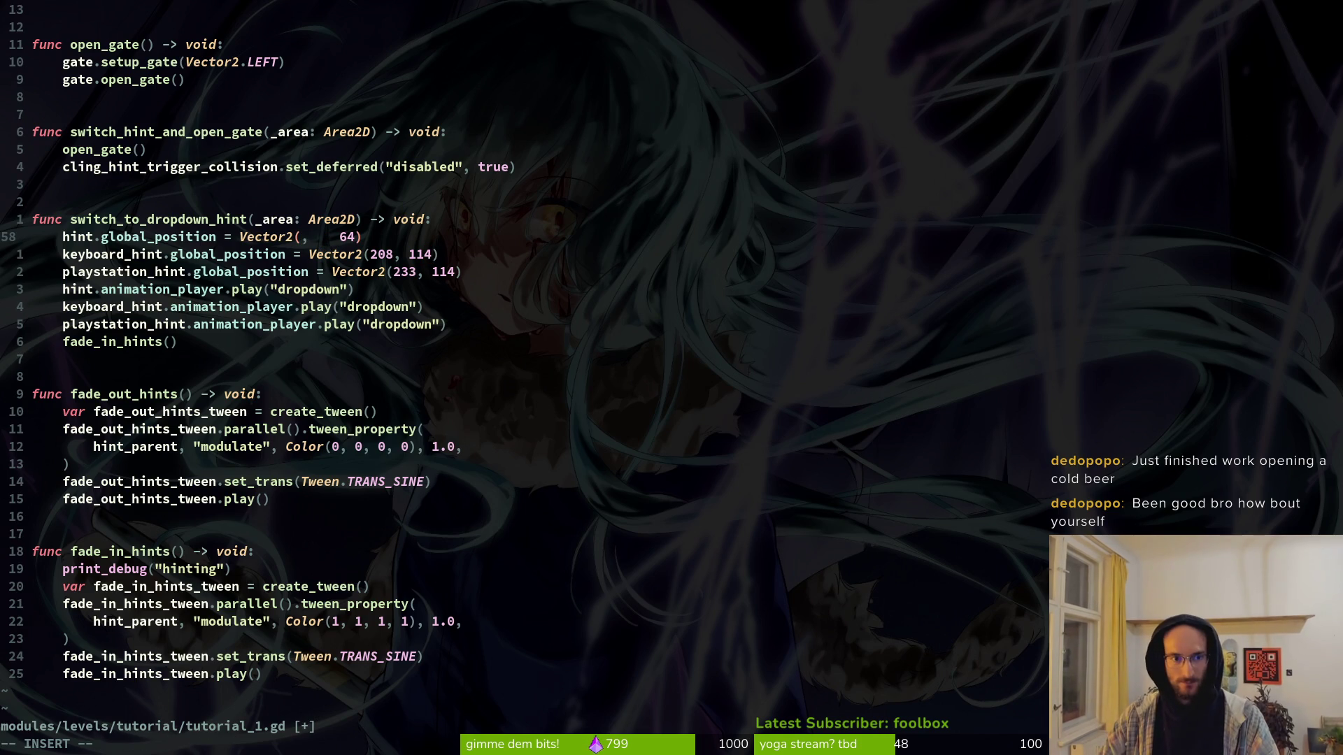
{"action": "type", "text": "201"}
{"action": "key", "text": "Escape"}
{"action": "key", "text": "alt+Tab"}
{"action": "key", "text": "alt+Tab"}
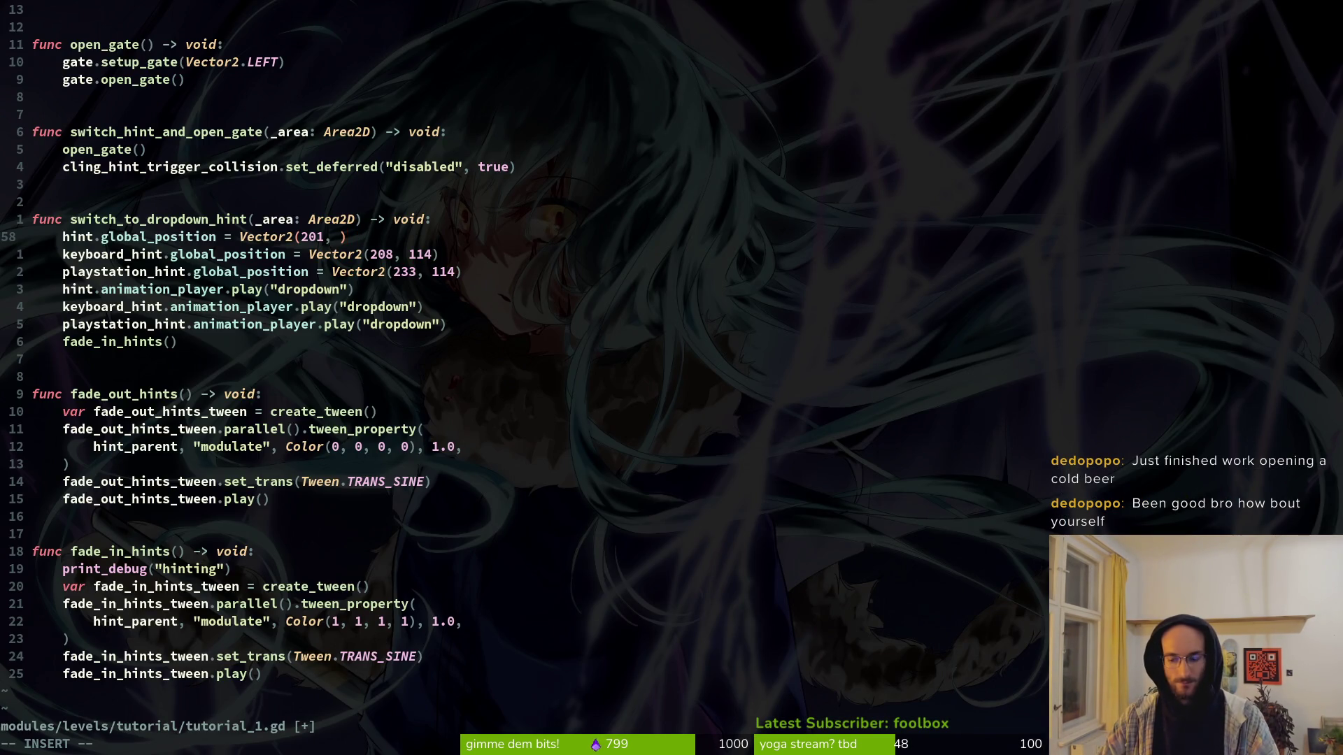
{"action": "type", "text": "77"}
{"action": "key", "text": "Escape"}
{"action": "type", "text": ":write"}
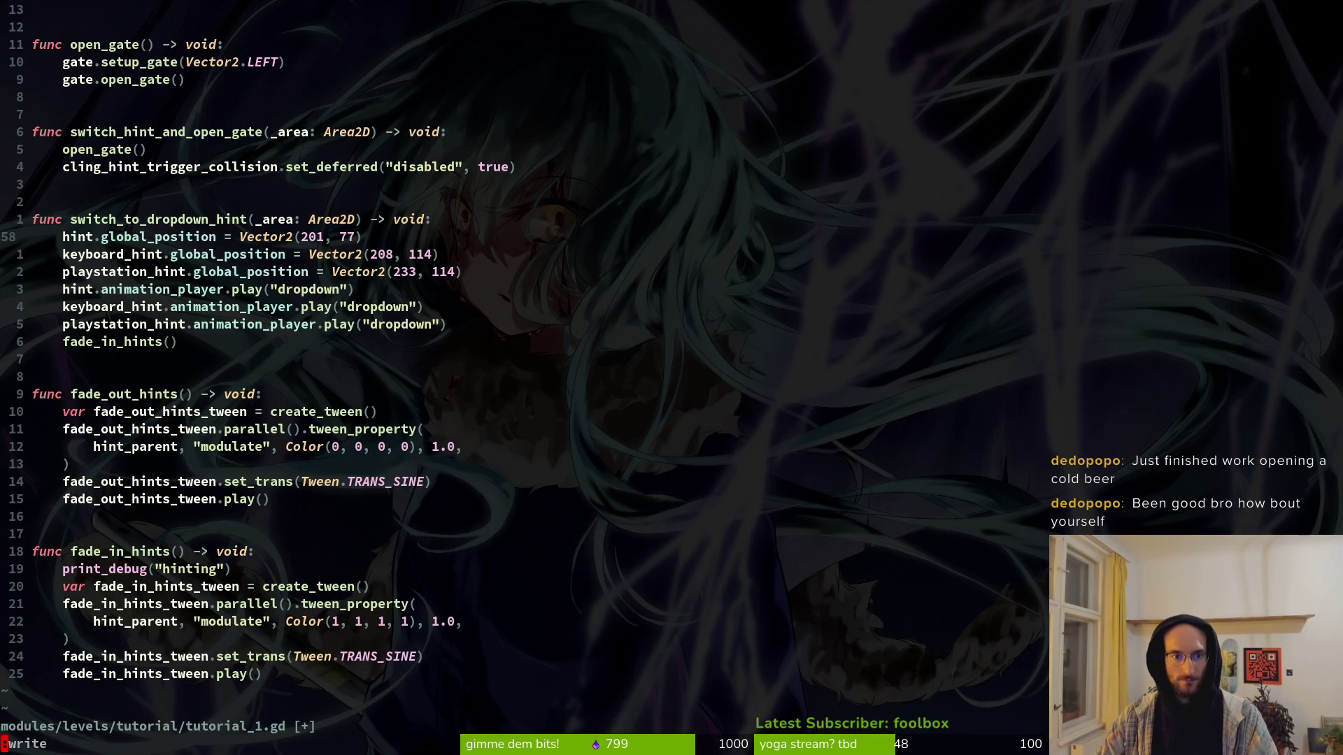
{"action": "key", "text": "Return"}
{"action": "key", "text": "j"}
Step: Check the keyboard hint's position in the tutorial_1 scene, then return to the script
{"action": "key", "text": "alt+Tab"}
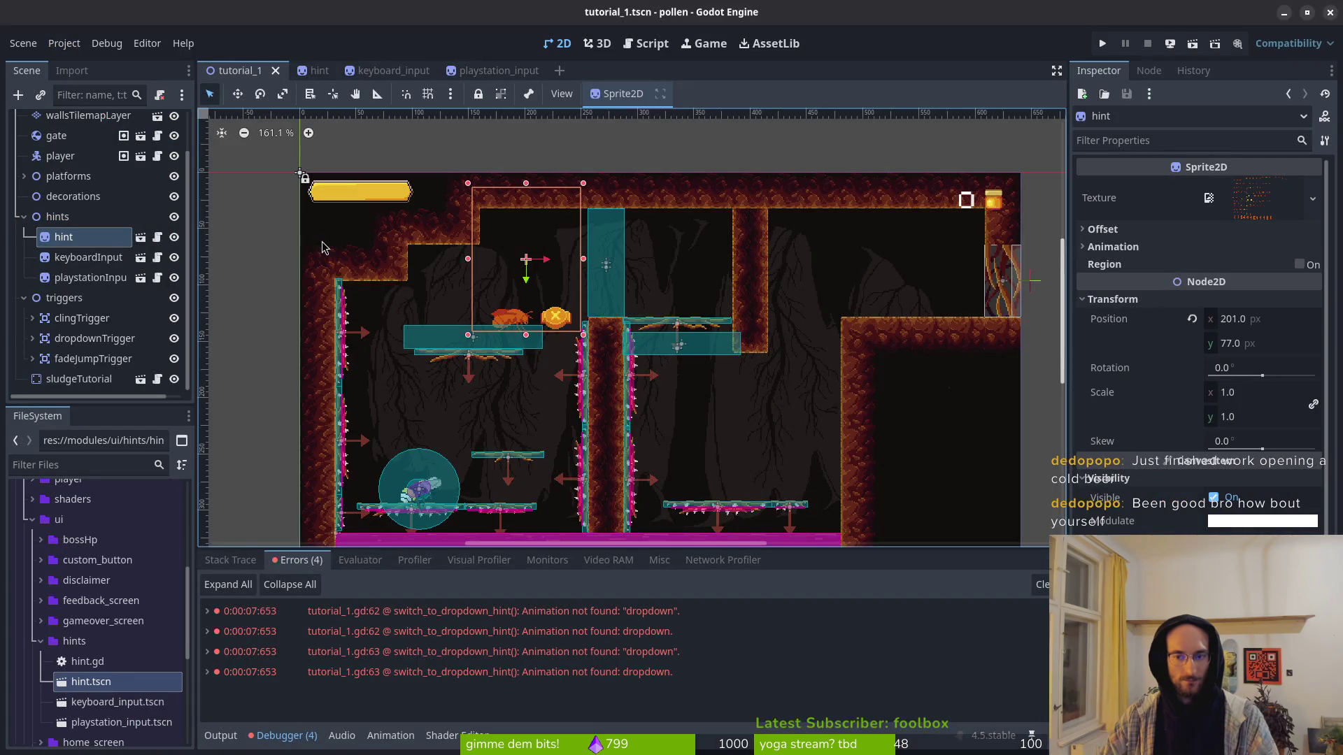
{"action": "left_click", "coordinate": [52, 263]}
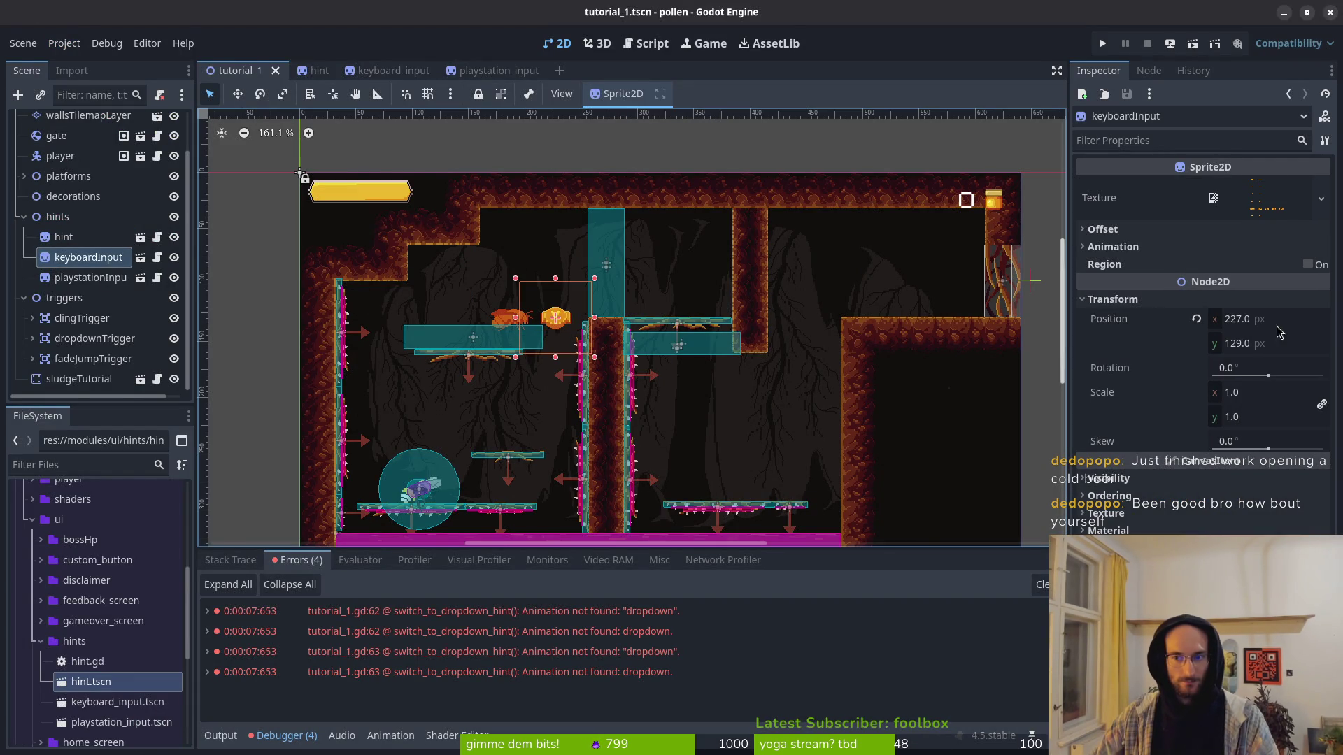
{"action": "key", "text": "alt+Tab"}
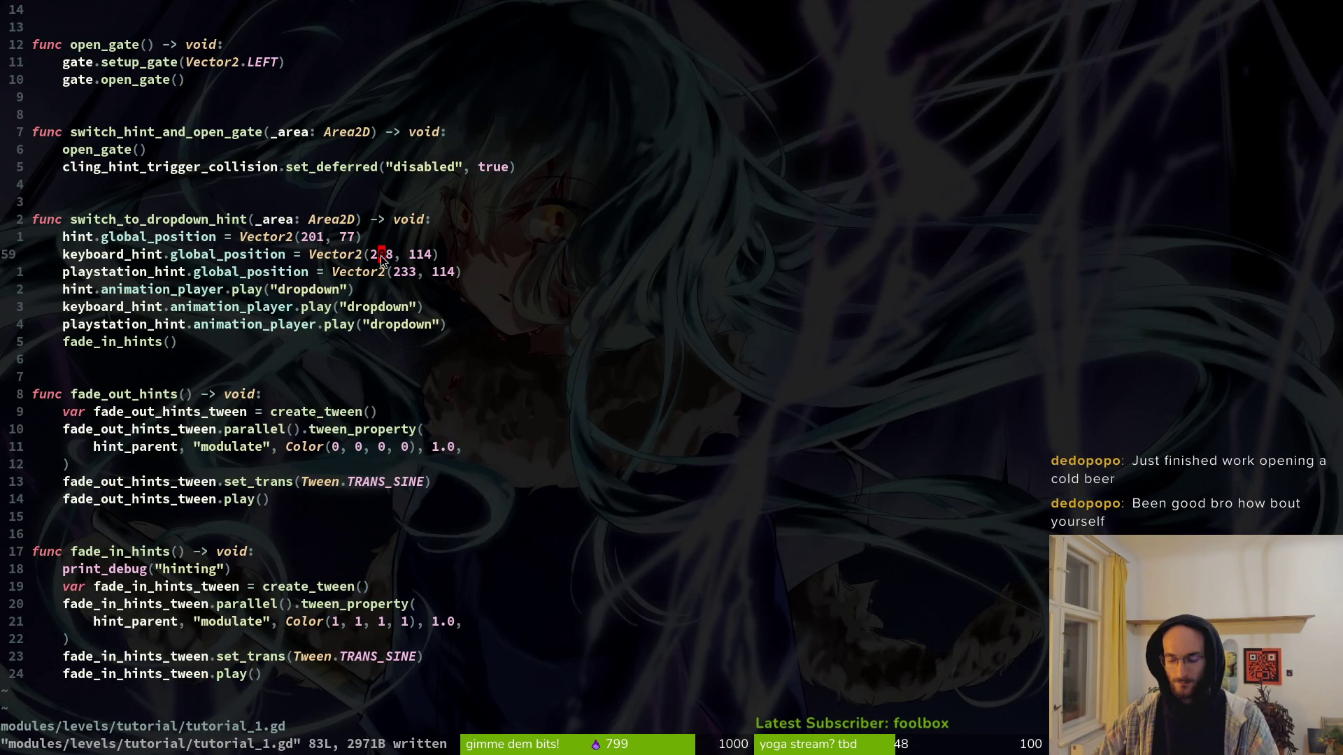
Step: Set keyboard_hint's dropdown position to Vector2(227, 129) and save the script
{"action": "key", "text": "b"}
{"action": "type", "text": "ct1"}
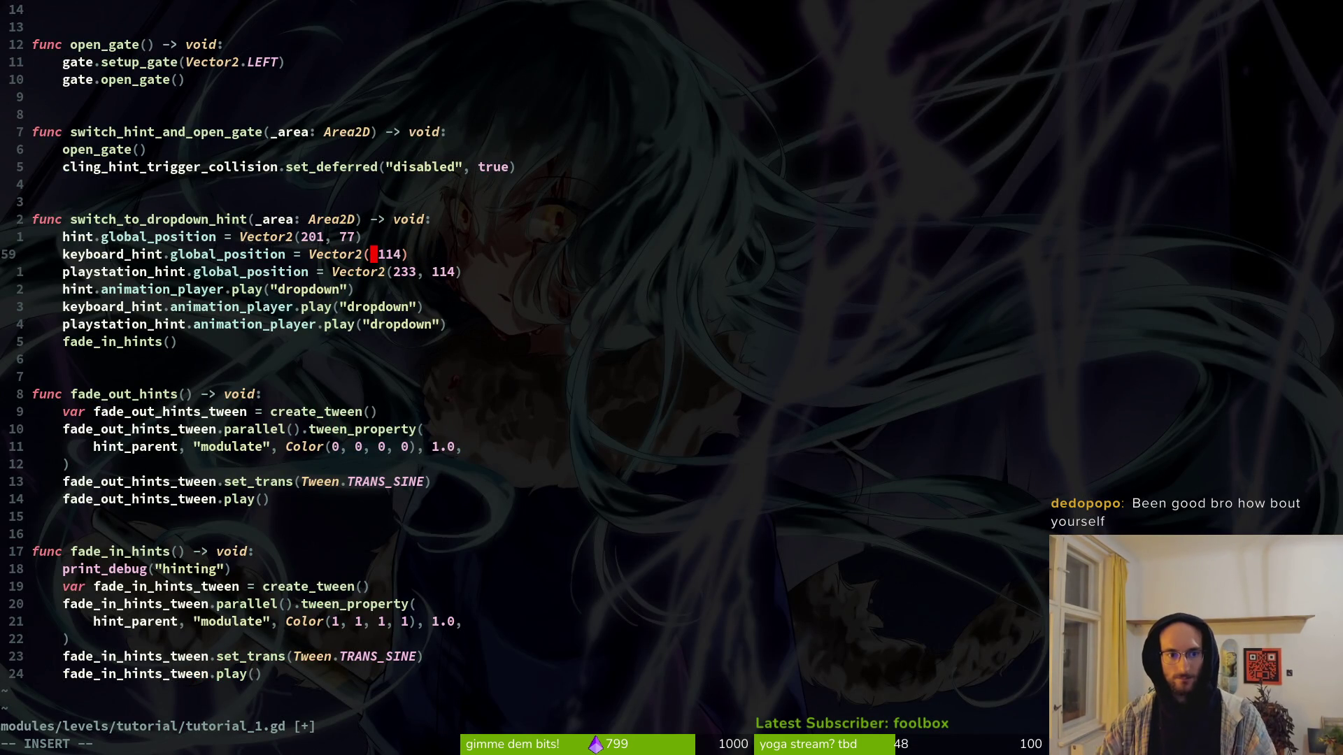
{"action": "type", "text": "7,"}
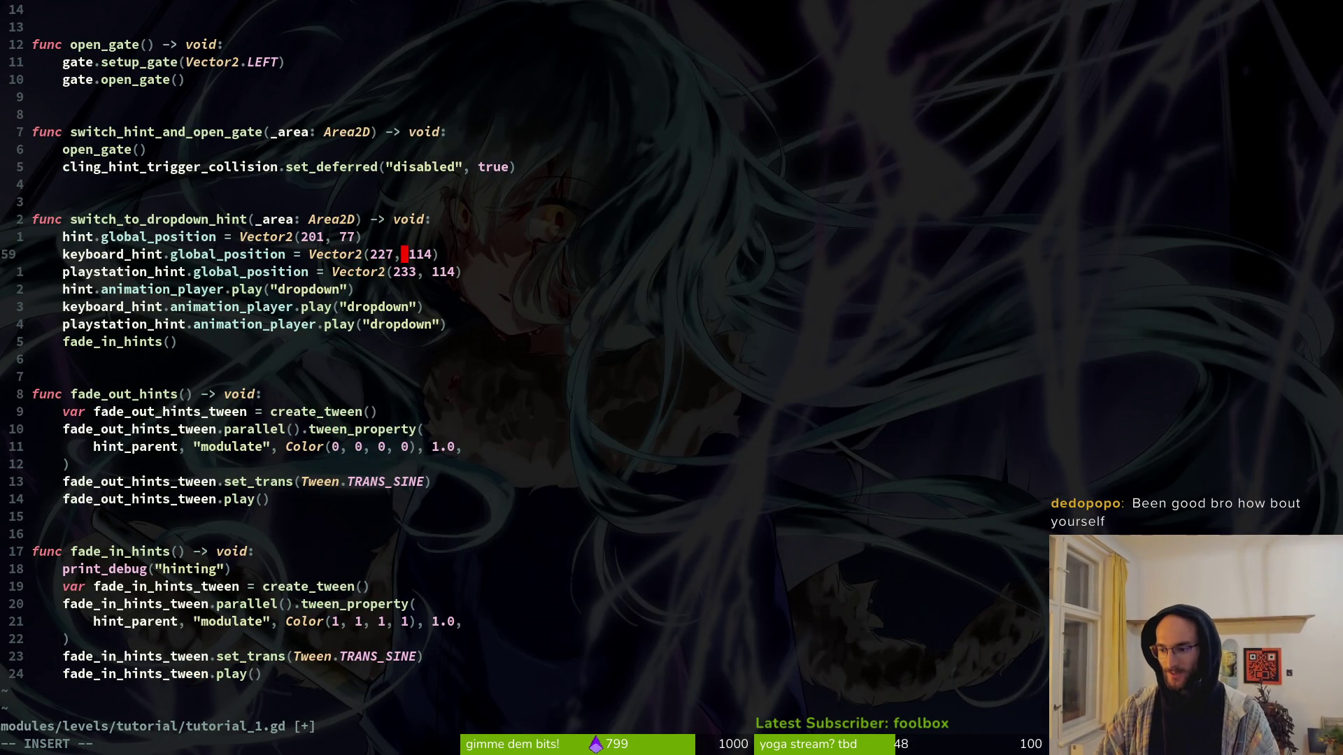
{"action": "key", "text": "Escape"}
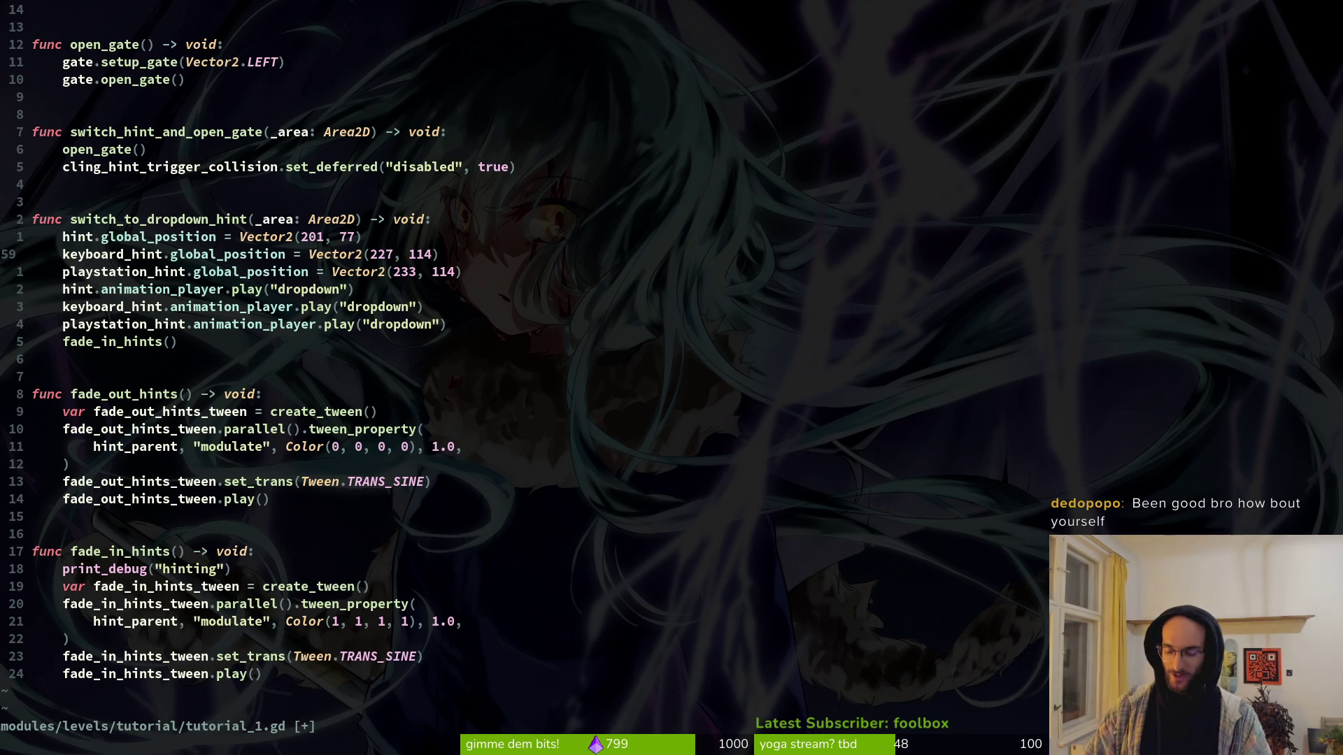
{"action": "key", "text": "alt+Tab"}
{"action": "key", "text": "alt+Tab"}
{"action": "type", "text": "ciw12"}
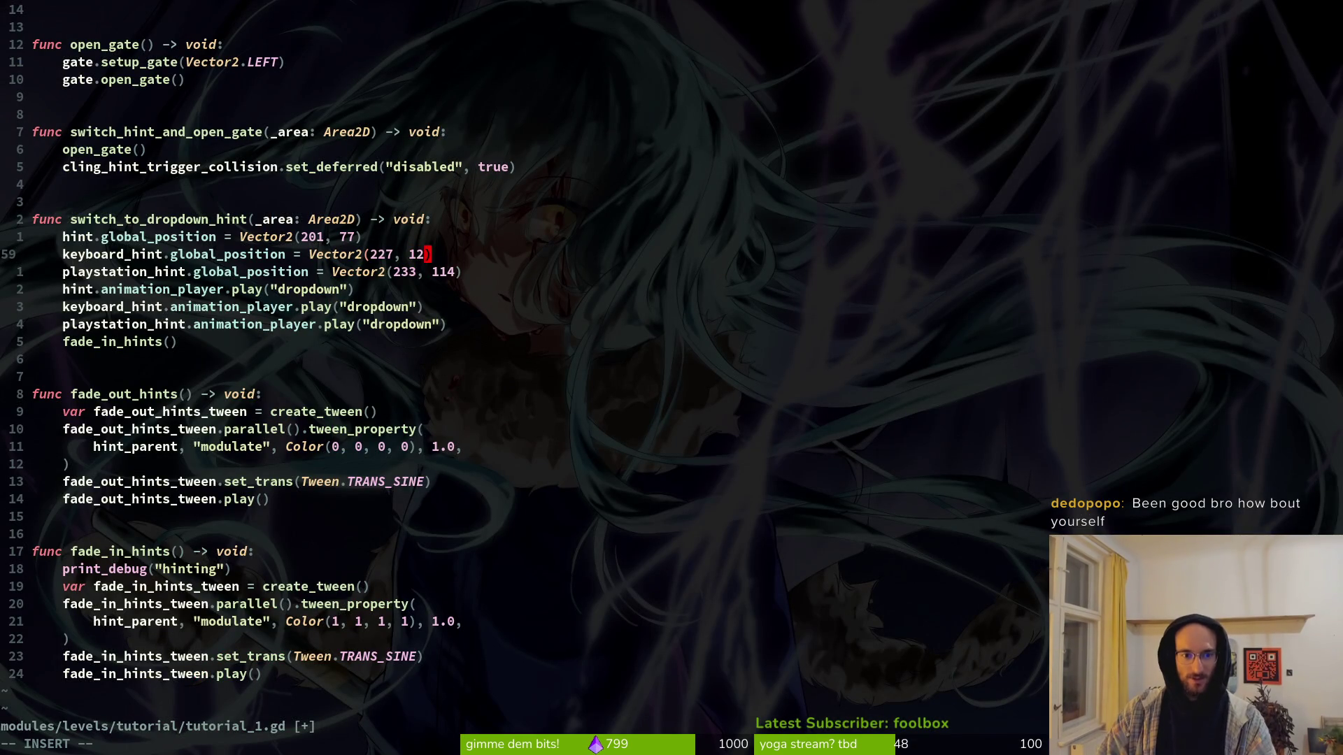
{"action": "type", "text": "9"}
{"action": "key", "text": "Escape"}
{"action": "type", "text": ":write"}
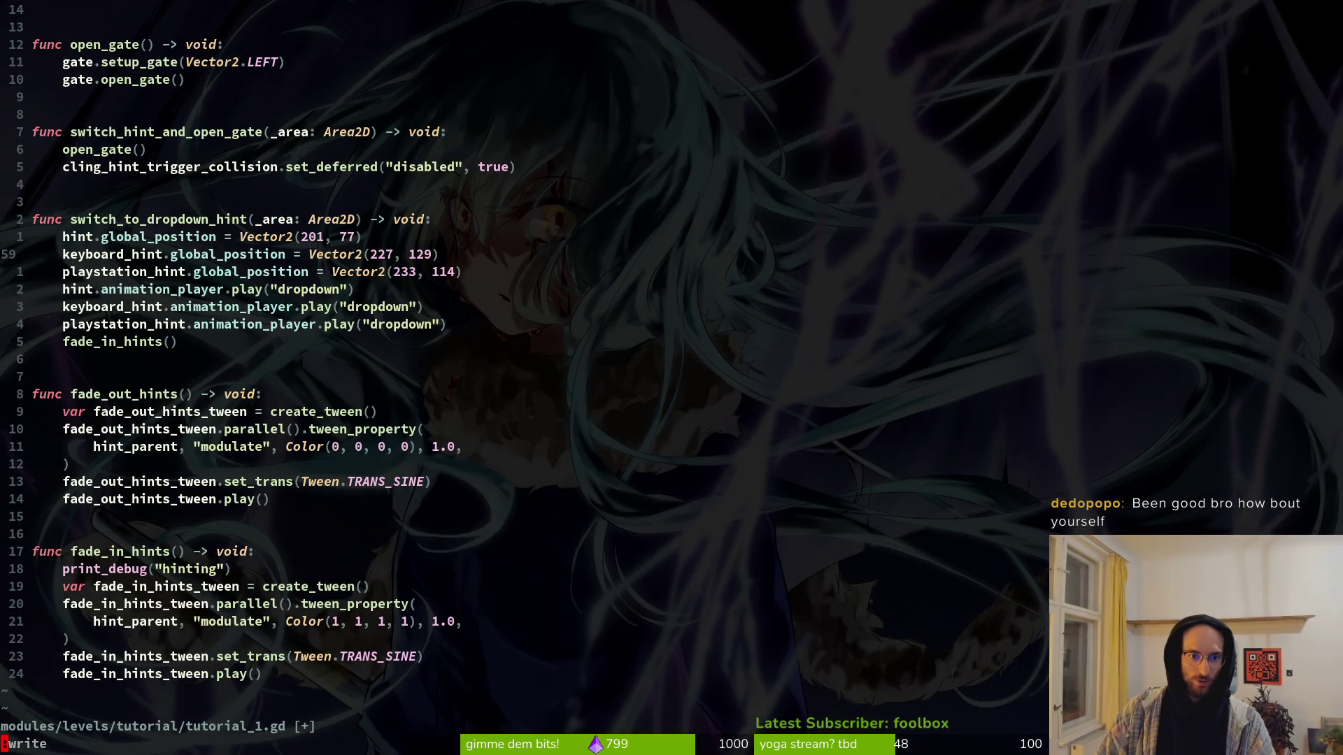
{"action": "key", "text": "Return"}
Step: Copy the keyboard_hint position line over the playstation_hint line, rename it to playstation_hint, and save
{"action": "key", "text": "shift+v"}
{"action": "key", "text": "0"}
{"action": "key", "text": "Escape"}
{"action": "key", "text": "j"}
{"action": "key", "text": "shift+v"}
{"action": "key", "text": "p"}
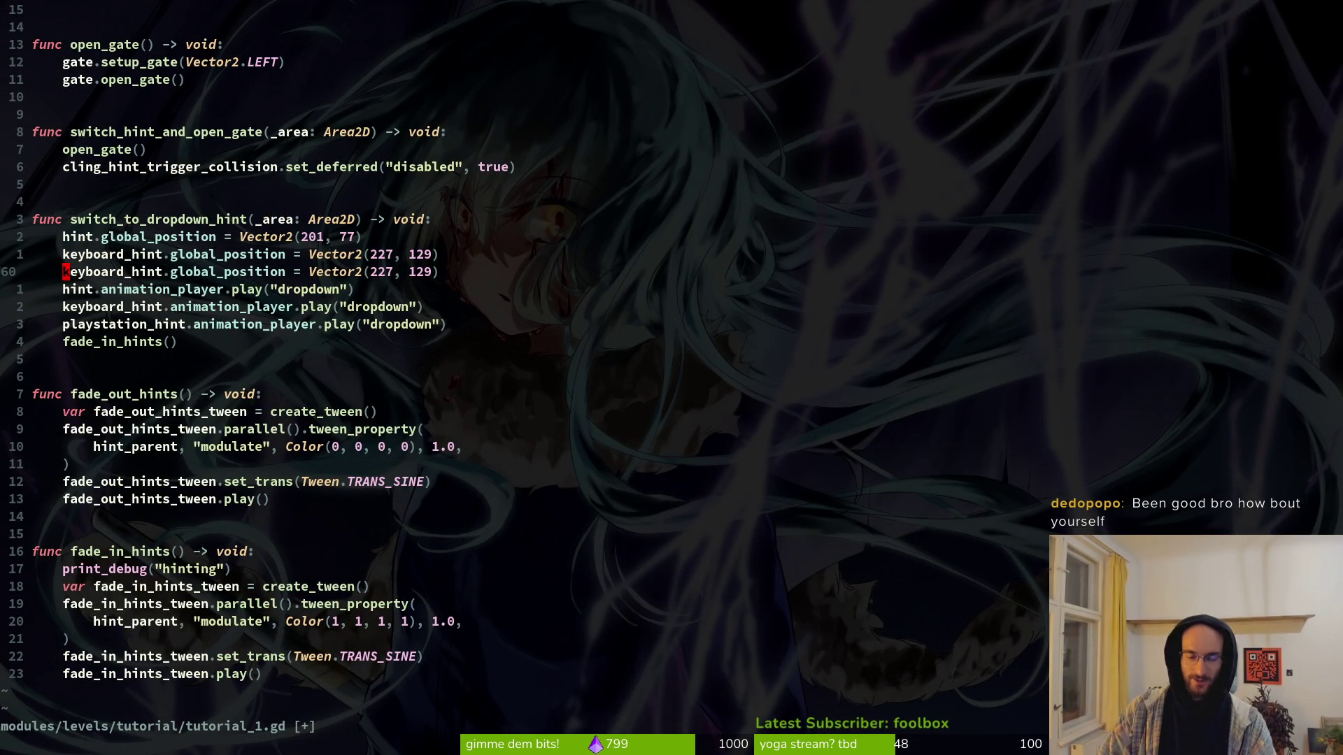
{"action": "type", "text": "cwp"}
{"action": "key", "text": "Return"}
{"action": "key", "text": "Escape"}
{"action": "type", "text": ":w"}
{"action": "key", "text": "Return"}
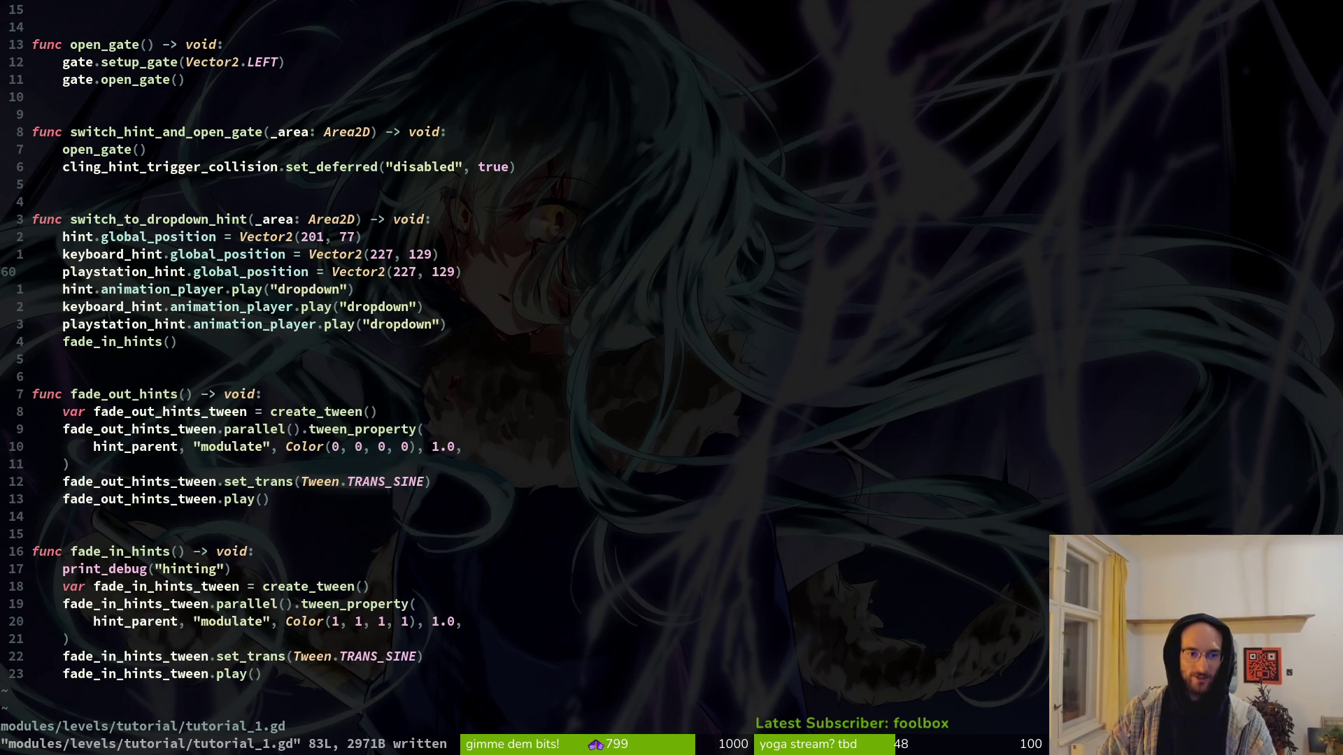
{"action": "key", "text": "alt+Tab"}
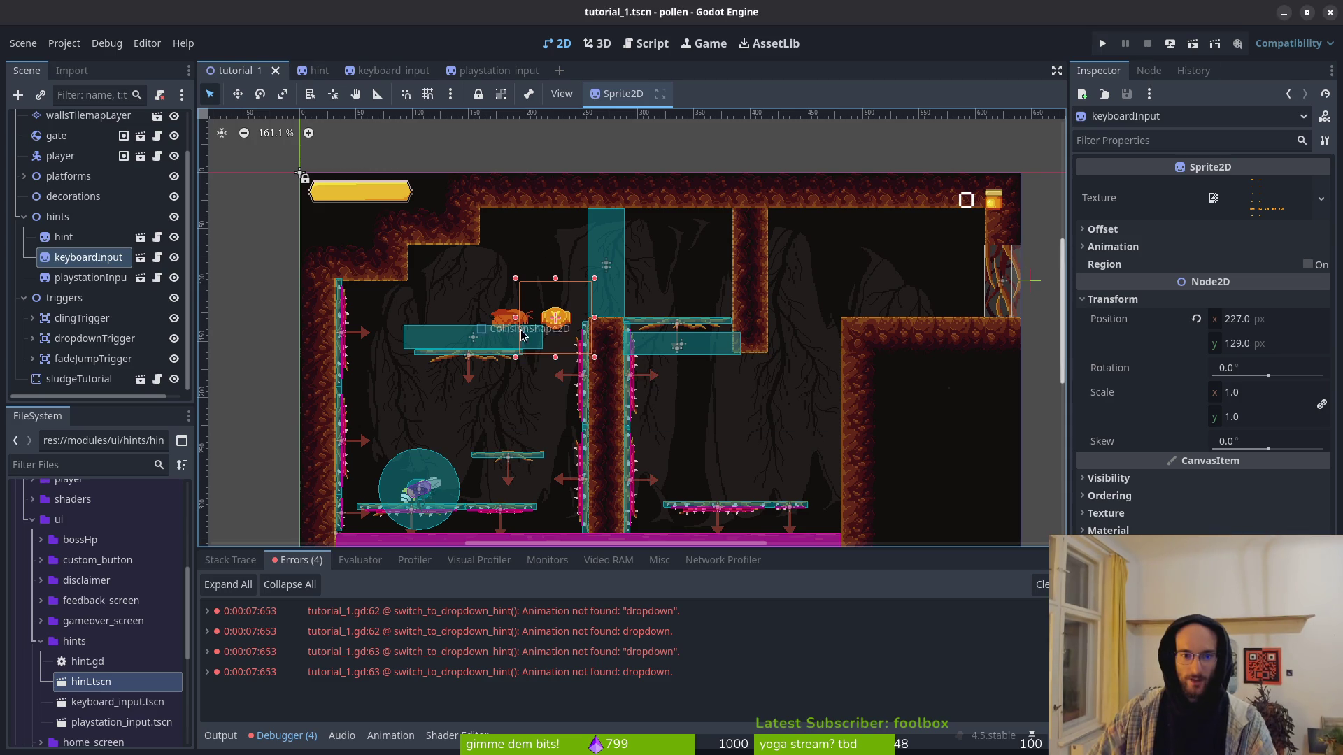
Step: Create an empty 'dropdown' animation on the playstation_input scene's AnimationPlayer
{"action": "mouse_move", "coordinate": [312, 78]}
{"action": "left_click", "coordinate": [493, 70]}
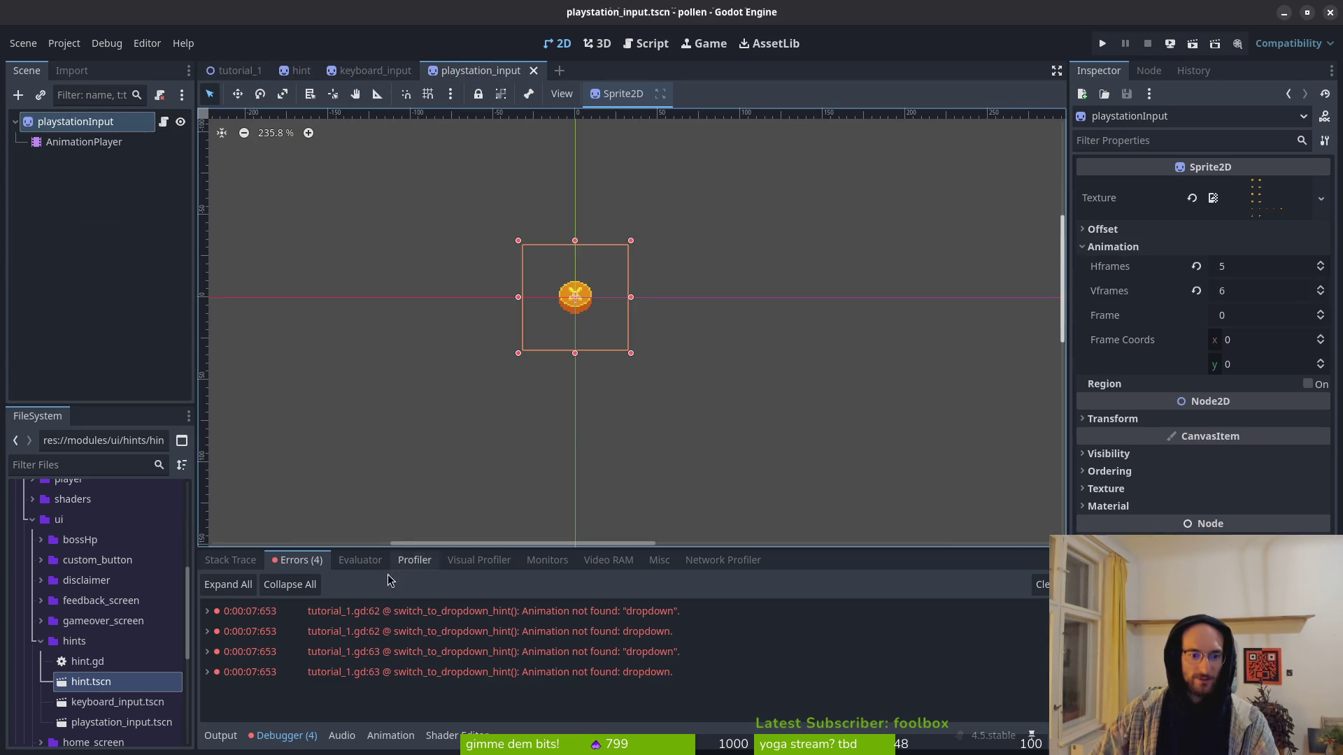
{"action": "left_click", "coordinate": [82, 142]}
{"action": "left_click", "coordinate": [518, 574]}
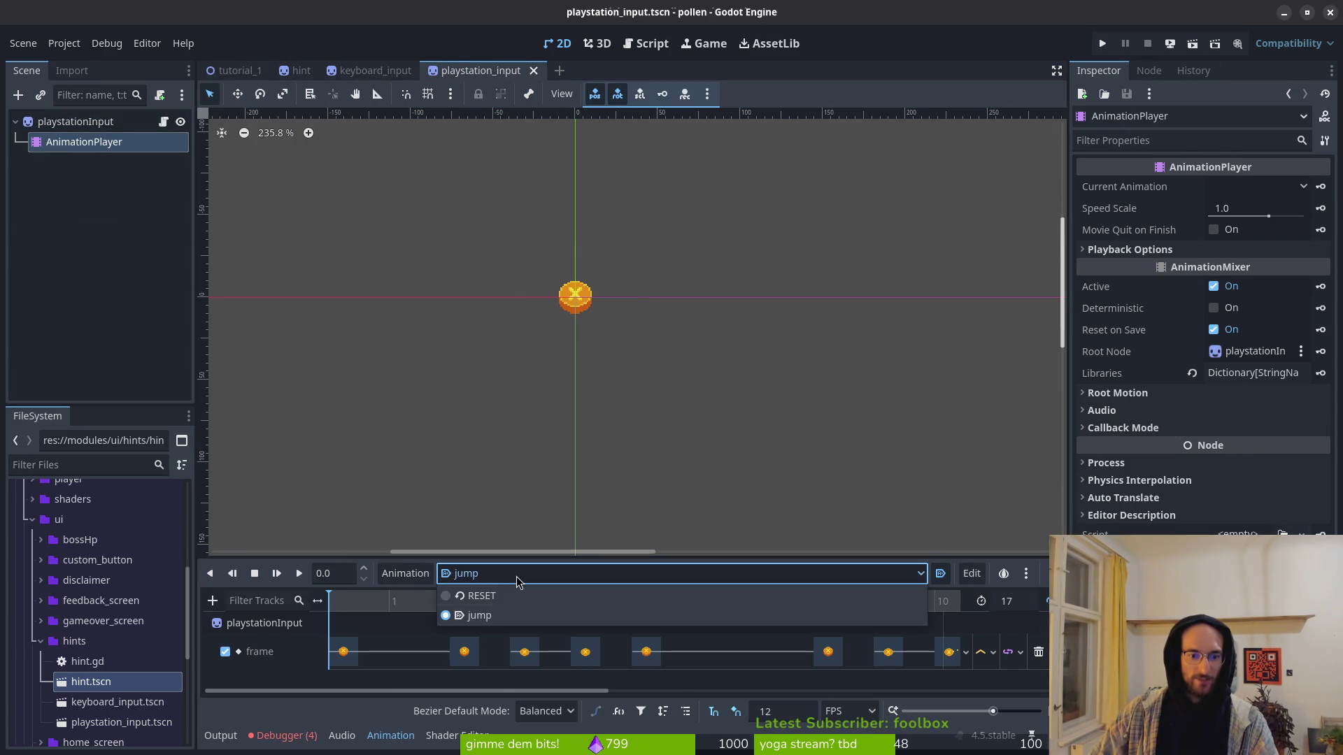
{"action": "left_click", "coordinate": [405, 574]}
{"action": "left_click", "coordinate": [402, 596]}
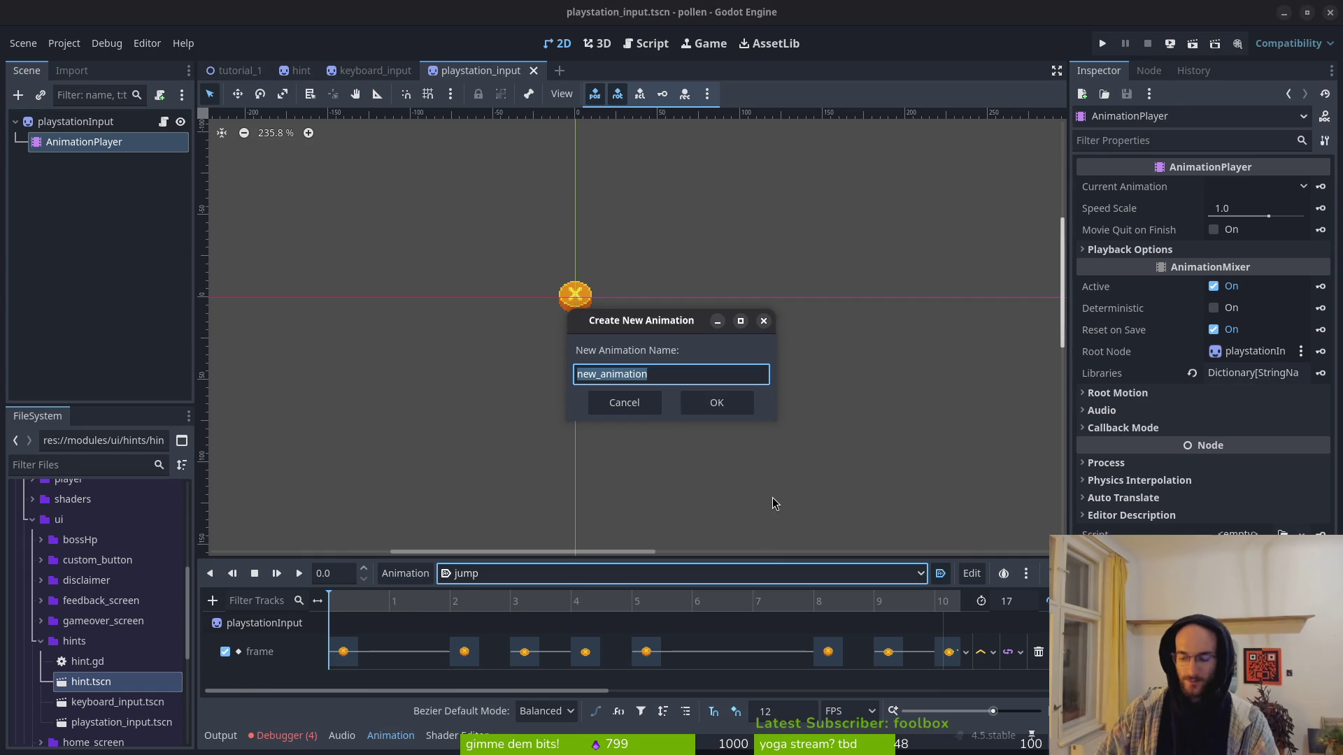
{"action": "type", "text": "dropdown"}
{"action": "key", "text": "Return"}
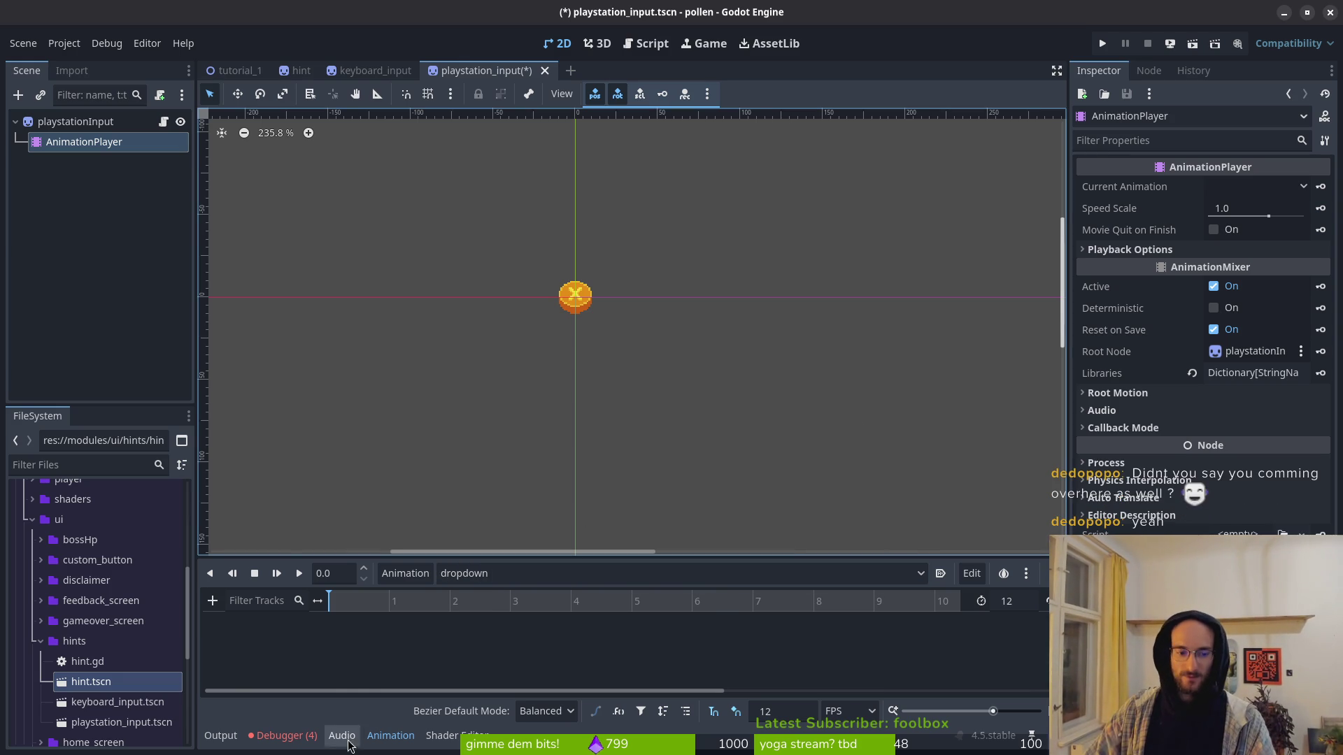
Step: Save the playstation_input scene, then switch to the hints sprite sheet in Aseprite
{"action": "scroll", "coordinate": [514, 623], "scroll_direction": "down", "scroll_amount": 5, "text": "ctrl"}
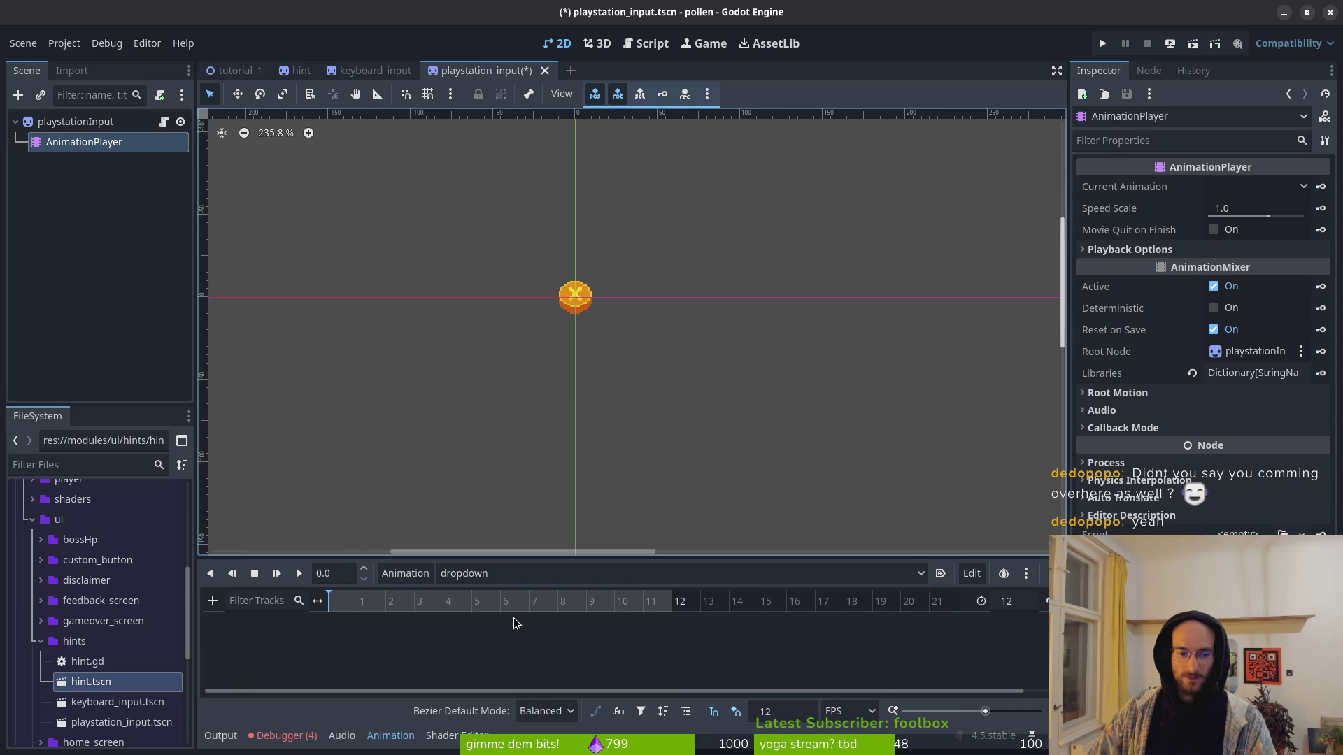
{"action": "scroll", "coordinate": [772, 632], "scroll_direction": "down", "scroll_amount": 5, "text": "ctrl"}
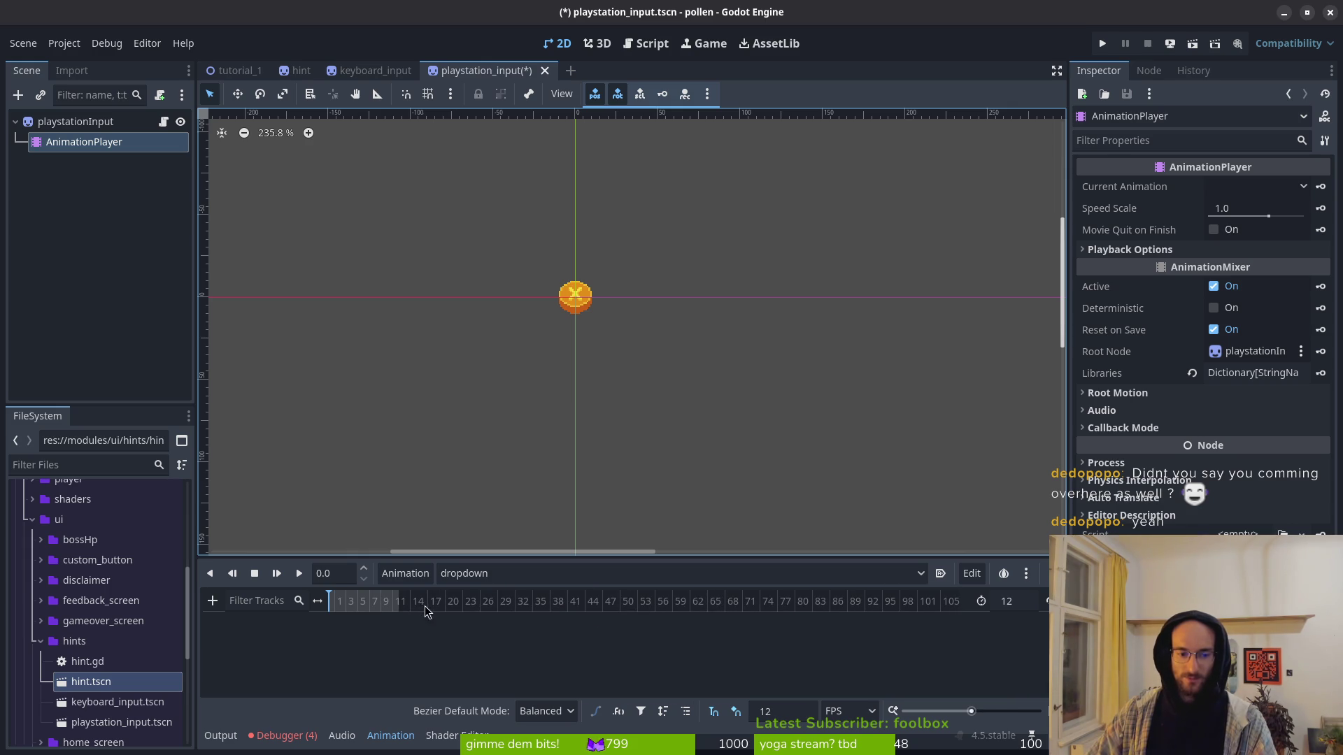
{"action": "scroll", "coordinate": [428, 611], "scroll_direction": "up", "scroll_amount": 5, "text": "ctrl"}
{"action": "scroll", "coordinate": [485, 605], "scroll_direction": "up", "scroll_amount": 3, "text": "ctrl"}
{"action": "key", "text": "ctrl+s"}
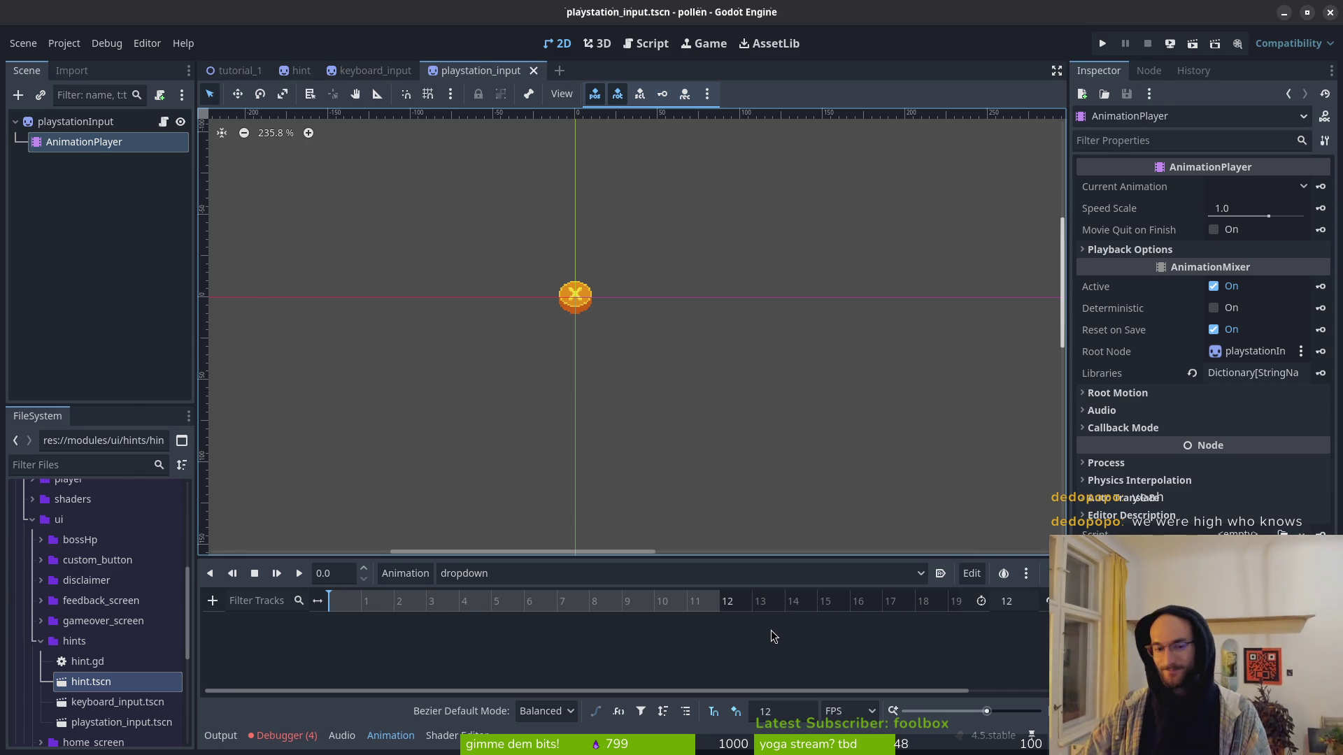
{"action": "key", "text": "alt+Tab"}
{"action": "key", "text": "alt+Tab"}
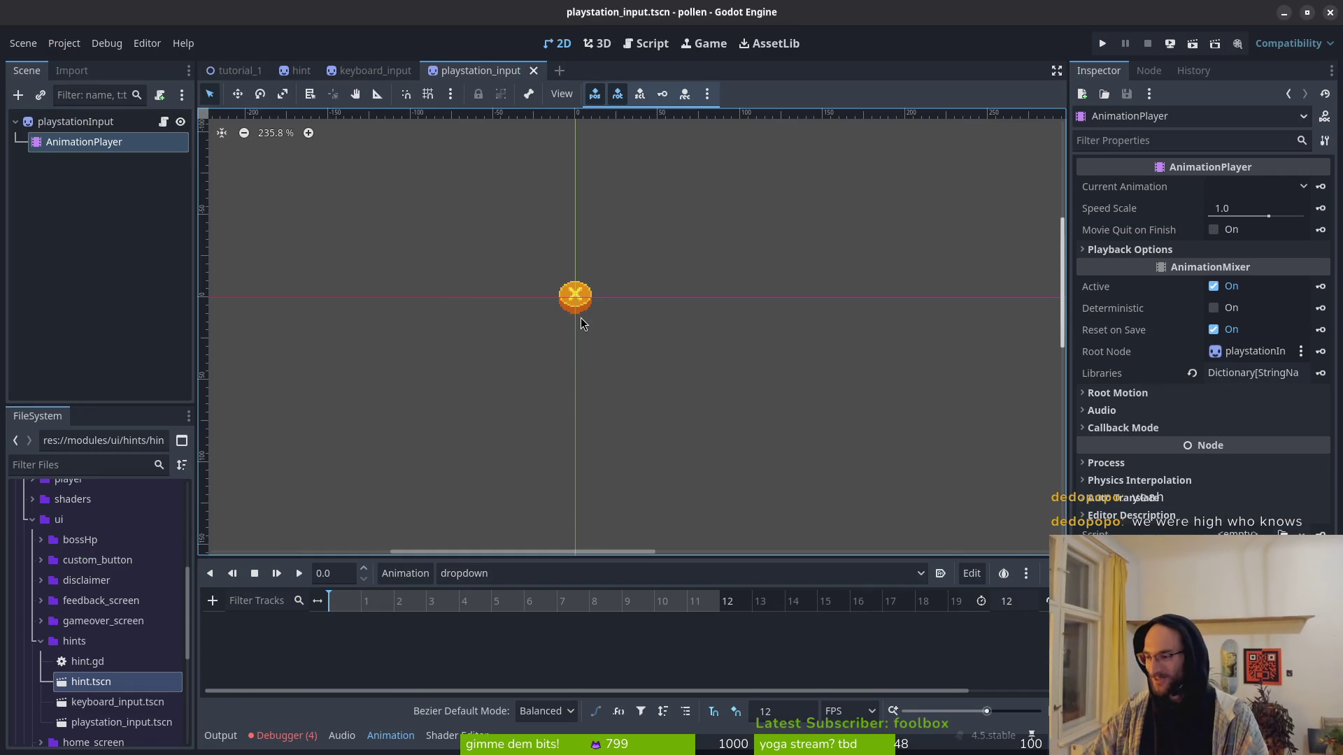
{"action": "key", "text": "alt+Tab"}
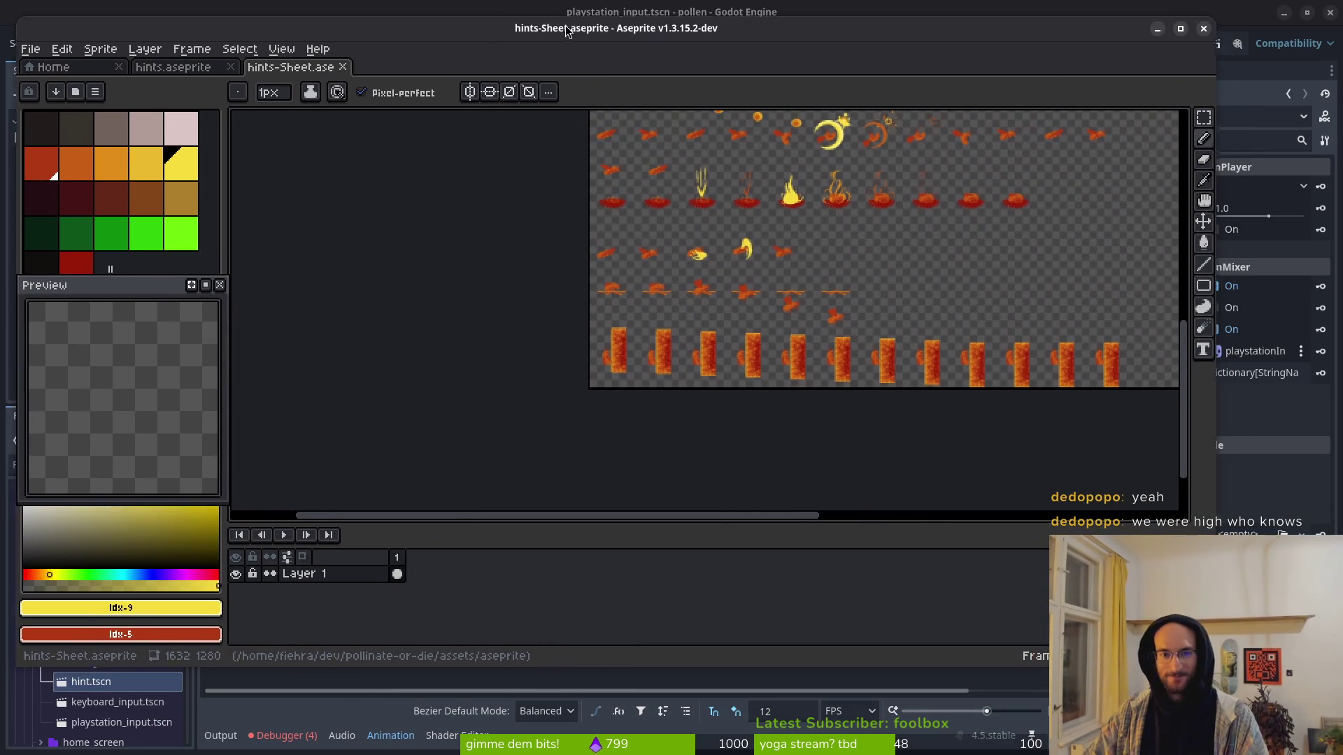
Step: In hints.aseprite, insert two new frames after frame 88 in the dropdown tag
{"action": "scroll", "coordinate": [672, 313], "scroll_direction": "down", "scroll_amount": 4}
{"action": "scroll", "coordinate": [672, 312], "scroll_direction": "up", "scroll_amount": 5}
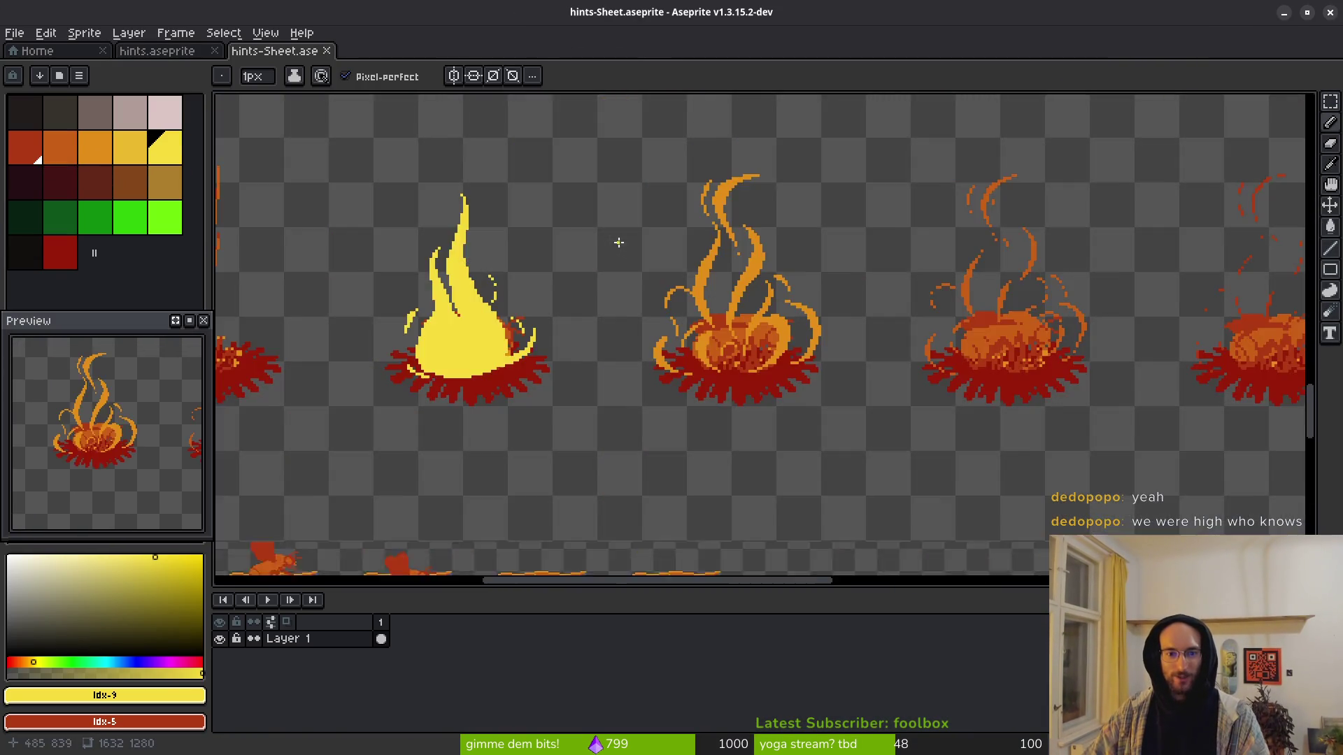
{"action": "scroll", "coordinate": [816, 296], "scroll_direction": "down", "scroll_amount": 3}
{"action": "scroll", "coordinate": [706, 180], "scroll_direction": "up", "scroll_amount": 3}
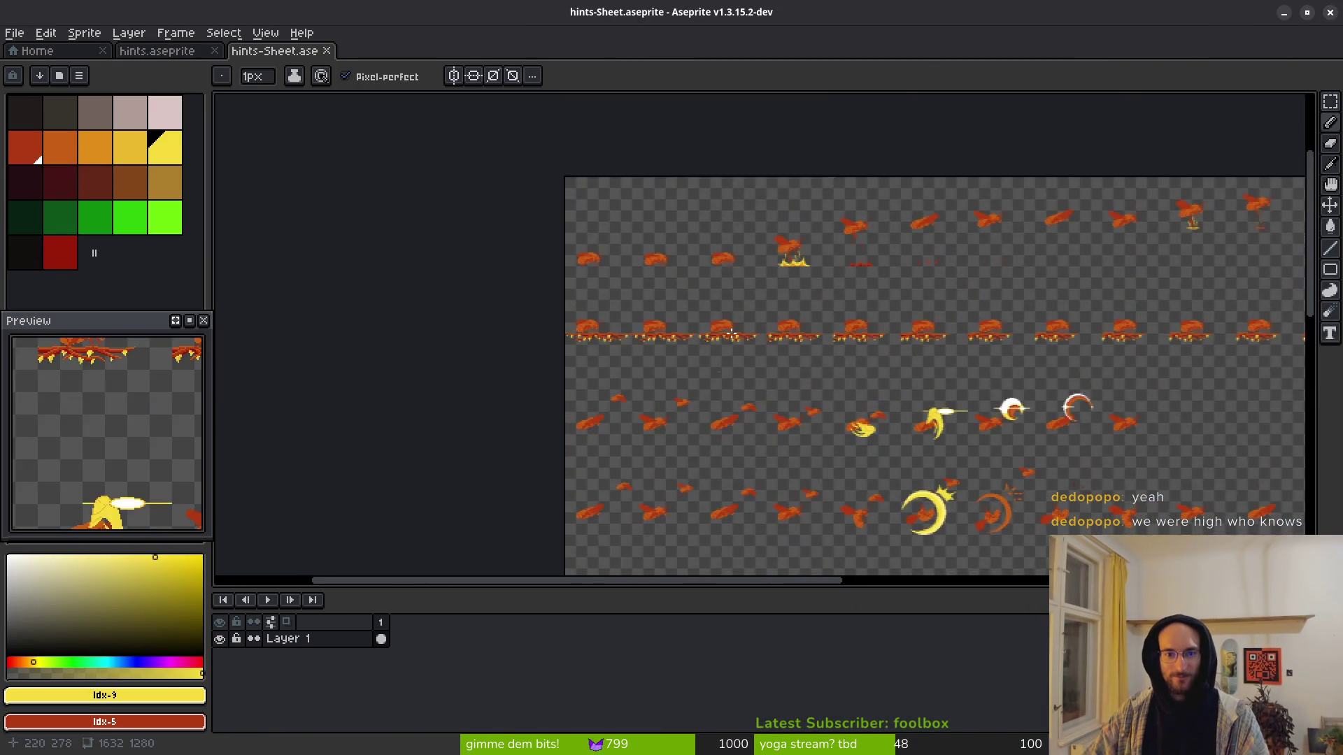
{"action": "scroll", "coordinate": [672, 379], "scroll_direction": "down", "scroll_amount": 2}
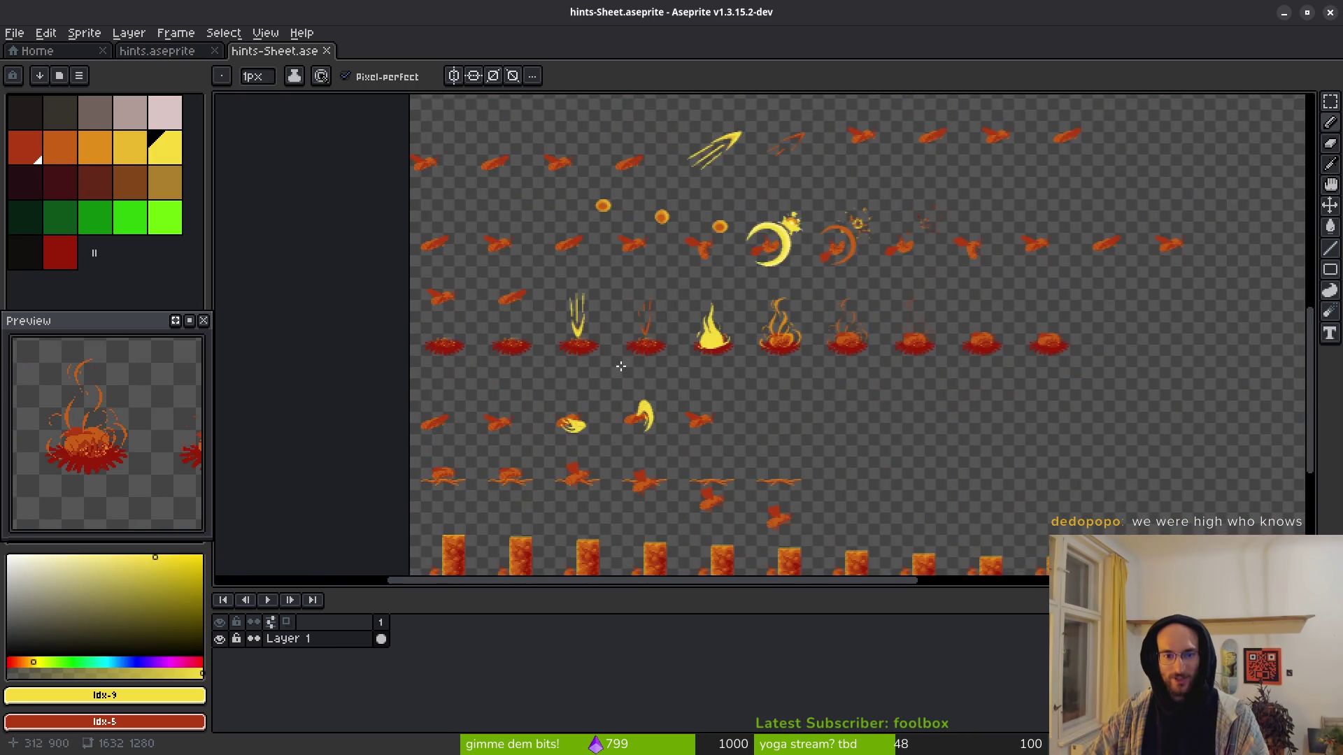
{"action": "scroll", "coordinate": [550, 399], "scroll_direction": "up", "scroll_amount": 2}
{"action": "scroll", "coordinate": [544, 396], "scroll_direction": "up", "scroll_amount": 3}
{"action": "scroll", "coordinate": [544, 395], "scroll_direction": "down", "scroll_amount": 3}
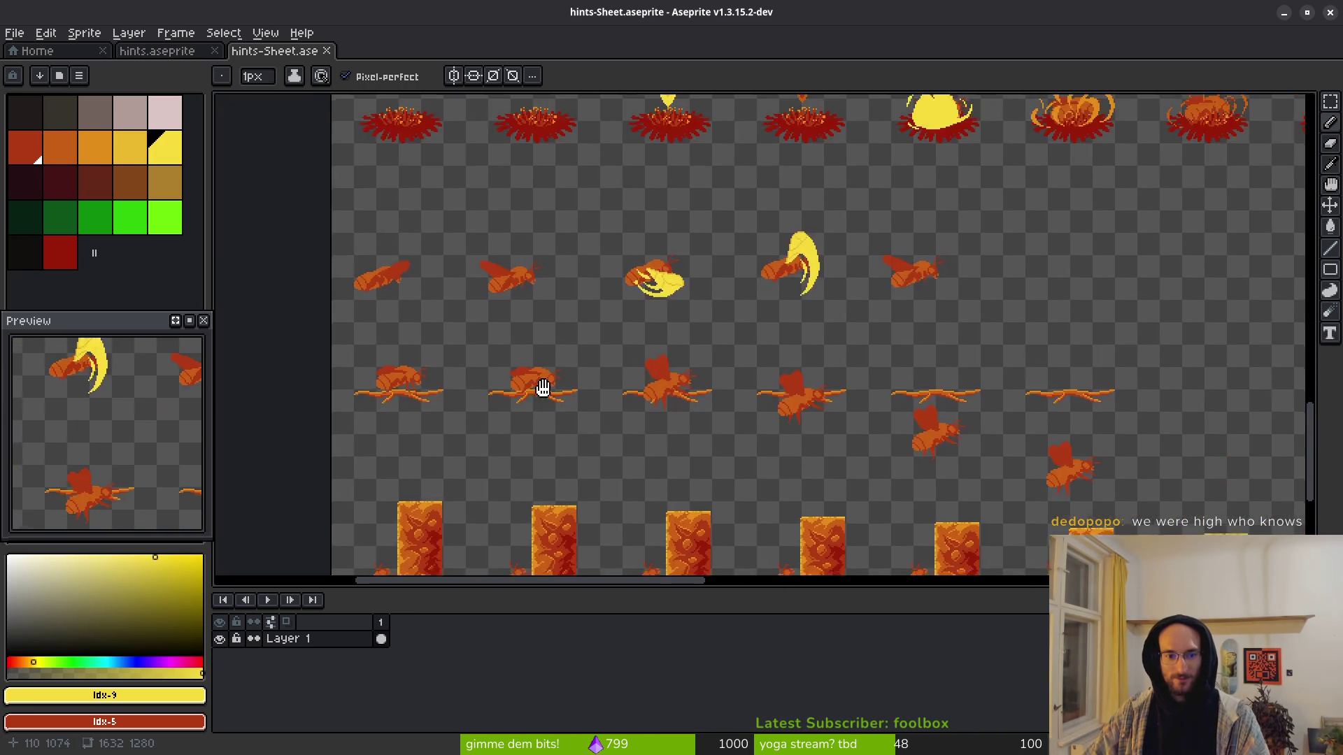
{"action": "key", "text": "ctrl+shift+Tab"}
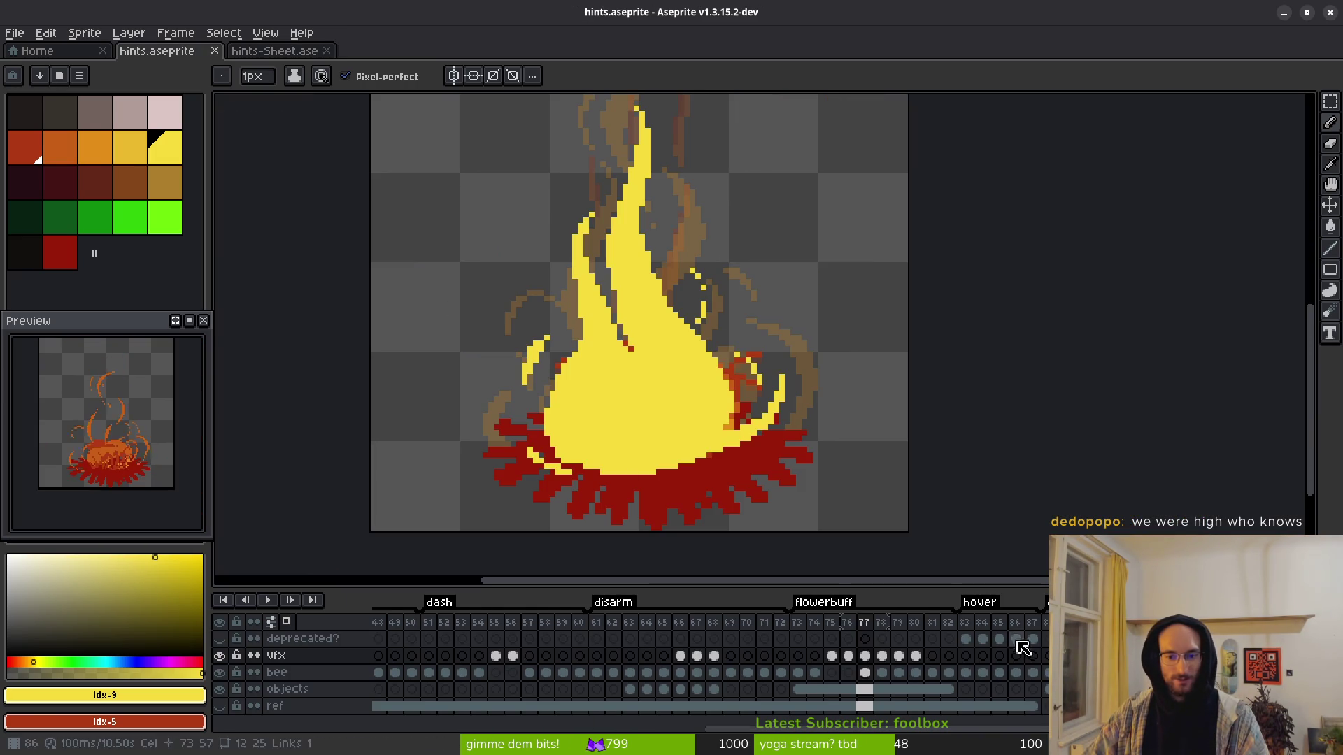
{"action": "scroll", "coordinate": [909, 640], "scroll_direction": "right", "scroll_amount": 5}
{"action": "left_click", "coordinate": [679, 655]}
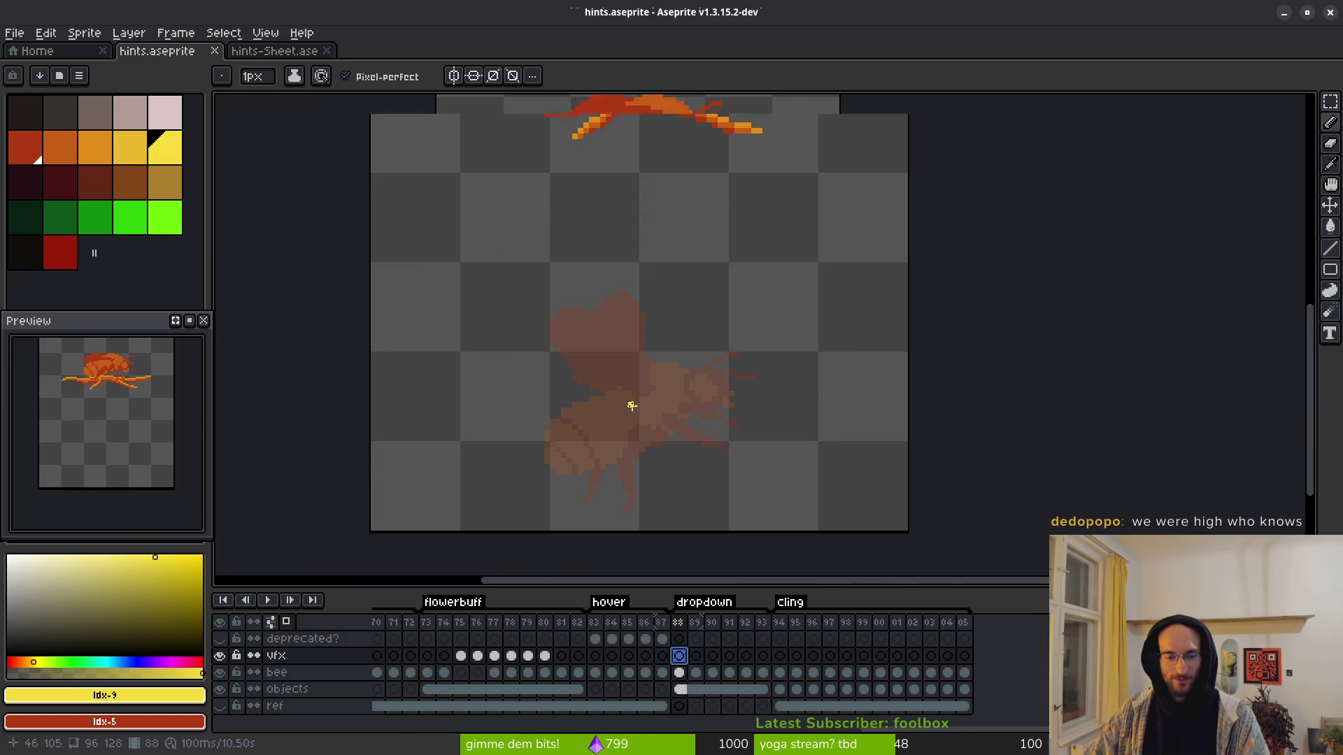
{"action": "left_click", "coordinate": [677, 621]}
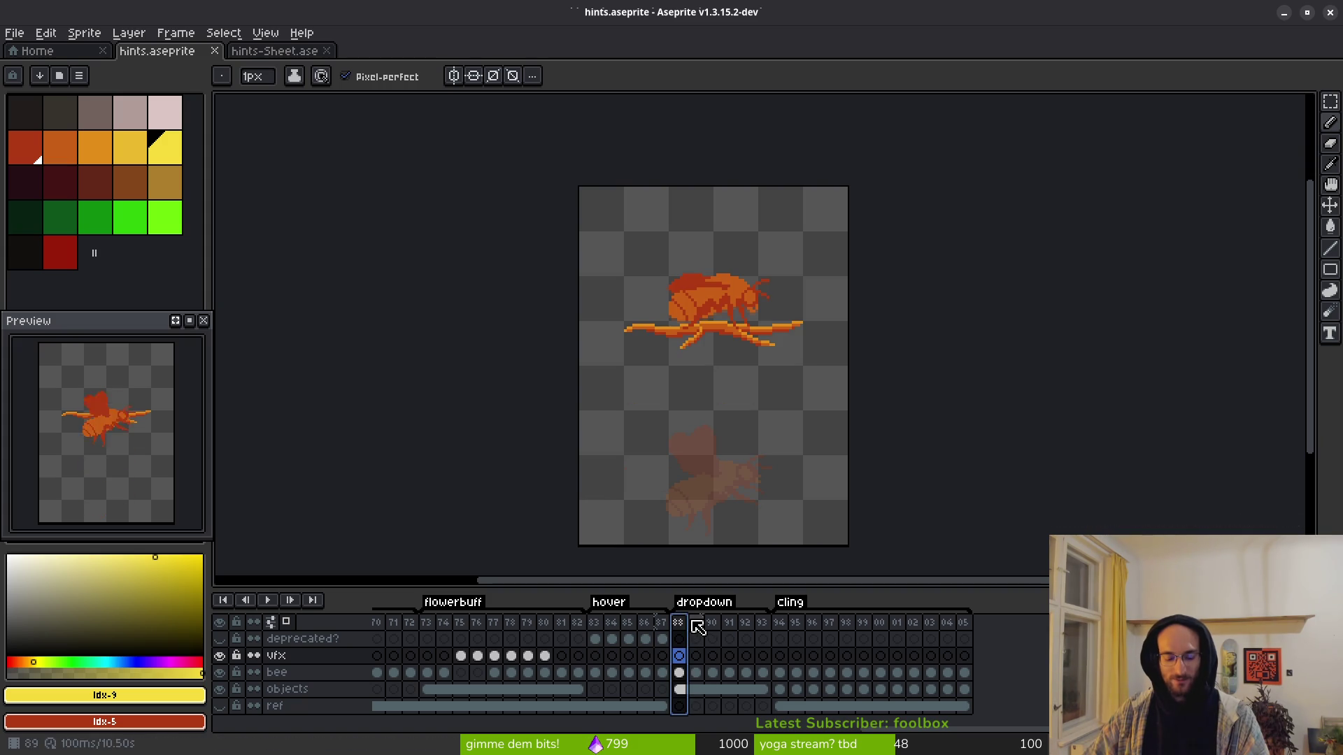
{"action": "key", "text": "alt+b"}
{"action": "key", "text": "alt+b"}
{"action": "left_click_drag", "start_coordinate": [696, 622], "coordinate": [711, 622]}
Step: Link the objects (branch) layer cels across frames 88–90
{"action": "left_click", "coordinate": [712, 655]}
{"action": "left_click", "coordinate": [712, 672]}
{"action": "left_click", "coordinate": [730, 673]}
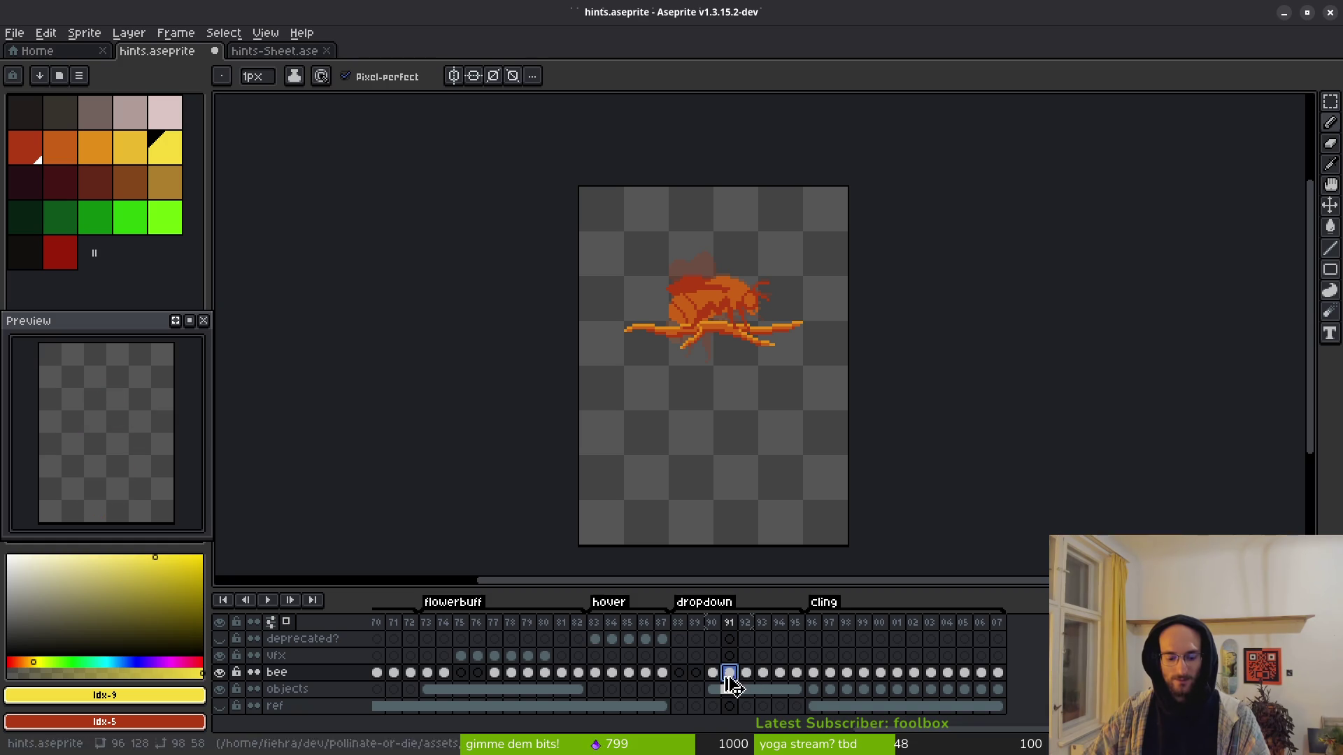
{"action": "key", "text": "Left"}
{"action": "key", "text": "Left"}
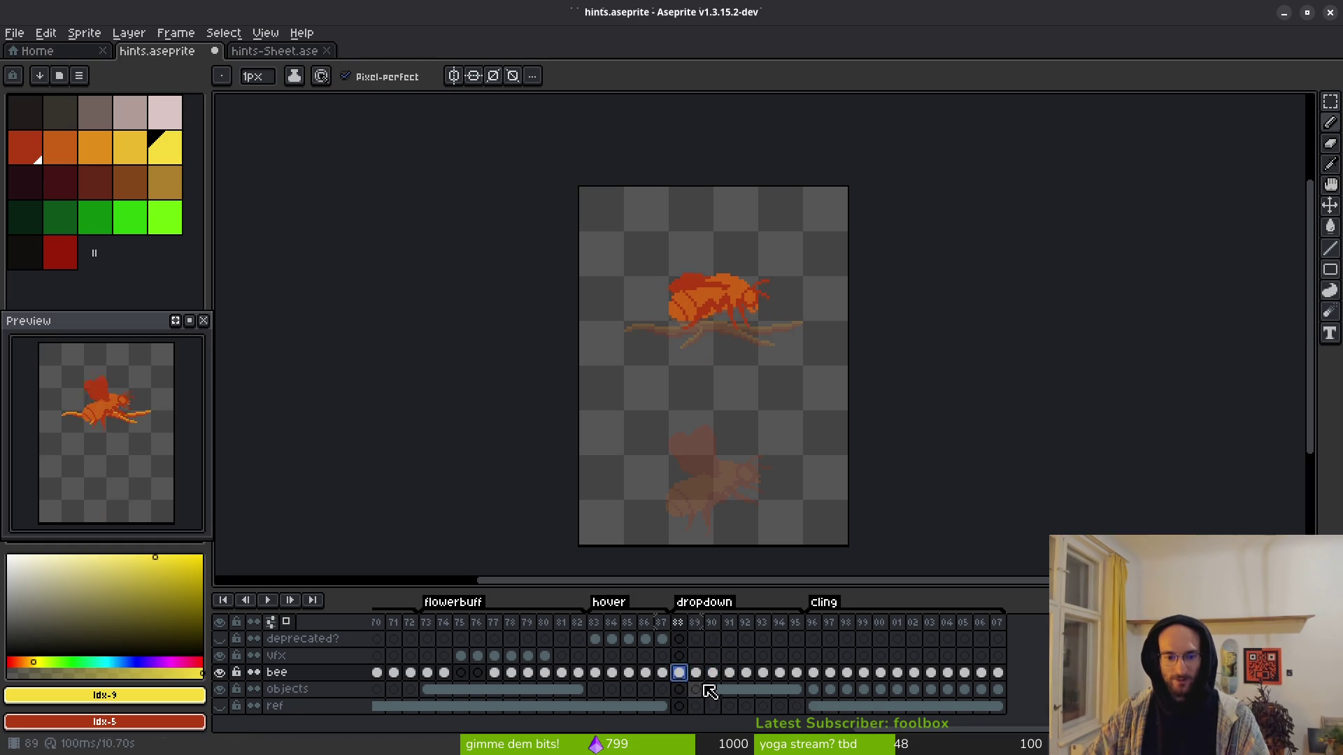
{"action": "left_click", "coordinate": [715, 691]}
{"action": "left_click", "coordinate": [679, 690], "text": "shift"}
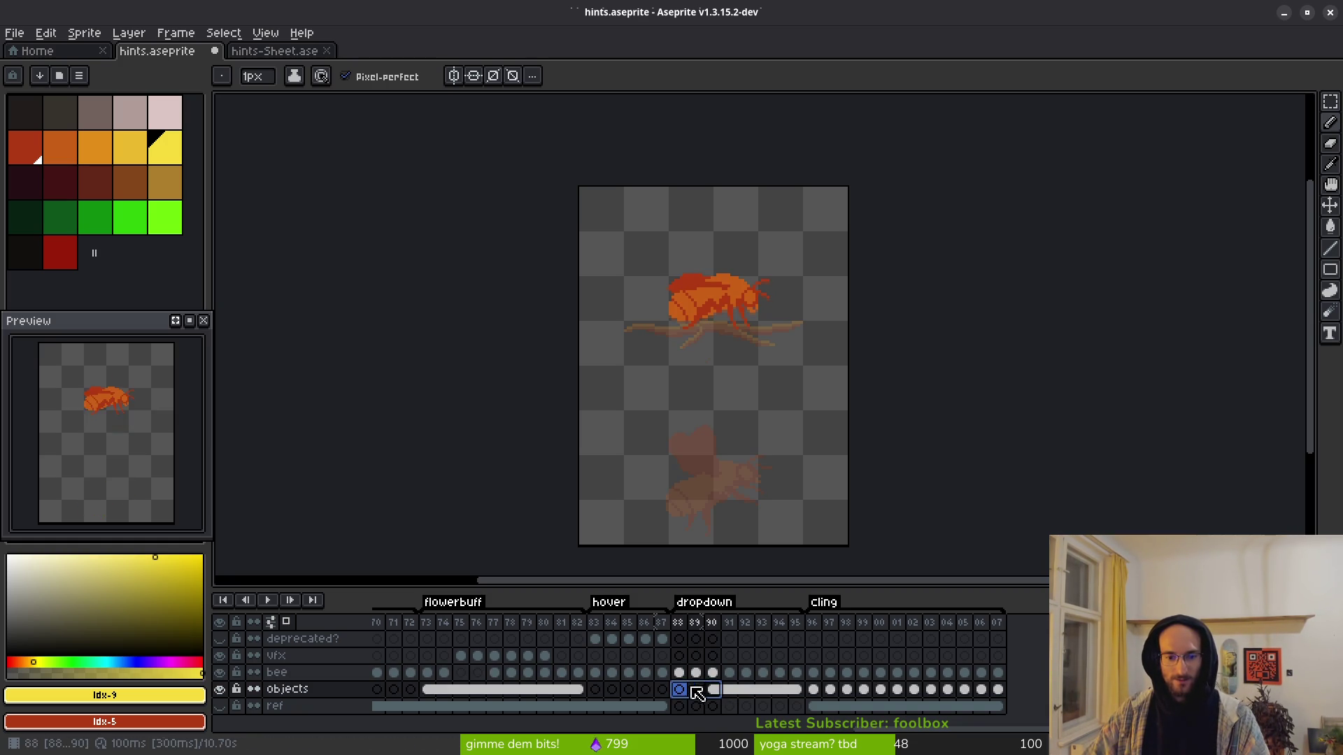
{"action": "right_click", "coordinate": [708, 692]}
{"action": "key", "text": "Escape"}
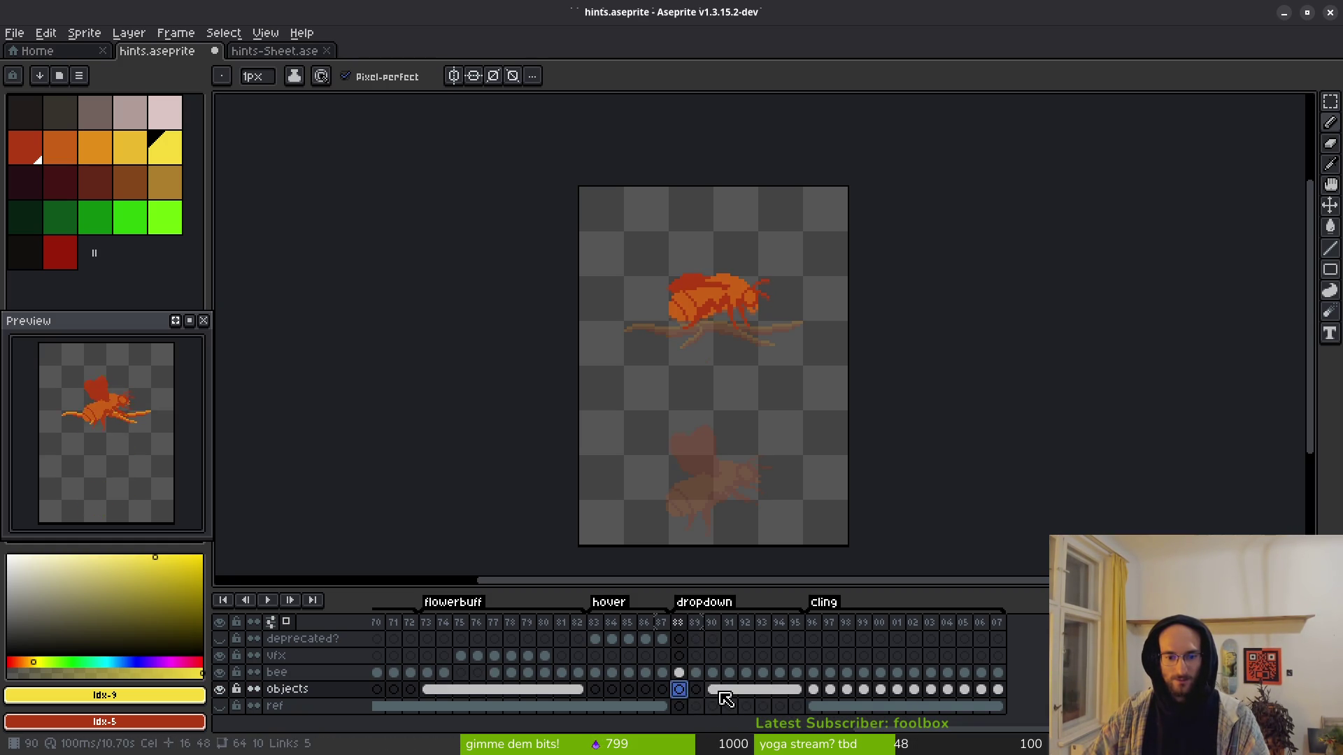
{"action": "key", "text": "alt+l"}
{"action": "left_click", "coordinate": [696, 691]}
{"action": "left_click_drag", "start_coordinate": [713, 690], "coordinate": [679, 690]}
{"action": "right_click", "coordinate": [692, 690]}
{"action": "key", "text": "Escape"}
{"action": "key", "text": "alt+l"}
Step: Link the bee layer cels for frames 88–90 and 89–91
{"action": "key", "text": "Up"}
{"action": "key", "text": "Right"}
{"action": "key", "text": "Right"}
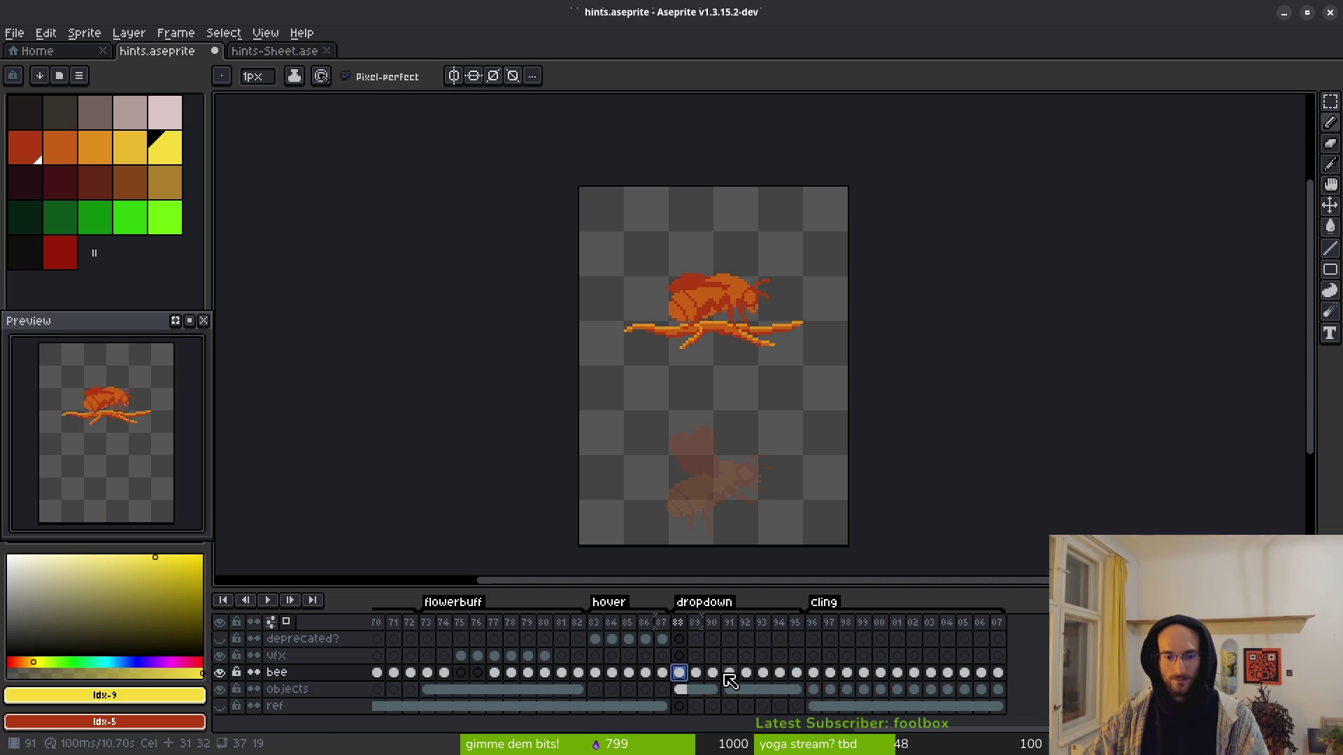
{"action": "left_click", "coordinate": [684, 673], "text": "shift"}
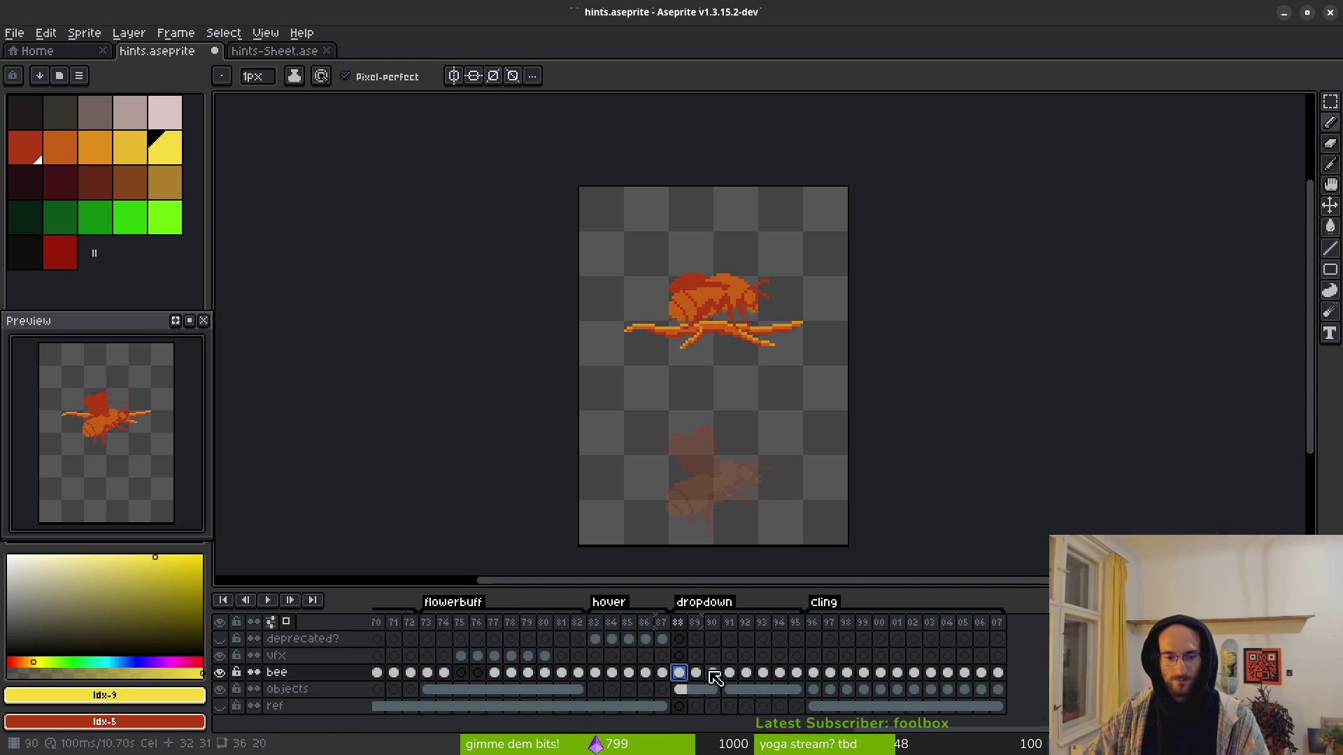
{"action": "right_click", "coordinate": [679, 674]}
{"action": "left_click", "coordinate": [733, 708]}
{"action": "left_click", "coordinate": [695, 674]}
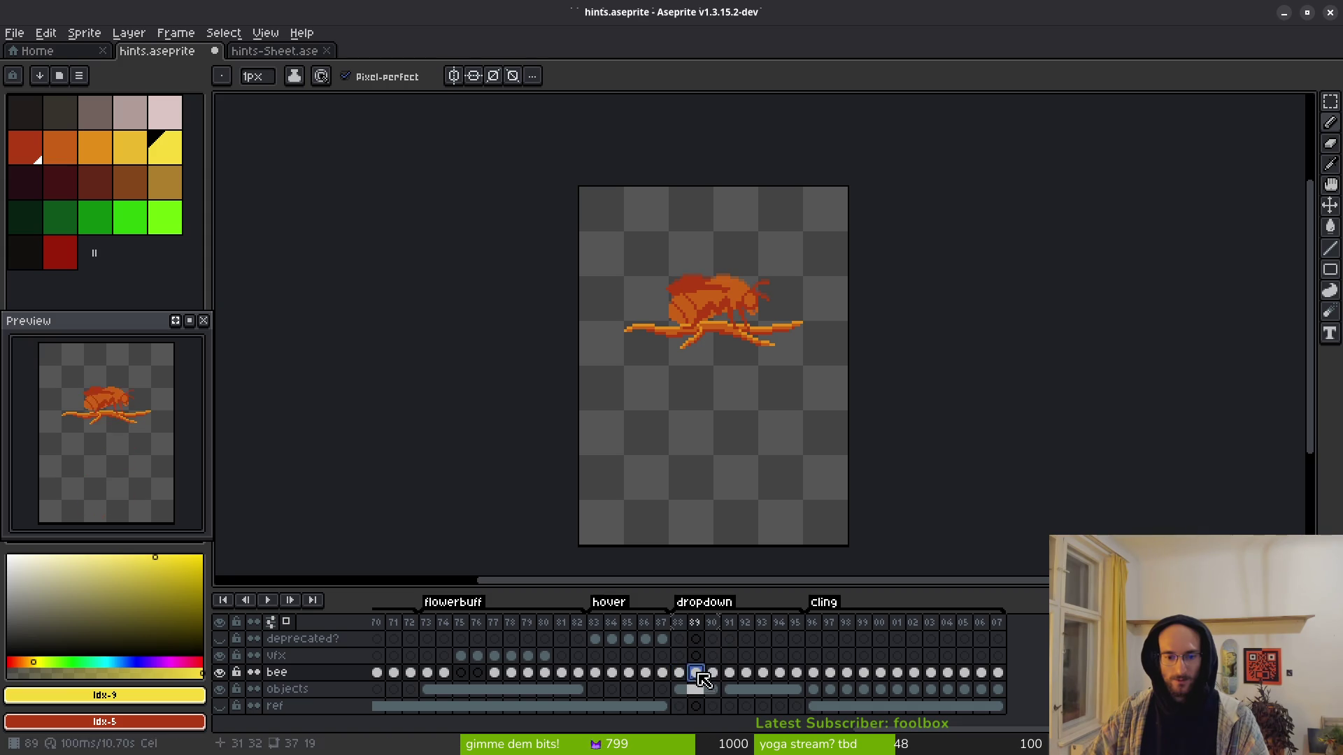
{"action": "left_click", "coordinate": [729, 674], "text": "shift"}
{"action": "right_click", "coordinate": [733, 674]}
{"action": "left_click", "coordinate": [769, 726]}
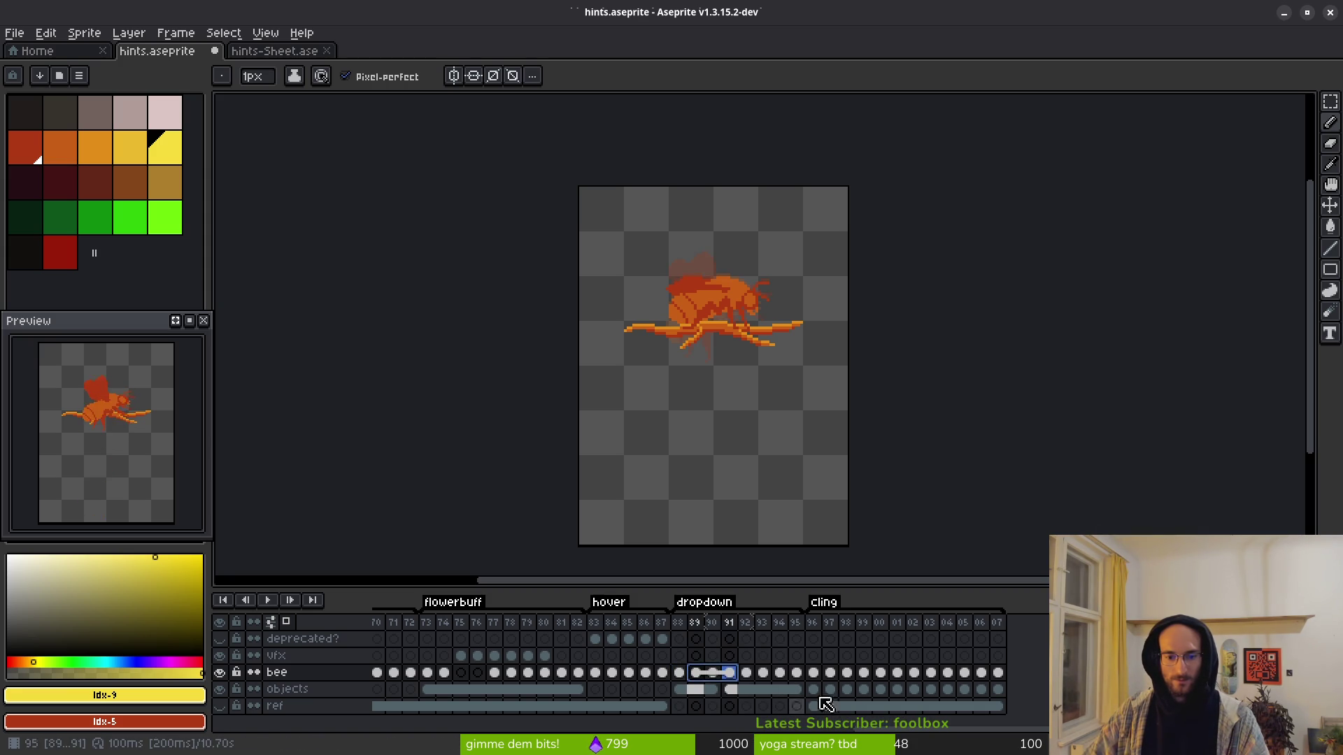
Step: Inspect the bee cels around frames 96–105 and save hints.aseprite
{"action": "left_click", "coordinate": [815, 673]}
{"action": "left_click", "coordinate": [830, 672]}
{"action": "left_click", "coordinate": [813, 673]}
{"action": "left_click", "coordinate": [965, 674]}
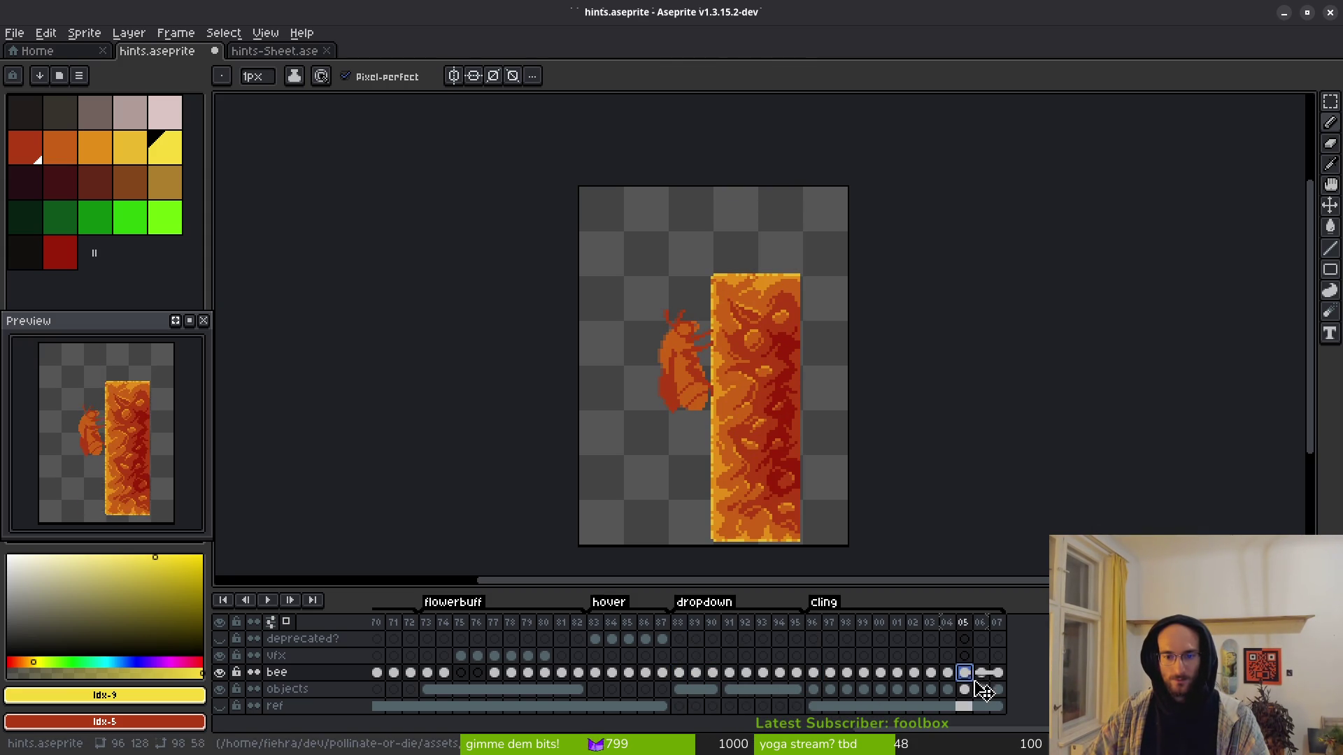
{"action": "key", "text": "ctrl+s"}
{"action": "left_click", "coordinate": [949, 673]}
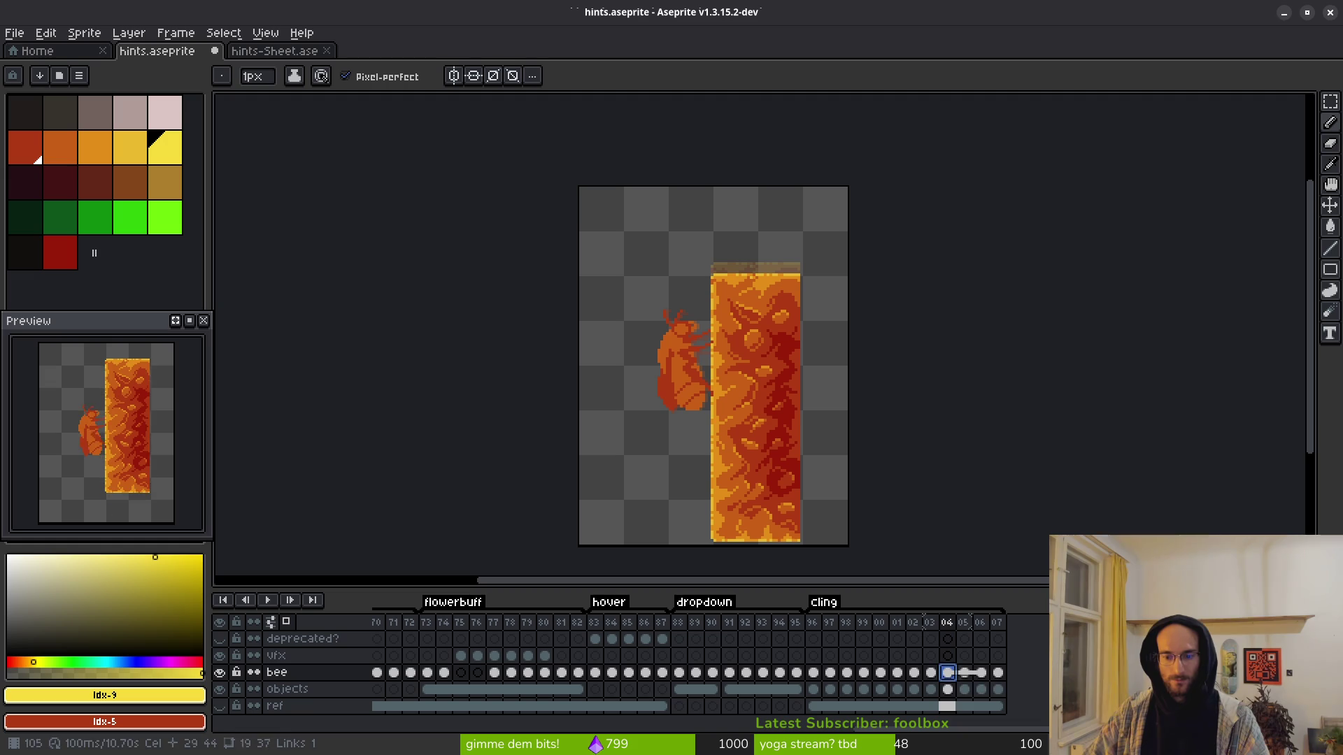
{"action": "left_click_drag", "start_coordinate": [711, 423], "coordinate": [683, 397]}
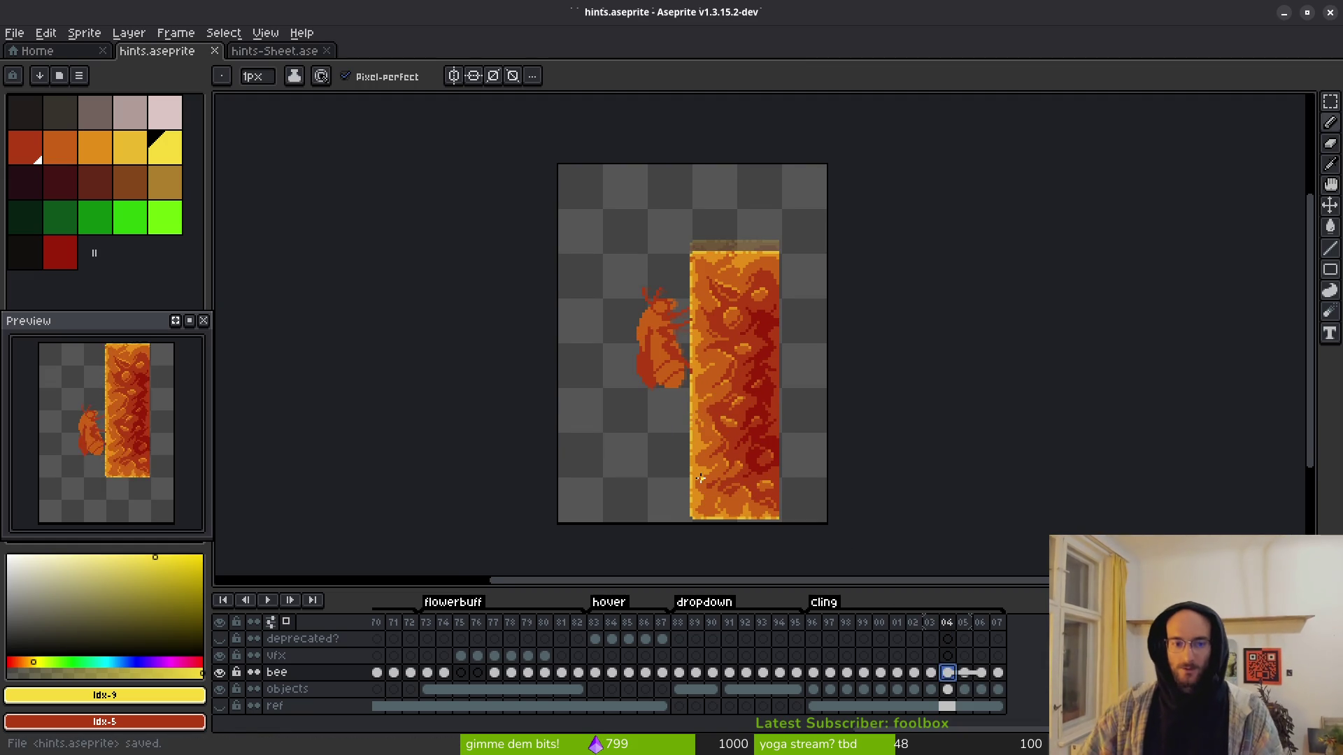
Step: Open the sprite sheet export settings and browse for the output file
{"action": "key", "text": "ctrl+e"}
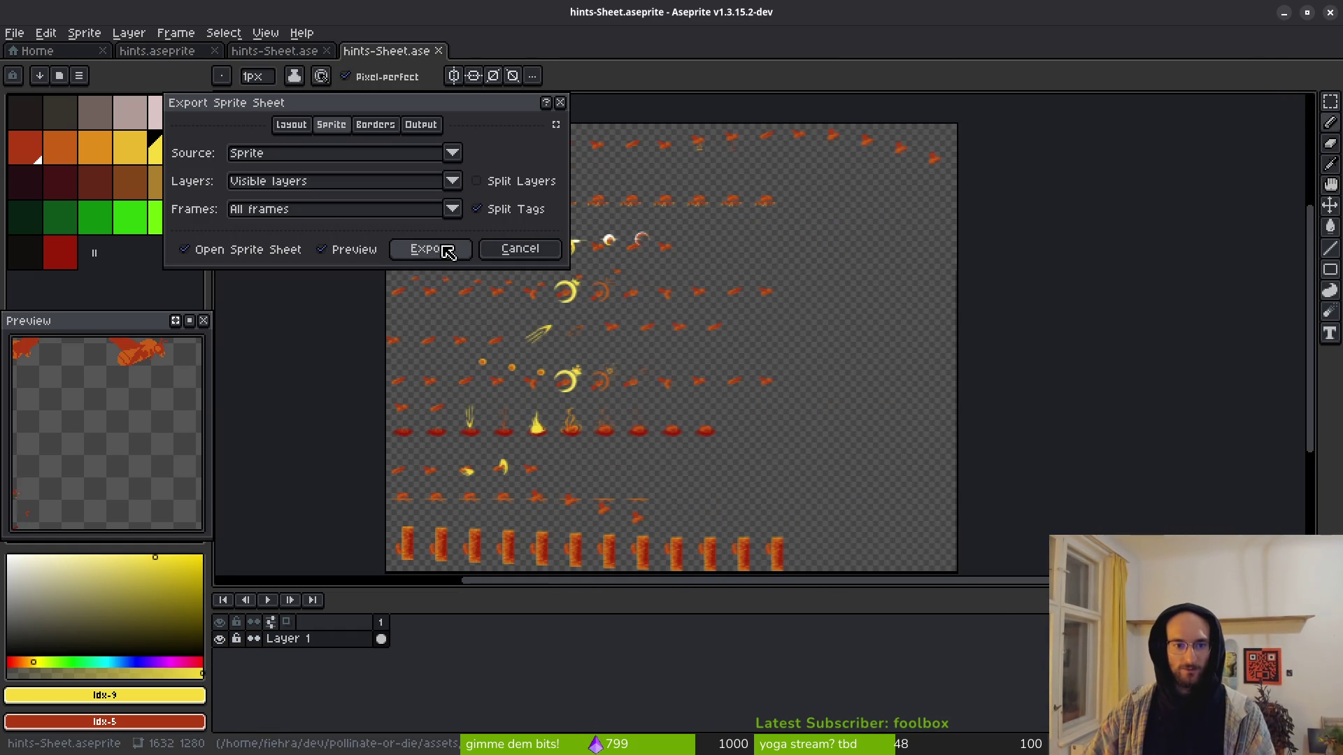
{"action": "left_click", "coordinate": [446, 256]}
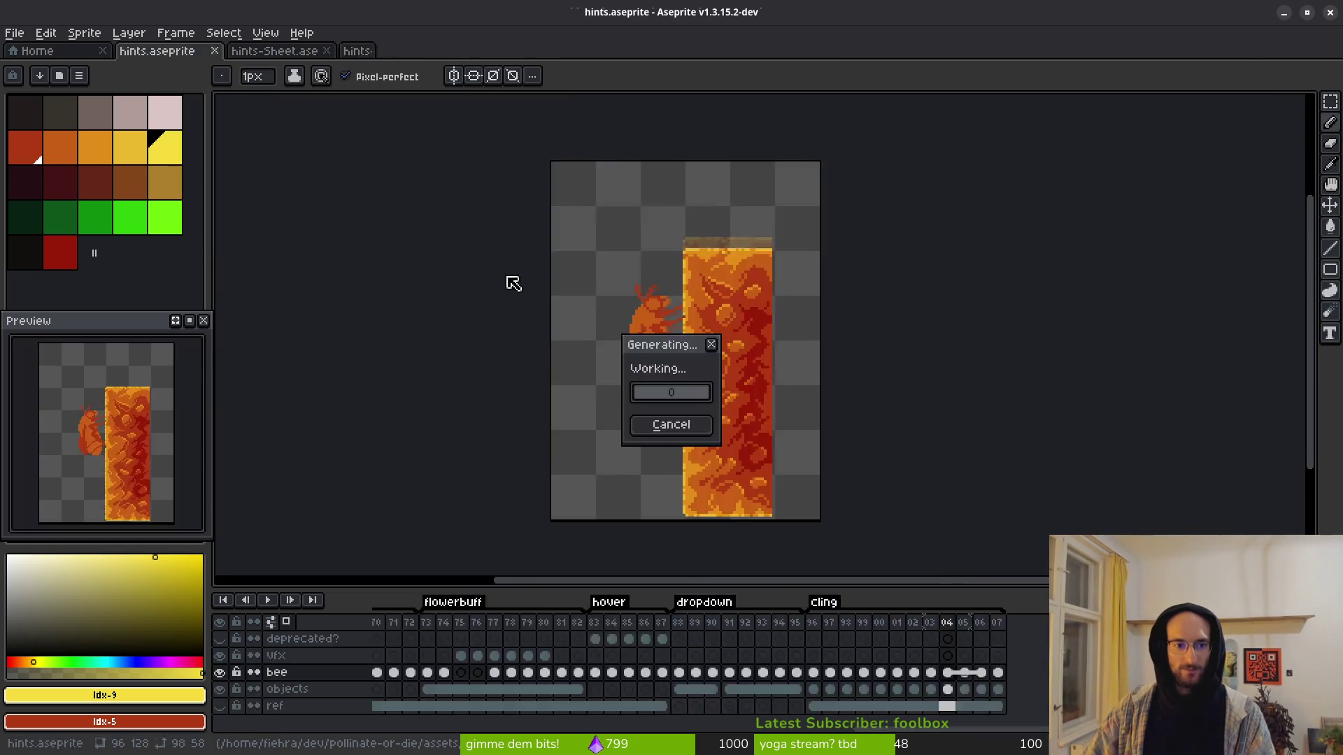
{"action": "key", "text": "ctrl+alt+shift+s"}
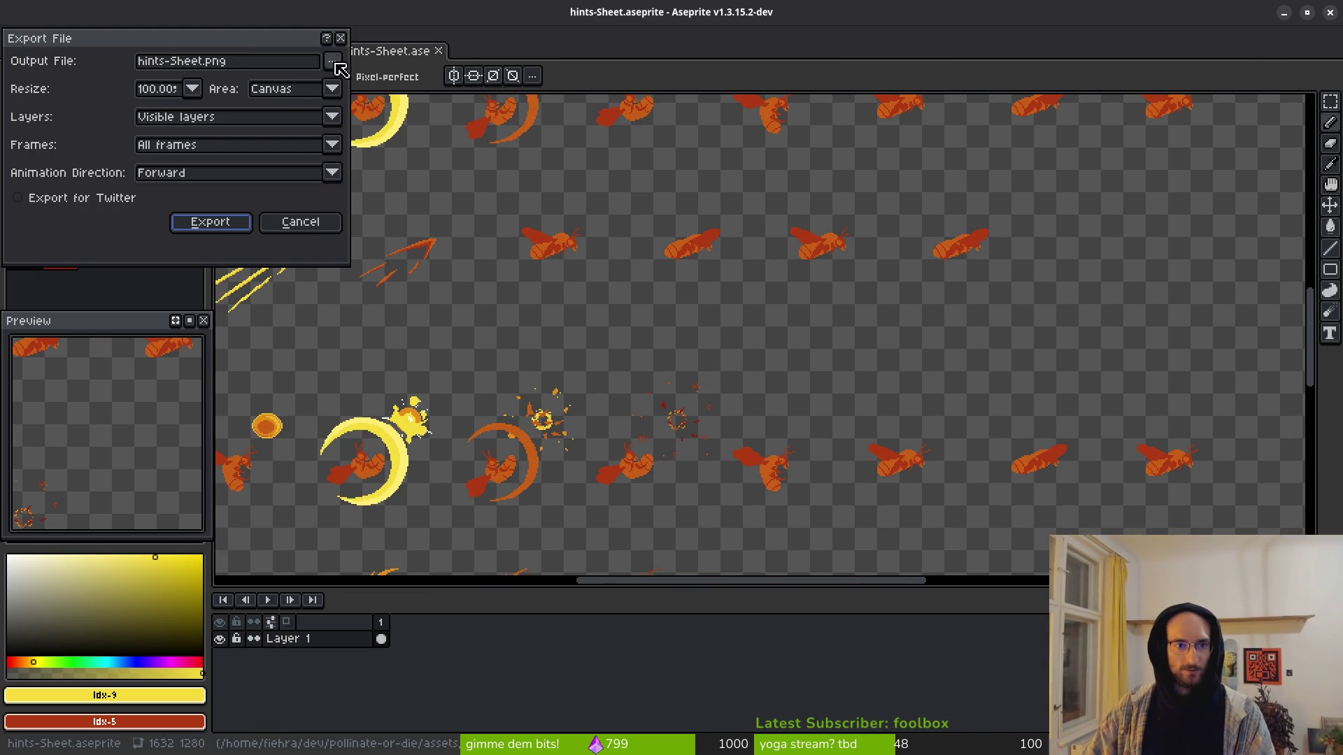
{"action": "left_click", "coordinate": [332, 61]}
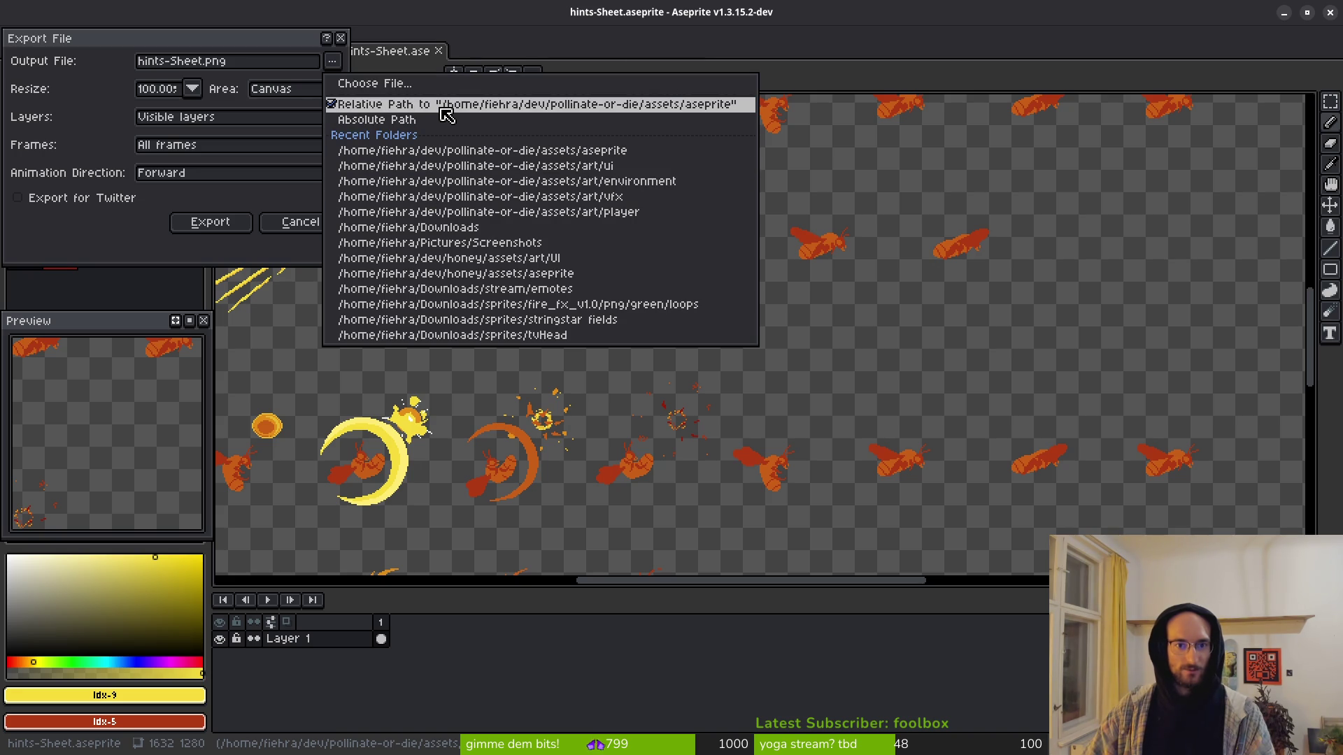
{"action": "left_click", "coordinate": [368, 84]}
Step: Target assets/art/ui/hint-Sheet.png, confirm overwriting it, and export the sheet
{"action": "left_click", "coordinate": [67, 62]}
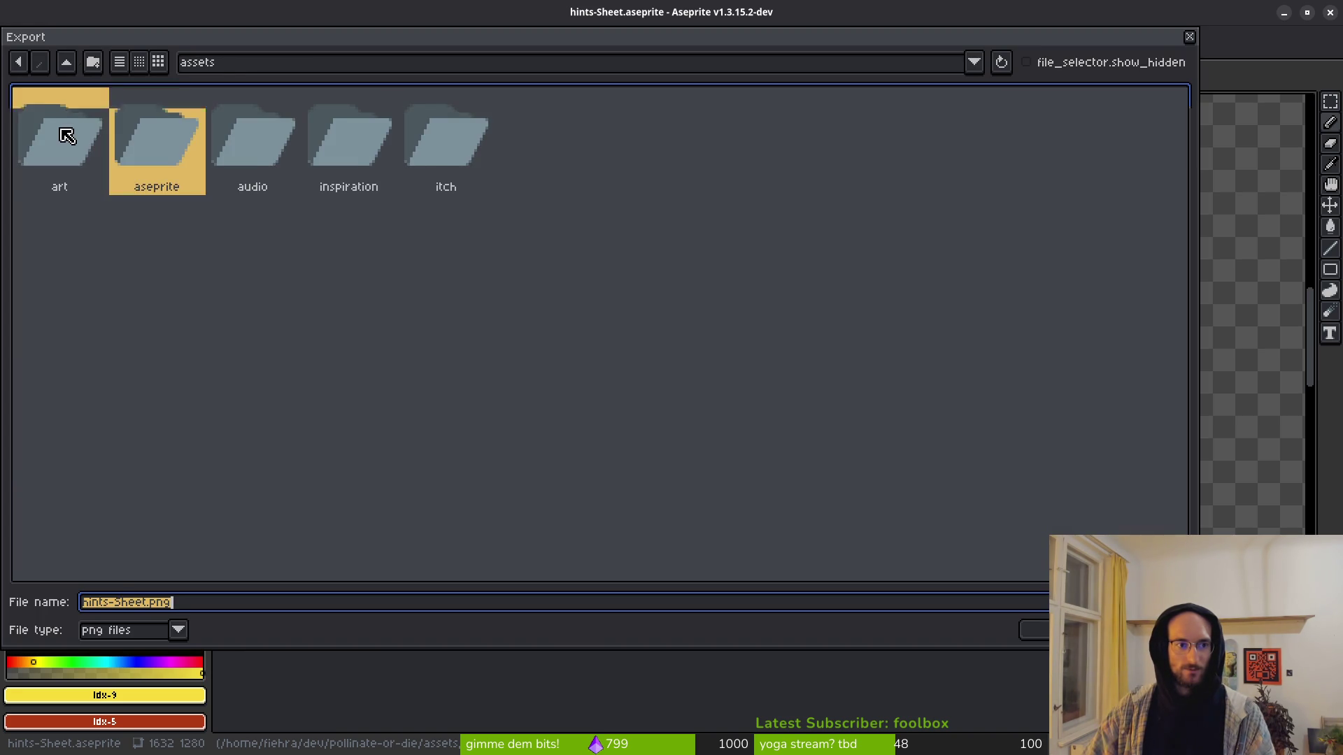
{"action": "double_click", "coordinate": [65, 130]}
{"action": "double_click", "coordinate": [854, 139]}
{"action": "left_click", "coordinate": [918, 169]}
{"action": "left_click", "coordinate": [1033, 630]}
{"action": "left_click", "coordinate": [578, 422]}
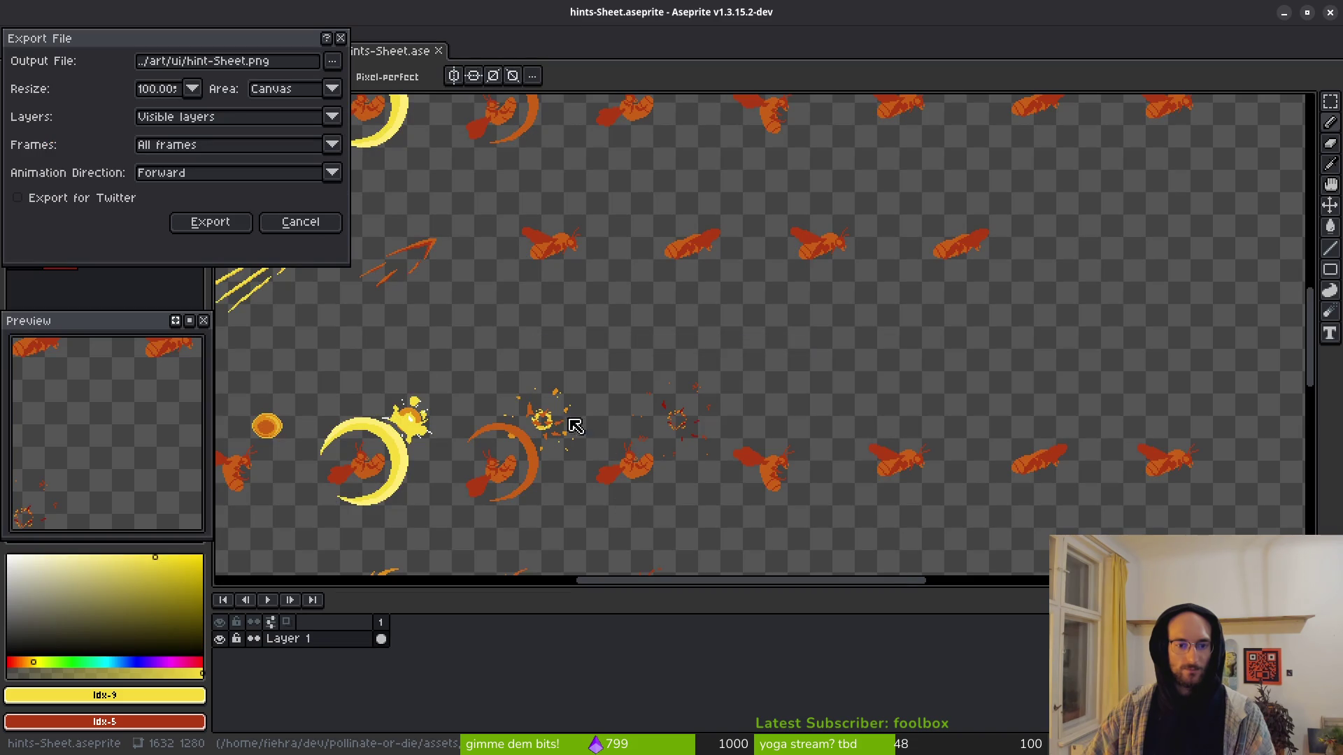
{"action": "left_click", "coordinate": [209, 219]}
{"action": "key", "text": "alt+Tab"}
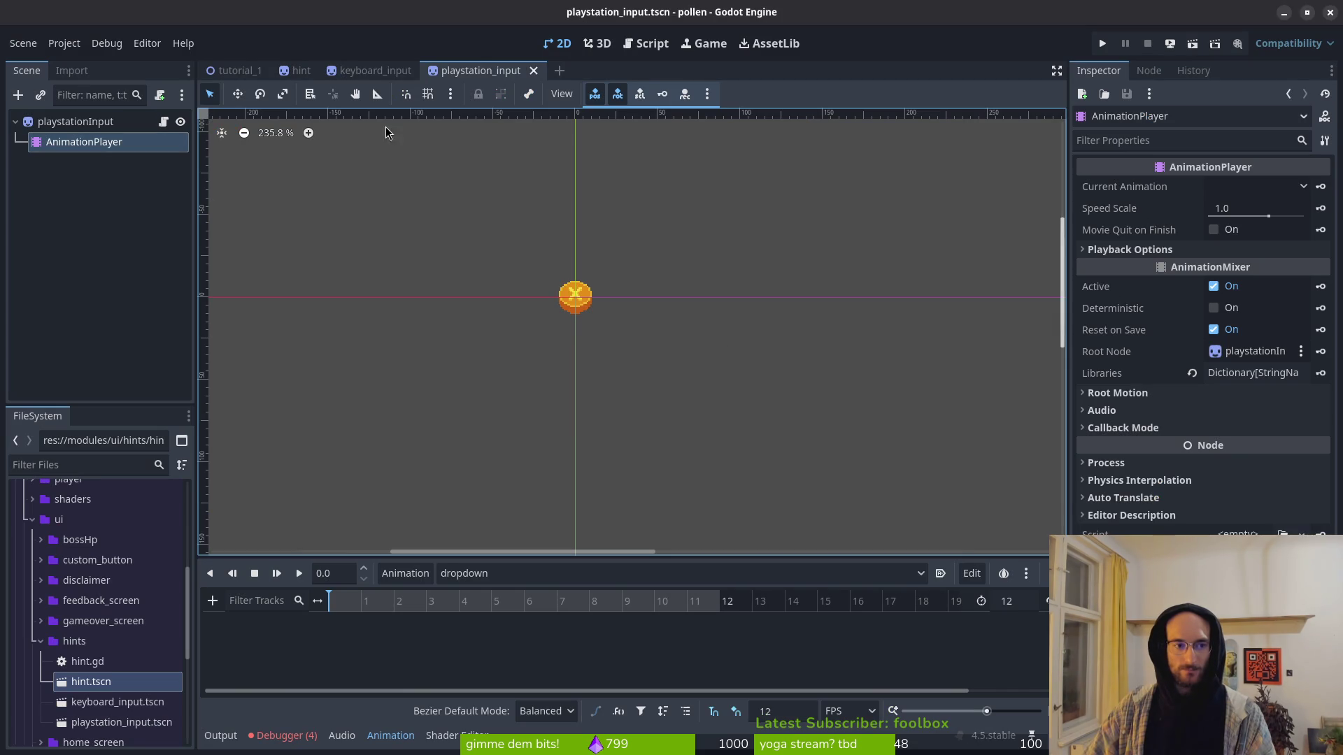
Step: In hint.tscn, set the dropdown animation length to 8 and delete its old frame track
{"action": "left_click", "coordinate": [301, 70]}
{"action": "left_click", "coordinate": [546, 574]}
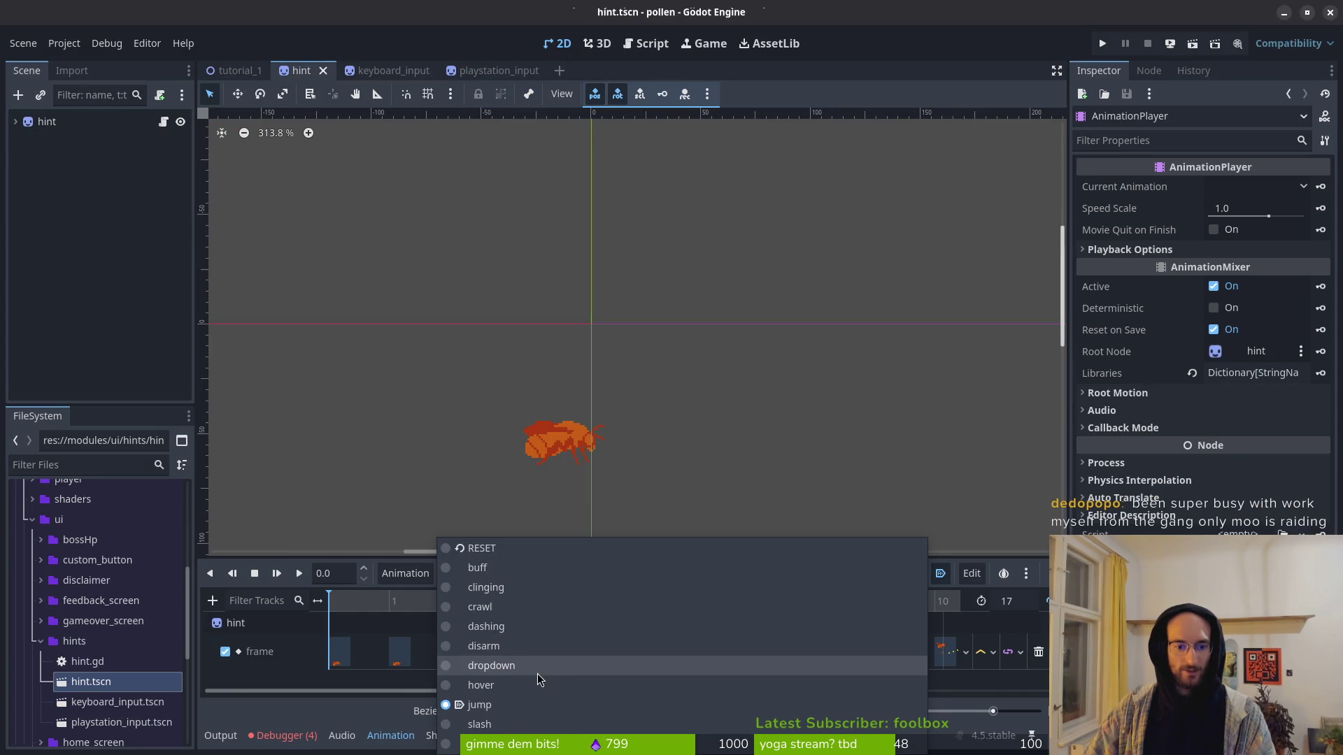
{"action": "left_click", "coordinate": [539, 668]}
{"action": "left_click", "coordinate": [1013, 600]}
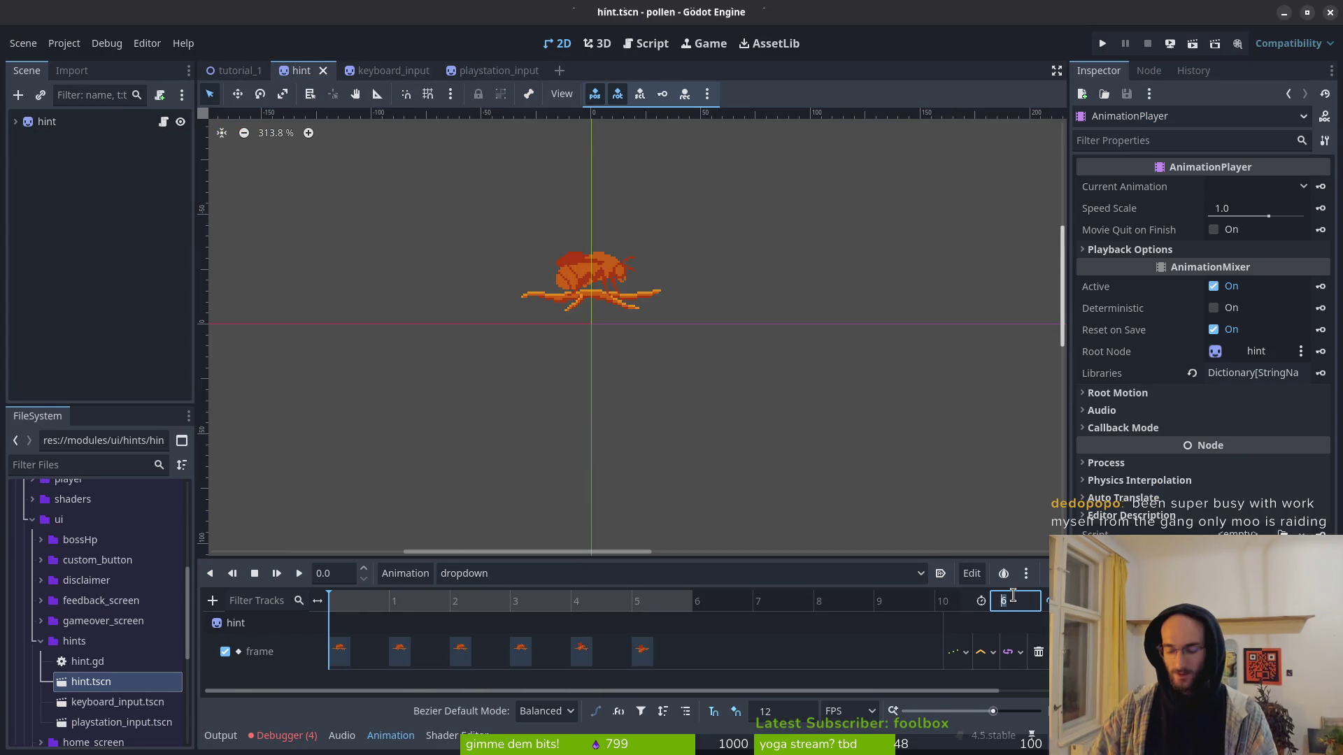
{"action": "type", "text": "8"}
{"action": "key", "text": "Return"}
{"action": "mouse_move", "coordinate": [659, 649]}
{"action": "left_mouse_down"}
{"action": "mouse_move", "coordinate": [467, 657]}
{"action": "mouse_move", "coordinate": [556, 664]}
{"action": "left_mouse_up"}
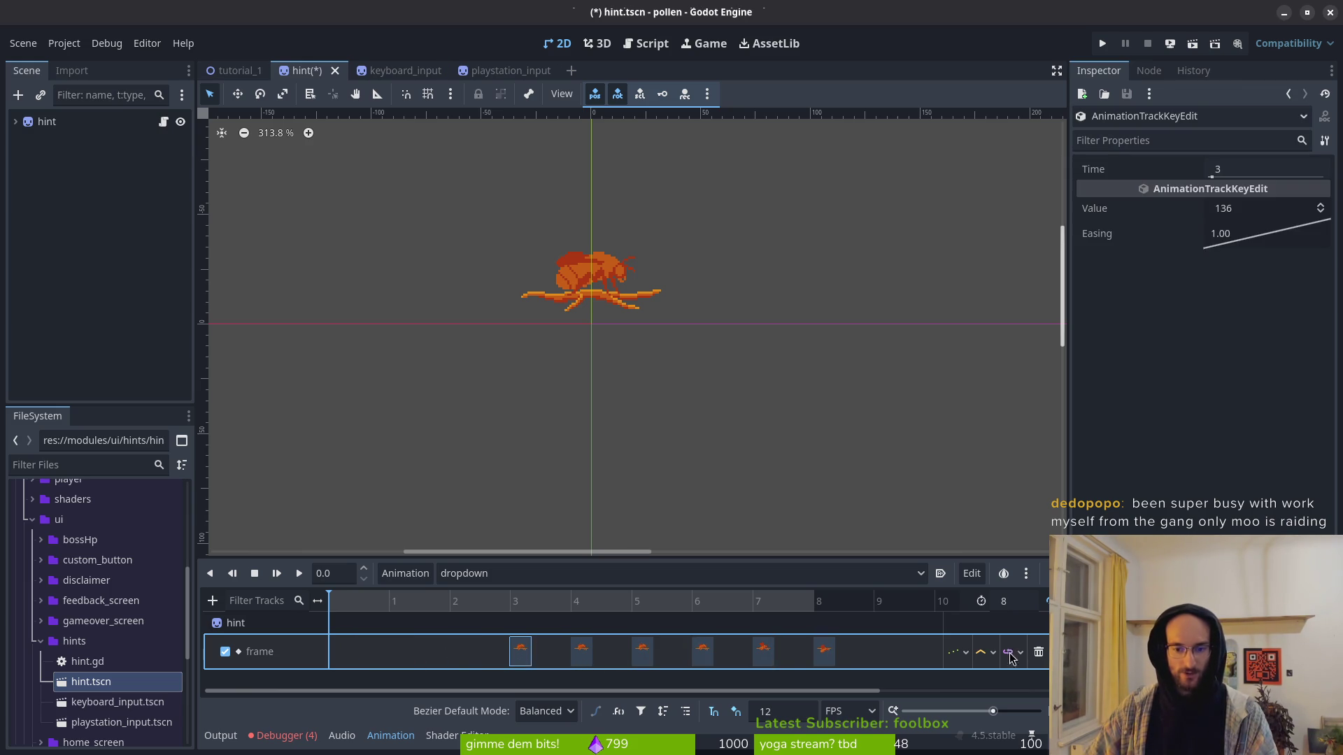
{"action": "left_click", "coordinate": [1038, 651]}
Step: Key the hint sprite's Frame property for frames 136–143 and save the hint scene
{"action": "left_click", "coordinate": [23, 124]}
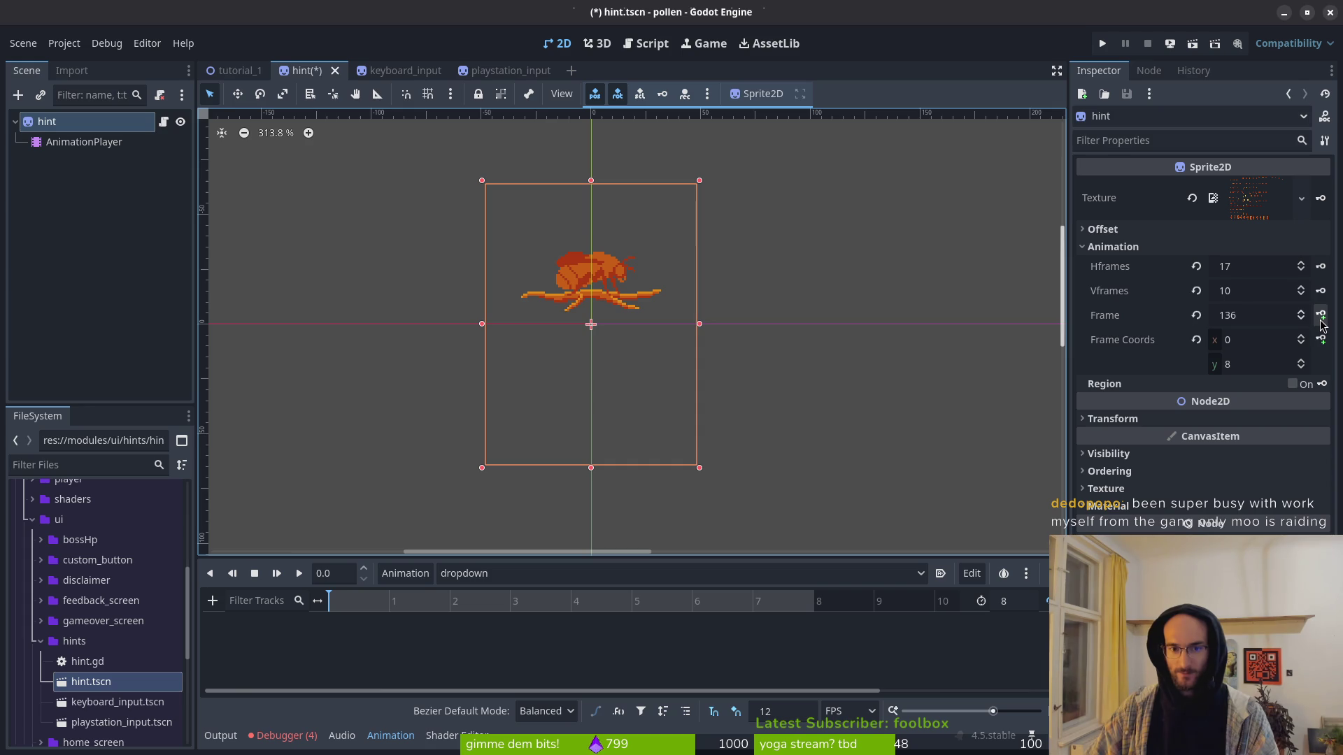
{"action": "left_click", "coordinate": [1321, 316]}
{"action": "left_click", "coordinate": [723, 418]}
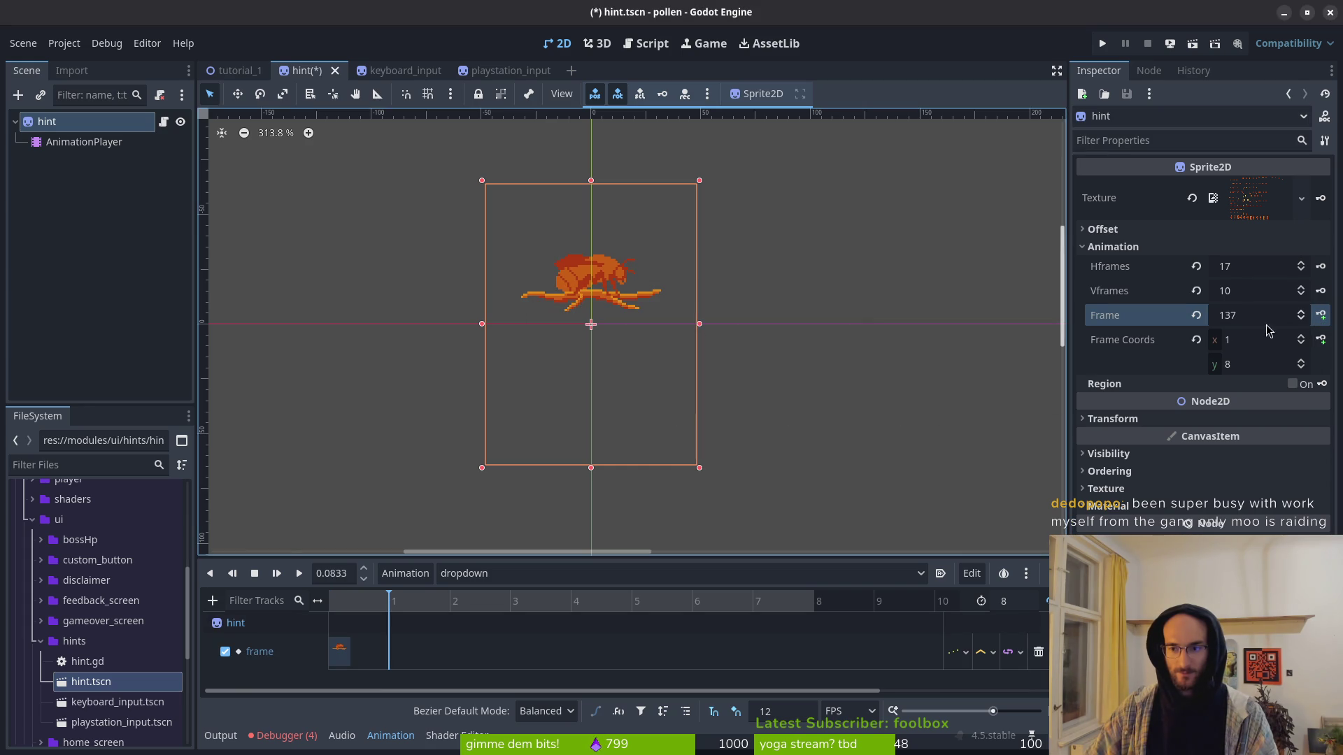
{"action": "left_click", "coordinate": [1321, 317]}
{"action": "left_click", "coordinate": [1321, 316]}
{"action": "left_click", "coordinate": [1321, 316]}
{"action": "left_click", "coordinate": [1321, 316]}
{"action": "left_click", "coordinate": [1321, 316]}
{"action": "left_click", "coordinate": [1321, 316]}
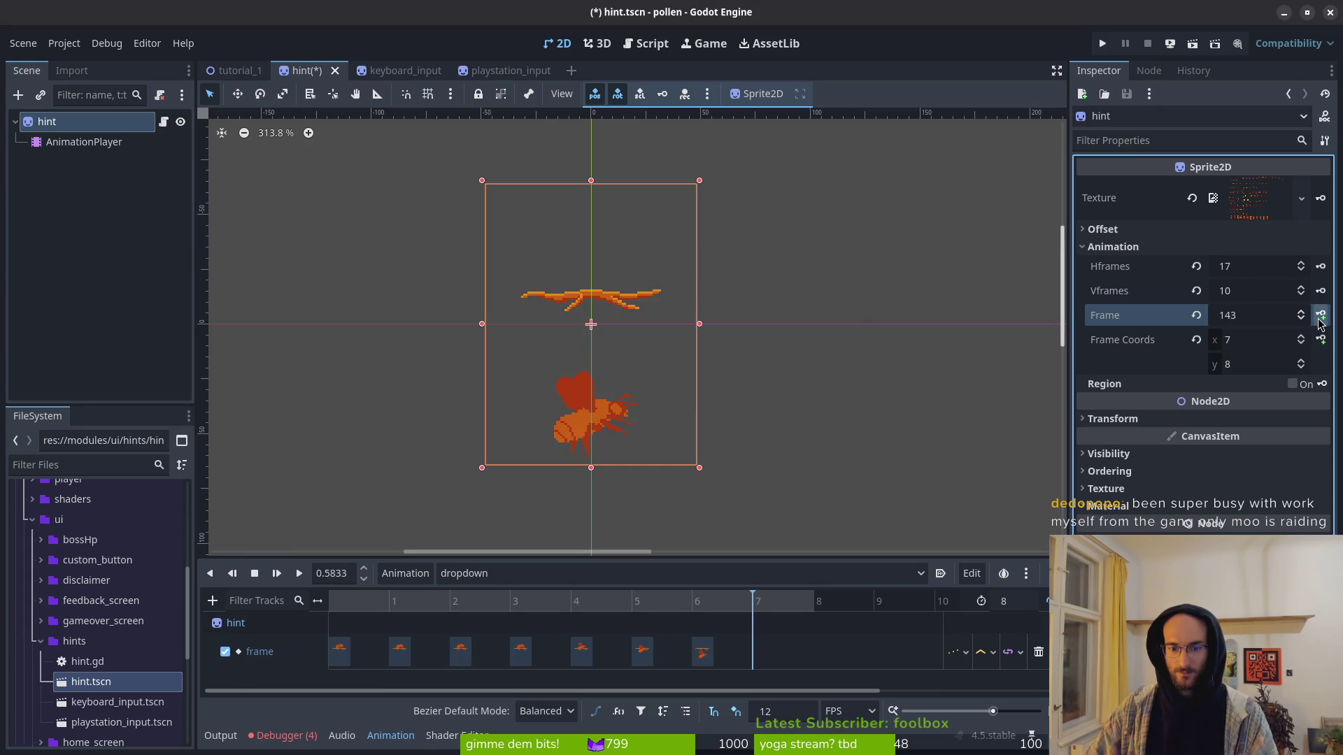
{"action": "left_click", "coordinate": [1320, 318]}
{"action": "key", "text": "ctrl+s"}
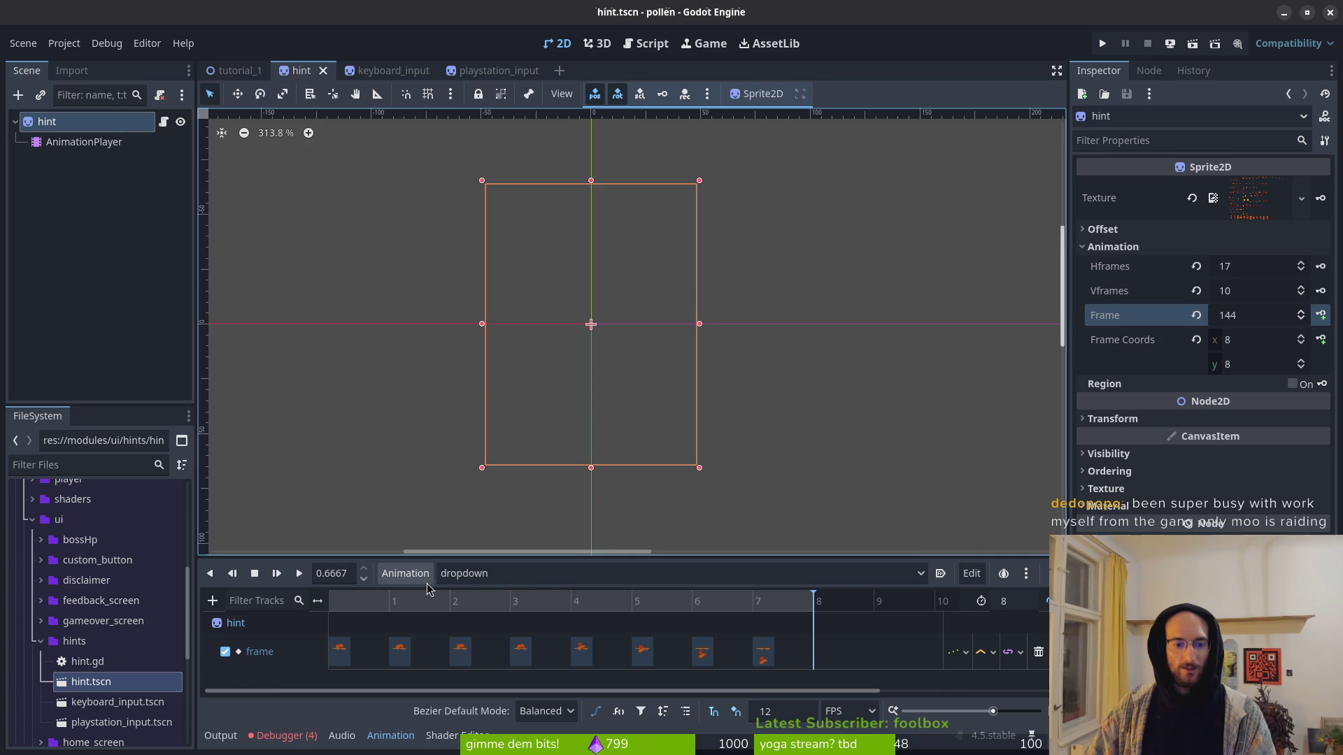
{"action": "left_click_drag", "start_coordinate": [332, 604], "coordinate": [563, 608]}
{"action": "key", "text": "ctrl+s"}
{"action": "key", "text": "ctrl+Tab"}
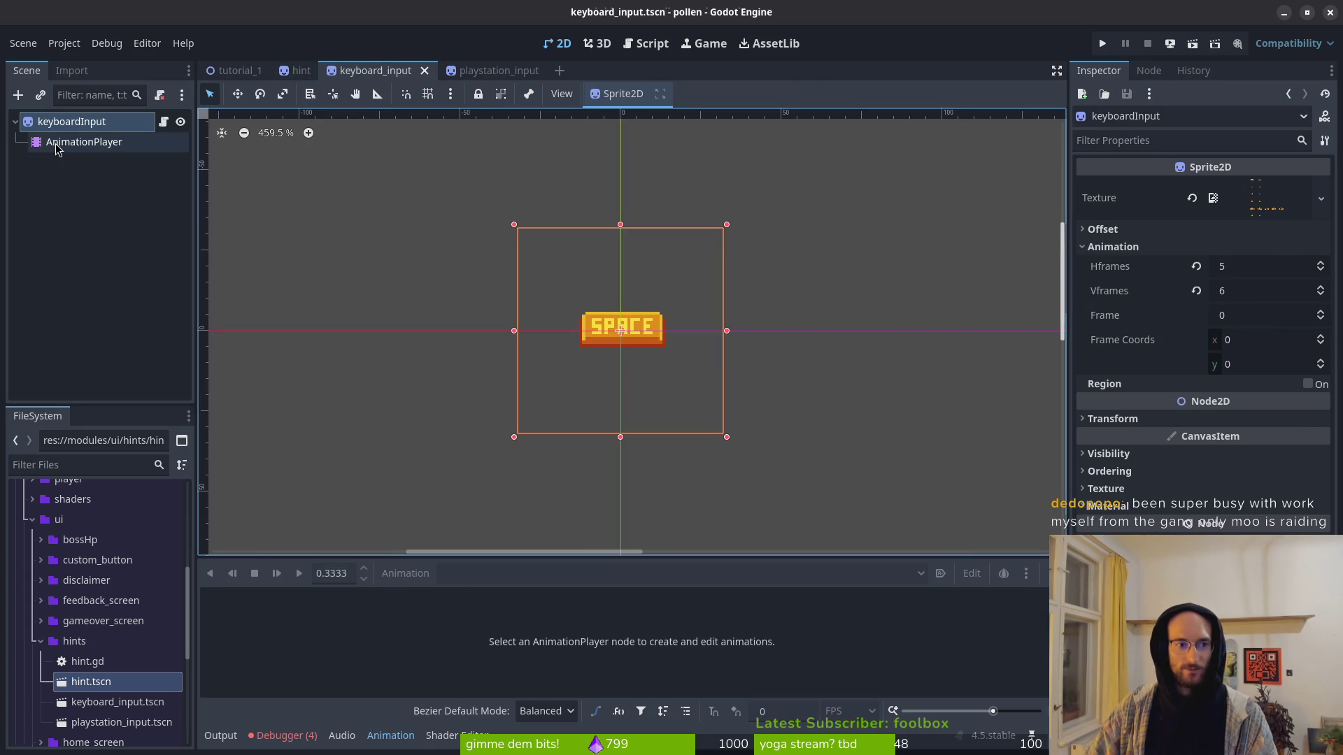
Step: Review the keyboard_input and playstation_input animations, previewing dropdown at frame 4
{"action": "left_click", "coordinate": [70, 142]}
{"action": "left_click", "coordinate": [507, 574]}
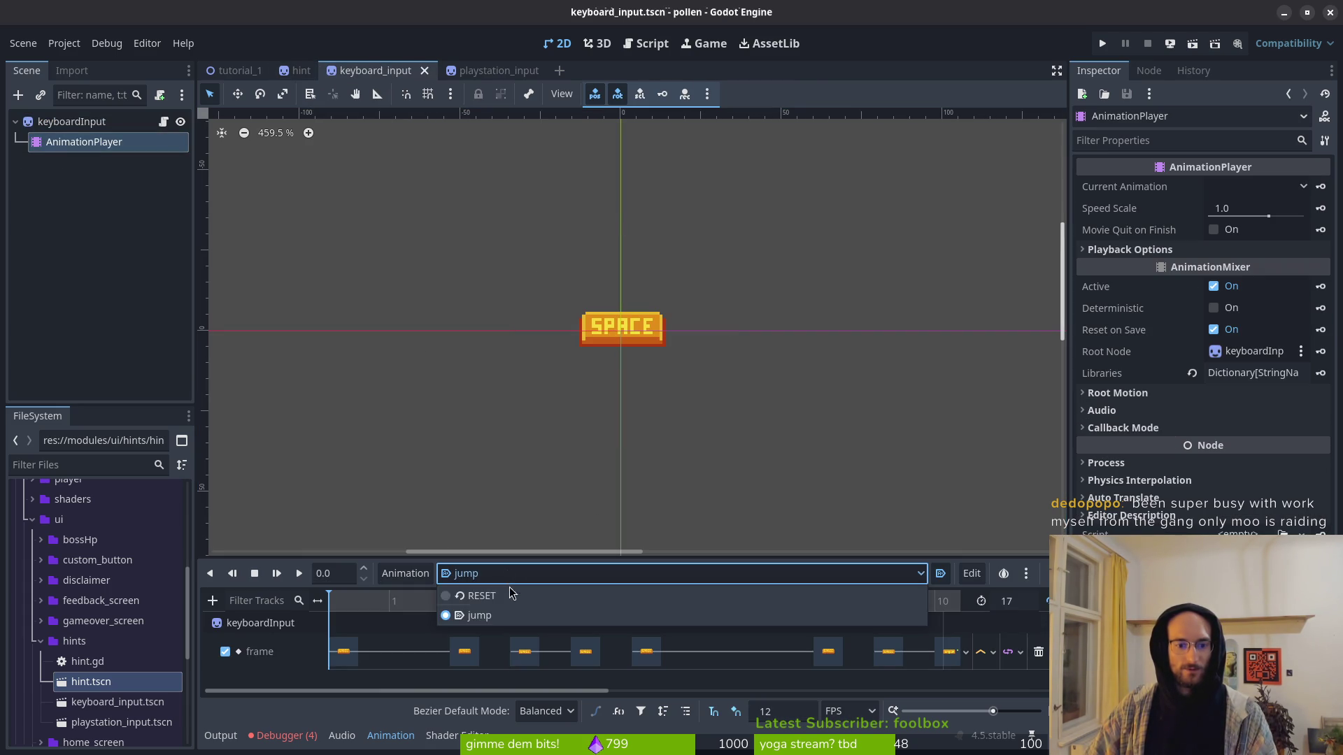
{"action": "left_click", "coordinate": [406, 574]}
{"action": "left_click", "coordinate": [482, 73]}
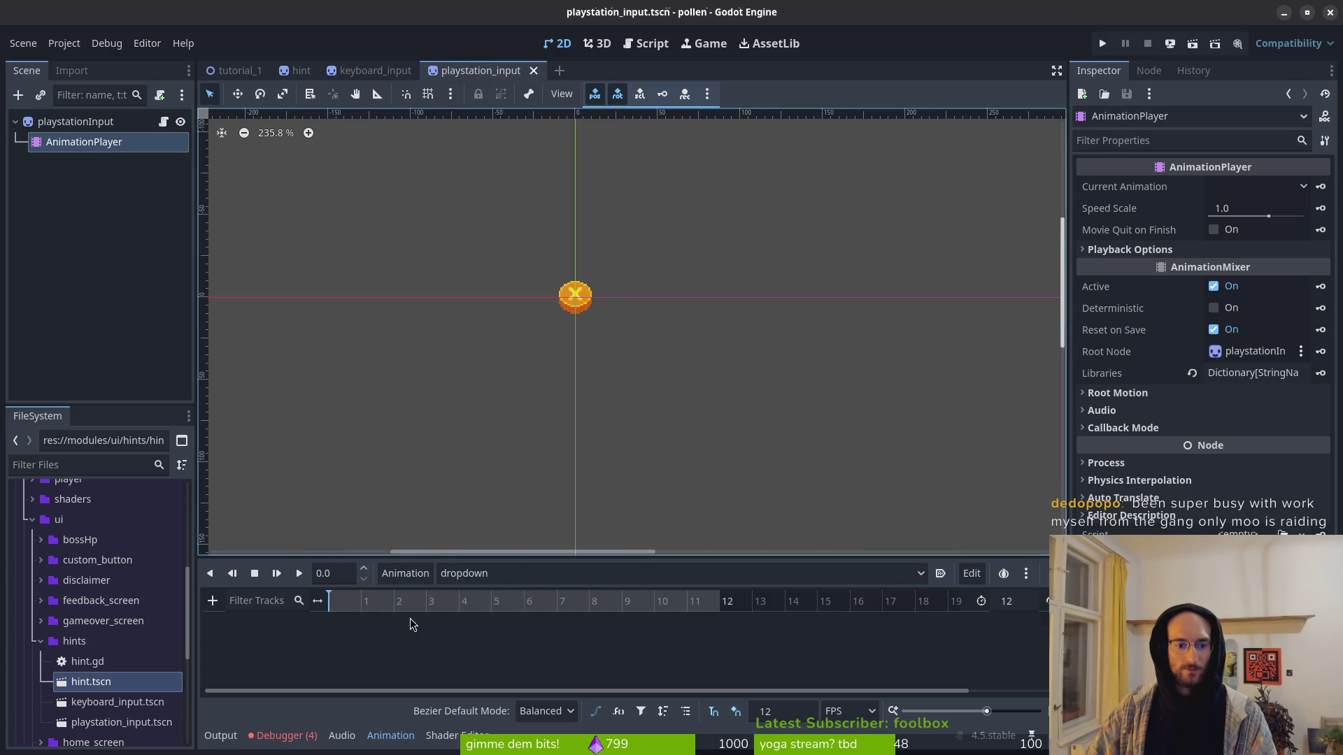
{"action": "left_click", "coordinate": [455, 610]}
{"action": "left_click", "coordinate": [342, 609]}
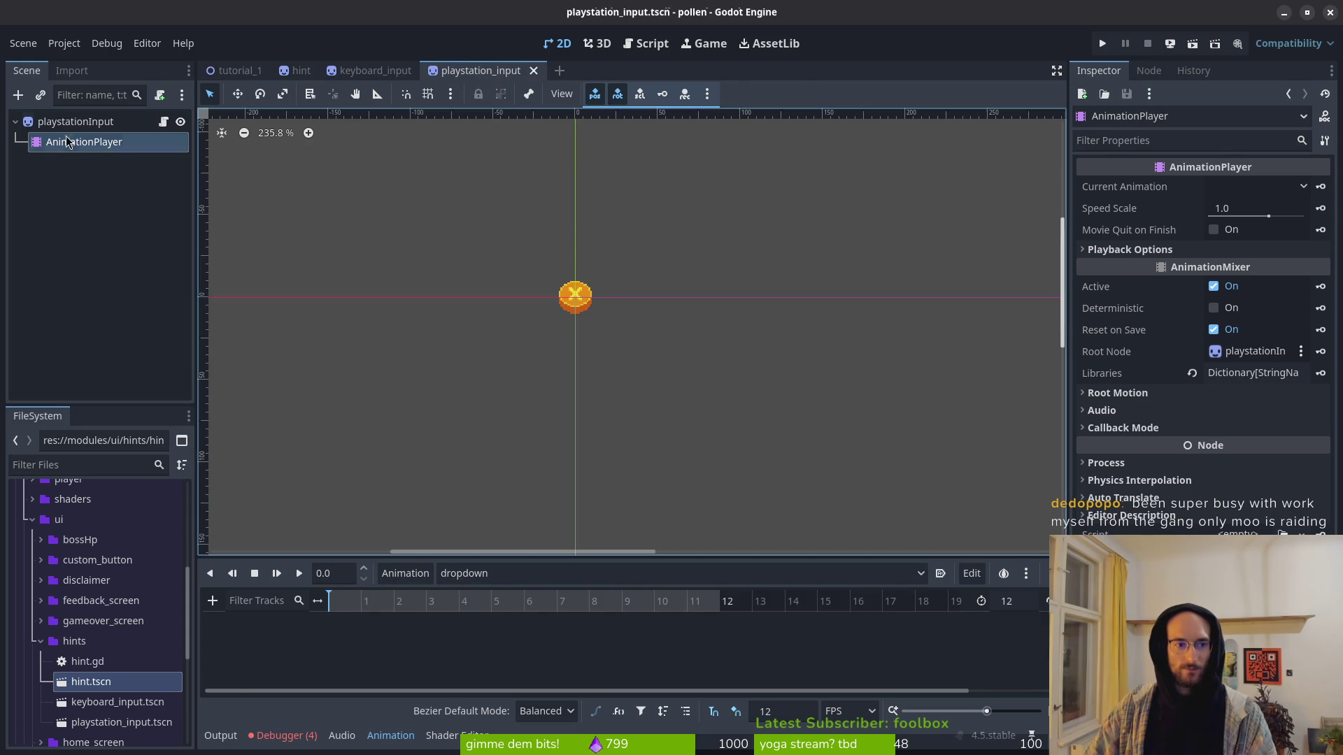
{"action": "left_click", "coordinate": [76, 122]}
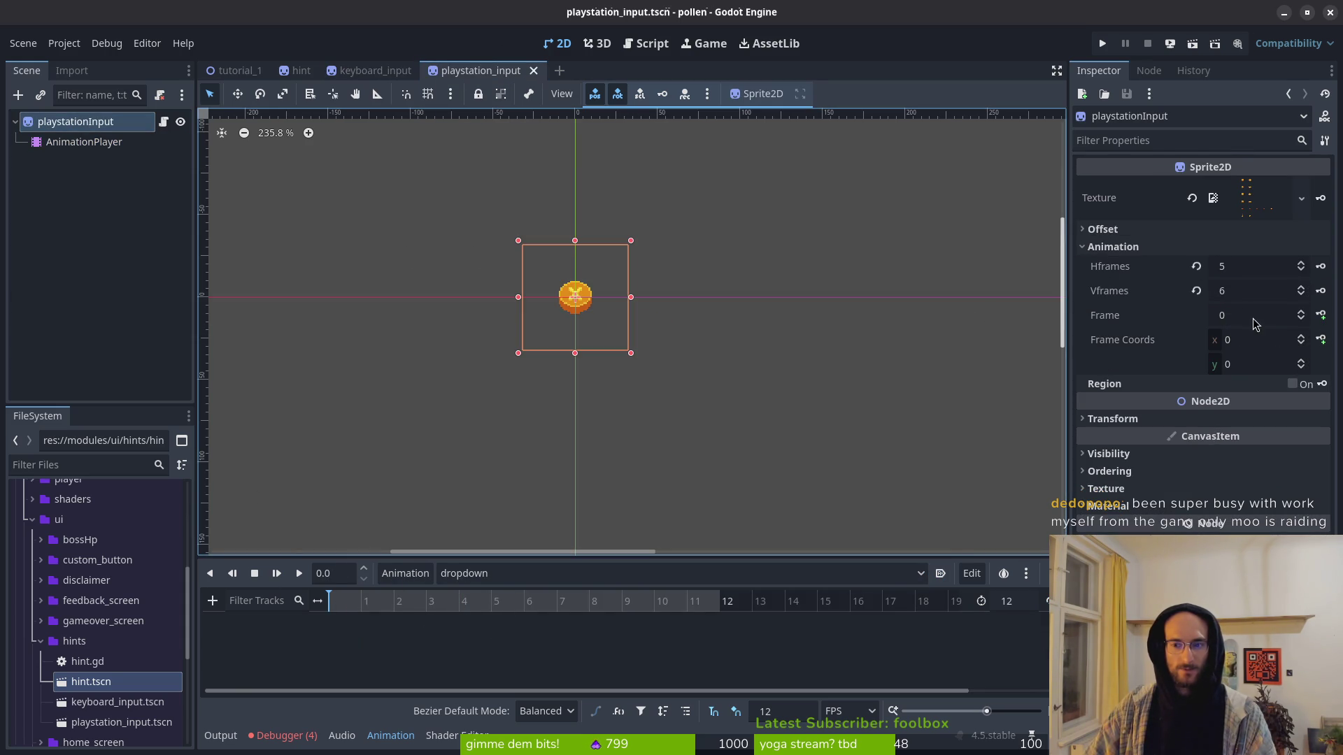
Step: Run the pollen project to test the repositioned hints
{"action": "mouse_move", "coordinate": [1198, 362]}
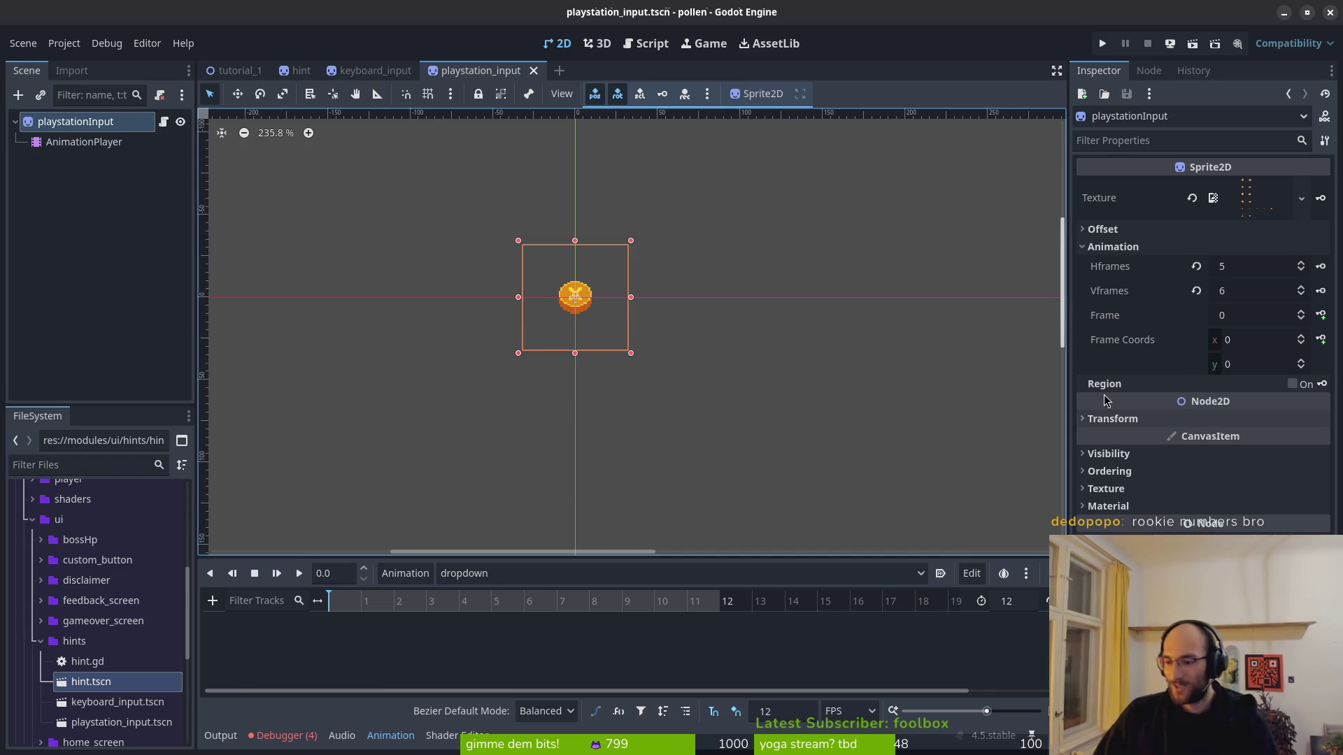
{"action": "scroll", "coordinate": [839, 374], "scroll_direction": "left", "scroll_amount": 2}
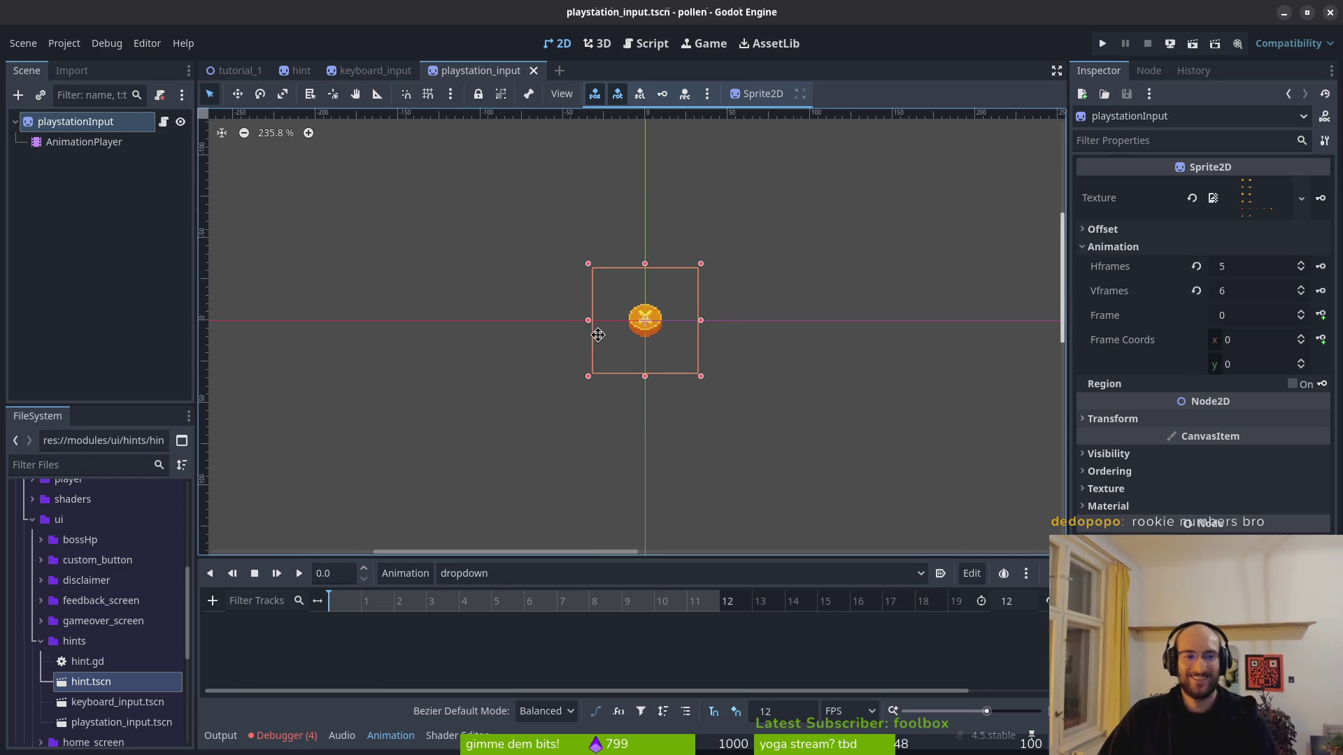
{"action": "scroll", "coordinate": [749, 390], "scroll_direction": "right", "scroll_amount": 2}
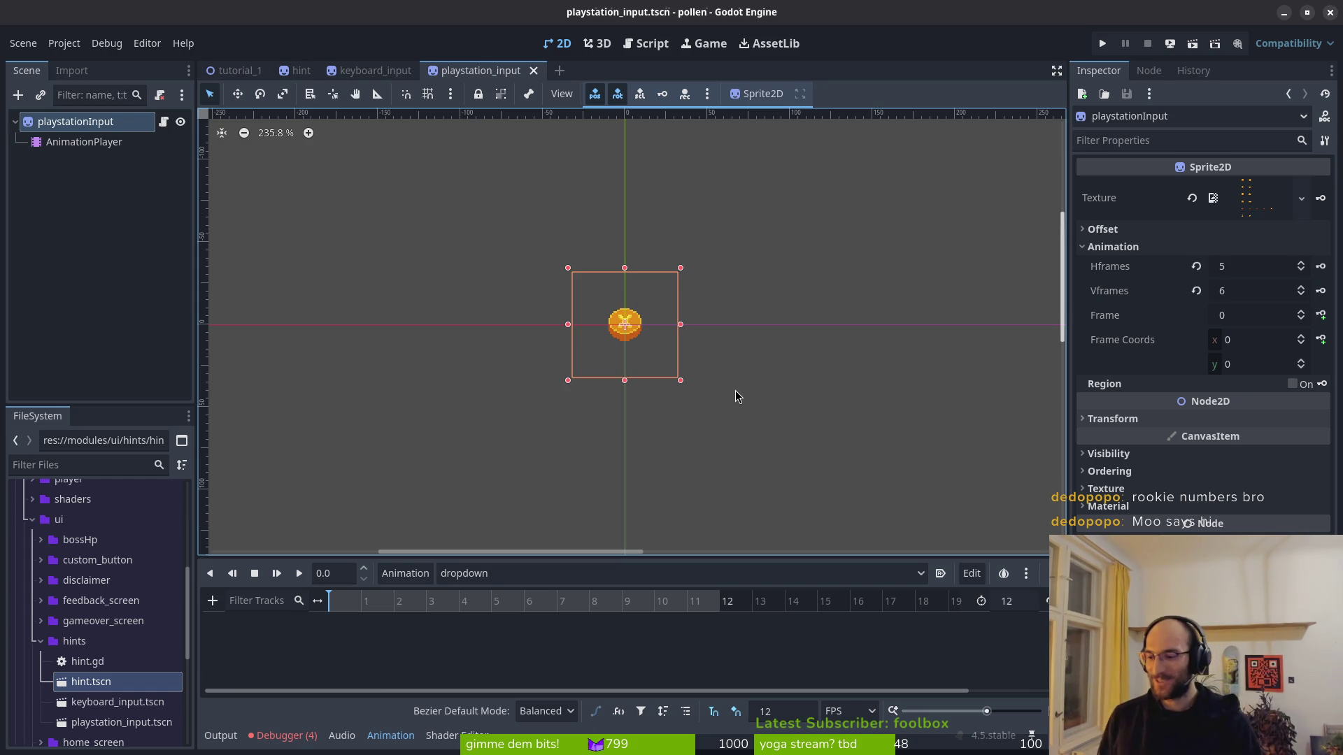
{"action": "left_click", "coordinate": [1105, 44]}
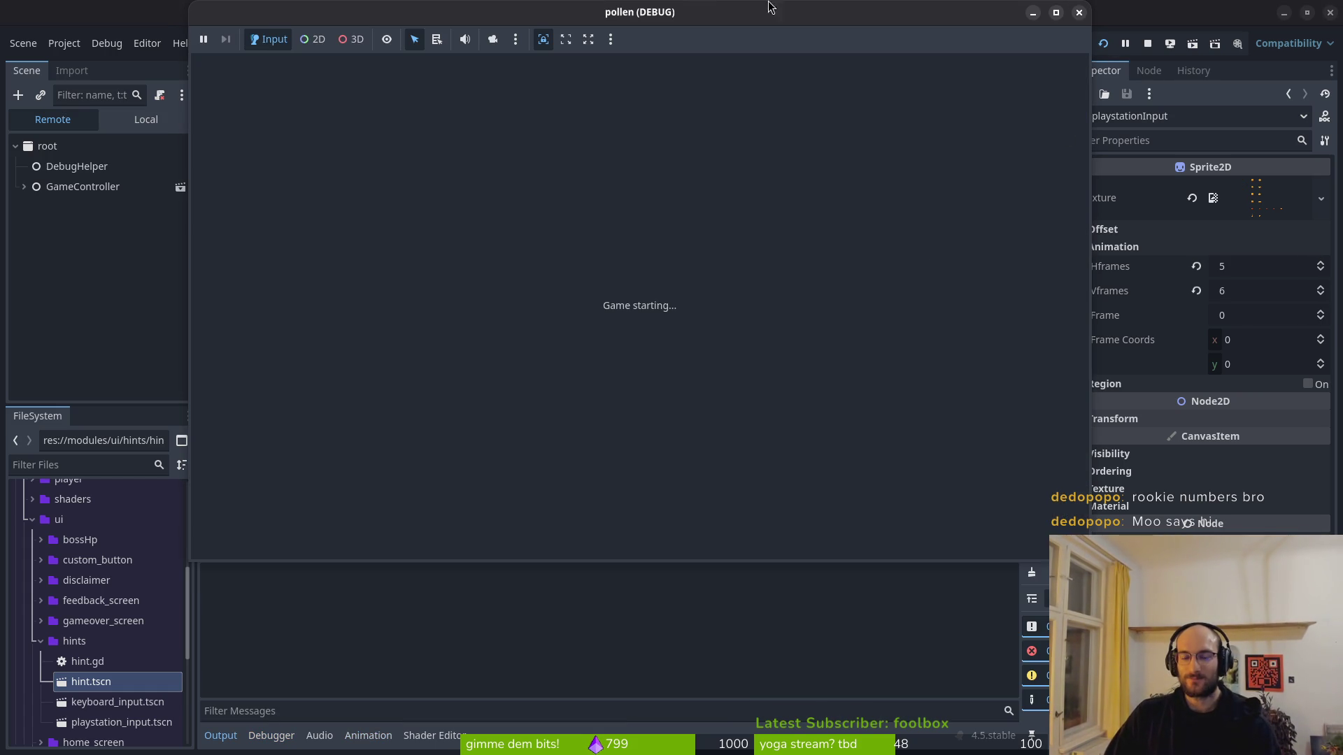
Step: Start the game and fly the bee right over the thorny pillar and out of the tutorial level
{"action": "key", "text": "Return"}
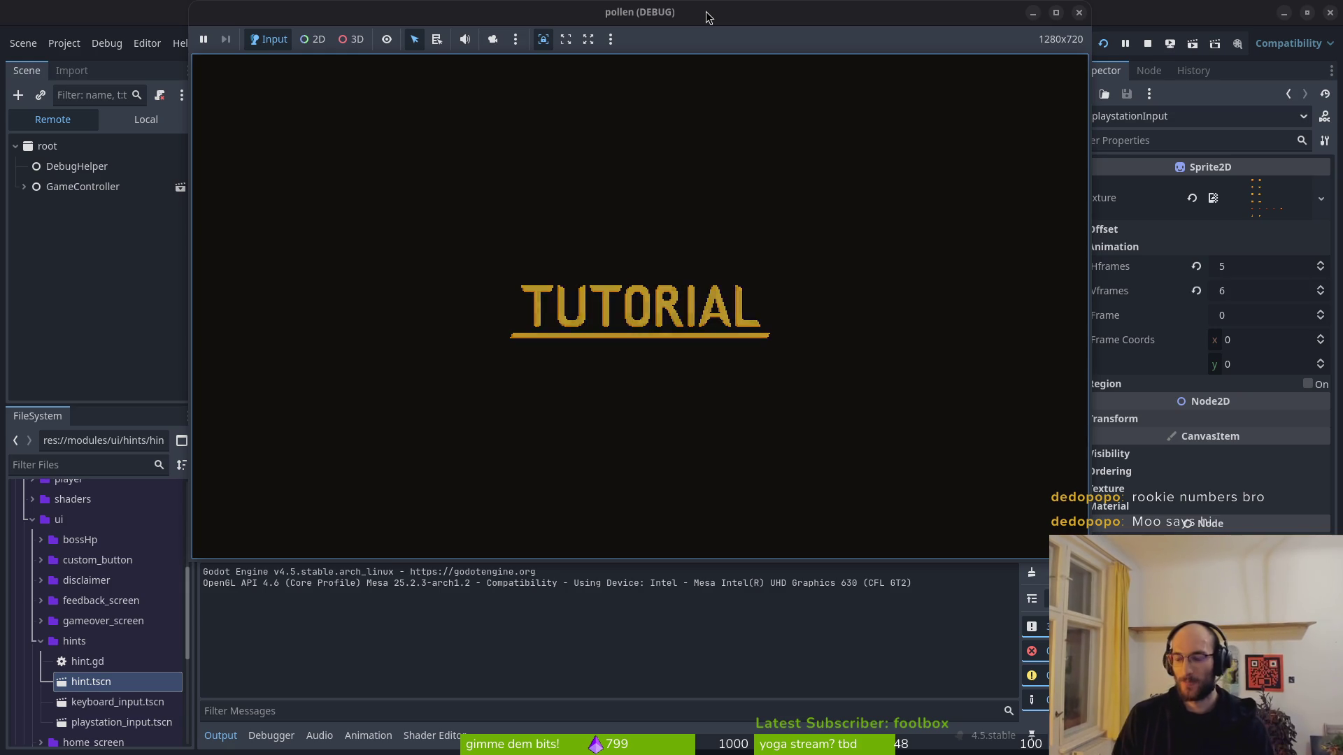
{"action": "key", "text": "space"}
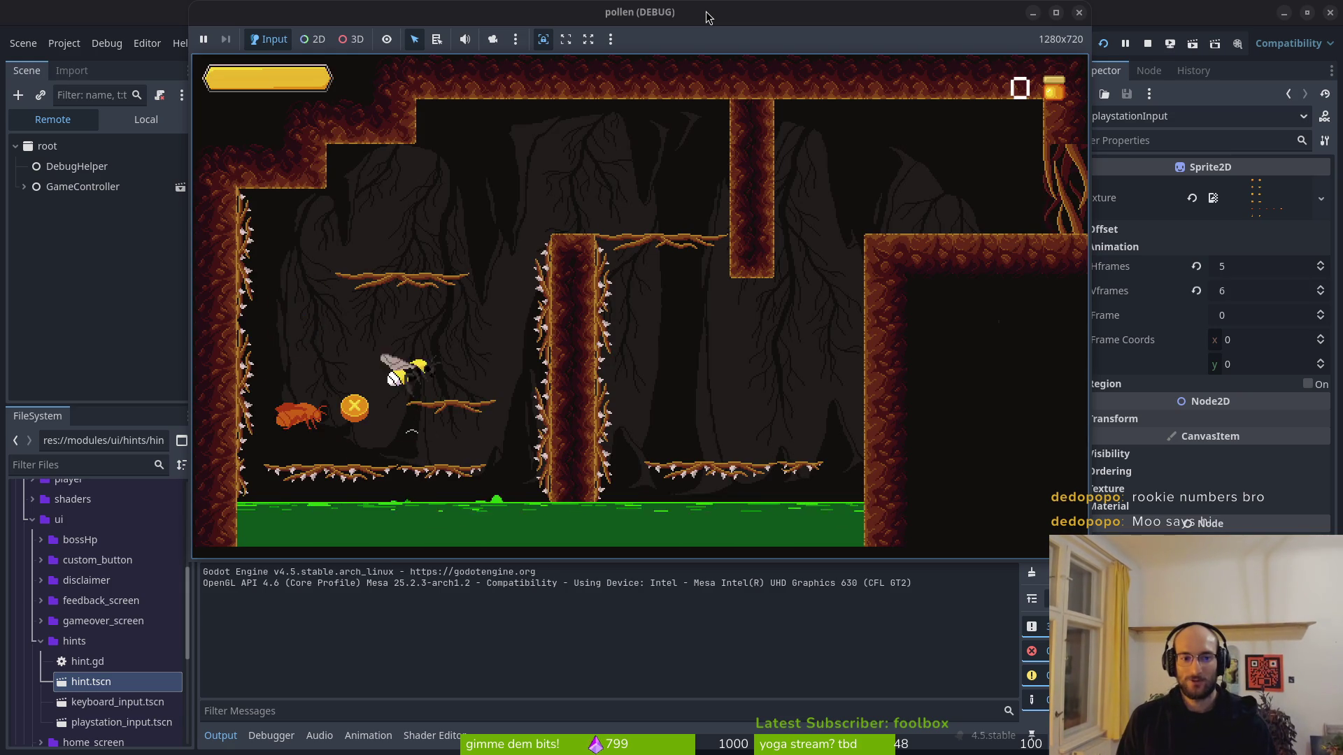
{"action": "key", "text": "space"}
{"action": "key", "text": "Right"}
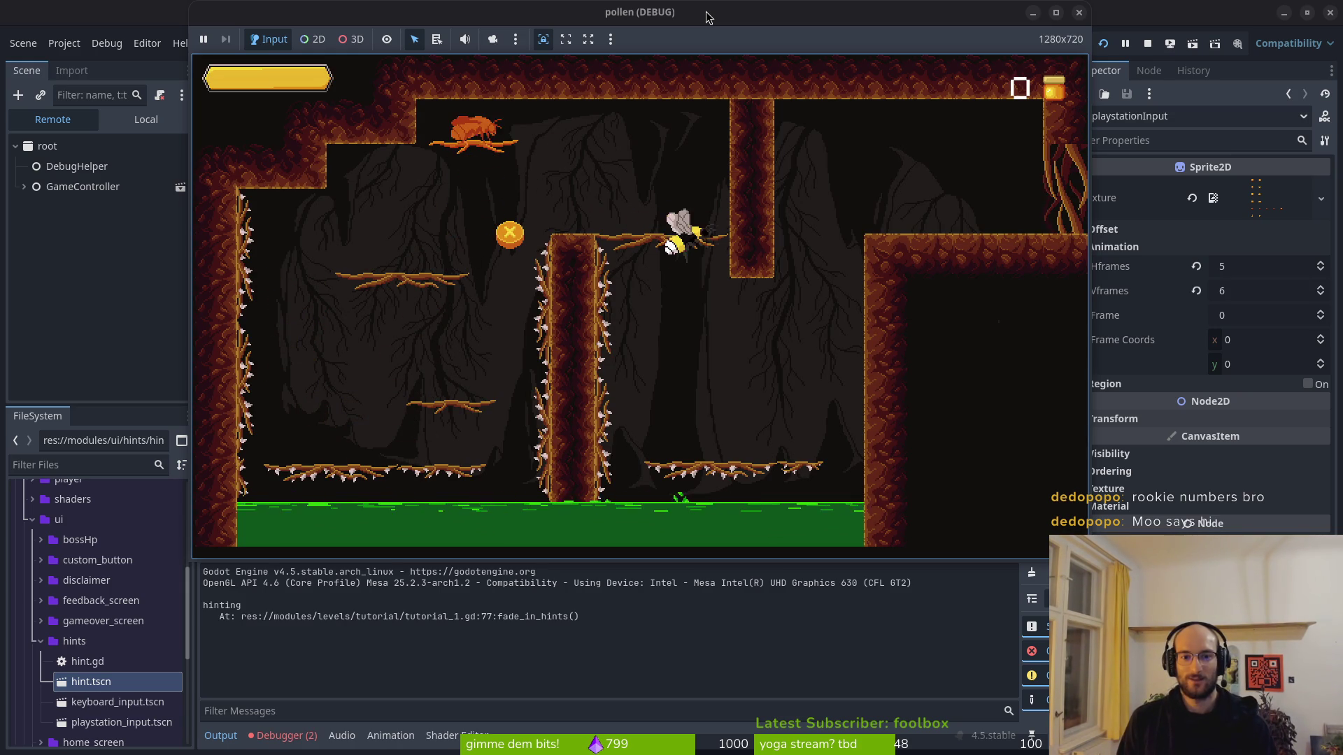
{"action": "key", "text": "Down"}
{"action": "key", "text": "Right"}
{"action": "key", "text": "space"}
{"action": "key", "text": "Right"}
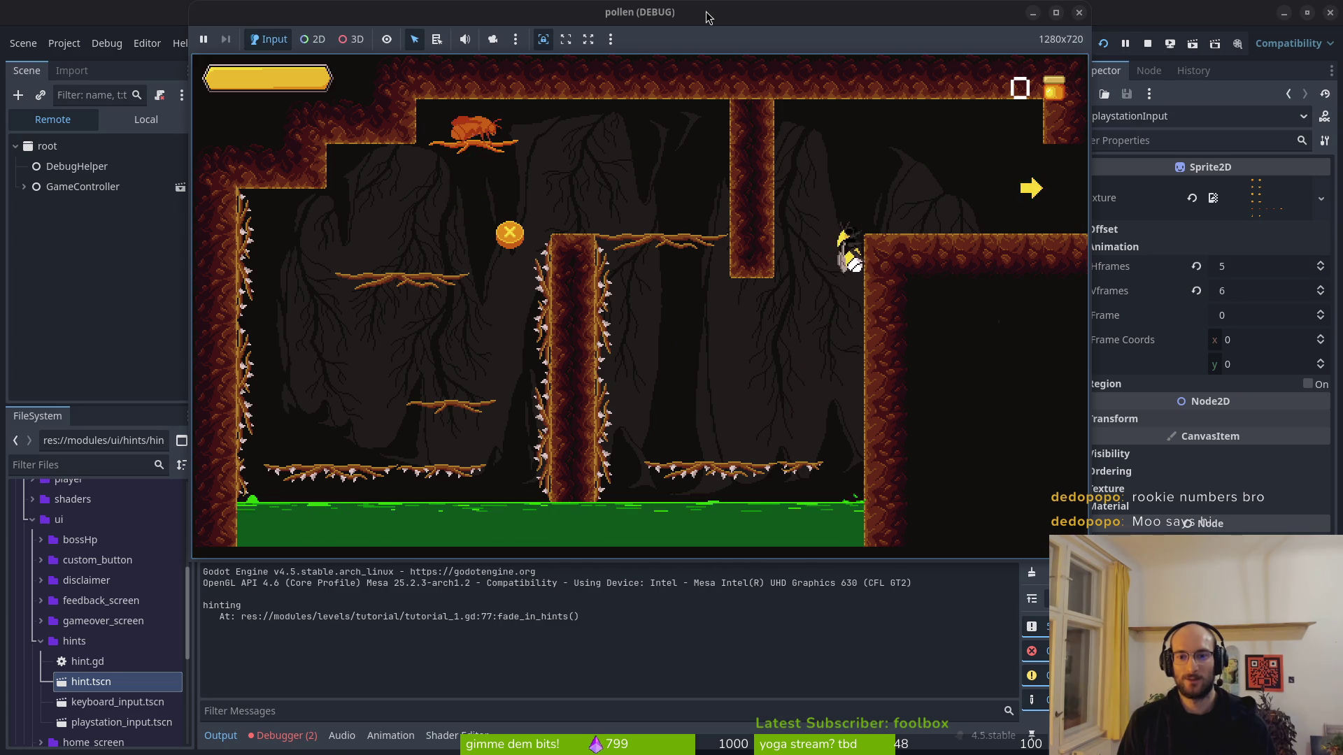
{"action": "key", "text": "Right"}
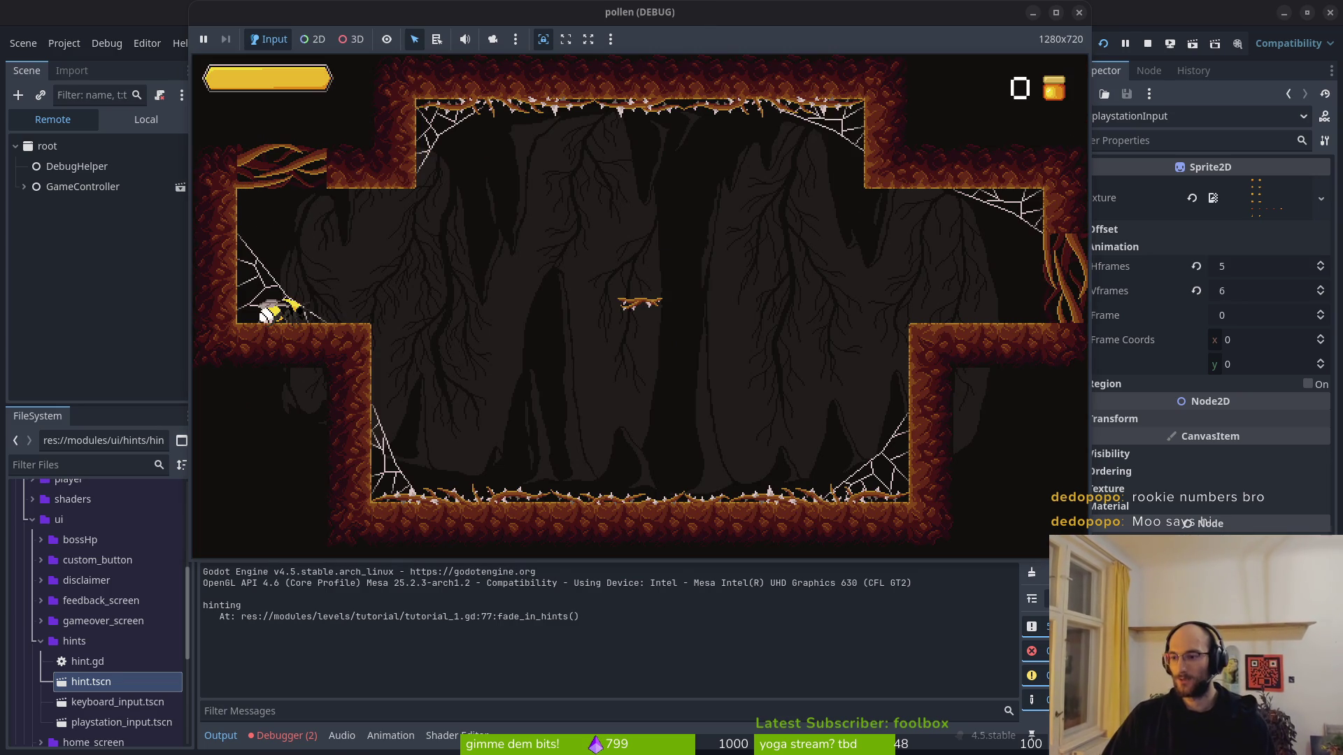
Step: Cross the cave to the right, then walk left and dash up toward the hexagon portals
{"action": "key", "text": "Right"}
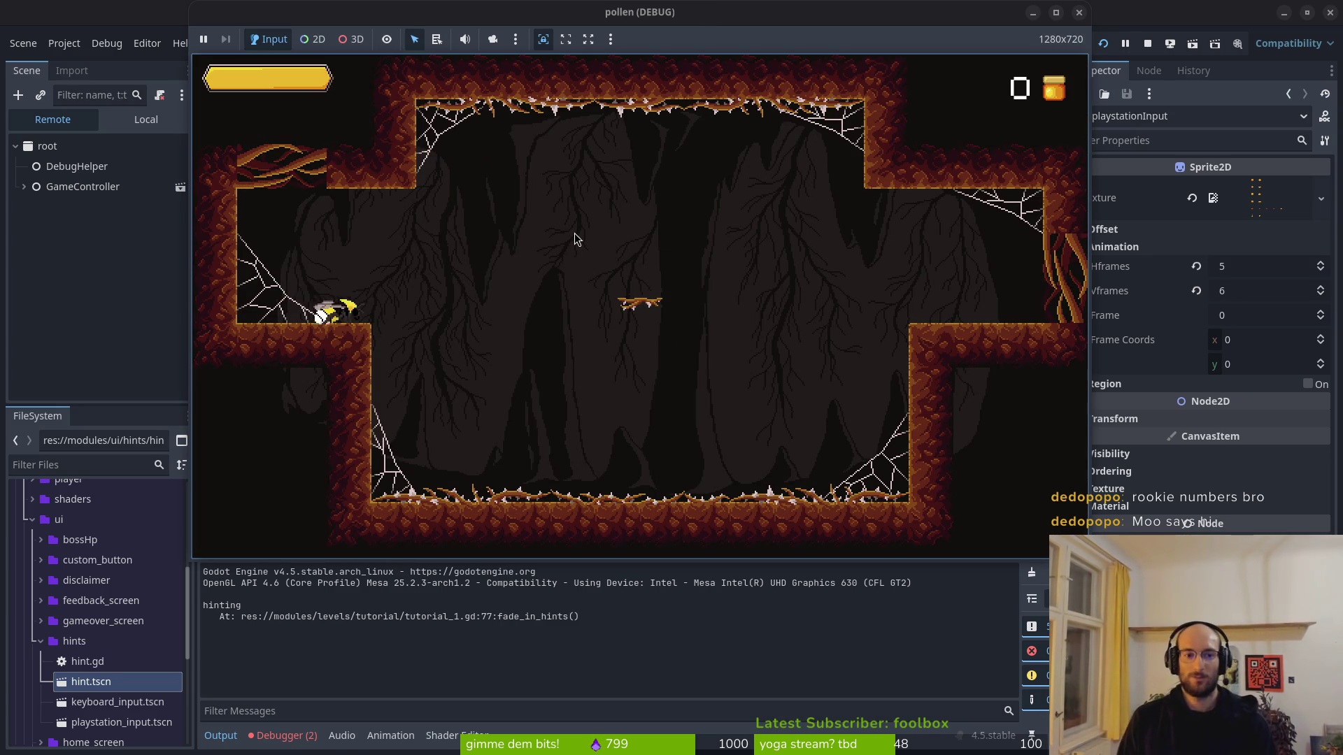
{"action": "key", "text": "Right"}
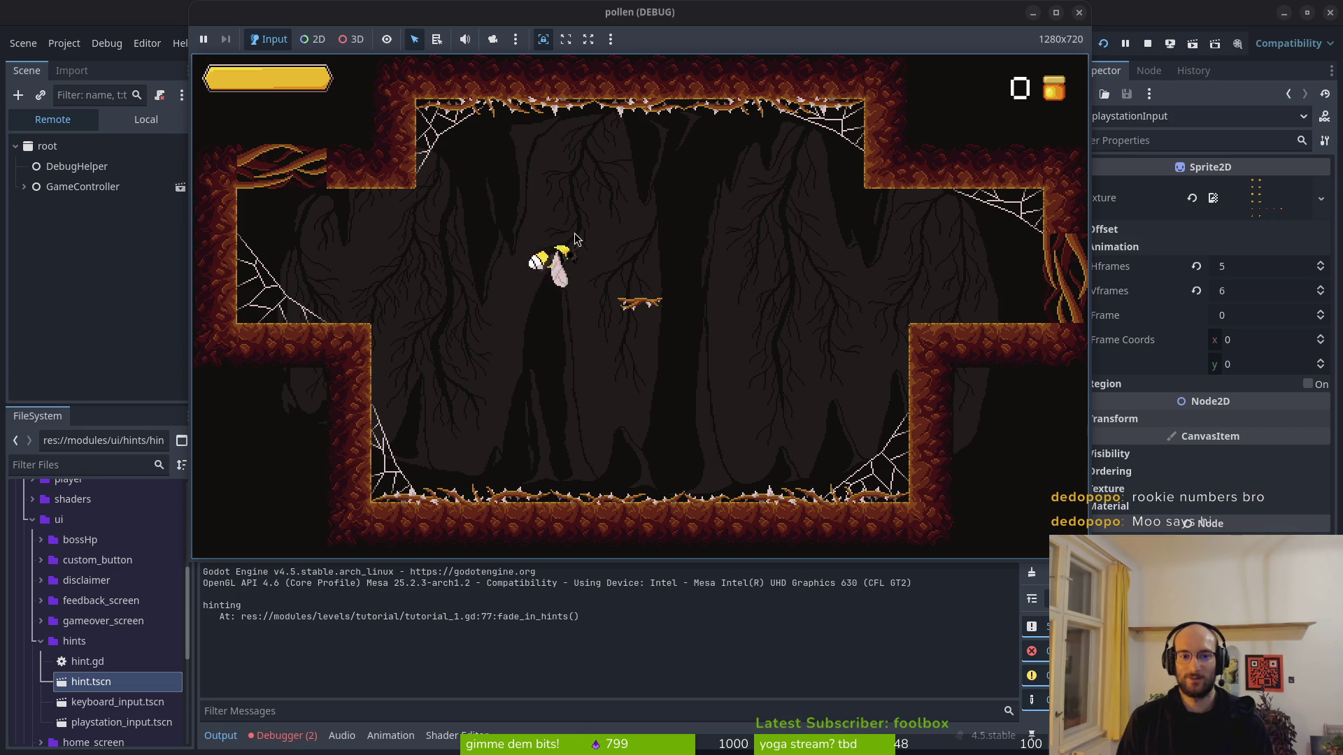
{"action": "key", "text": "Right"}
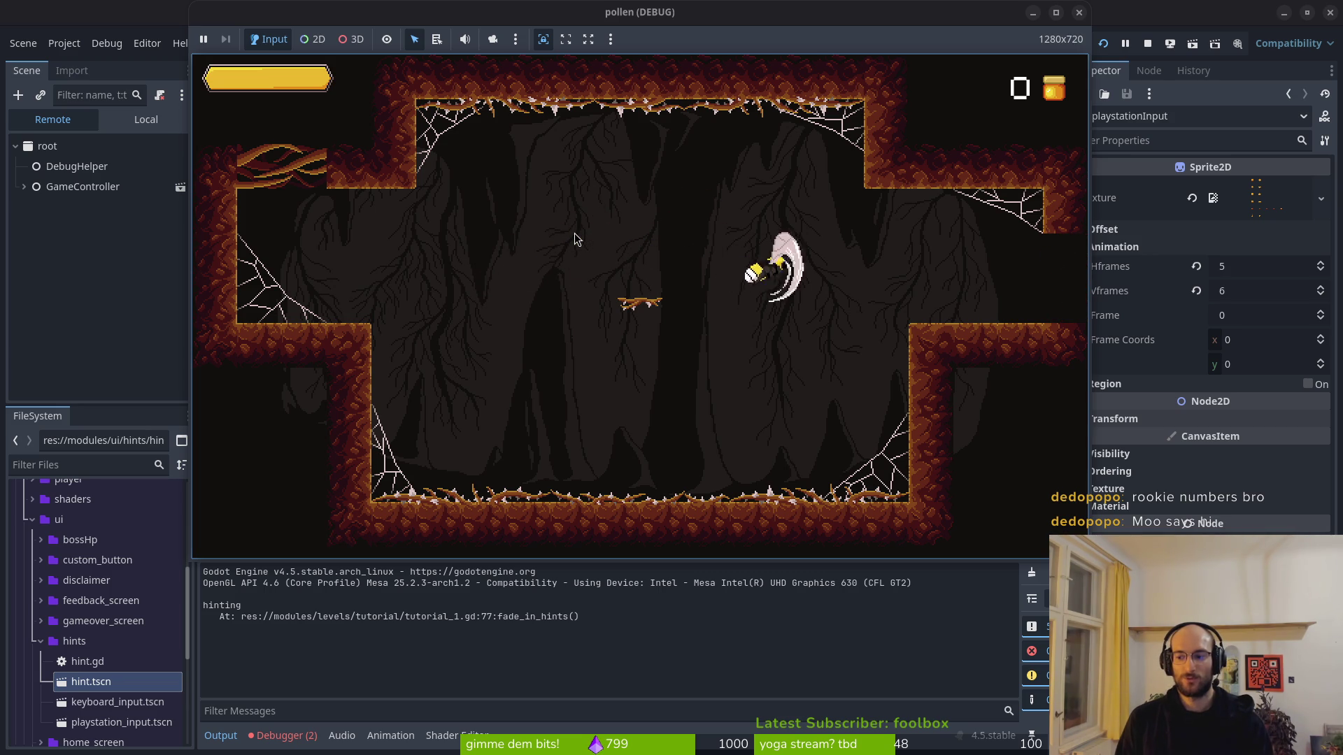
{"action": "key", "text": "Right"}
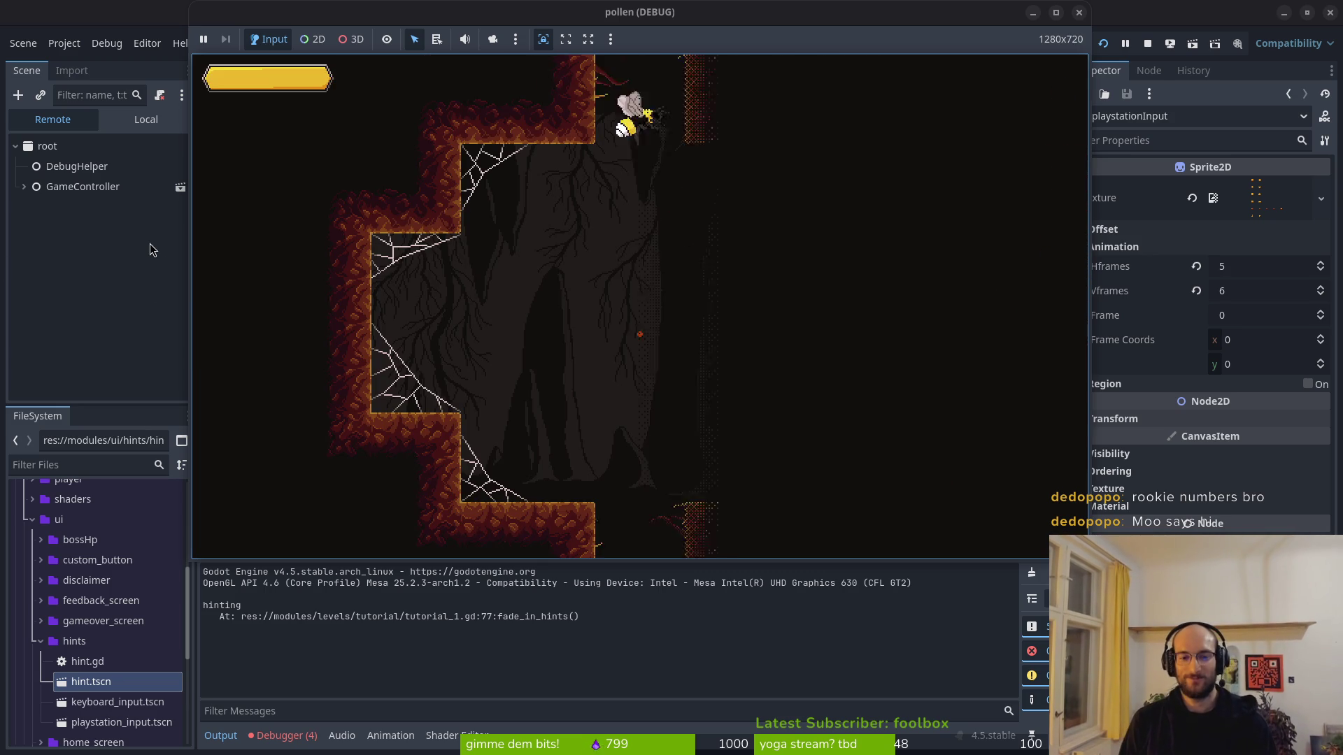
{"action": "key", "text": "Left"}
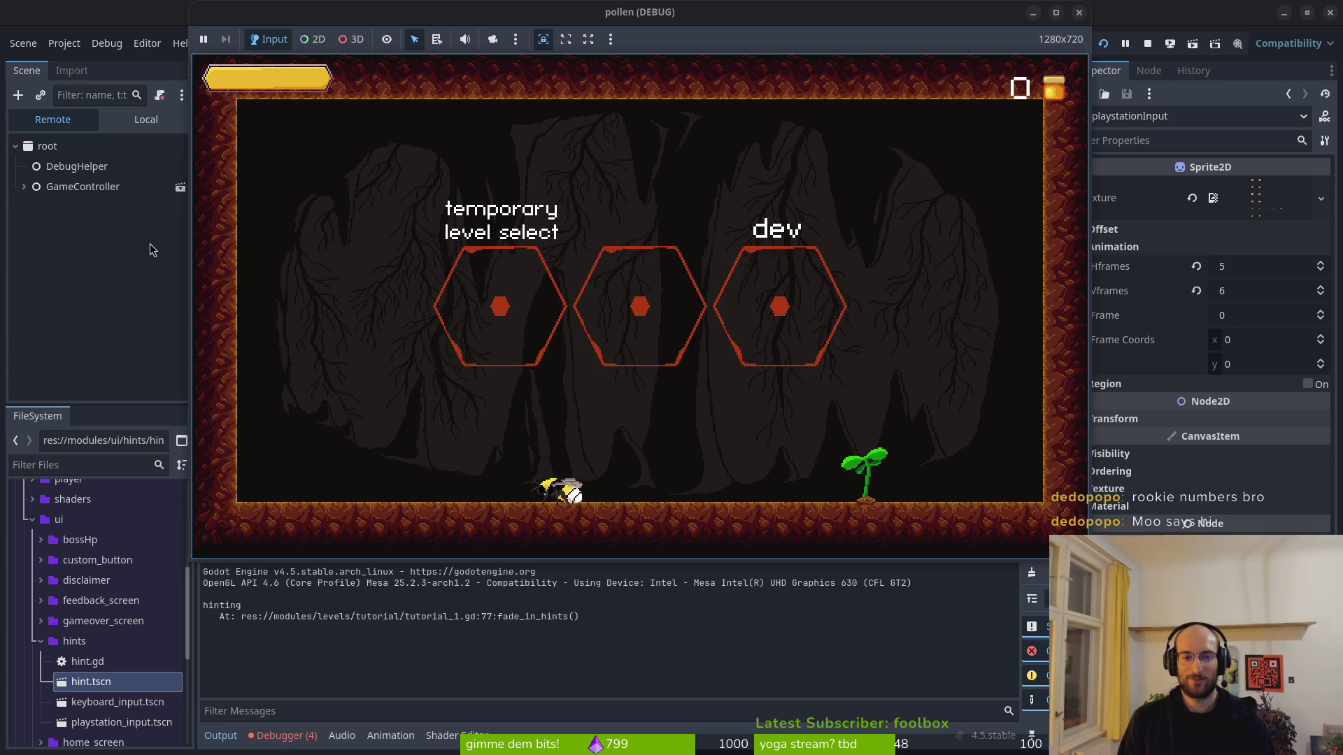
{"action": "key", "text": "Up"}
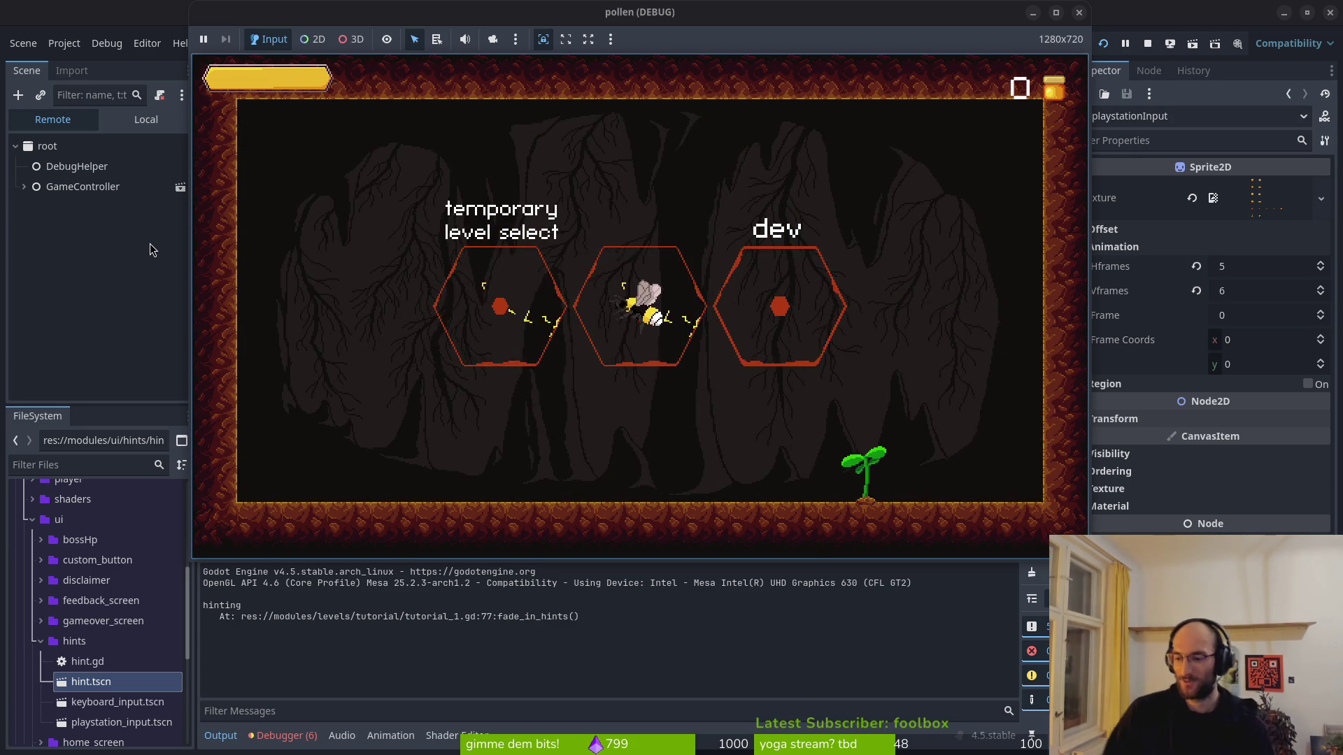
Step: Enter the boss stage from level select, then stop the running game
{"action": "key", "text": "Return"}
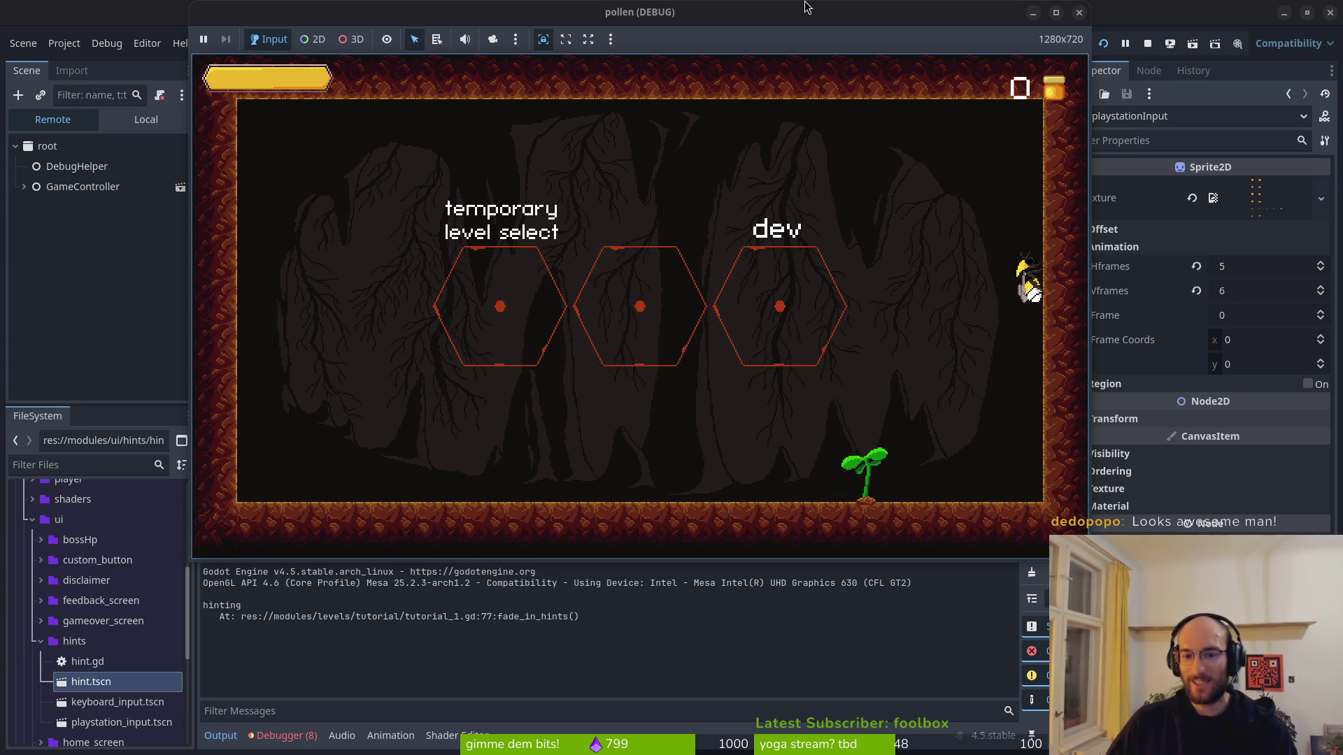
{"action": "left_click", "coordinate": [1170, 44]}
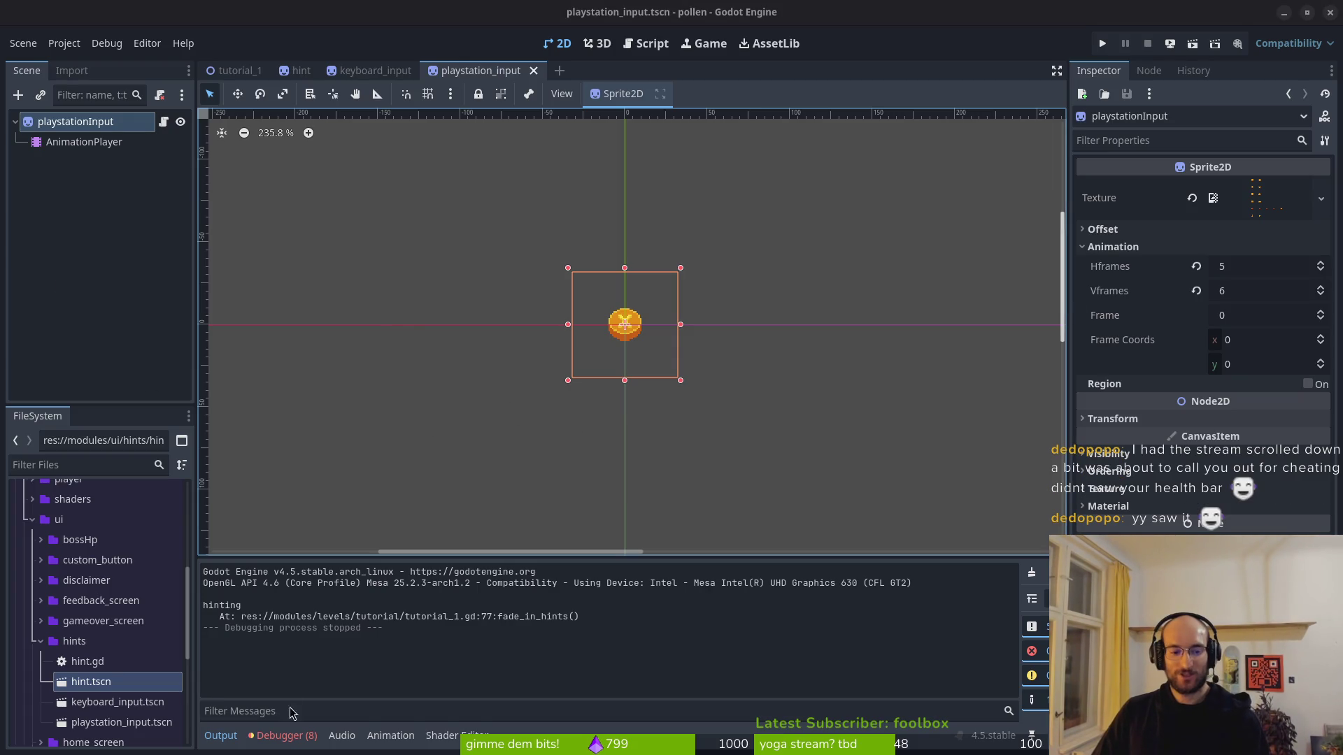
Step: Add a Sprite2D Frame track to the dropdown animation with a key at time 0, and save
{"action": "left_click", "coordinate": [284, 735]}
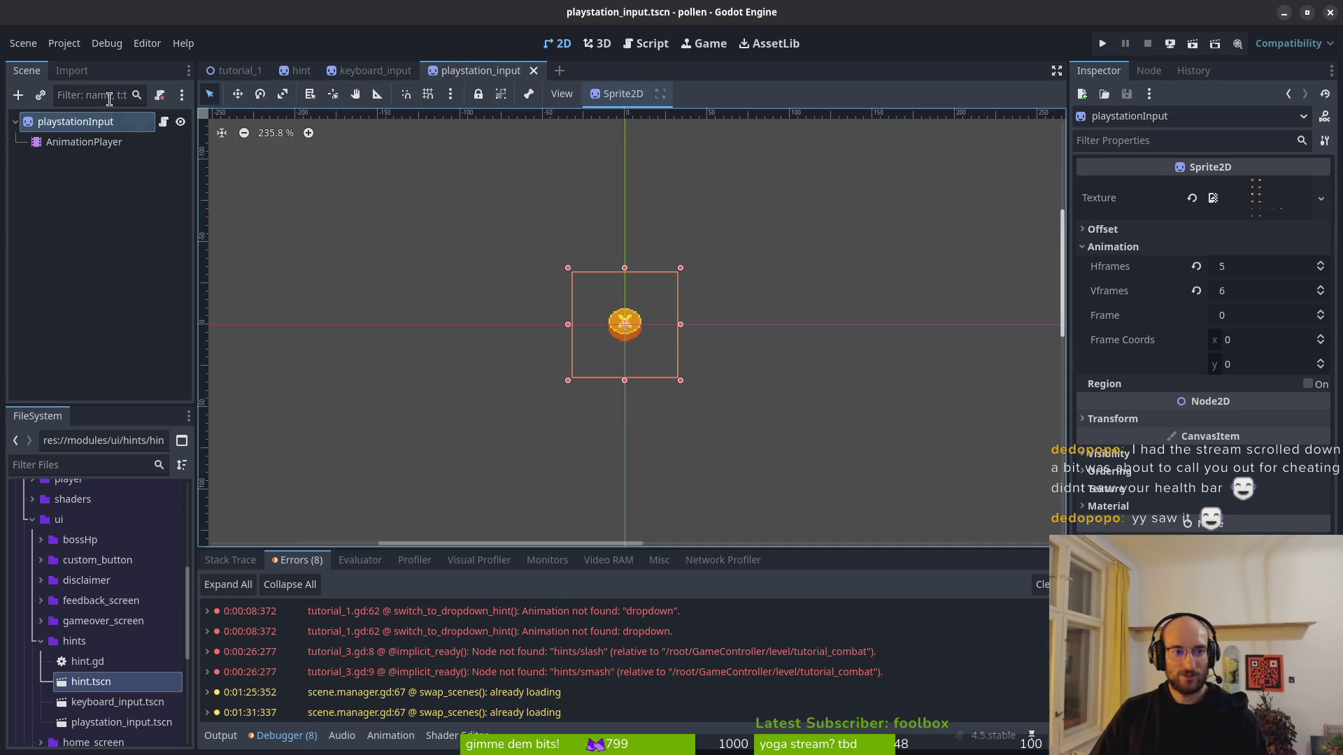
{"action": "left_click", "coordinate": [84, 141]}
{"action": "key", "text": "ctrl+s"}
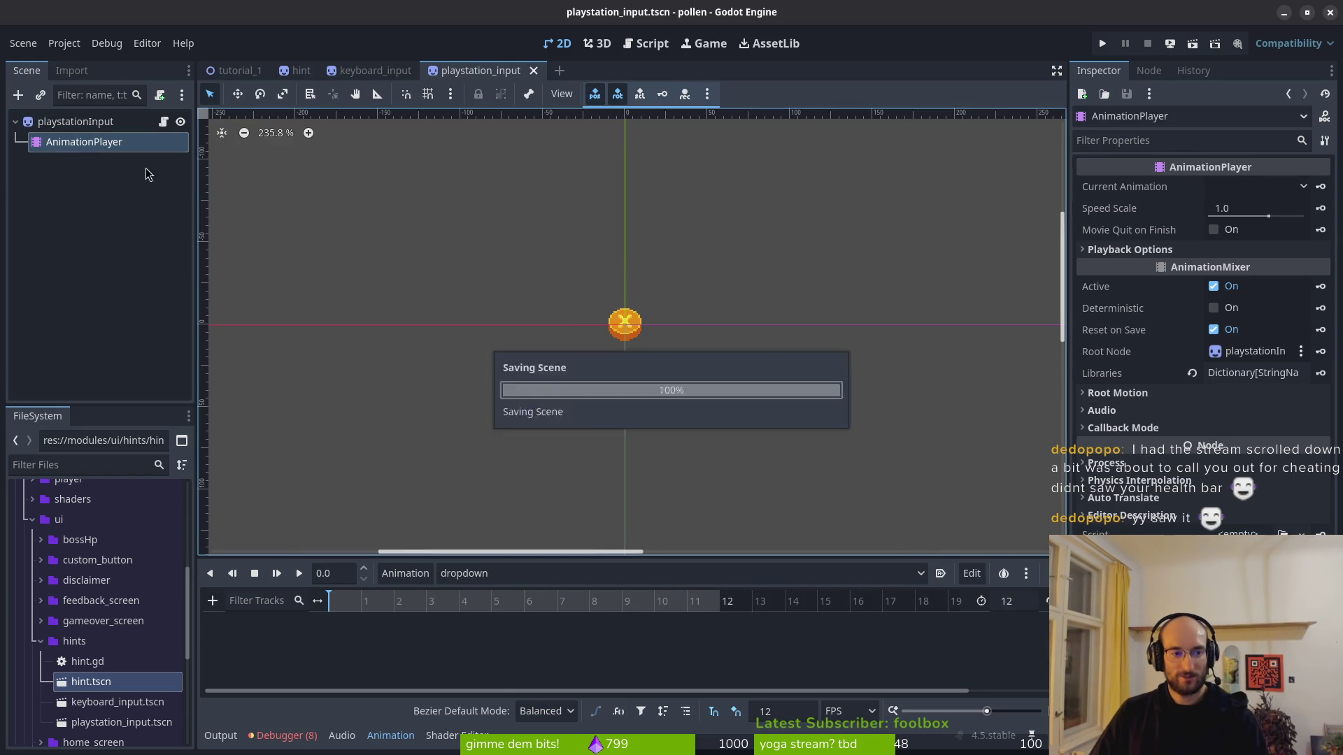
{"action": "left_click", "coordinate": [75, 121]}
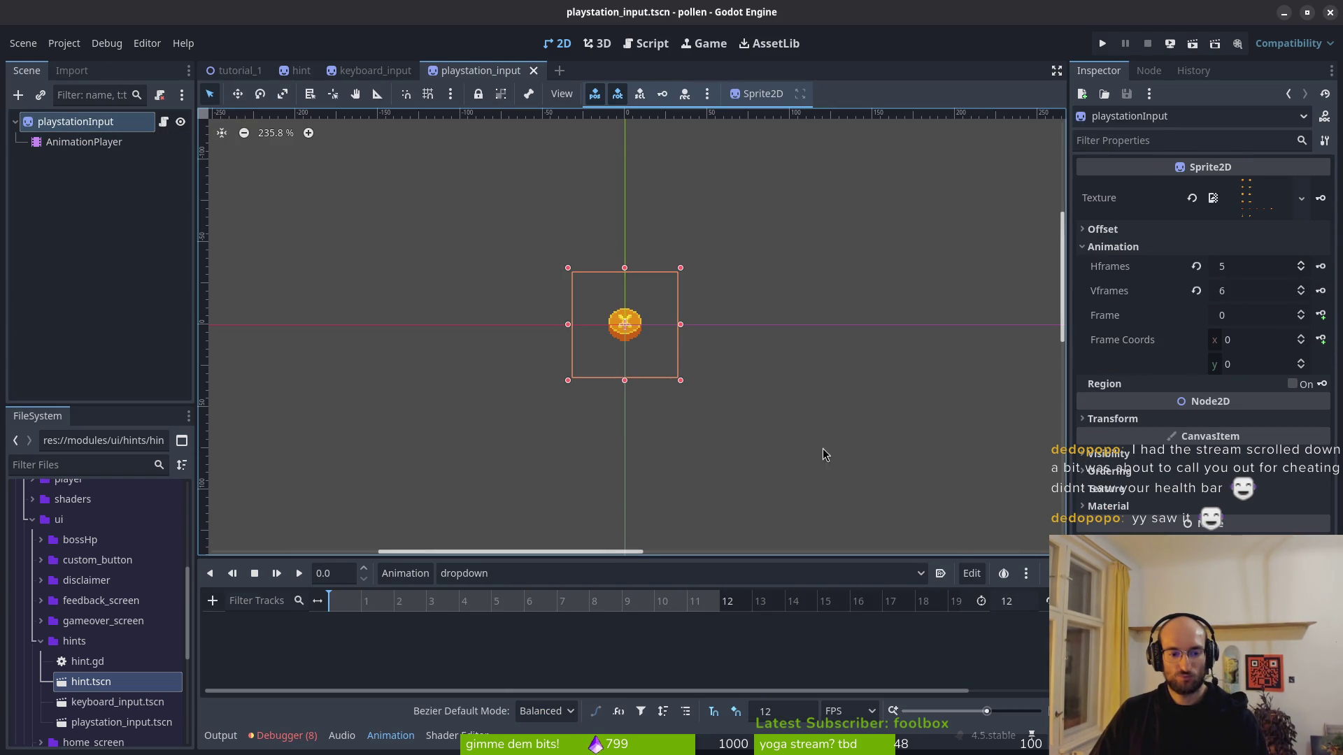
{"action": "left_click", "coordinate": [425, 601]}
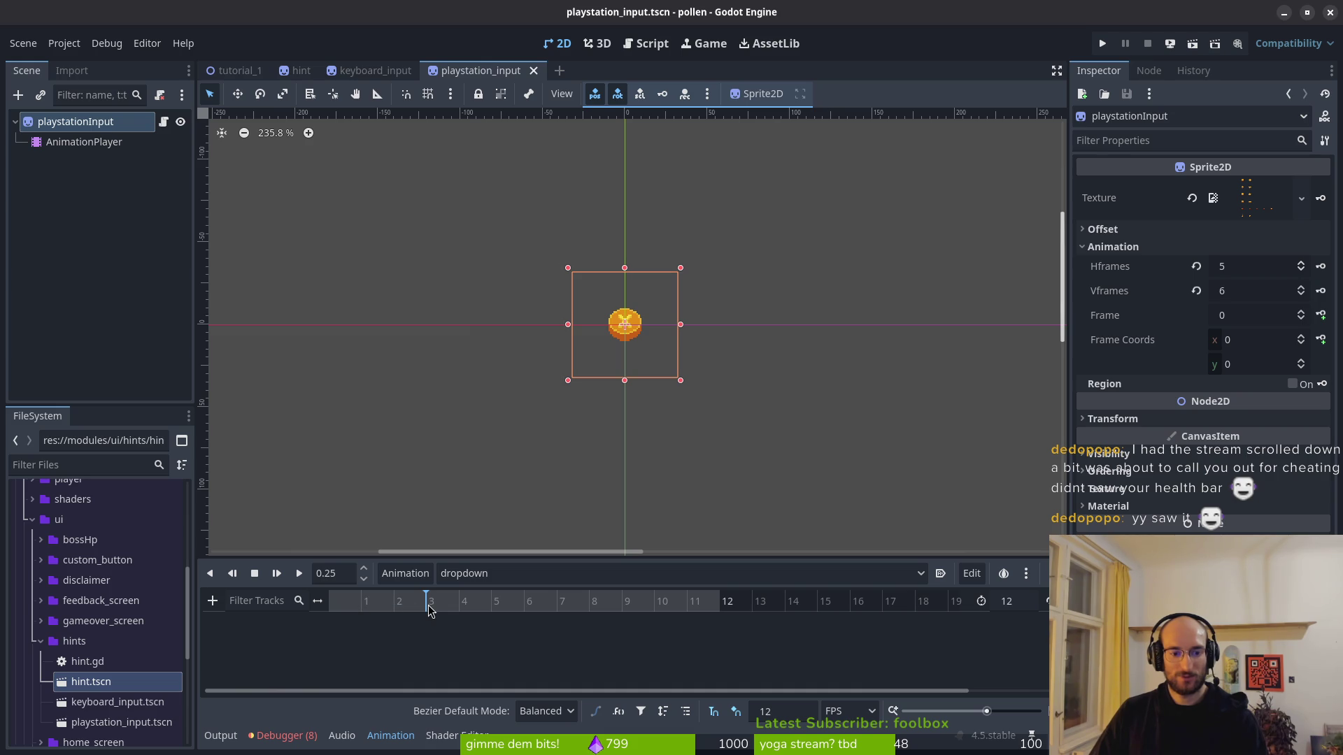
{"action": "left_click", "coordinate": [1301, 311]}
{"action": "left_click", "coordinate": [1321, 318]}
{"action": "left_click", "coordinate": [722, 417]}
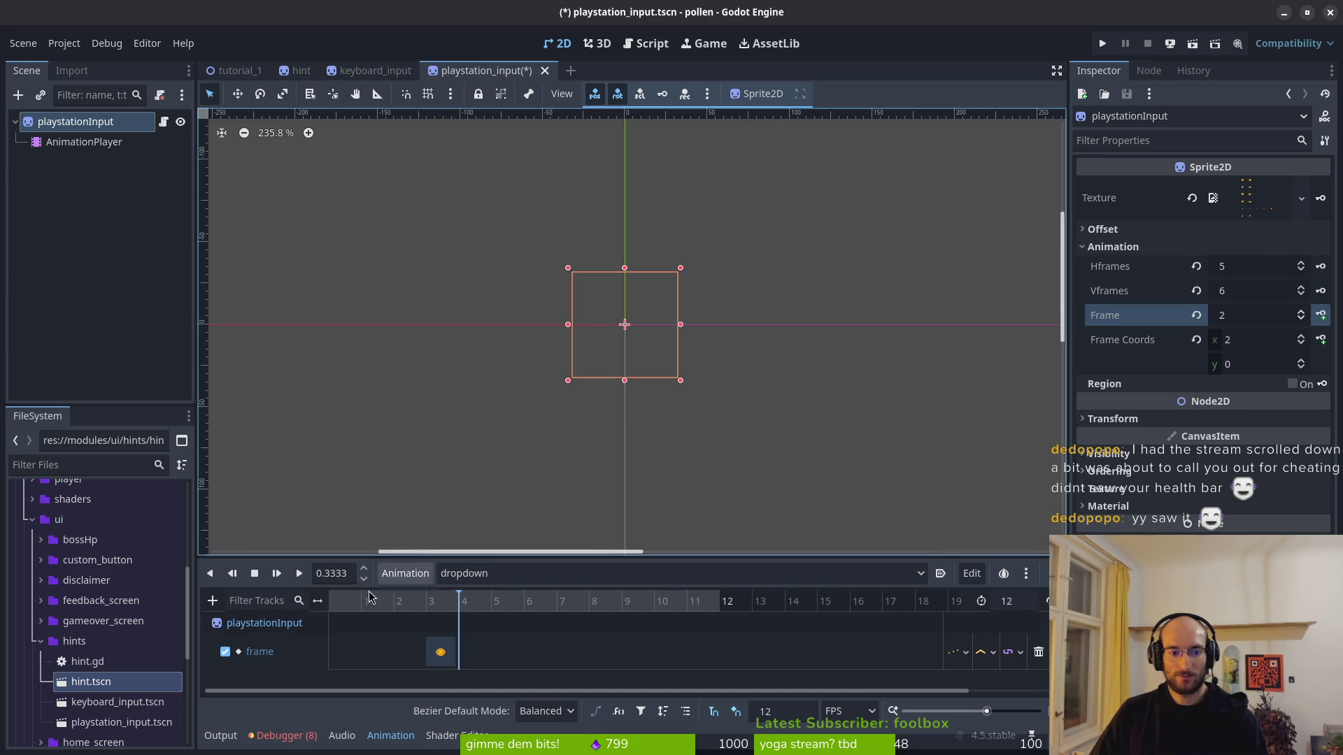
{"action": "left_click", "coordinate": [1321, 315]}
{"action": "left_click", "coordinate": [647, 452]}
{"action": "key", "text": "ctrl+s"}
Step: Duplicate frame keys onto frames 2, 4 and 5 of the dropdown animation
{"action": "left_click", "coordinate": [343, 651]}
{"action": "left_click", "coordinate": [397, 603]}
{"action": "left_click", "coordinate": [441, 651]}
{"action": "left_click", "coordinate": [464, 602]}
{"action": "key", "text": "ctrl+d"}
{"action": "left_click", "coordinate": [408, 651]}
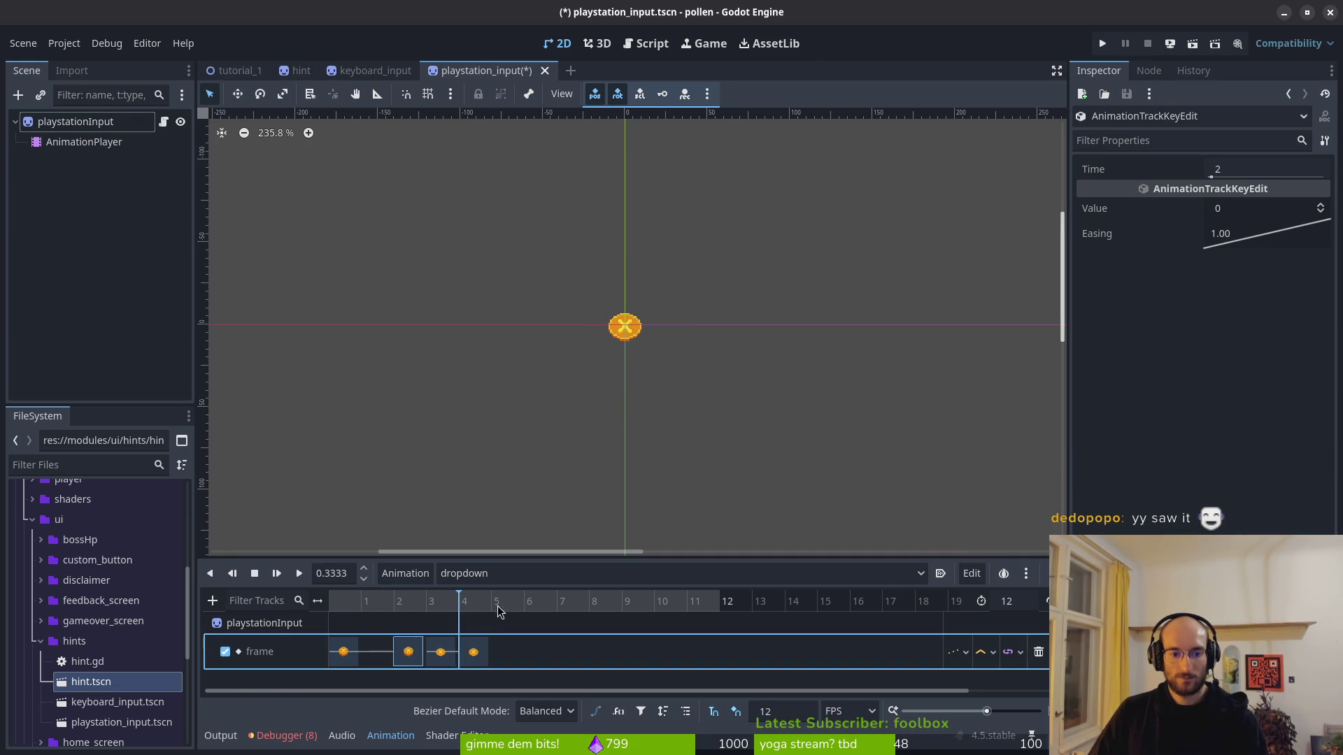
{"action": "left_click", "coordinate": [496, 603]}
{"action": "key", "text": "ctrl+d"}
Step: Copy a key to frame 11, save, and keep dropdown as the current animation
{"action": "left_click", "coordinate": [416, 659]}
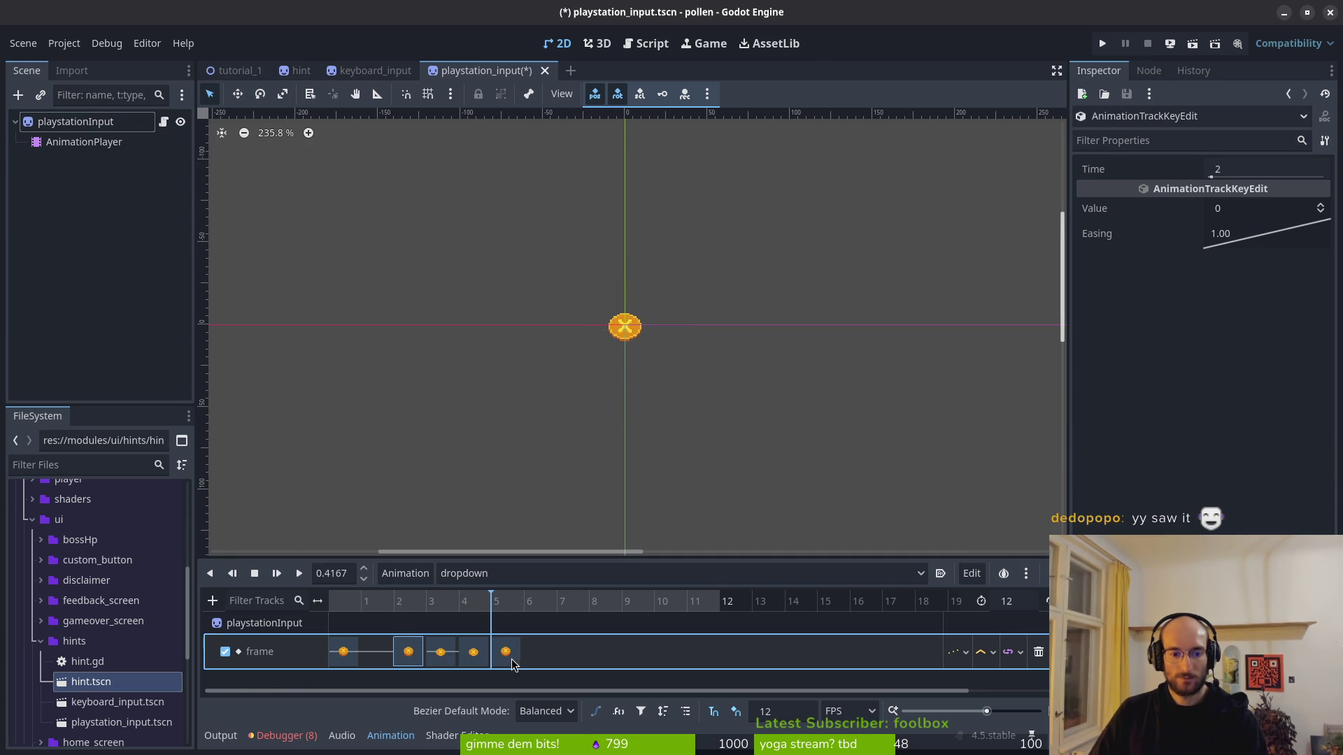
{"action": "left_click", "coordinate": [694, 602]}
{"action": "key", "text": "ctrl+d"}
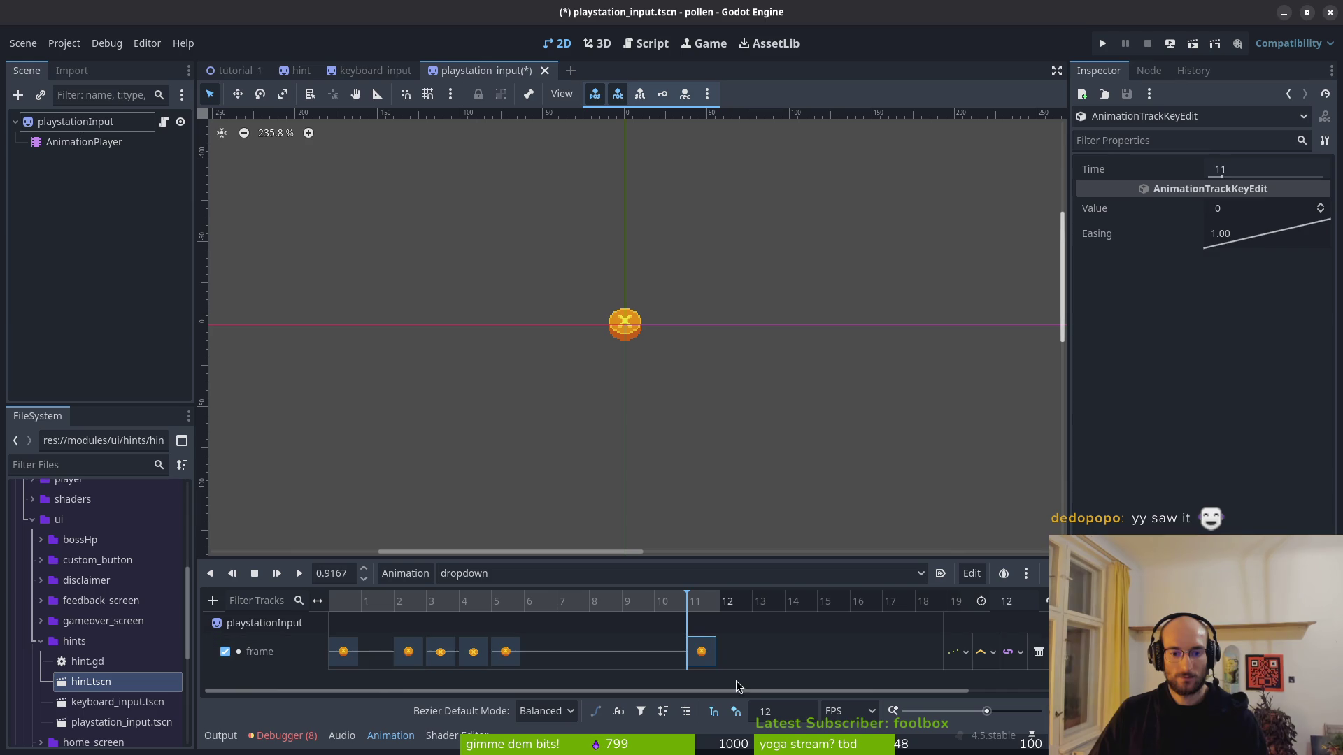
{"action": "key", "text": "ctrl+s"}
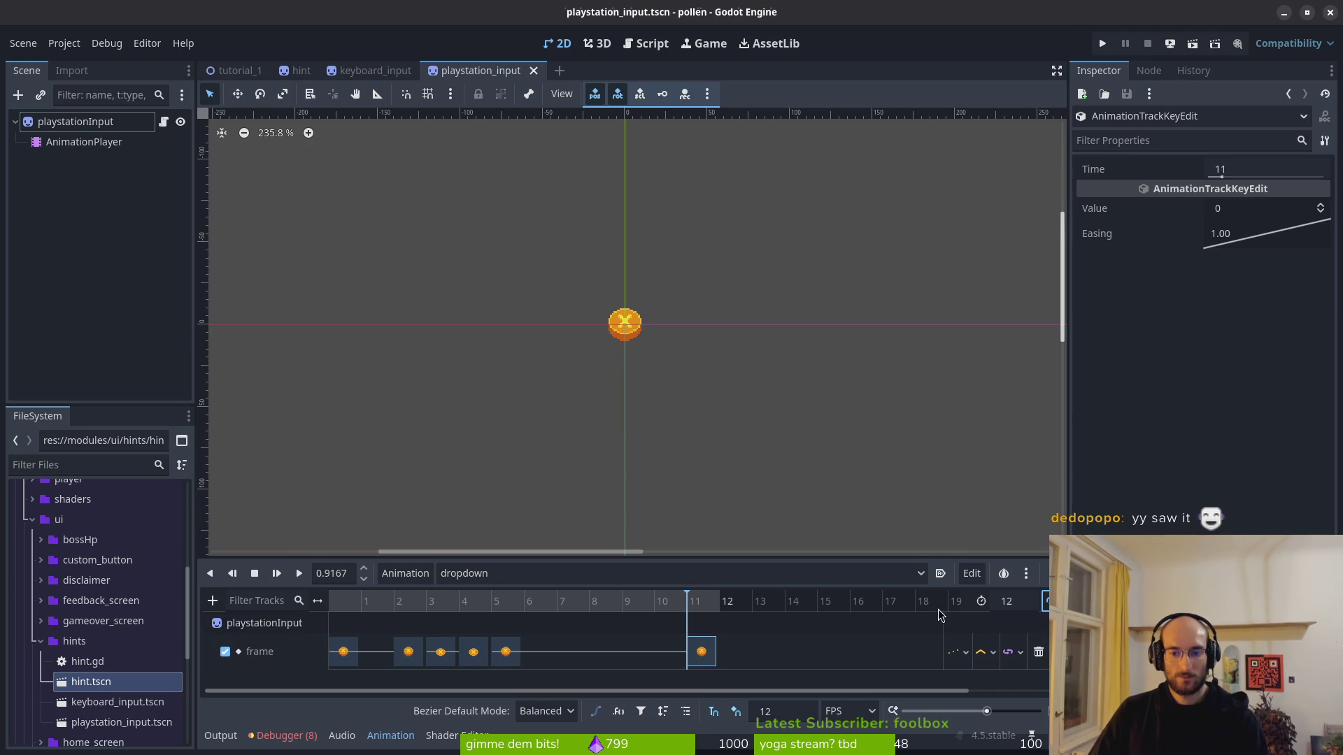
{"action": "left_click", "coordinate": [496, 577]}
{"action": "left_click", "coordinate": [496, 579]}
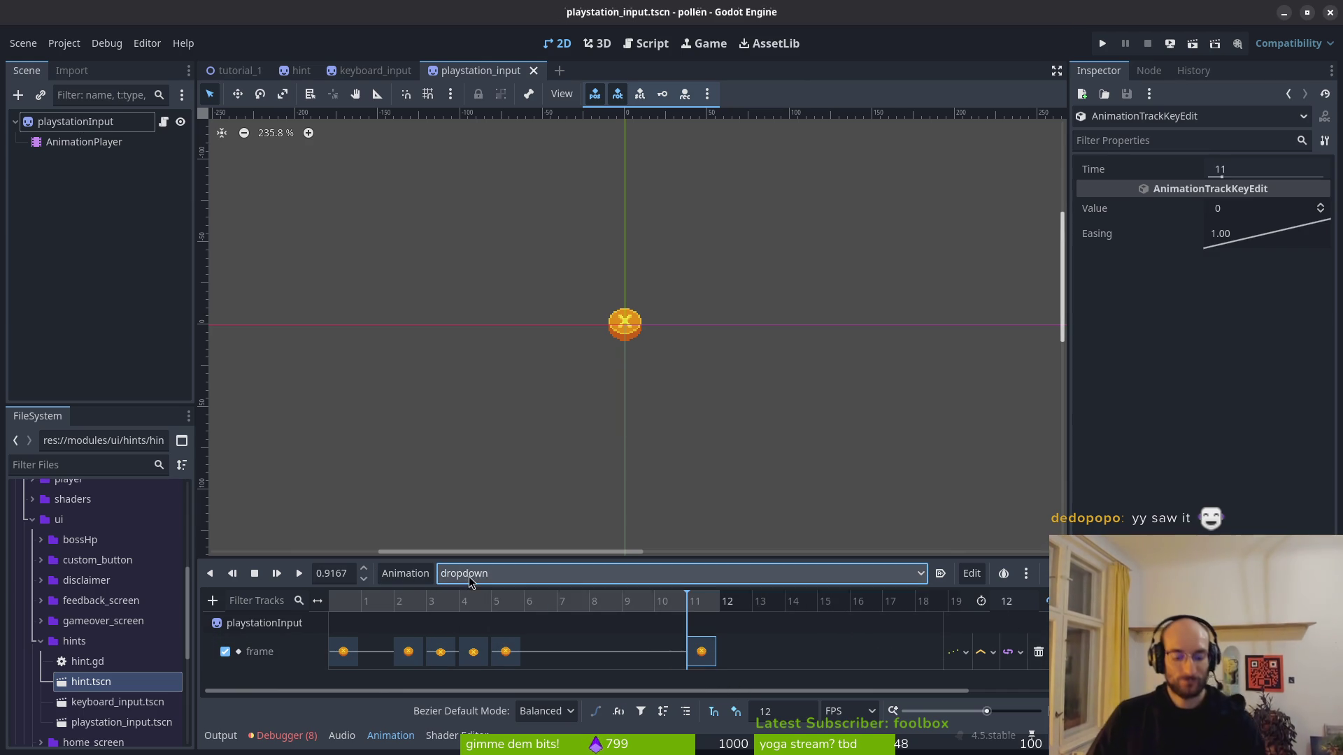
Step: Create a new animation named 'dropdown' in keyboard_input's AnimationPlayer
{"action": "left_click", "coordinate": [377, 69]}
{"action": "left_click", "coordinate": [105, 142]}
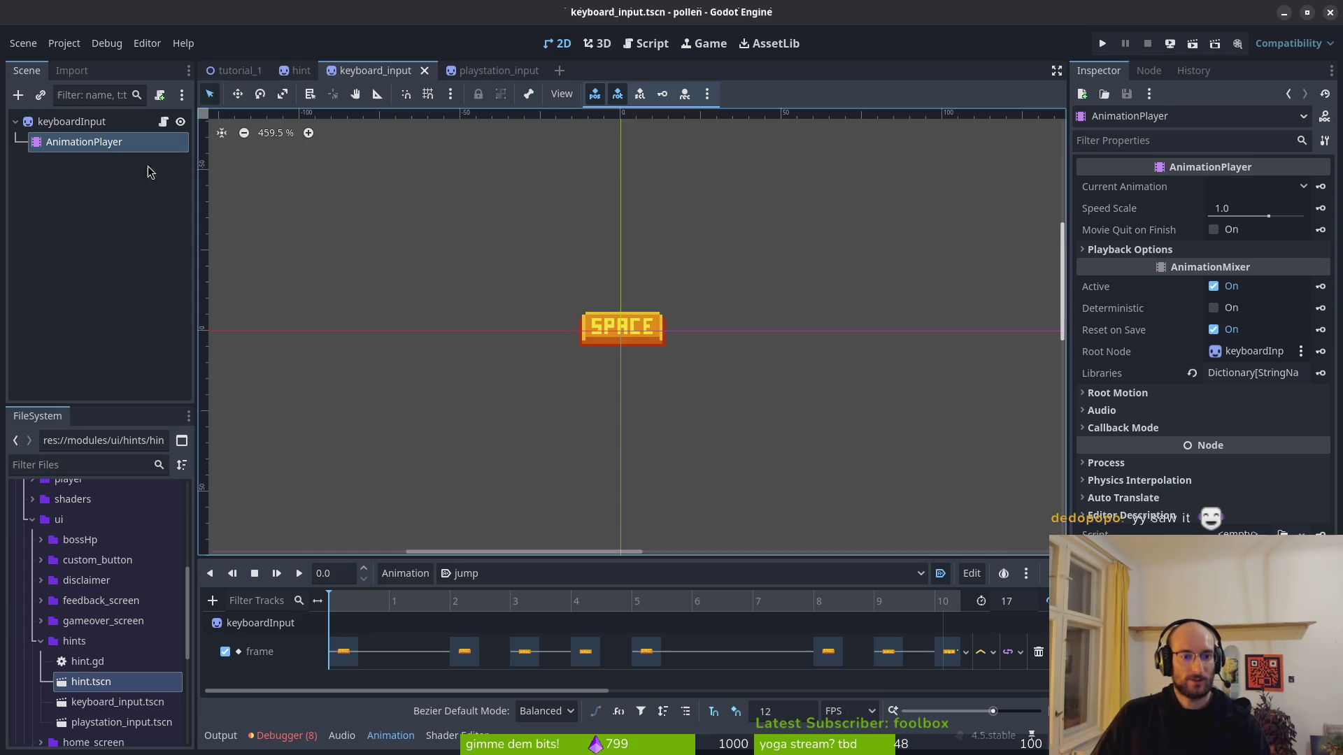
{"action": "left_click", "coordinate": [406, 574]}
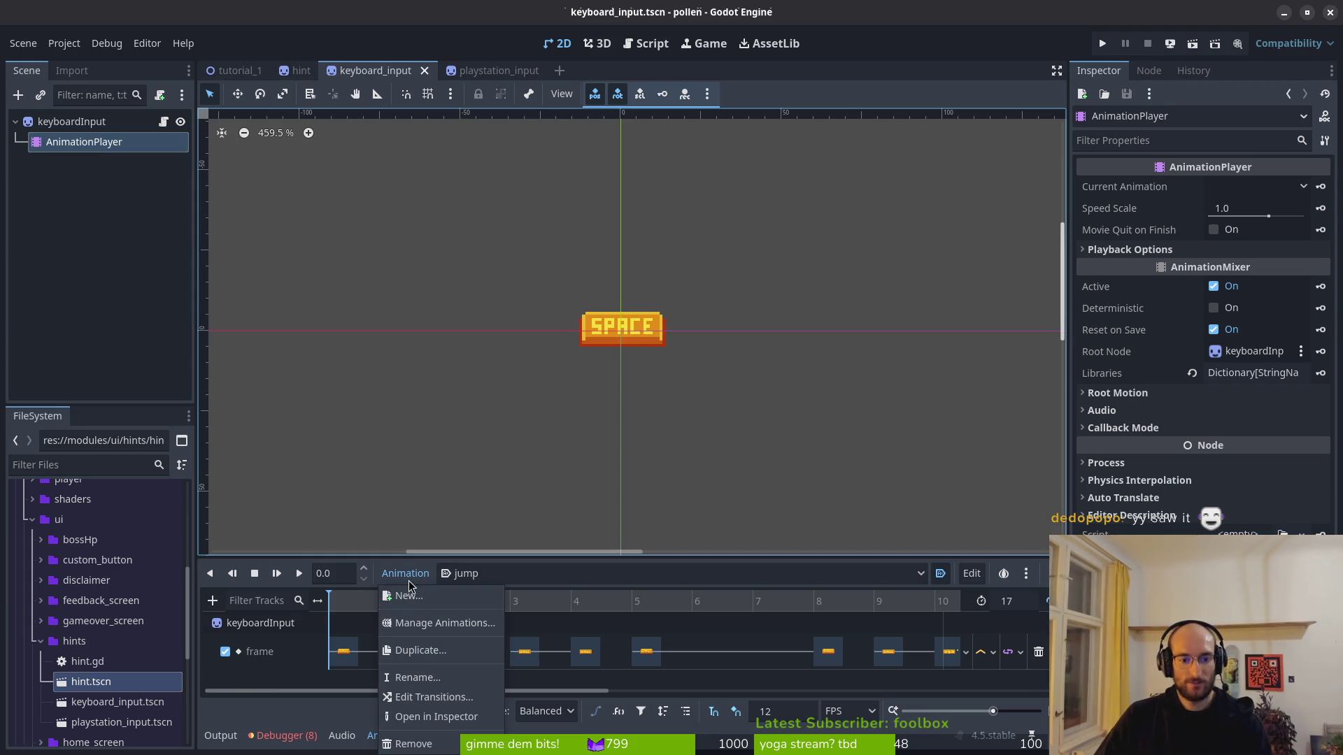
{"action": "left_click", "coordinate": [499, 570]}
{"action": "left_click", "coordinate": [505, 616]}
{"action": "left_click", "coordinate": [409, 581]}
{"action": "left_click", "coordinate": [406, 597]}
{"action": "type", "text": "deo"}
{"action": "key", "text": "BackSpace"}
{"action": "key", "text": "BackSpace"}
{"action": "type", "text": "ropdown"}
{"action": "key", "text": "Return"}
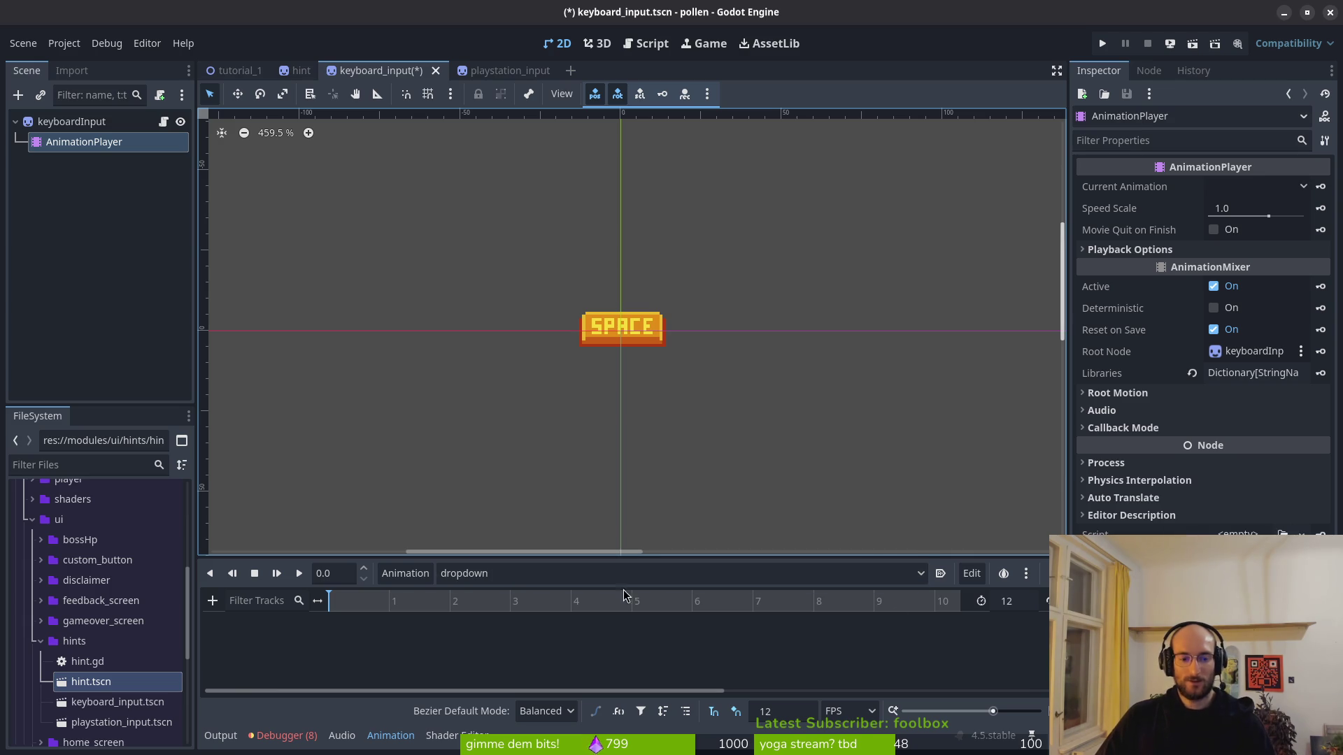
Step: Confirm the dropdown animation exists and compare with the PlayStation hint's dropdown keys
{"action": "left_click", "coordinate": [510, 575]}
{"action": "left_click", "coordinate": [275, 121]}
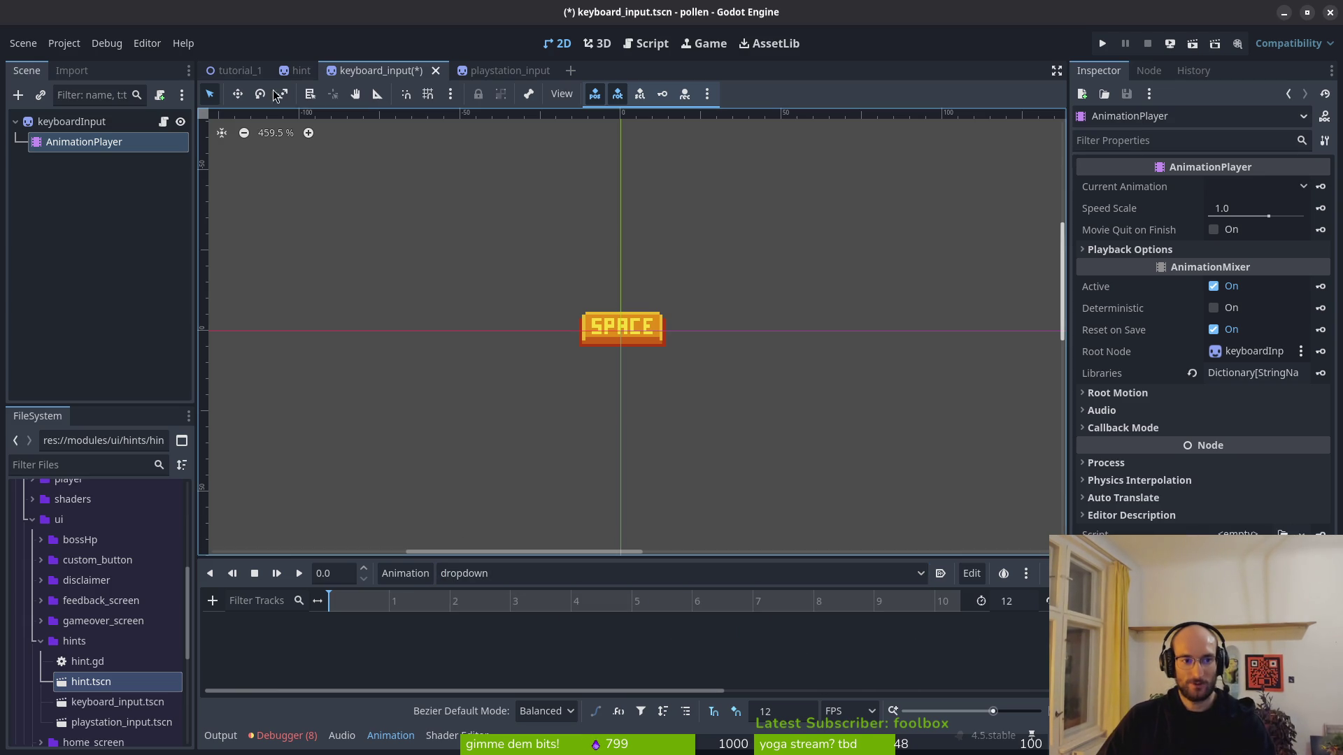
{"action": "left_click", "coordinate": [514, 71]}
{"action": "left_click", "coordinate": [79, 142]}
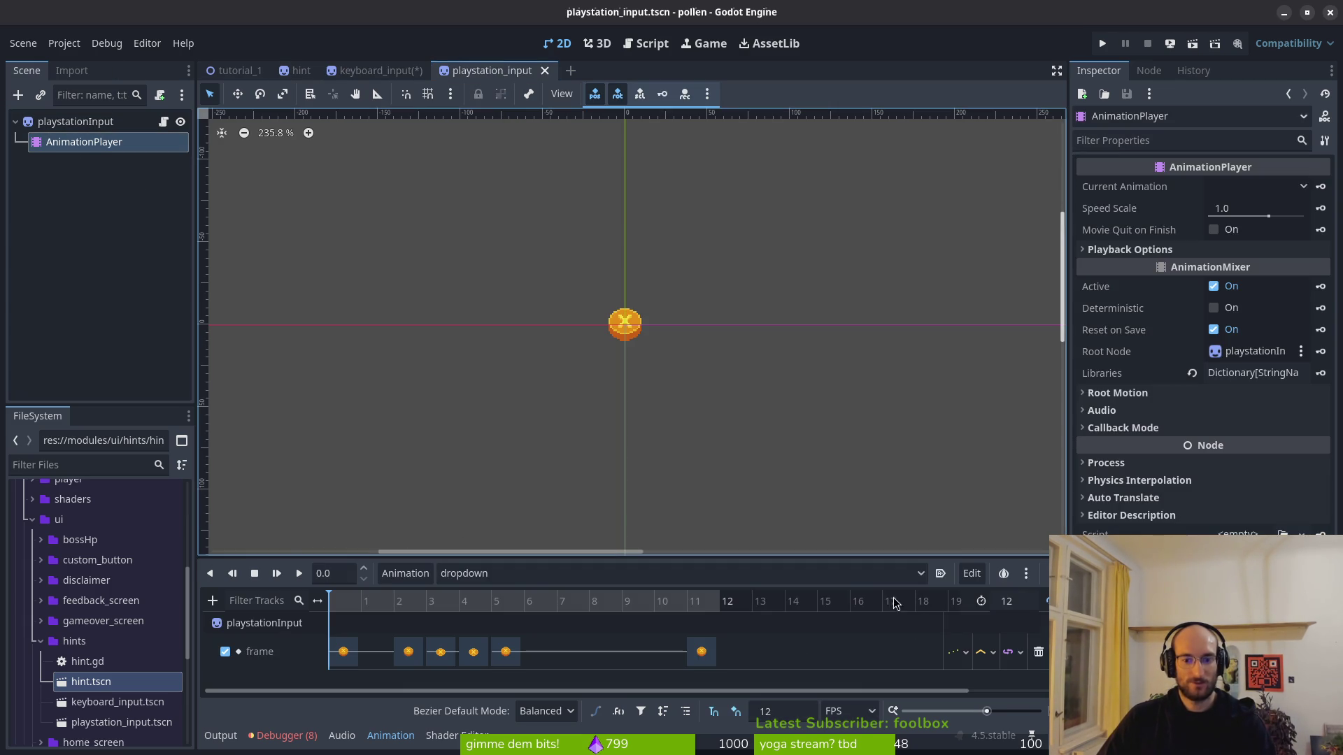
{"action": "left_click", "coordinate": [378, 70]}
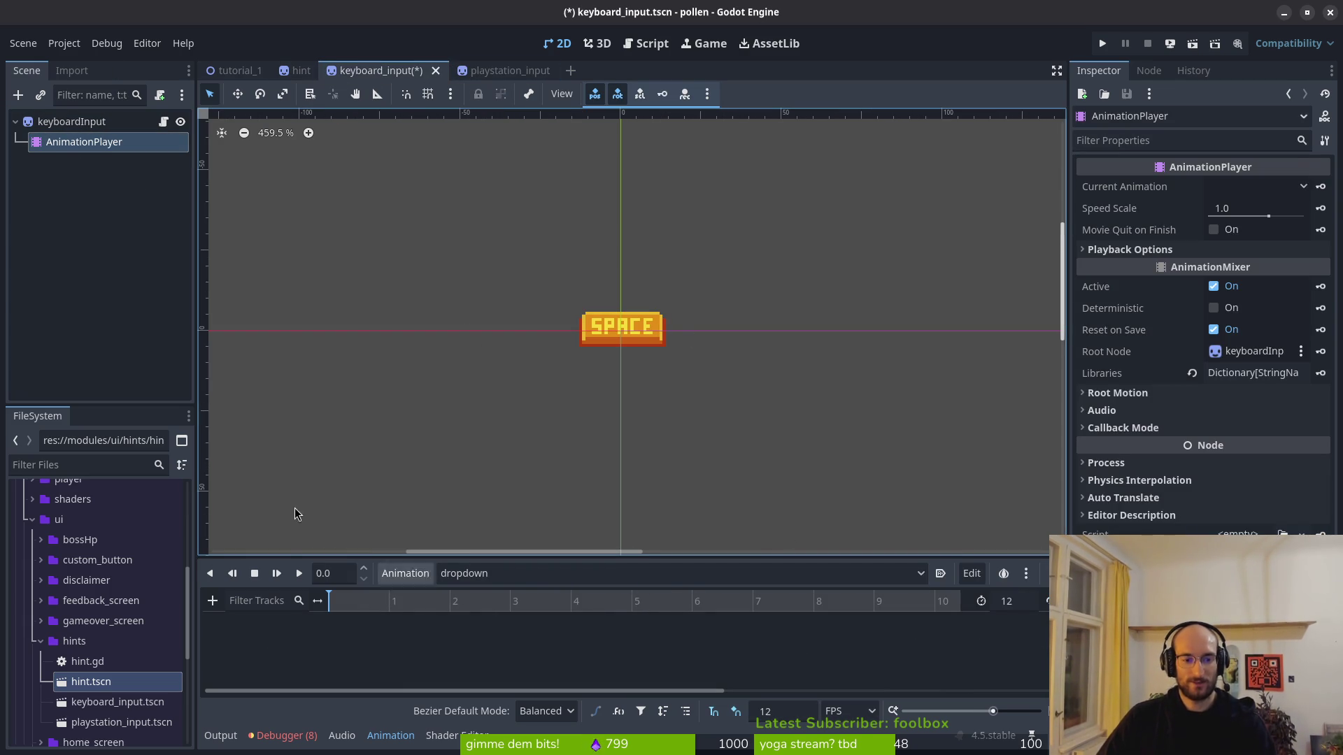
Step: Key the keyboardInput sprite's Frame into the dropdown animation and duplicate the key at 3
{"action": "left_click", "coordinate": [75, 123]}
{"action": "left_click", "coordinate": [1321, 316]}
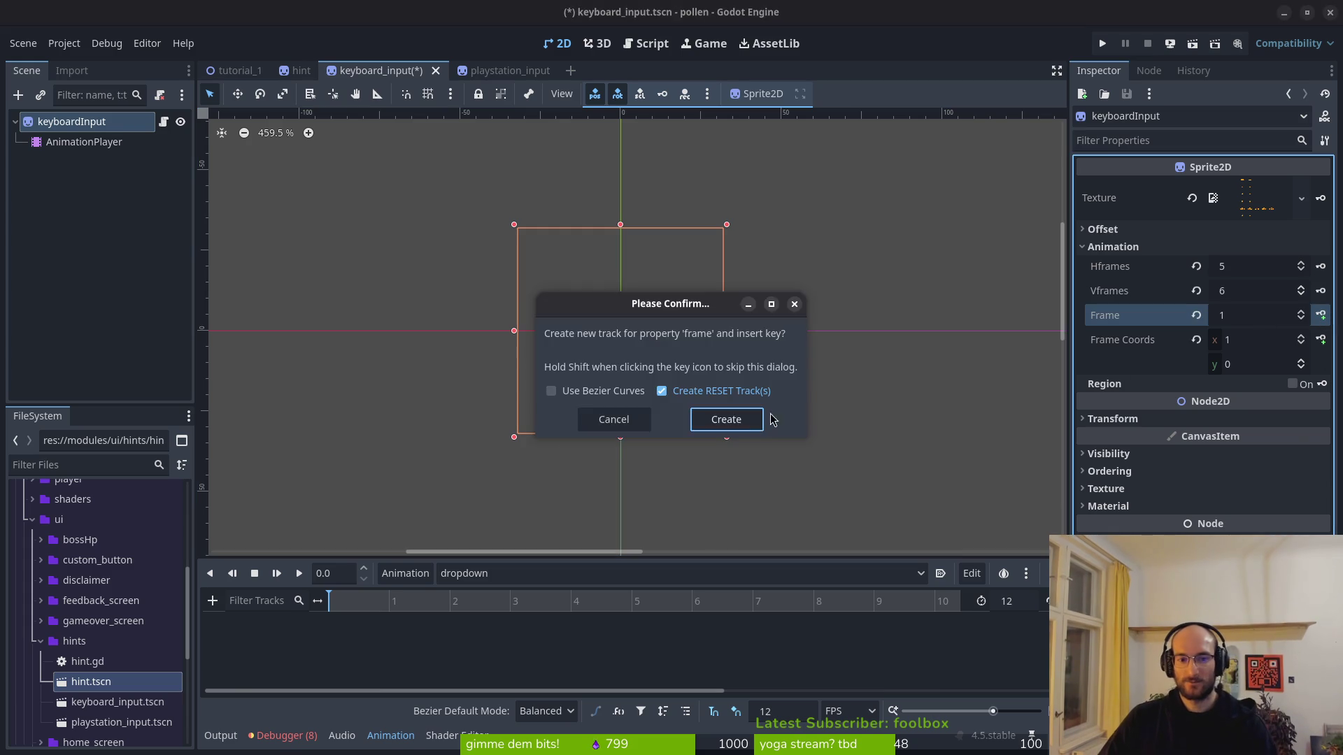
{"action": "left_click", "coordinate": [727, 421]}
{"action": "left_click", "coordinate": [525, 603]}
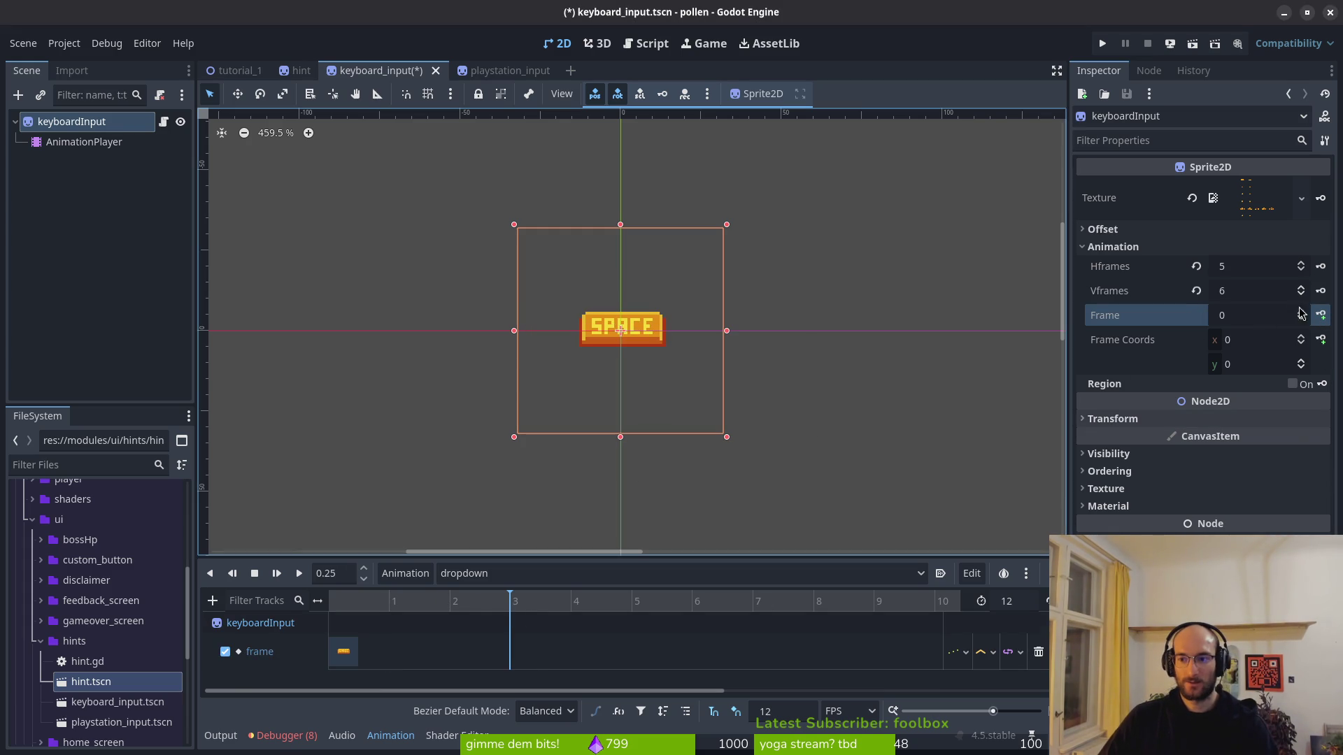
{"action": "left_click", "coordinate": [1321, 315]}
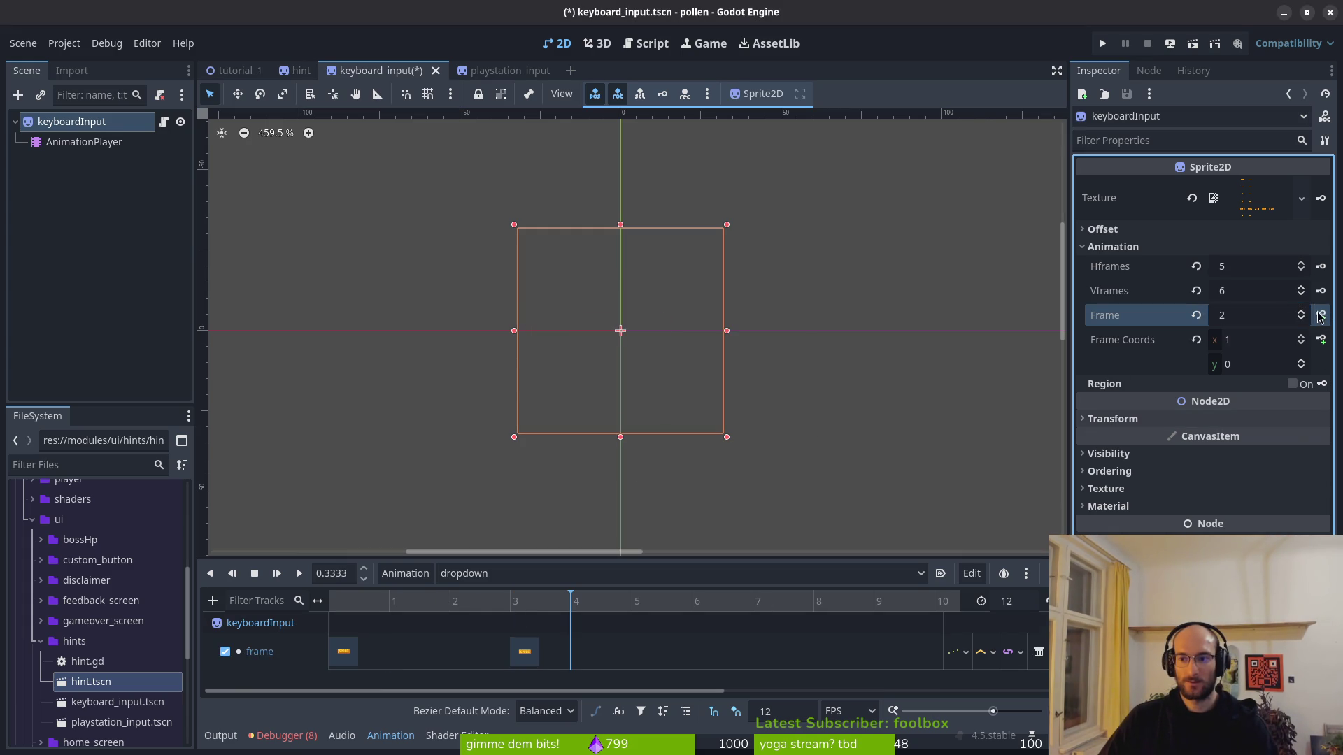
{"action": "left_click", "coordinate": [533, 650]}
{"action": "key", "text": "ctrl+d"}
Step: Paste frame keys at 2 and 11, save keyboard_input, and run the project
{"action": "left_click", "coordinate": [343, 651]}
{"action": "left_click", "coordinate": [453, 604]}
{"action": "key", "text": "ctrl+d"}
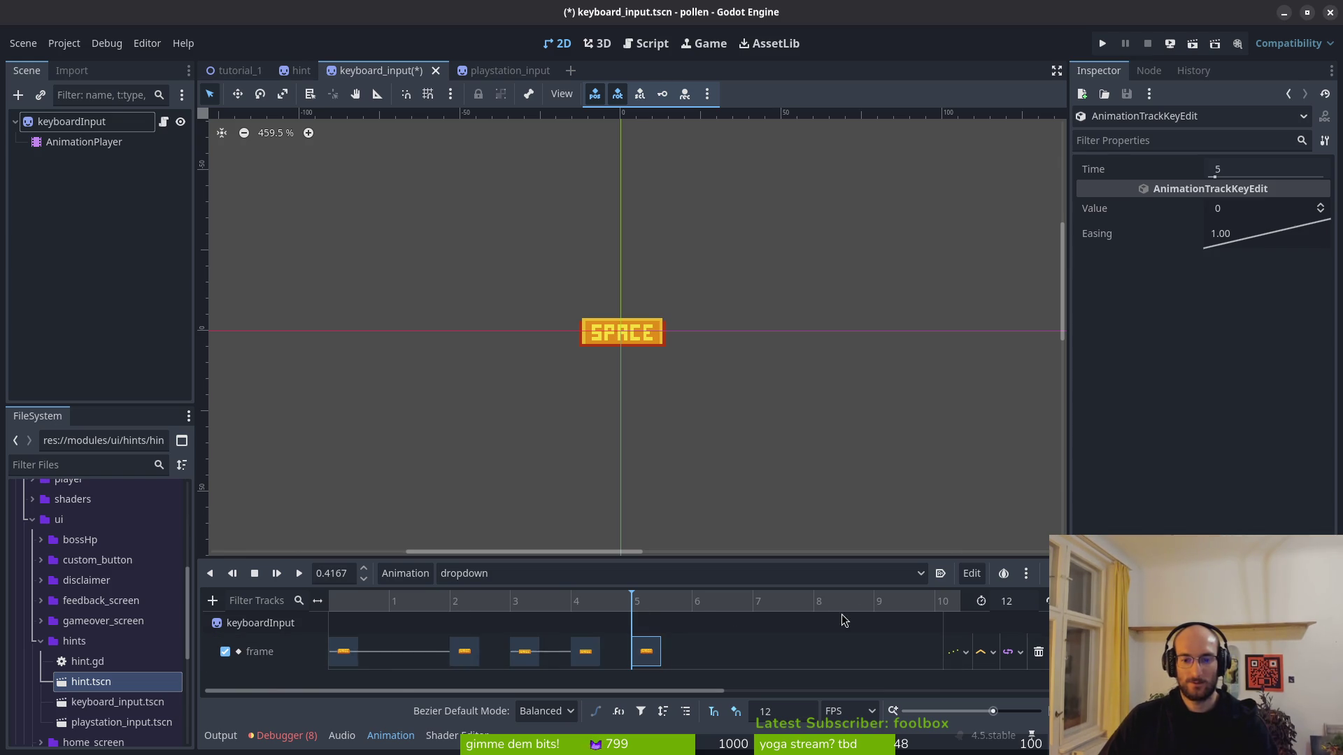
{"action": "scroll", "coordinate": [842, 629], "scroll_direction": "right", "scroll_amount": 3}
{"action": "left_click", "coordinate": [768, 650]}
{"action": "key", "text": "ctrl+s"}
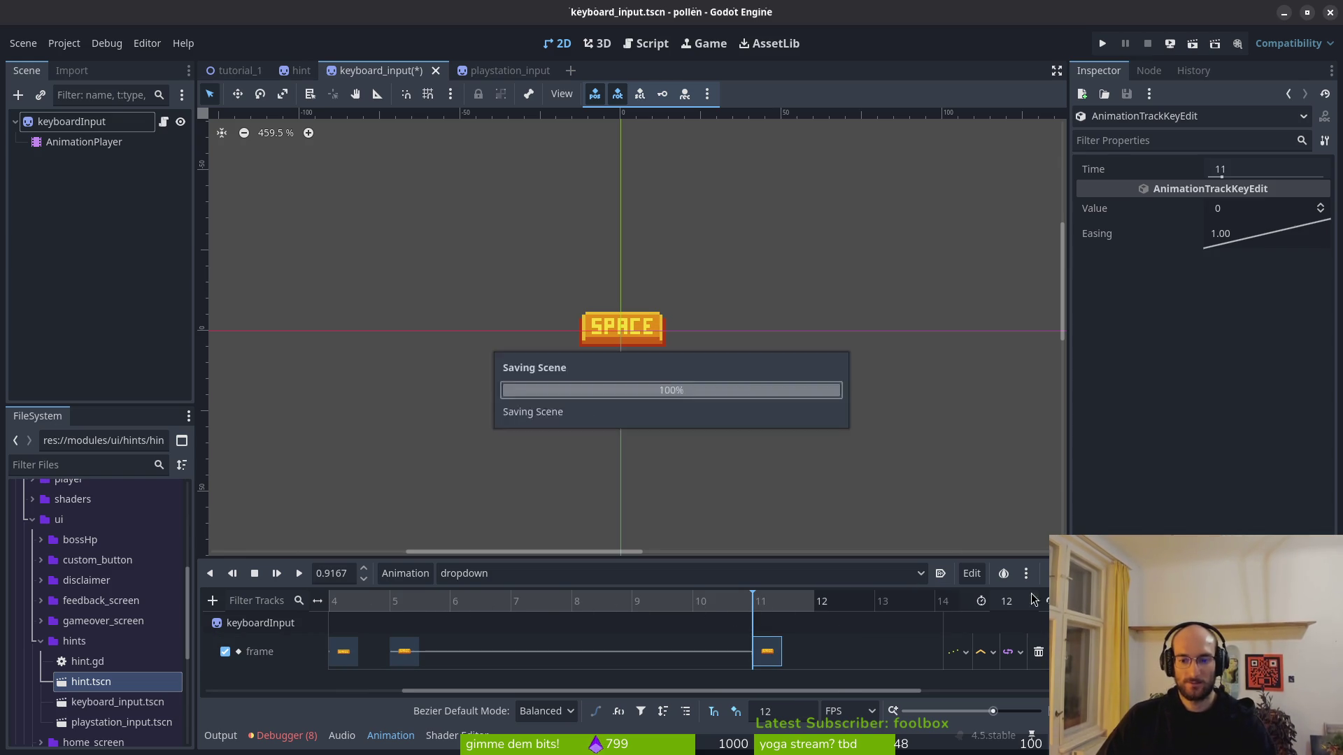
{"action": "scroll", "coordinate": [560, 637], "scroll_direction": "left", "scroll_amount": 4}
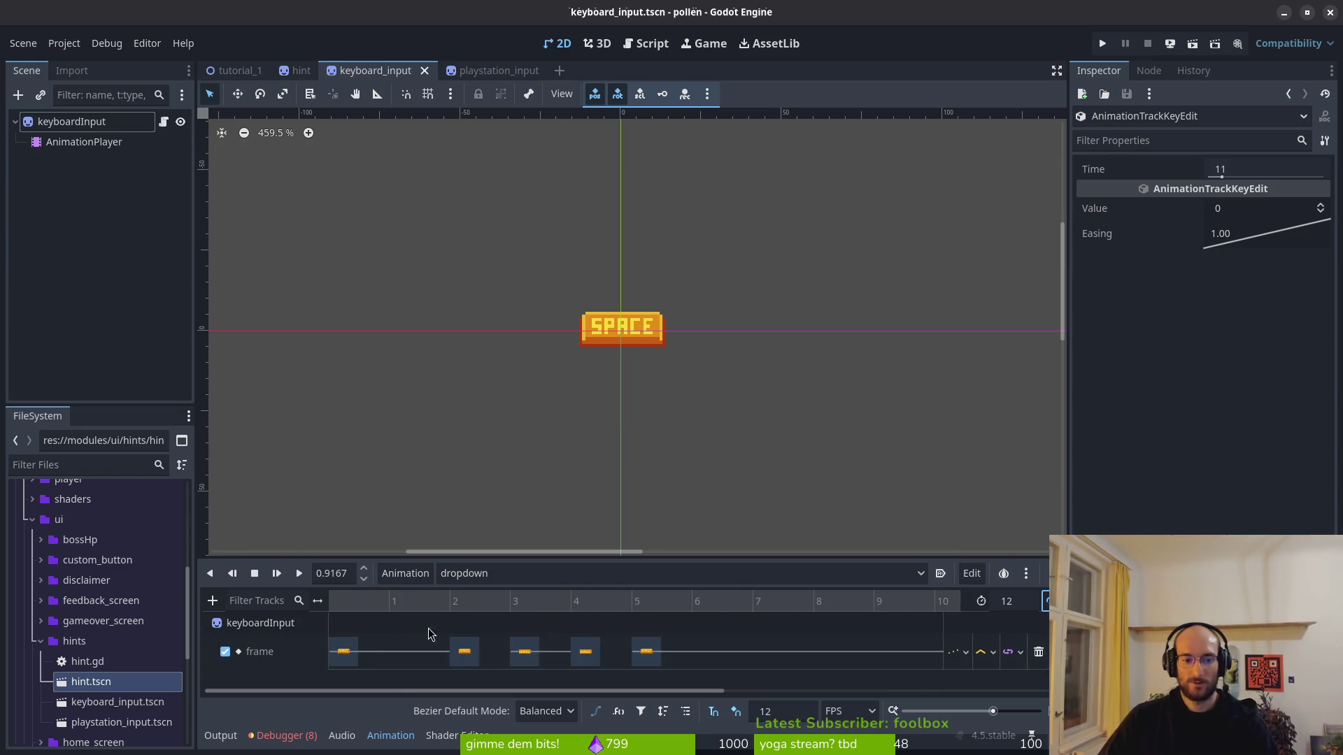
{"action": "scroll", "coordinate": [532, 613], "scroll_direction": "down", "scroll_amount": 2}
{"action": "key", "text": "ctrl+s"}
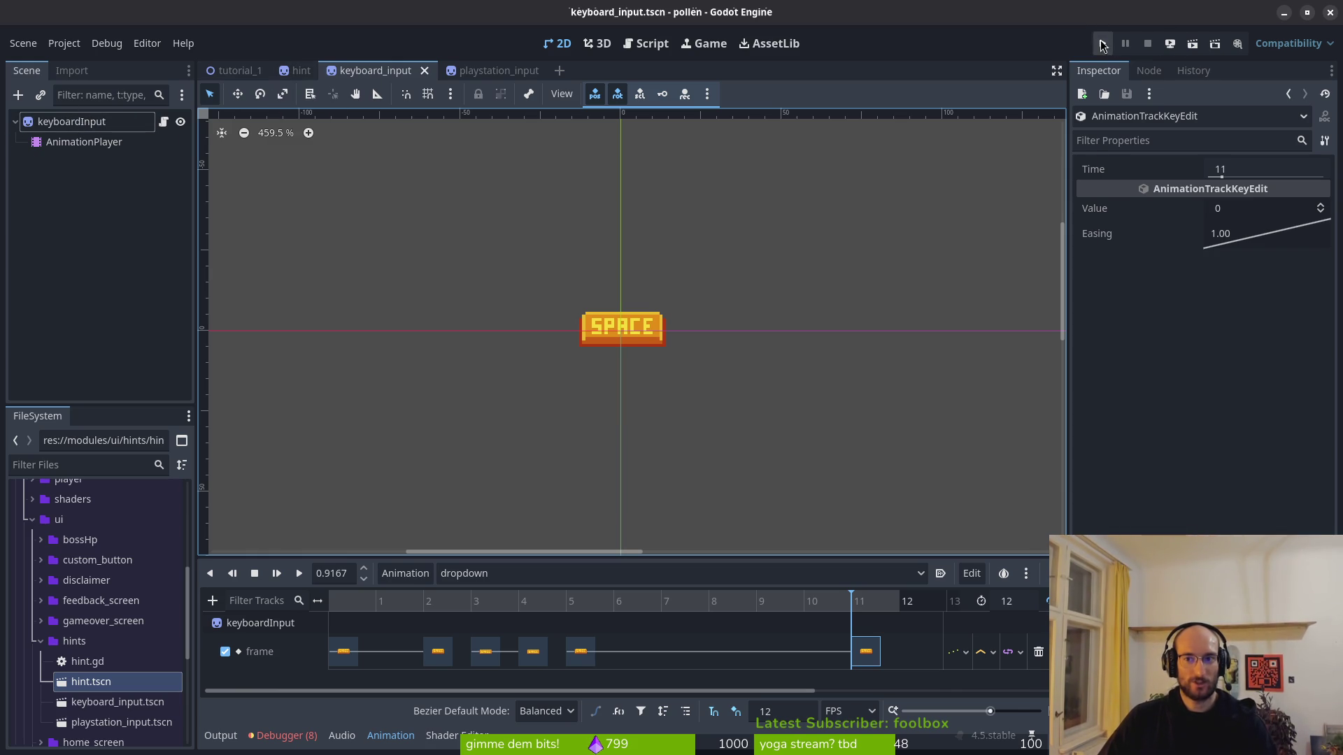
{"action": "left_click", "coordinate": [1102, 45]}
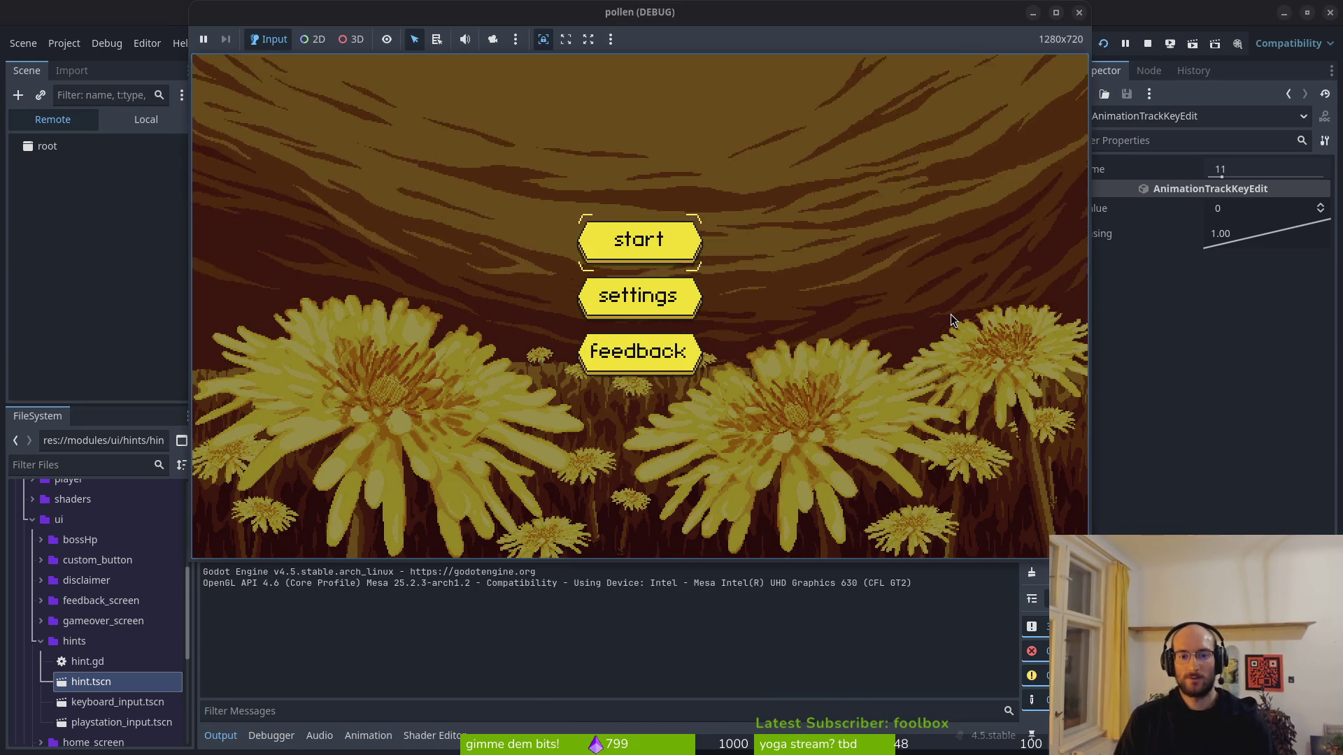
Step: Start the game, fly the bee up and right into the tutorial, then stop the run
{"action": "key", "text": "Return"}
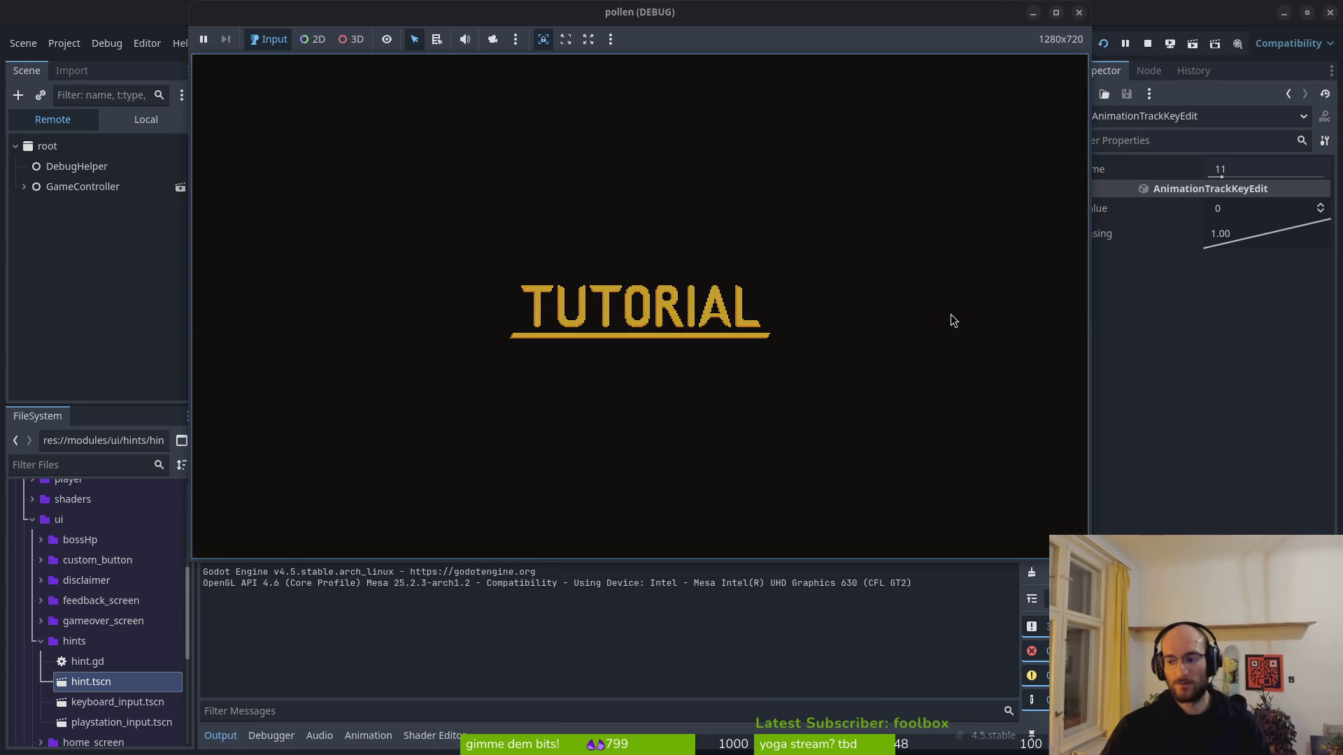
{"action": "key", "text": "Up"}
{"action": "key", "text": "Right"}
{"action": "key", "text": "Right"}
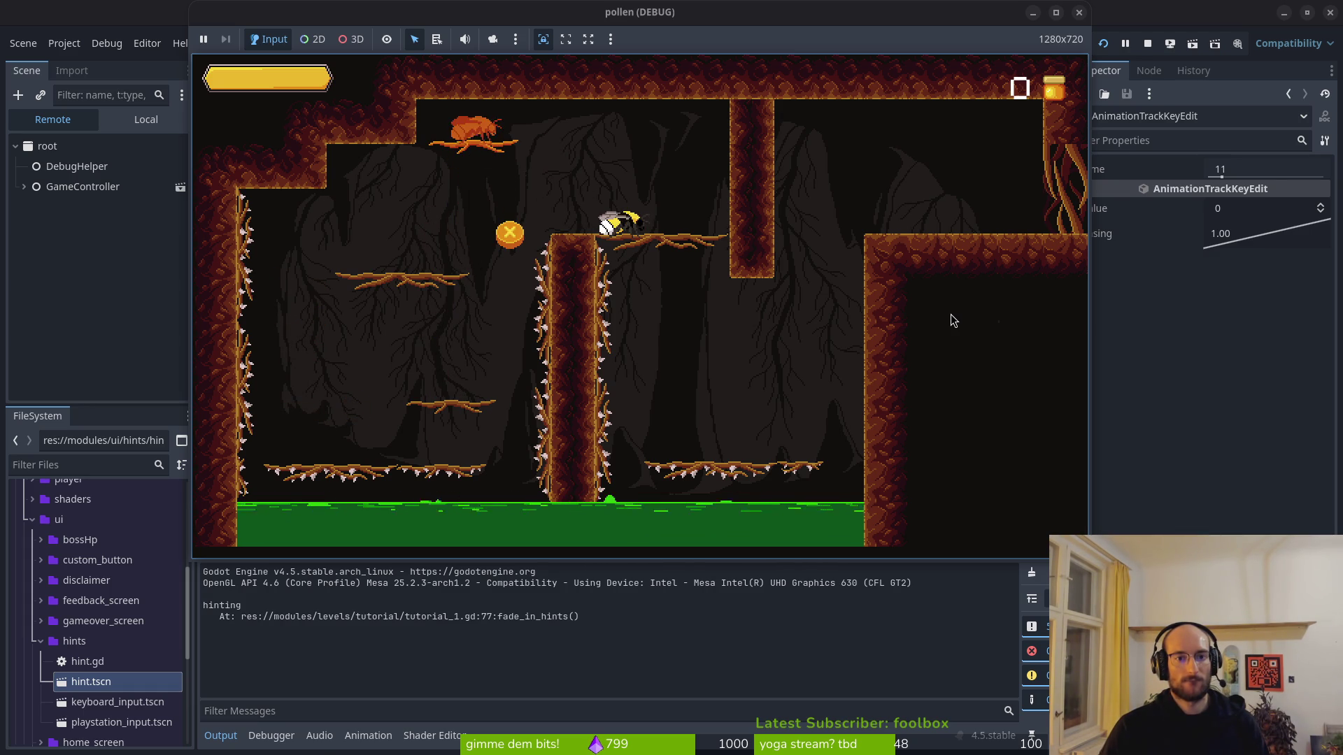
{"action": "left_click", "coordinate": [1077, 13]}
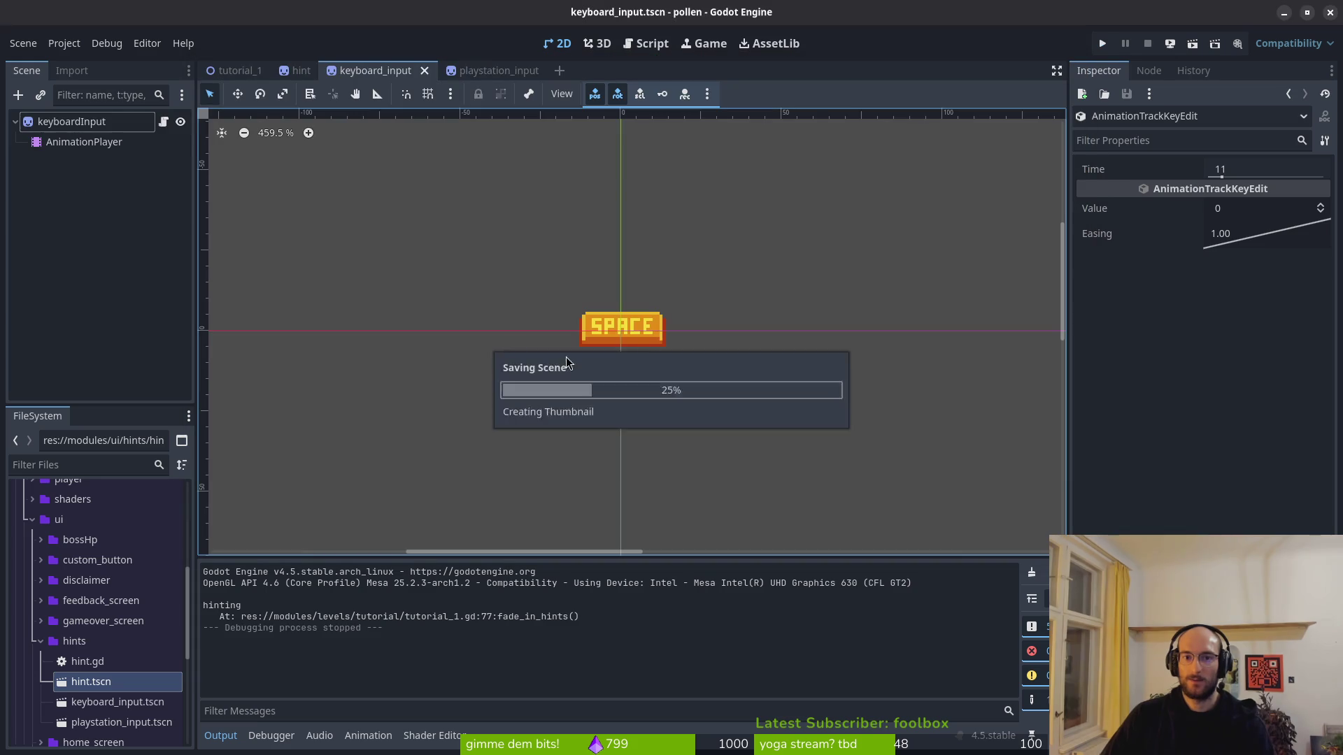
Step: Preview the hint scene's dropdown animation at an earlier frame and save it
{"action": "left_click", "coordinate": [299, 71]}
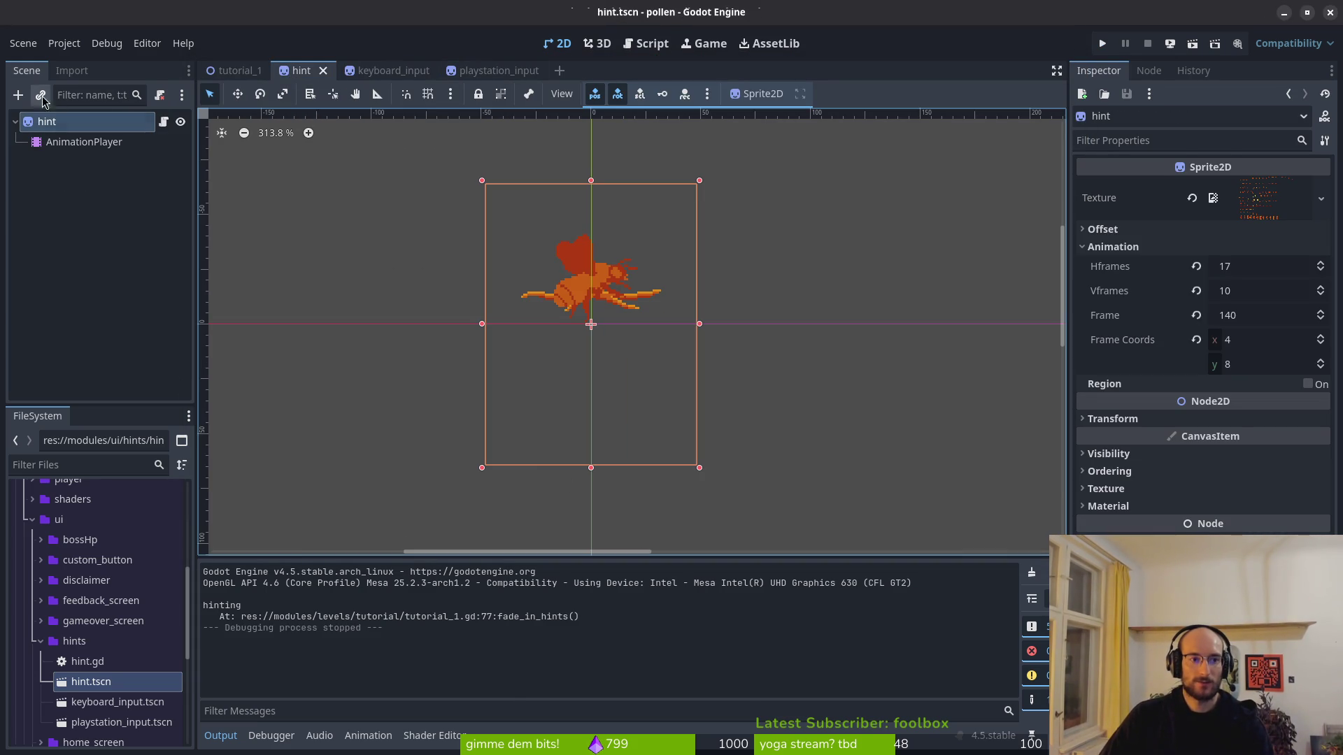
{"action": "left_click", "coordinate": [83, 142]}
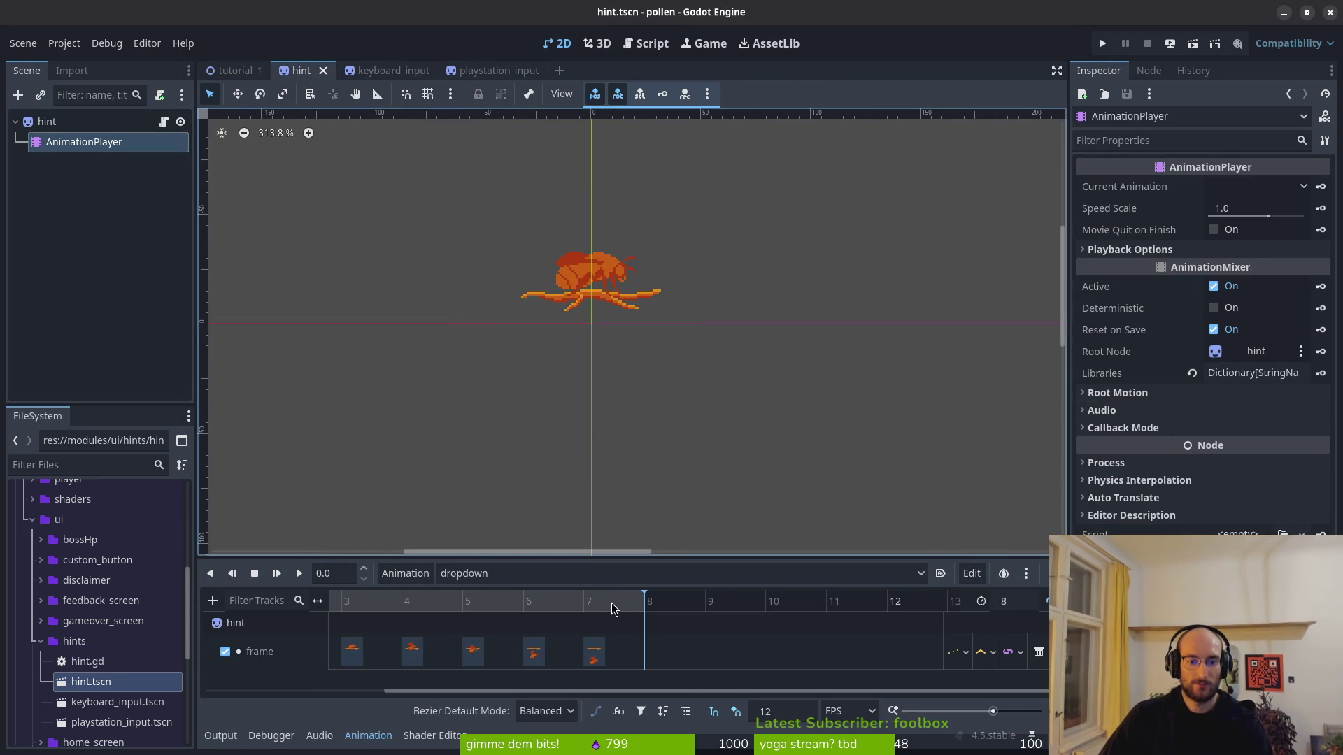
{"action": "scroll", "coordinate": [551, 661], "scroll_direction": "left", "scroll_amount": 4}
{"action": "left_click", "coordinate": [517, 601]}
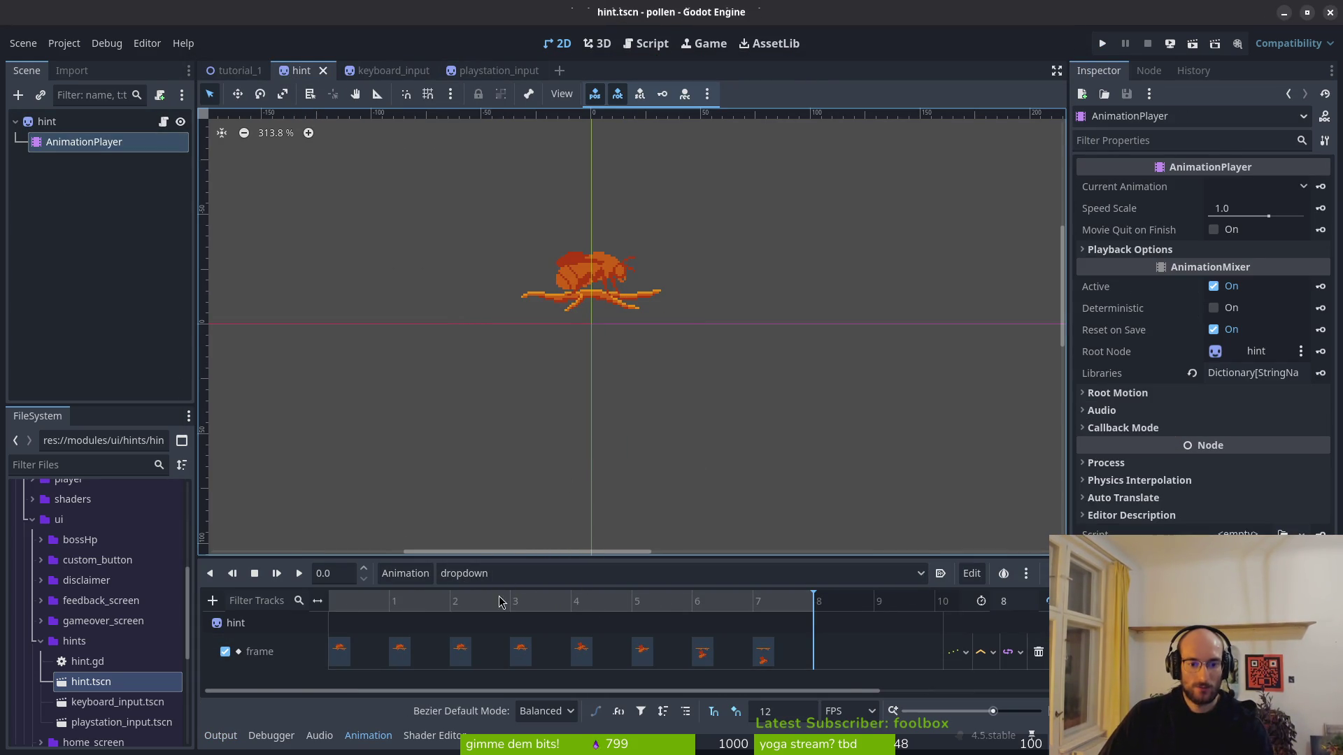
{"action": "key", "text": "ctrl+s"}
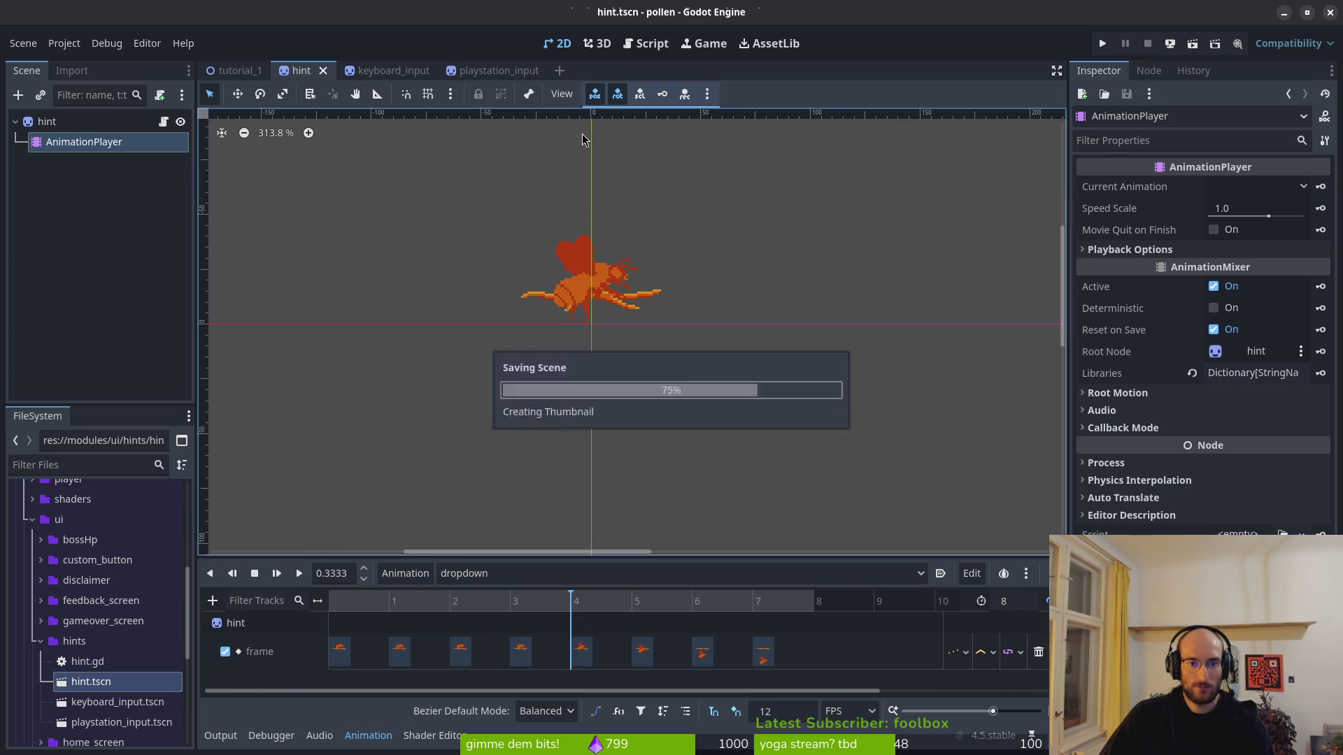
Step: Shift playstation_input's middle dropdown keyframes one frame later and save
{"action": "left_click", "coordinate": [489, 71]}
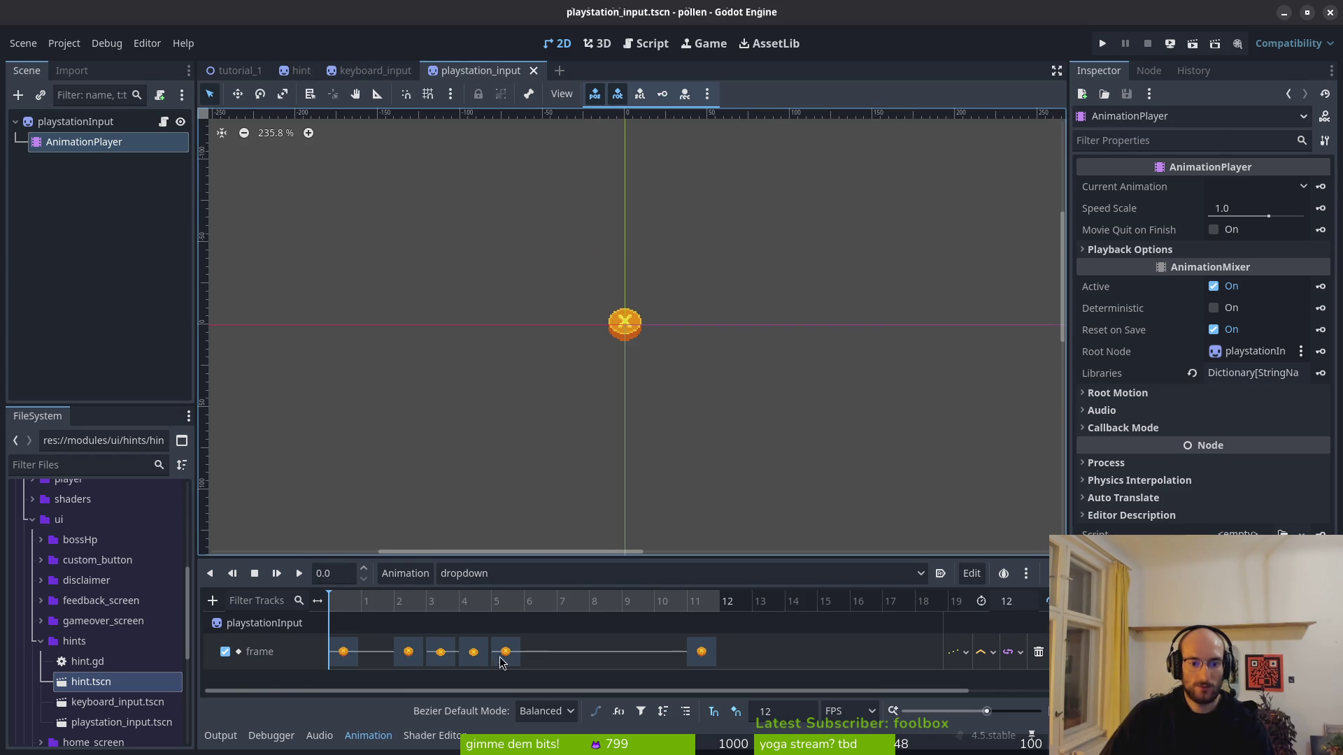
{"action": "left_click_drag", "start_coordinate": [501, 662], "coordinate": [530, 660]}
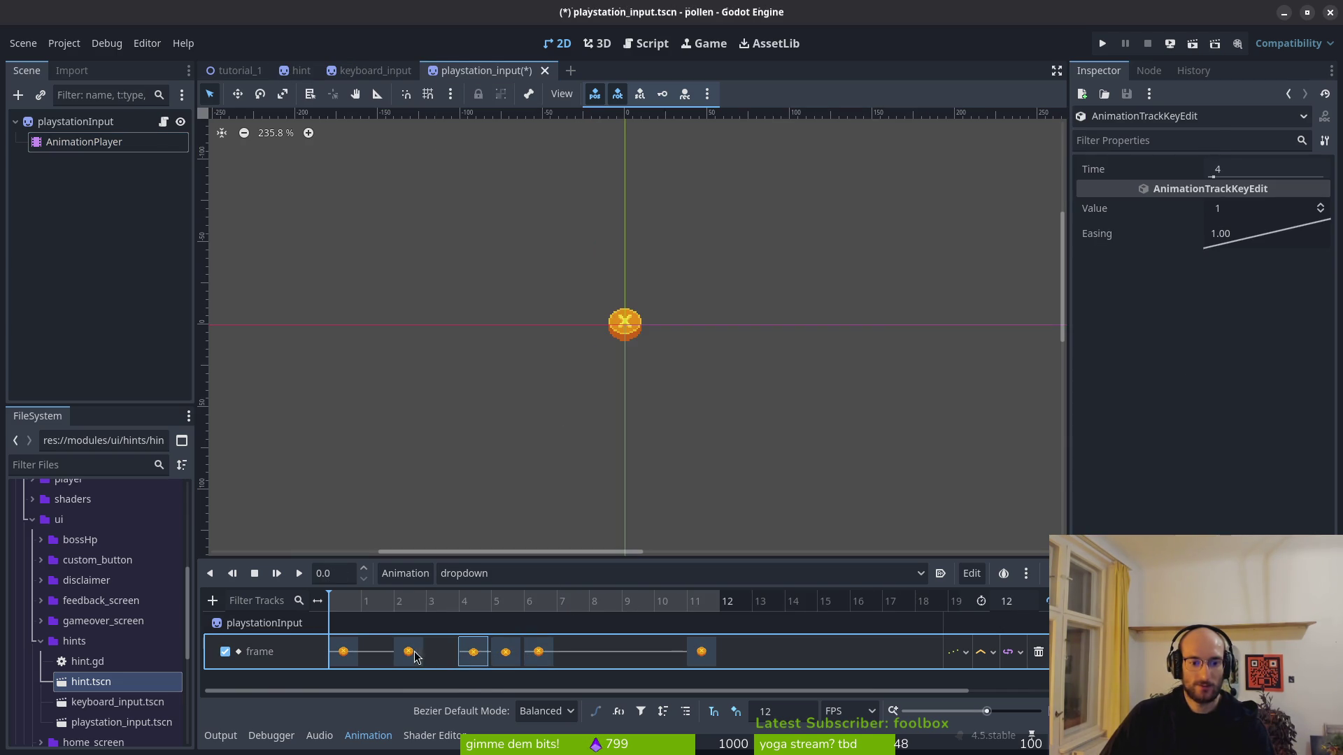
{"action": "left_click", "coordinate": [413, 656]}
{"action": "key", "text": "ctrl+s"}
Step: Select a keyboard_input dropdown keyframe to adjust its timing, then run the game
{"action": "left_click", "coordinate": [375, 70]}
{"action": "left_click", "coordinate": [104, 143]}
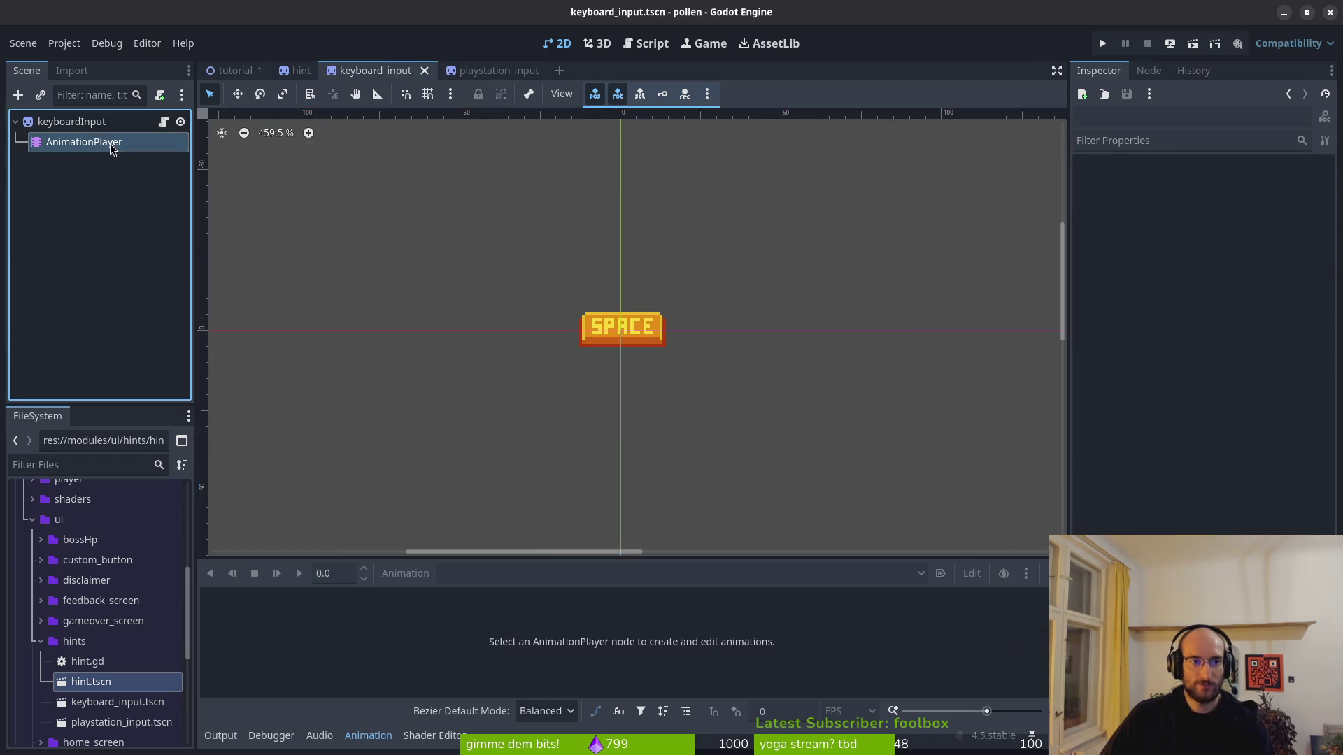
{"action": "left_click", "coordinate": [526, 661]}
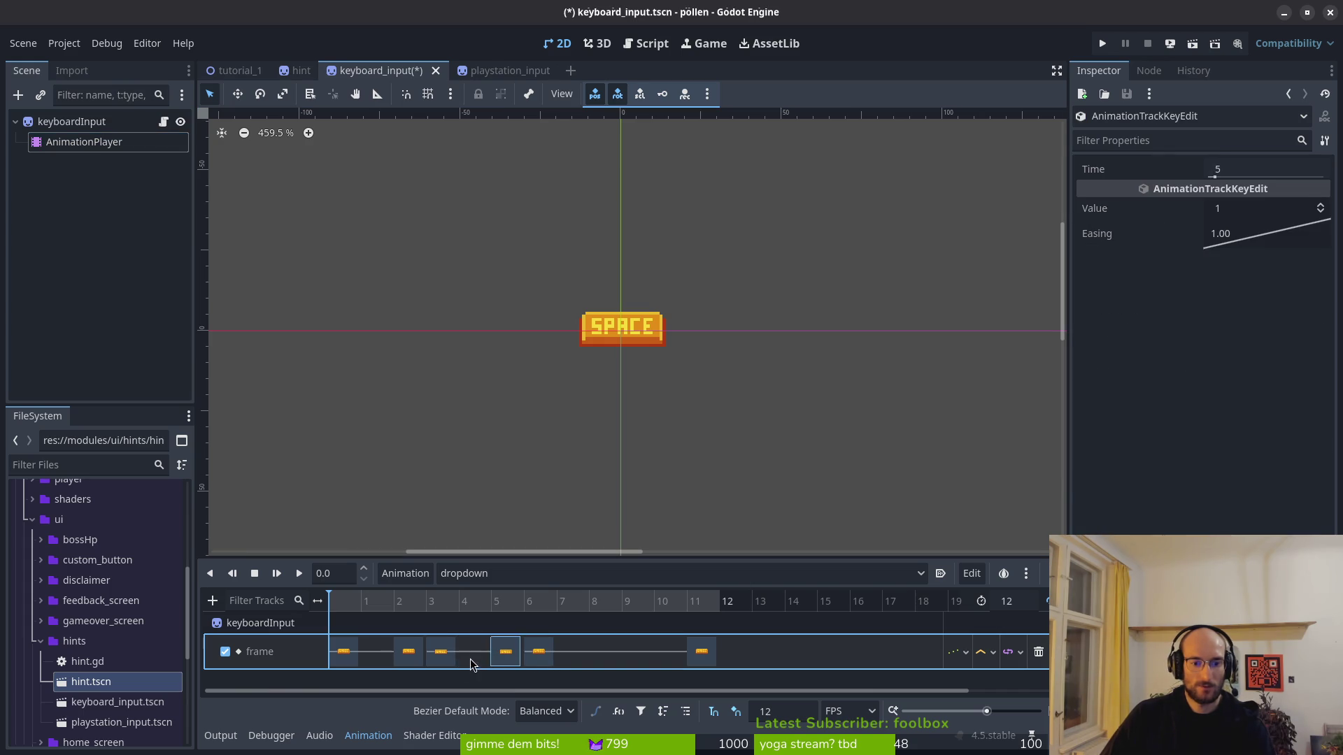
{"action": "left_click", "coordinate": [1103, 43]}
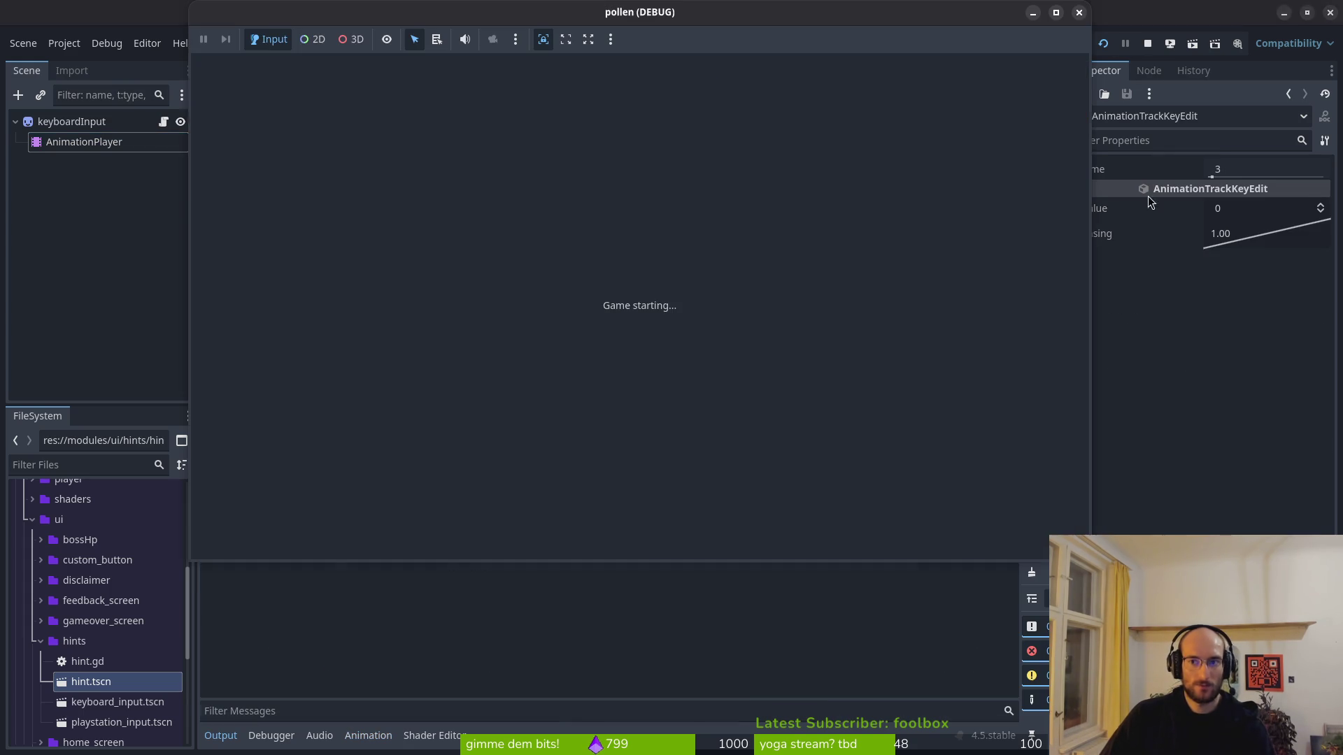
Step: Play the tutorial onto the middle branch to see the hints, quit with F8, and reopen hint
{"action": "key", "text": "Return"}
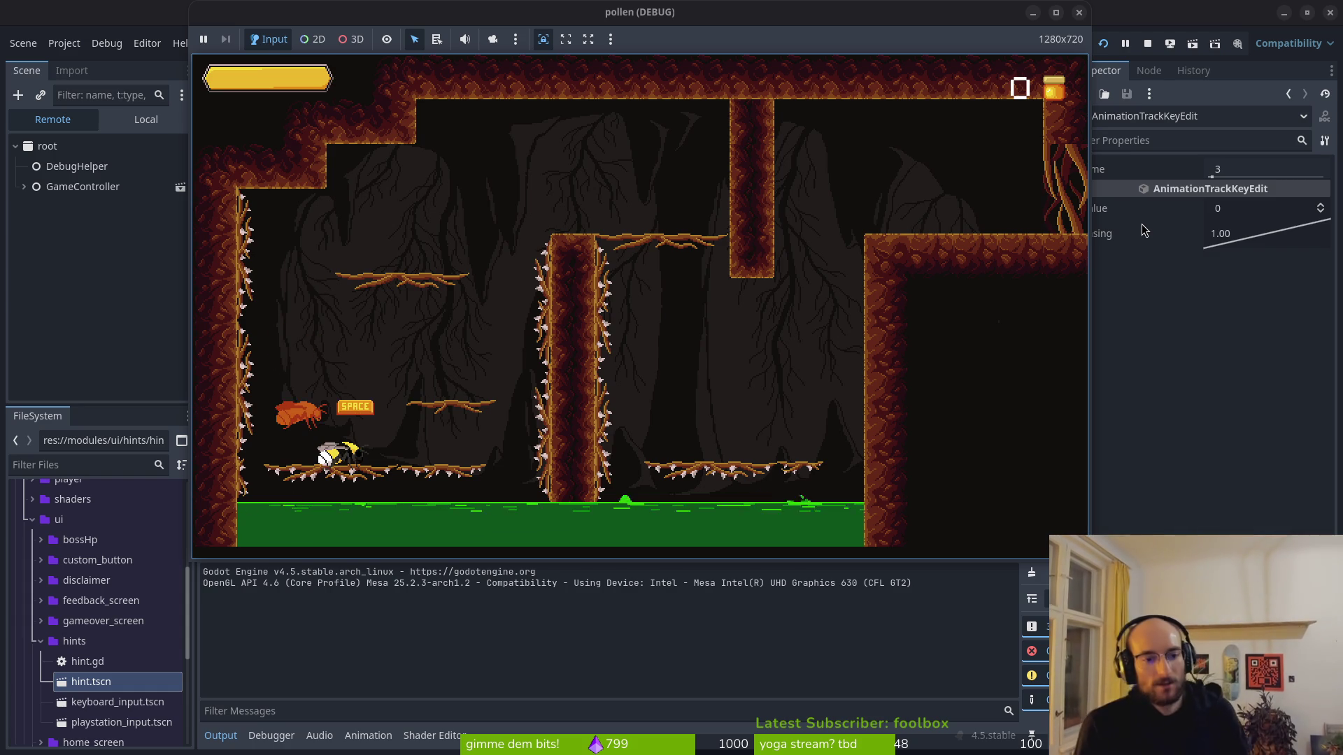
{"action": "key", "text": "space"}
{"action": "key", "text": "space"}
{"action": "key", "text": "space"}
{"action": "key", "text": "space"}
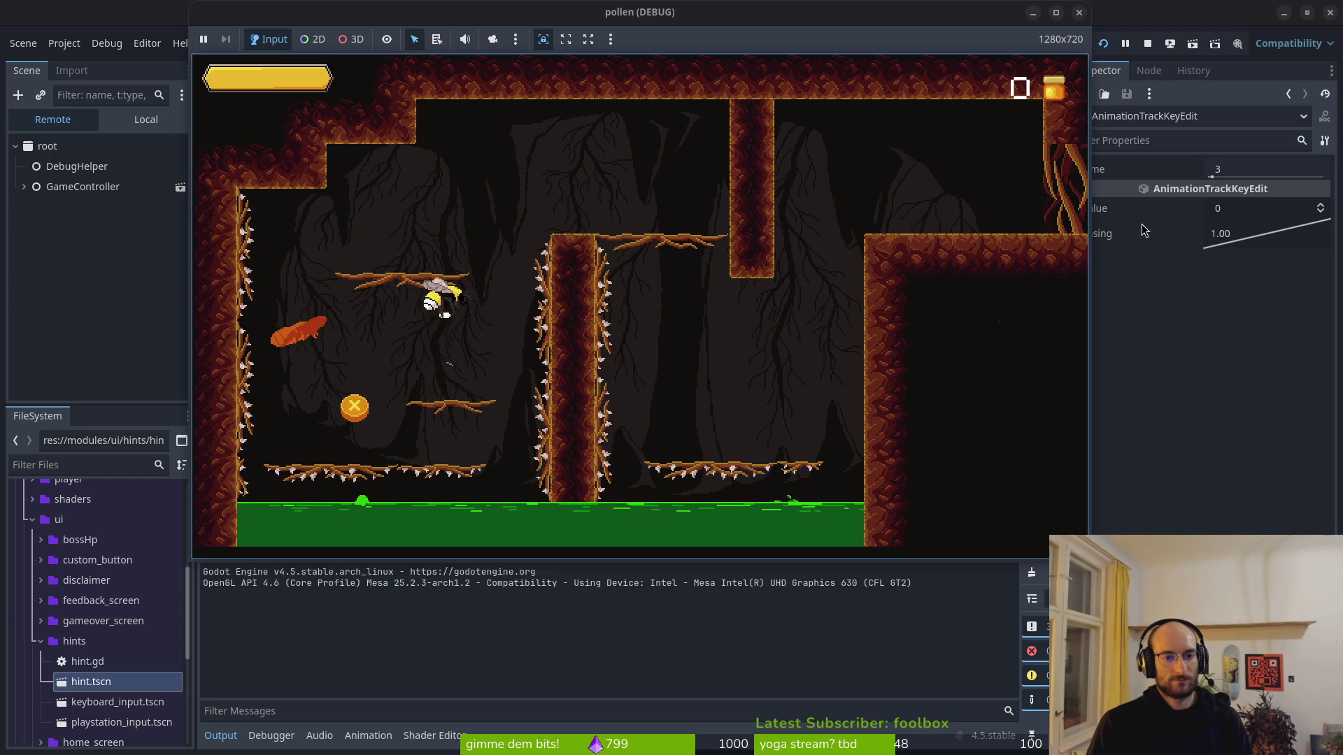
{"action": "key", "text": "Right"}
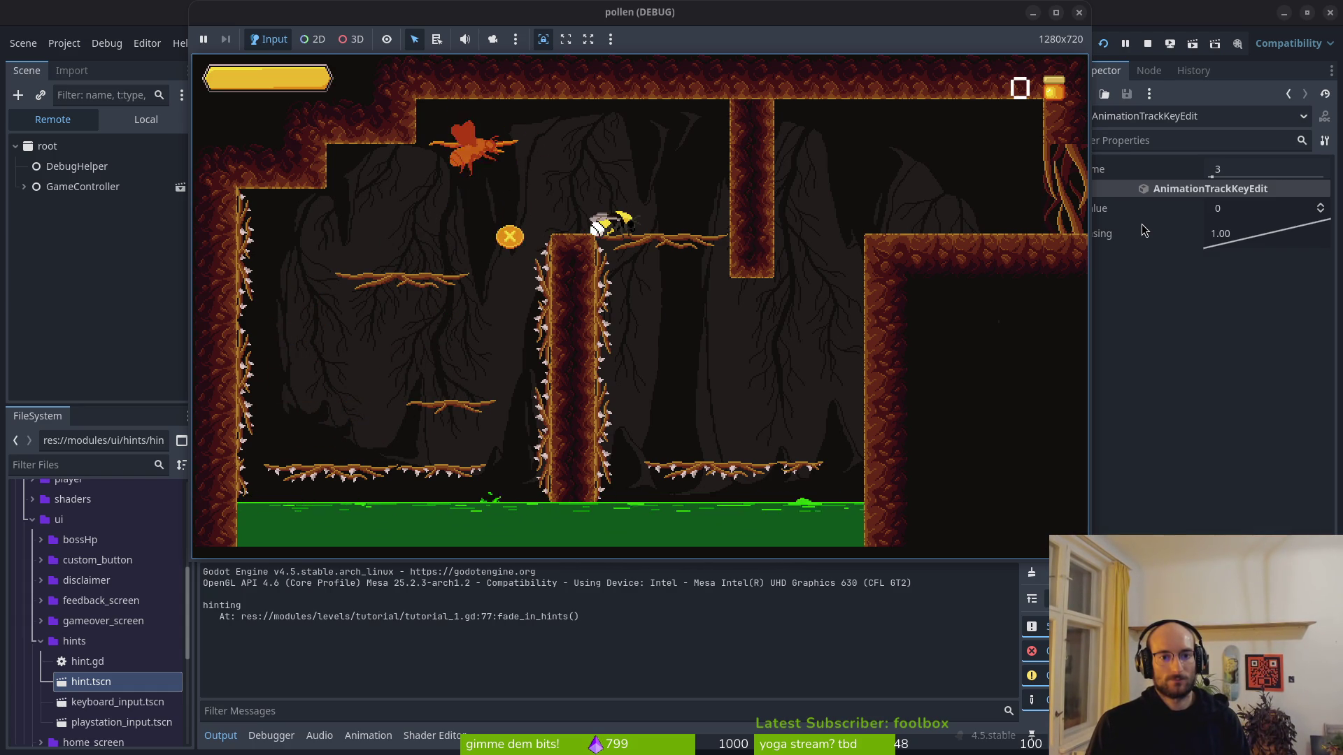
{"action": "key", "text": "Left"}
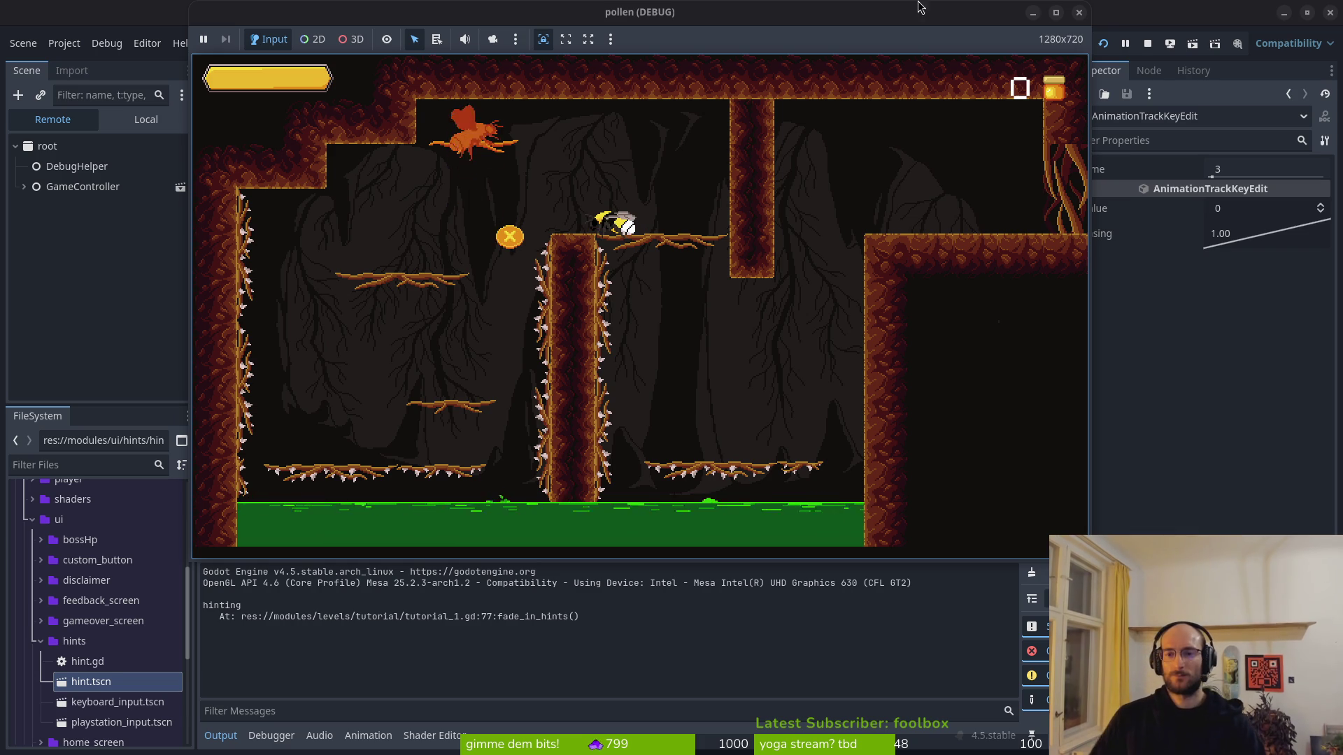
{"action": "key", "text": "F8"}
{"action": "left_click", "coordinate": [301, 70]}
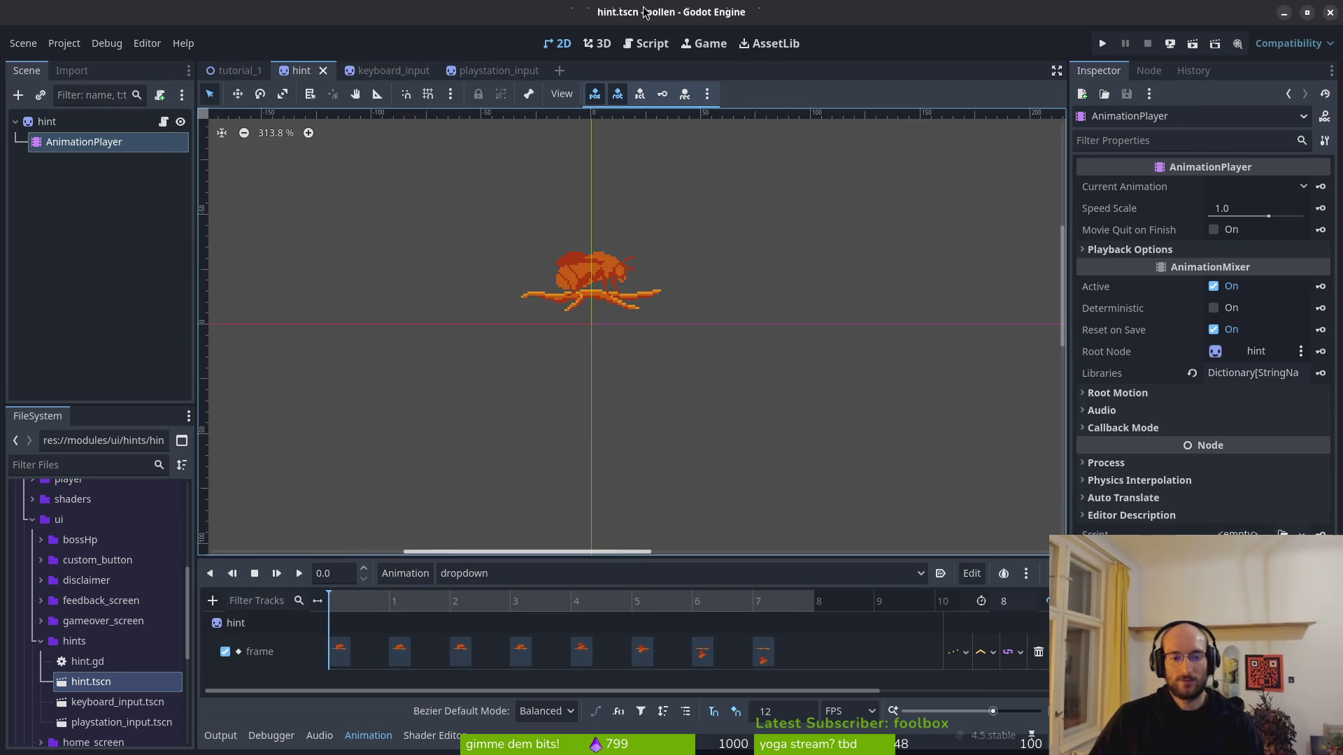
Step: Set keyboard_input's dropdown animation length to 8 and save, checking against the hint scene
{"action": "left_click", "coordinate": [392, 69]}
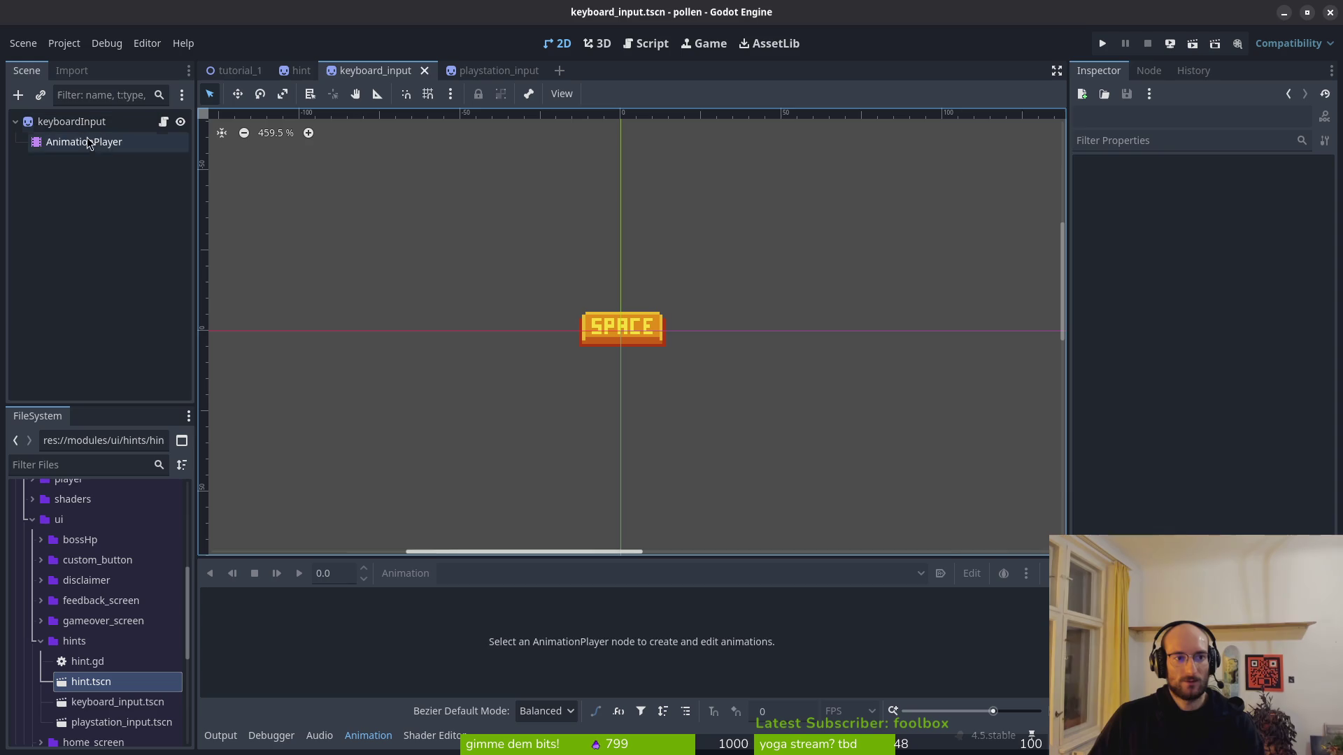
{"action": "left_click", "coordinate": [81, 140]}
{"action": "left_click", "coordinate": [1024, 603]}
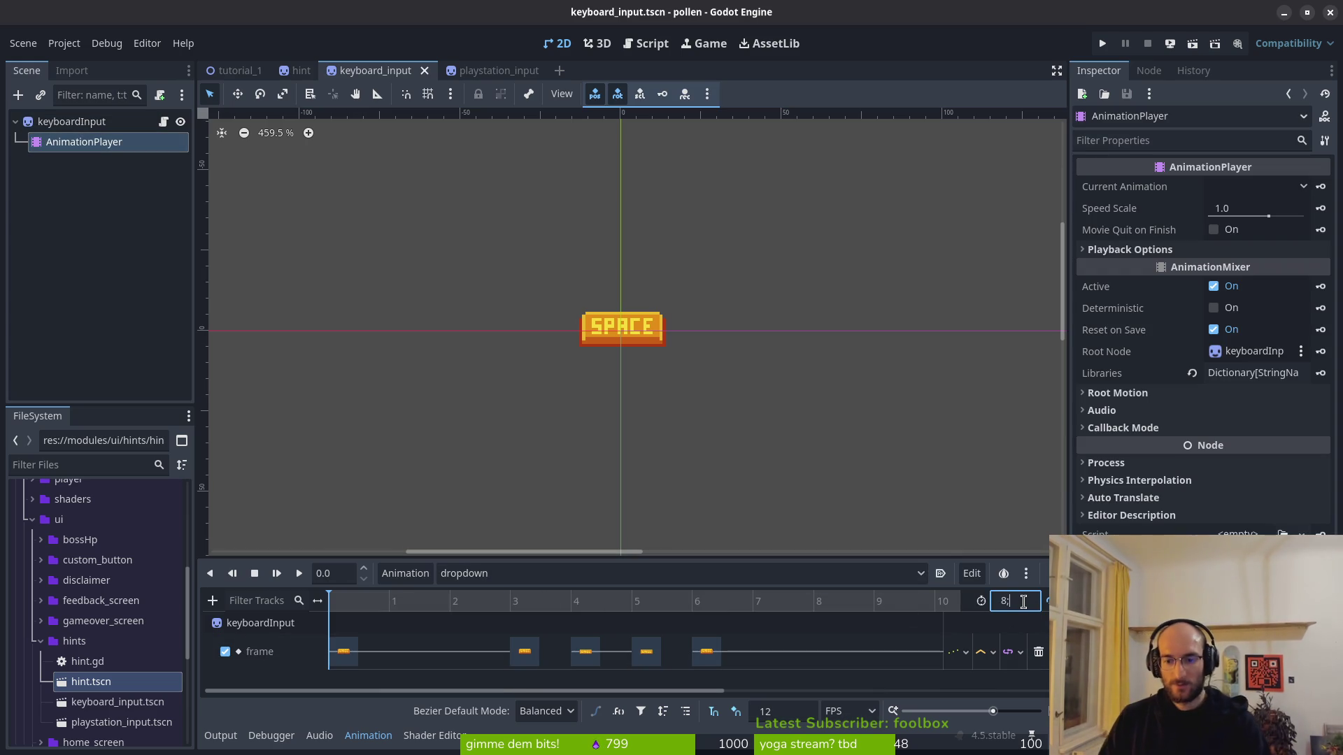
{"action": "key", "text": "BackSpace"}
{"action": "key", "text": "Return"}
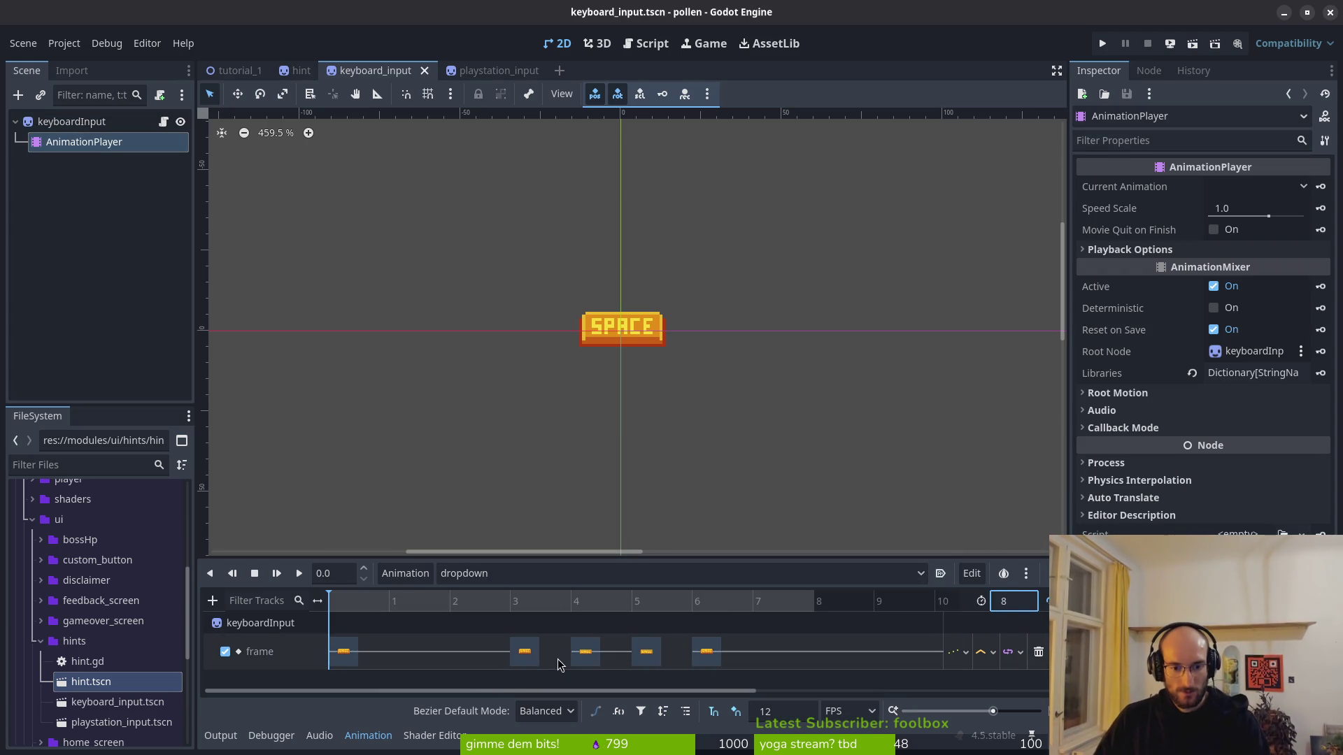
{"action": "left_click", "coordinate": [696, 663]}
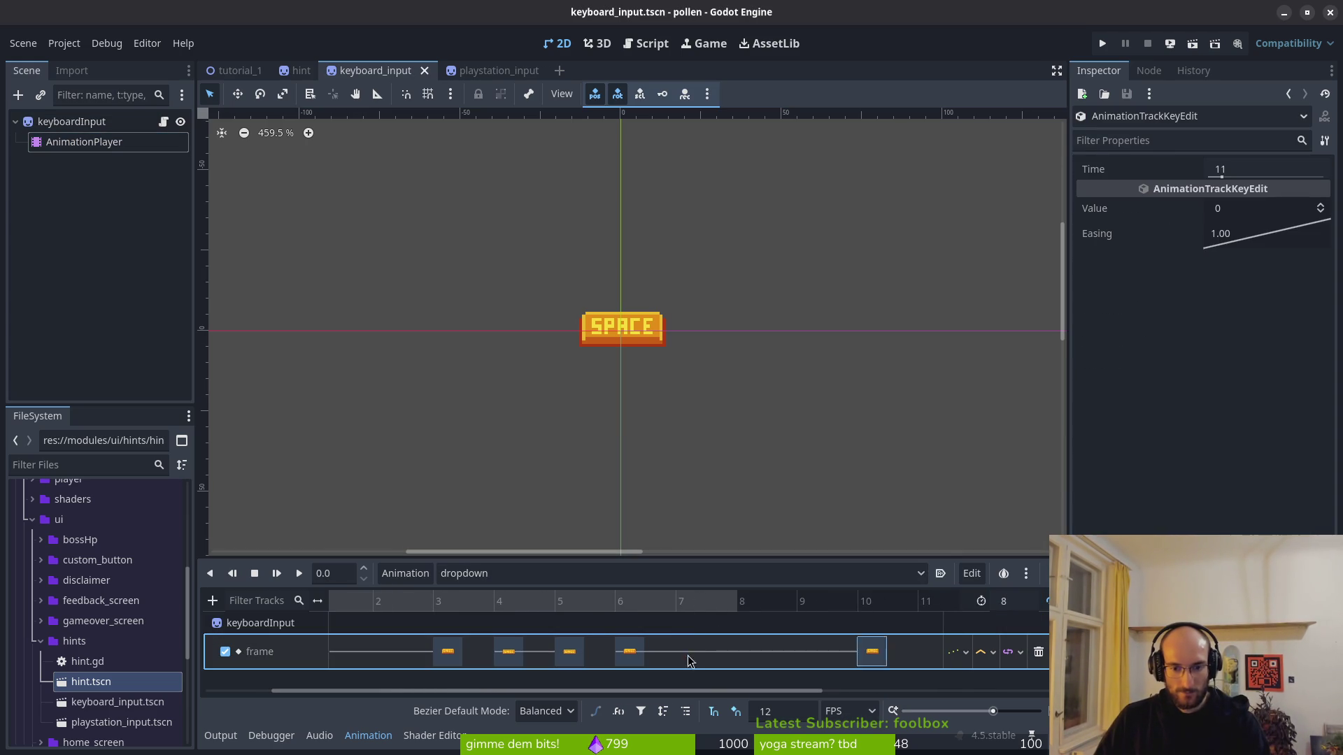
{"action": "key", "text": "ctrl+s"}
{"action": "scroll", "coordinate": [769, 643], "scroll_direction": "left", "scroll_amount": 2}
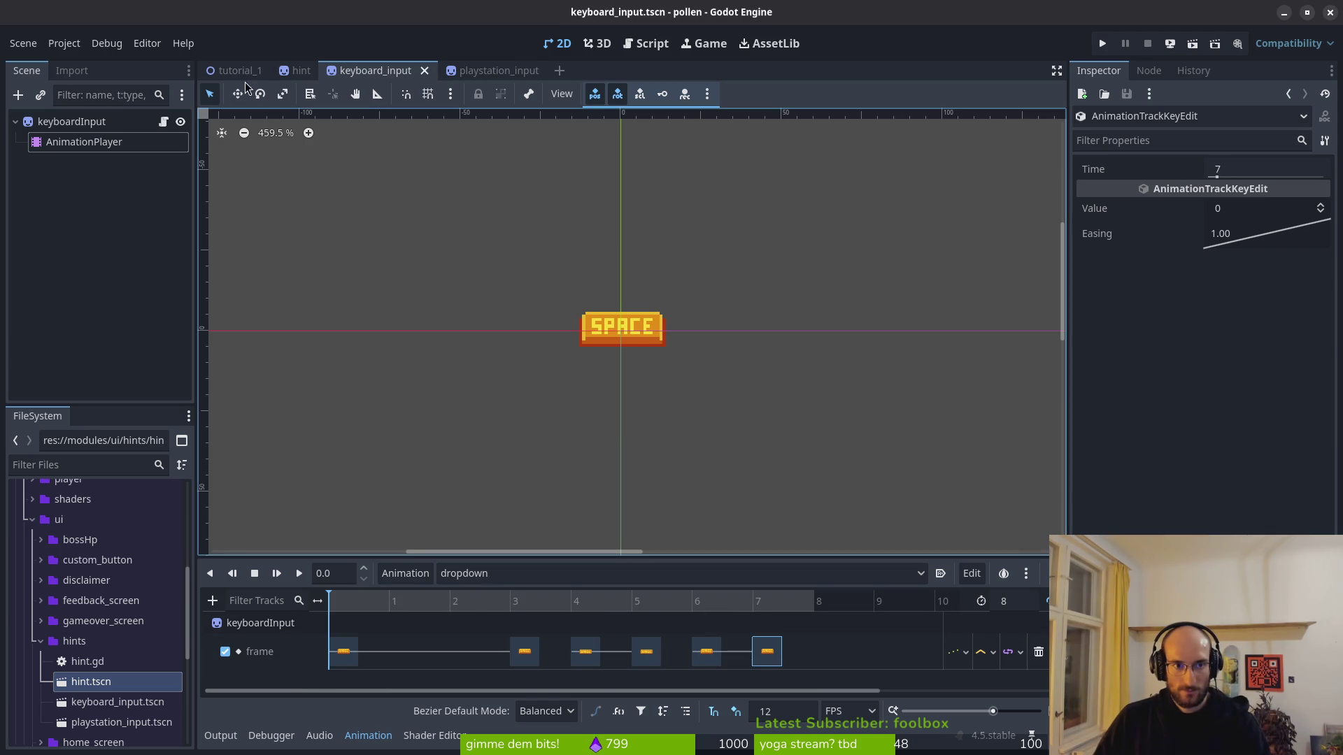
{"action": "left_click", "coordinate": [300, 72]}
{"action": "left_click", "coordinate": [571, 606]}
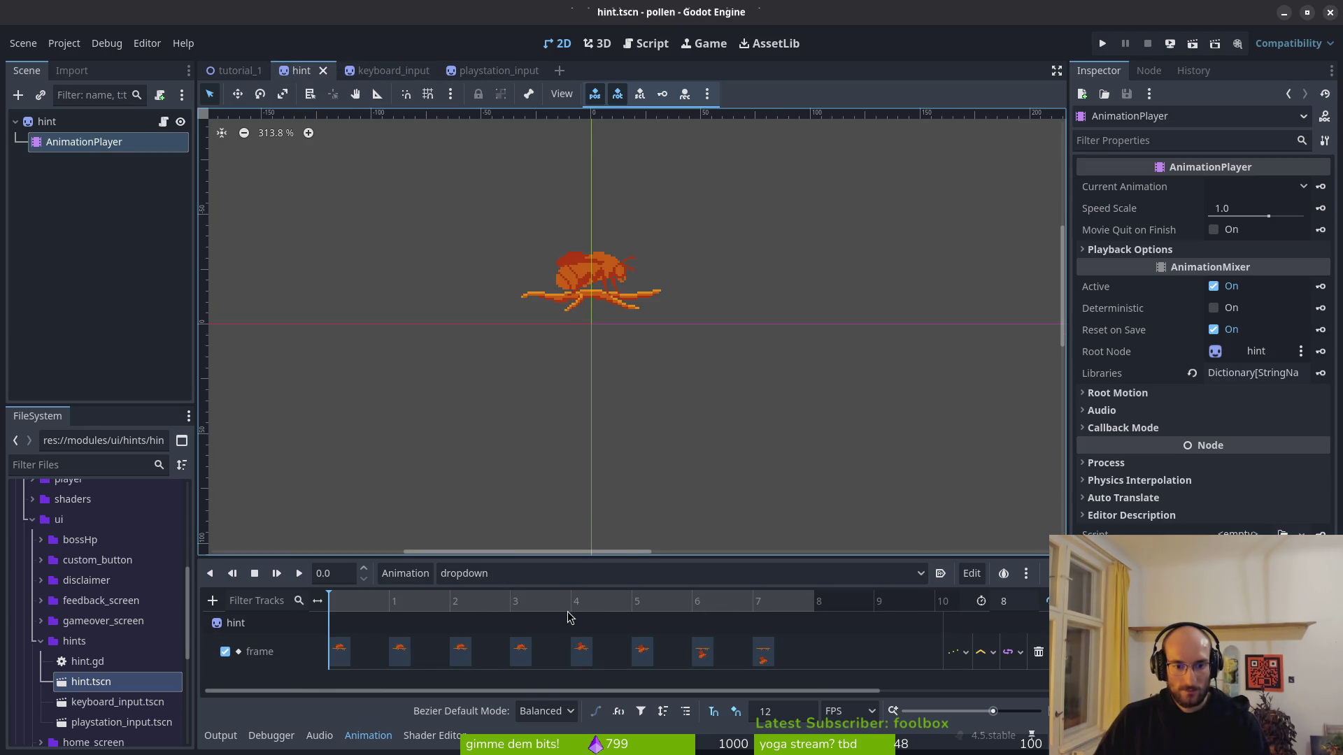
{"action": "left_click", "coordinate": [404, 73]}
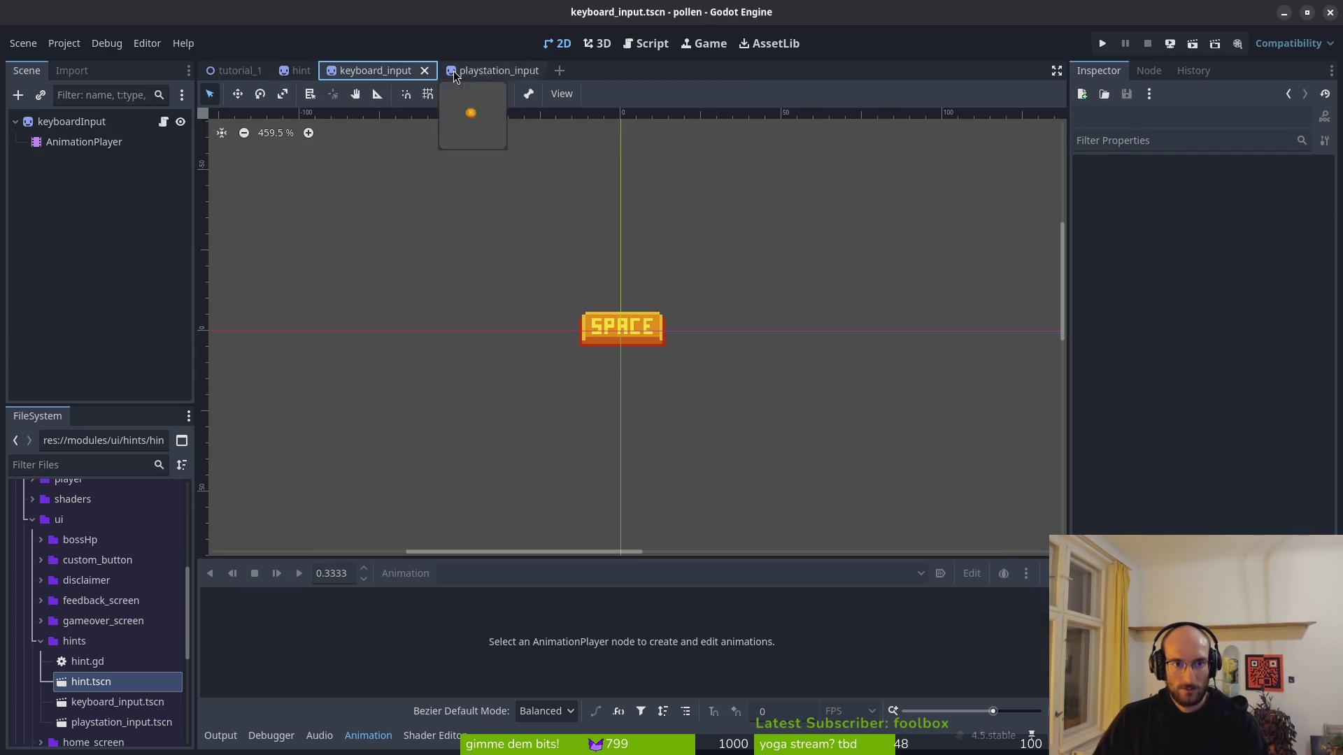
{"action": "left_click", "coordinate": [90, 141]}
{"action": "key", "text": "ctrl+s"}
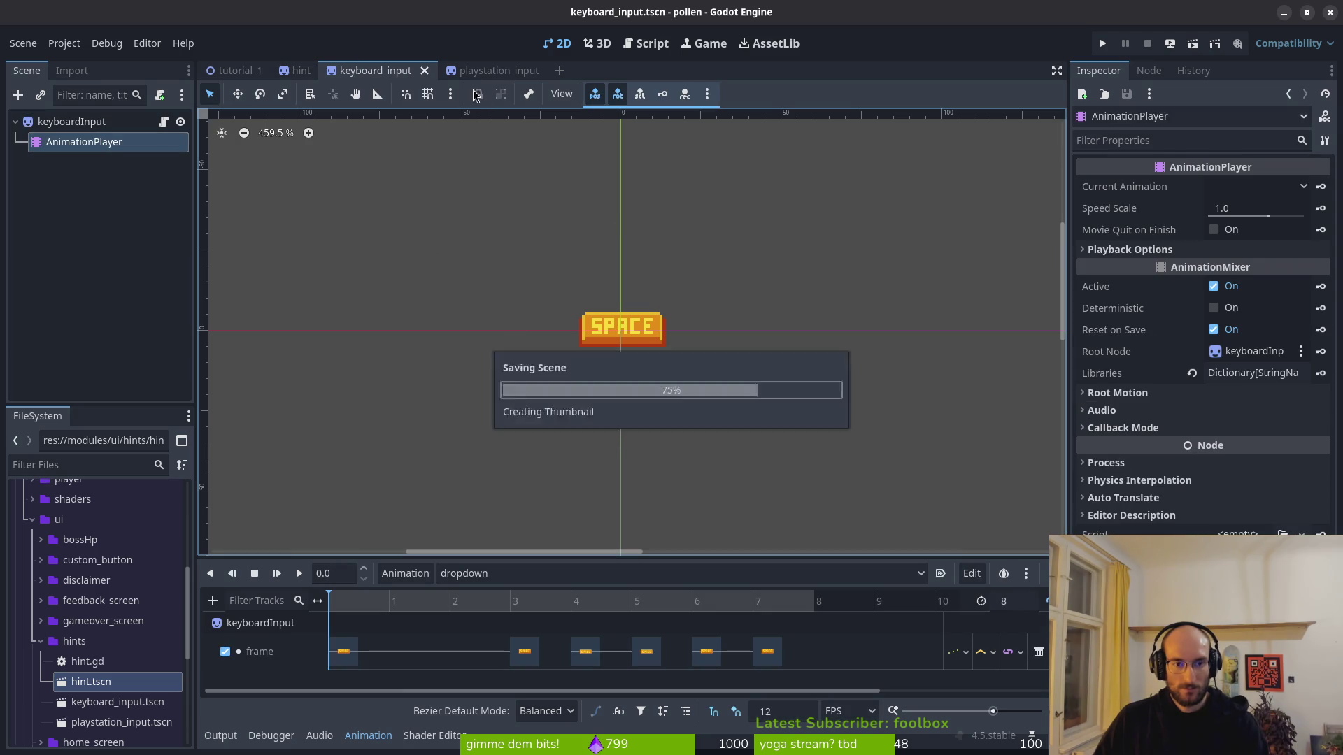
Step: Set playstation_input's dropdown length to 8, drag its last key to frame 7, and run
{"action": "left_click", "coordinate": [492, 70]}
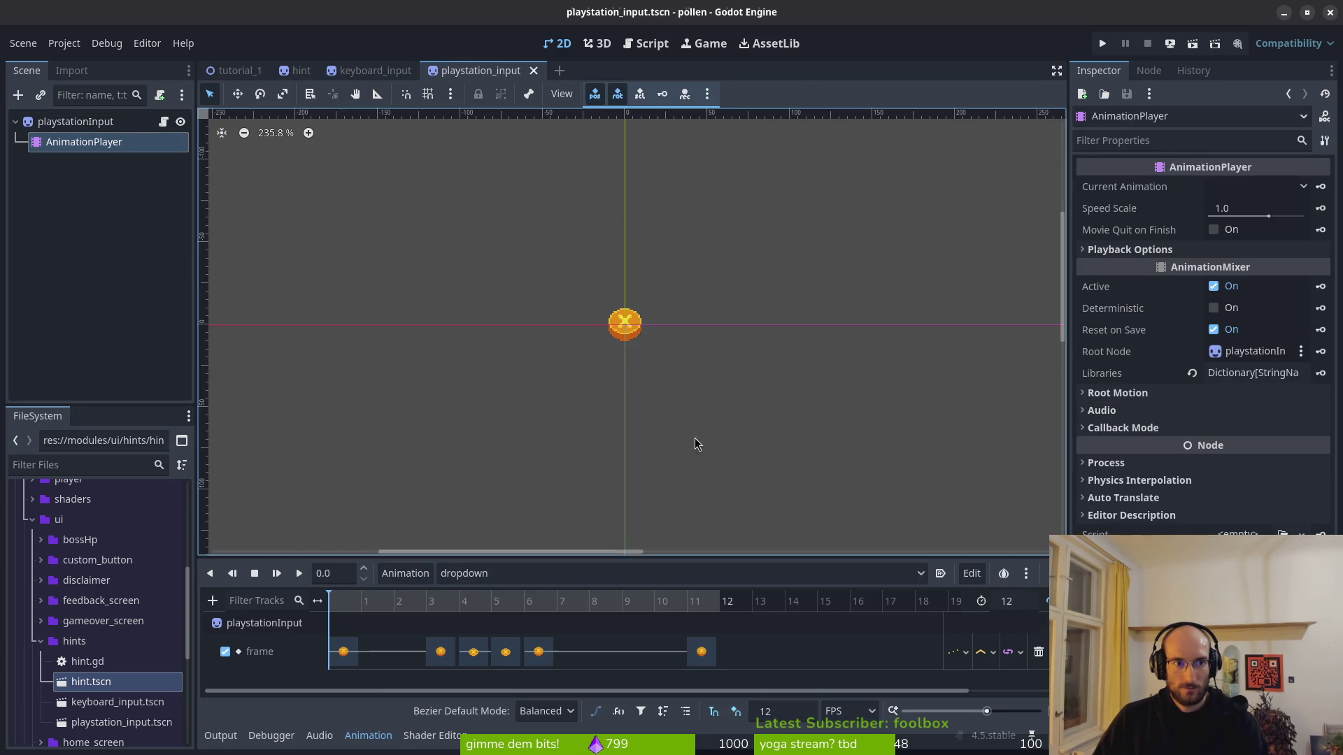
{"action": "left_click", "coordinate": [1033, 603]}
{"action": "type", "text": "8"}
{"action": "key", "text": "Return"}
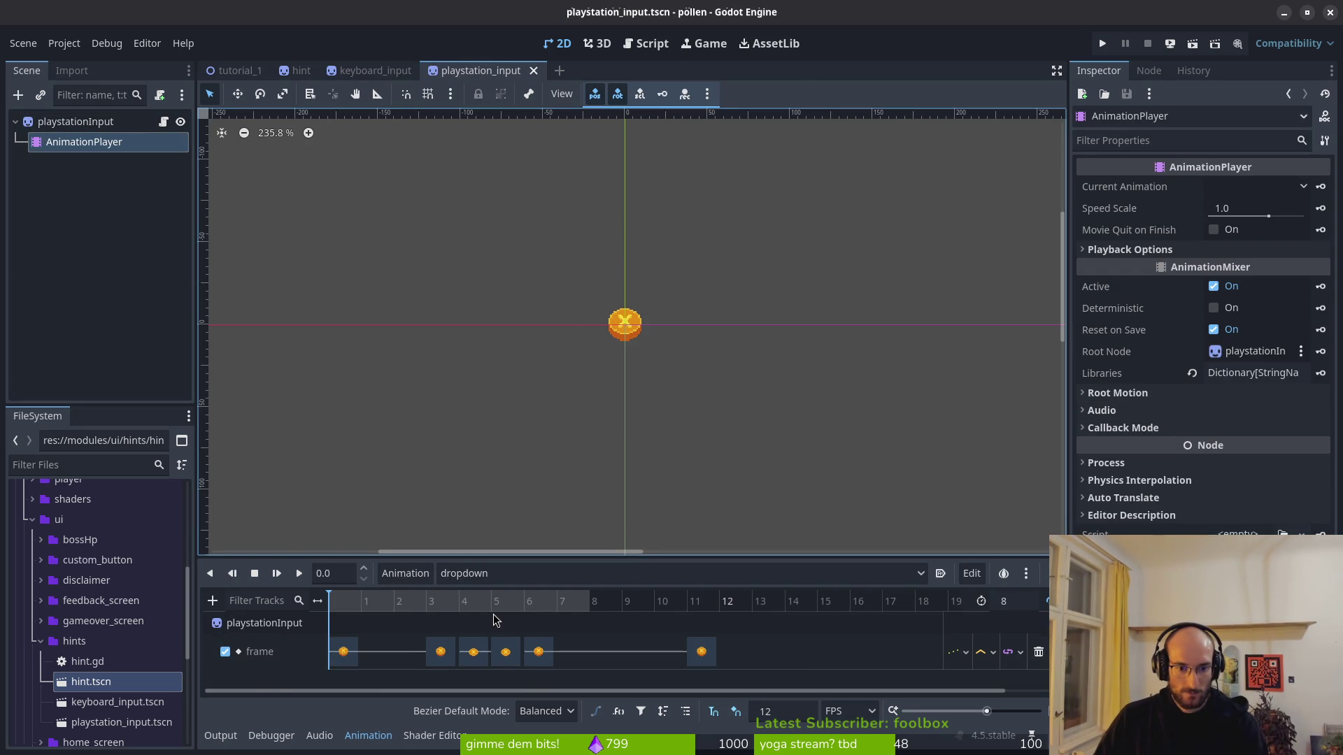
{"action": "scroll", "coordinate": [510, 650], "scroll_direction": "up", "scroll_amount": 3}
{"action": "left_click_drag", "start_coordinate": [784, 661], "coordinate": [559, 661]}
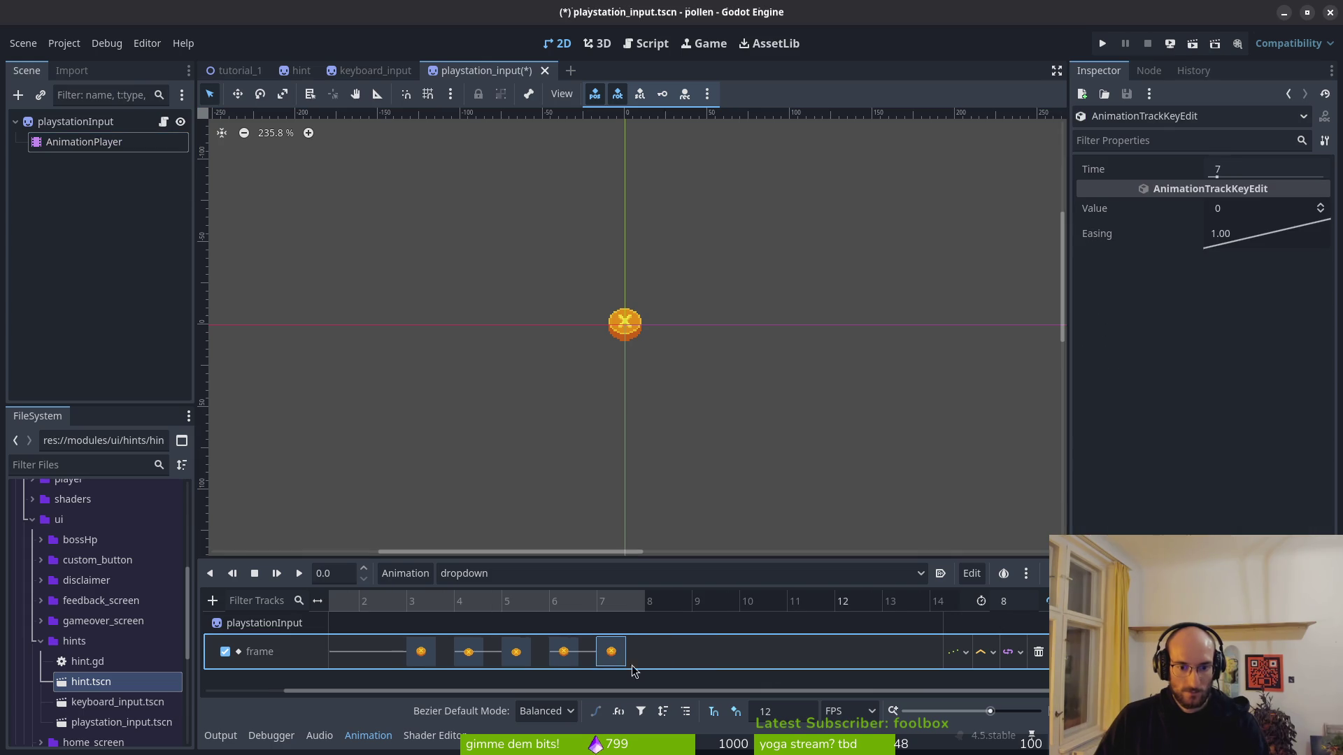
{"action": "left_click", "coordinate": [1103, 44]}
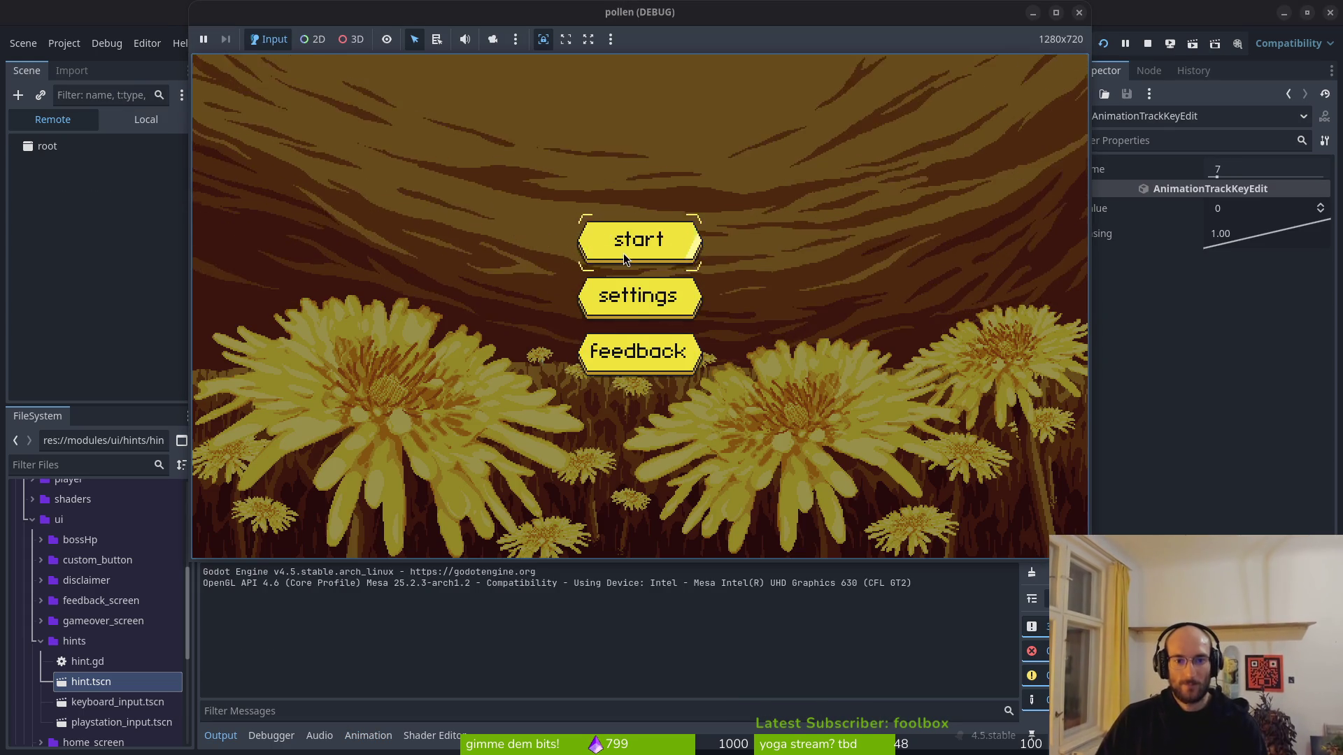
Step: Start the tutorial, fly the bee up onto the central pillar, then stop the game
{"action": "left_click", "coordinate": [624, 257]}
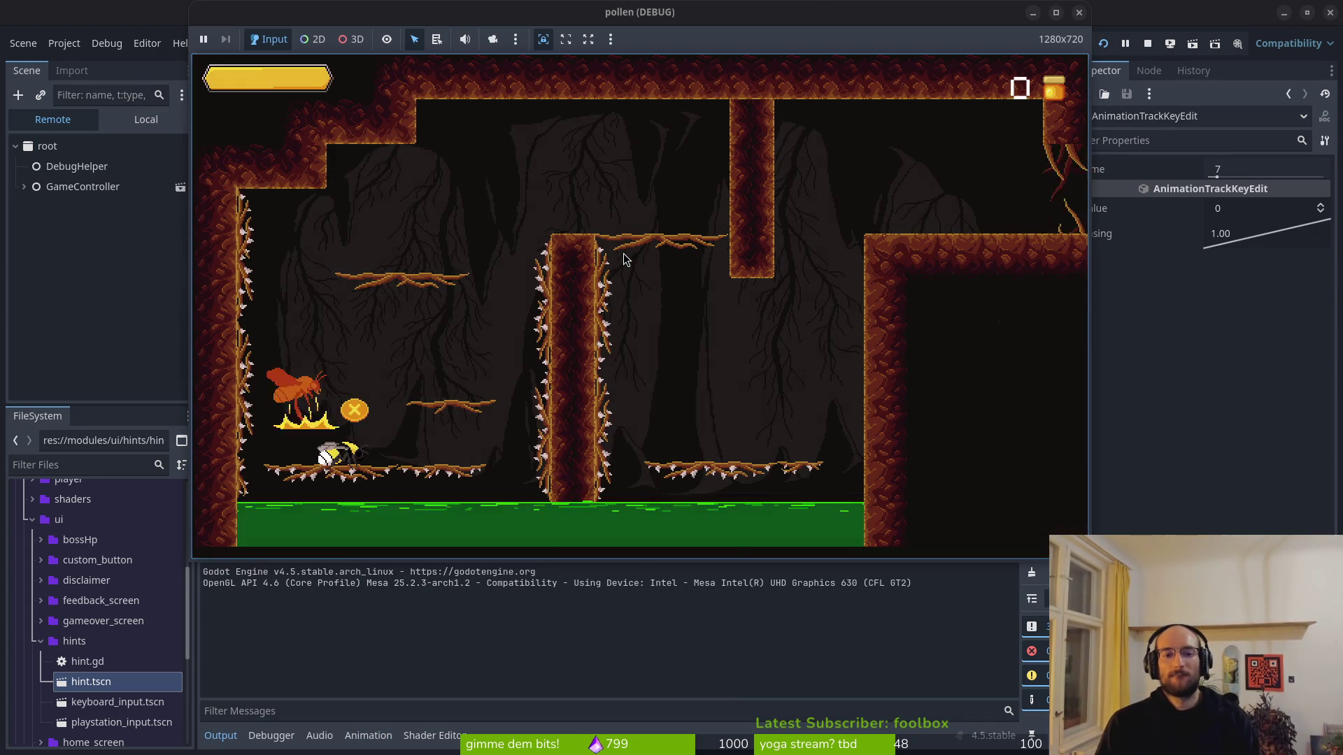
{"action": "key", "text": "space"}
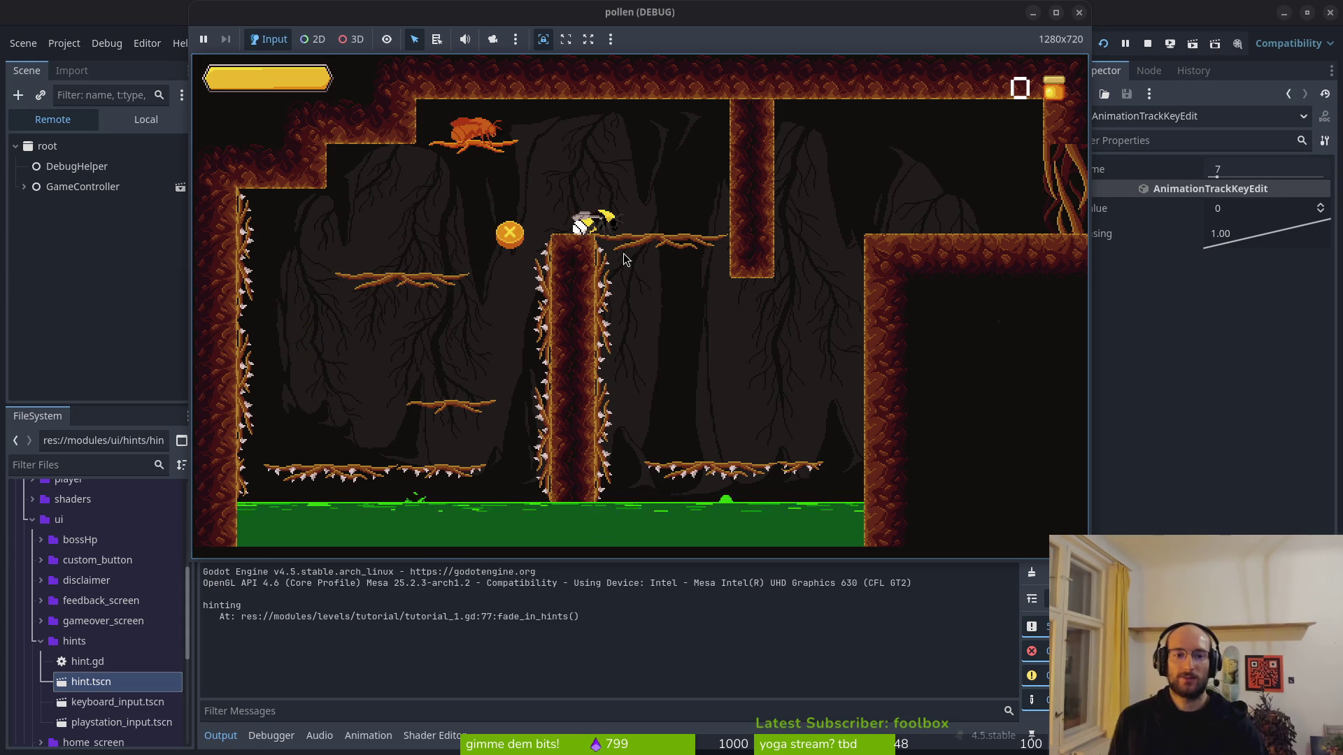
{"action": "left_click", "coordinate": [1078, 12]}
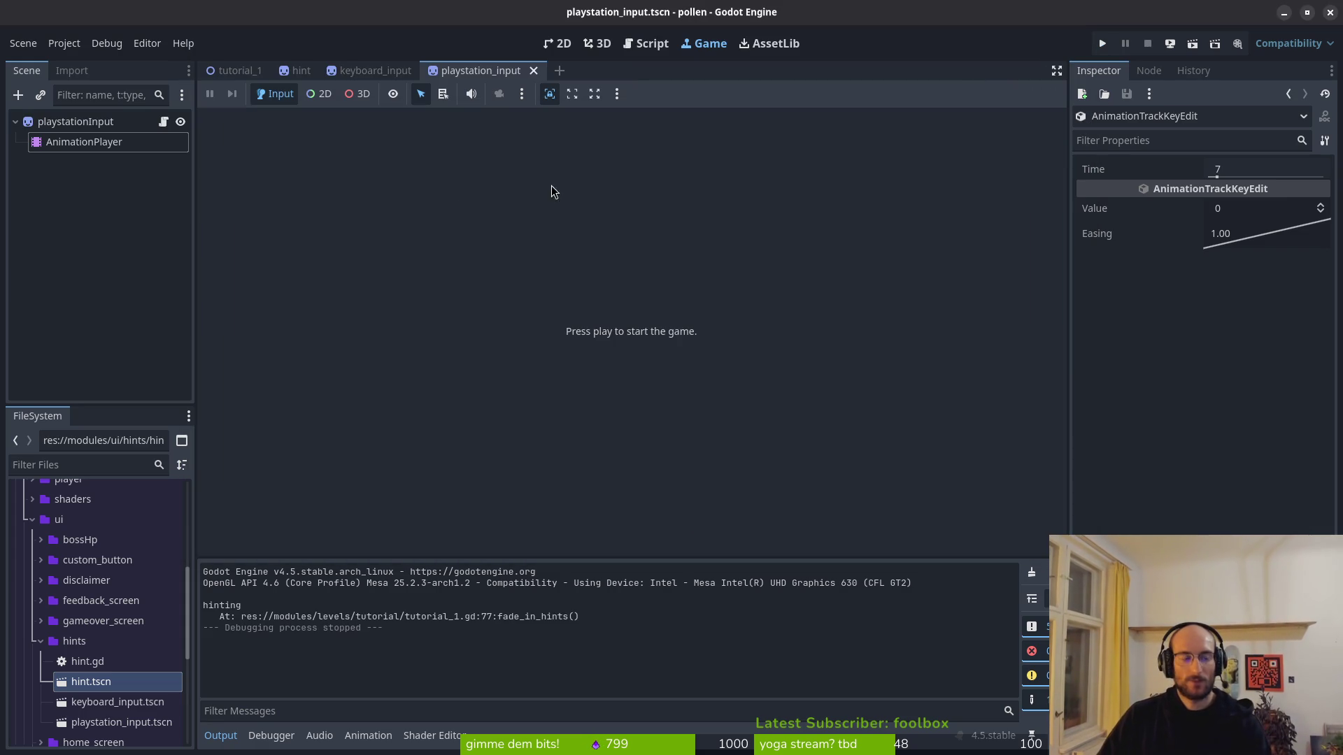
Step: Change the main hint's x from 201 to 190 in tutorial_1.gd, save, and launch the game
{"action": "key", "text": "alt+Tab"}
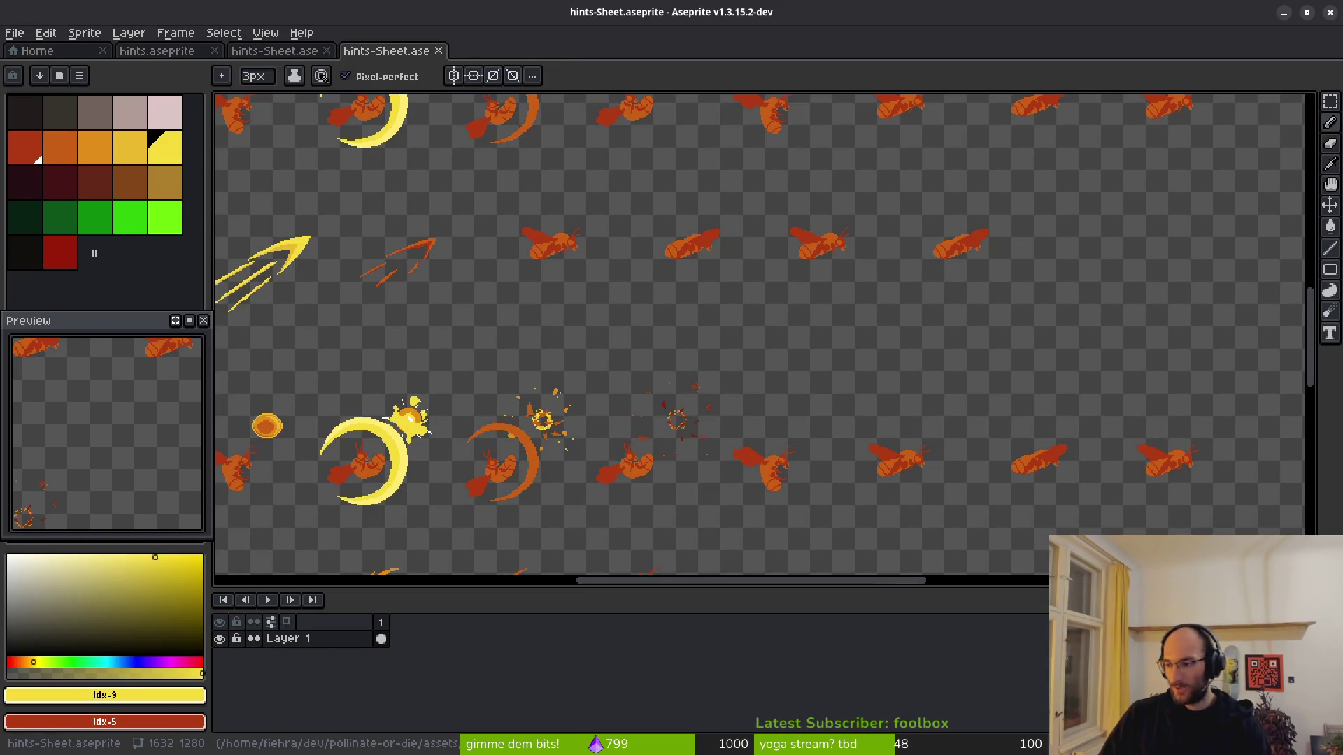
{"action": "key", "text": "alt+Tab"}
{"action": "key", "text": "k"}
{"action": "key", "text": "k"}
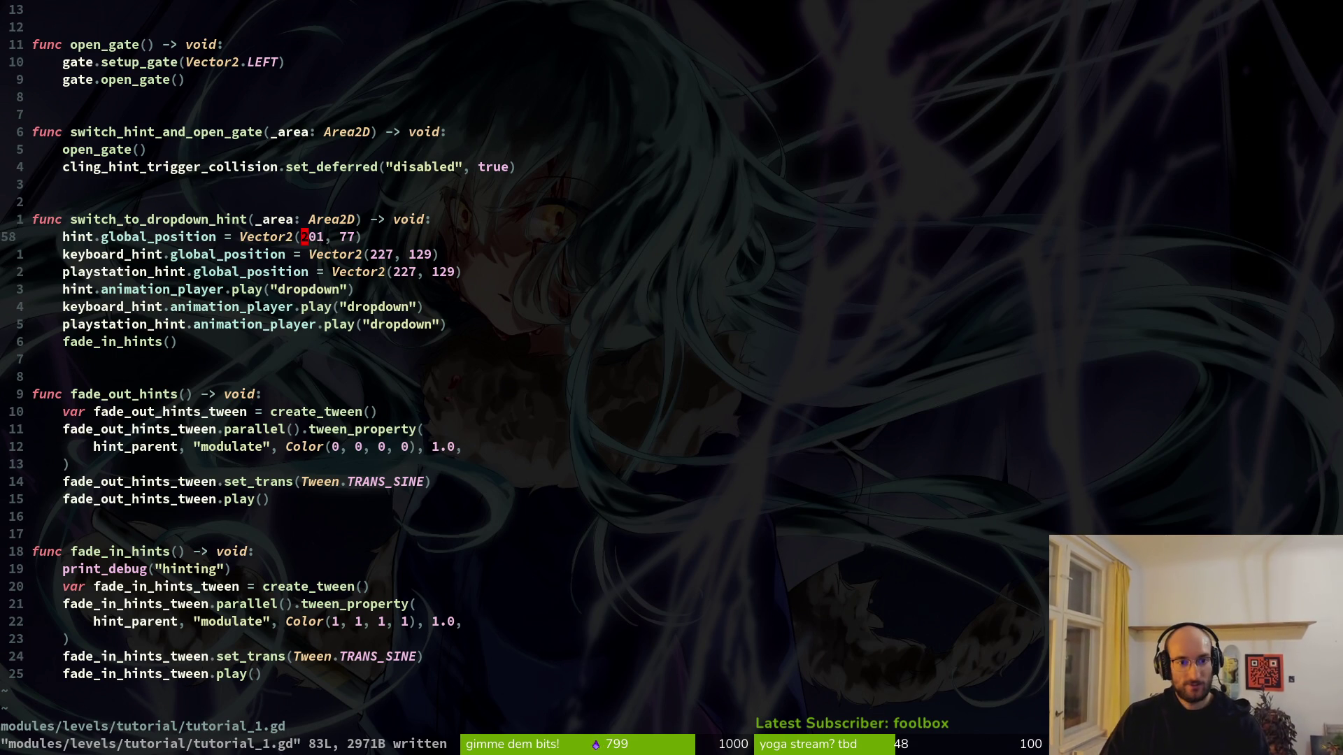
{"action": "type", "text": "cw"}
{"action": "type", "text": "190"}
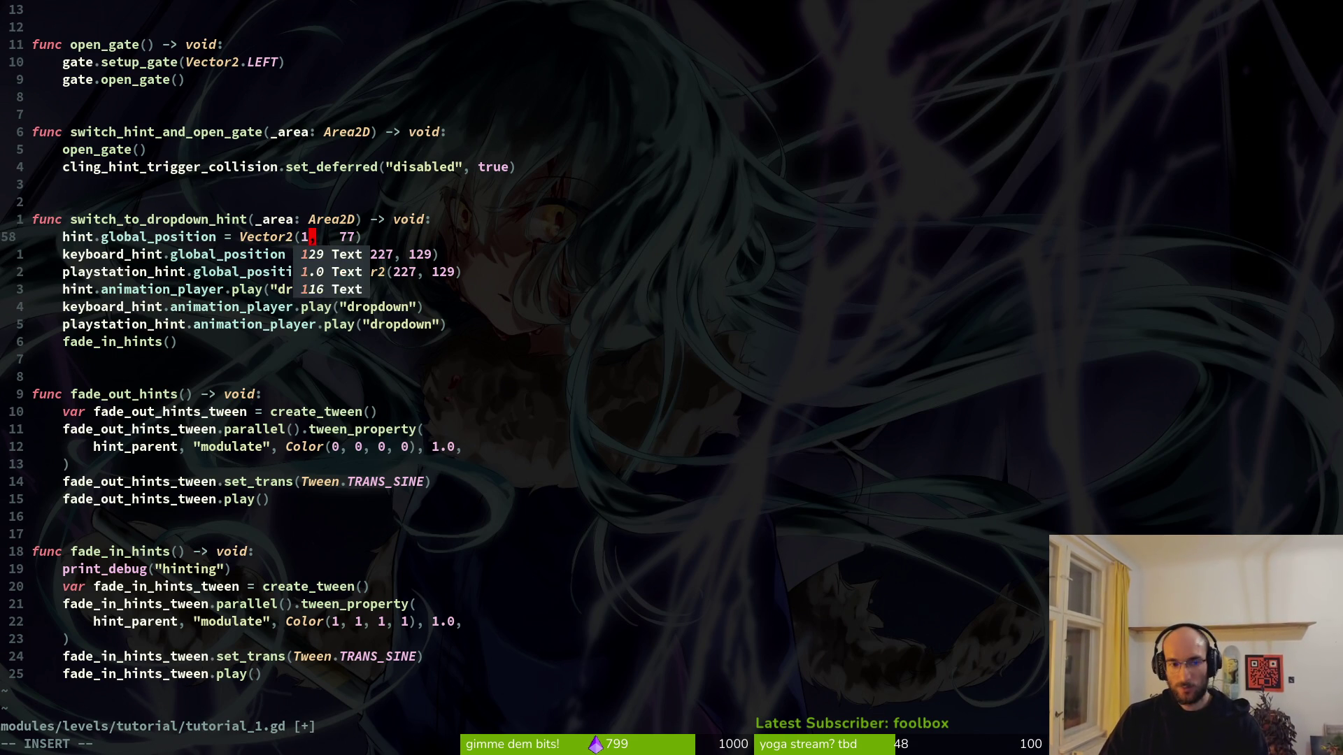
{"action": "key", "text": "alt+Tab"}
{"action": "key", "text": "alt+Tab"}
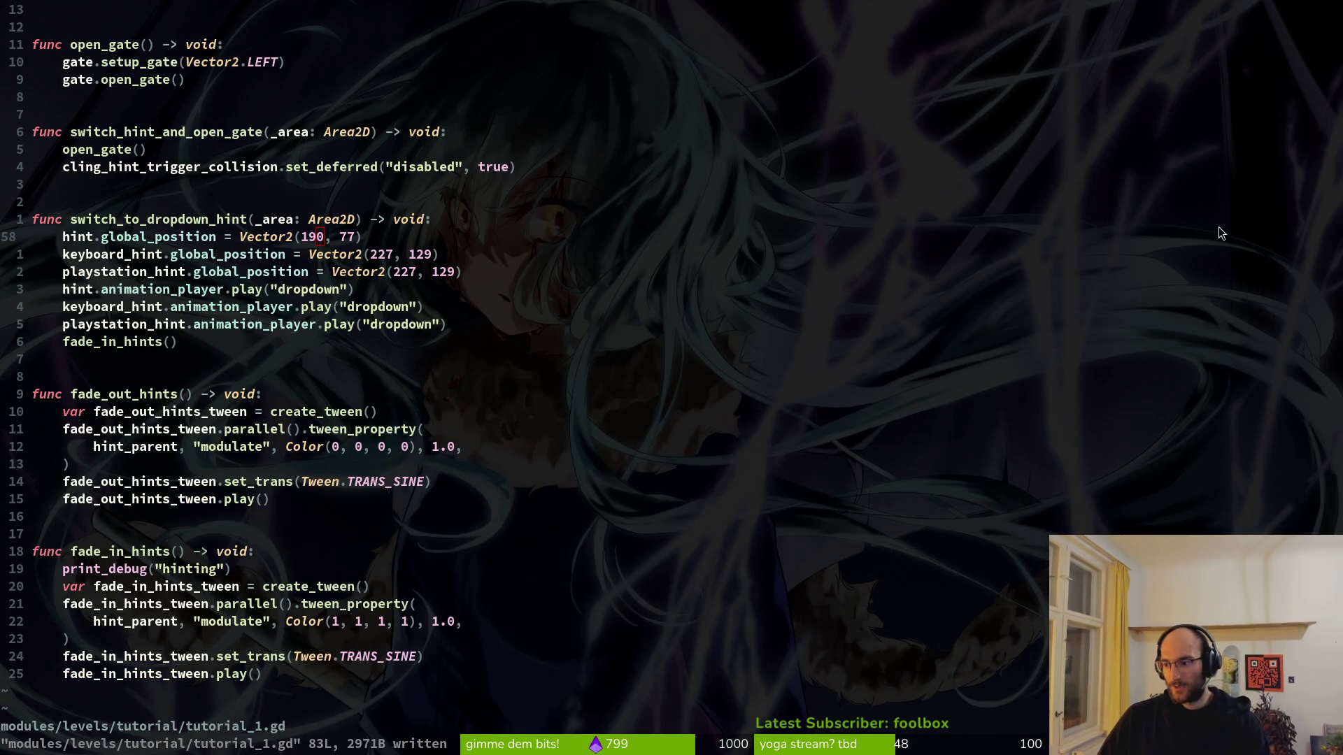
{"action": "key", "text": "alt+Tab"}
{"action": "left_click", "coordinate": [1104, 45]}
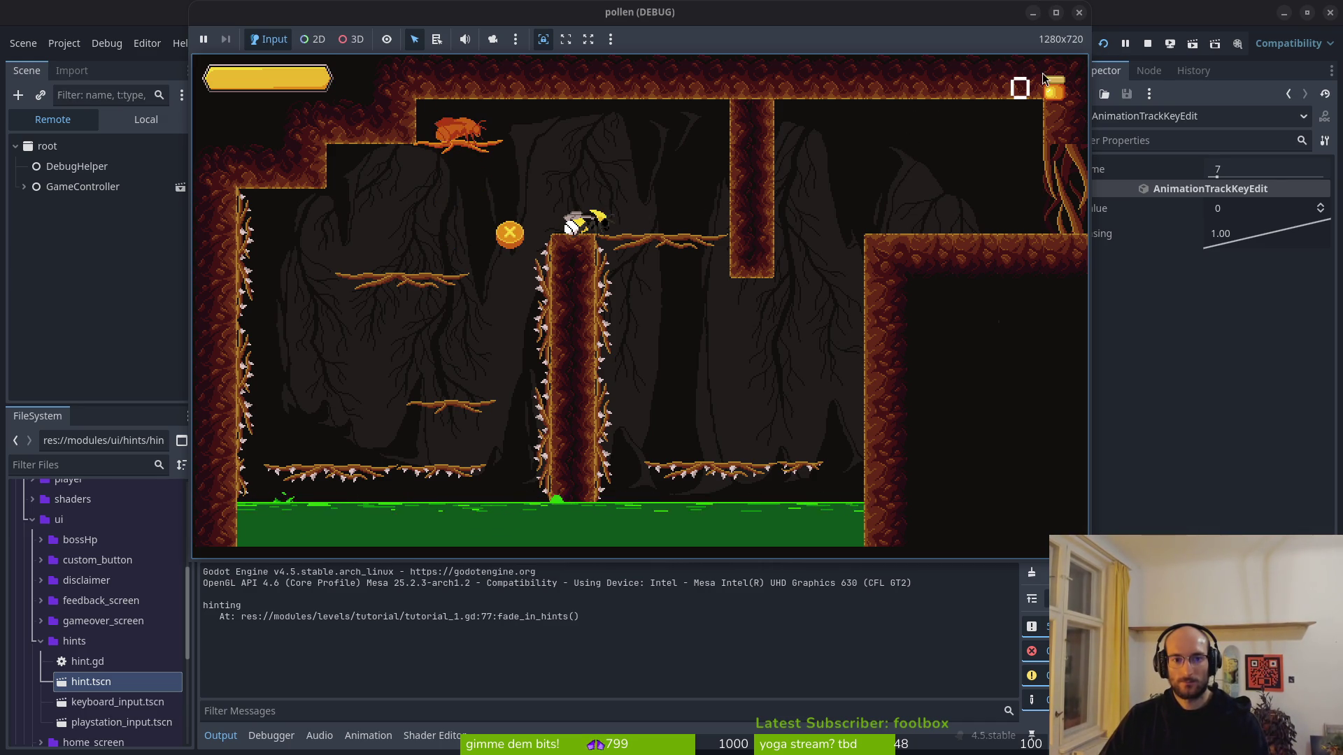
Step: Stop the running game and switch to the keyboard_input scene
{"action": "left_click", "coordinate": [1079, 13]}
{"action": "left_click", "coordinate": [376, 71]}
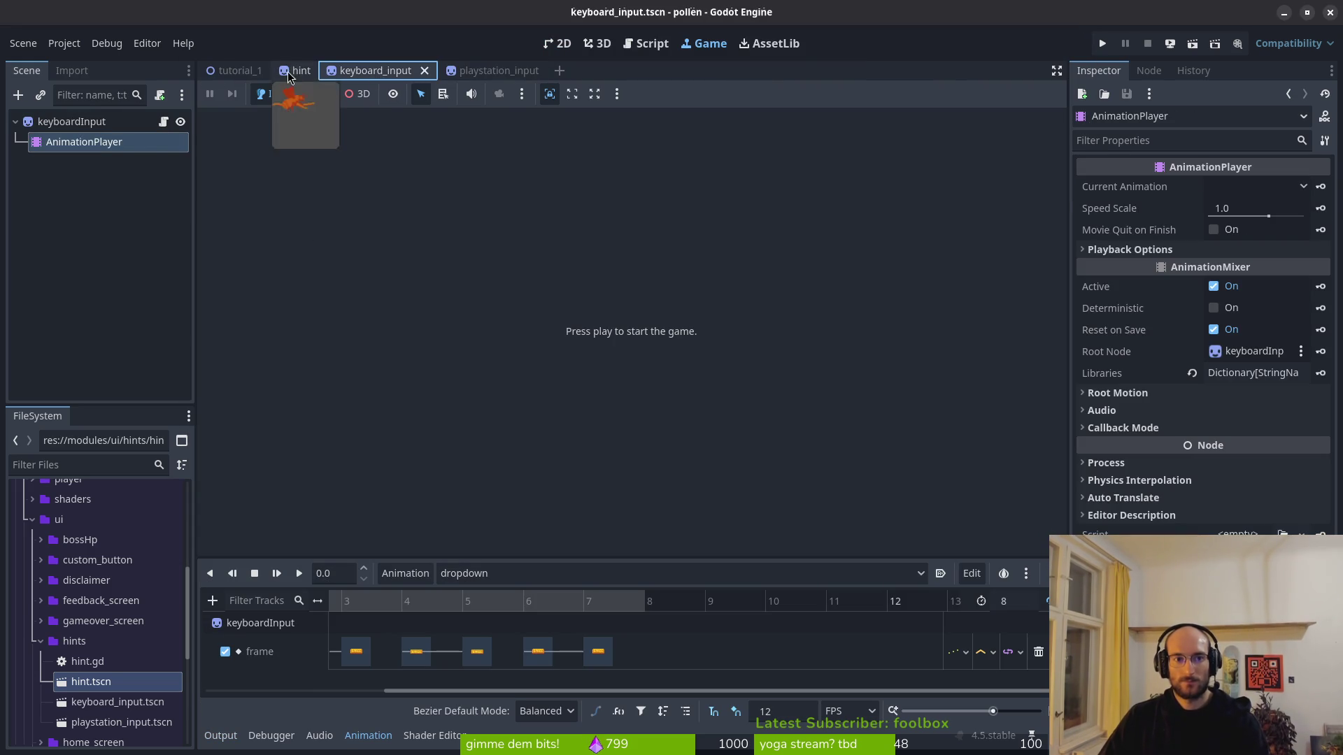
Step: Change the main hint's x position from 190 to 195 and save tutorial_1.gd
{"action": "left_click", "coordinate": [238, 70]}
{"action": "key", "text": "alt+Tab"}
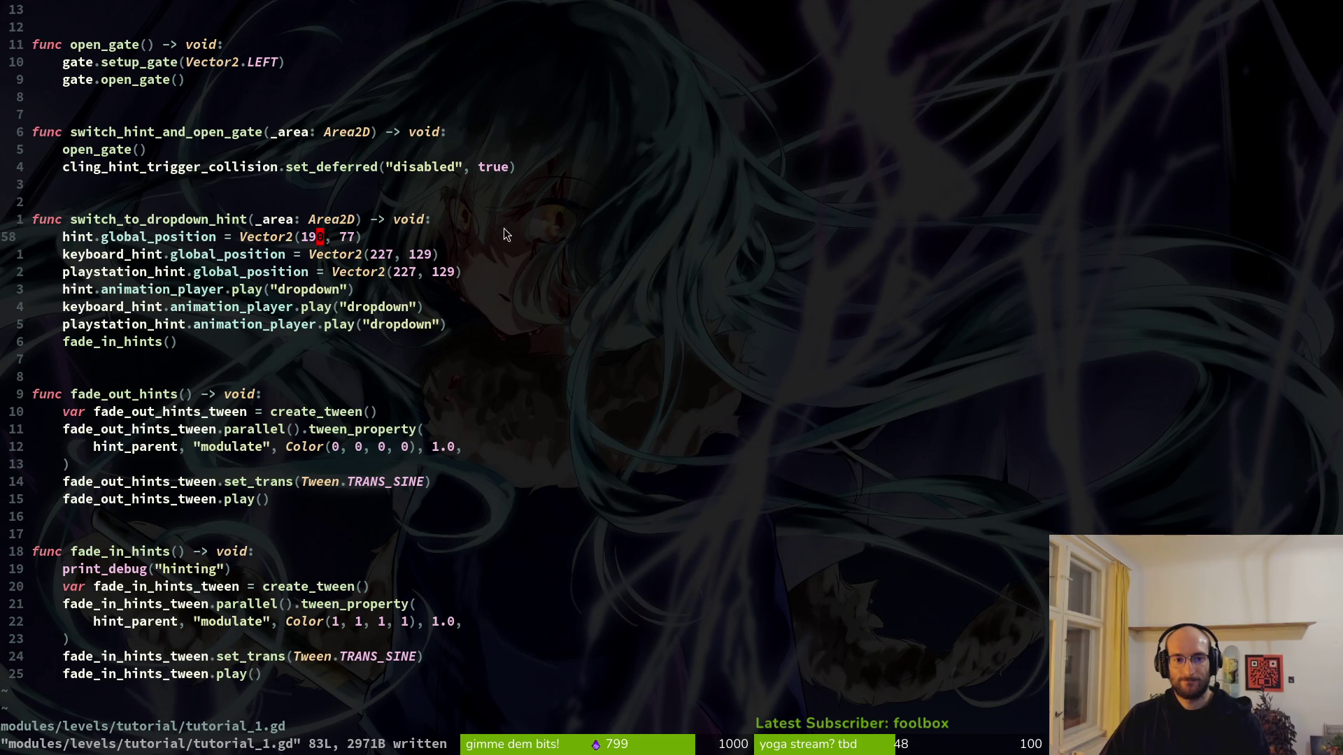
{"action": "key", "text": "s"}
{"action": "type", "text": "5"}
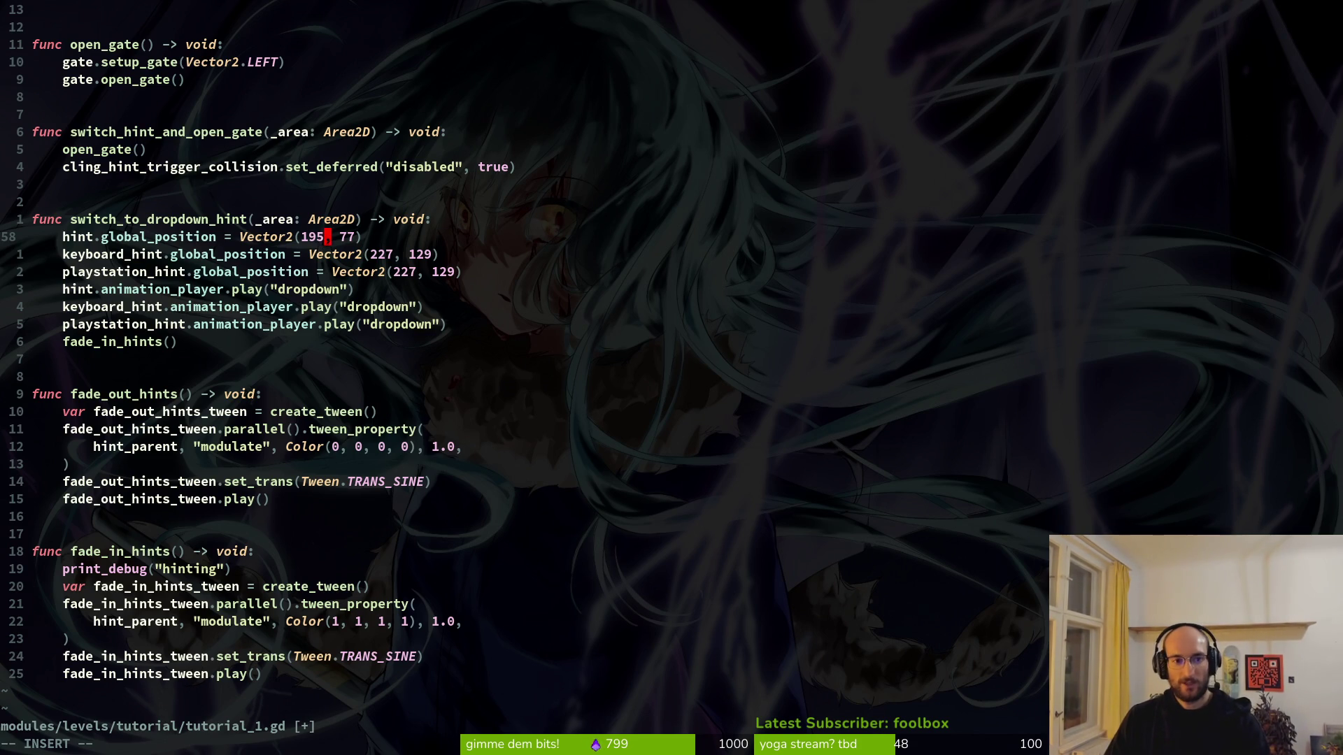
{"action": "type", "text": ":w"}
{"action": "key", "text": "Return"}
Step: Set the keyboard and PlayStation hint y values from 129 to 77, save, and run the game
{"action": "key", "text": "j"}
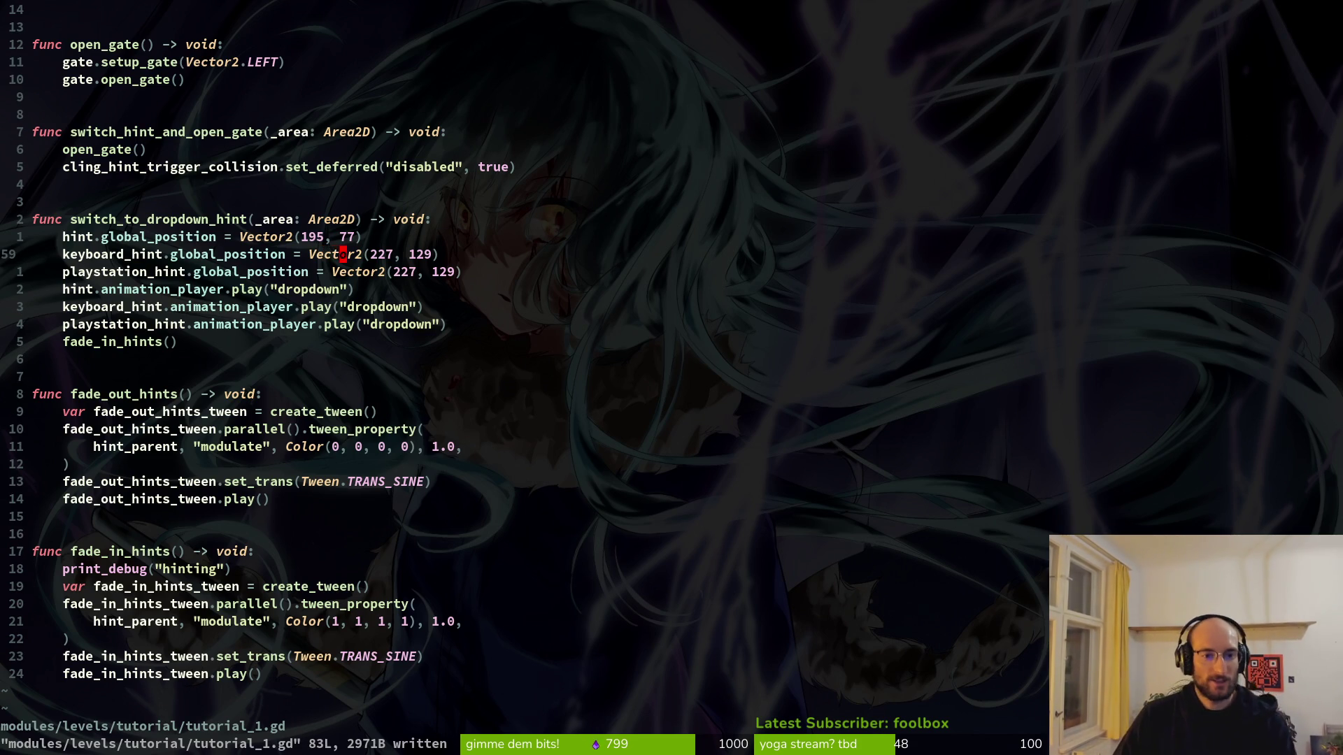
{"action": "key", "text": "w"}
{"action": "key", "text": "w"}
{"action": "key", "text": "w"}
{"action": "key", "text": "c"}
{"action": "key", "text": "w"}
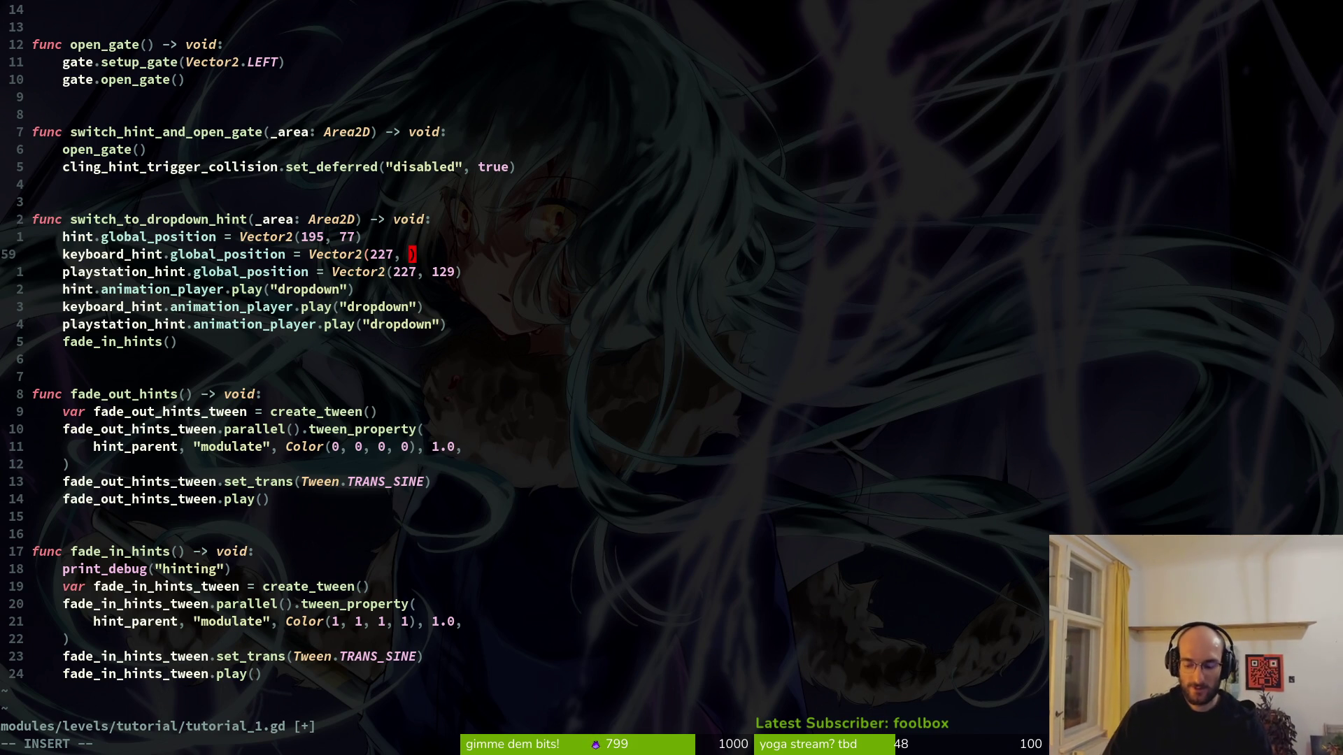
{"action": "type", "text": "77"}
{"action": "key", "text": "Escape"}
{"action": "key", "text": "j"}
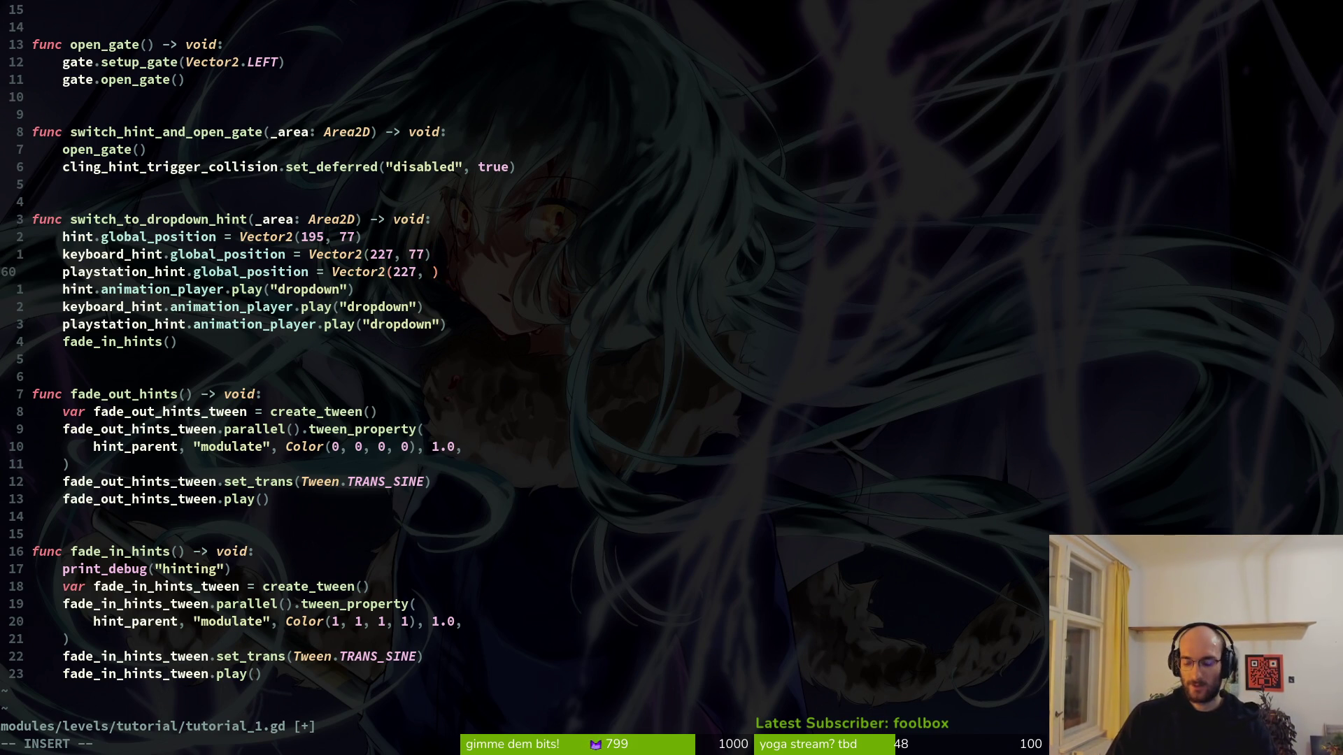
{"action": "type", "text": "77"}
{"action": "key", "text": "Return"}
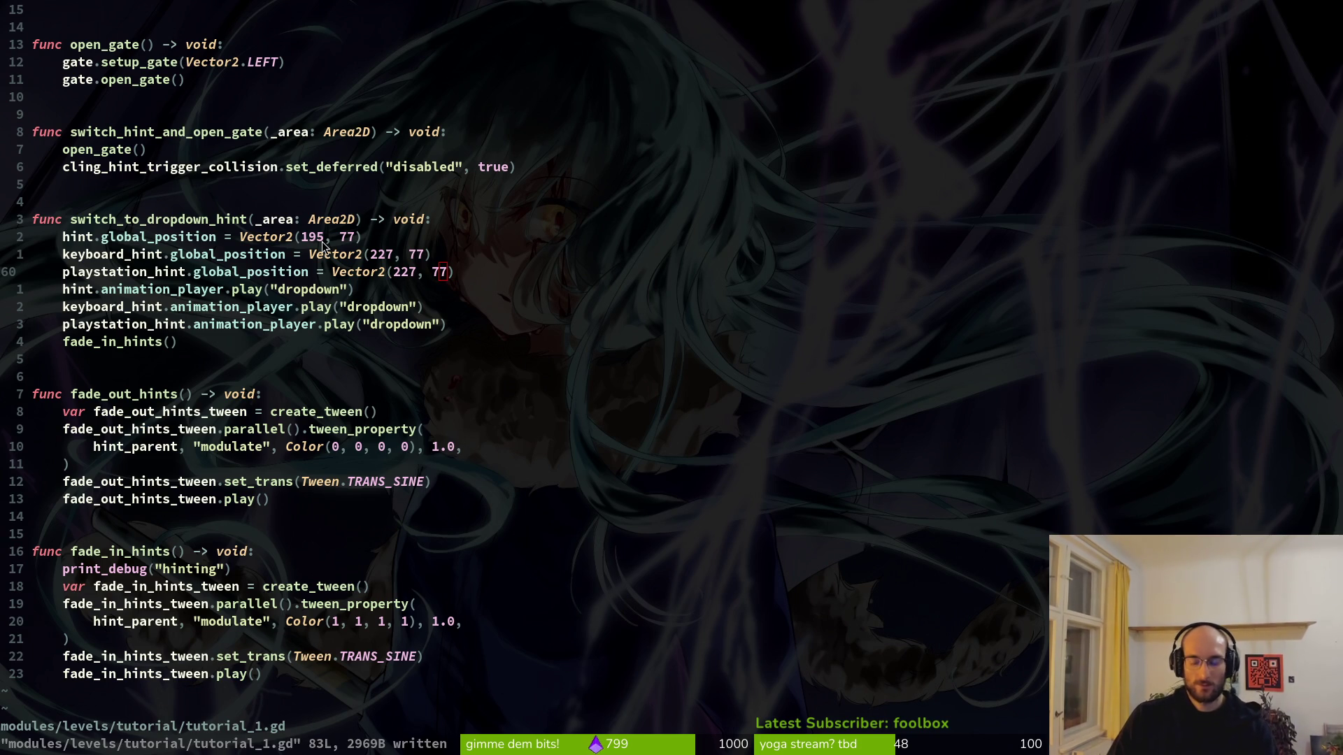
{"action": "key", "text": "alt+Tab"}
{"action": "key", "text": "F5"}
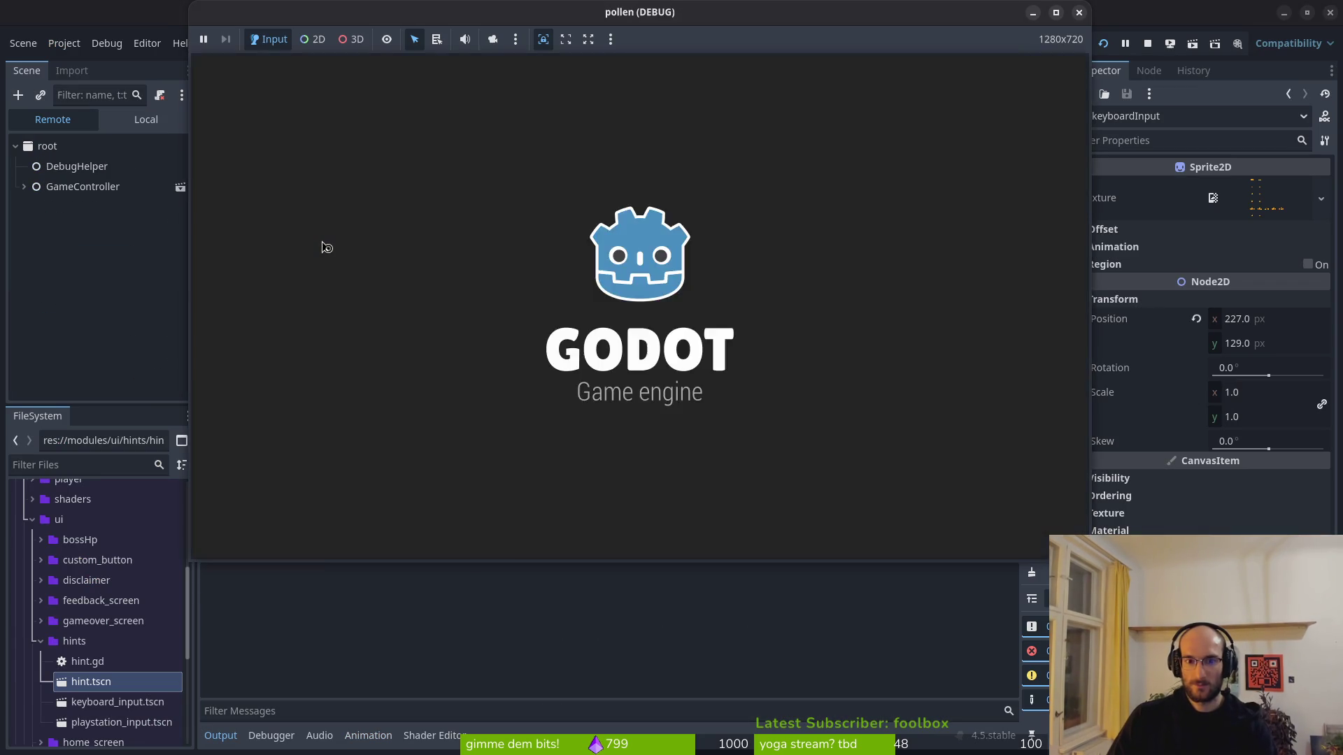
Step: Start the tutorial and fly the bee onto the middle platform to watch the SPACE hint appear
{"action": "key", "text": "Return"}
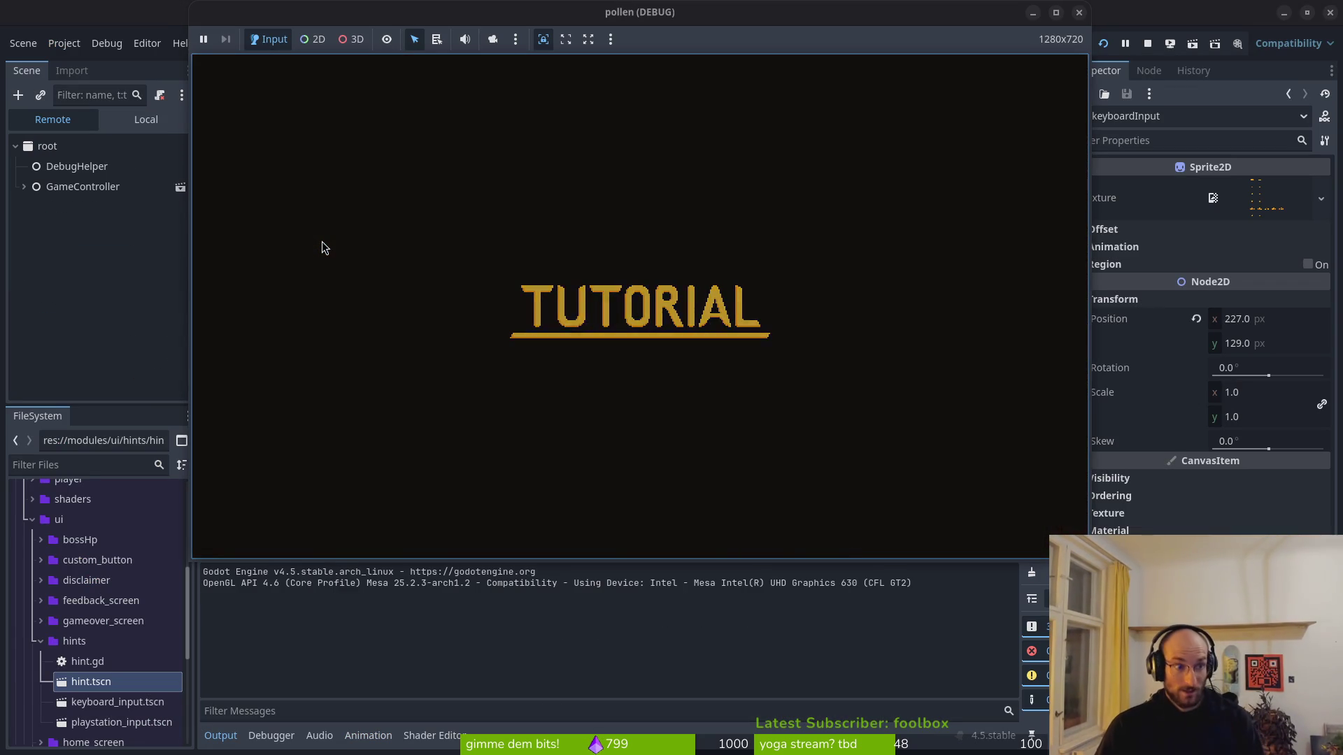
{"action": "key", "text": "w"}
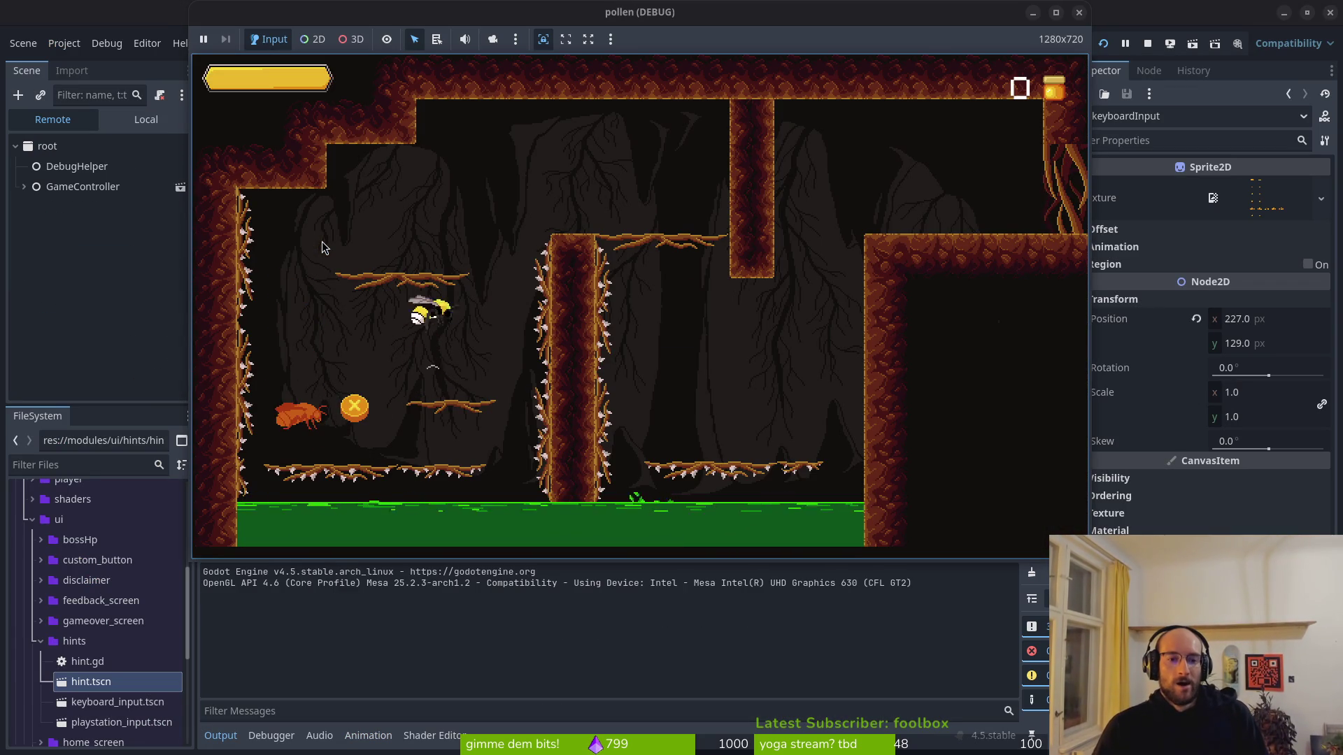
{"action": "key", "text": "d"}
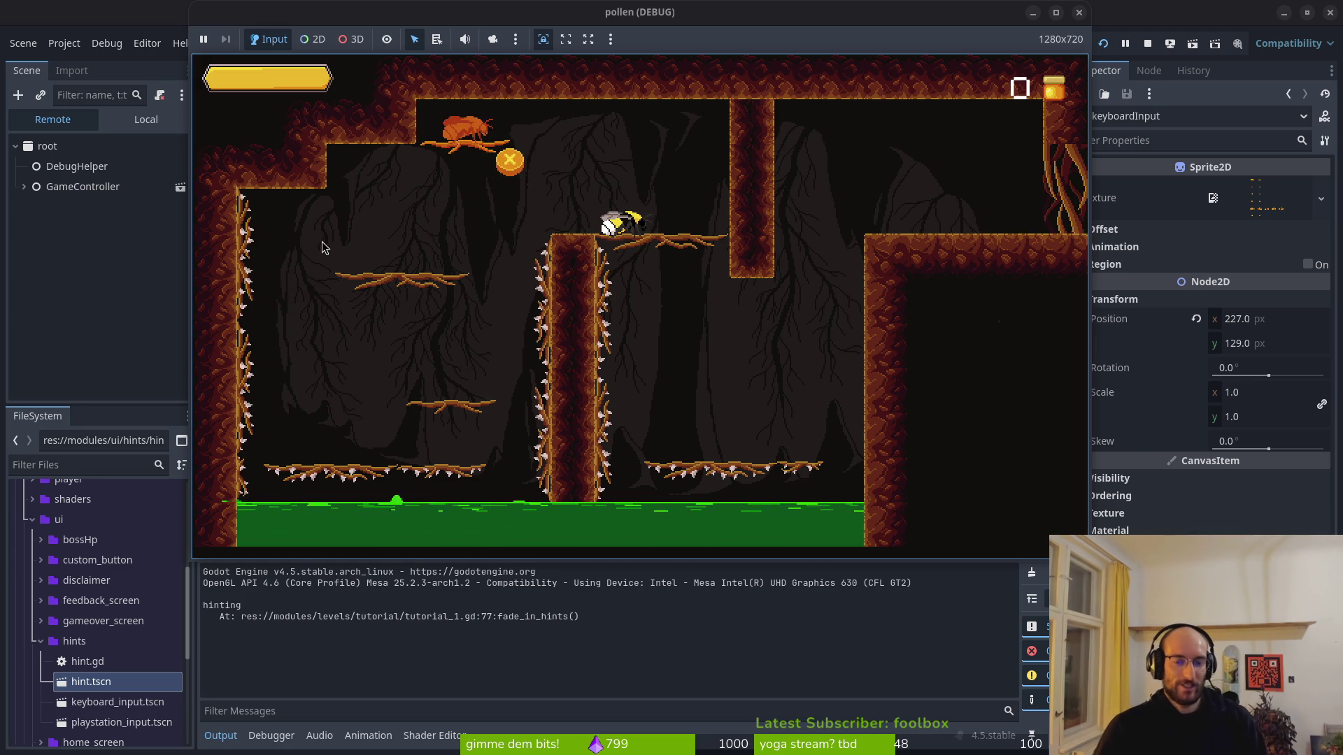
{"action": "key", "text": "alt+Tab"}
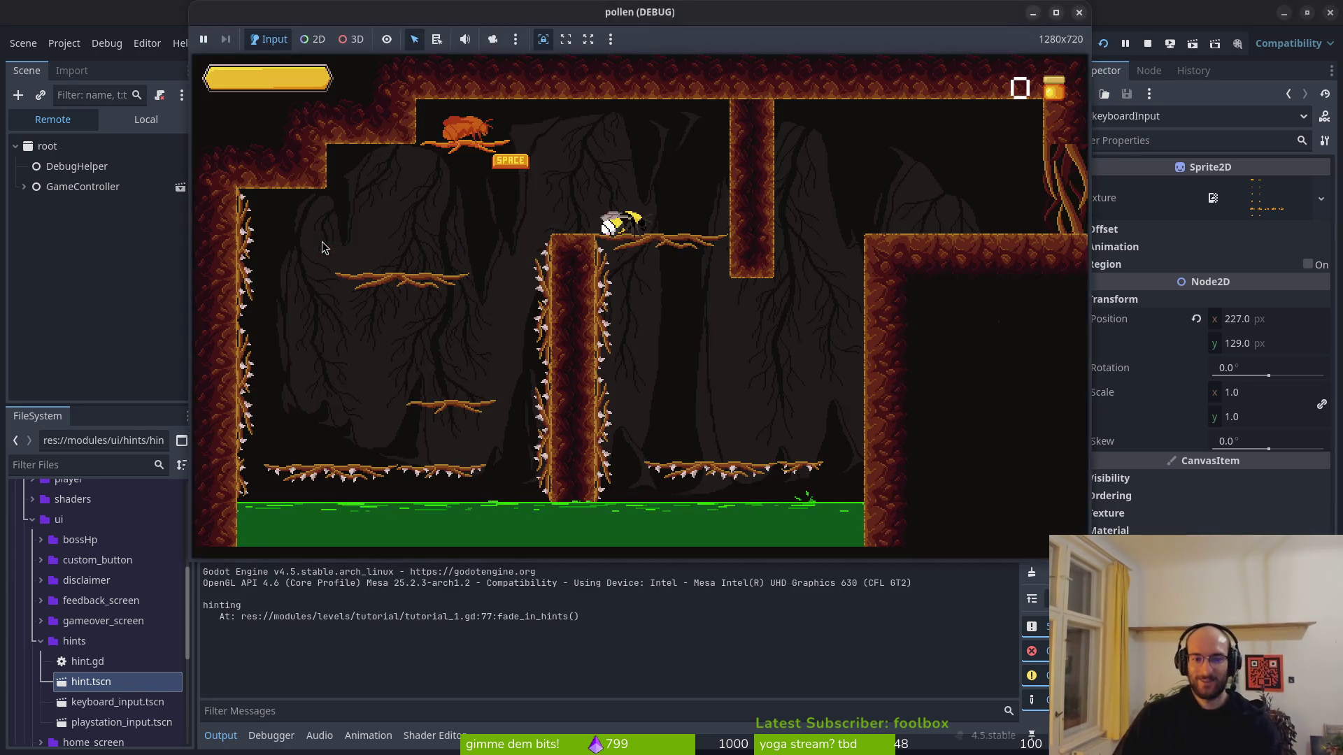
{"action": "key", "text": "k"}
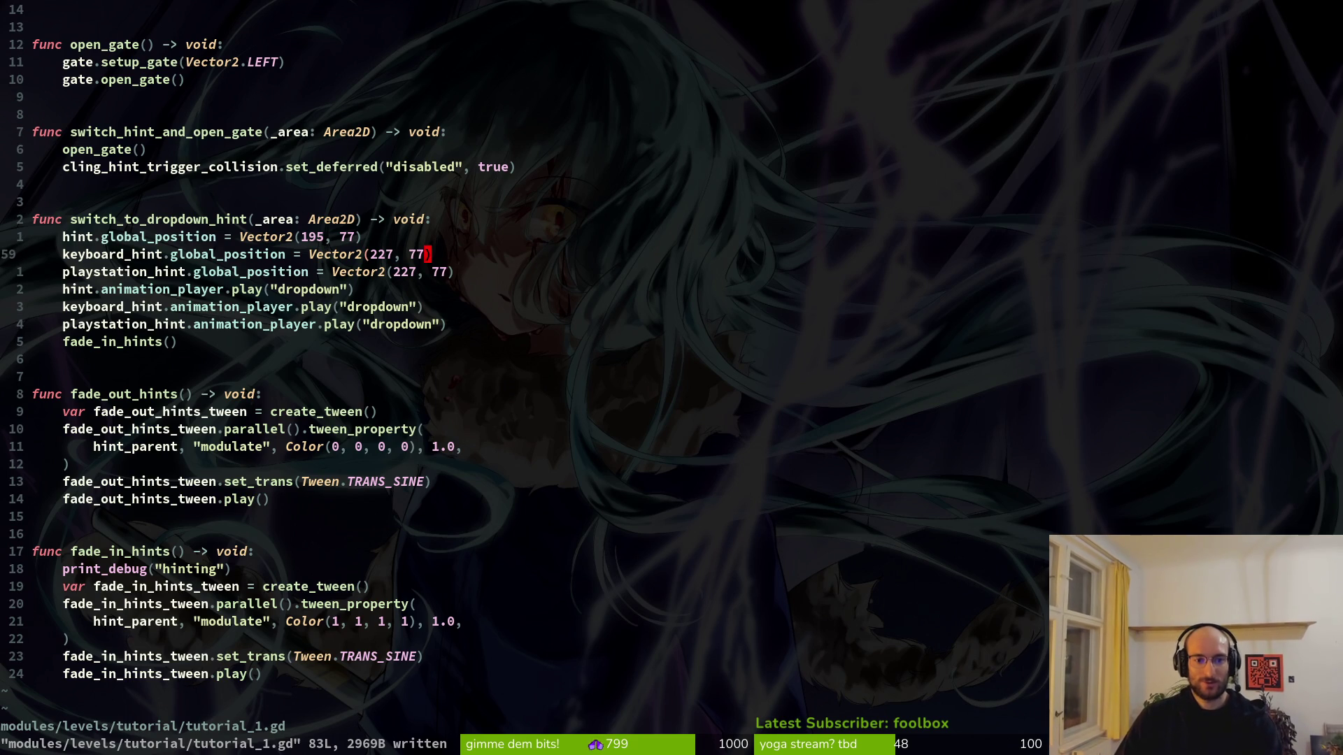
{"action": "key", "text": "alt+Tab"}
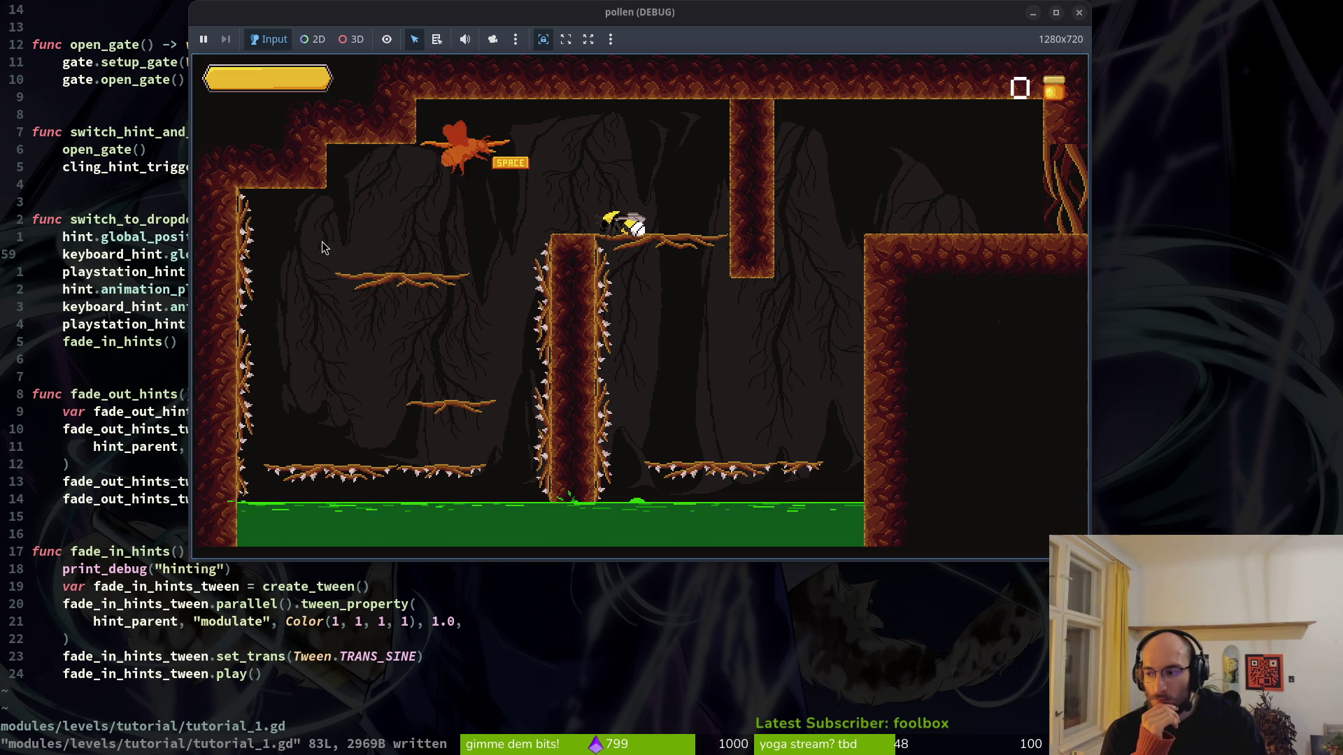
{"action": "key", "text": "super+2"}
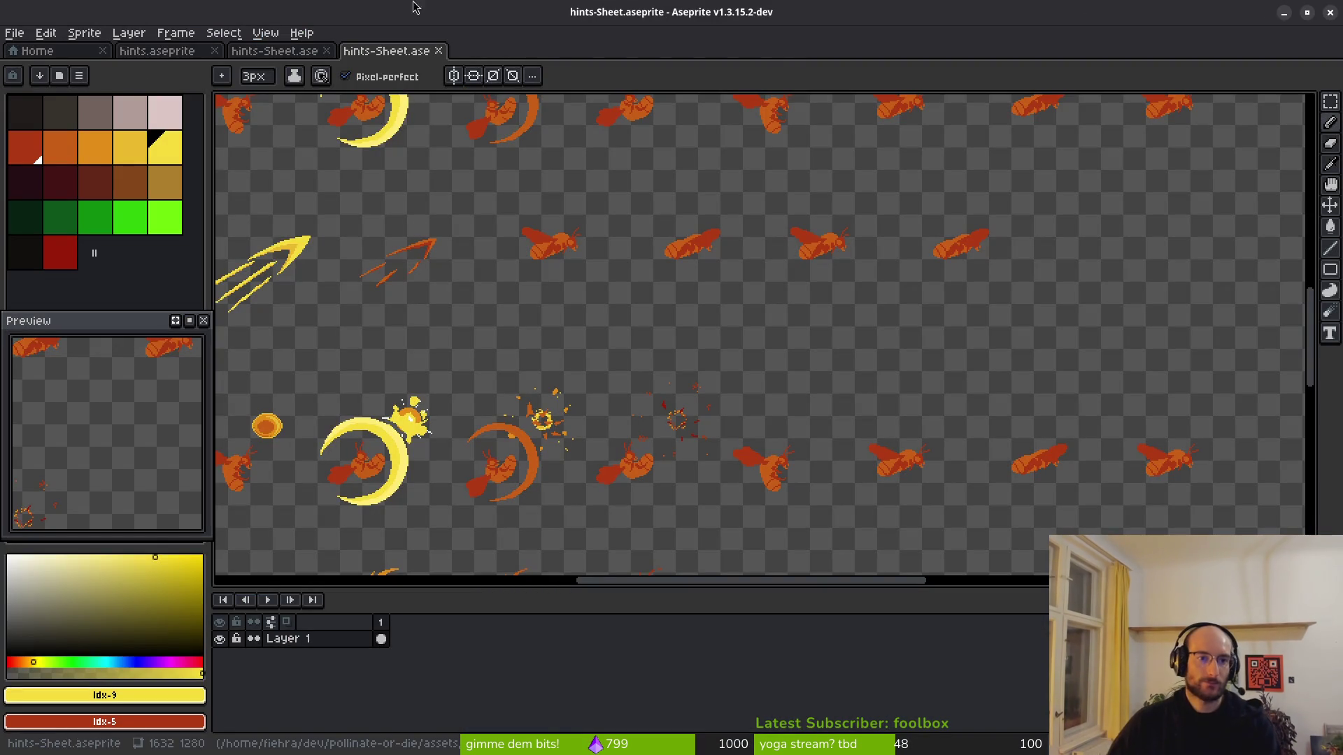
Step: Close both hints-Sheet.ase documents, leaving hints.aseprite open
{"action": "left_click", "coordinate": [277, 54]}
{"action": "left_click", "coordinate": [185, 51]}
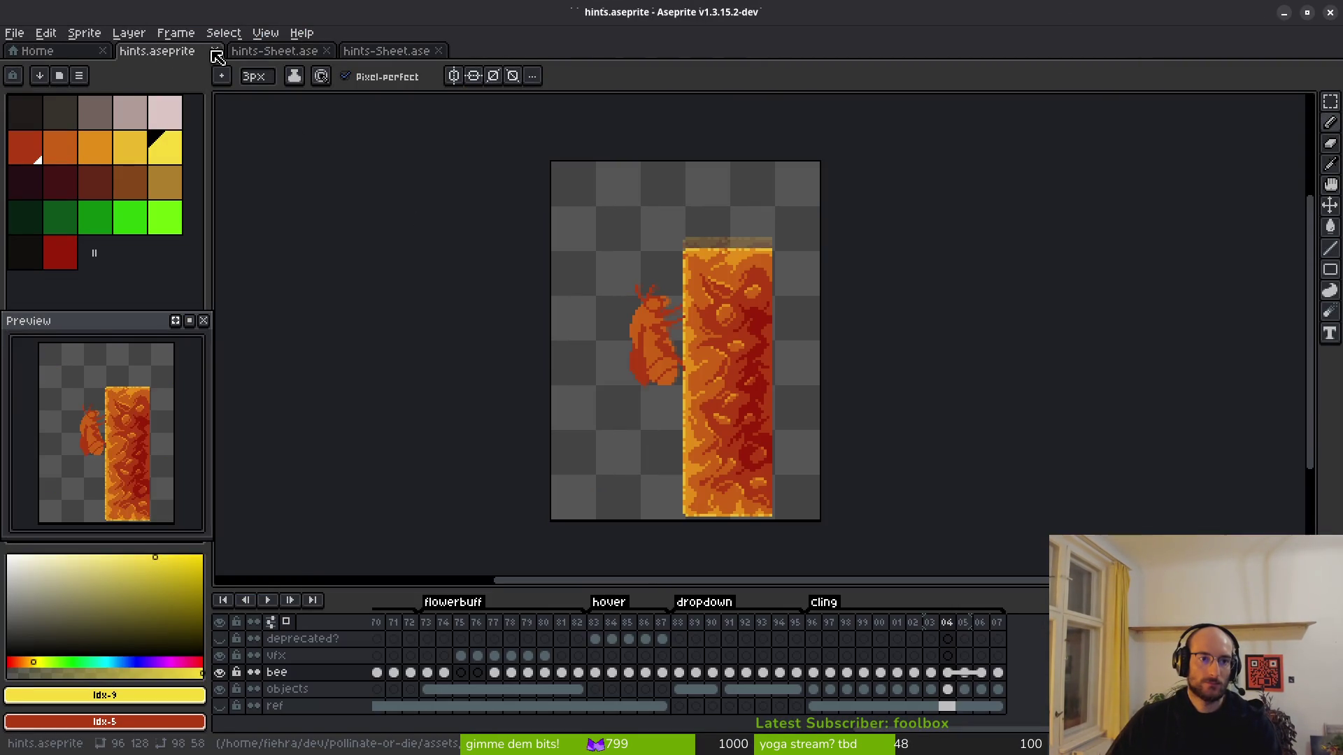
{"action": "middle_click", "coordinate": [278, 51]}
{"action": "middle_click", "coordinate": [279, 51]}
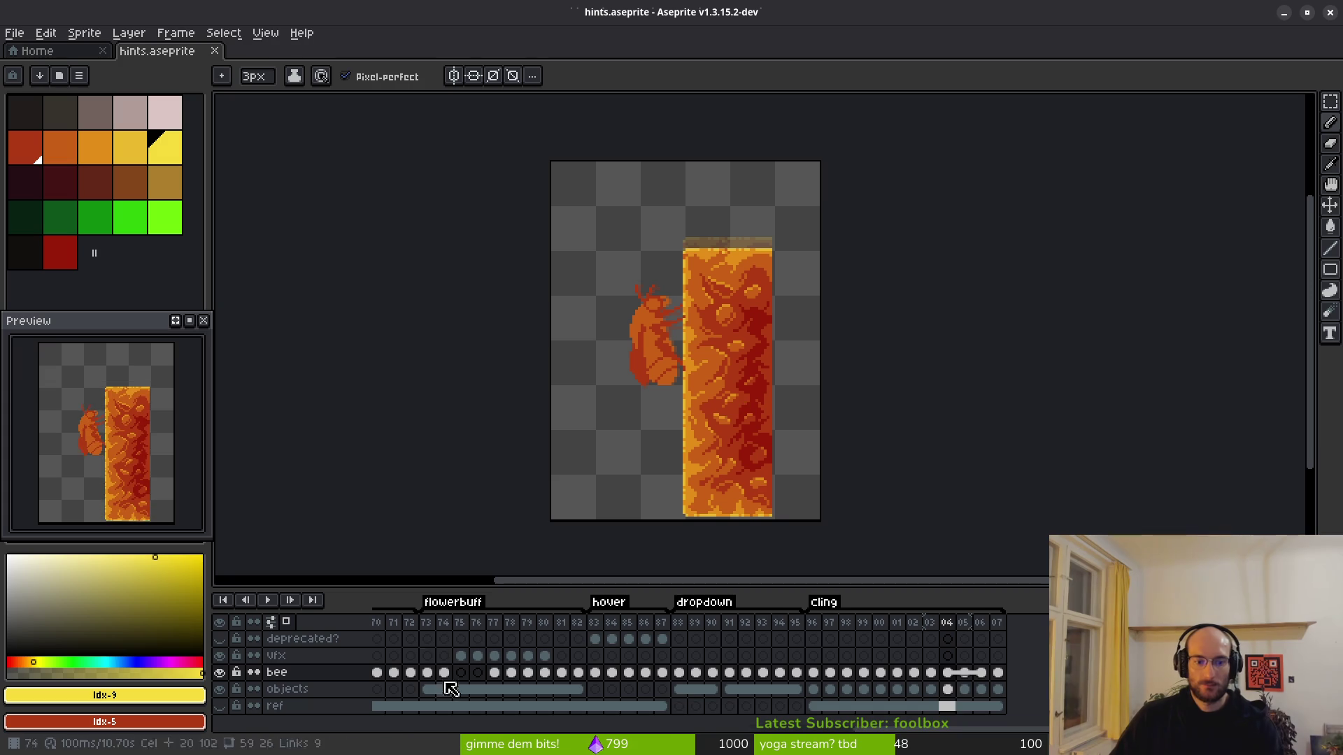
Step: Show the old yellow arrow hint layer and go to frame 88 on the vfx layer
{"action": "left_click", "coordinate": [679, 672]}
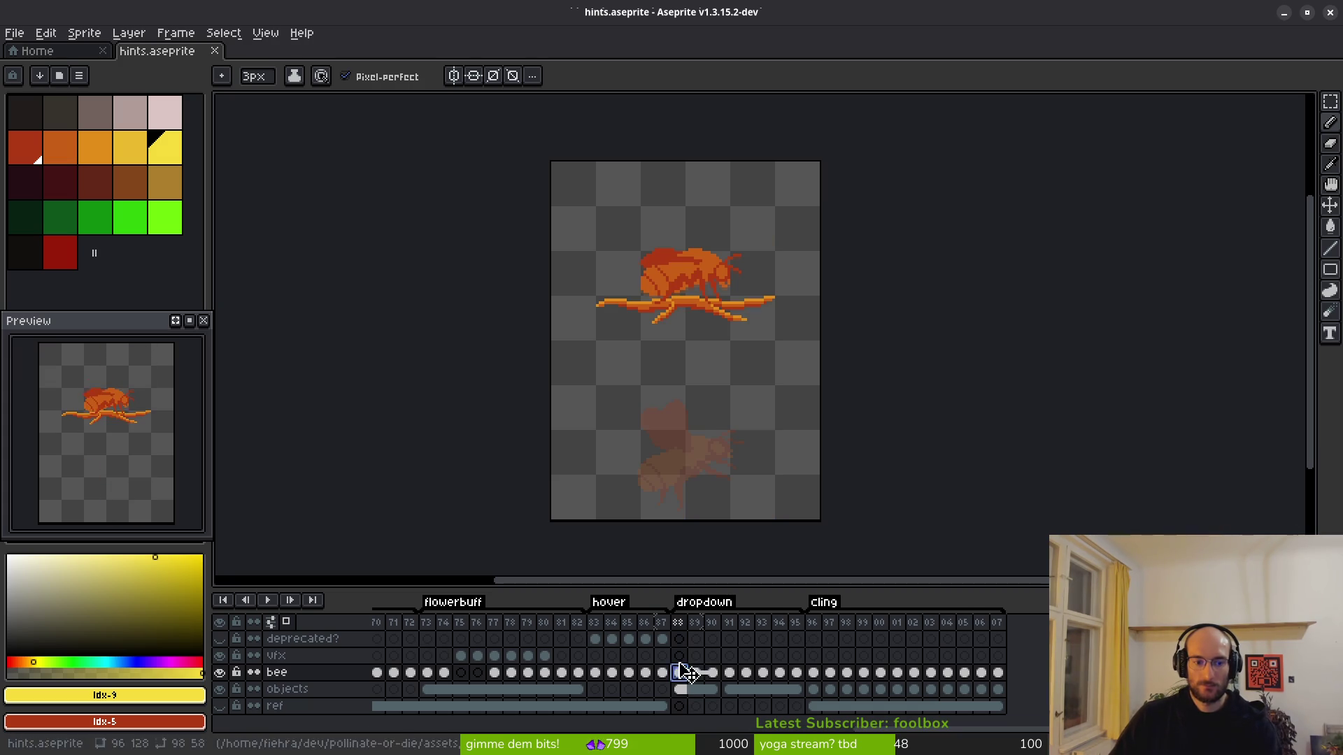
{"action": "left_click", "coordinate": [679, 655]}
{"action": "left_click", "coordinate": [594, 639]}
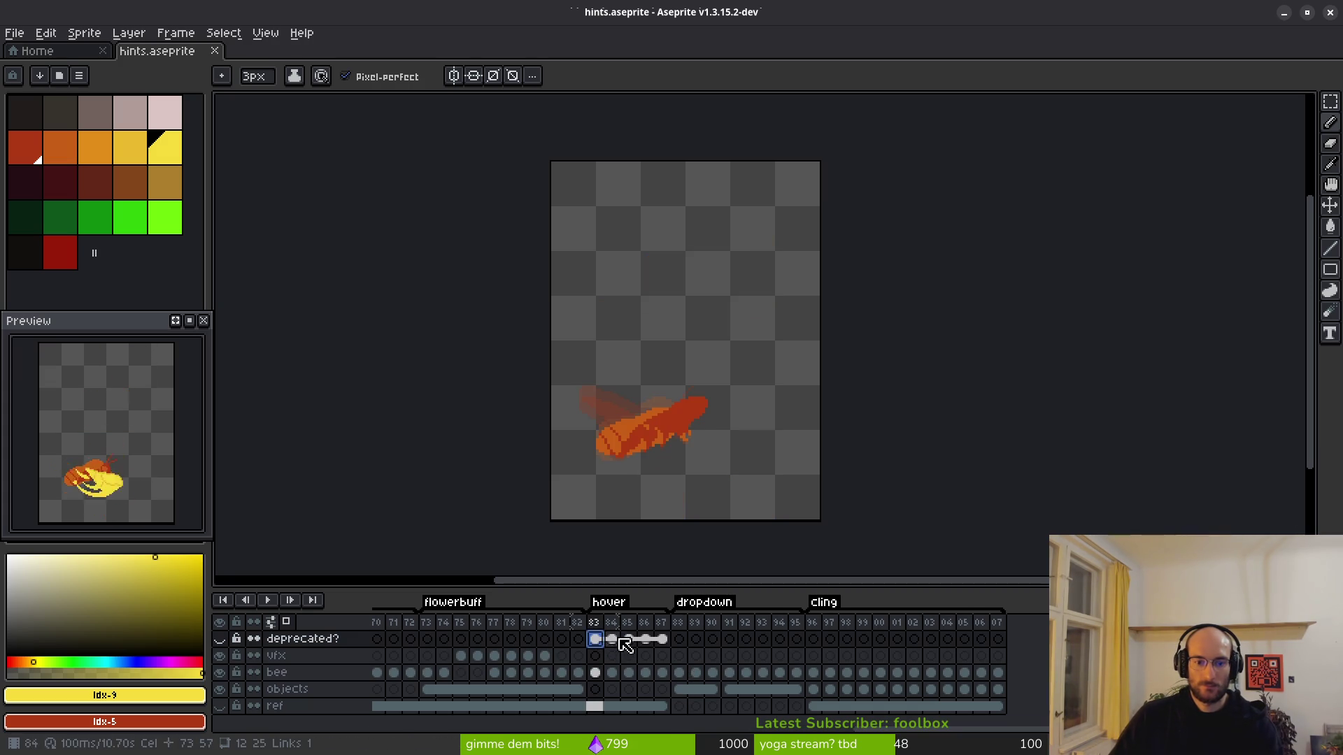
{"action": "left_click", "coordinate": [219, 639]}
{"action": "scroll", "coordinate": [790, 325], "scroll_direction": "up", "scroll_amount": 2}
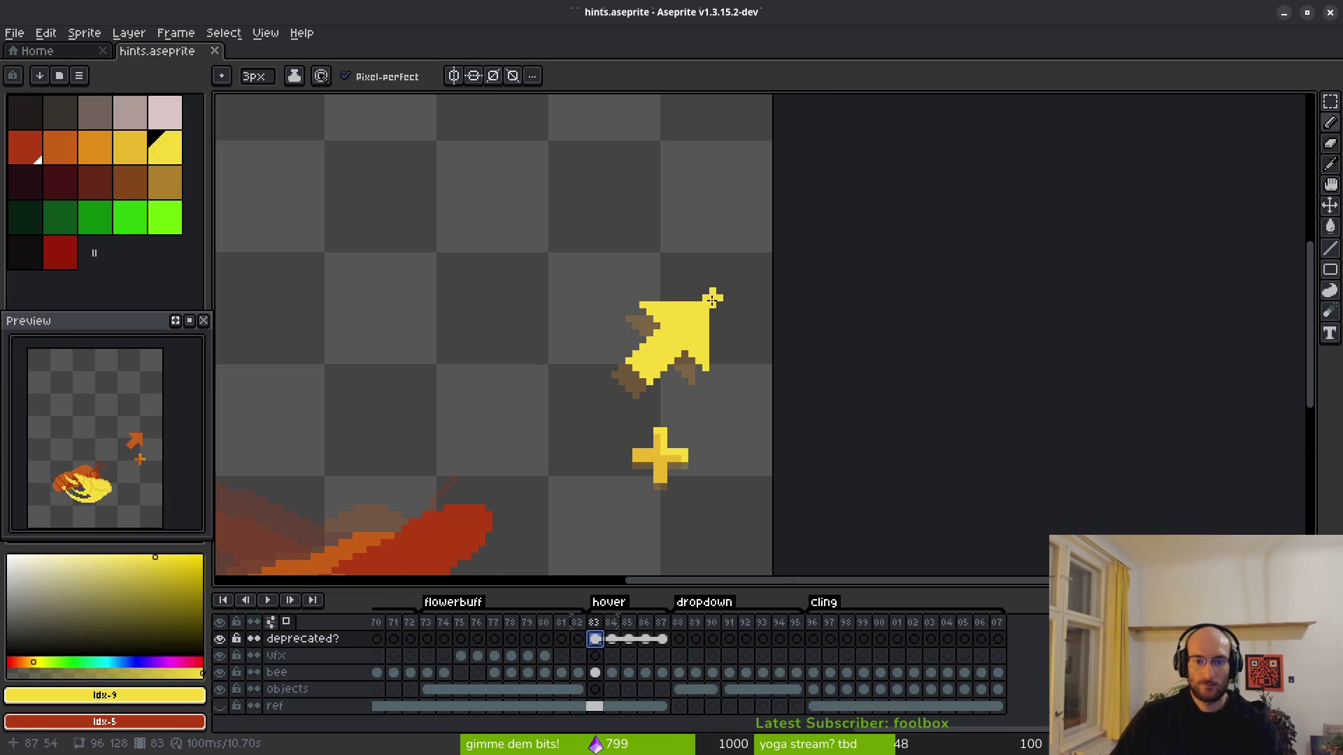
{"action": "left_click", "coordinate": [679, 656]}
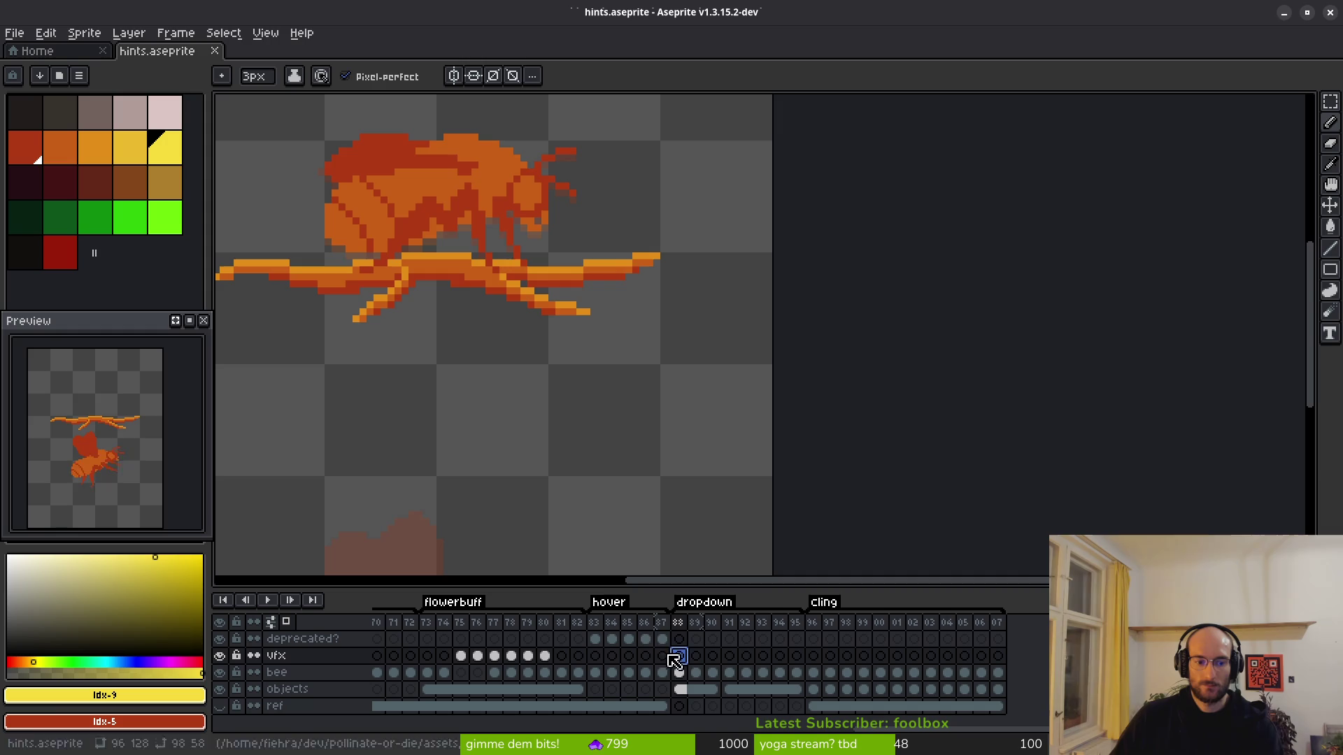
{"action": "scroll", "coordinate": [609, 342], "scroll_direction": "down", "scroll_amount": 1}
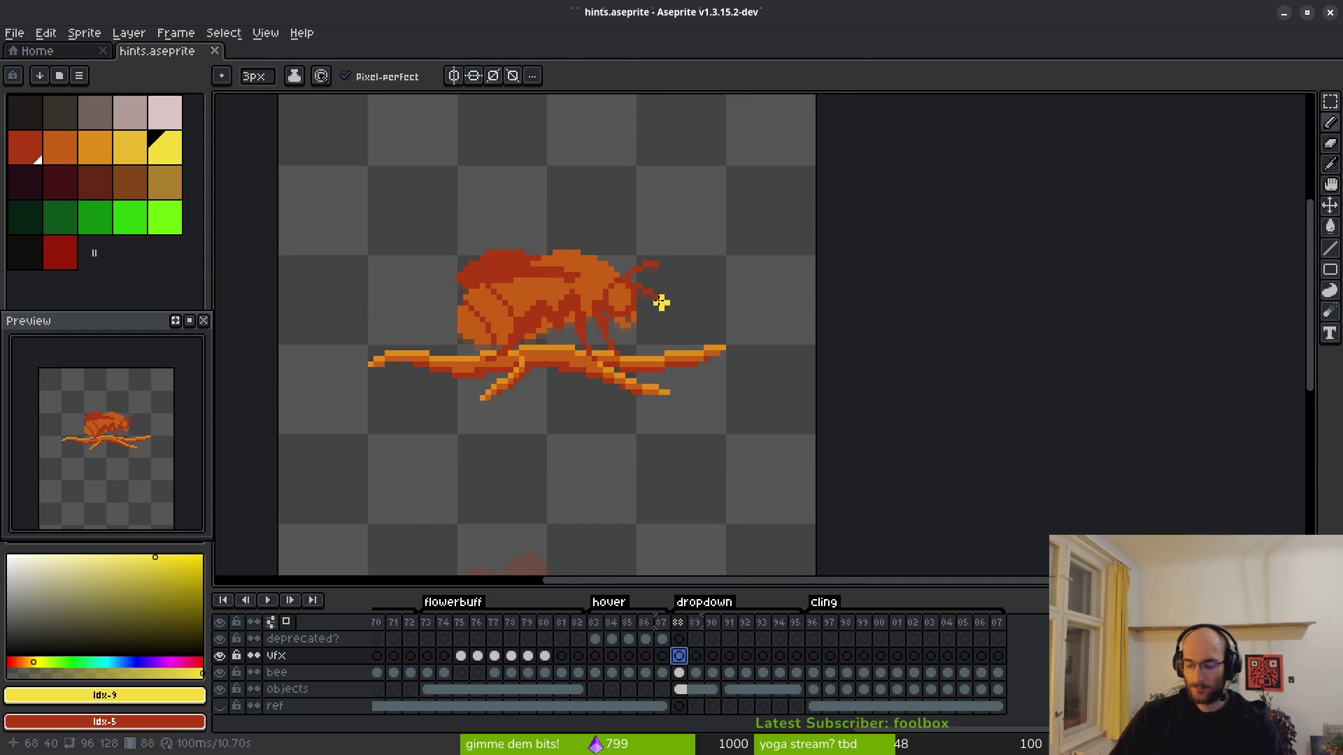
{"action": "scroll", "coordinate": [649, 261], "scroll_direction": "down", "scroll_amount": 6}
{"action": "scroll", "coordinate": [716, 368], "scroll_direction": "up", "scroll_amount": 5}
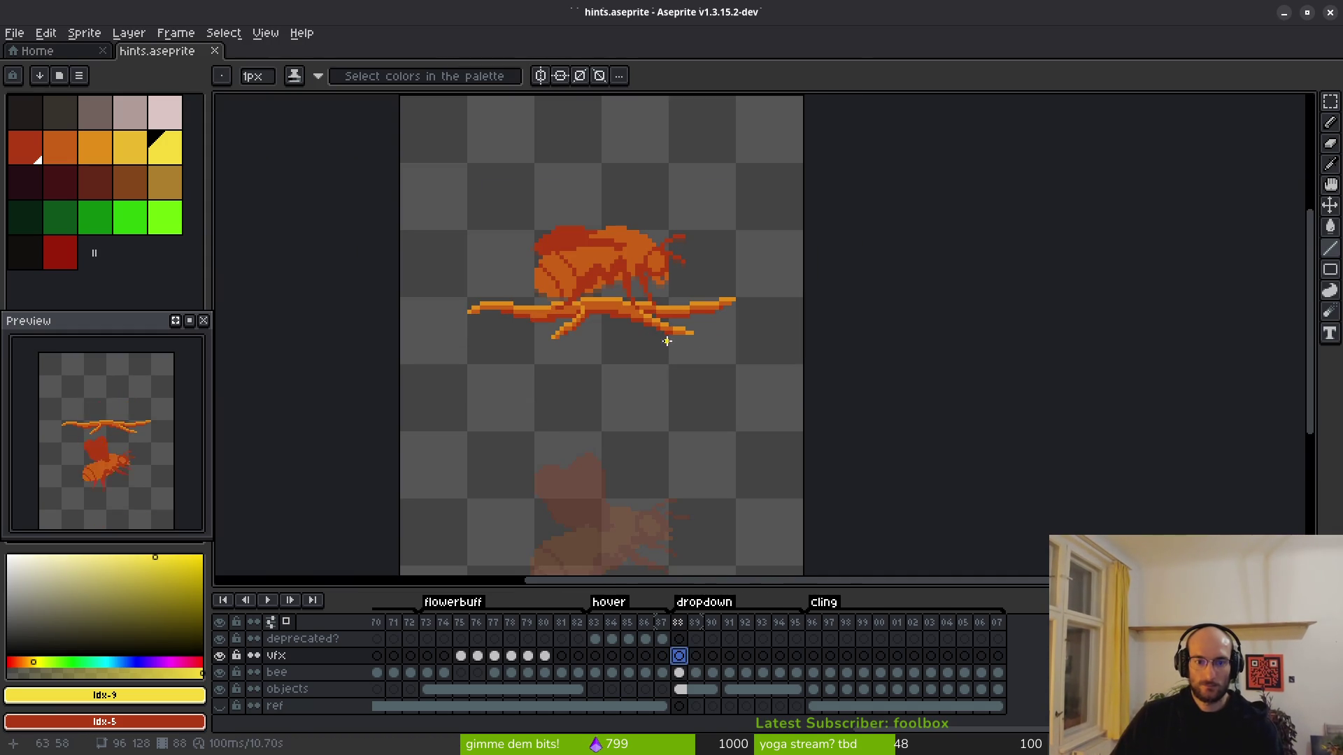
Step: Outline the arrow's rectangular shaft and triangular arrowhead beside the bee on frame 88
{"action": "scroll", "coordinate": [563, 285], "scroll_direction": "up", "scroll_amount": 2}
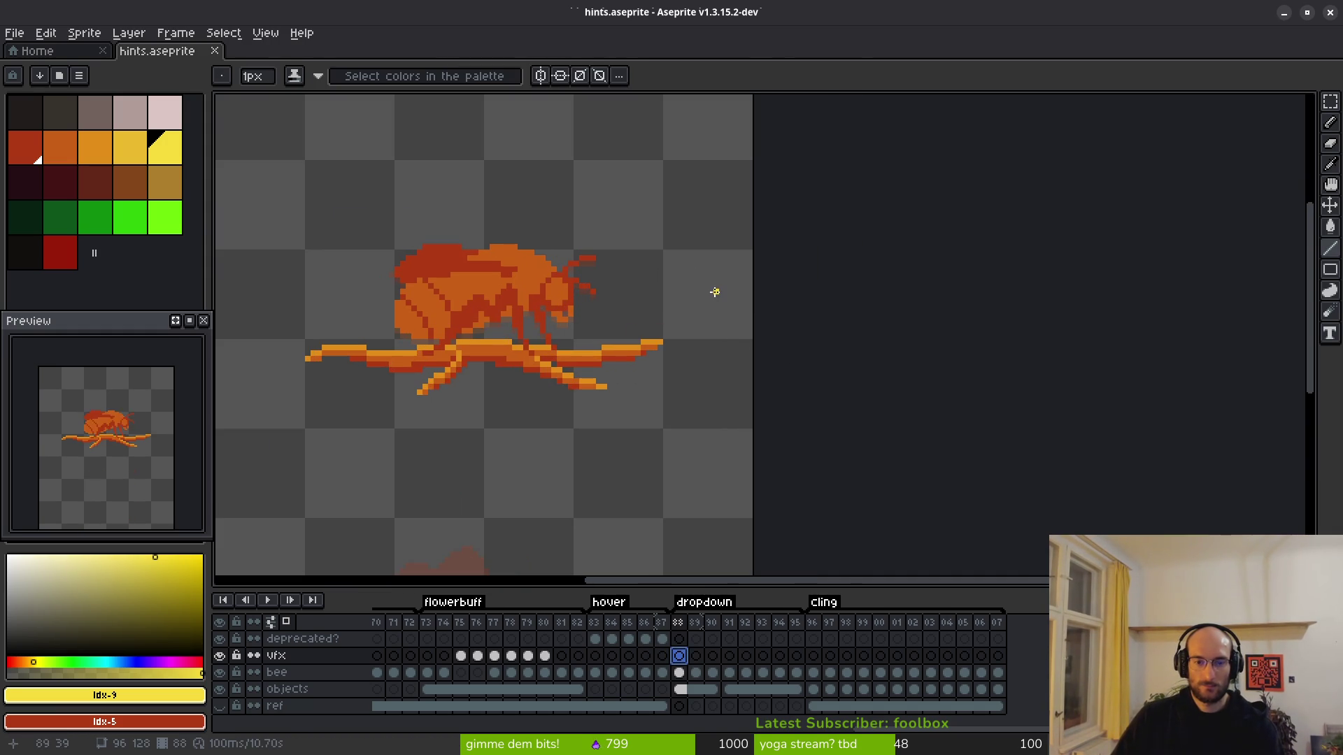
{"action": "mouse_move", "coordinate": [683, 403]}
{"action": "left_mouse_down"}
{"action": "mouse_move", "coordinate": [665, 327]}
{"action": "mouse_move", "coordinate": [672, 361]}
{"action": "left_mouse_up"}
{"action": "scroll", "coordinate": [665, 326], "scroll_direction": "up", "scroll_amount": 1}
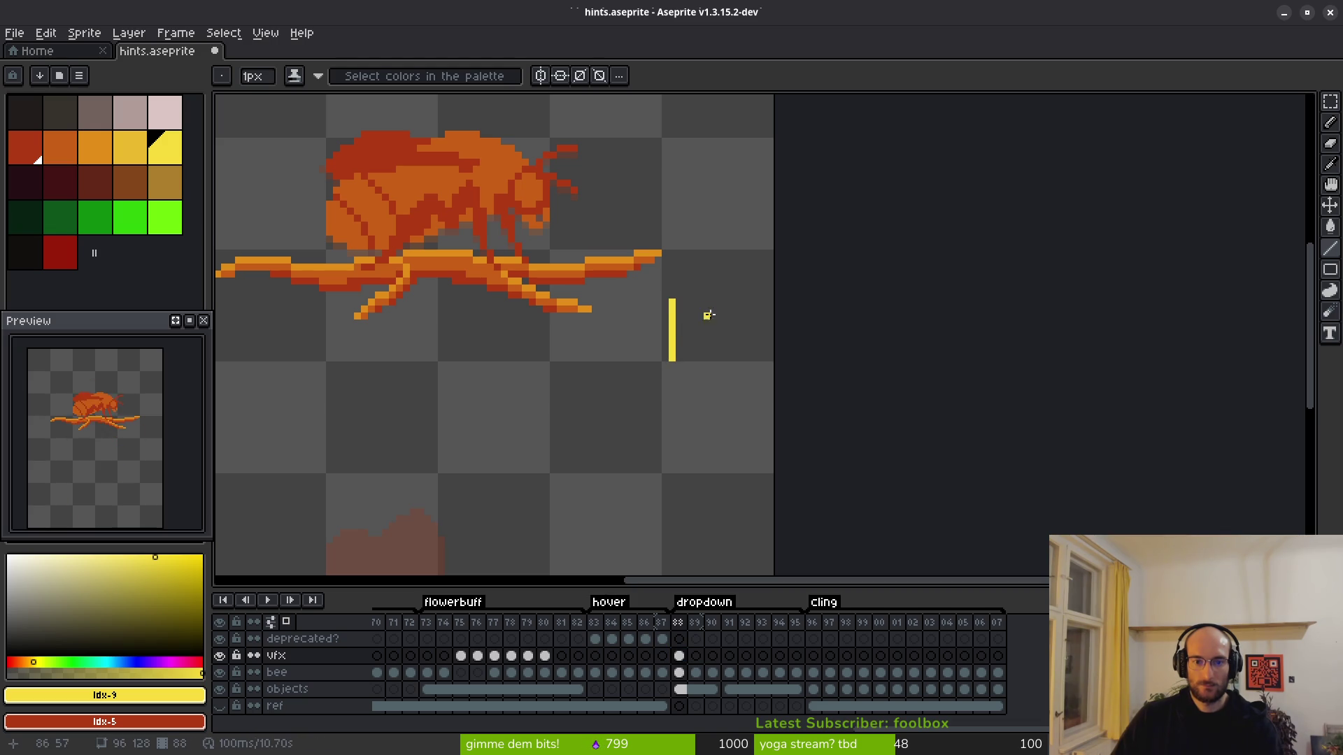
{"action": "left_click_drag", "start_coordinate": [706, 302], "coordinate": [707, 353]}
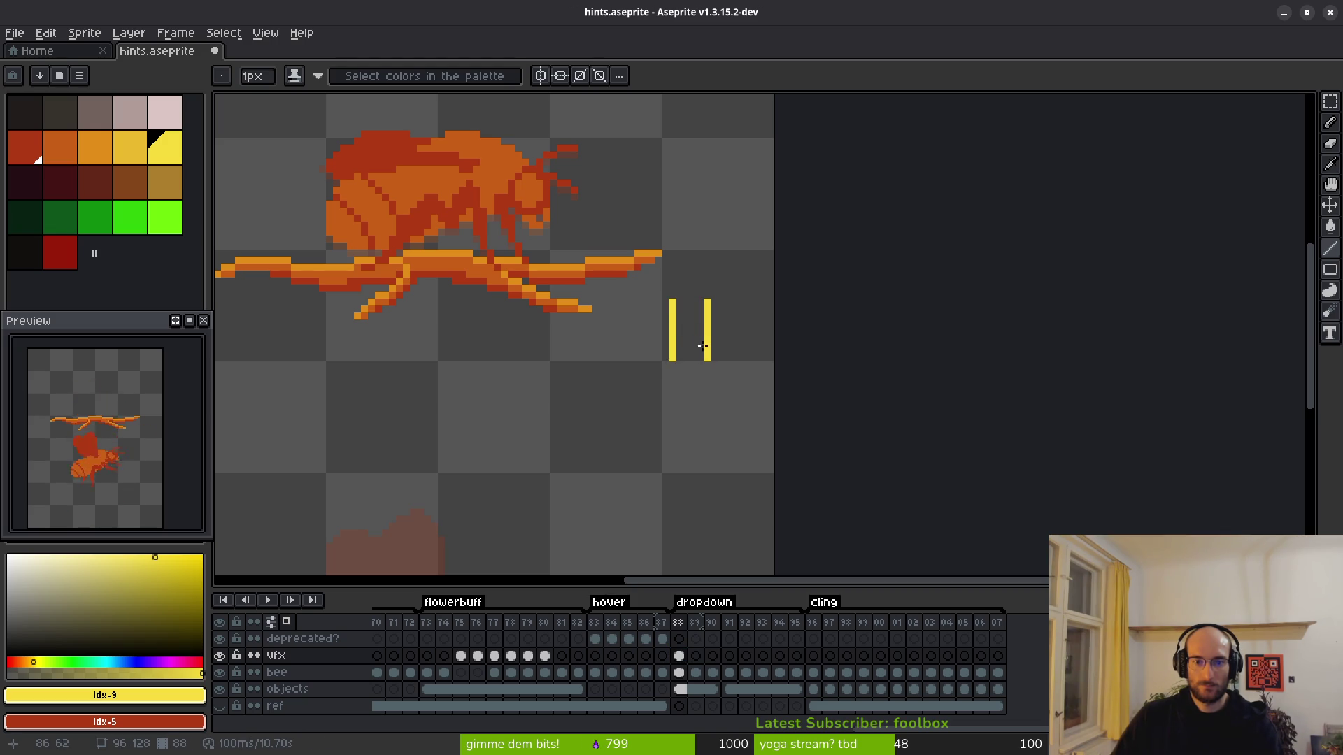
{"action": "mouse_move", "coordinate": [688, 300]}
{"action": "left_mouse_down"}
{"action": "mouse_move", "coordinate": [714, 335]}
{"action": "mouse_move", "coordinate": [713, 360]}
{"action": "mouse_move", "coordinate": [679, 305]}
{"action": "left_mouse_up"}
{"action": "left_click_drag", "start_coordinate": [676, 357], "coordinate": [741, 359]}
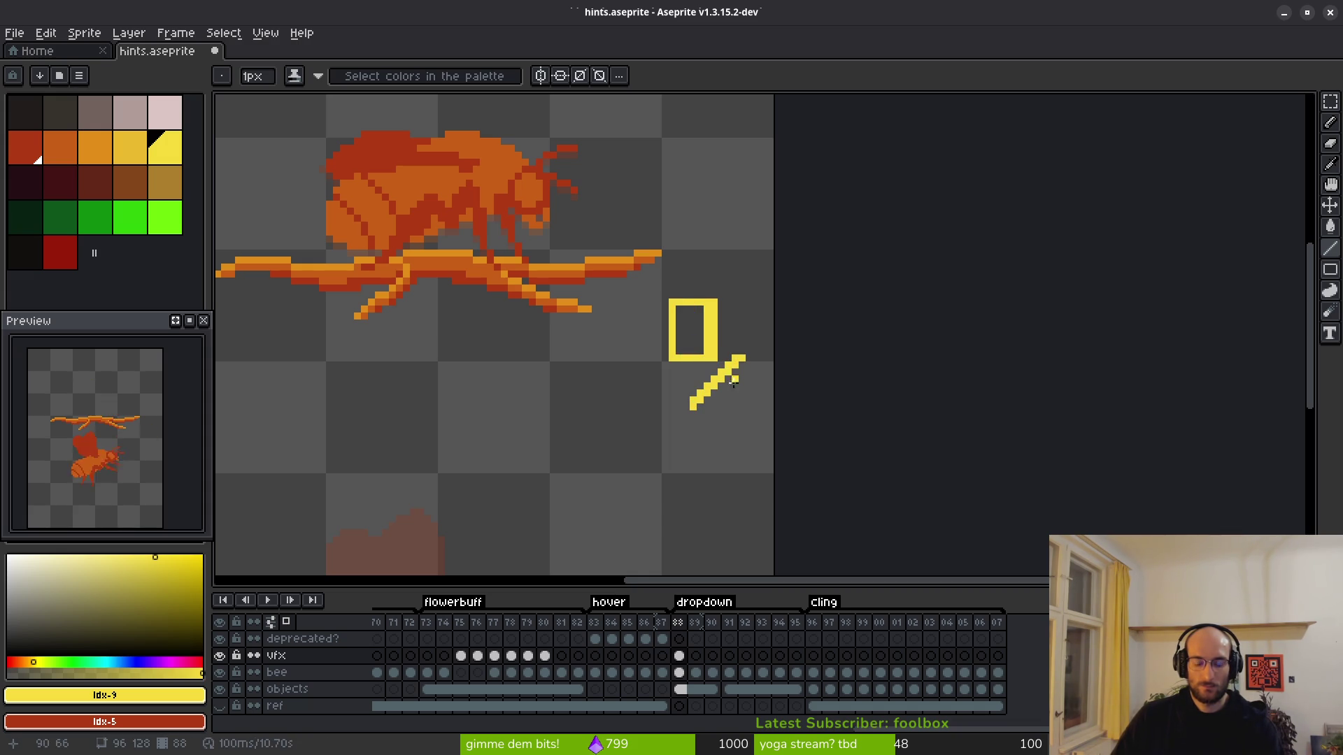
{"action": "key", "text": "ctrl+z"}
{"action": "mouse_move", "coordinate": [692, 406]}
{"action": "left_mouse_down"}
{"action": "mouse_move", "coordinate": [736, 364]}
{"action": "mouse_move", "coordinate": [647, 366]}
{"action": "left_mouse_up"}
{"action": "left_click_drag", "start_coordinate": [691, 408], "coordinate": [653, 365]}
Step: Redraw both arrowhead diagonals thicker from the tip
{"action": "key", "text": "f"}
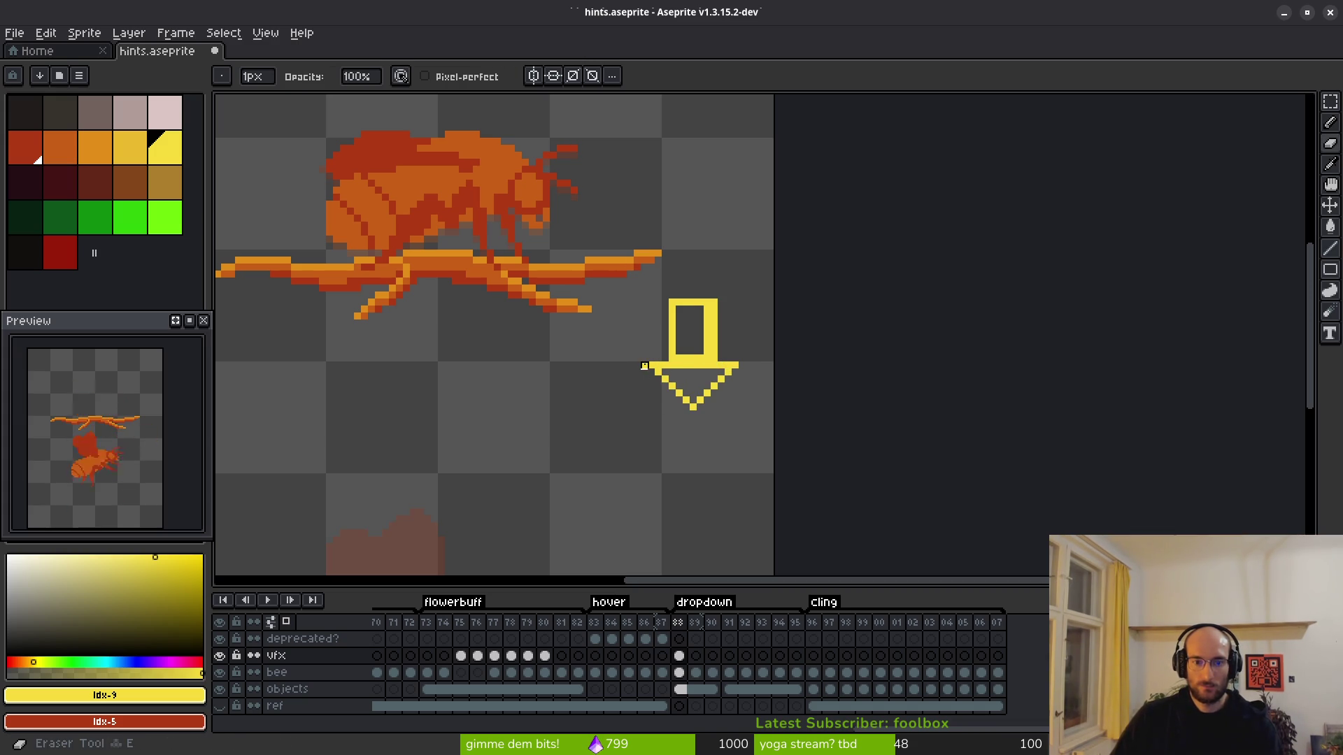
{"action": "scroll", "coordinate": [695, 381], "scroll_direction": "up", "scroll_amount": 1}
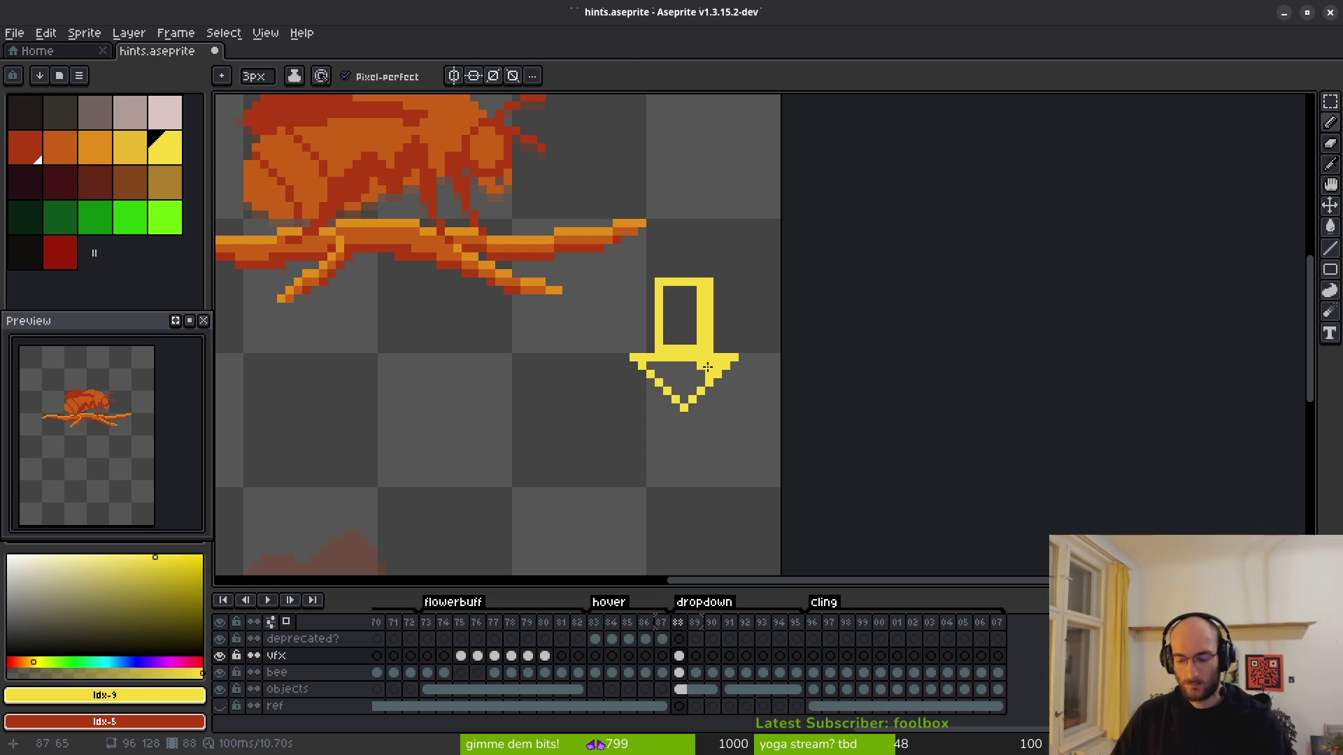
{"action": "key", "text": "l"}
{"action": "scroll", "coordinate": [747, 350], "scroll_direction": "up", "scroll_amount": 1}
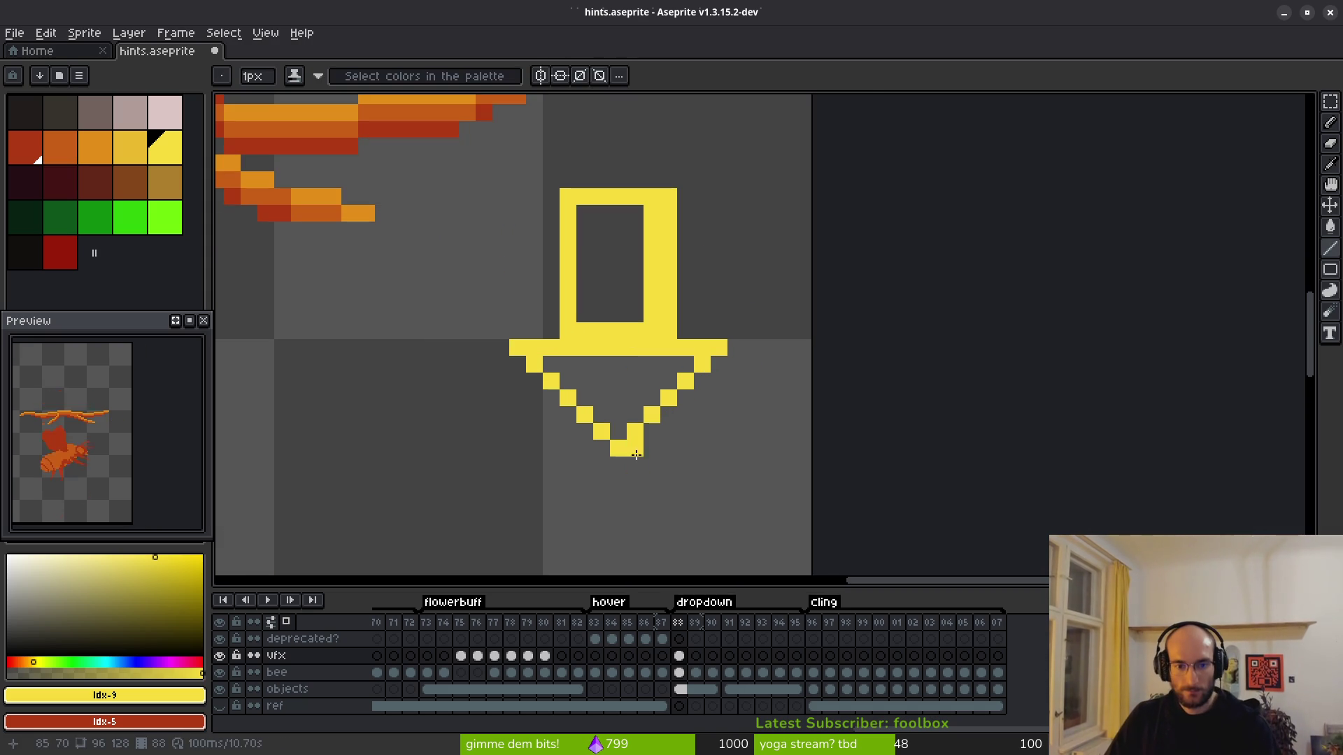
{"action": "scroll", "coordinate": [620, 464], "scroll_direction": "up", "scroll_amount": 1}
{"action": "left_click_drag", "start_coordinate": [615, 465], "coordinate": [772, 310]}
{"action": "left_click_drag", "start_coordinate": [616, 465], "coordinate": [467, 310]}
{"action": "scroll", "coordinate": [692, 346], "scroll_direction": "down", "scroll_amount": 3}
Step: Fill the arrow shaft and arrowhead with yellow and save hints.aseprite
{"action": "key", "text": "g"}
{"action": "left_click", "coordinate": [663, 288]}
{"action": "left_click", "coordinate": [679, 341]}
{"action": "scroll", "coordinate": [680, 340], "scroll_direction": "down", "scroll_amount": 2}
{"action": "key", "text": "b"}
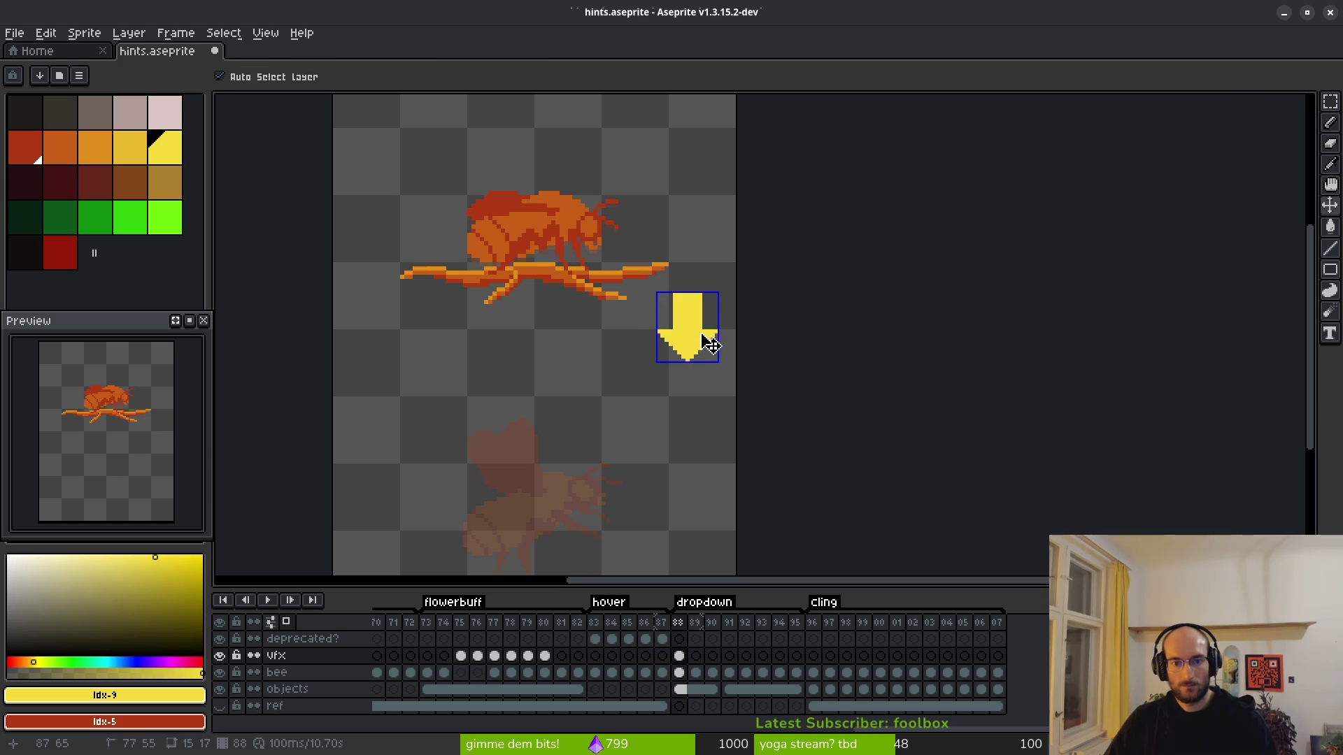
{"action": "key", "text": "ctrl+s"}
{"action": "scroll", "coordinate": [697, 327], "scroll_direction": "down", "scroll_amount": 4}
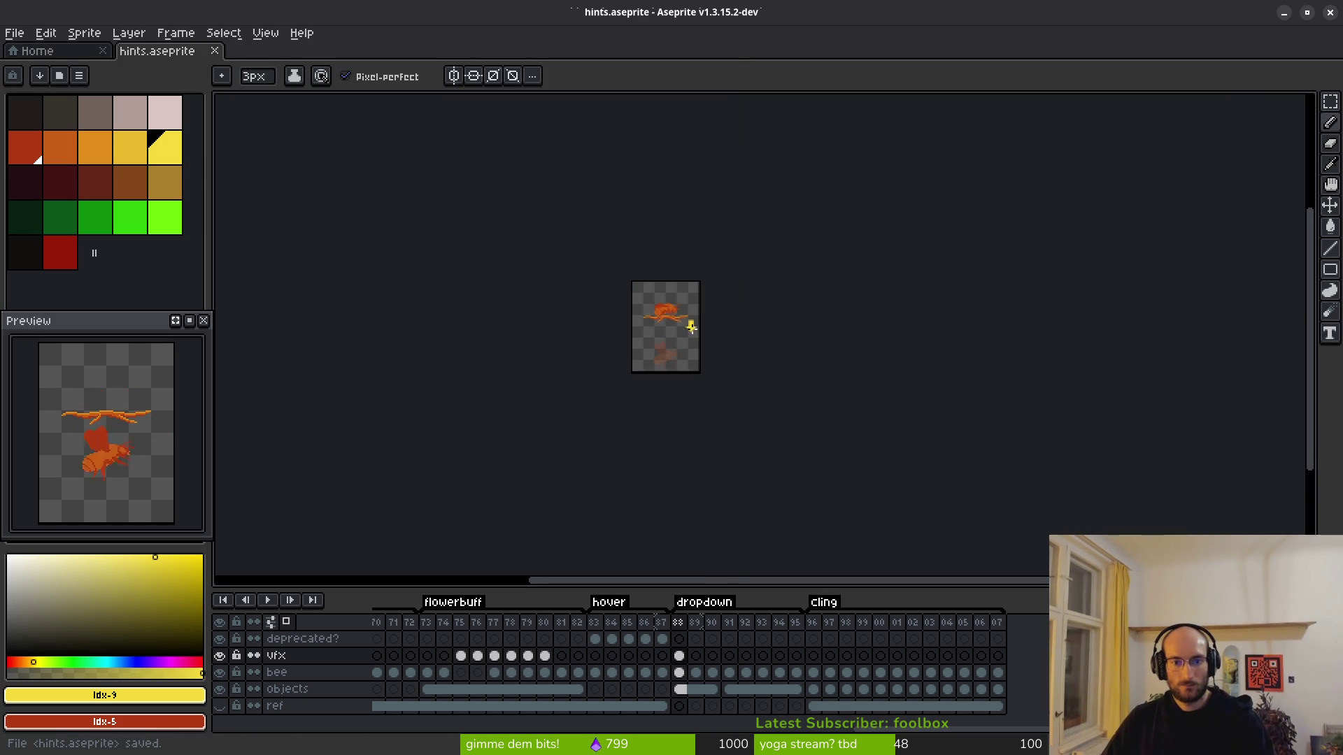
Step: Move the yellow arrow on frame 88 up slightly and save the file
{"action": "scroll", "coordinate": [692, 333], "scroll_direction": "up", "scroll_amount": 5}
{"action": "mouse_move", "coordinate": [686, 271]}
{"action": "left_mouse_down"}
{"action": "mouse_move", "coordinate": [694, 338]}
{"action": "mouse_move", "coordinate": [741, 420]}
{"action": "left_mouse_up"}
{"action": "key", "text": "m"}
{"action": "left_click_drag", "start_coordinate": [697, 368], "coordinate": [709, 265]}
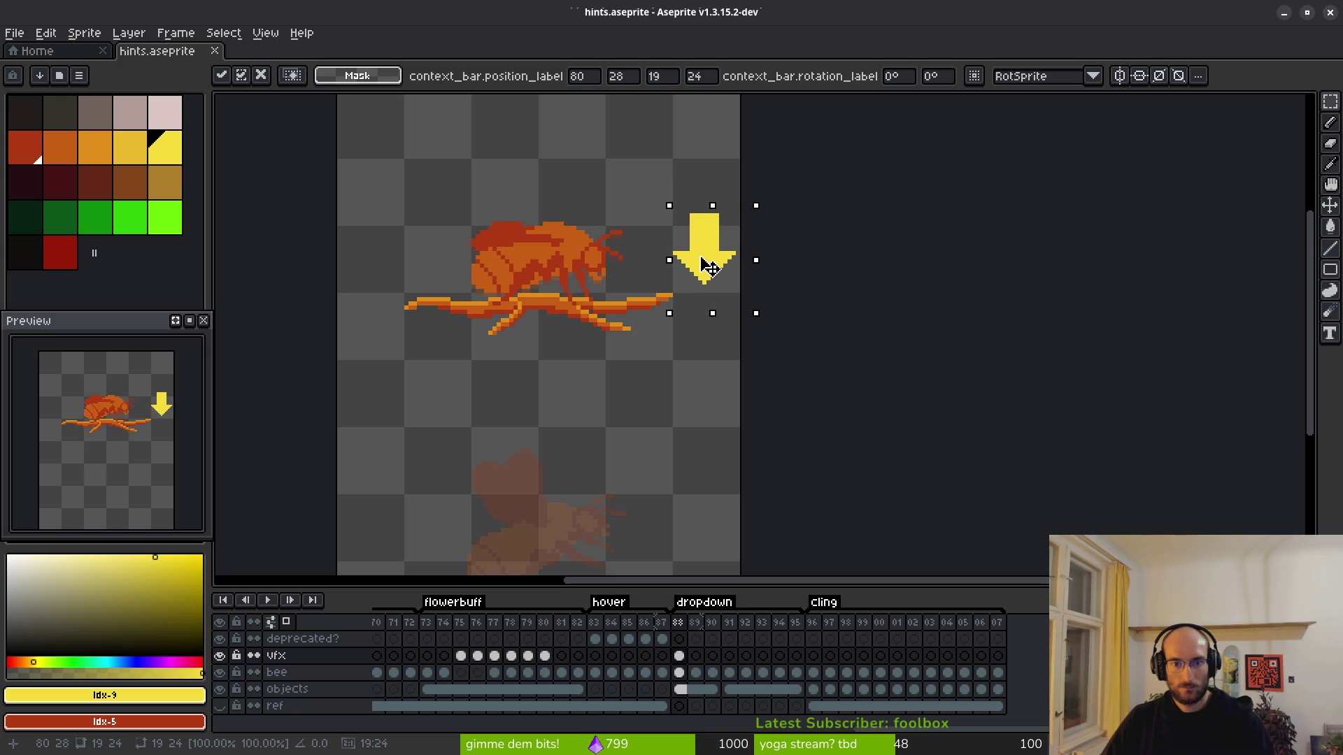
{"action": "scroll", "coordinate": [710, 267], "scroll_direction": "up", "scroll_amount": 1}
{"action": "key", "text": "Return"}
{"action": "scroll", "coordinate": [671, 237], "scroll_direction": "up", "scroll_amount": 1}
{"action": "mouse_move", "coordinate": [630, 209]}
{"action": "left_mouse_down"}
{"action": "mouse_move", "coordinate": [785, 375]}
{"action": "mouse_move", "coordinate": [770, 381]}
{"action": "left_mouse_up"}
{"action": "left_click_drag", "start_coordinate": [711, 343], "coordinate": [704, 323]}
{"action": "key", "text": "ctrl+d"}
{"action": "key", "text": "ctrl+s"}
Step: Nudge the arrow on vfx frame 89 down one pixel
{"action": "left_click", "coordinate": [696, 655]}
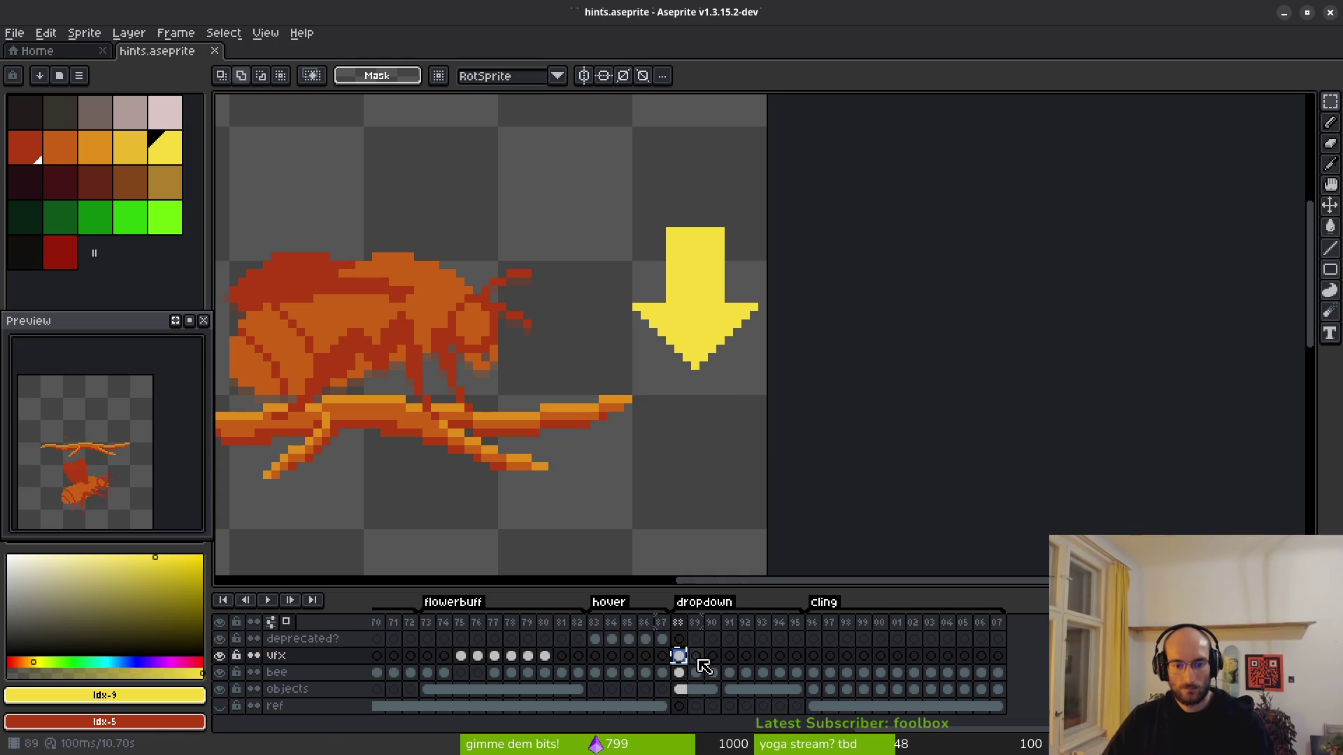
{"action": "left_click_drag", "start_coordinate": [745, 349], "coordinate": [788, 365]}
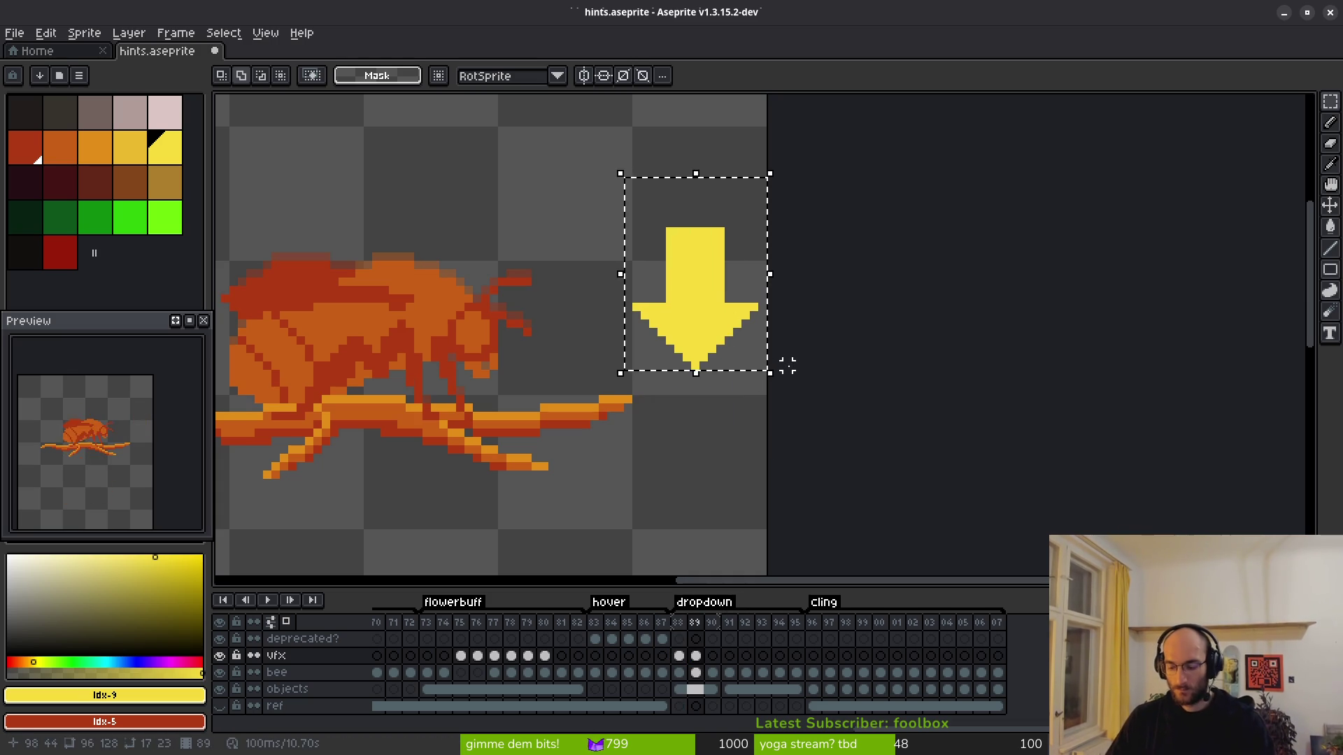
{"action": "key", "text": "ctrl+d"}
{"action": "left_click_drag", "start_coordinate": [639, 225], "coordinate": [785, 368]}
{"action": "left_click_drag", "start_coordinate": [615, 185], "coordinate": [828, 381]}
{"action": "key", "text": "Down"}
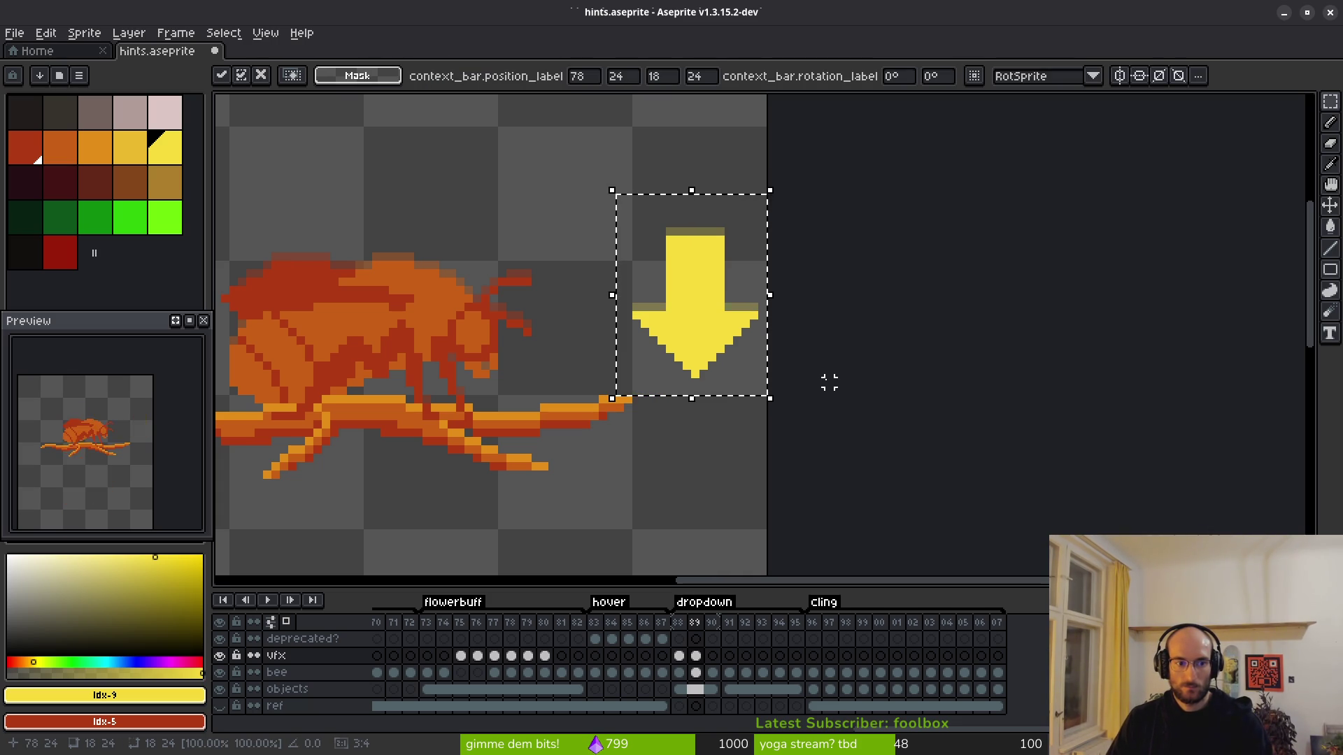
{"action": "key", "text": "ctrl+d"}
{"action": "left_click", "coordinate": [695, 655]}
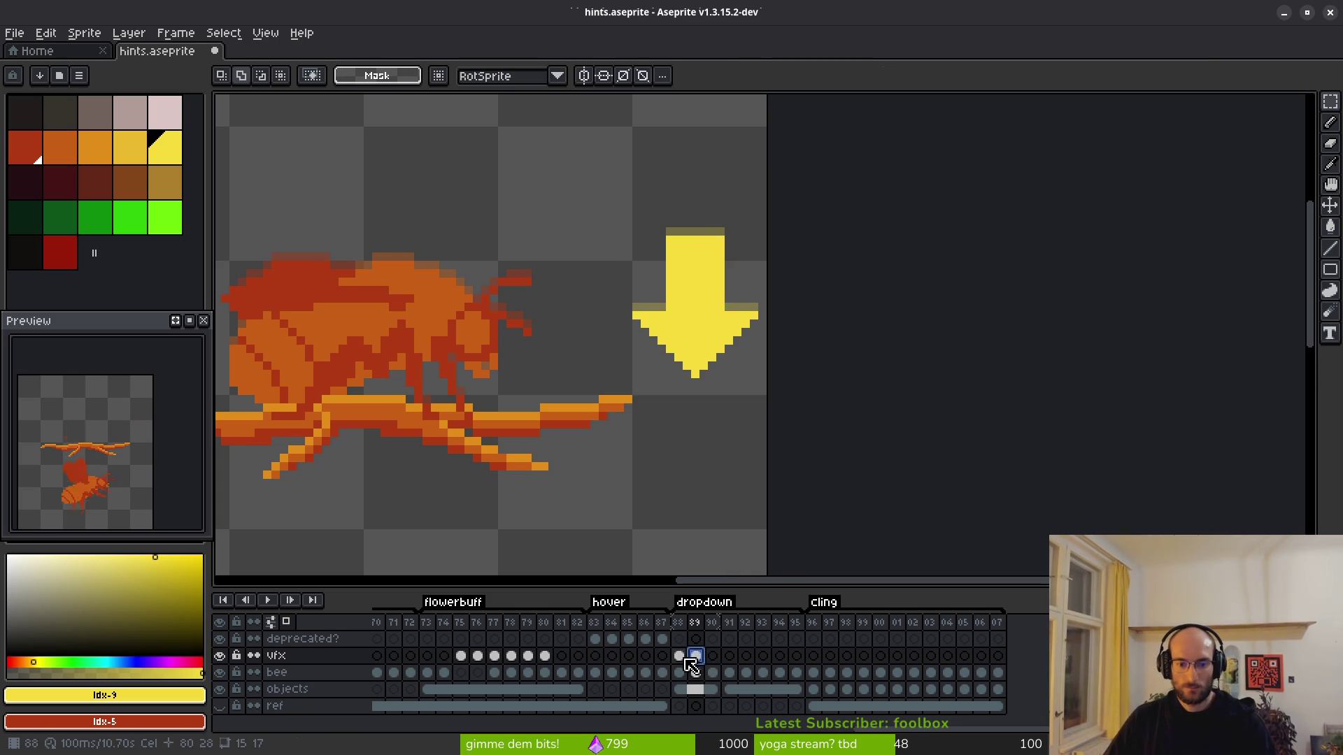
Step: Paste the arrow into vfx frames 90 and 91, shifting each copy a few pixels lower
{"action": "left_click", "coordinate": [713, 655]}
{"action": "key", "text": "ctrl+v"}
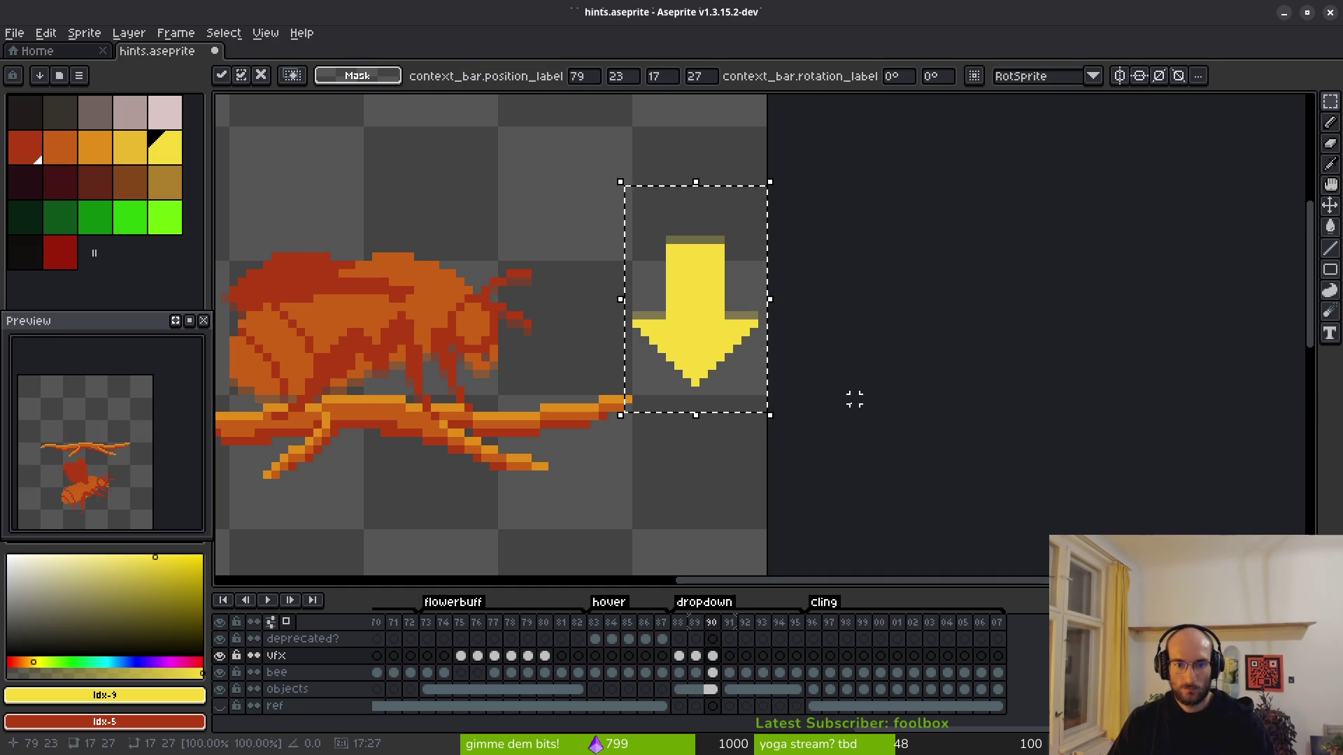
{"action": "key", "text": "Down"}
{"action": "key", "text": "Down"}
{"action": "key", "text": "Down"}
{"action": "key", "text": "ctrl+d"}
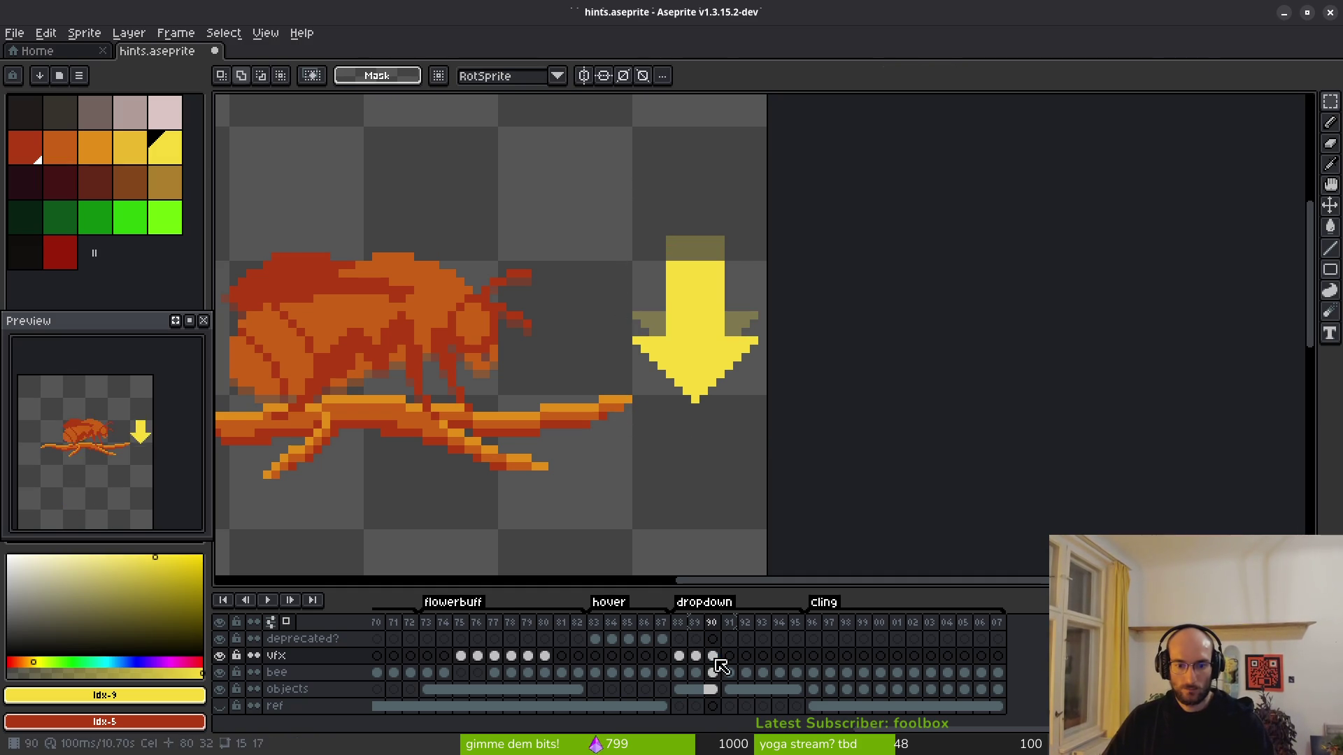
{"action": "left_click", "coordinate": [731, 656]}
{"action": "key", "text": "ctrl+v"}
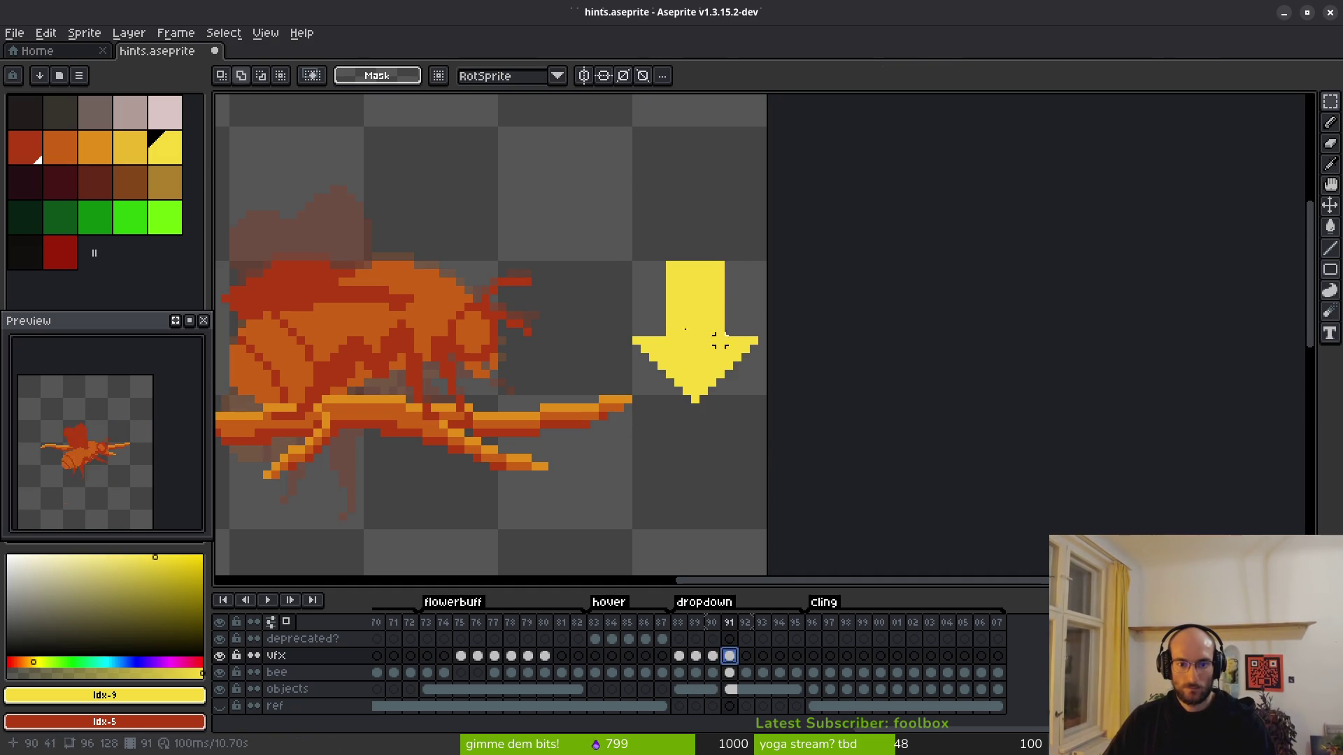
{"action": "key", "text": "Down"}
{"action": "key", "text": "Down"}
{"action": "key", "text": "Down"}
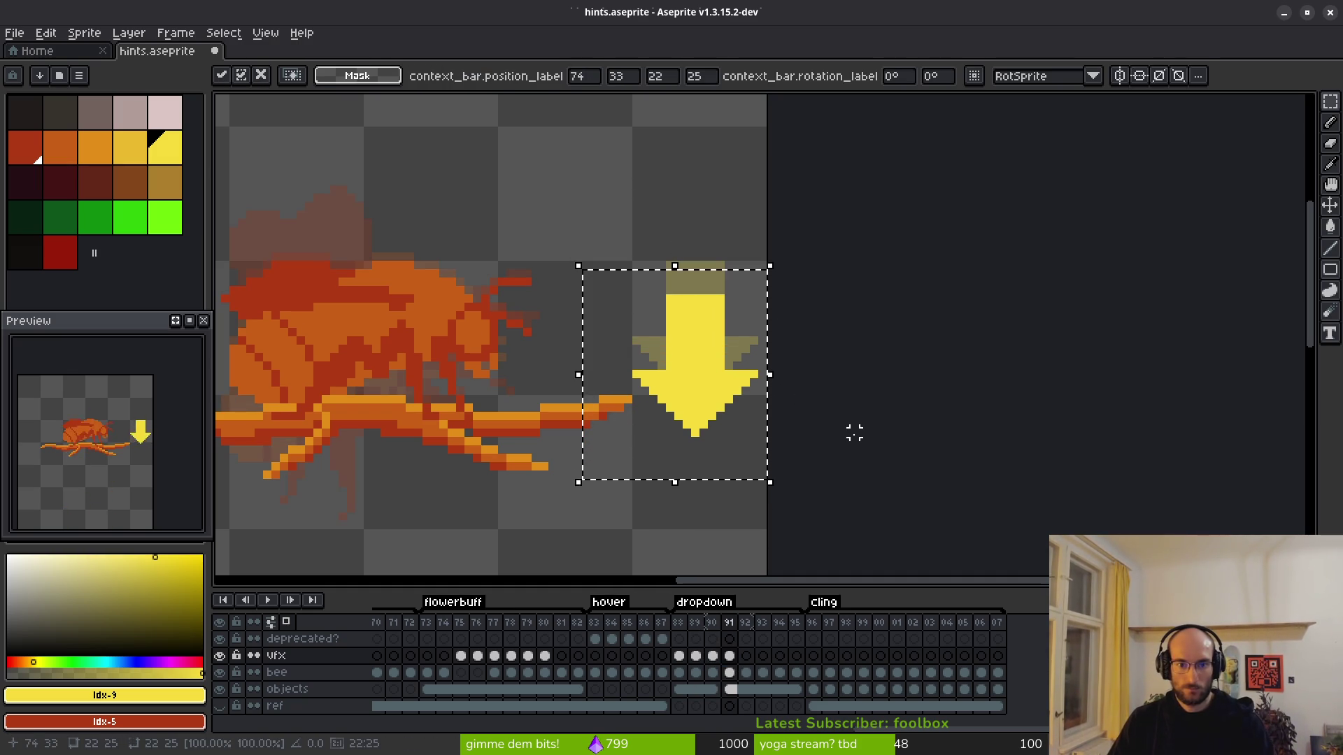
{"action": "key", "text": "Return"}
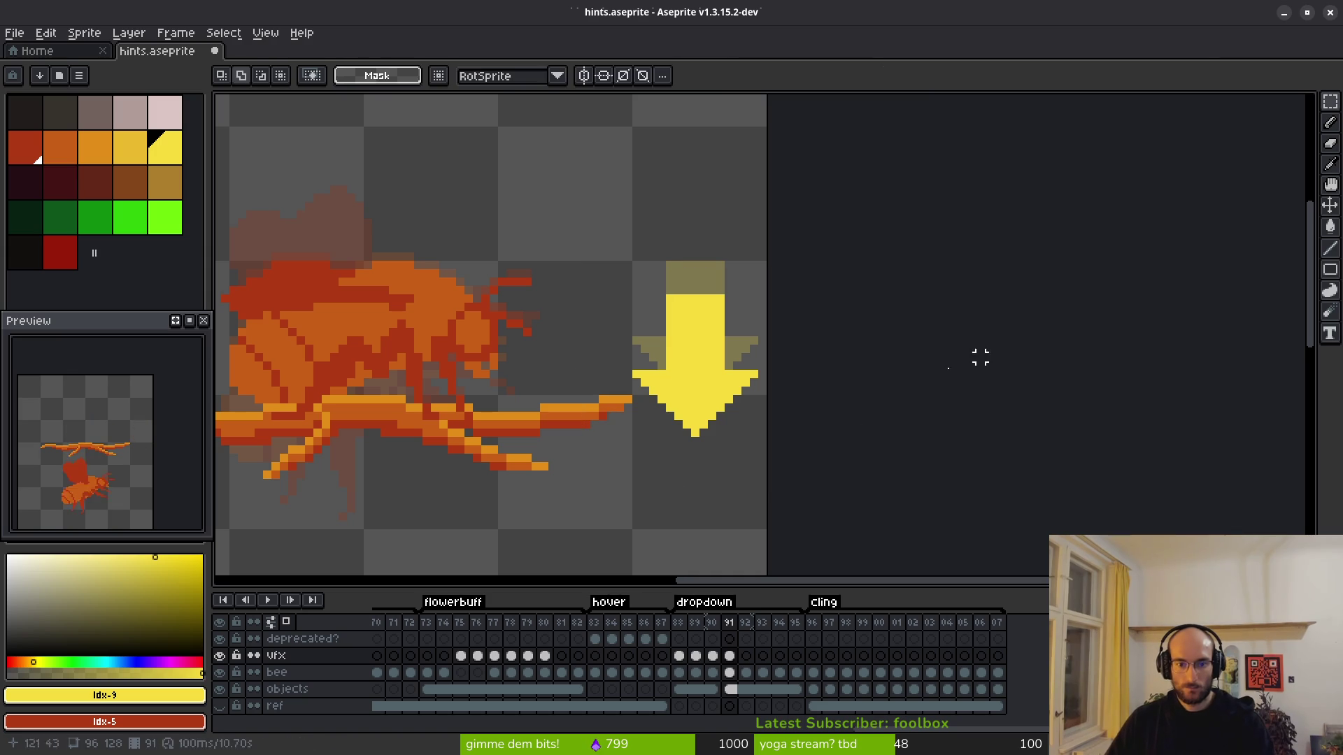
Step: Paste the arrow into frame 92 two pixels lower, then paste it into frame 93
{"action": "left_click", "coordinate": [745, 657]}
{"action": "key", "text": "ctrl+v"}
{"action": "key", "text": "Down"}
{"action": "key", "text": "Down"}
{"action": "key", "text": "Return"}
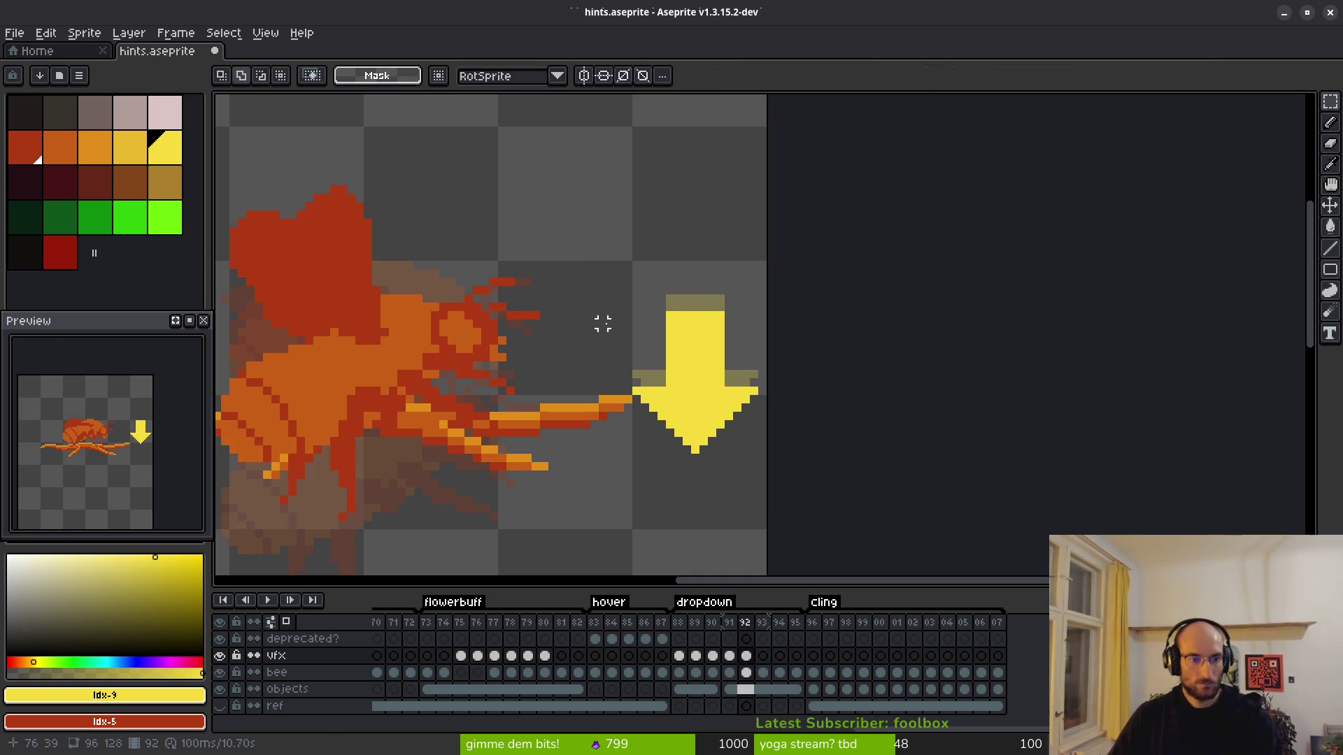
{"action": "left_click_drag", "start_coordinate": [583, 266], "coordinate": [812, 474]}
{"action": "key", "text": "Up"}
{"action": "key", "text": "Down"}
{"action": "key", "text": "Return"}
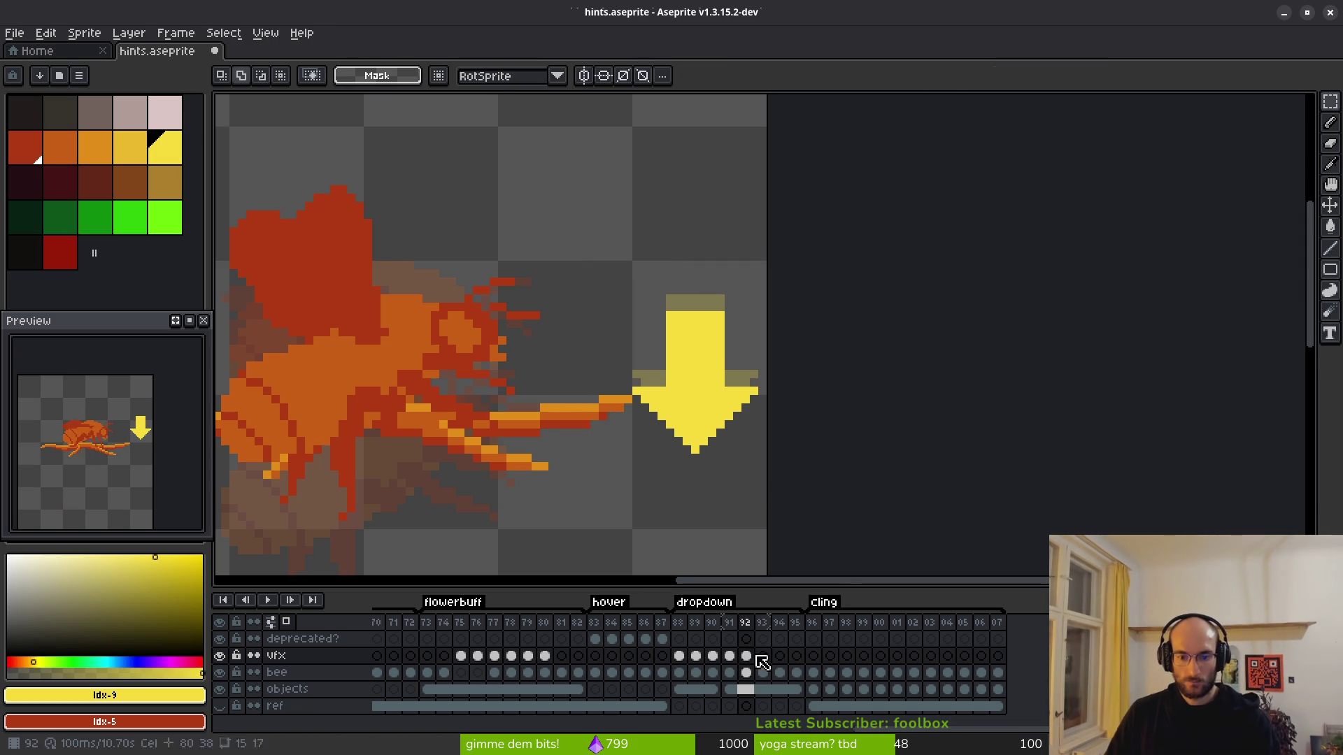
{"action": "left_click", "coordinate": [744, 658]}
{"action": "left_click", "coordinate": [764, 659]}
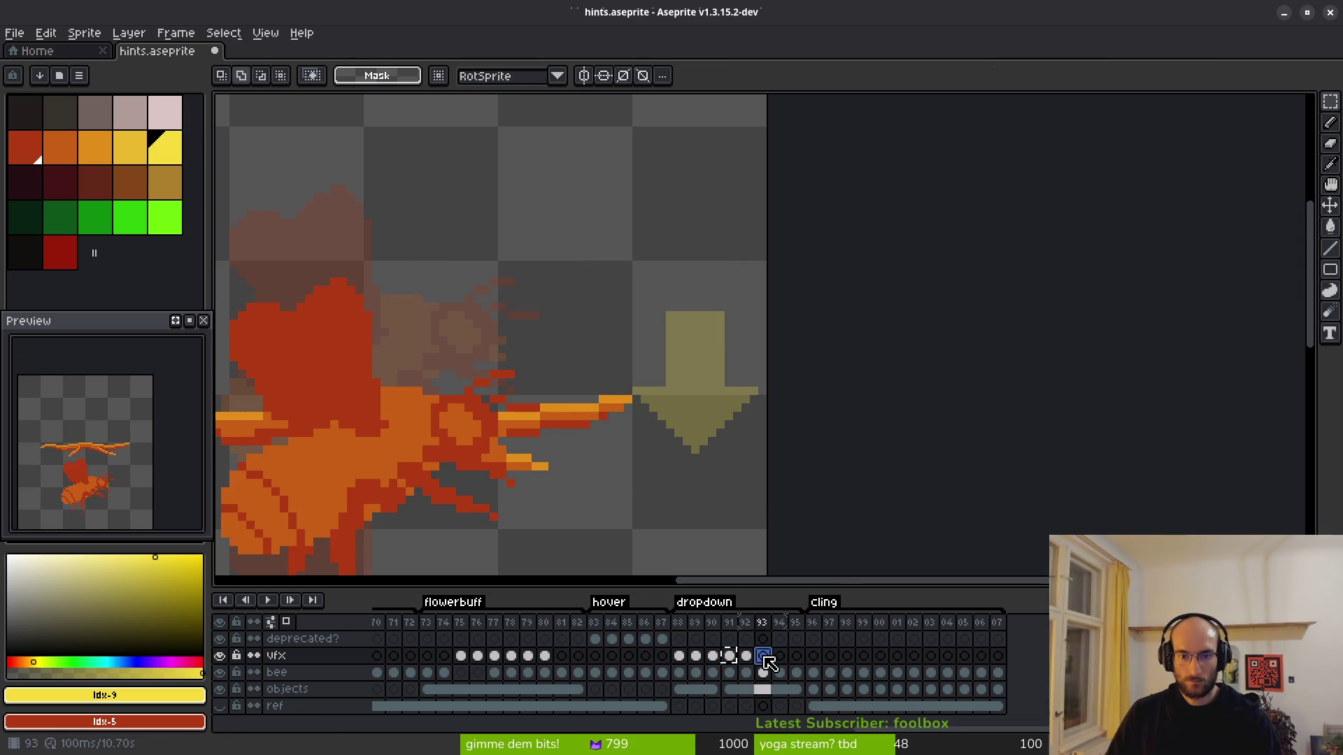
{"action": "key", "text": "ctrl+v"}
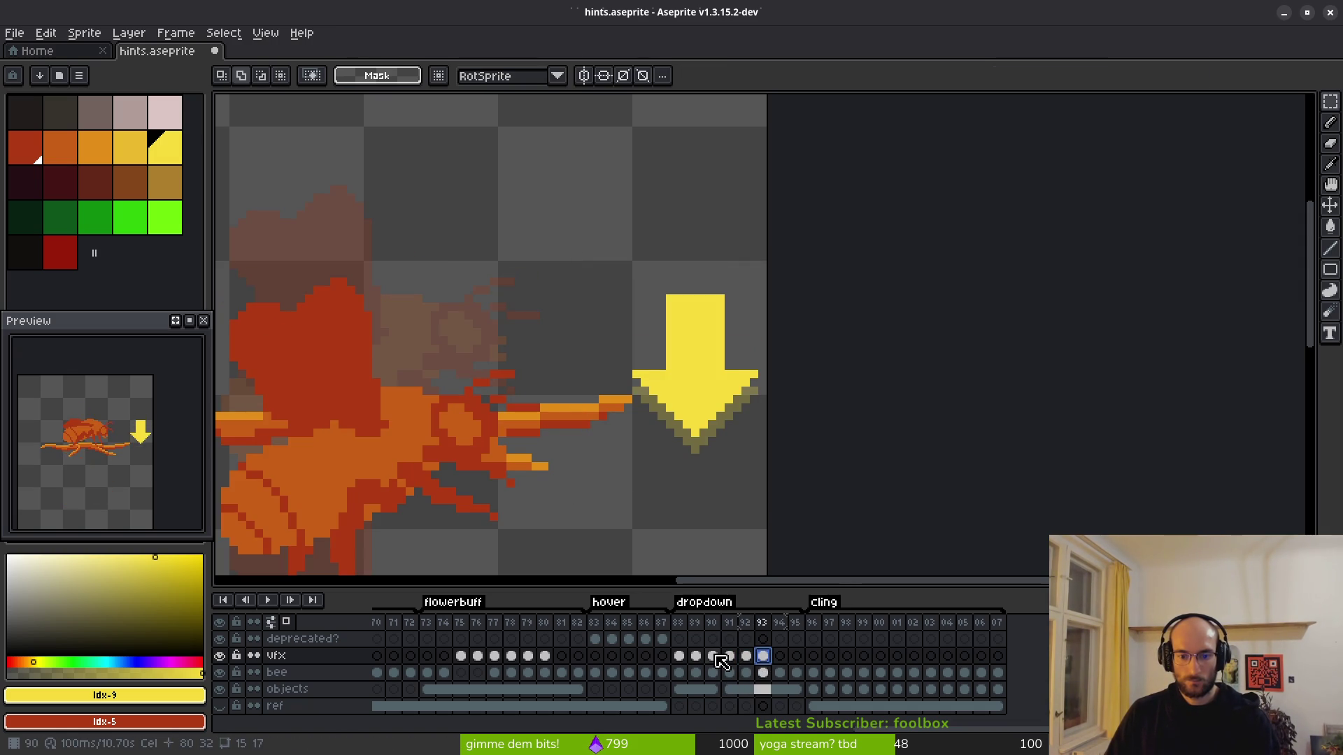
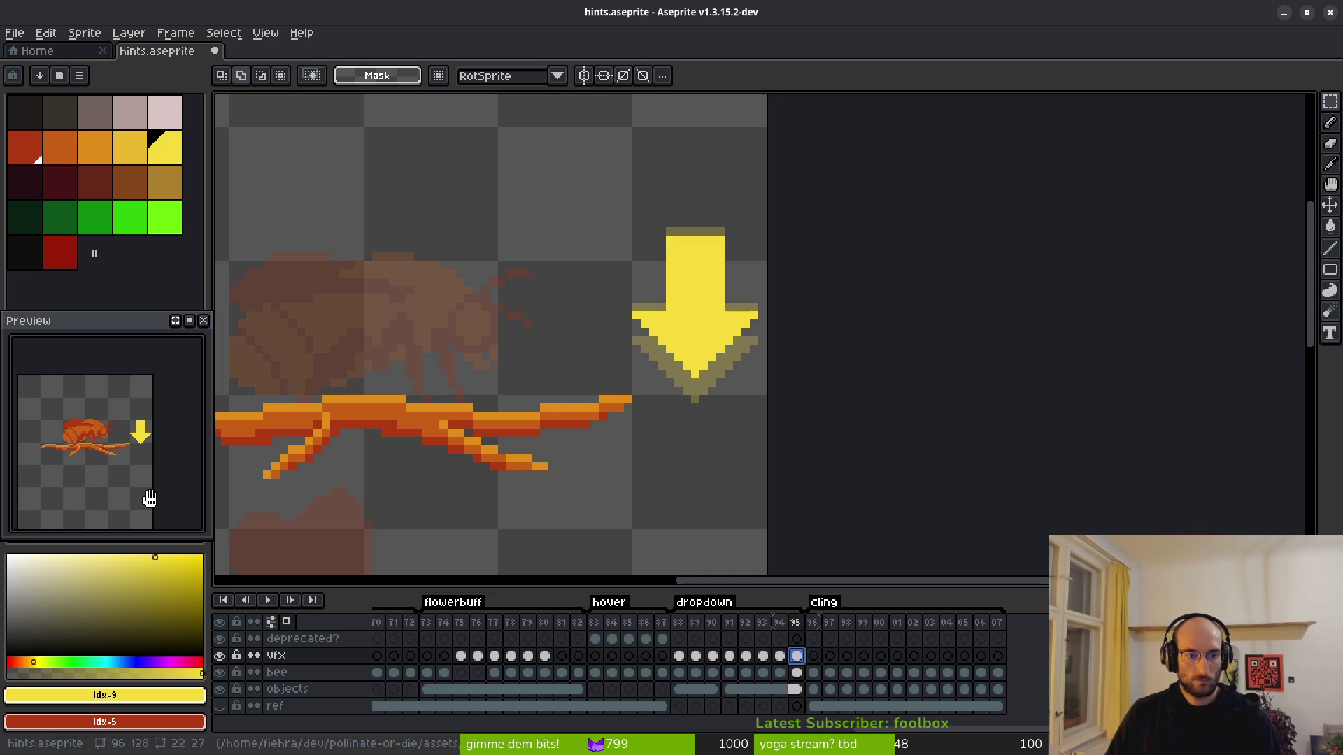
Step: Select the arrow across the dropdown frames from 88 onward and nudge it into place
{"action": "scroll", "coordinate": [678, 300], "scroll_direction": "down", "scroll_amount": 2}
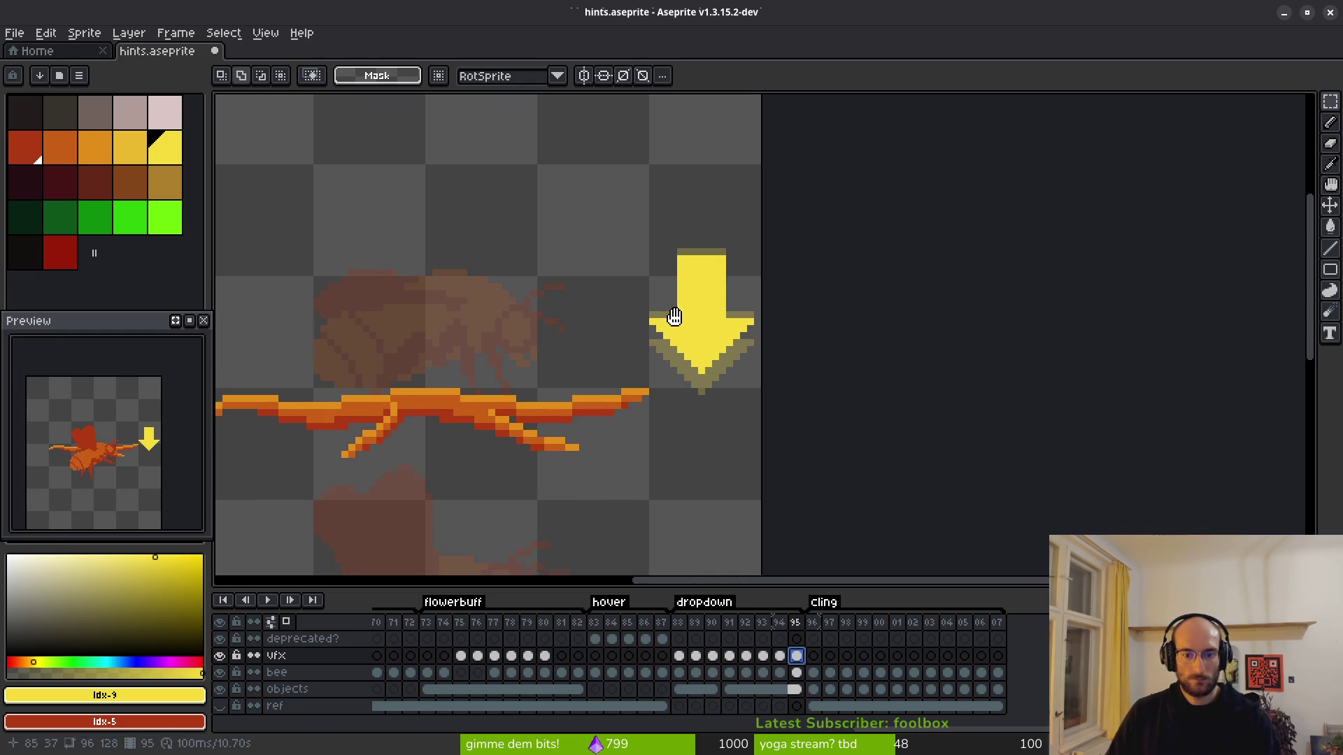
{"action": "left_click", "coordinate": [679, 656]}
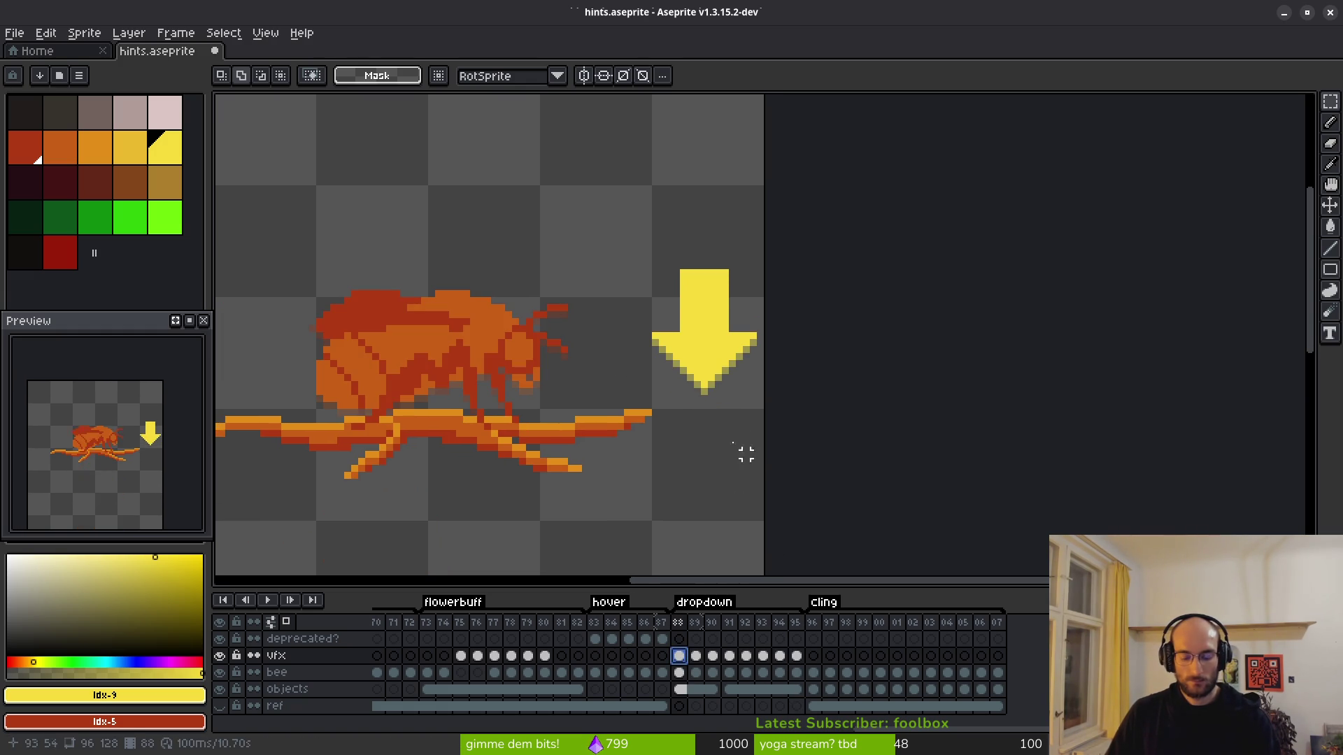
{"action": "left_click_drag", "start_coordinate": [613, 202], "coordinate": [767, 398]}
{"action": "left_click_drag", "start_coordinate": [679, 658], "coordinate": [794, 656]}
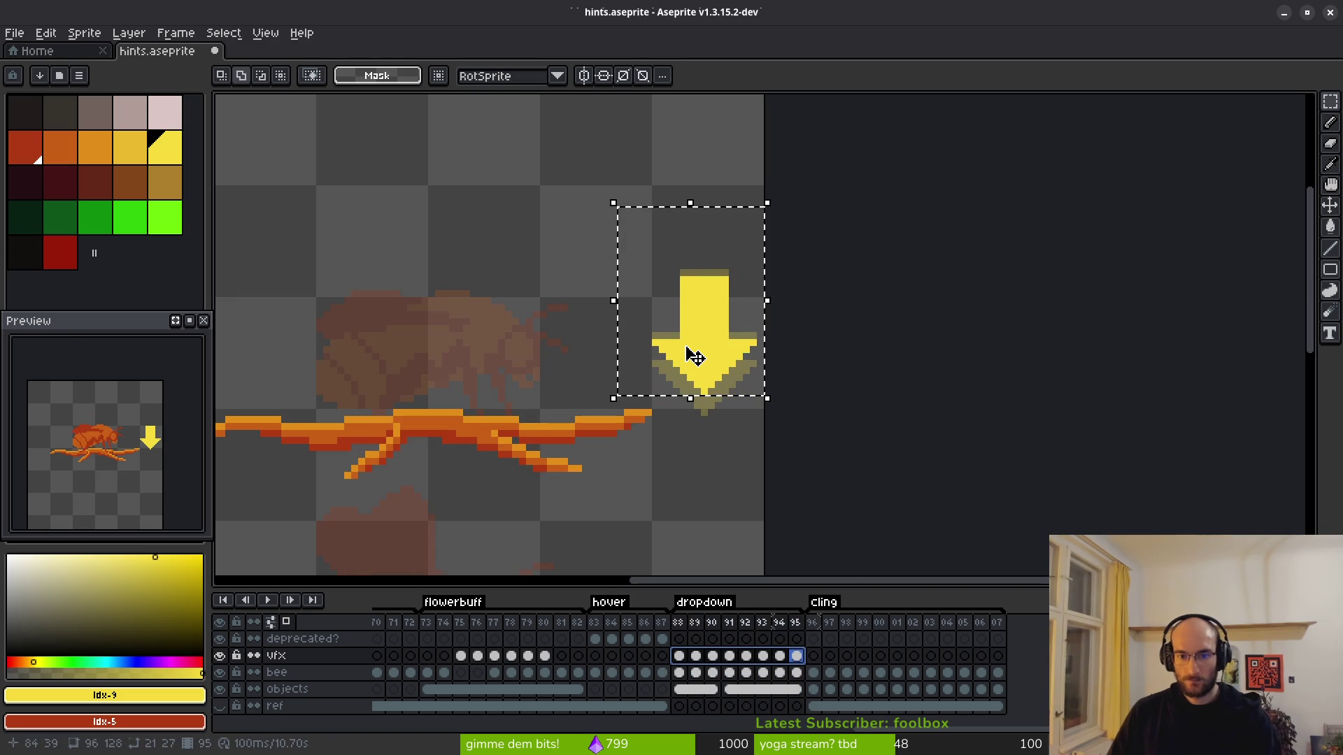
{"action": "scroll", "coordinate": [653, 347], "scroll_direction": "down", "scroll_amount": 1}
{"action": "left_click_drag", "start_coordinate": [653, 352], "coordinate": [660, 352]}
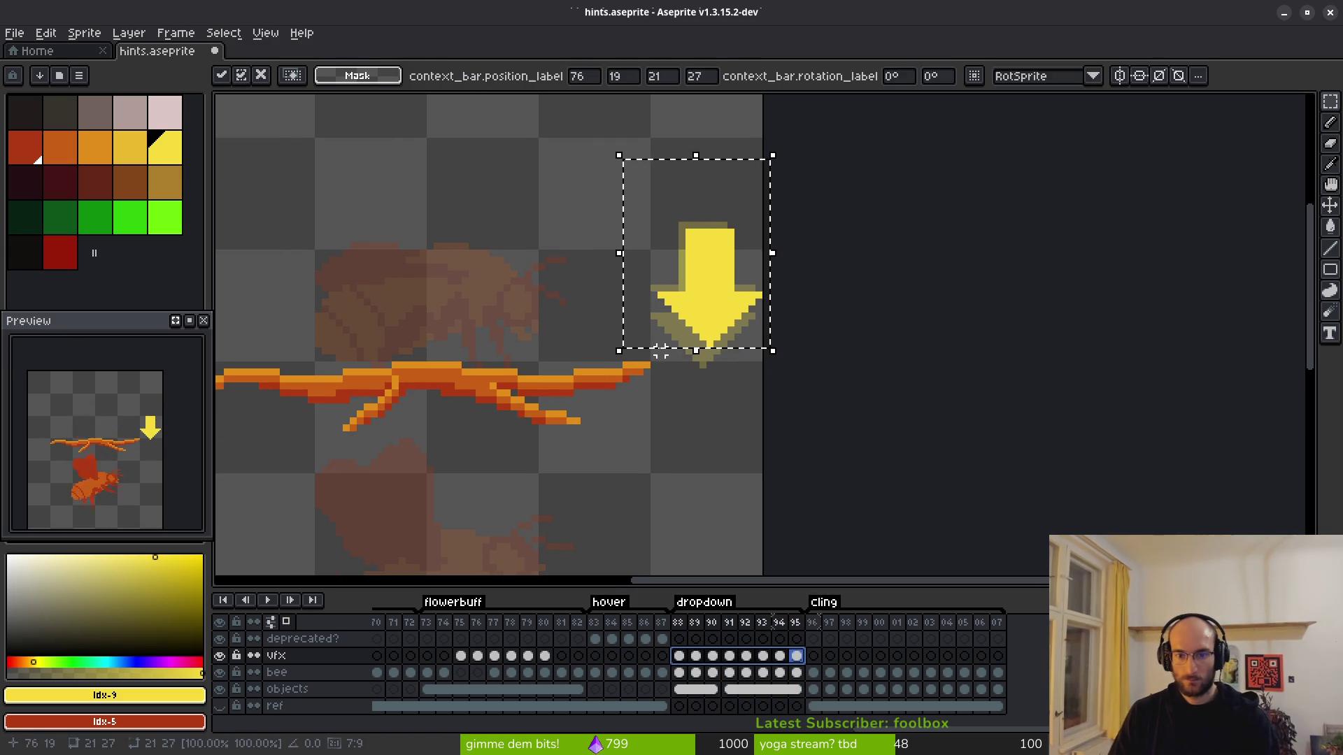
{"action": "key", "text": "ctrl+d"}
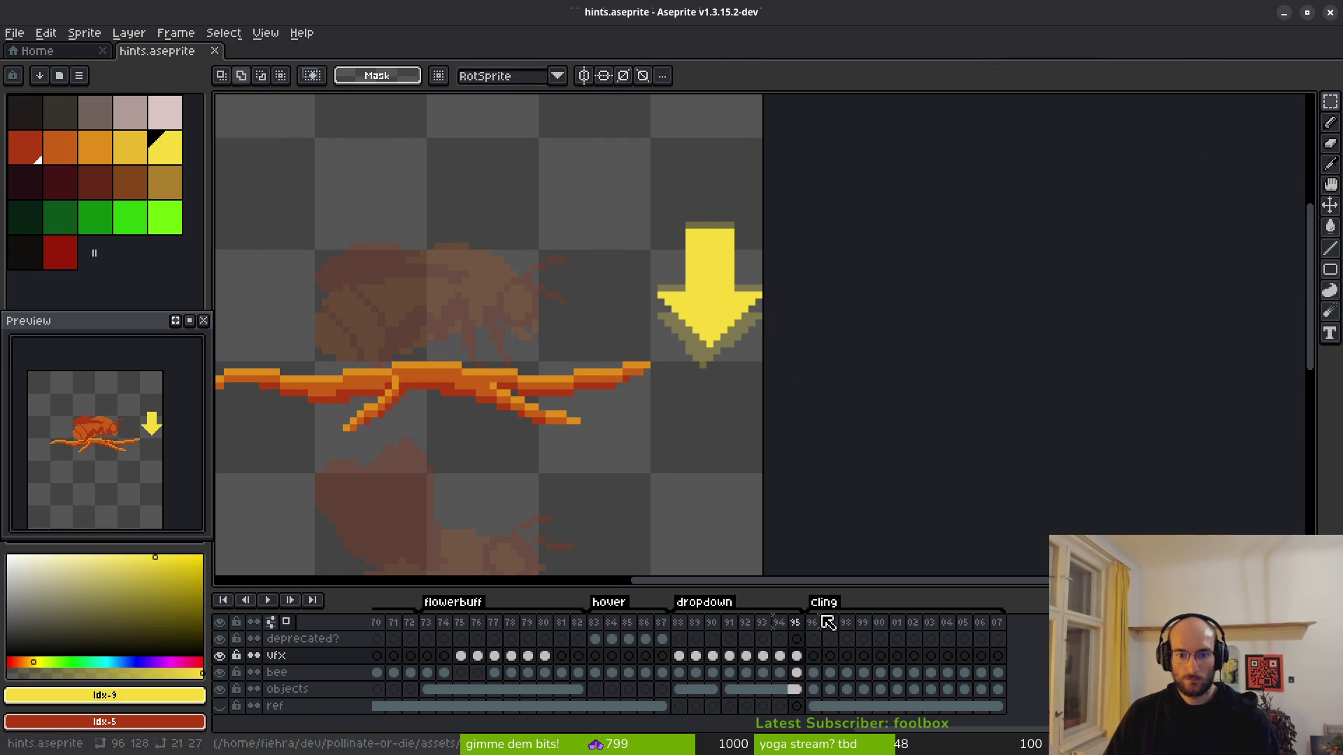
Step: Review the arrow on frames 88–91, clear the selection and save hints.aseprite
{"action": "left_click", "coordinate": [679, 655]}
{"action": "left_click", "coordinate": [695, 655]}
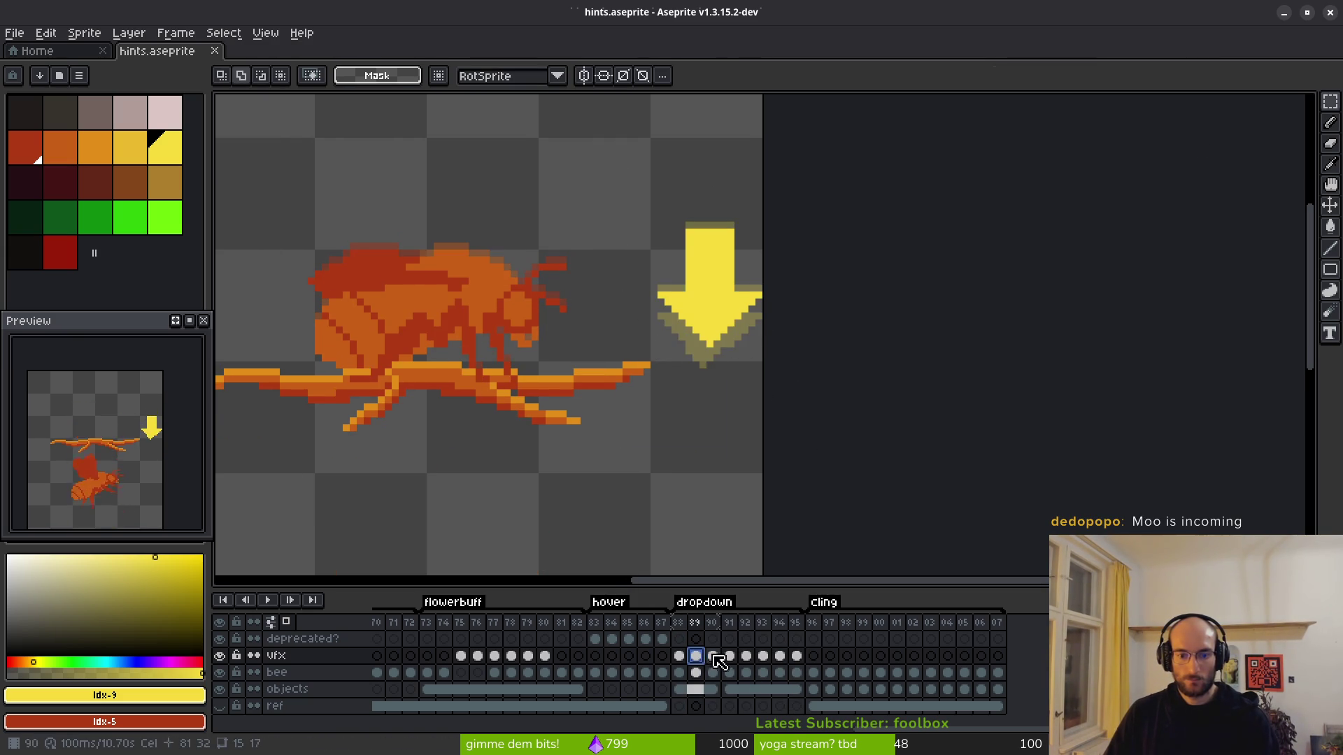
{"action": "left_click", "coordinate": [712, 655]}
{"action": "left_click", "coordinate": [729, 656]}
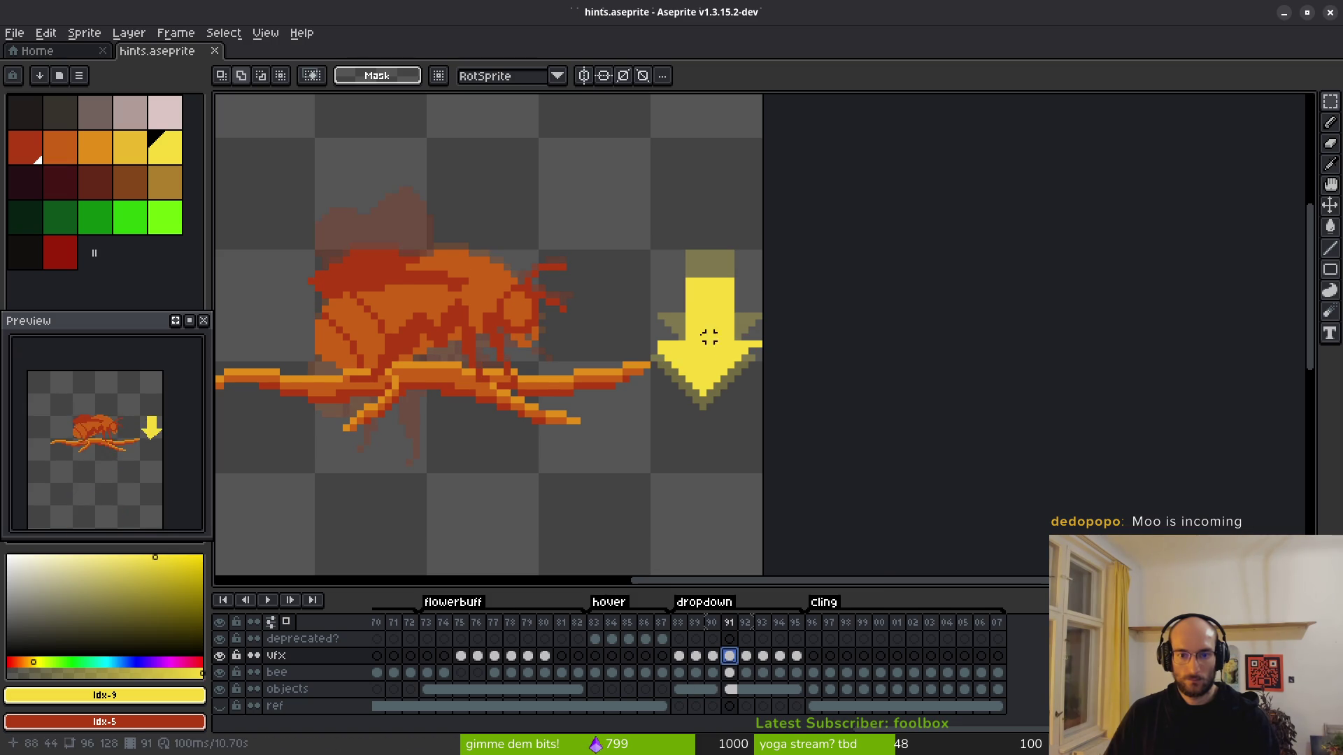
{"action": "scroll", "coordinate": [689, 301], "scroll_direction": "up", "scroll_amount": 5}
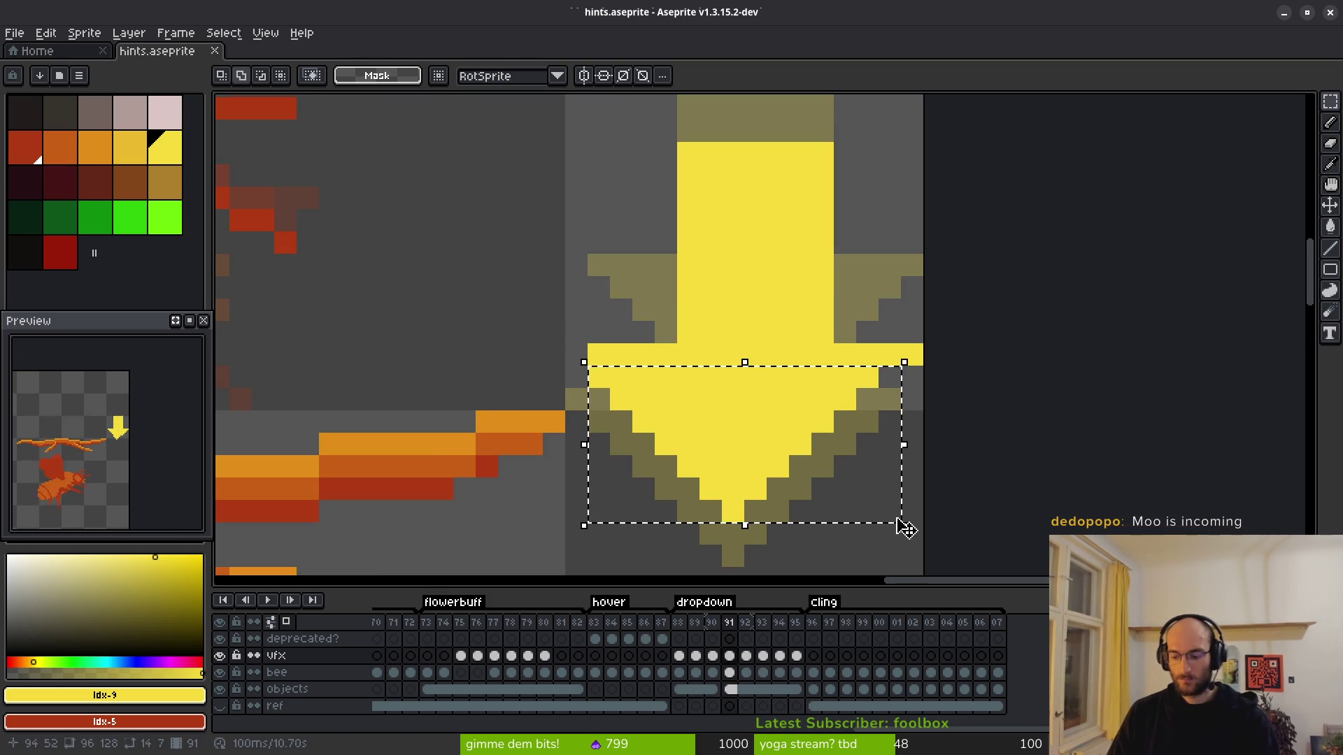
{"action": "key", "text": "ctrl+d"}
{"action": "key", "text": "ctrl+s"}
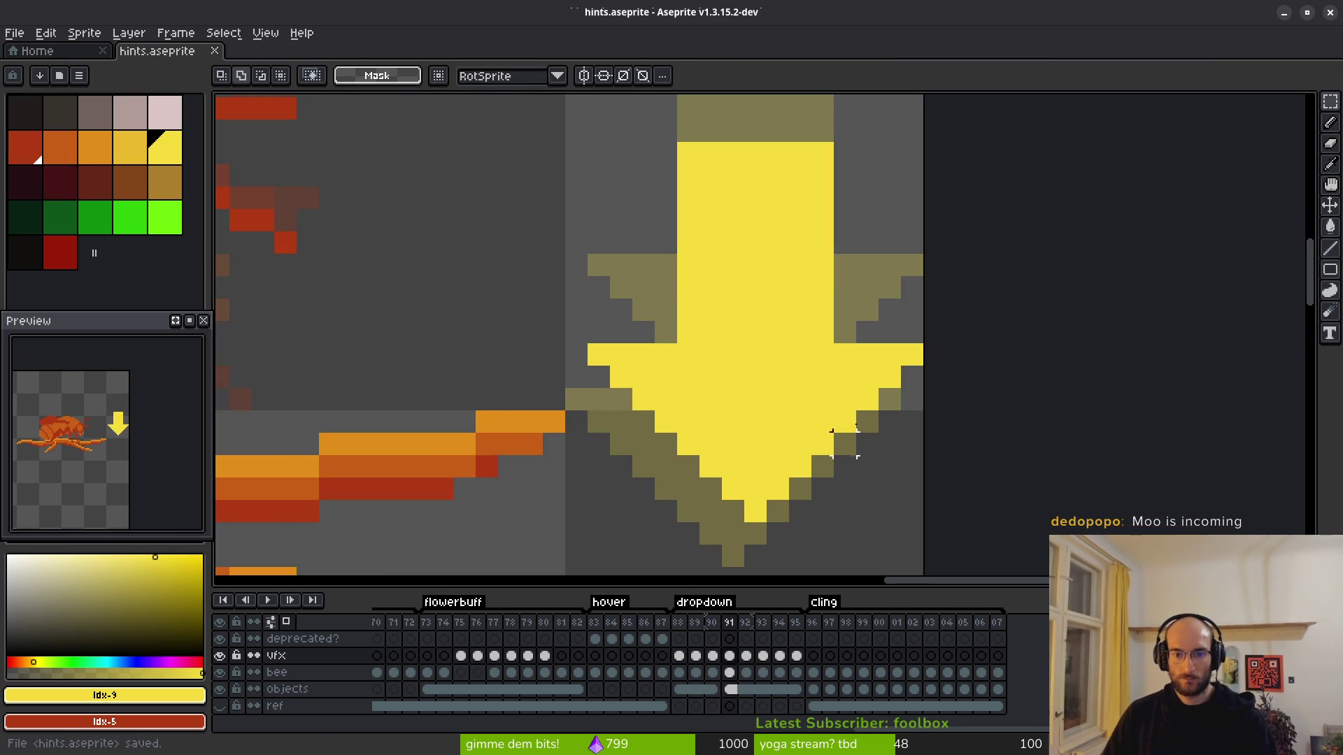
Step: Adjust the arrow's lower half on frames 92 and 93 and save
{"action": "scroll", "coordinate": [817, 505], "scroll_direction": "down", "scroll_amount": 3}
{"action": "left_click", "coordinate": [745, 655]}
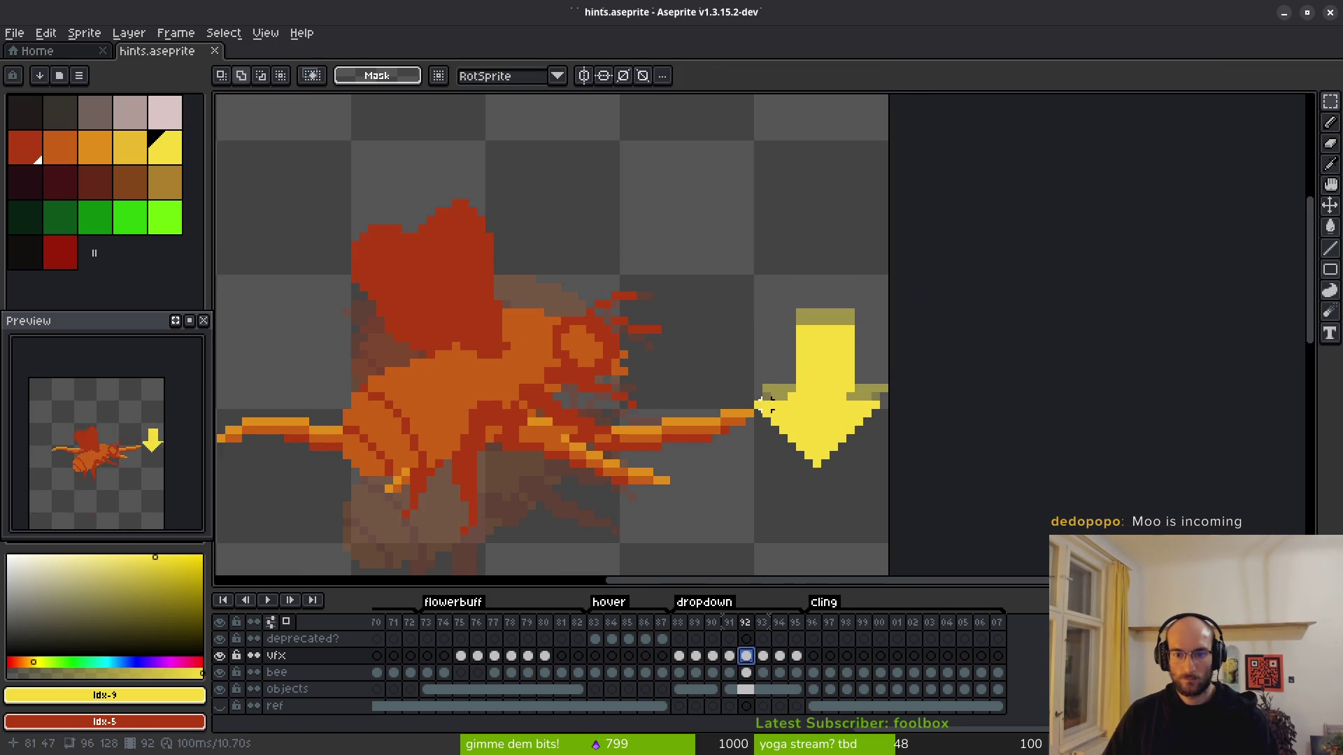
{"action": "left_click_drag", "start_coordinate": [734, 388], "coordinate": [891, 513]}
{"action": "key", "text": "ctrl+d"}
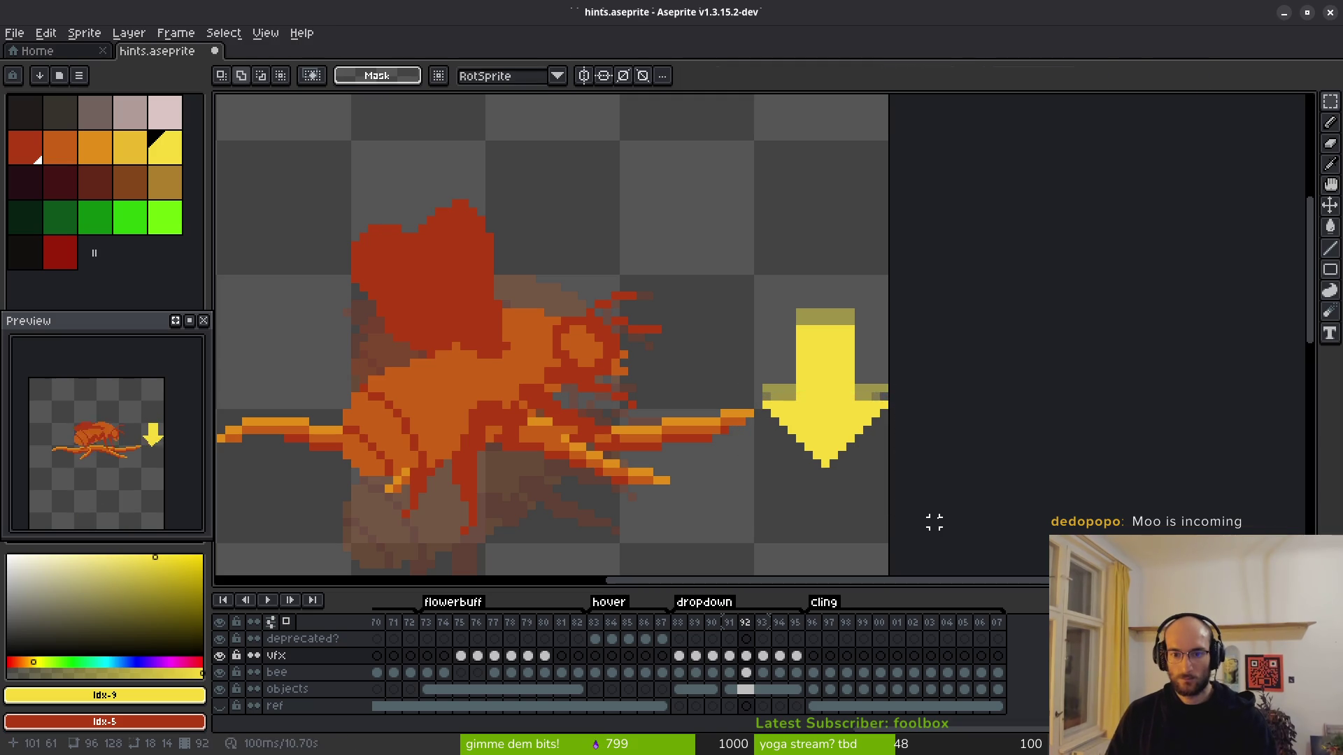
{"action": "left_click", "coordinate": [763, 656]}
{"action": "left_click_drag", "start_coordinate": [767, 388], "coordinate": [976, 505]}
{"action": "key", "text": "ctrl+d"}
{"action": "key", "text": "ctrl+s"}
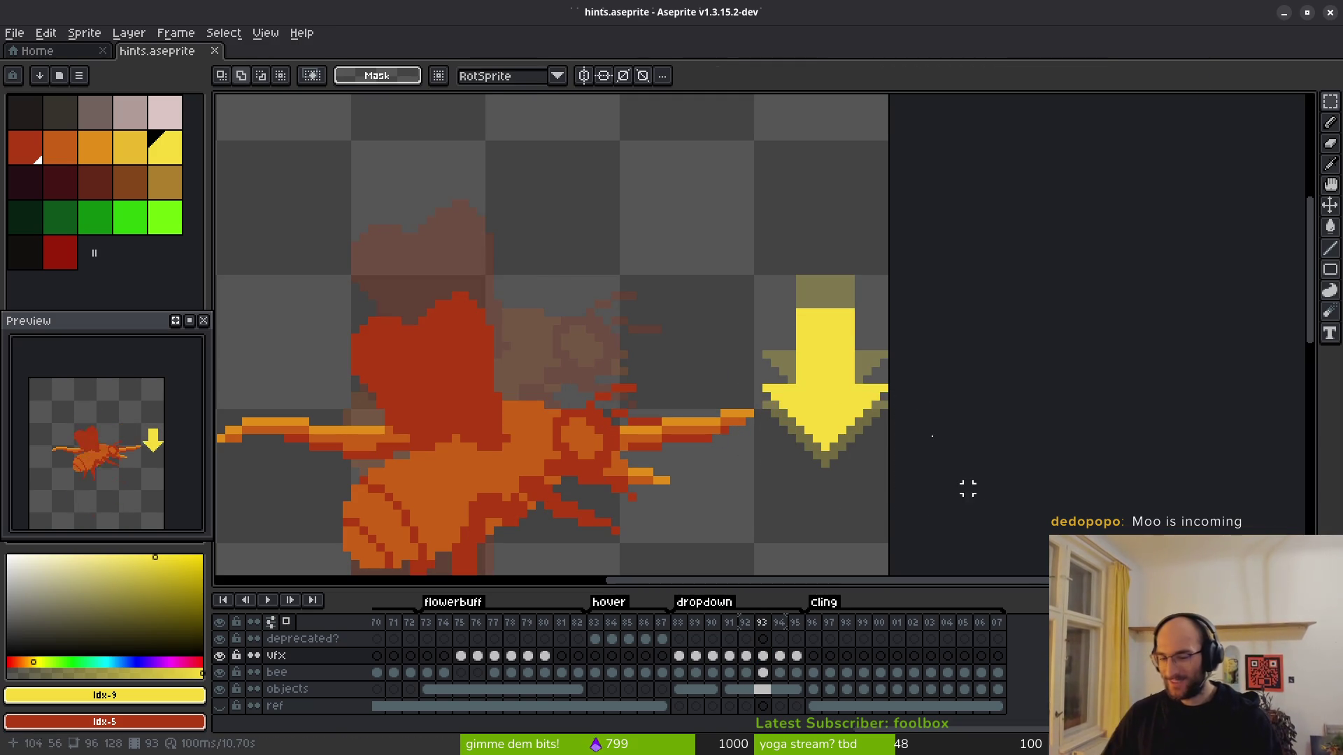
Step: Rework the arrow's lower part on frame 94, save, and move to frame 95
{"action": "left_click", "coordinate": [780, 656]}
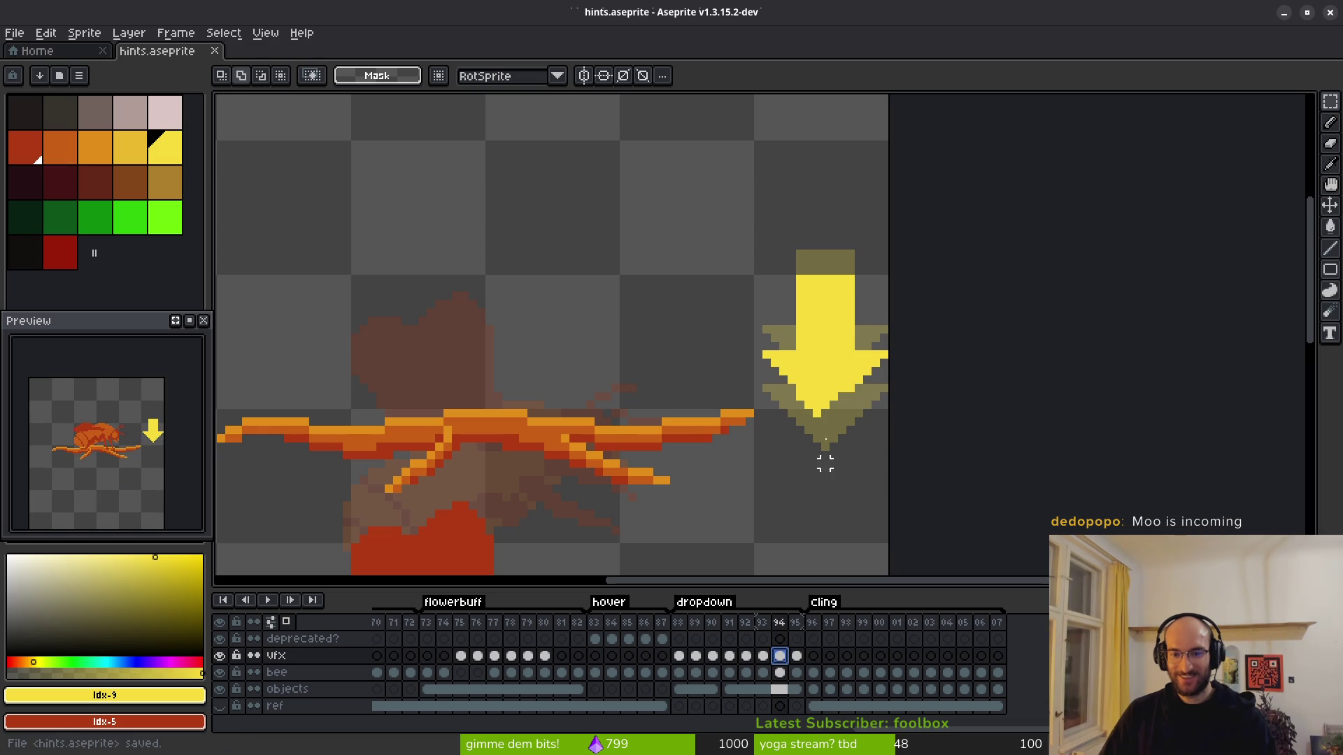
{"action": "scroll", "coordinate": [825, 472], "scroll_direction": "up", "scroll_amount": 2}
{"action": "left_click_drag", "start_coordinate": [776, 376], "coordinate": [1005, 483]}
{"action": "key", "text": "ctrl+s"}
{"action": "left_click", "coordinate": [797, 656]}
{"action": "scroll", "coordinate": [892, 391], "scroll_direction": "down", "scroll_amount": 3}
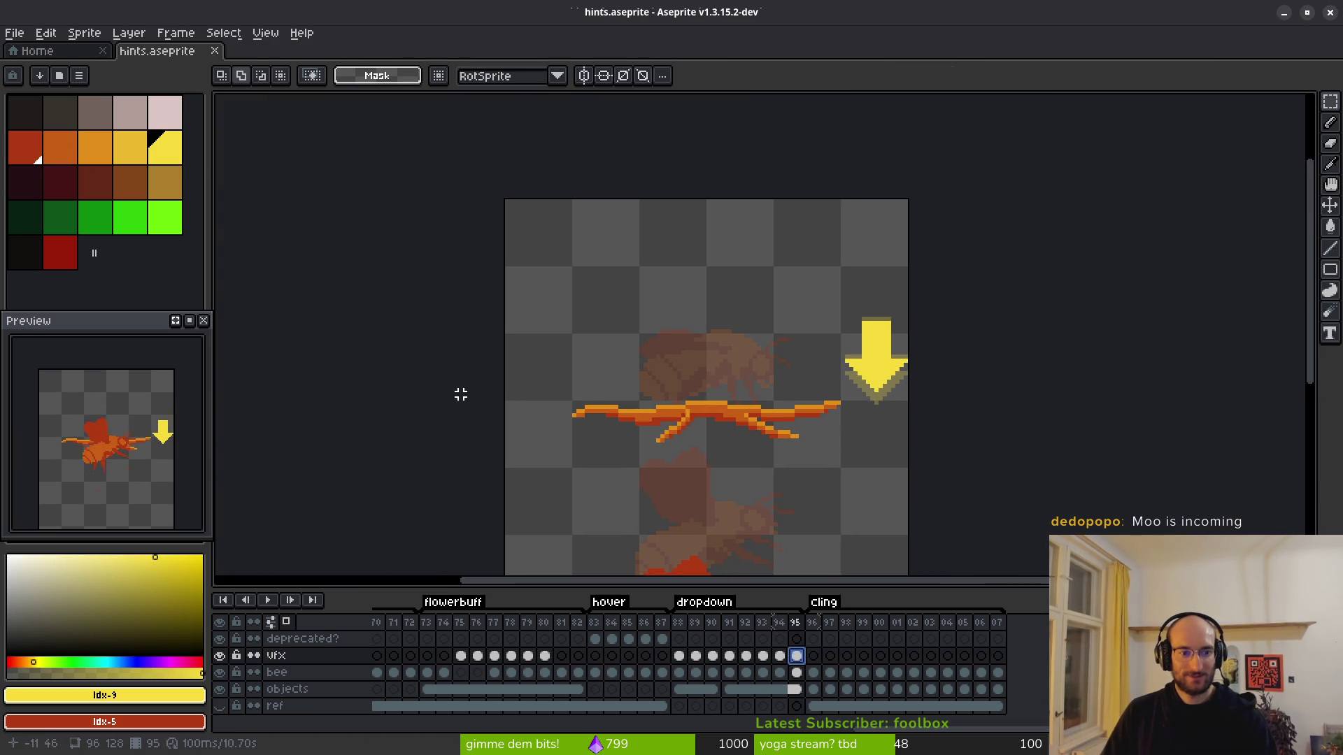
Step: Pick orange for the Paint Bucket and step back through the dropdown frames to frame 88
{"action": "left_click", "coordinate": [95, 147]}
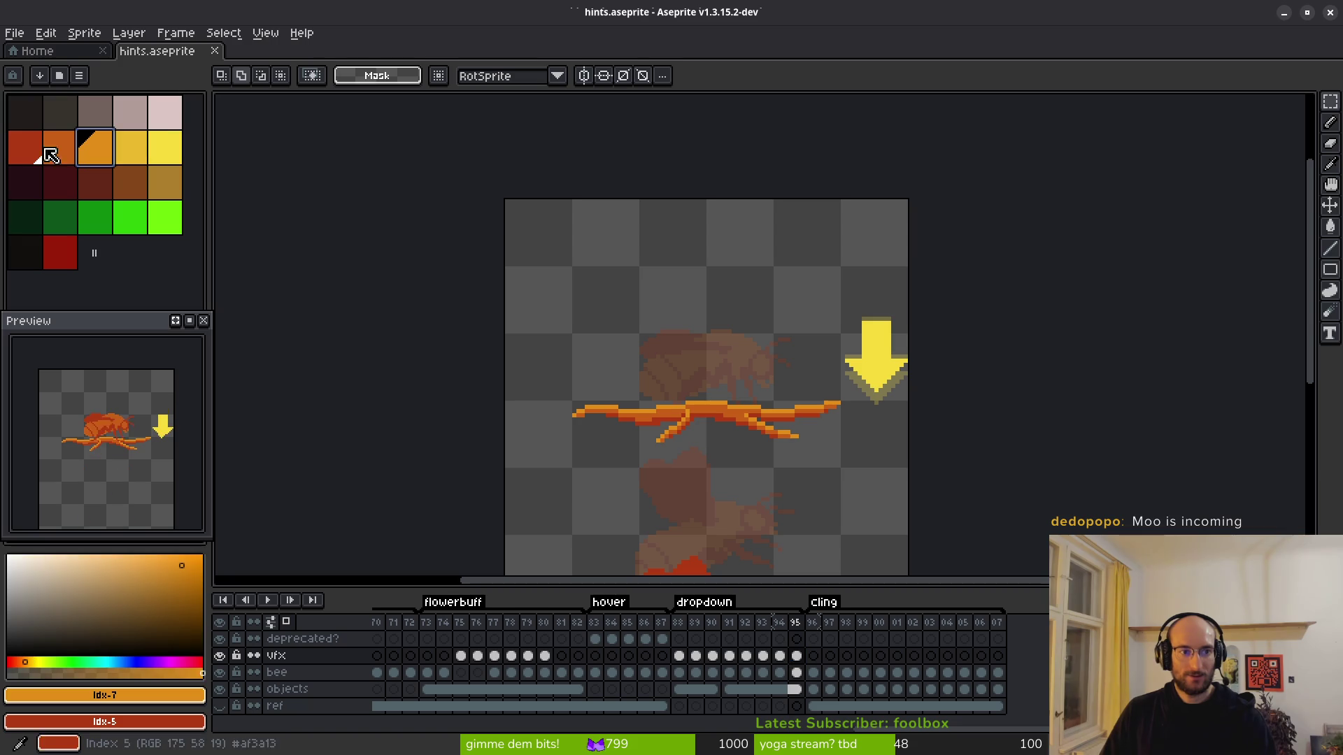
{"action": "left_click_drag", "start_coordinate": [900, 340], "coordinate": [855, 374]}
{"action": "key", "text": "g"}
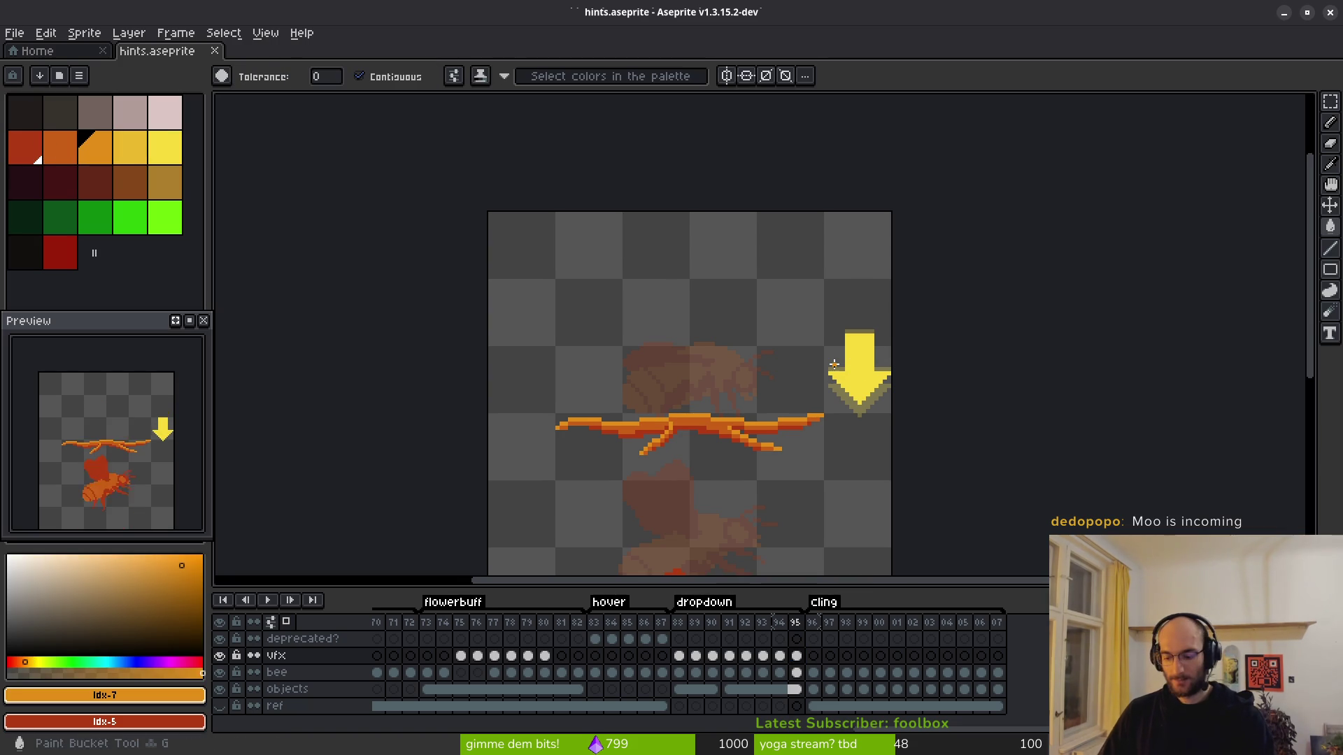
{"action": "key", "text": "comma"}
{"action": "key", "text": "comma"}
{"action": "key", "text": "period"}
{"action": "key", "text": "period"}
{"action": "key", "text": "comma"}
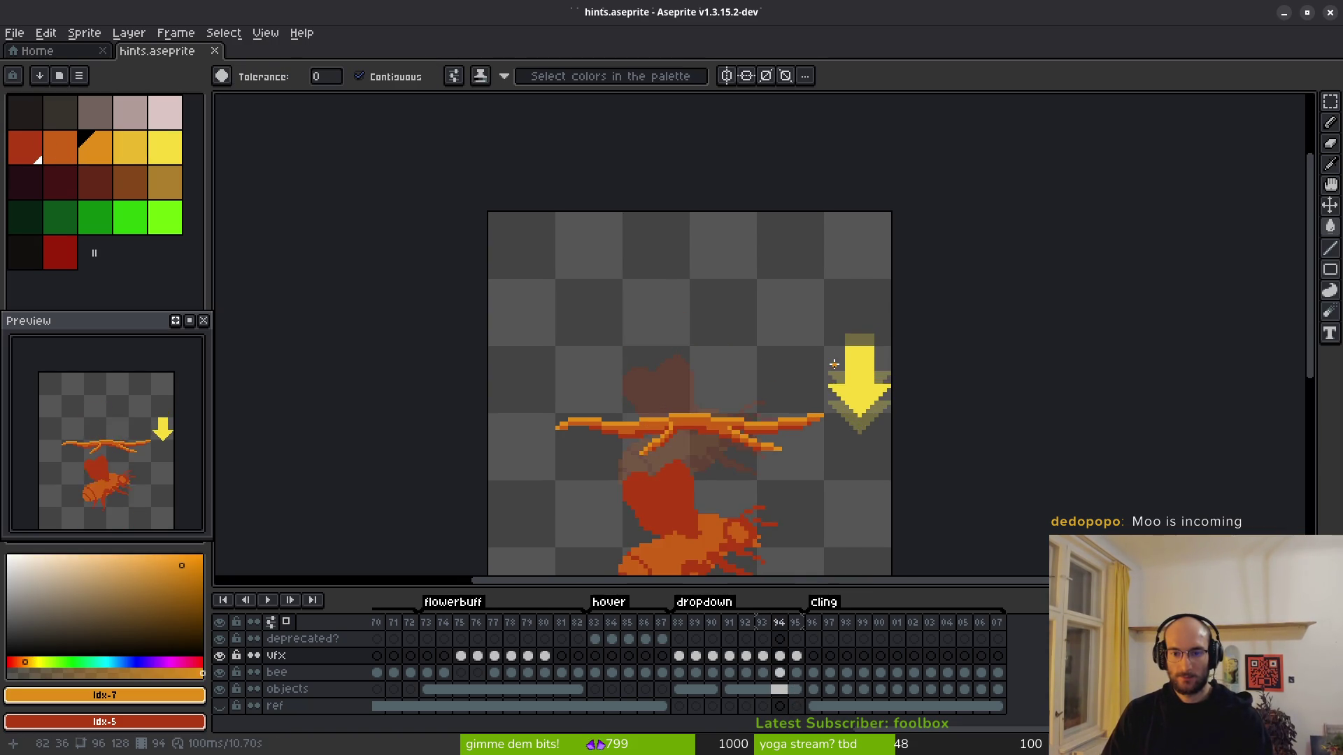
{"action": "key", "text": "comma"}
{"action": "key", "text": "period"}
{"action": "key", "text": "period"}
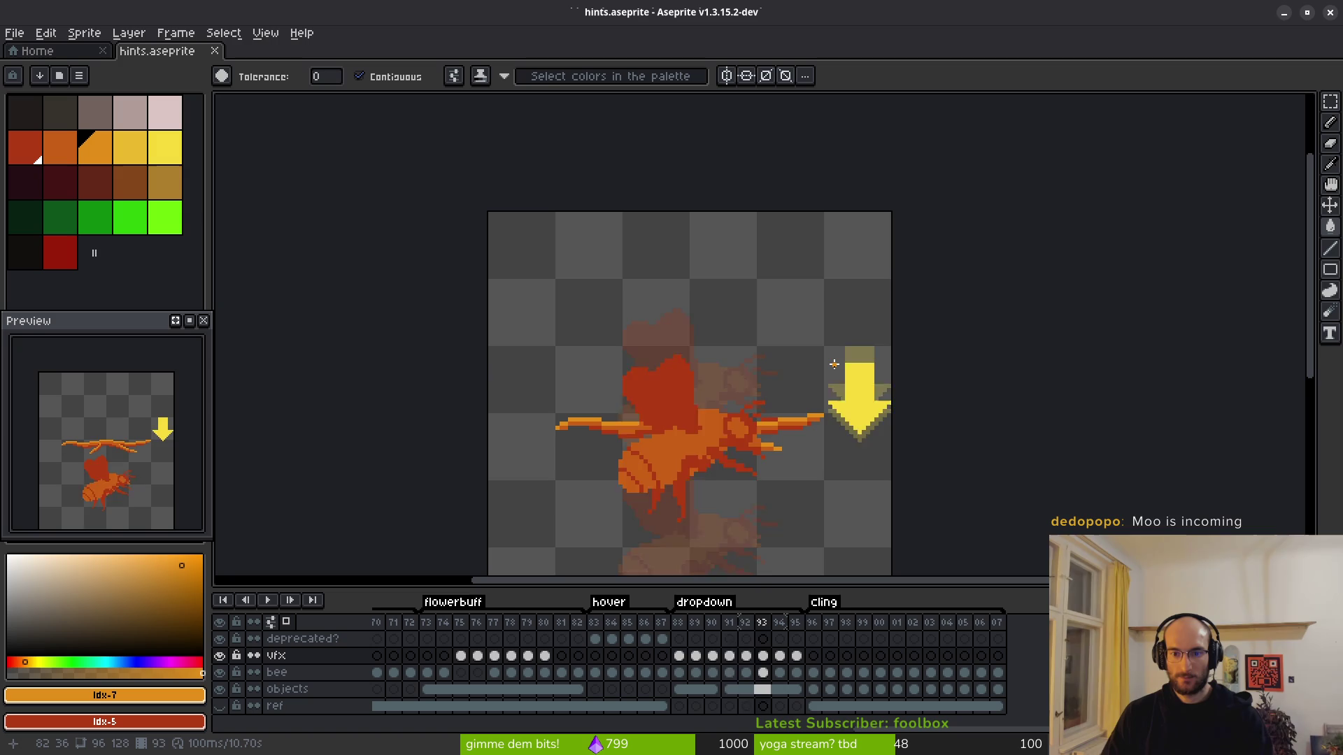
{"action": "key", "text": "period"}
Step: Fill the arrow red on frame 88
{"action": "scroll", "coordinate": [833, 365], "scroll_direction": "up", "scroll_amount": 1}
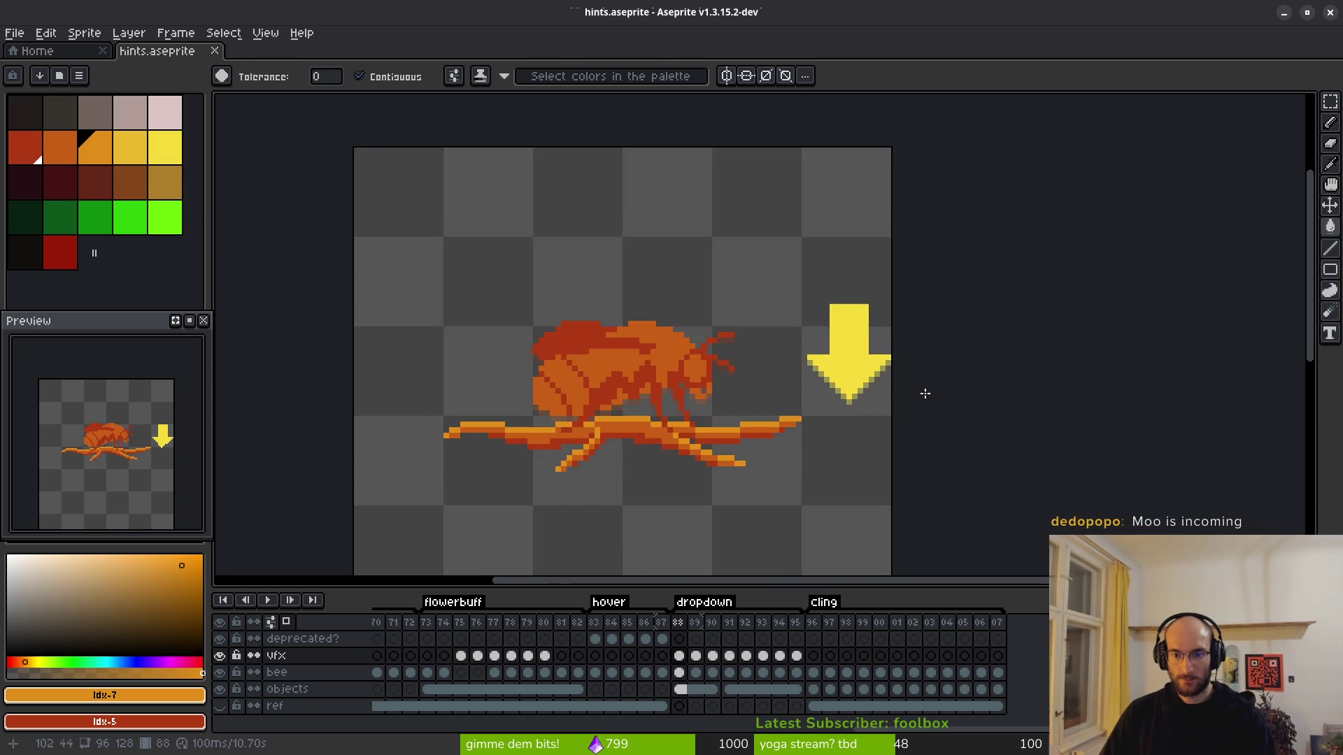
{"action": "key", "text": "m"}
{"action": "left_click_drag", "start_coordinate": [787, 264], "coordinate": [953, 424]}
{"action": "key", "text": "ctrl+d"}
{"action": "left_click", "coordinate": [25, 159]}
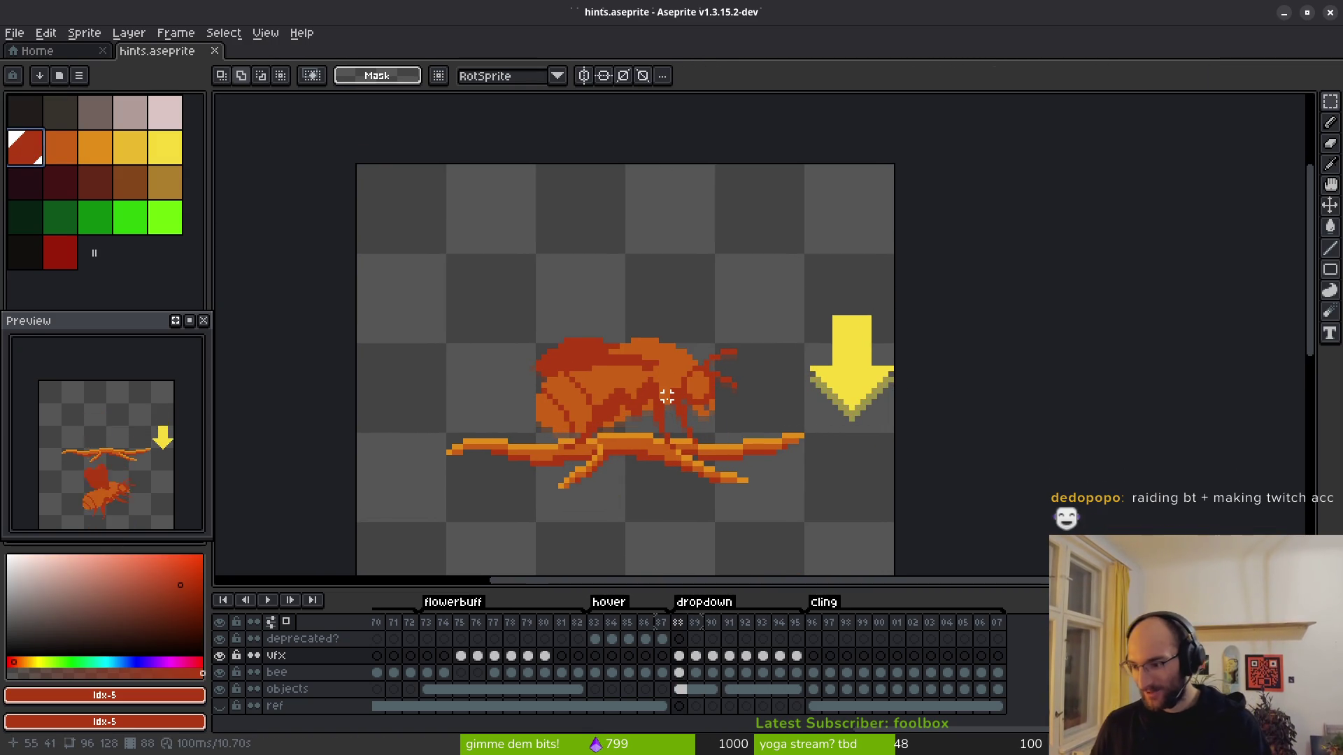
{"action": "key", "text": "g"}
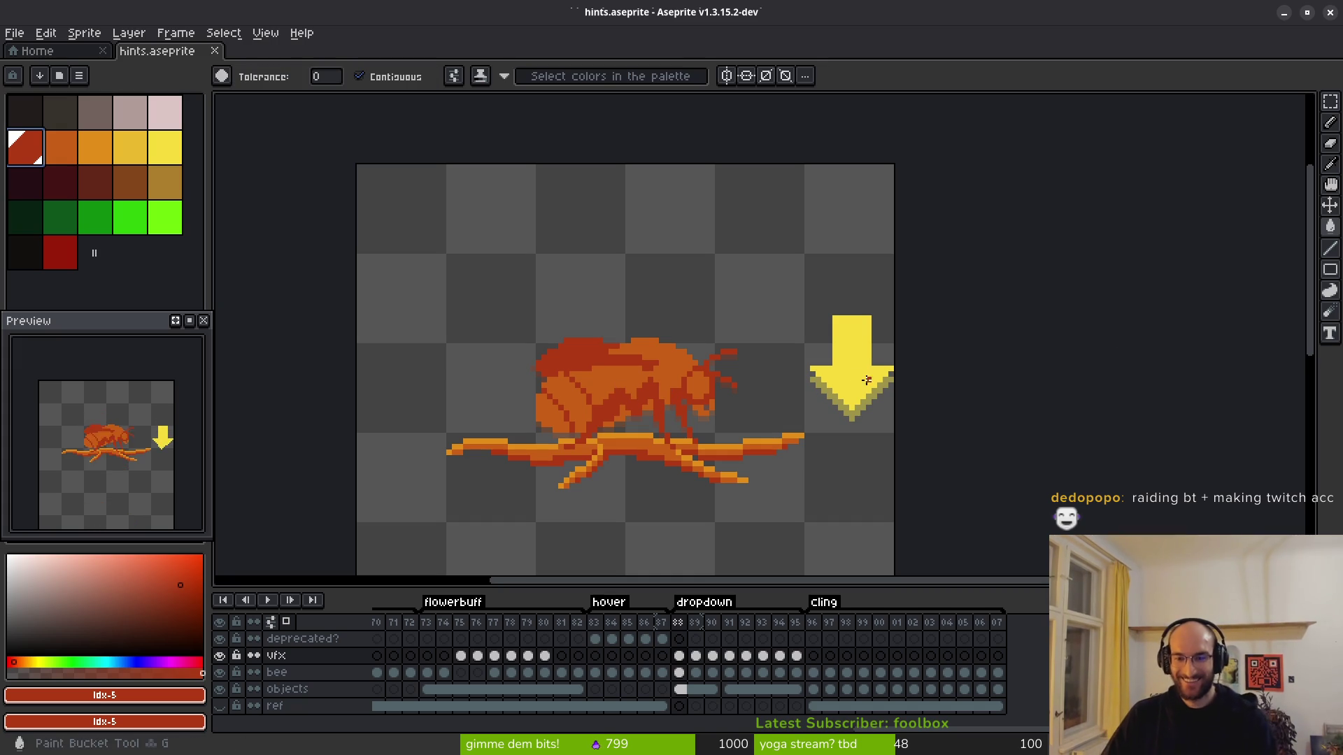
{"action": "left_click", "coordinate": [865, 392]}
Step: Fill the arrow orange on frames 89 and 95
{"action": "key", "text": "Right"}
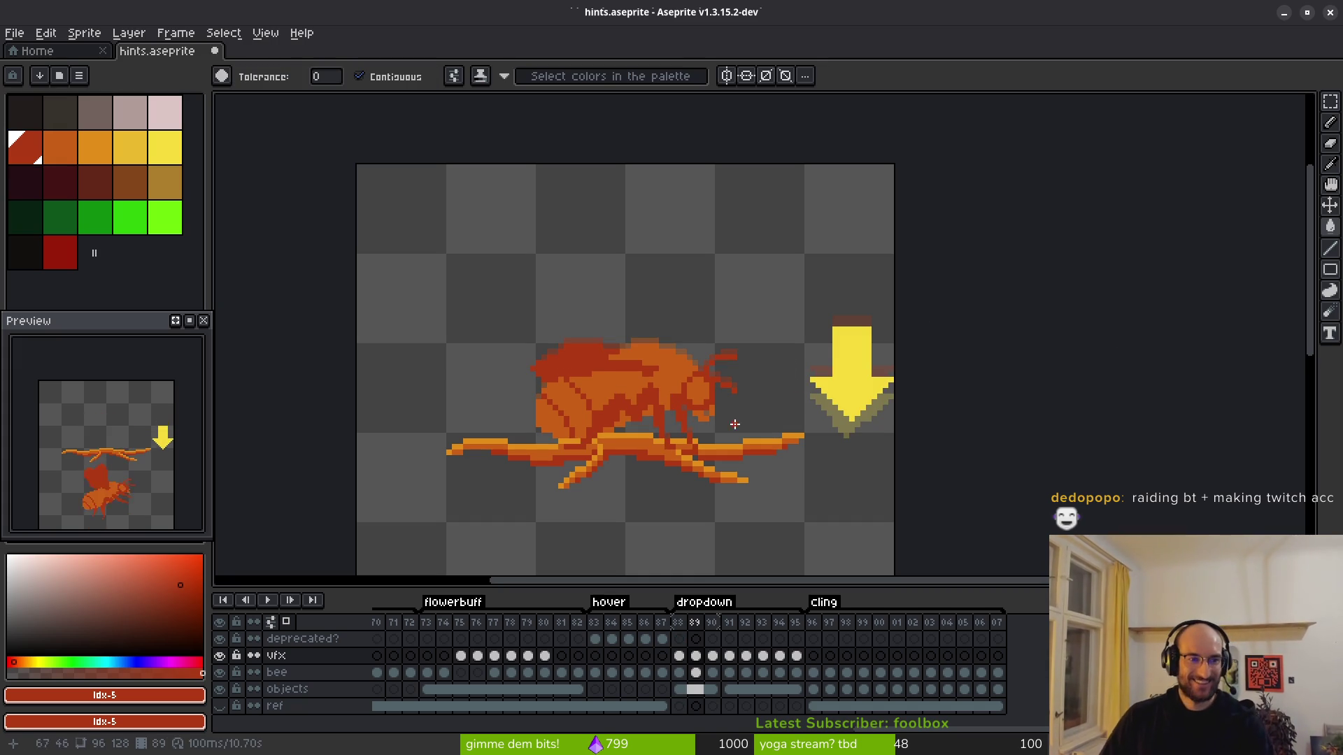
{"action": "left_click", "coordinate": [94, 149]}
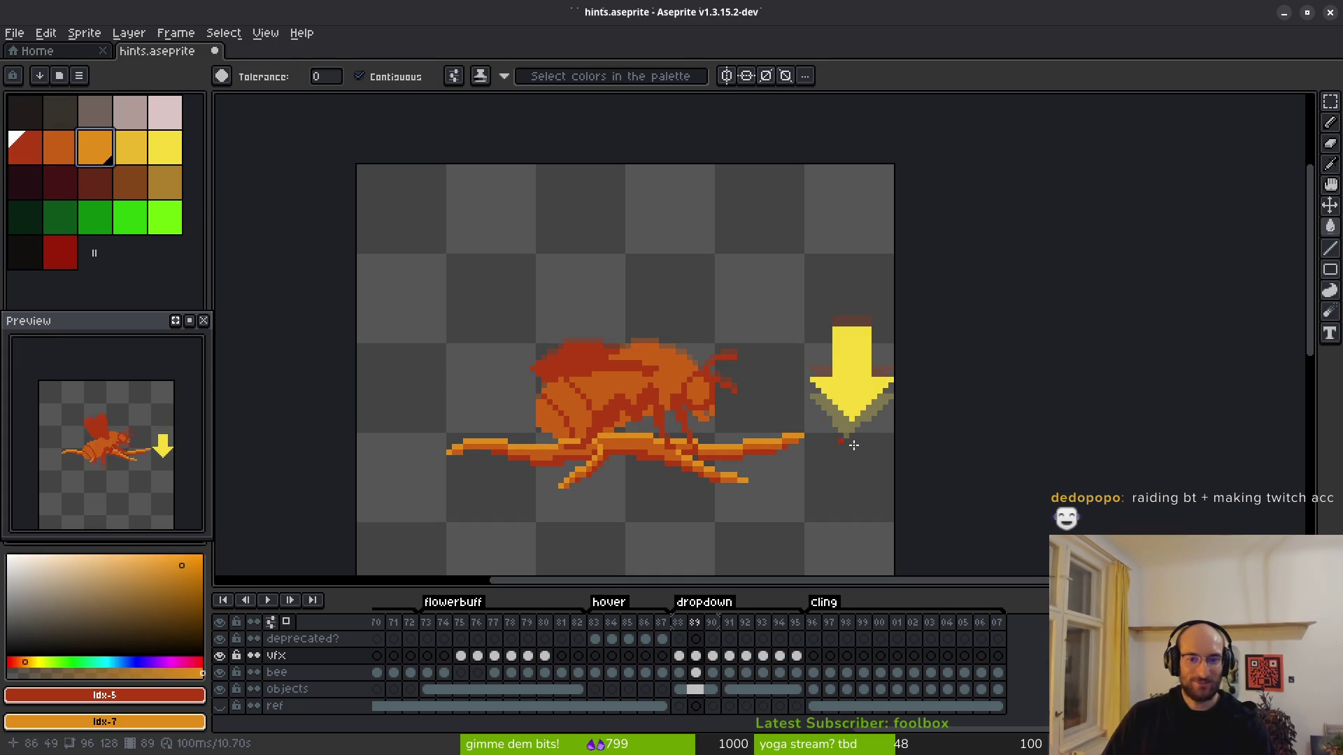
{"action": "left_click", "coordinate": [856, 379]}
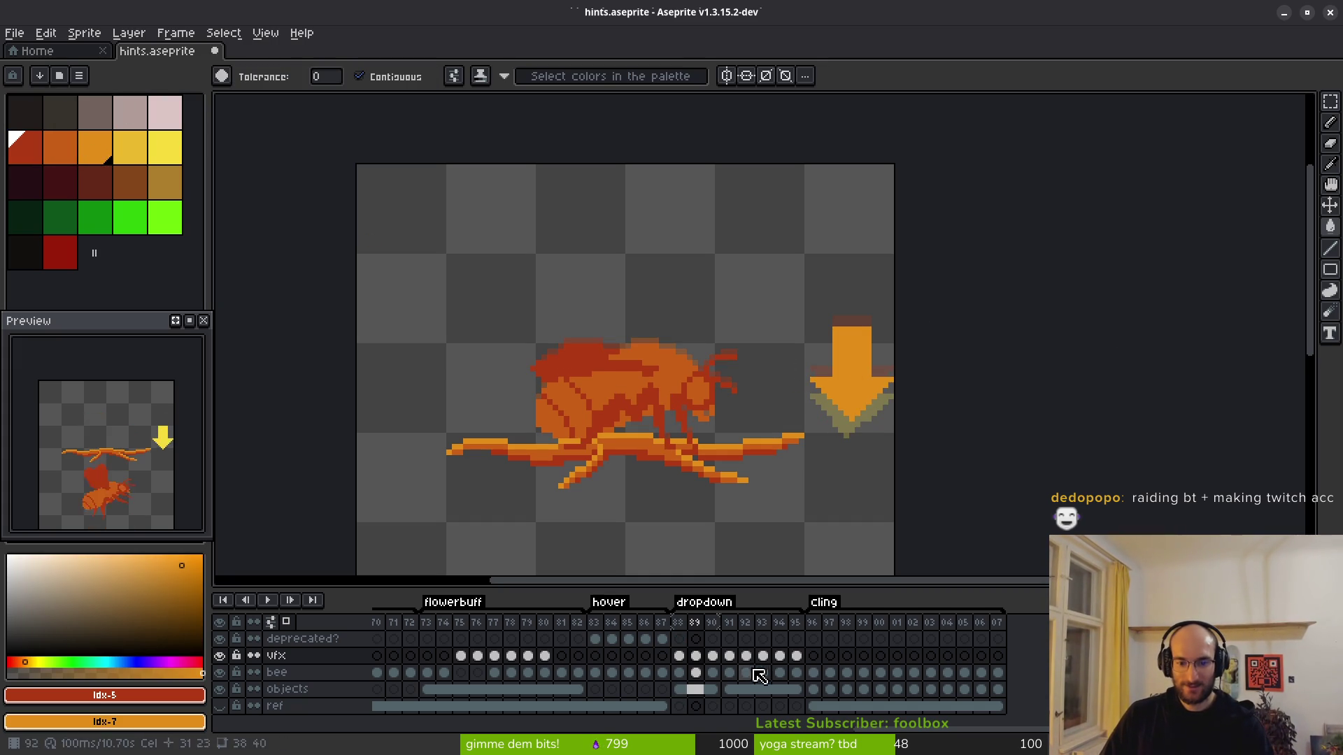
{"action": "left_click", "coordinate": [779, 655]}
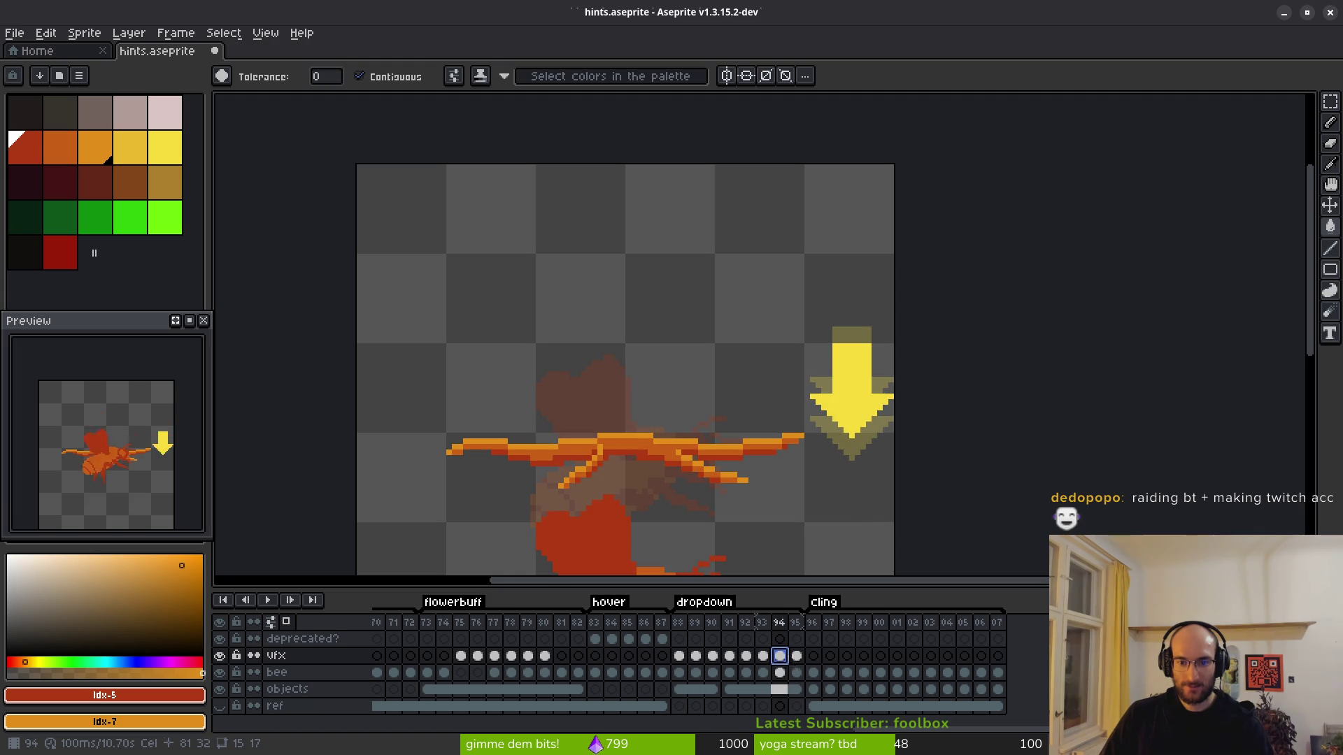
{"action": "left_click", "coordinate": [797, 656]}
{"action": "left_click", "coordinate": [858, 391]}
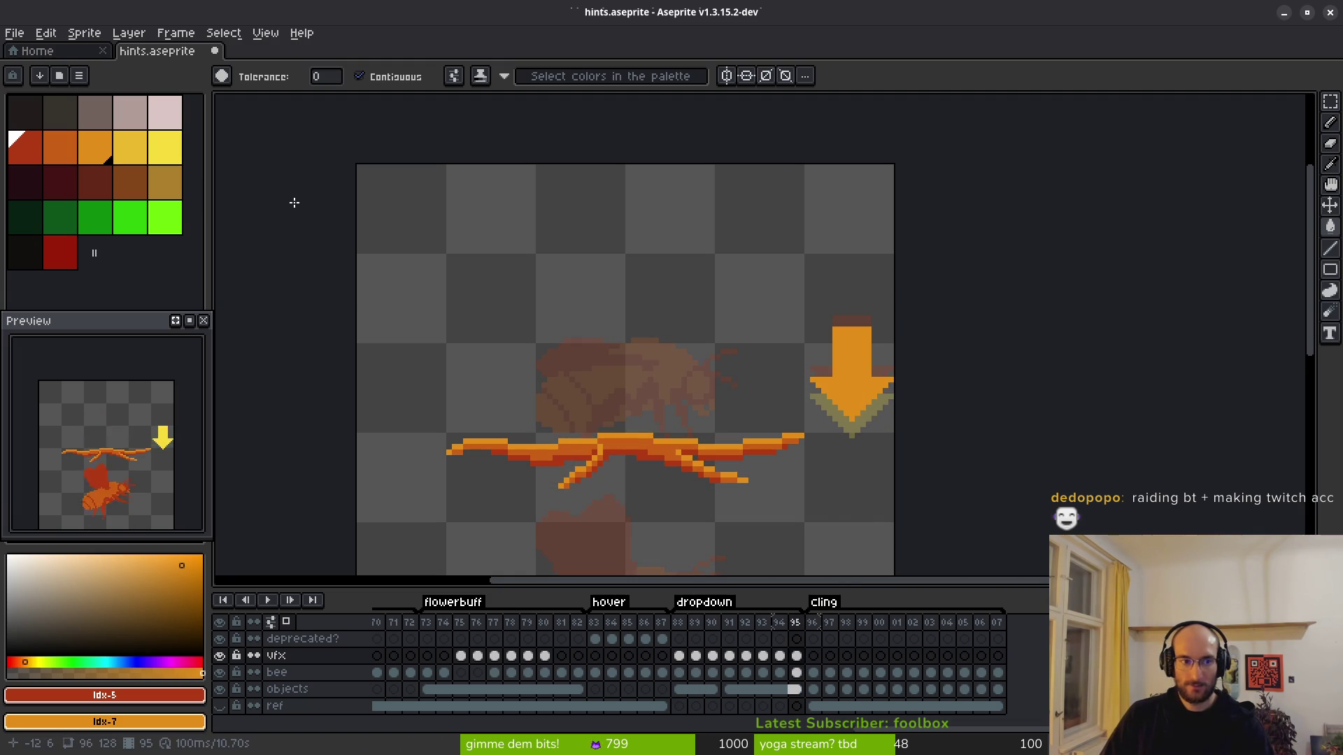
{"action": "key", "text": "Left"}
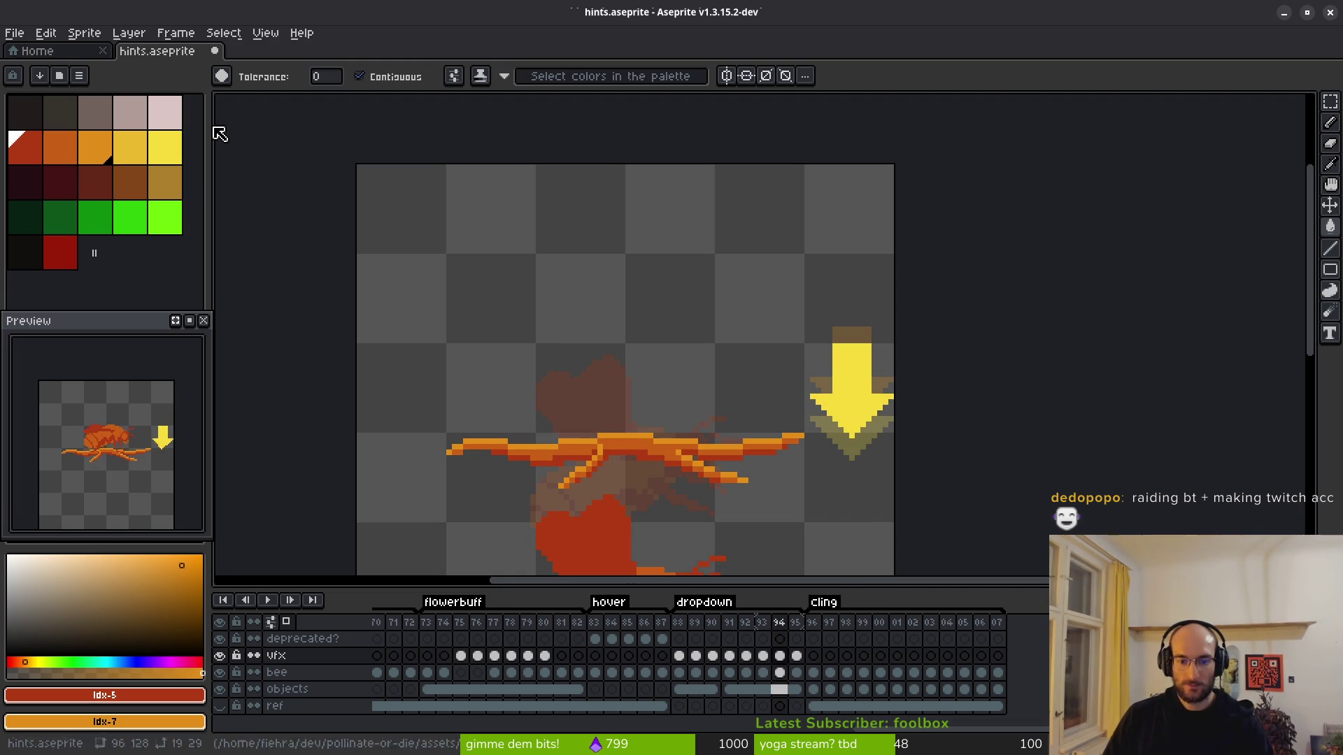
{"action": "left_click", "coordinate": [696, 655]}
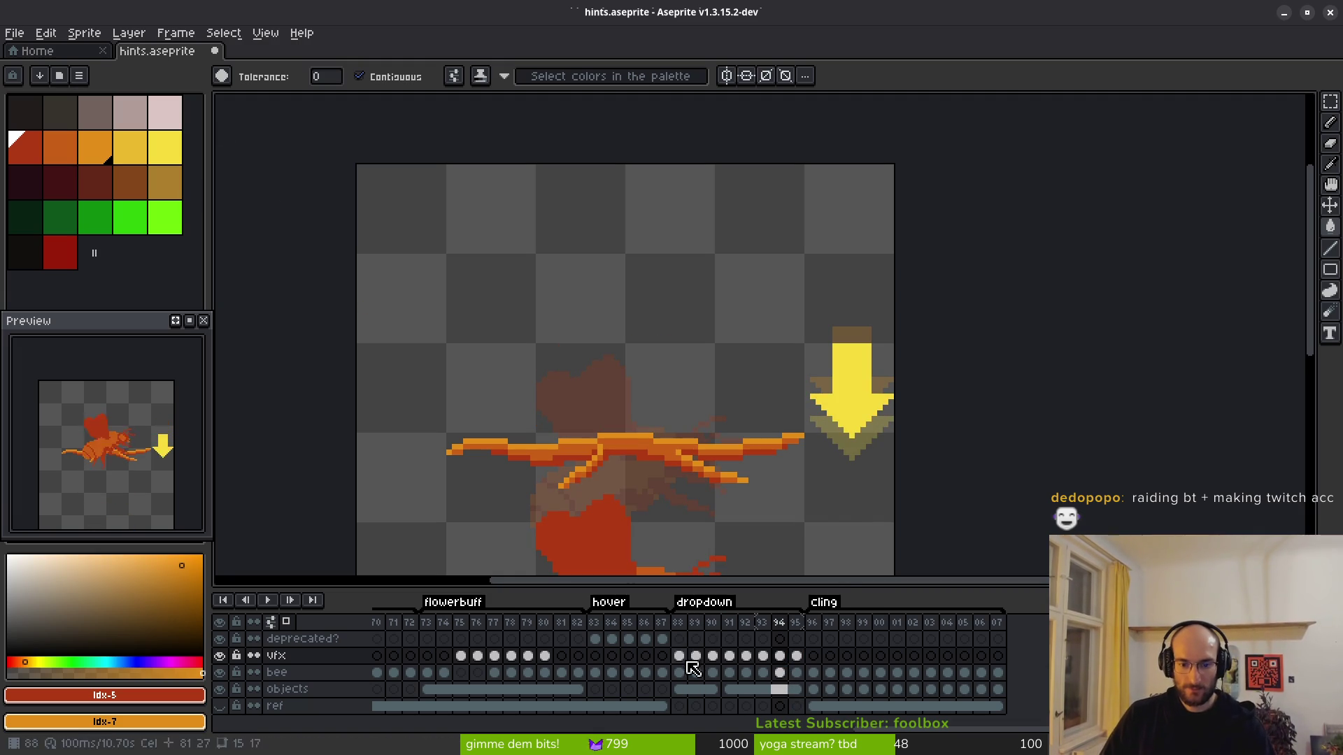
{"action": "left_click", "coordinate": [779, 655], "text": "shift"}
{"action": "right_click", "coordinate": [696, 656]}
{"action": "left_click", "coordinate": [749, 708]}
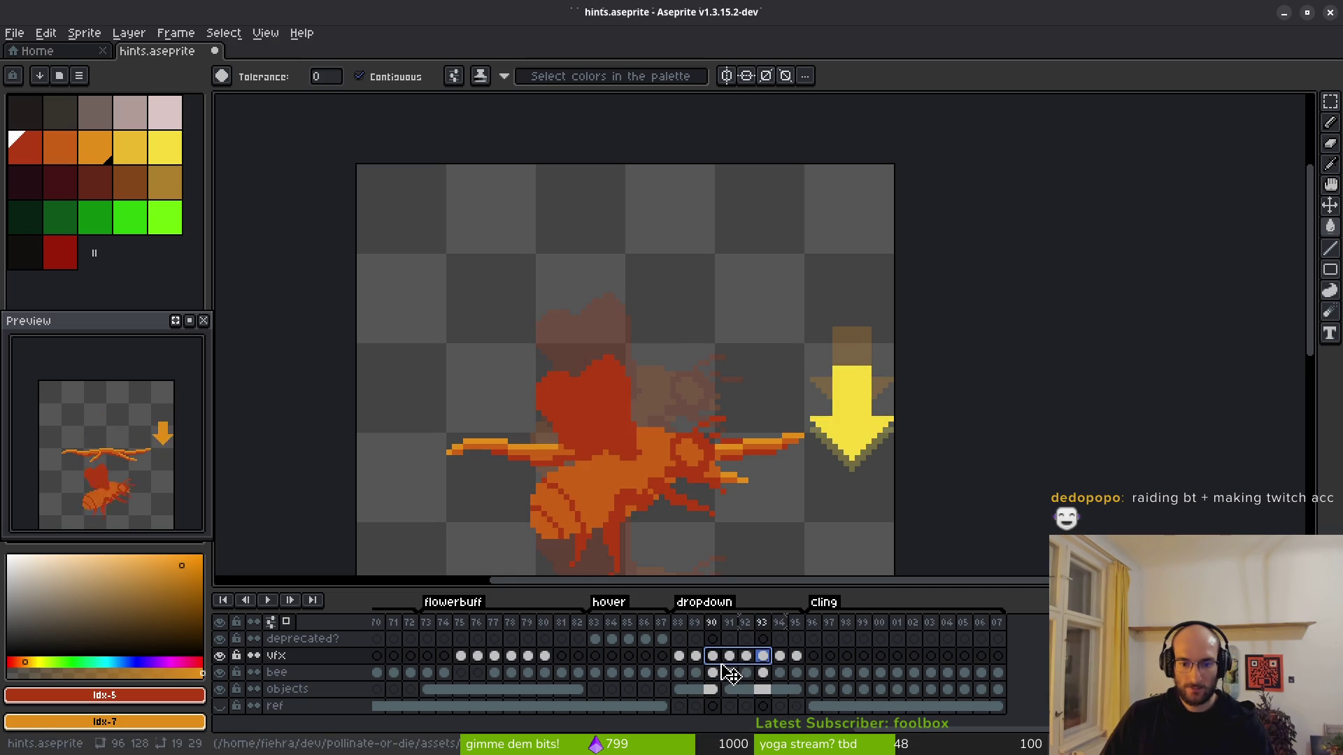
{"action": "left_click", "coordinate": [730, 655]}
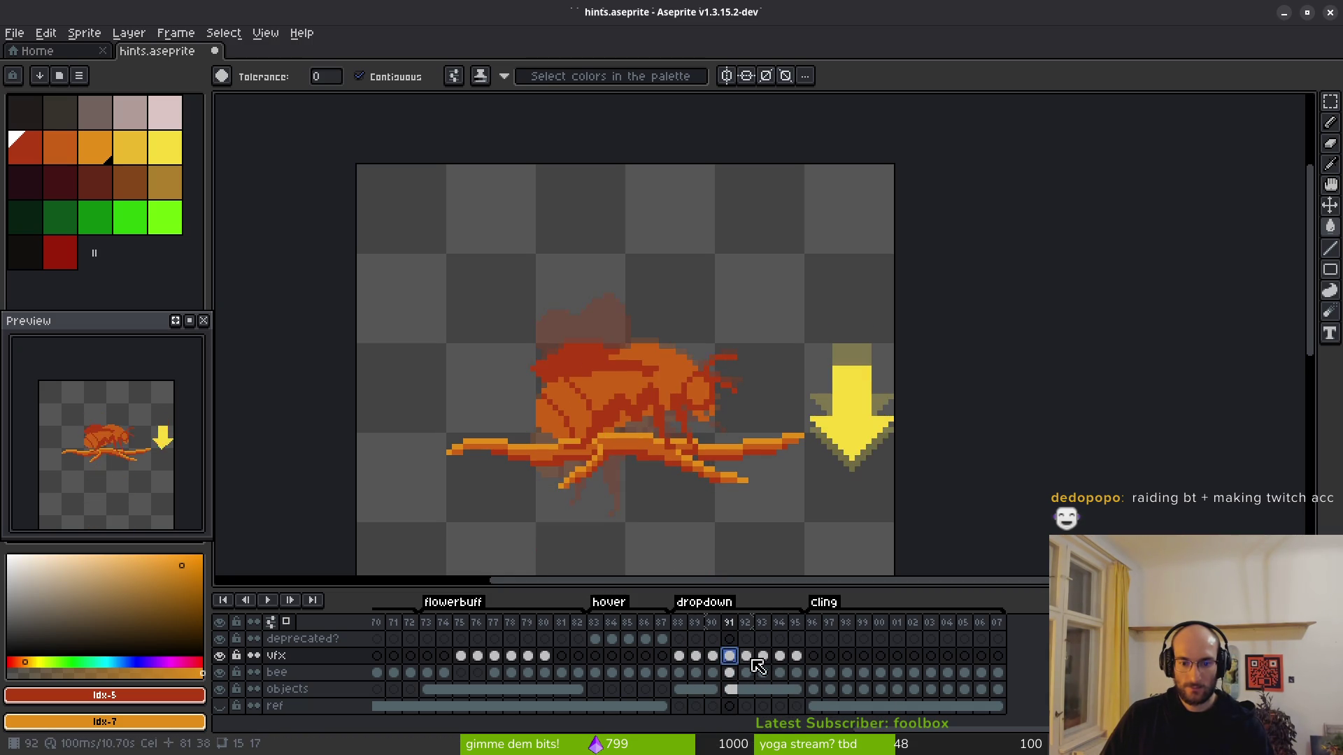
{"action": "left_click", "coordinate": [763, 656]}
{"action": "left_click", "coordinate": [746, 658]}
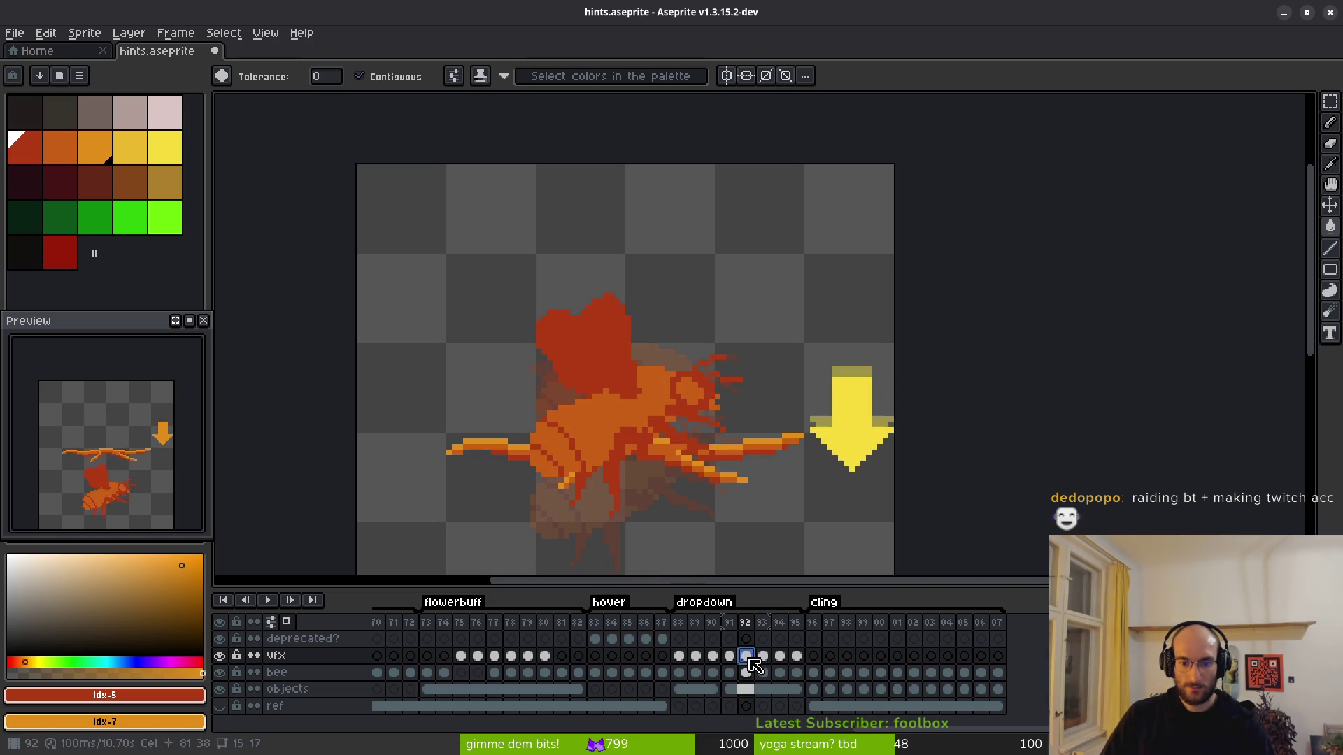
{"action": "left_click", "coordinate": [779, 656]}
{"action": "left_click", "coordinate": [763, 656]}
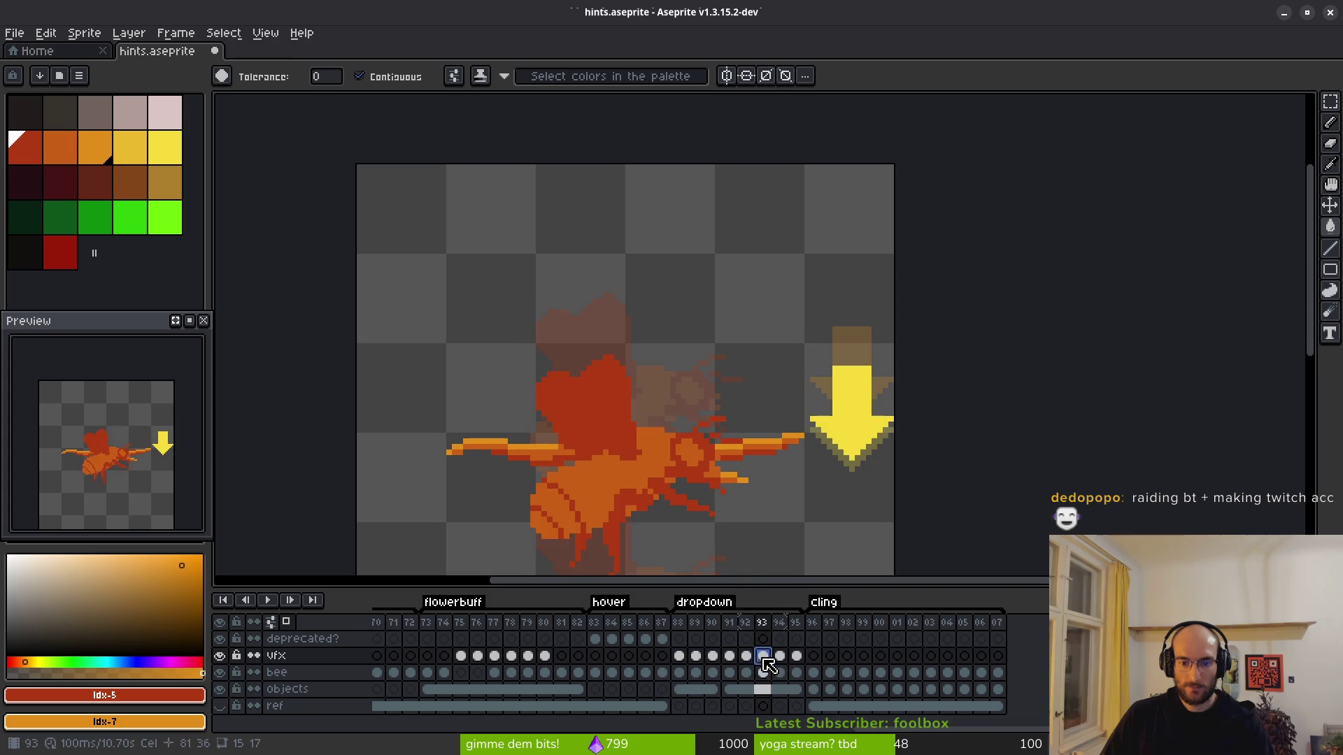
{"action": "left_click", "coordinate": [698, 657]}
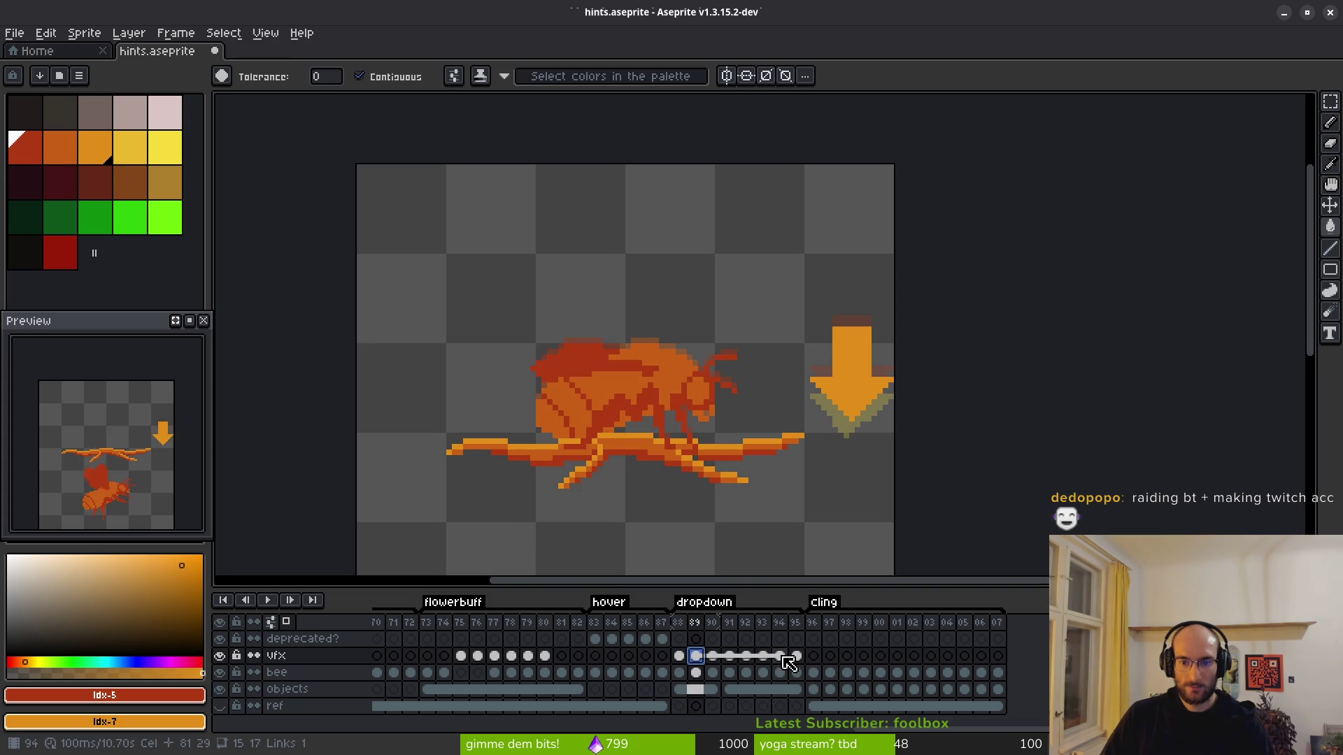
{"action": "left_click", "coordinate": [779, 657]}
{"action": "left_click", "coordinate": [762, 658]}
{"action": "left_click", "coordinate": [730, 659]}
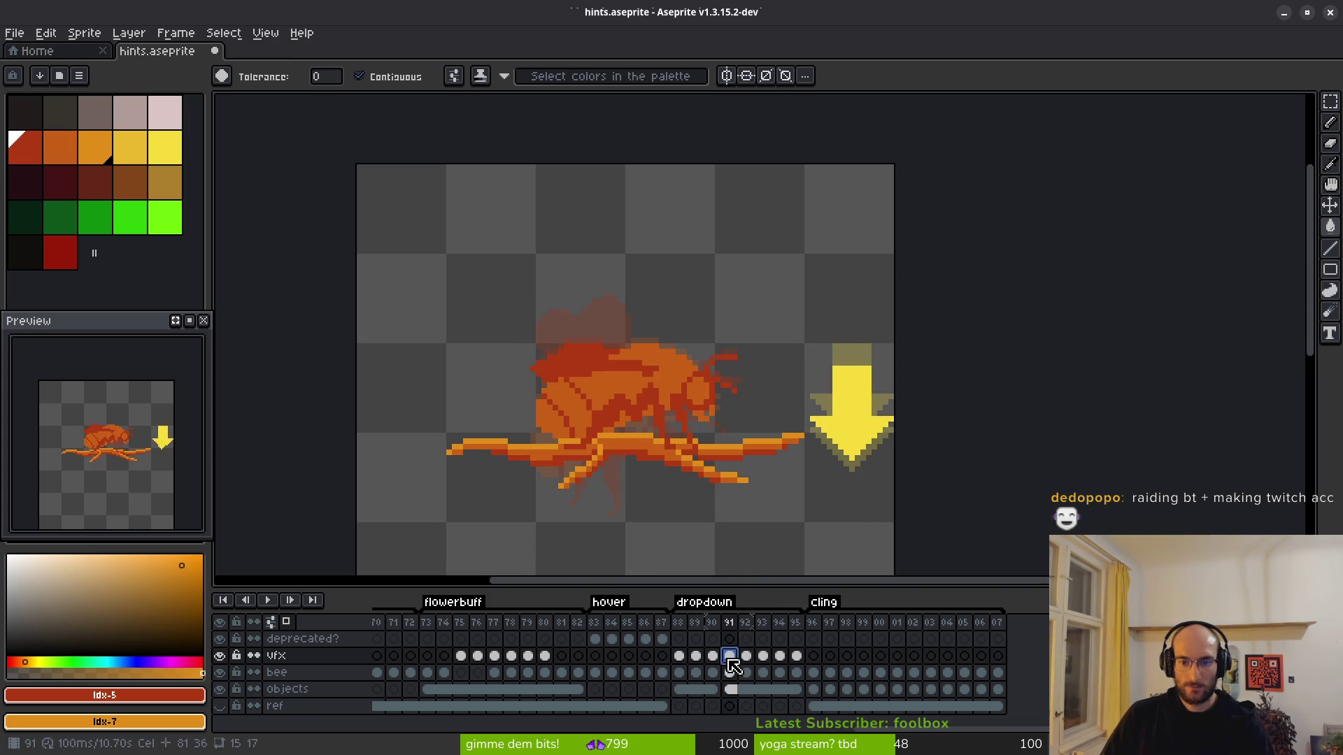
{"action": "left_click", "coordinate": [713, 655]}
{"action": "scroll", "coordinate": [843, 469], "scroll_direction": "up", "scroll_amount": 3}
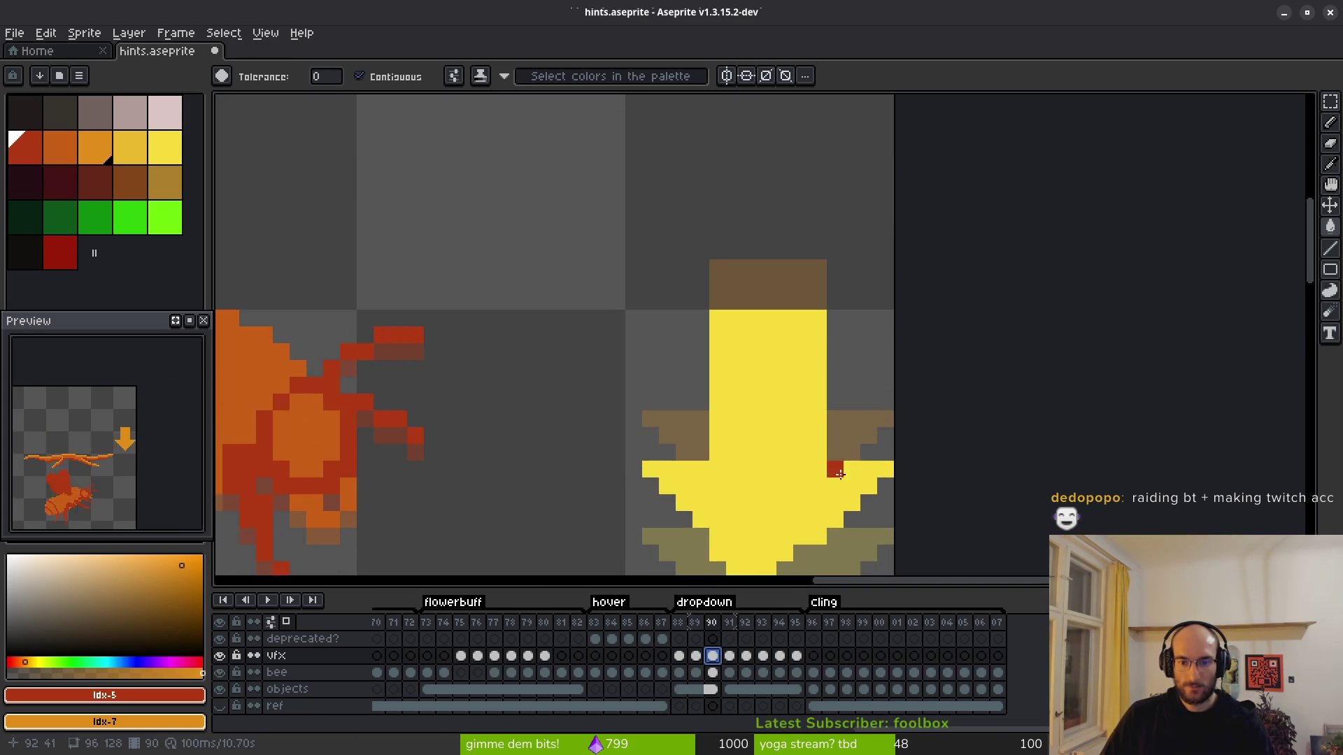
Step: Clear the arrow selection, save hints.aseprite and return to frame 88
{"action": "scroll", "coordinate": [842, 469], "scroll_direction": "down", "scroll_amount": 2}
{"action": "key", "text": "m"}
{"action": "left_click_drag", "start_coordinate": [687, 472], "coordinate": [862, 545]}
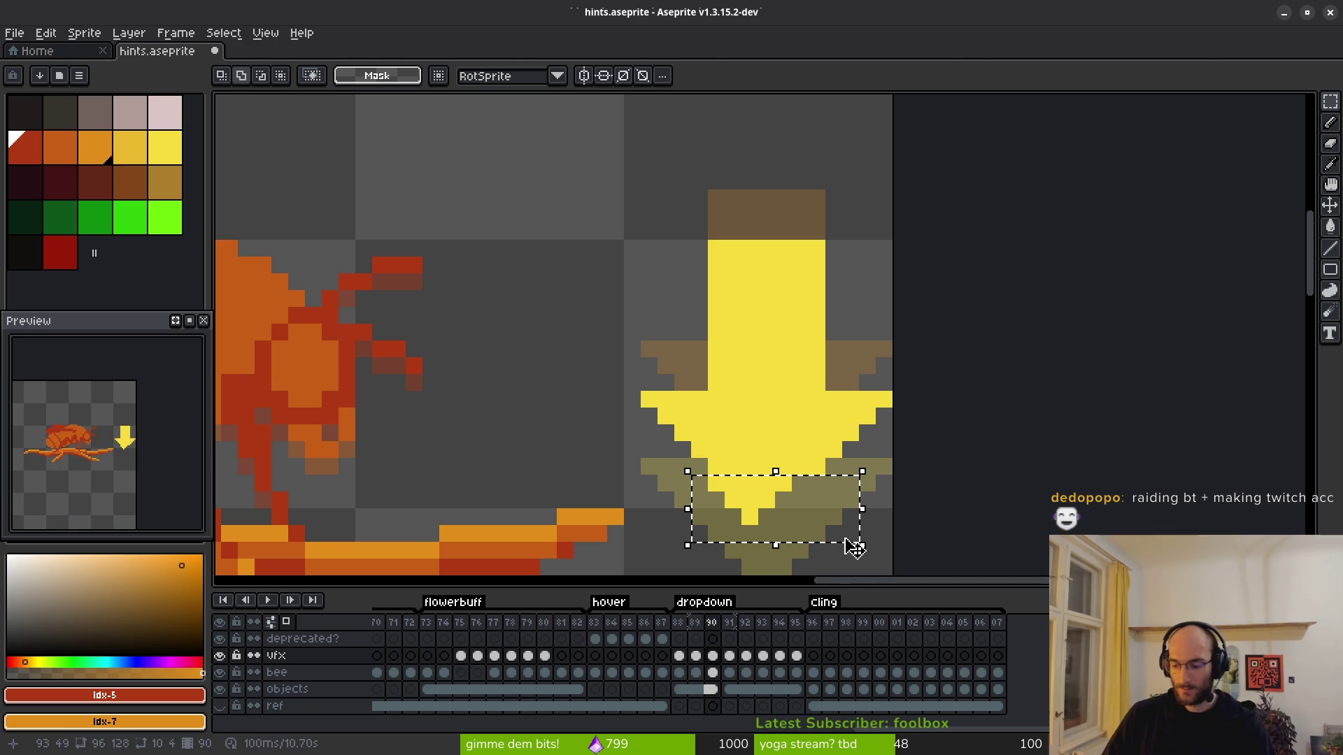
{"action": "key", "text": "ctrl+d"}
{"action": "key", "text": "ctrl+s"}
{"action": "left_click", "coordinate": [681, 656]}
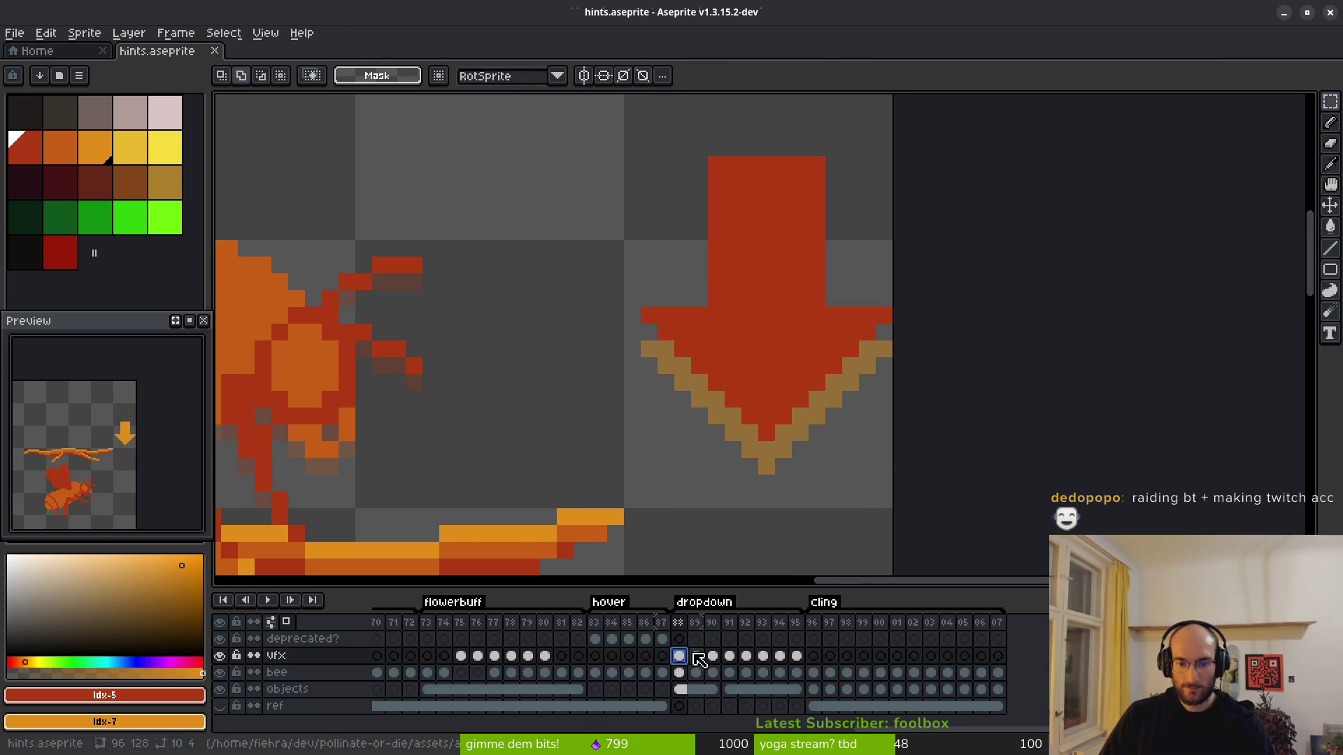
Step: Unlink the vfx arrow cels from frame 89 onward into separate frames
{"action": "scroll", "coordinate": [710, 434], "scroll_direction": "right", "scroll_amount": 1}
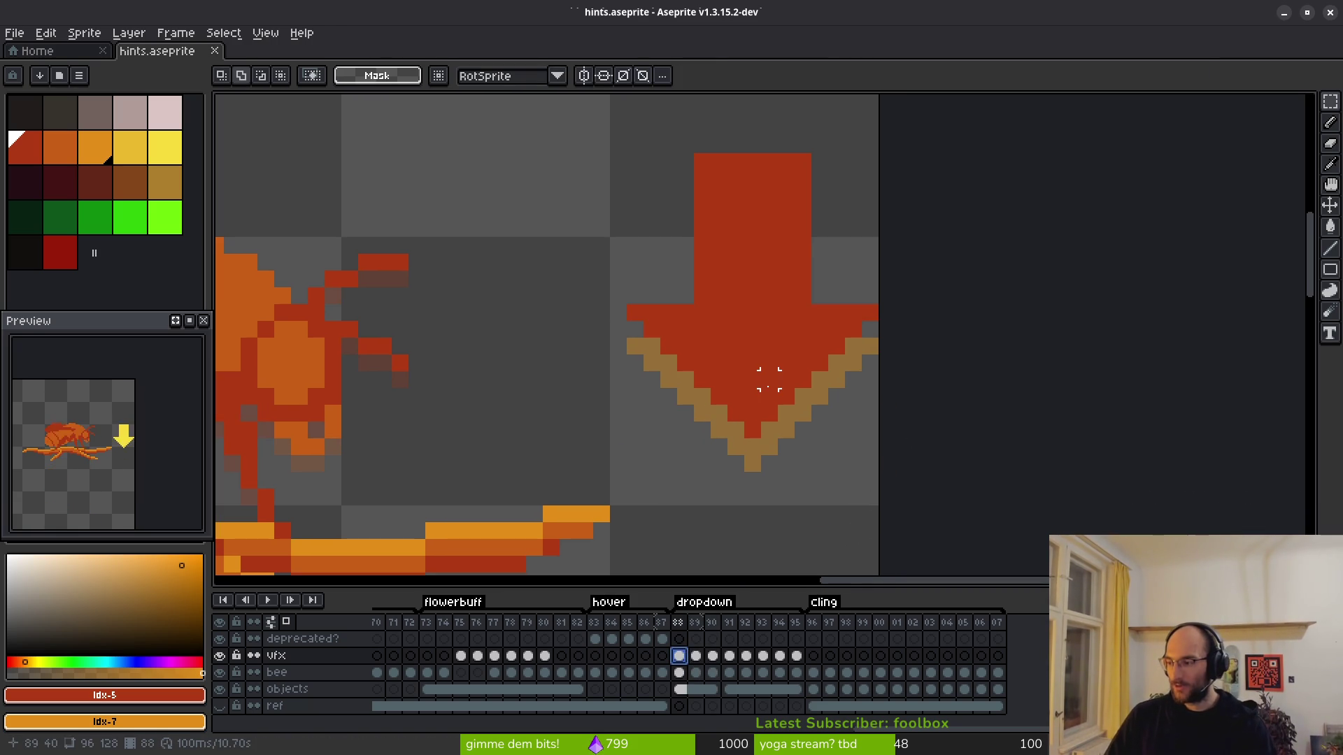
{"action": "scroll", "coordinate": [785, 413], "scroll_direction": "right", "scroll_amount": 1}
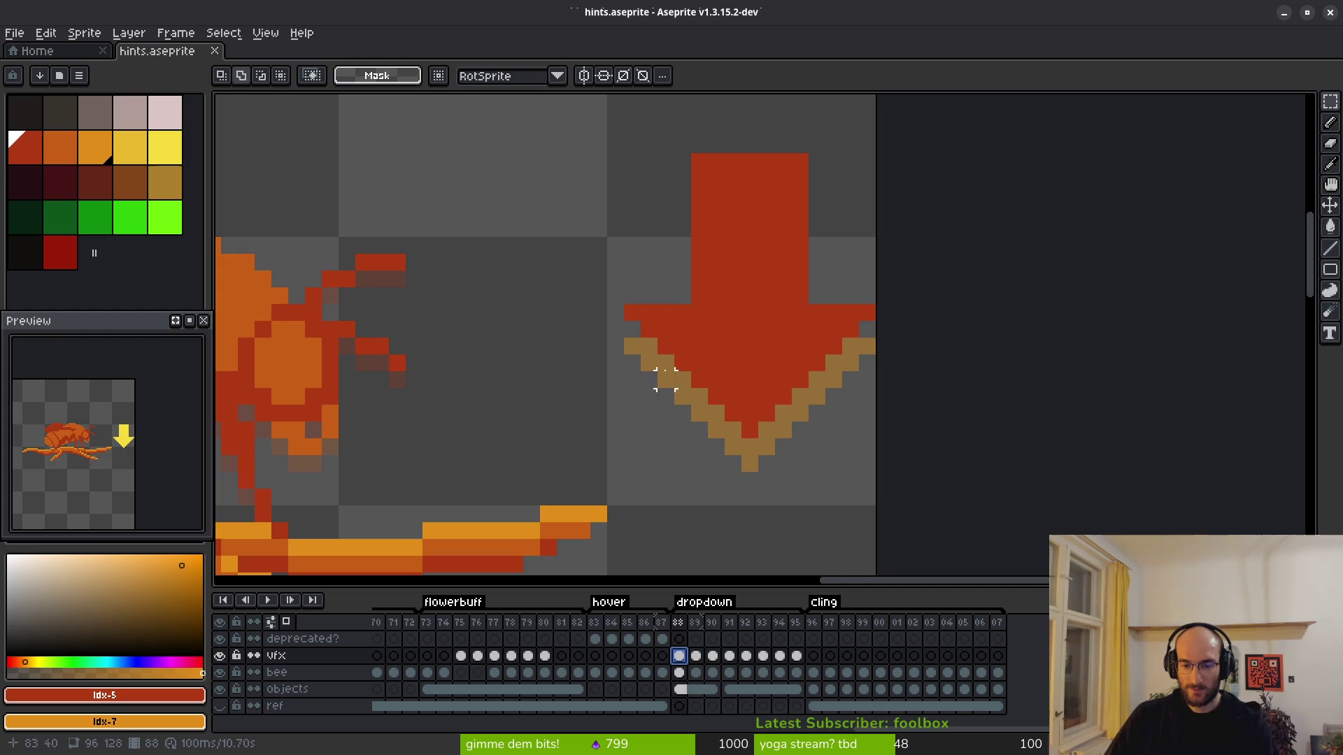
{"action": "mouse_move", "coordinate": [696, 656]}
{"action": "left_mouse_down"}
{"action": "mouse_move", "coordinate": [799, 658]}
{"action": "mouse_move", "coordinate": [790, 664]}
{"action": "left_mouse_up"}
{"action": "right_click", "coordinate": [727, 661]}
{"action": "left_click", "coordinate": [769, 692]}
{"action": "left_click", "coordinate": [718, 659]}
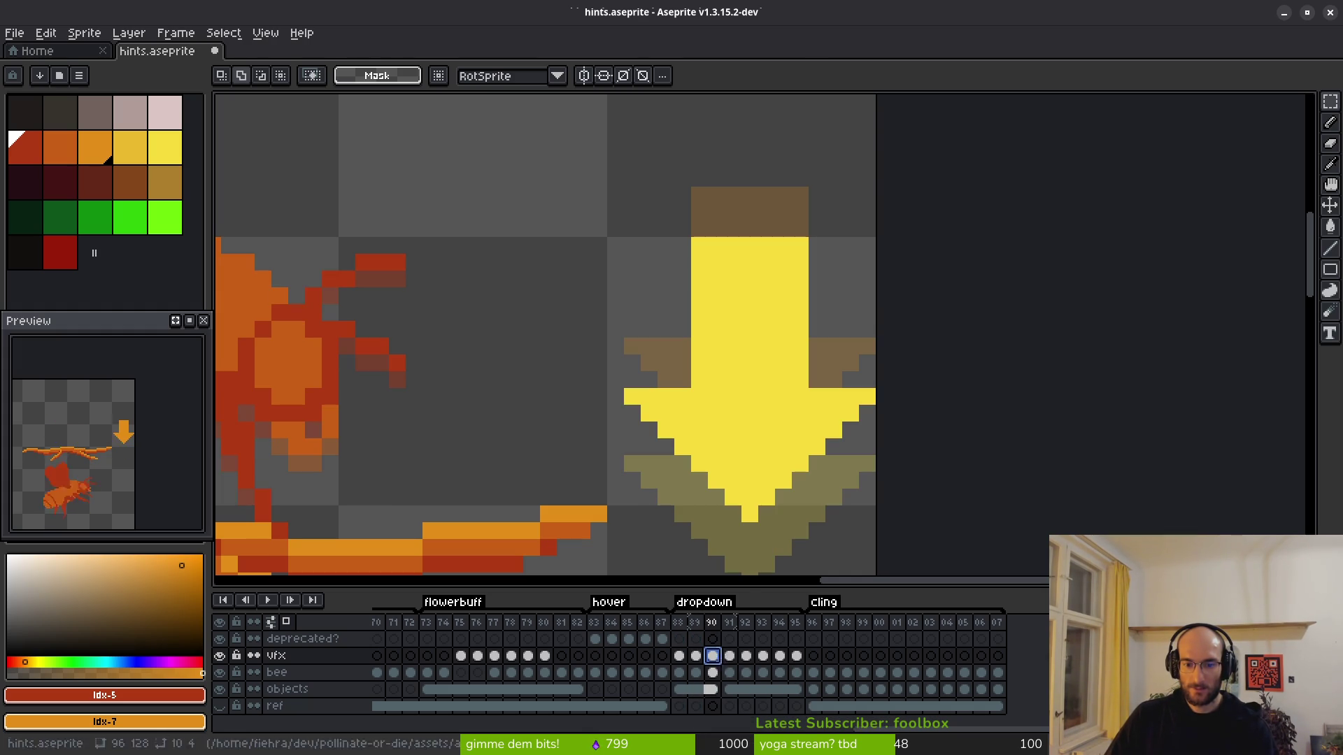
{"action": "left_click", "coordinate": [703, 657]}
Step: Link the arrow cels on frames 90–94 together
{"action": "left_click_drag", "start_coordinate": [798, 657], "coordinate": [703, 664]}
{"action": "right_click", "coordinate": [703, 664]}
{"action": "left_click", "coordinate": [727, 689]}
{"action": "left_click", "coordinate": [712, 657]}
{"action": "left_click", "coordinate": [782, 659], "text": "shift"}
{"action": "right_click", "coordinate": [717, 654]}
{"action": "left_click", "coordinate": [731, 703]}
Step: Link cels 91–93, then undo that link
{"action": "left_click", "coordinate": [734, 657]}
{"action": "left_click_drag", "start_coordinate": [729, 657], "coordinate": [763, 659]}
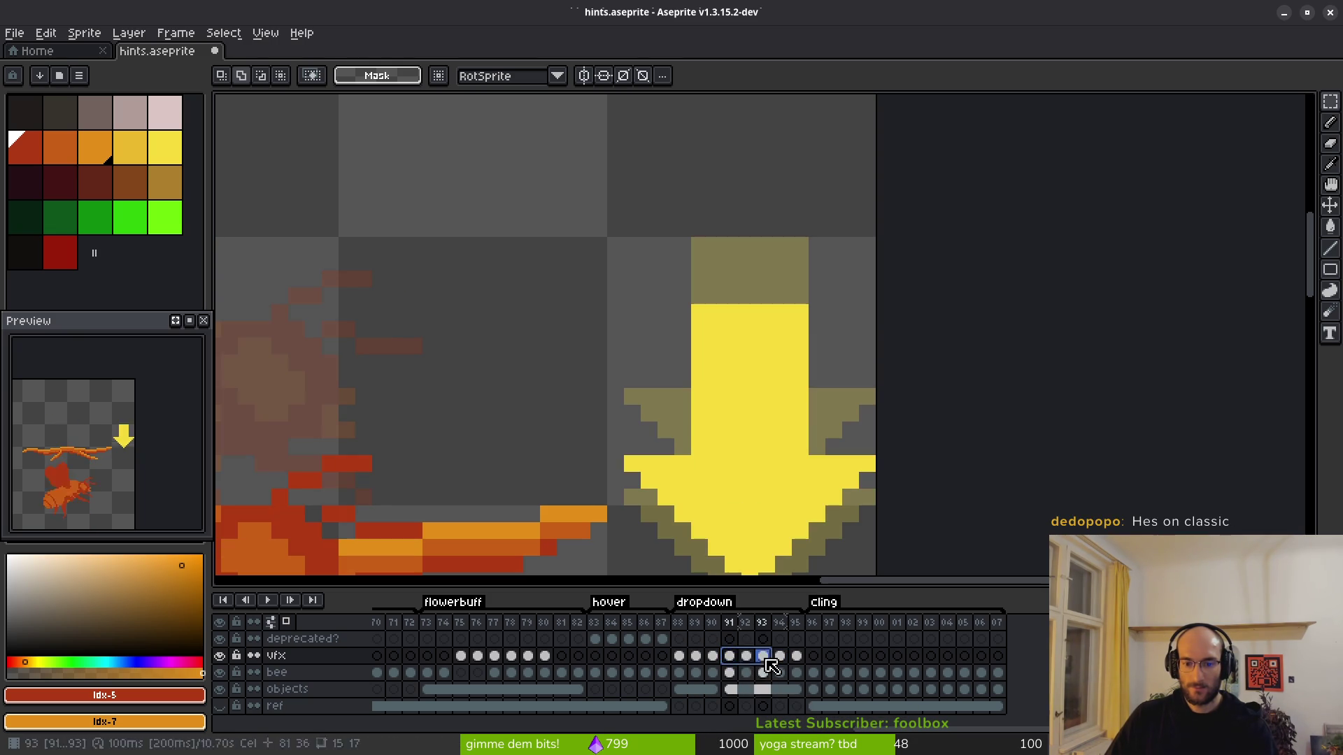
{"action": "right_click", "coordinate": [749, 657]}
{"action": "left_click", "coordinate": [770, 702]}
{"action": "left_click", "coordinate": [746, 657]}
{"action": "key", "text": "ctrl+z"}
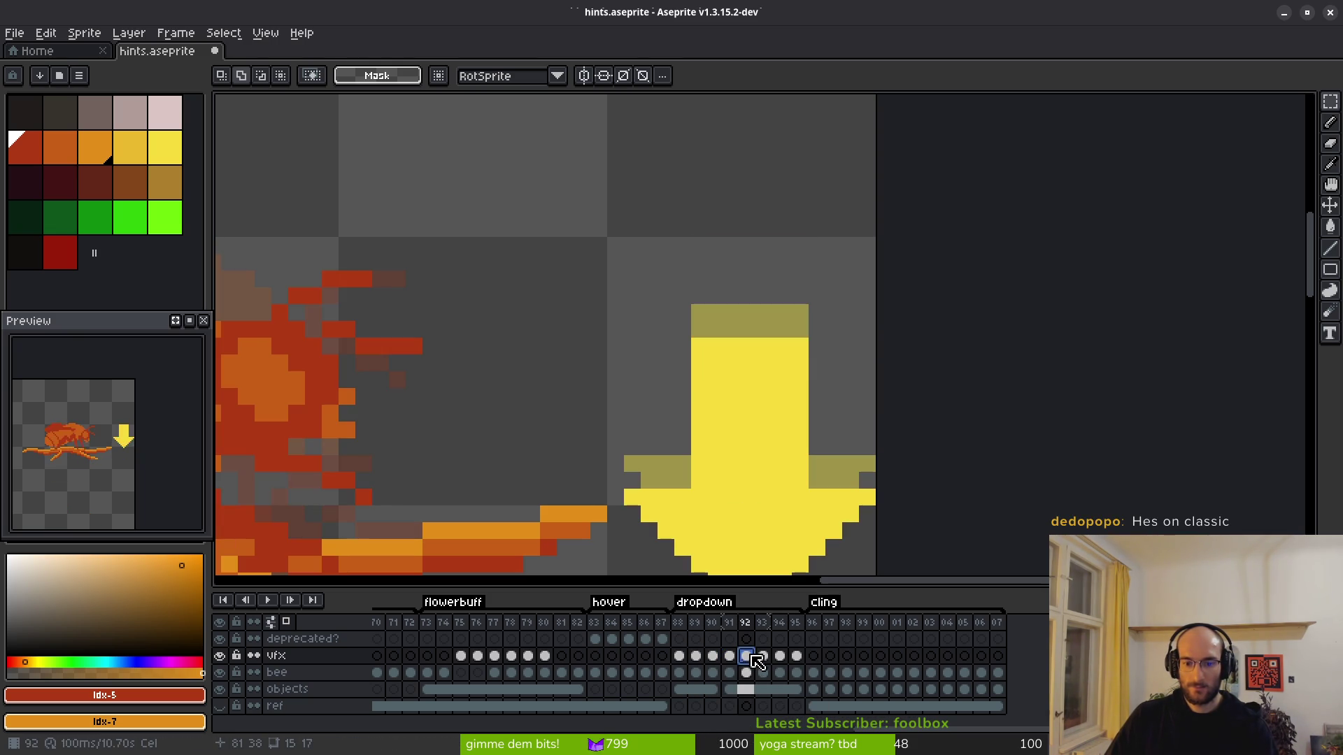
Step: Play the animation from frame 88 and fill frame 89's arrow with darker orange
{"action": "scroll", "coordinate": [730, 524], "scroll_direction": "down", "scroll_amount": 4}
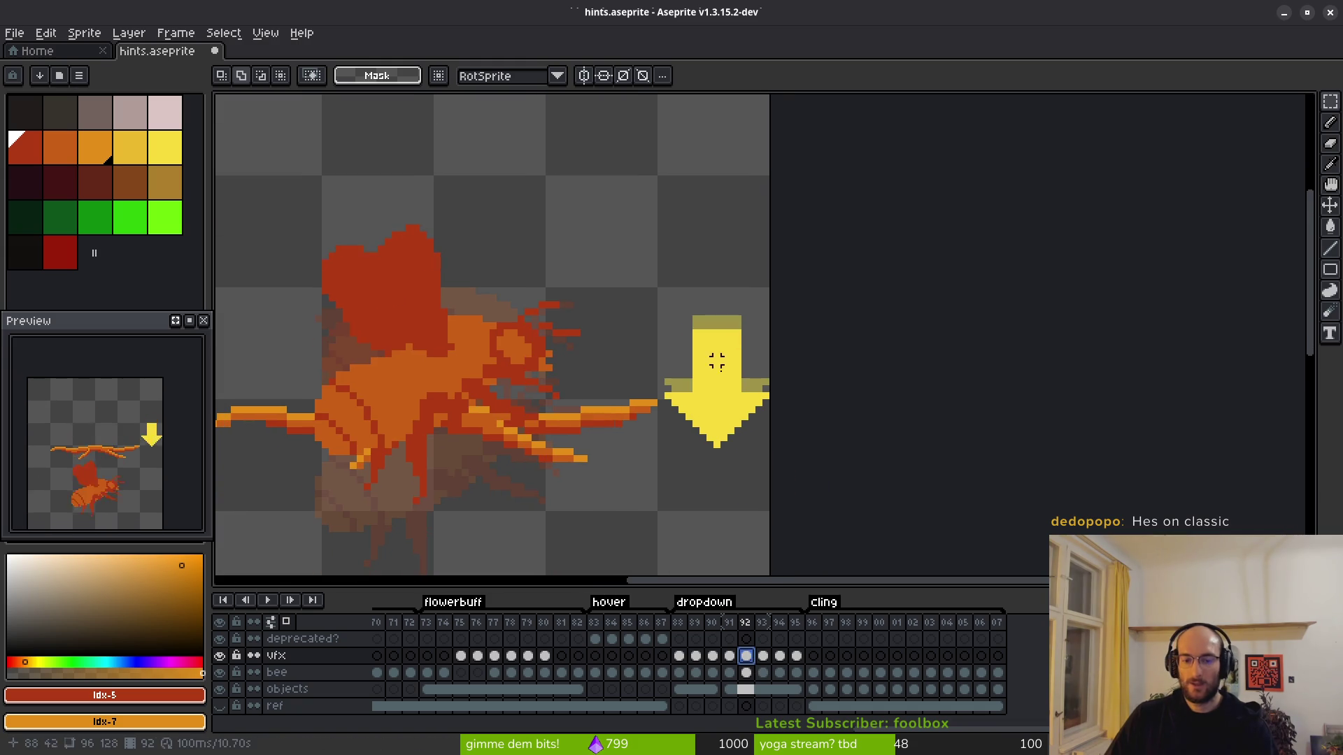
{"action": "left_click", "coordinate": [679, 656]}
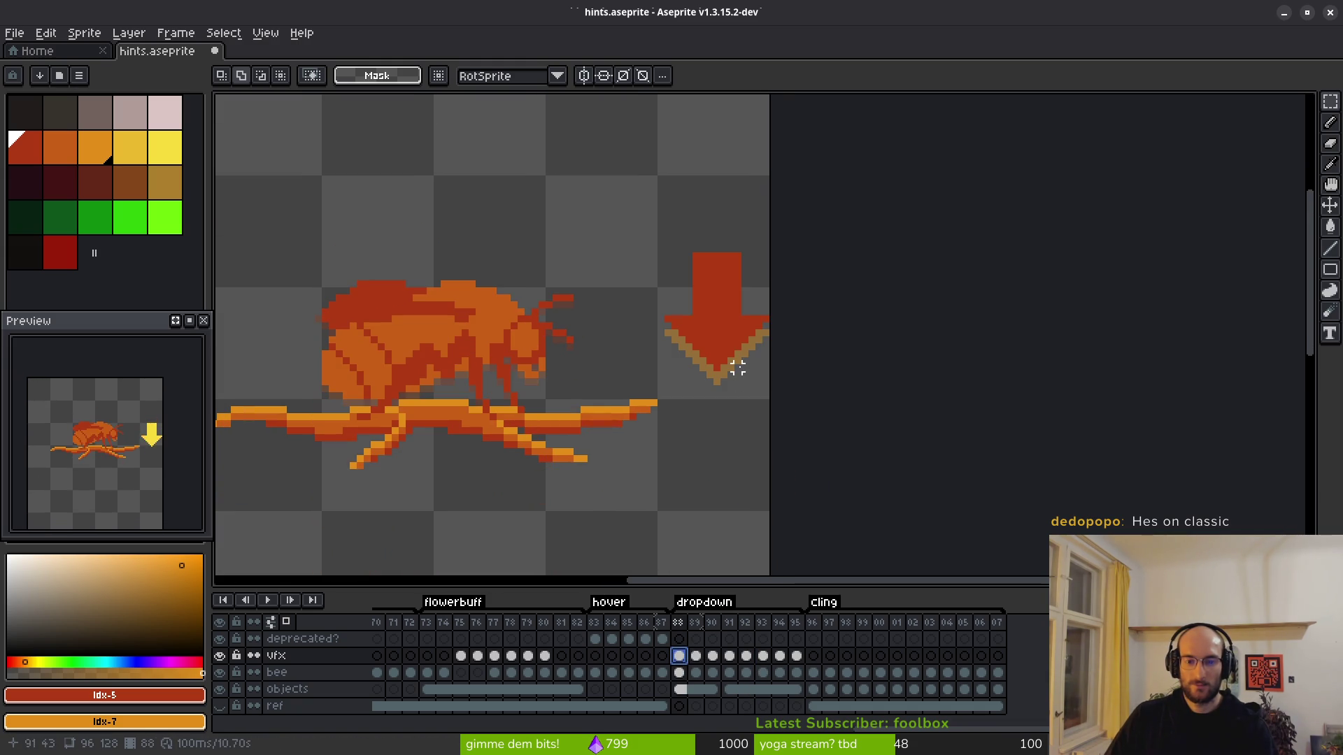
{"action": "key", "text": "Return"}
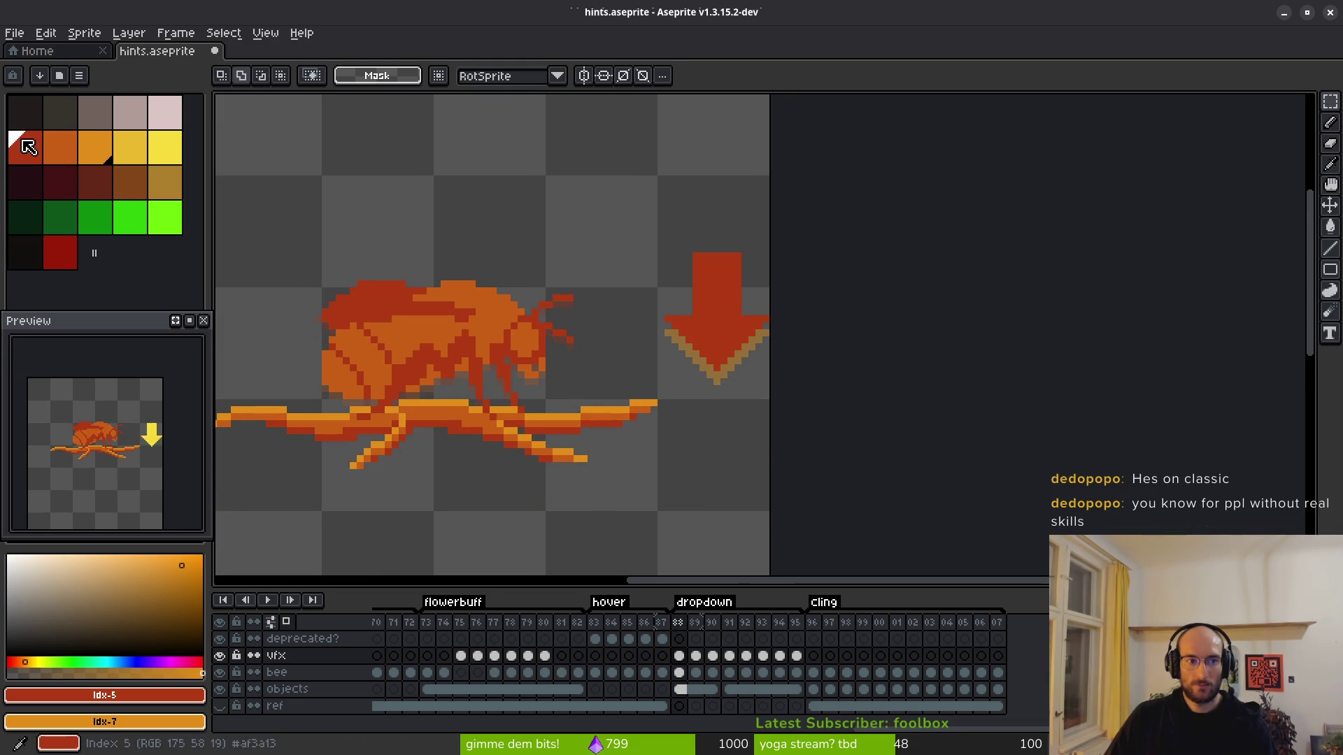
{"action": "key", "text": "0"}
{"action": "scroll", "coordinate": [743, 329], "scroll_direction": "up", "scroll_amount": 1}
{"action": "key", "text": "g"}
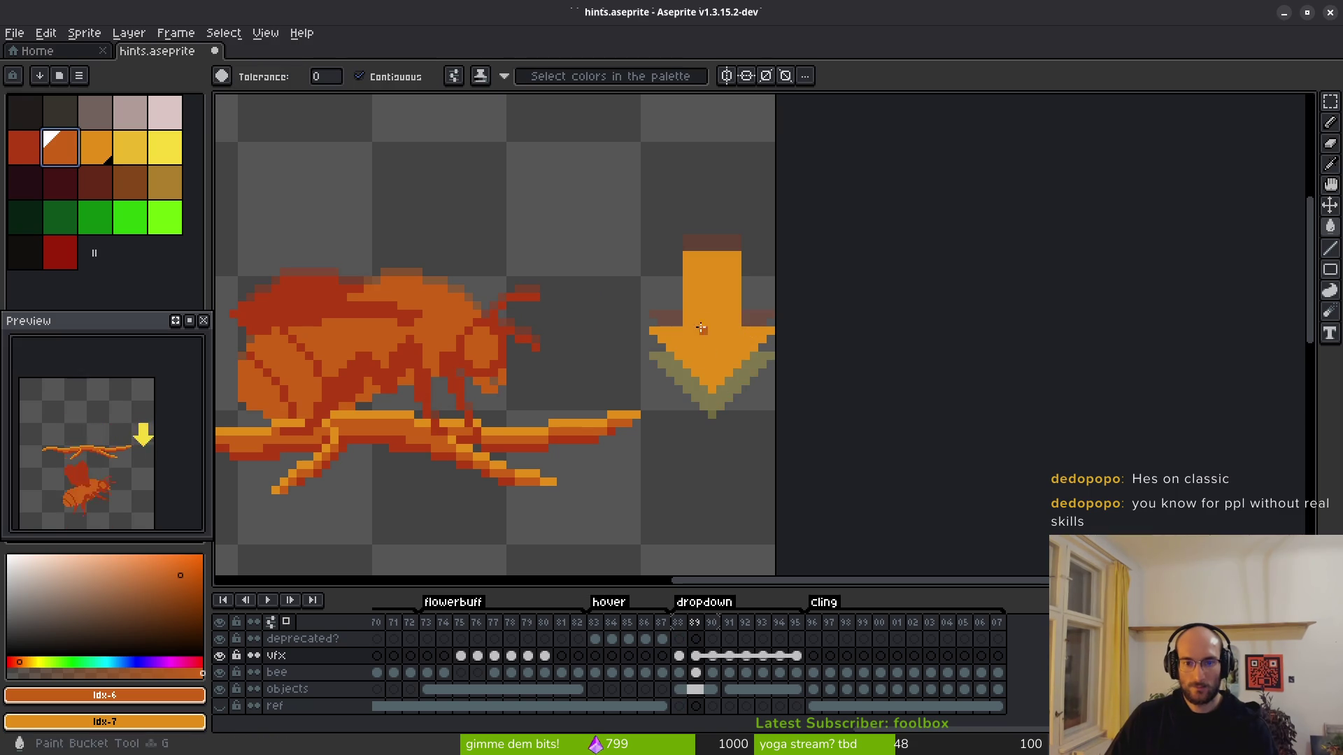
{"action": "left_click", "coordinate": [739, 341]}
Step: Fill frame 90's arrow with idx-7 orange and frame 91's with idx-8 darker yellow
{"action": "key", "text": "Right"}
{"action": "left_click", "coordinate": [97, 143]}
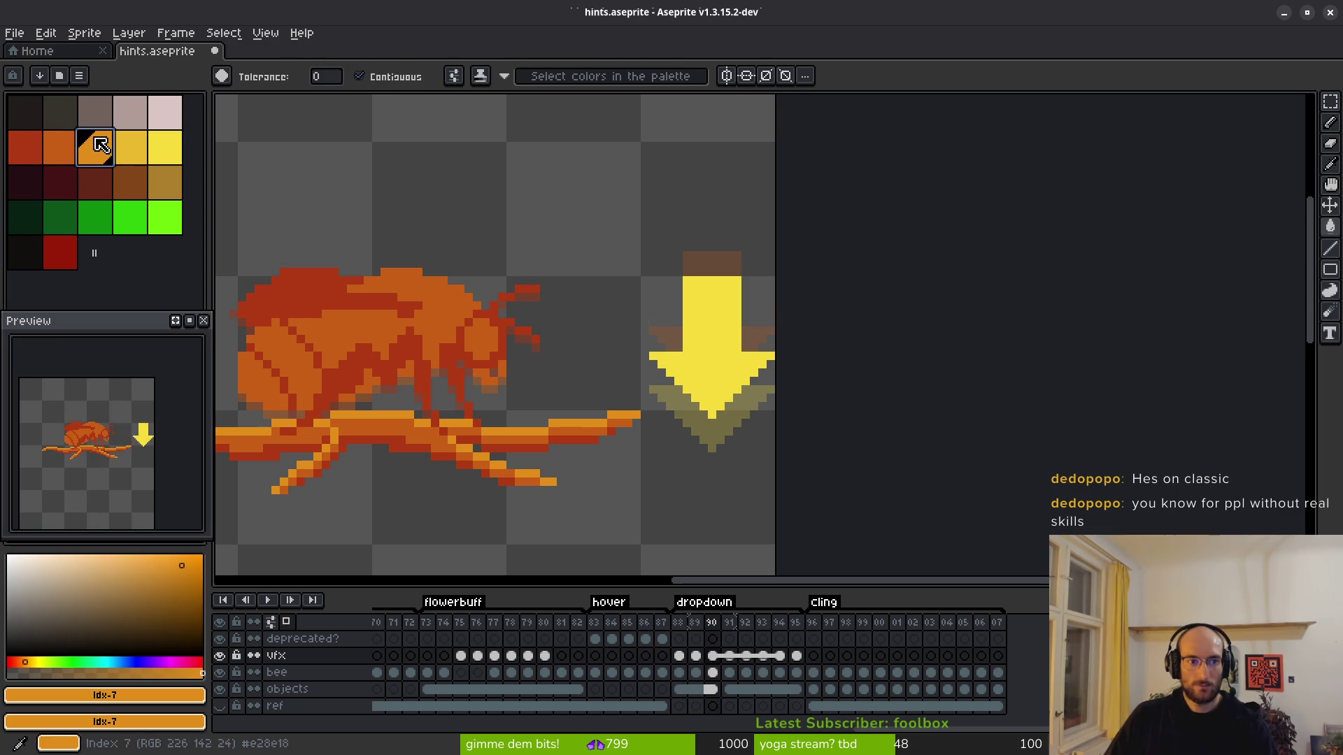
{"action": "left_click", "coordinate": [718, 372]}
{"action": "key", "text": "Right"}
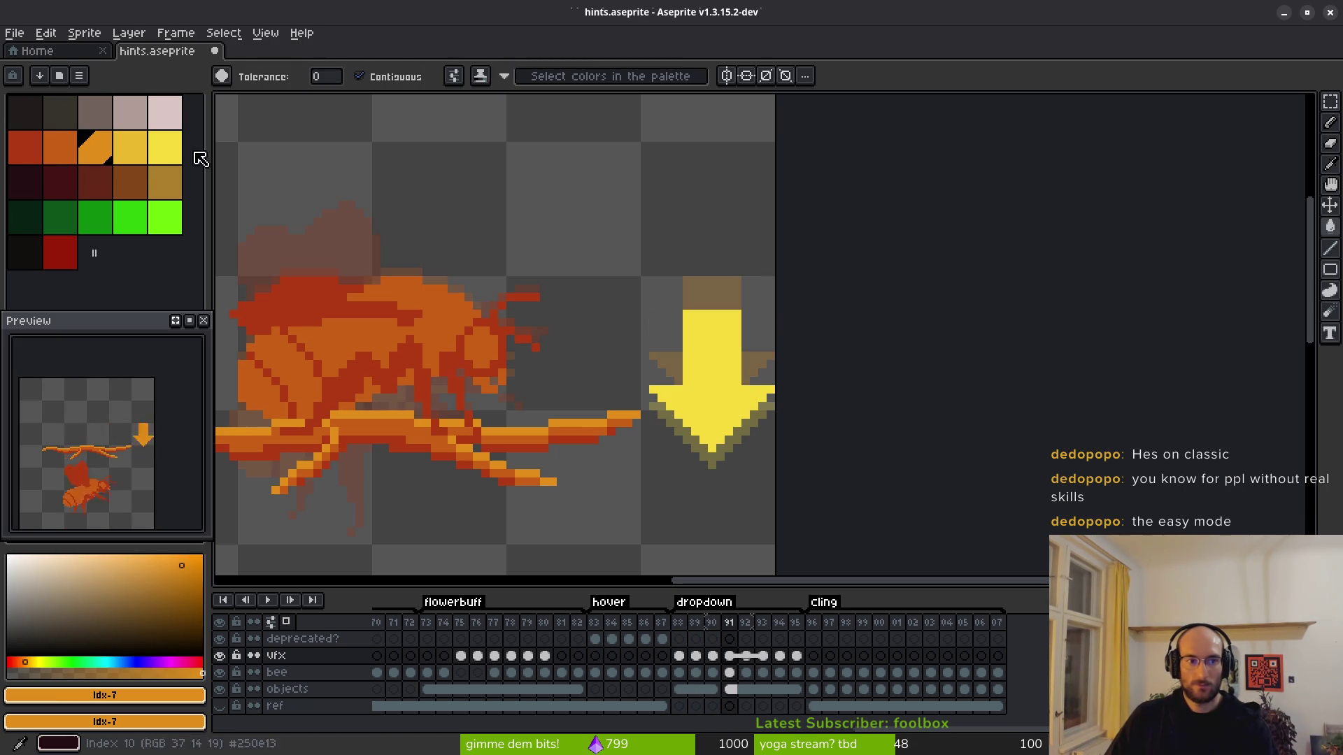
{"action": "left_click", "coordinate": [129, 146]}
{"action": "left_click", "coordinate": [728, 420]}
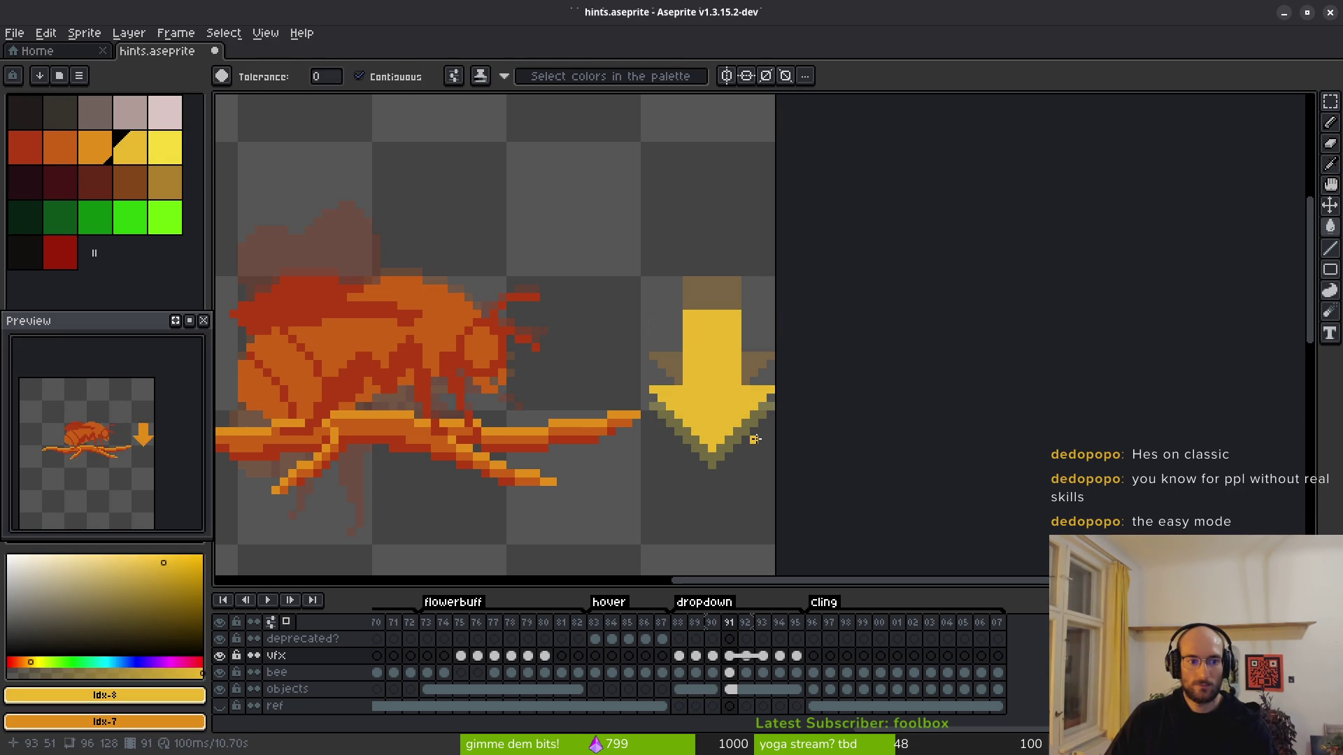
Step: Compare frame 95 with its neighbour and save the recoloured animation
{"action": "key", "text": "i"}
{"action": "key", "text": "Right"}
{"action": "key", "text": "Right"}
{"action": "key", "text": "Right"}
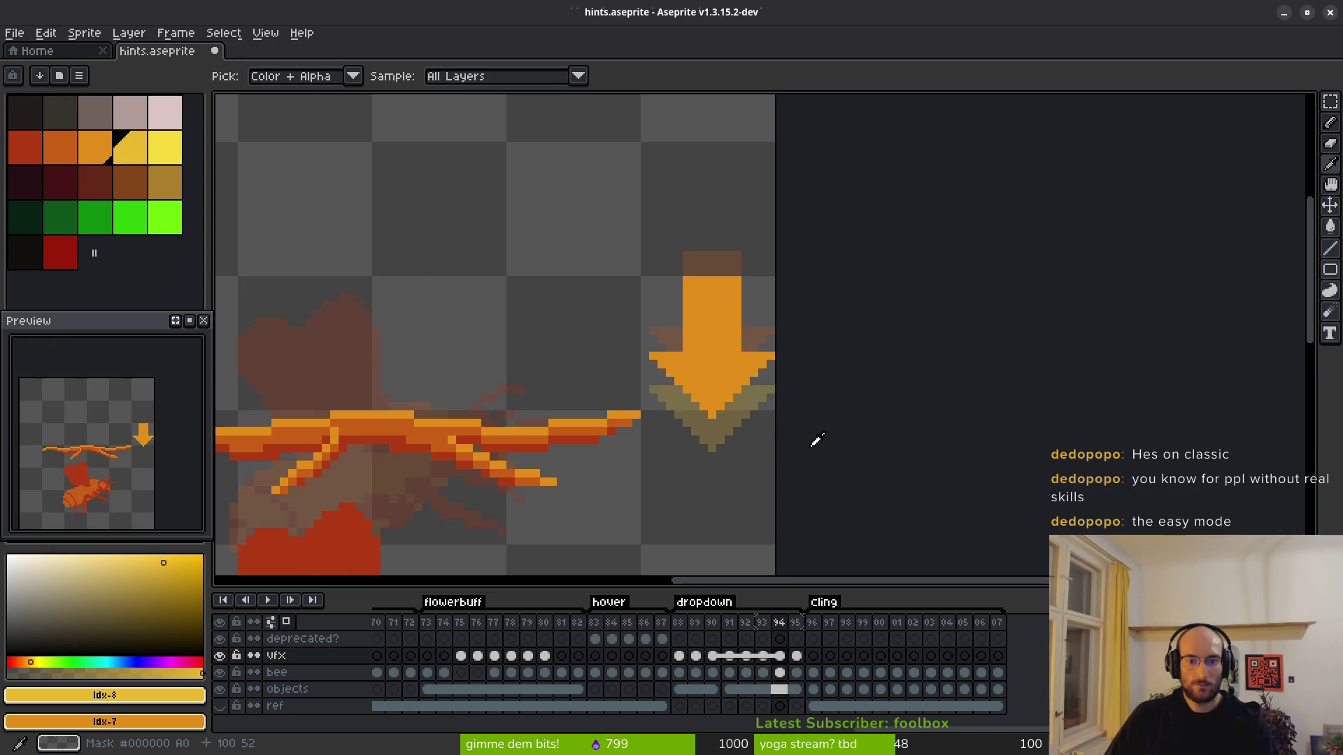
{"action": "key", "text": "Right"}
{"action": "key", "text": "Left"}
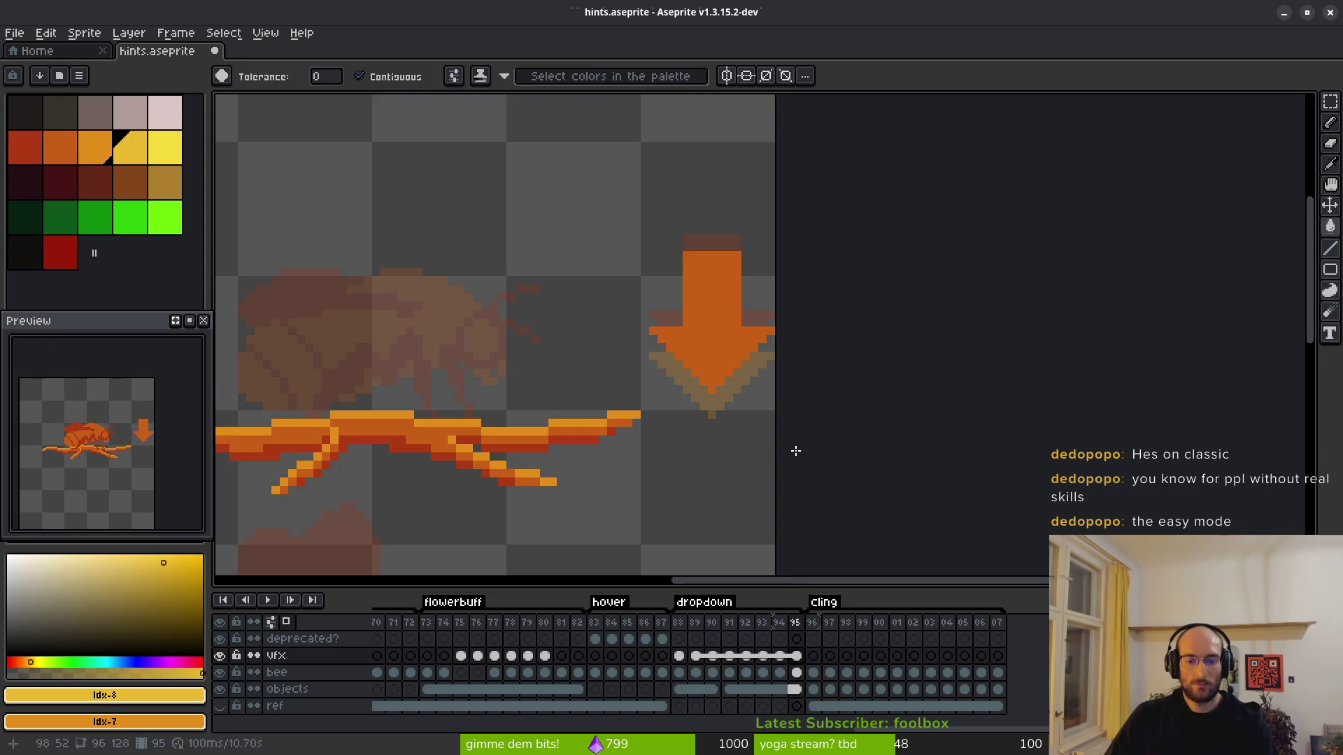
{"action": "key", "text": "v"}
{"action": "scroll", "coordinate": [769, 465], "scroll_direction": "down", "scroll_amount": 1}
{"action": "key", "text": "ctrl+s"}
{"action": "key", "text": "w"}
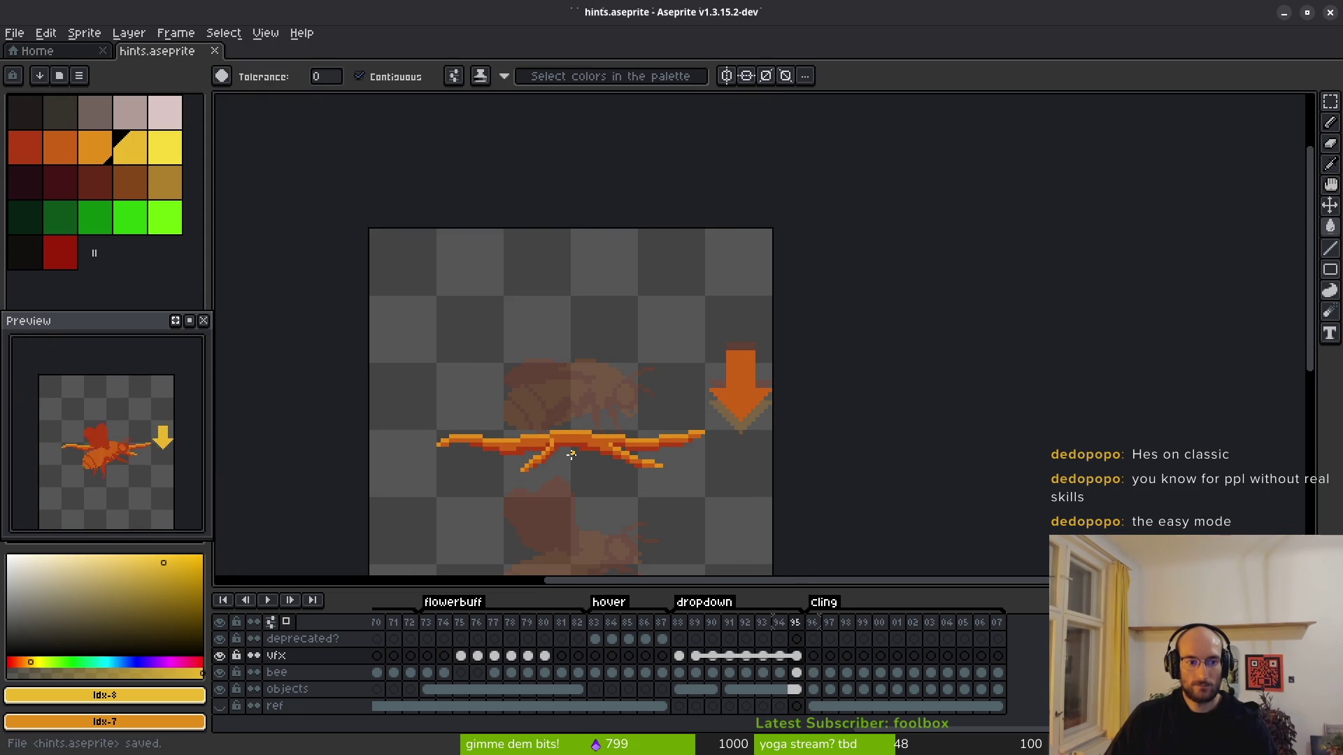
{"action": "scroll", "coordinate": [657, 428], "scroll_direction": "right", "scroll_amount": 2}
{"action": "scroll", "coordinate": [646, 393], "scroll_direction": "down", "scroll_amount": 3}
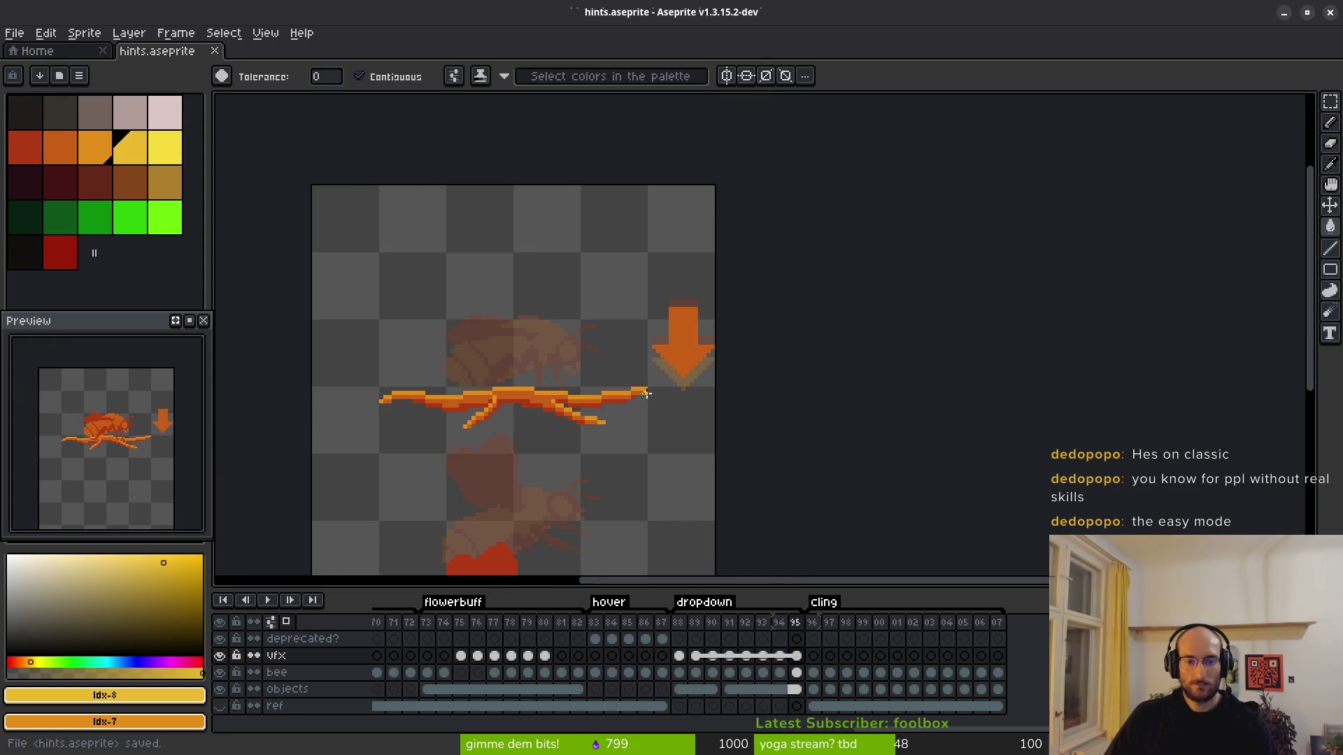
{"action": "key", "text": "ctrl+e"}
Step: Set up the sprite sheet export and browse for its output file
{"action": "left_click", "coordinate": [429, 248]}
{"action": "scroll", "coordinate": [644, 353], "scroll_direction": "down", "scroll_amount": 3}
{"action": "key", "text": "v"}
{"action": "key", "text": "w"}
{"action": "key", "text": "ctrl+alt+shift+s"}
{"action": "left_click", "coordinate": [340, 60]}
{"action": "left_click", "coordinate": [363, 82]}
Step: Export the sheet to art/ui as hint-Sheet.png, overwriting the existing file
{"action": "left_click", "coordinate": [72, 62]}
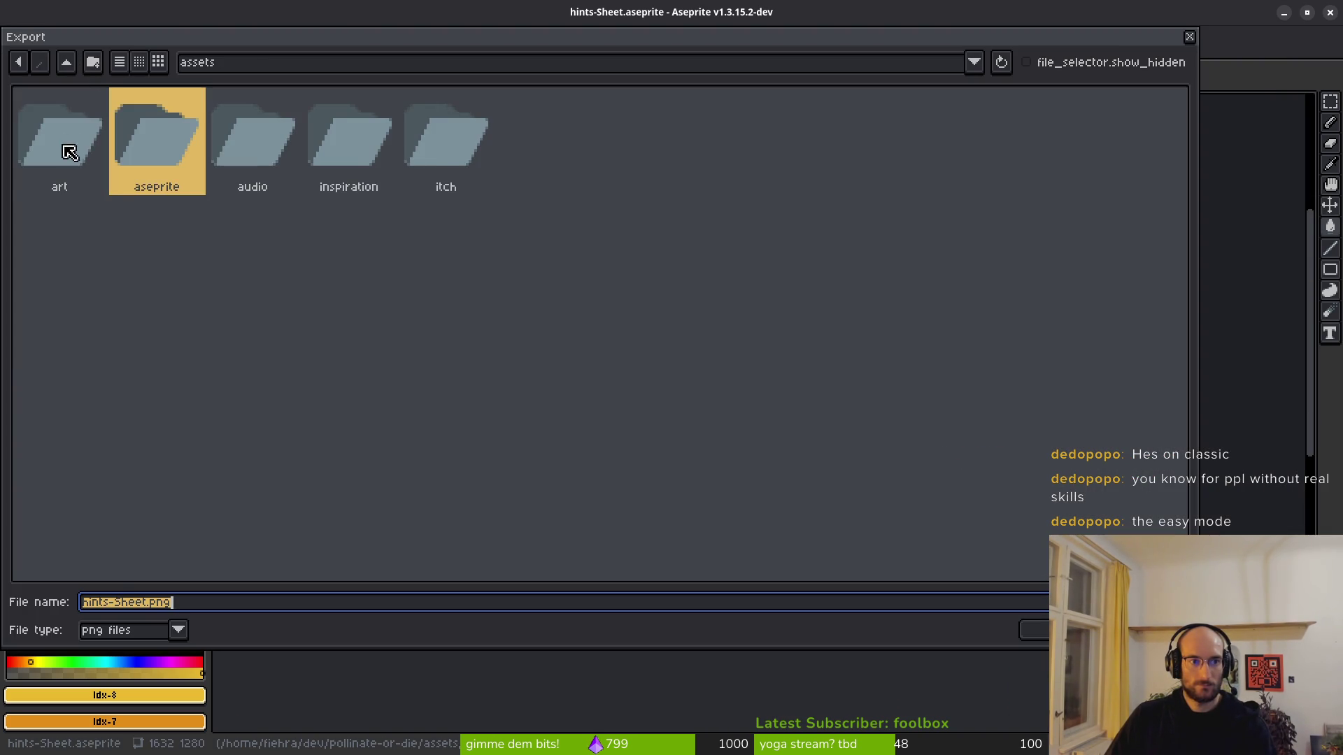
{"action": "double_click", "coordinate": [72, 138]}
{"action": "double_click", "coordinate": [862, 142]}
{"action": "left_click", "coordinate": [939, 167]}
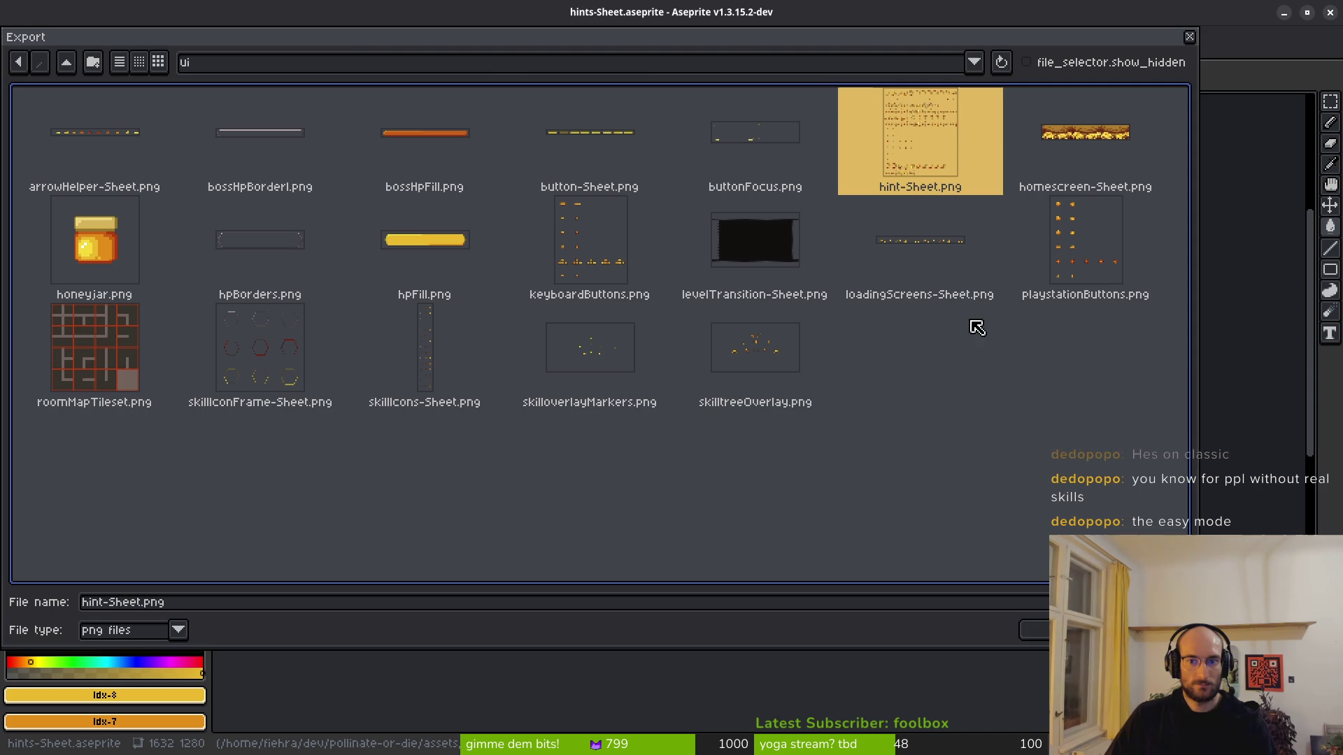
{"action": "left_click", "coordinate": [1034, 629]}
{"action": "left_click", "coordinate": [586, 426]}
{"action": "left_click", "coordinate": [203, 221]}
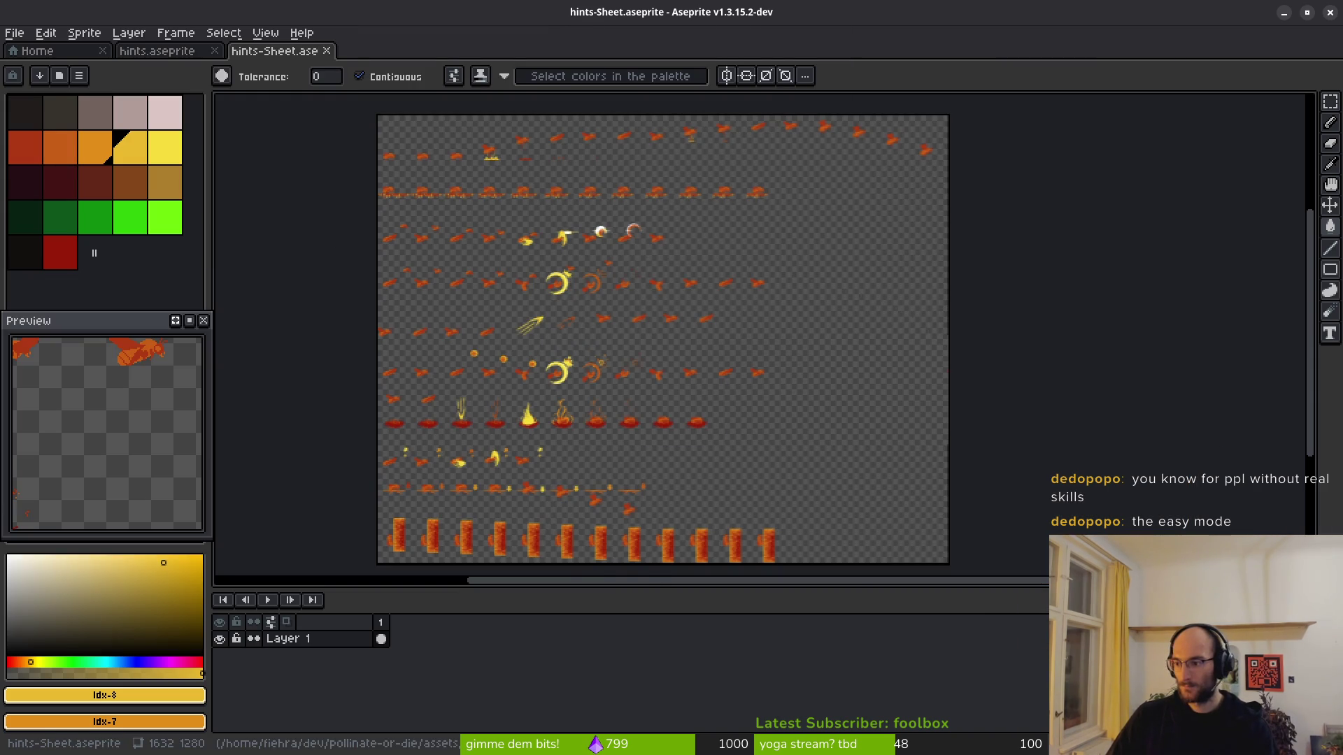
{"action": "key", "text": "alt+Tab"}
{"action": "key", "text": "alt+Tab"}
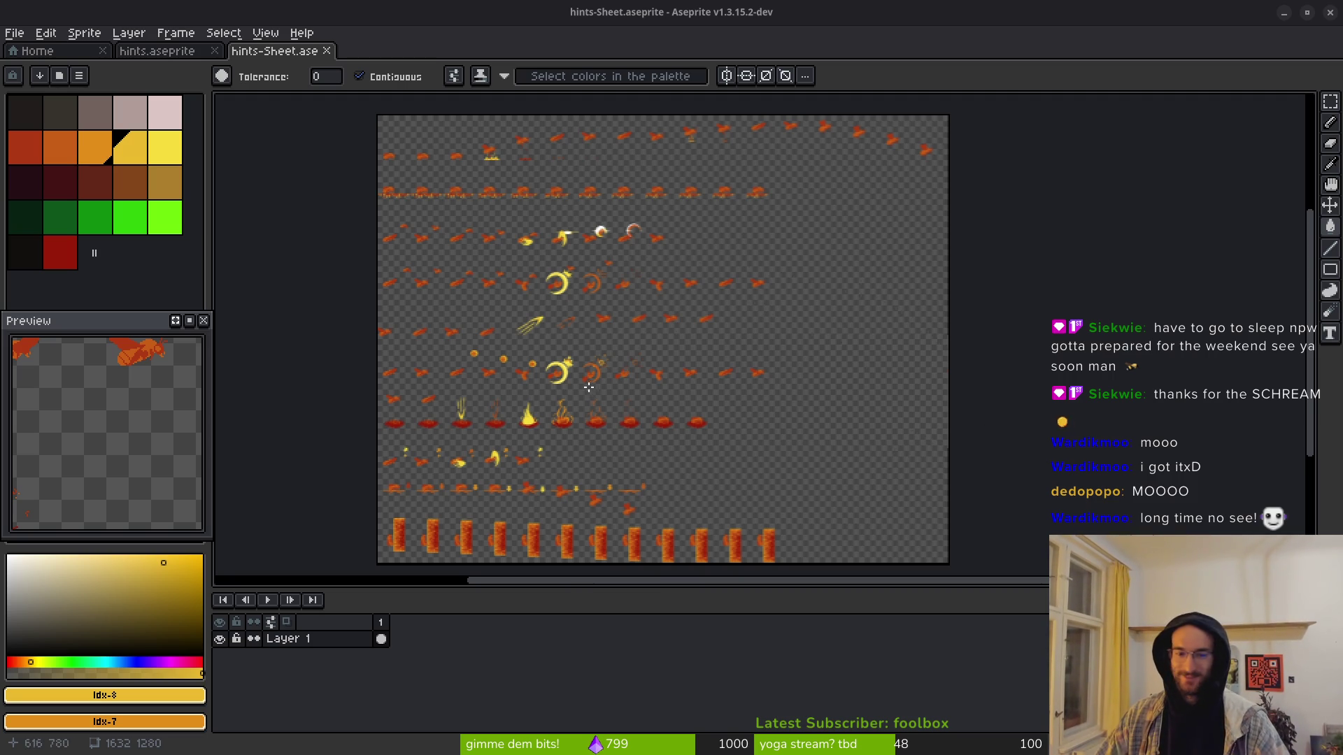
Step: Cancel the save prompts for hints-Sheet and close its tab without saving
{"action": "key", "text": "ctrl+s"}
{"action": "key", "text": "Return"}
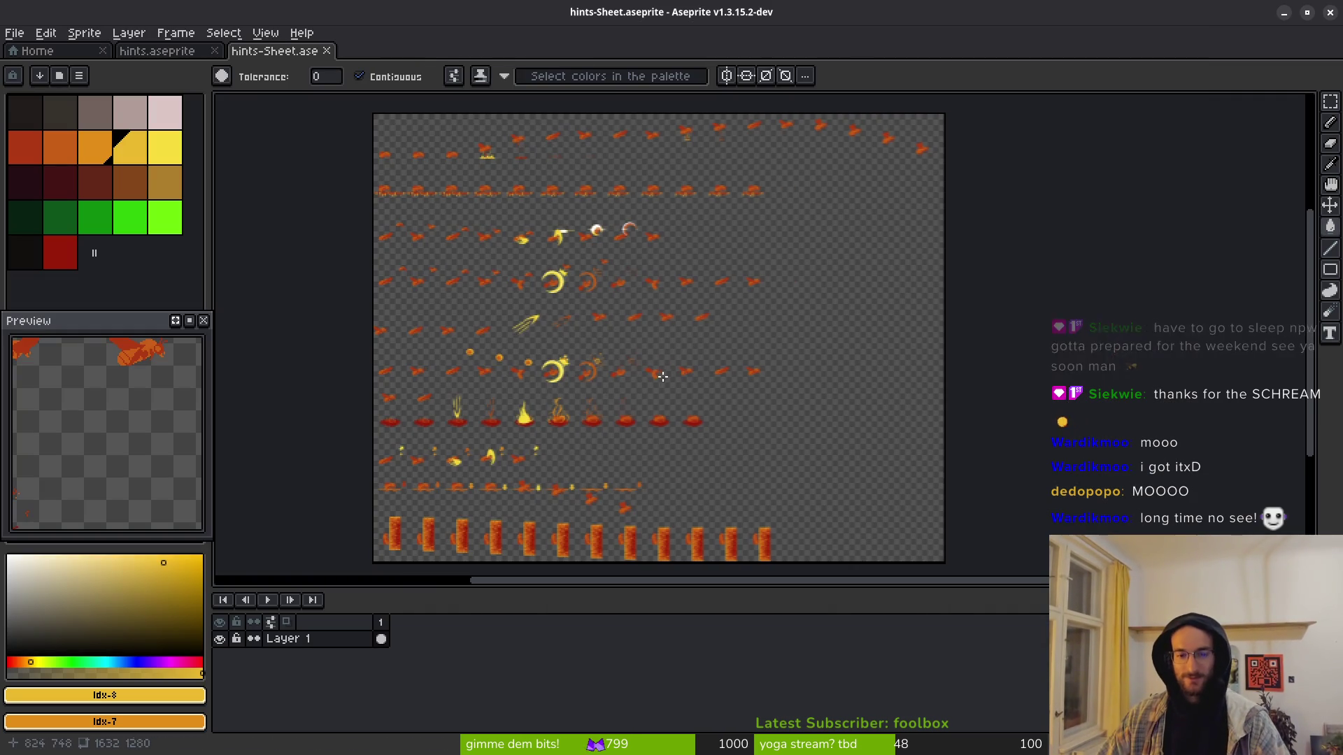
{"action": "key", "text": "w"}
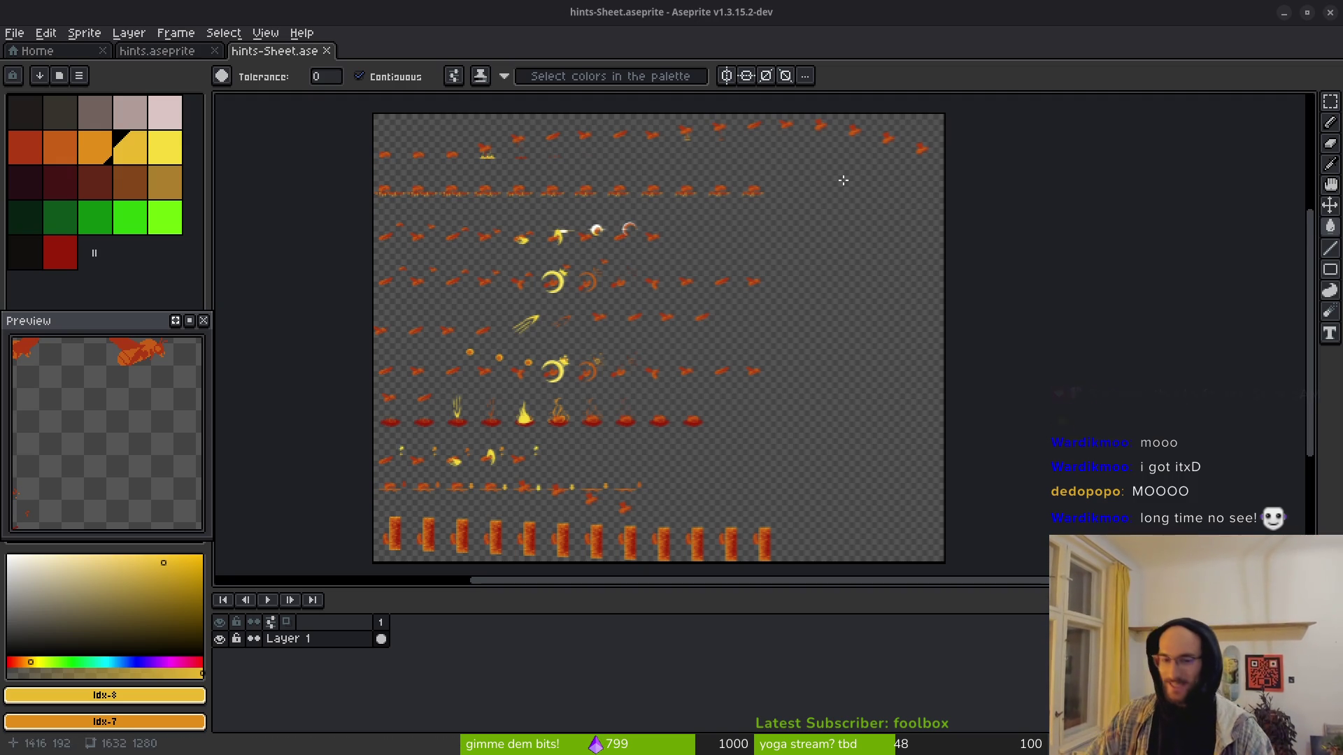
{"action": "key", "text": "ctrl+shift+s"}
{"action": "left_click", "coordinate": [764, 393]}
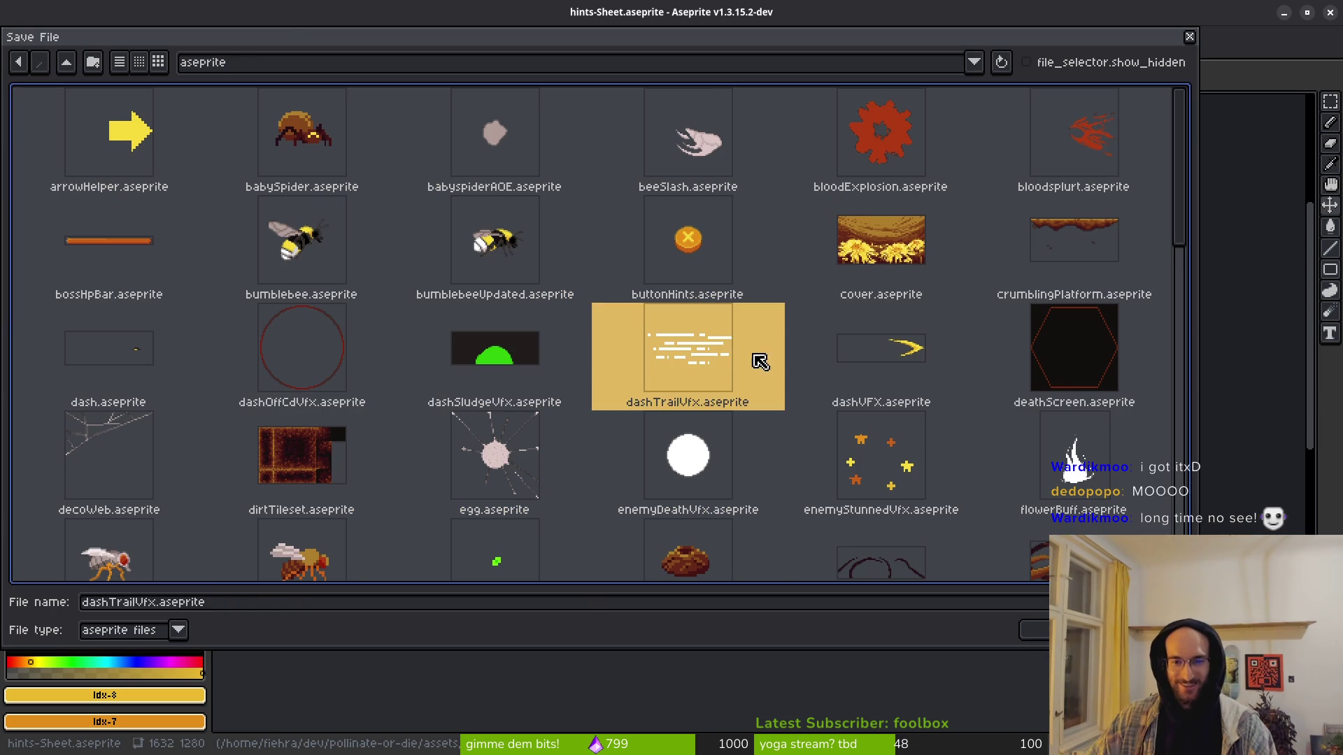
{"action": "key", "text": "Escape"}
{"action": "middle_click", "coordinate": [278, 53]}
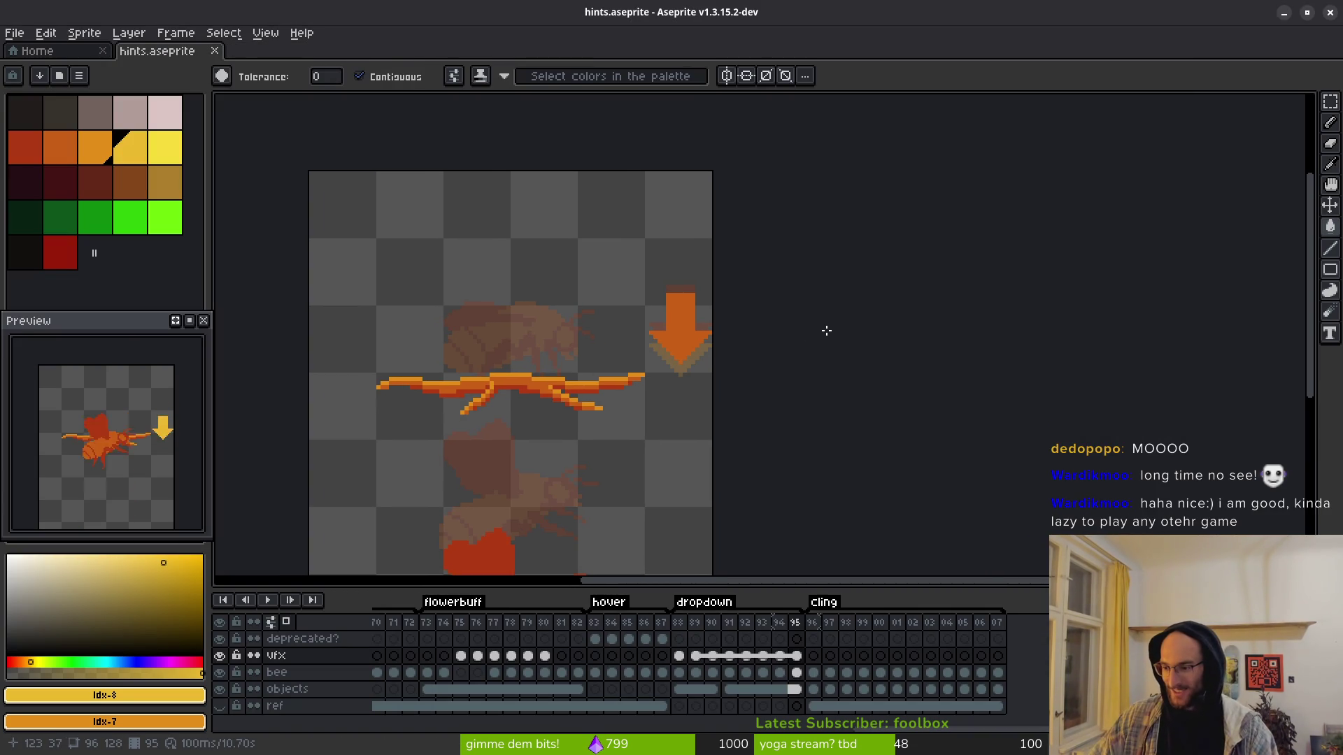
Step: Run the pollen game from Godot and start it from the main menu
{"action": "key", "text": "alt+Tab"}
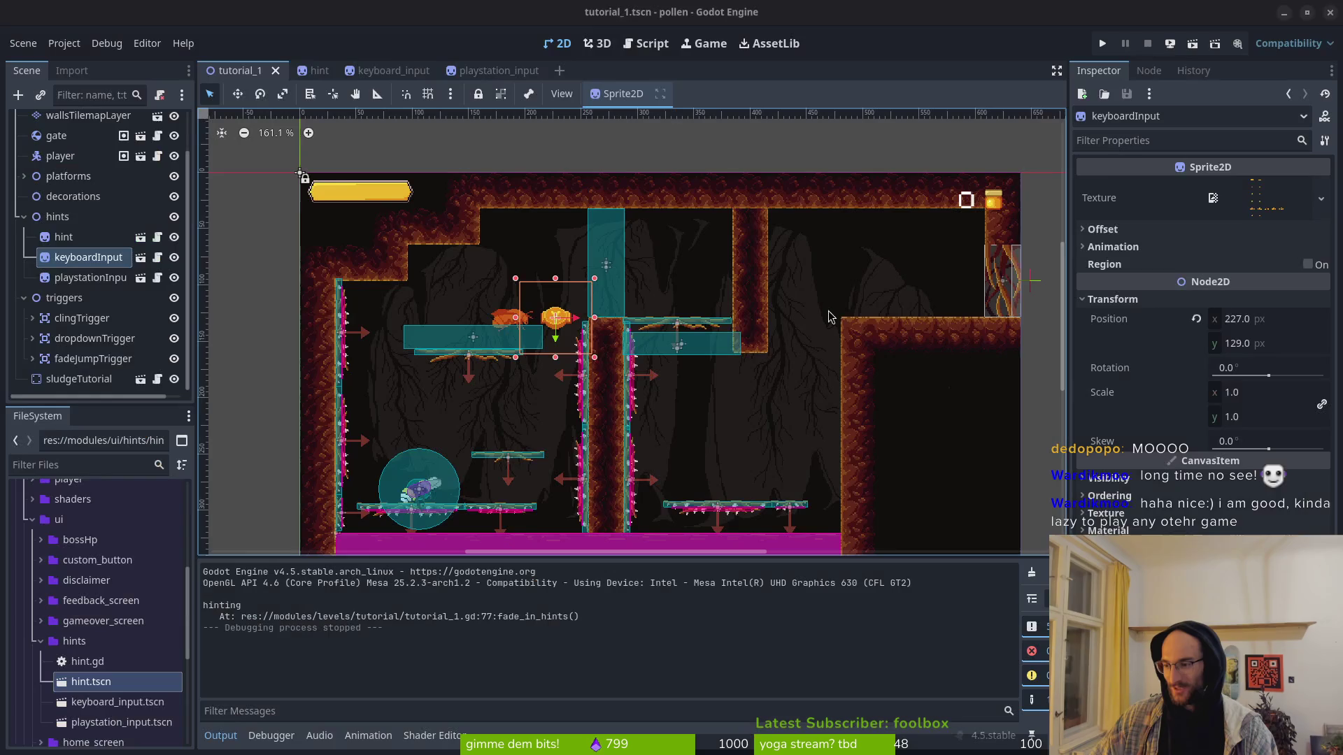
{"action": "left_click_drag", "start_coordinate": [716, 329], "coordinate": [745, 342]}
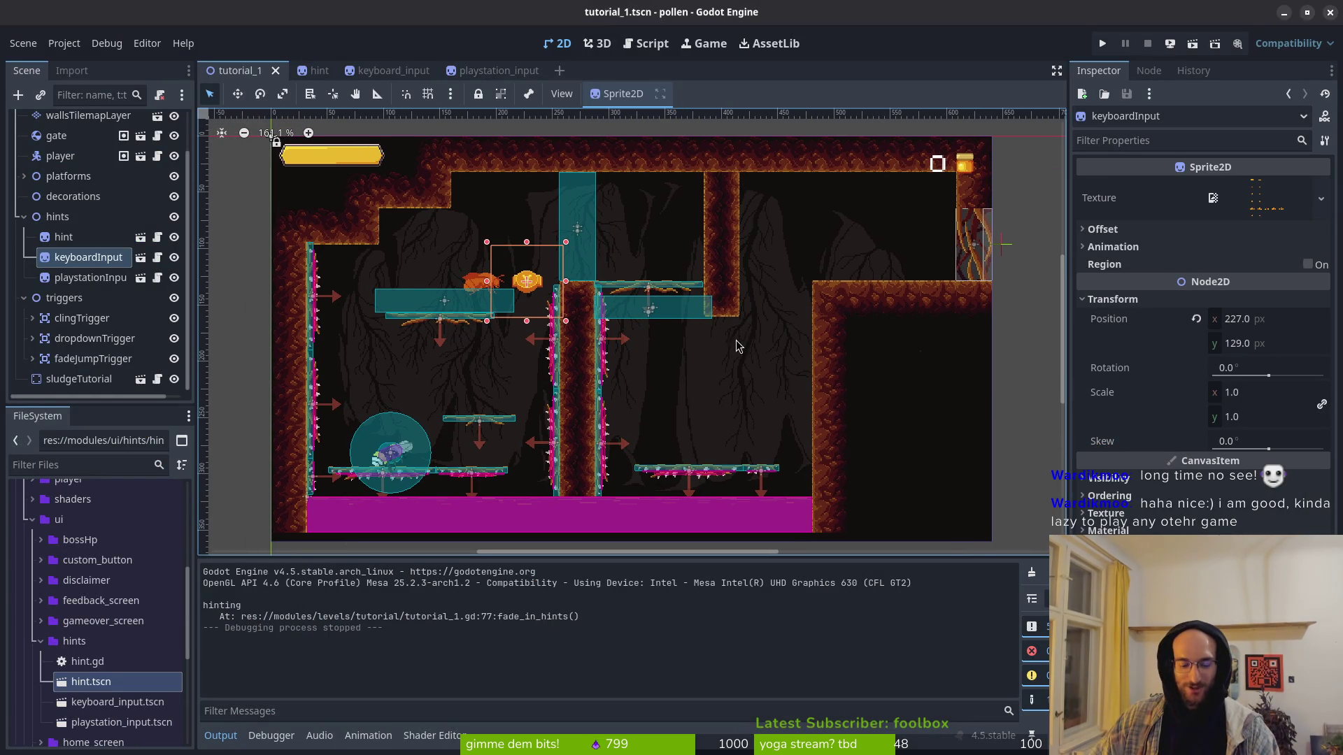
{"action": "left_click", "coordinate": [1103, 44]}
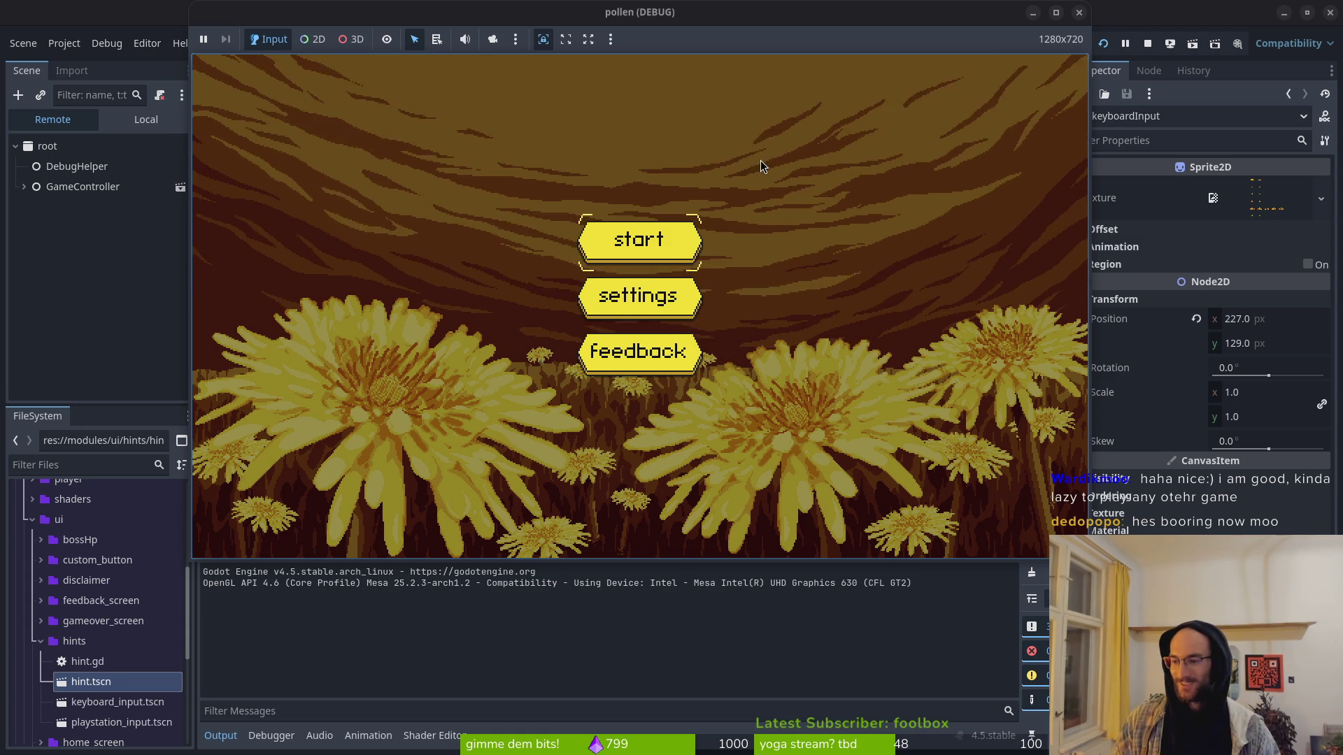
{"action": "key", "text": "Return"}
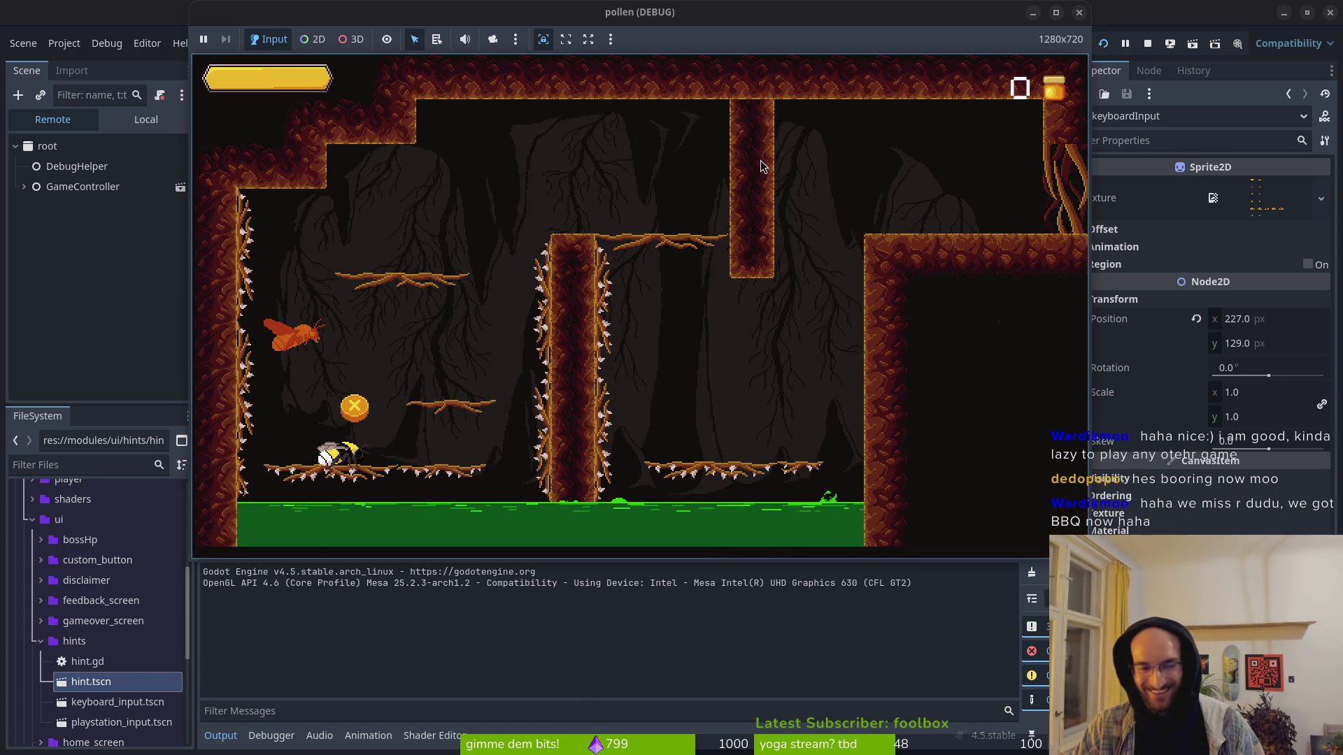
Step: Fly the bee across the first tutorial room past the down-arrow hint into the next cave
{"action": "key", "text": "Right"}
{"action": "key", "text": "space"}
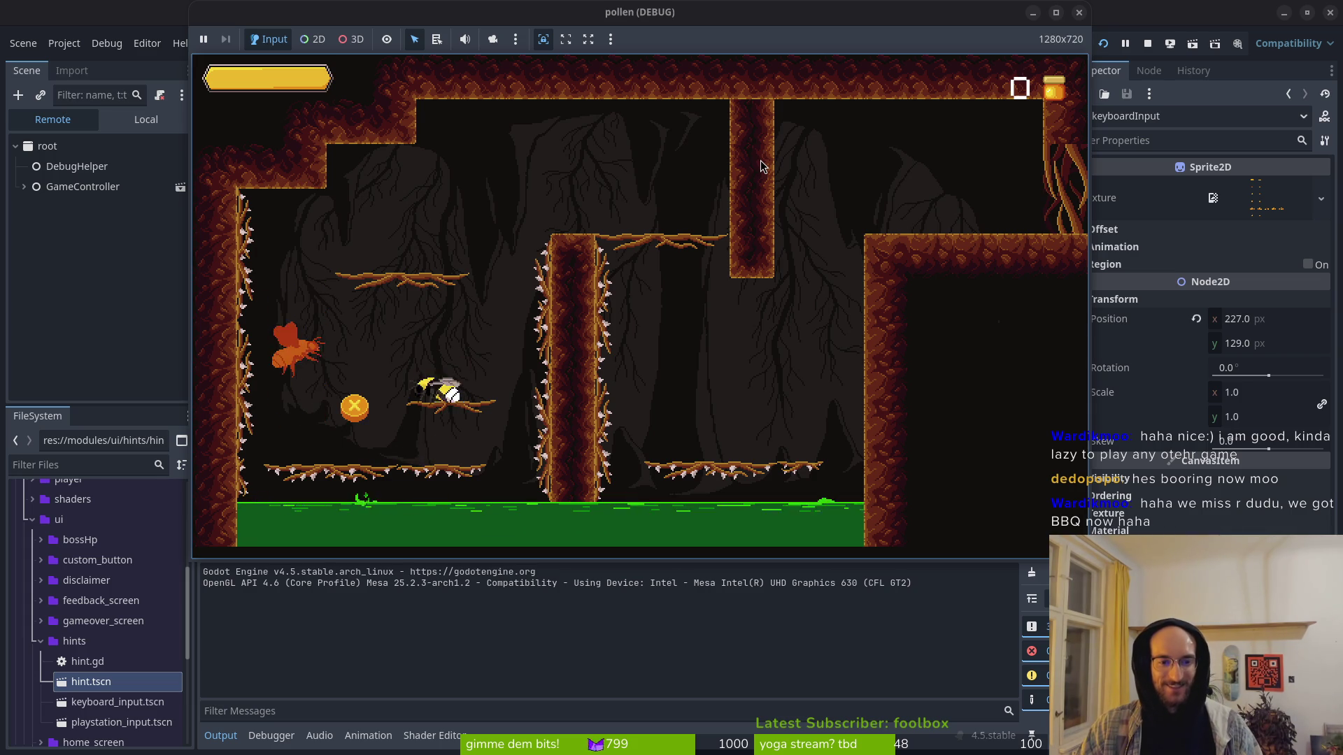
{"action": "key", "text": "space"}
{"action": "key", "text": "Right"}
{"action": "key", "text": "space"}
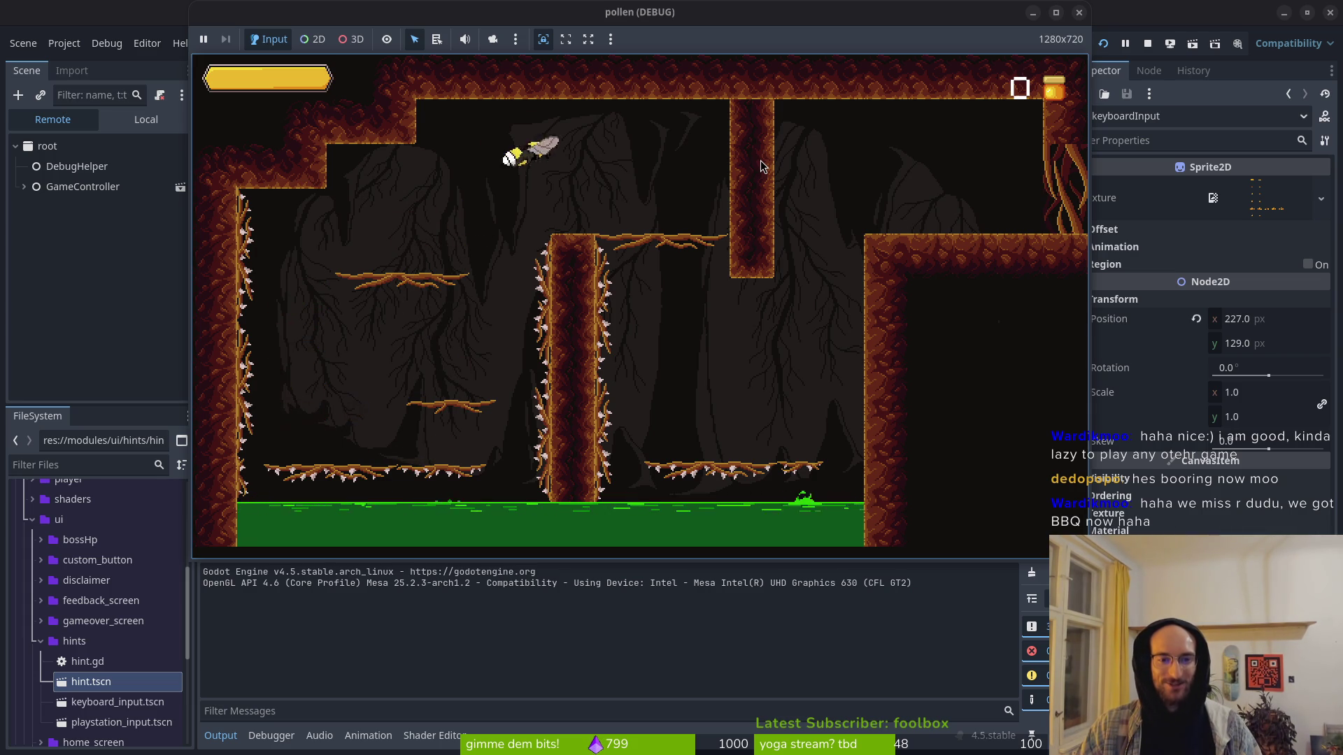
{"action": "key", "text": "Right"}
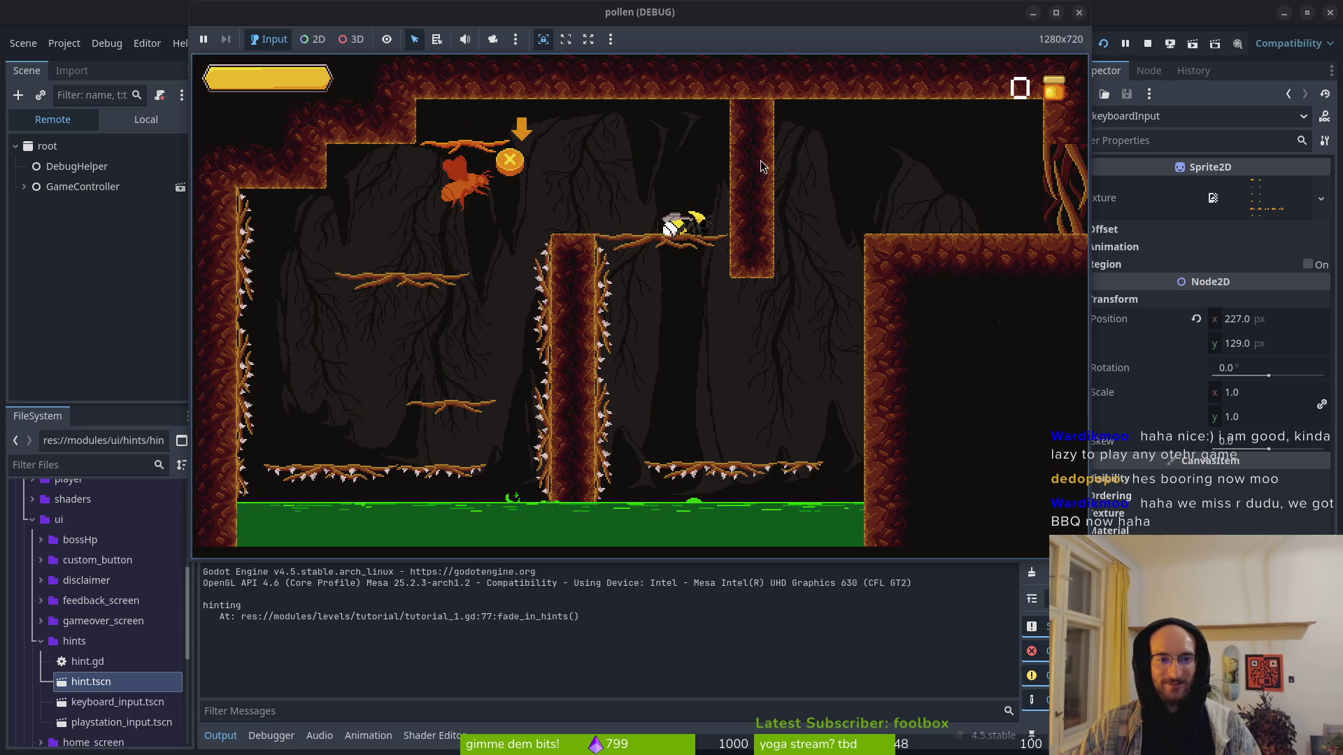
{"action": "key", "text": "Right"}
{"action": "key", "text": "space"}
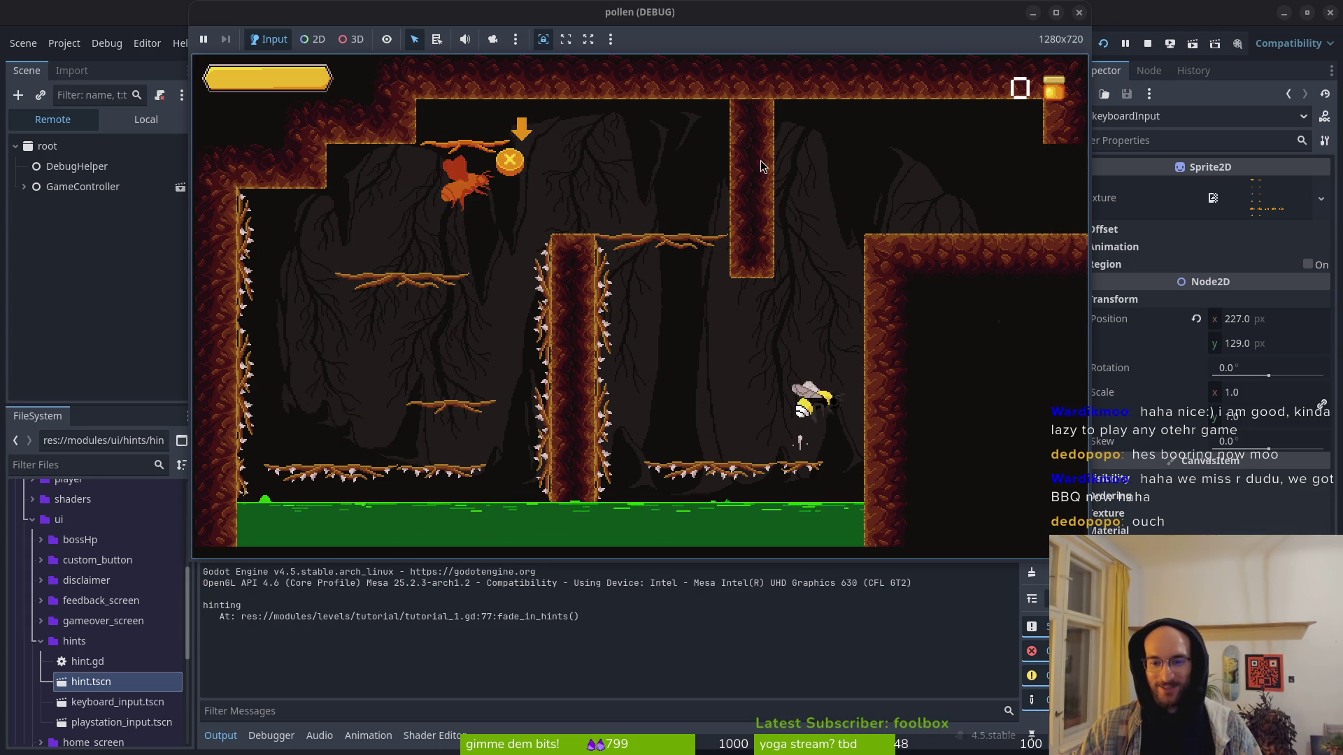
{"action": "key", "text": "space"}
{"action": "key", "text": "Right"}
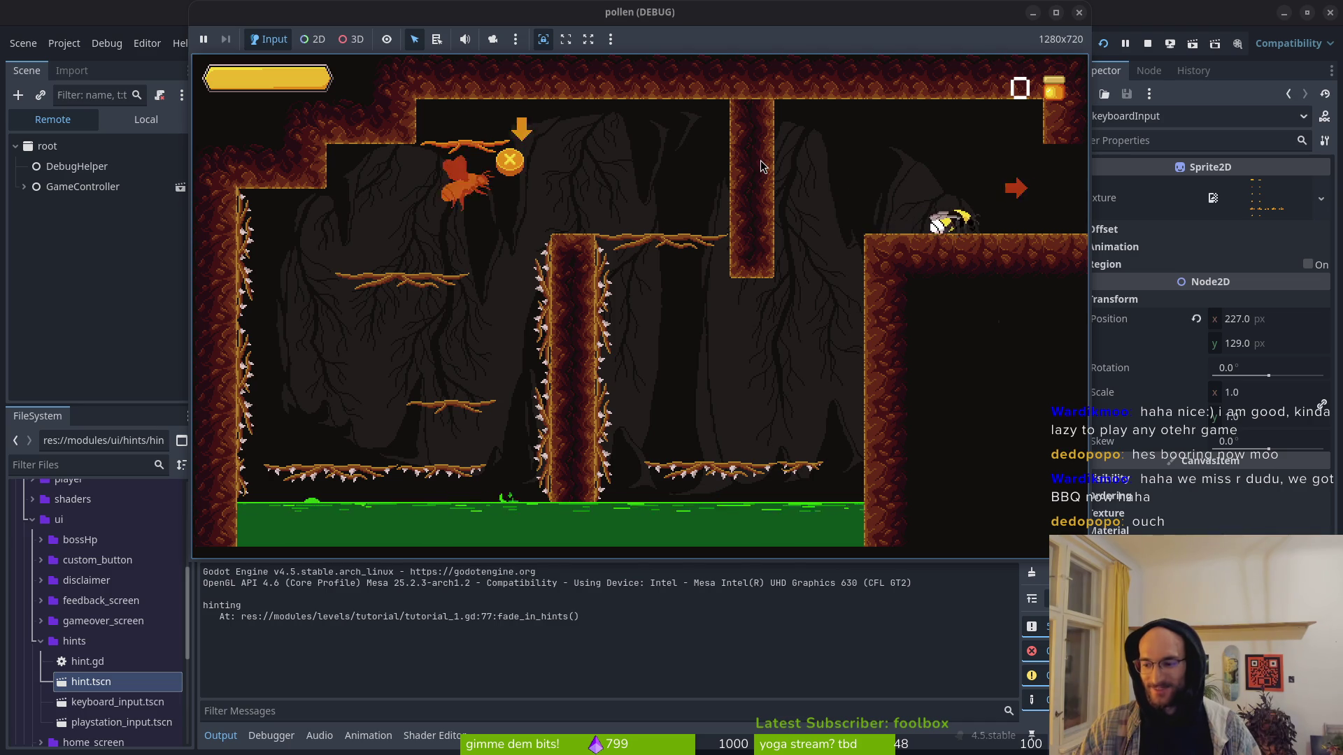
{"action": "key", "text": "Right"}
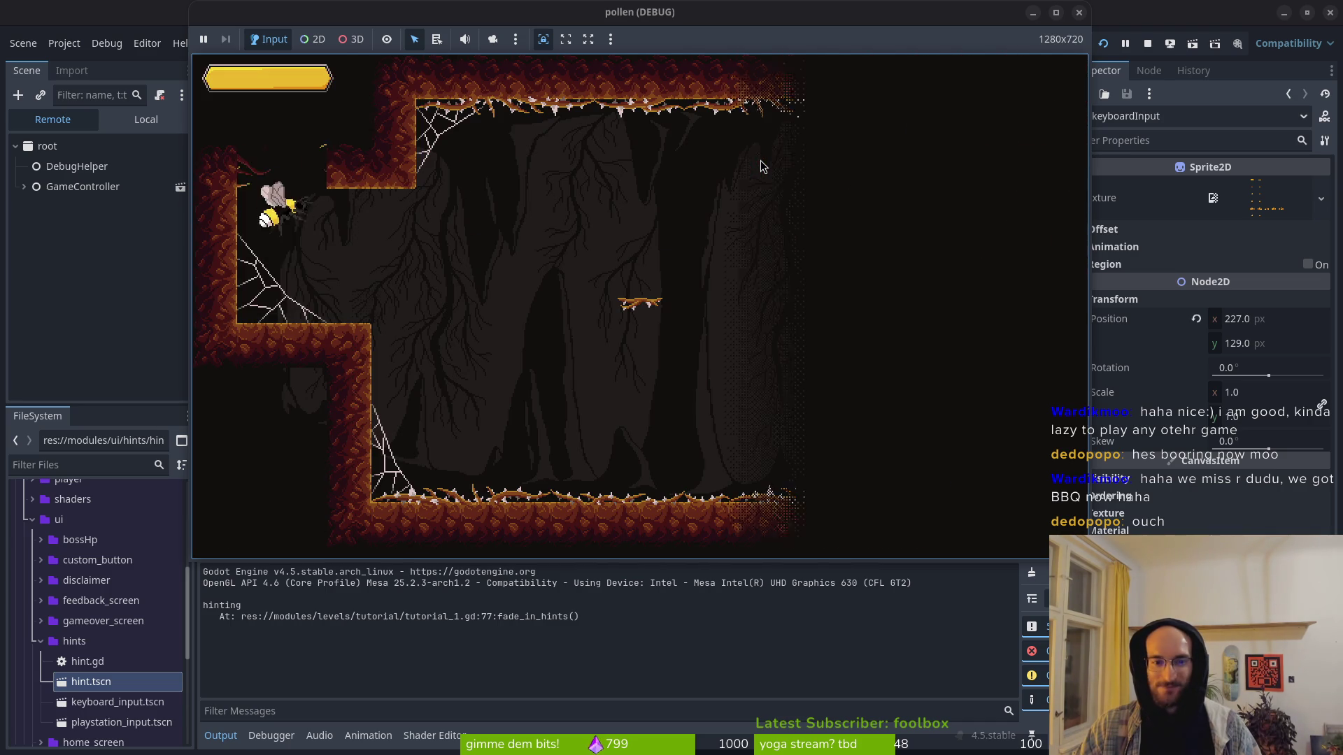
Step: Cross the following rooms and fly the bee into the level-select hexagon
{"action": "key", "text": "Right"}
{"action": "key", "text": "Right"}
{"action": "key", "text": "Right"}
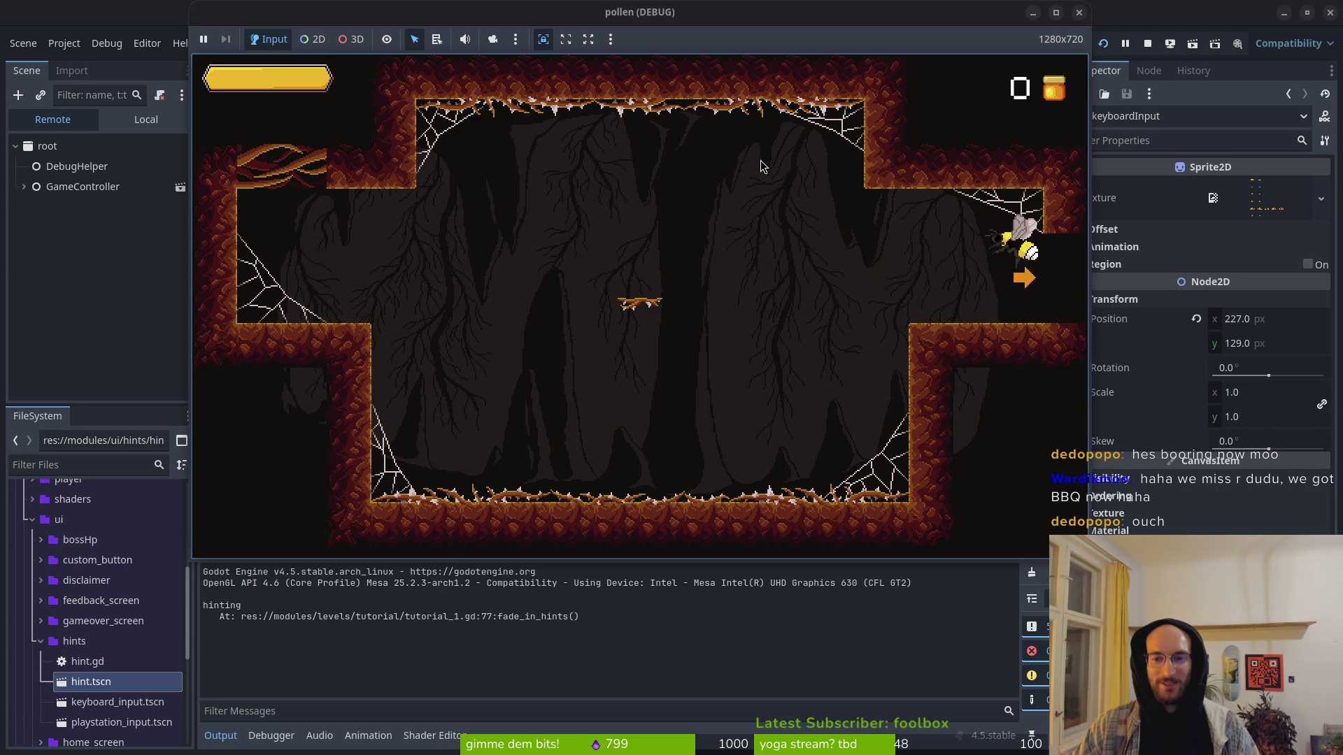
{"action": "key", "text": "Right"}
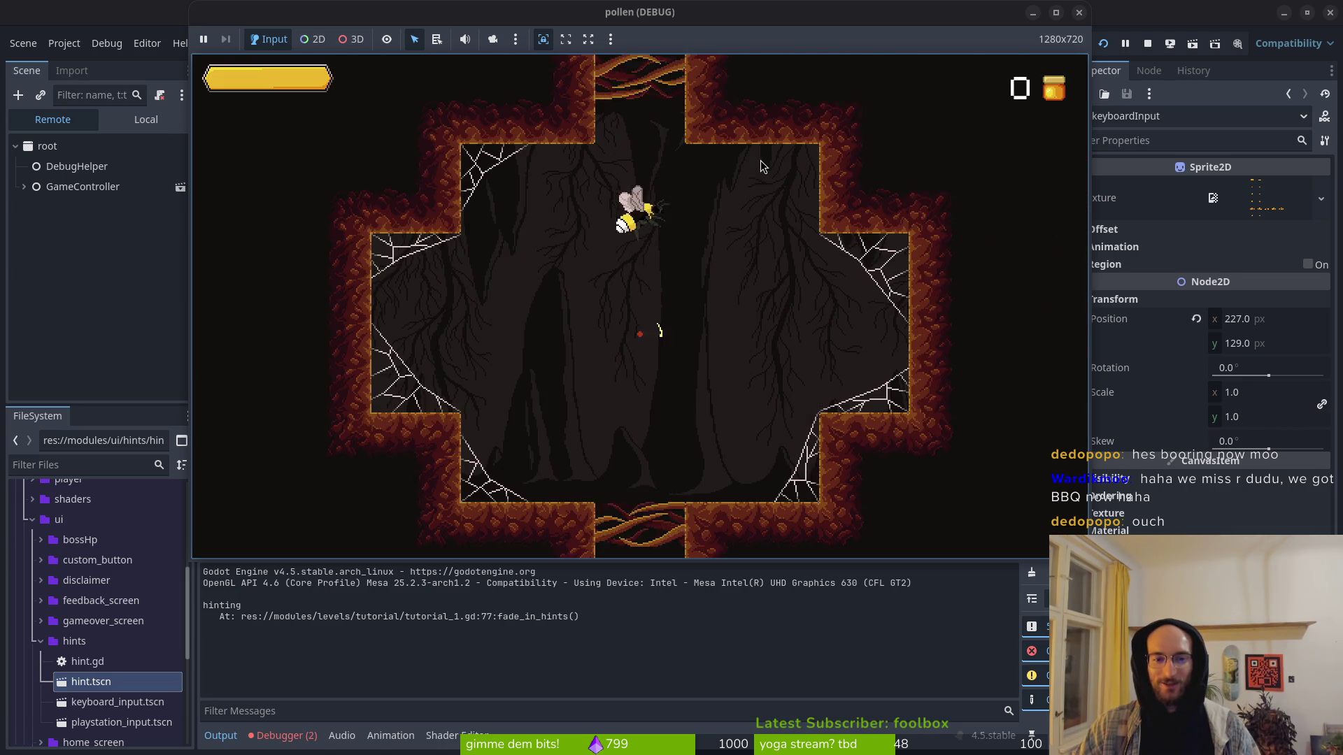
{"action": "key", "text": "Up"}
{"action": "key", "text": "Up"}
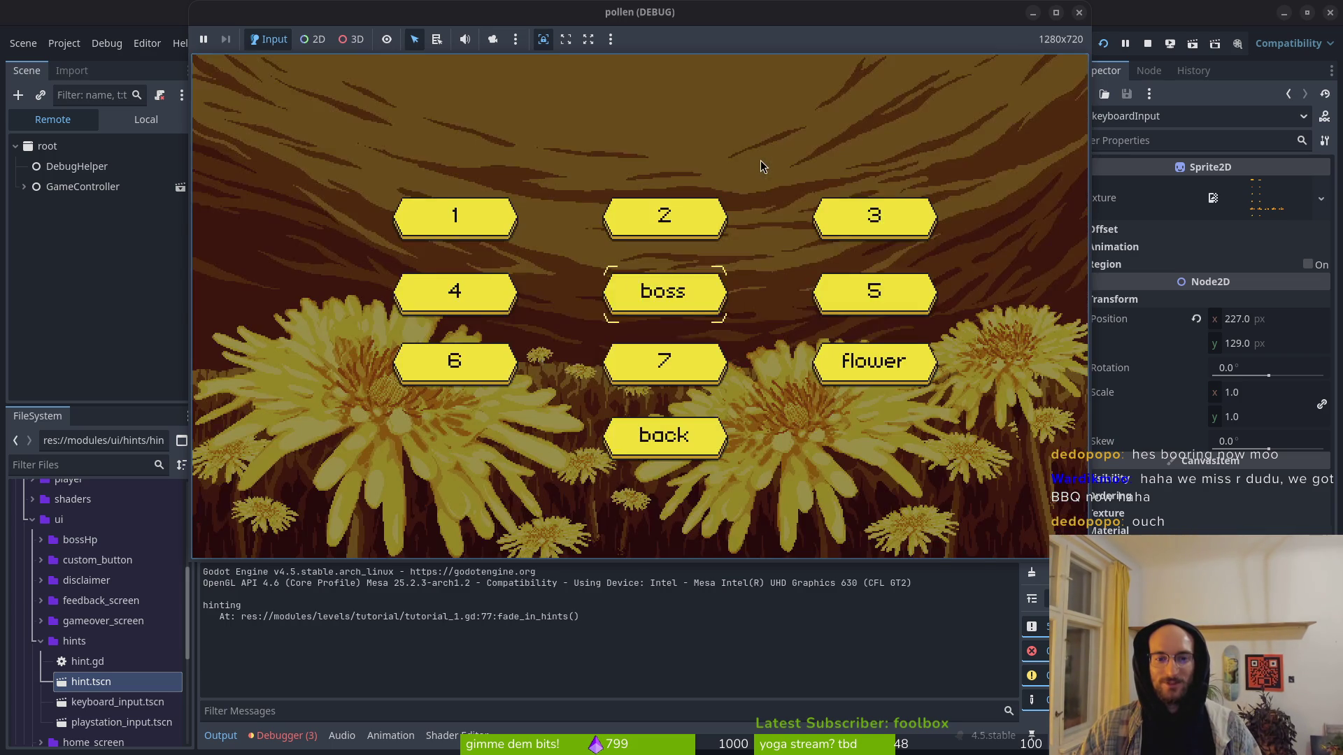
Step: Choose level 3 in the level select and start it
{"action": "key", "text": "Up"}
{"action": "key", "text": "Right"}
{"action": "key", "text": "Return"}
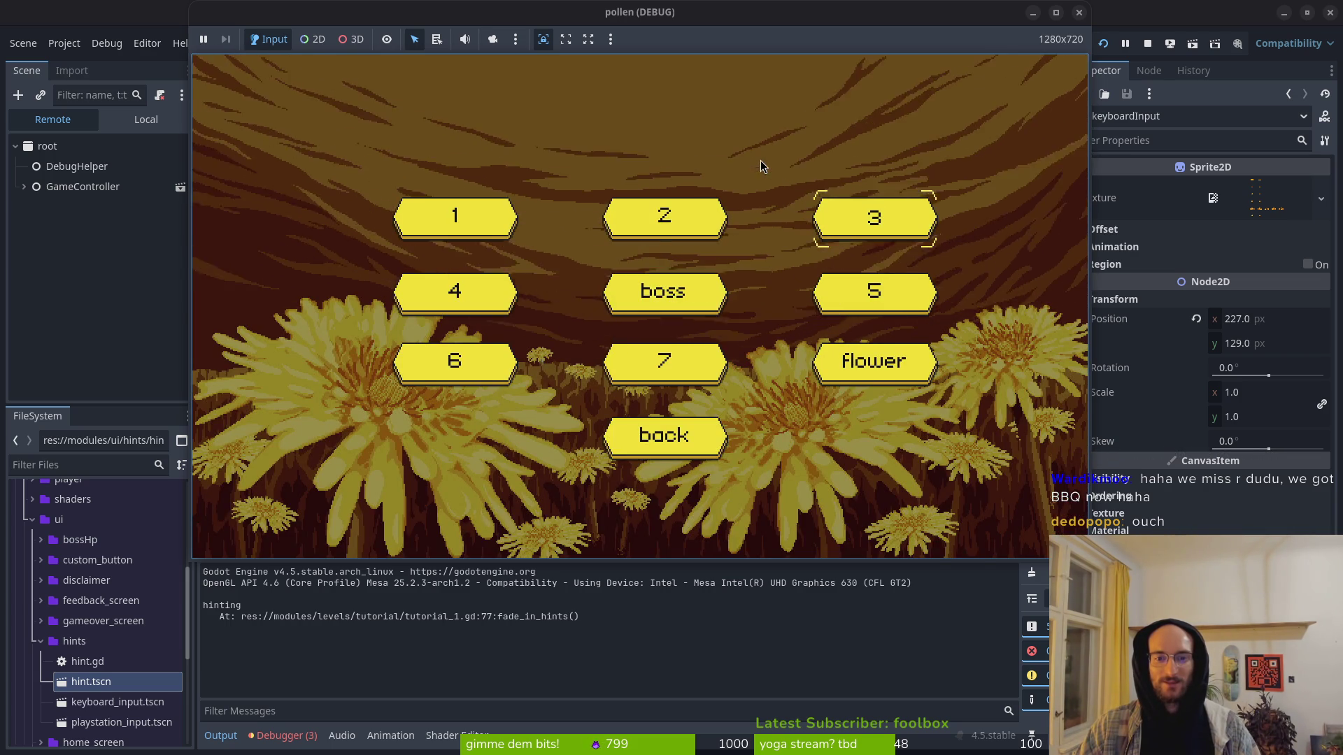
Step: Fight the enemies around the level 3 cave, including the white fly
{"action": "key", "text": "Up"}
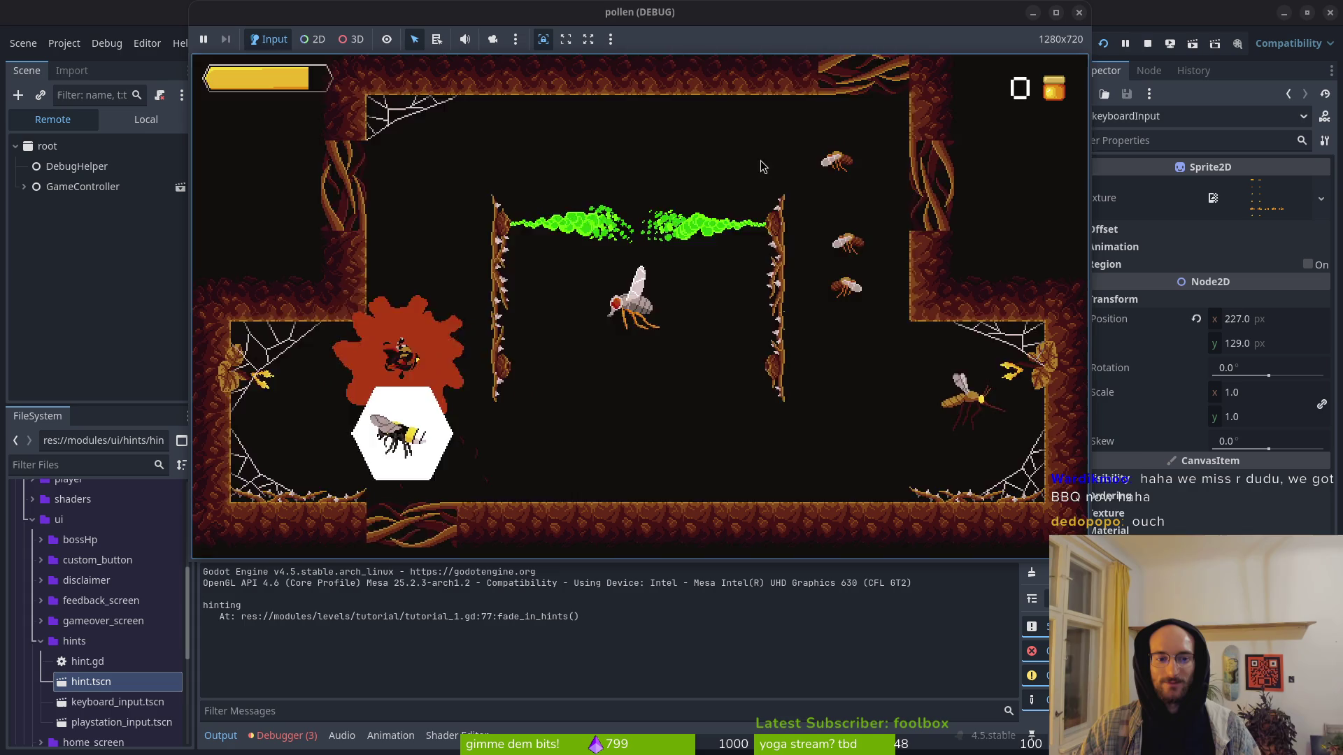
{"action": "key", "text": "Up"}
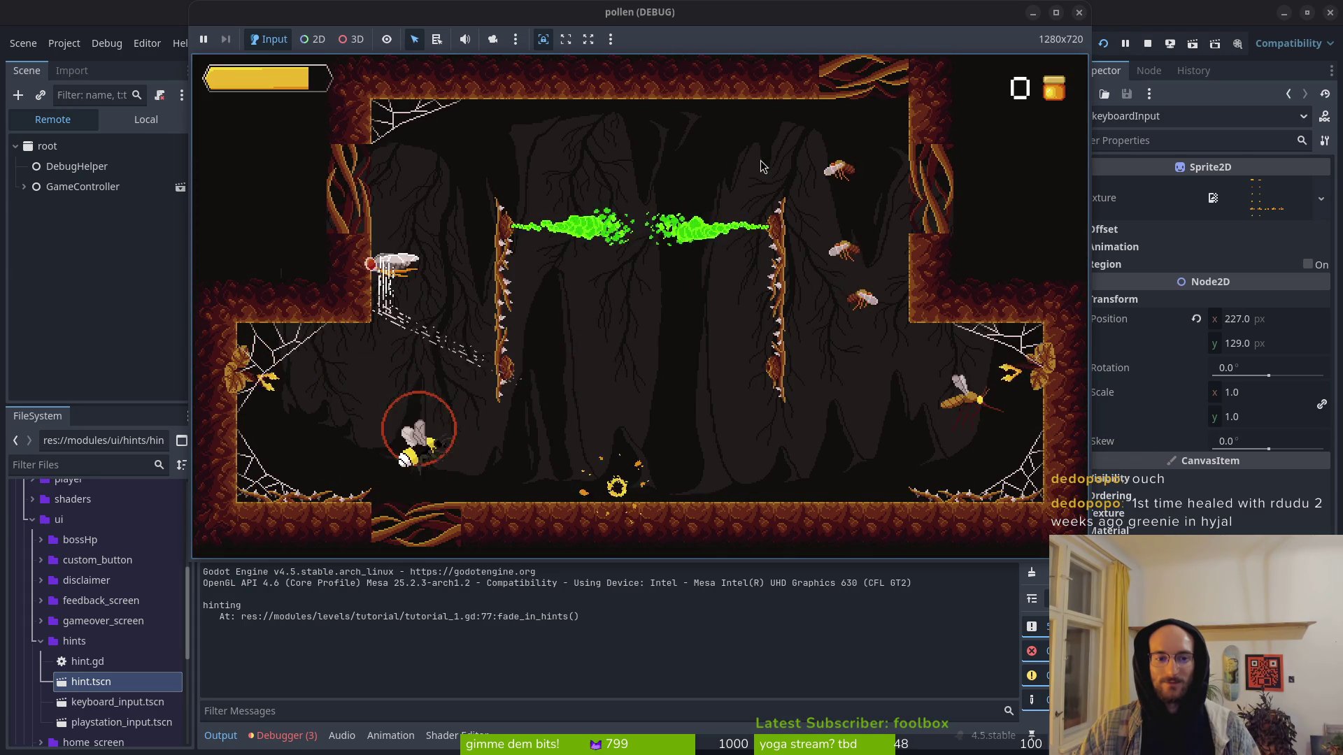
{"action": "key", "text": "Left"}
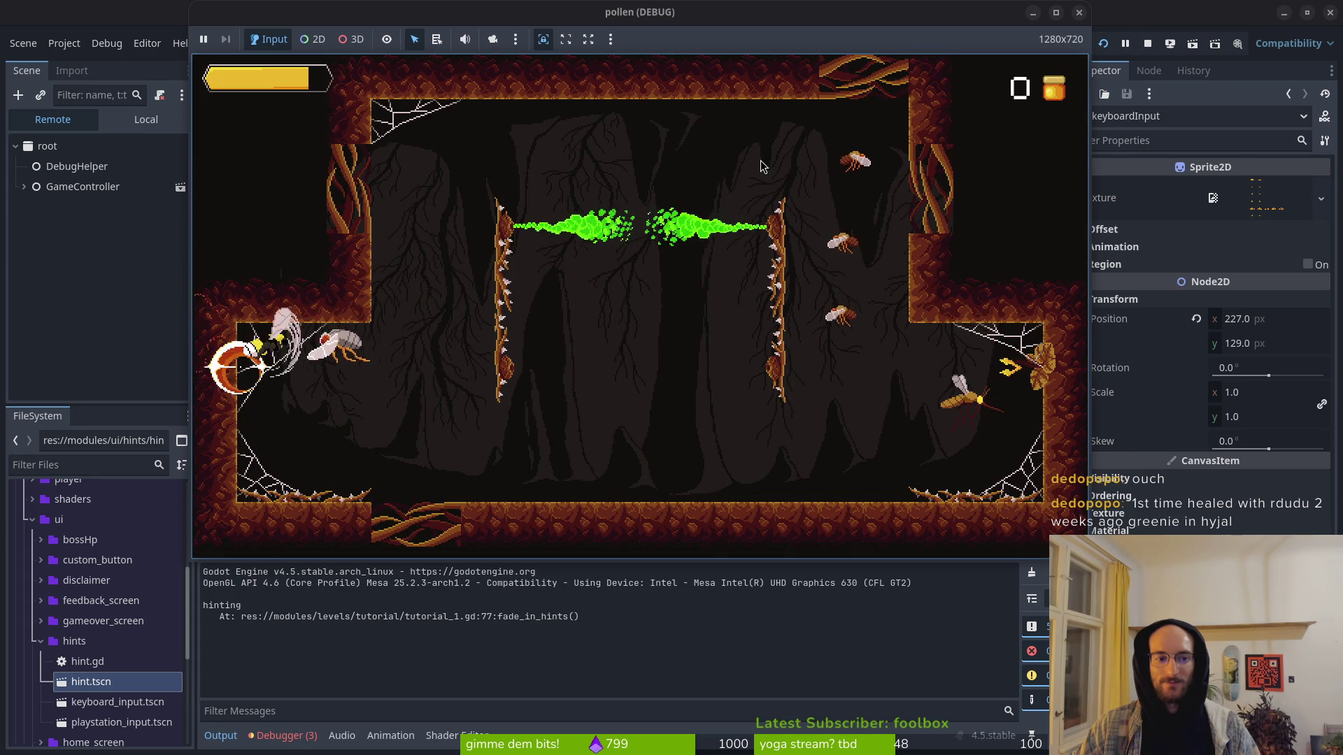
{"action": "key", "text": "Right"}
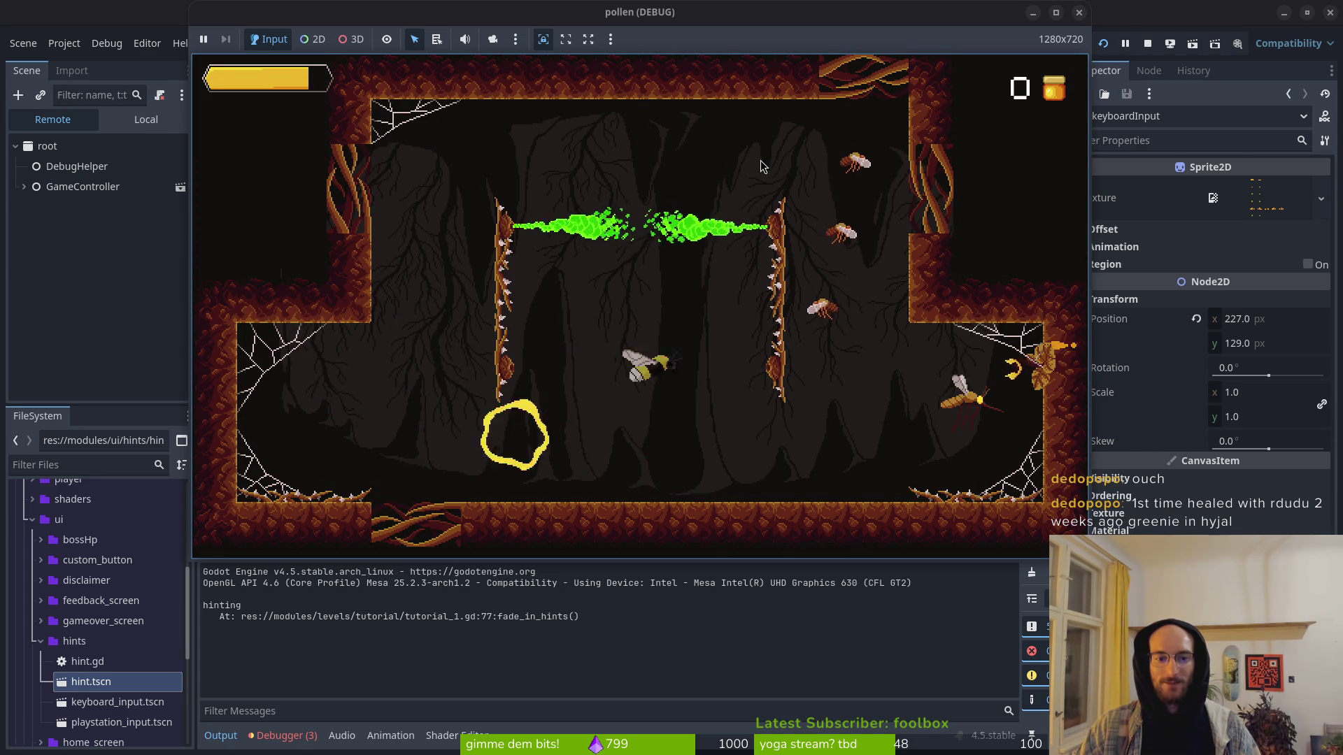
{"action": "key", "text": "Right"}
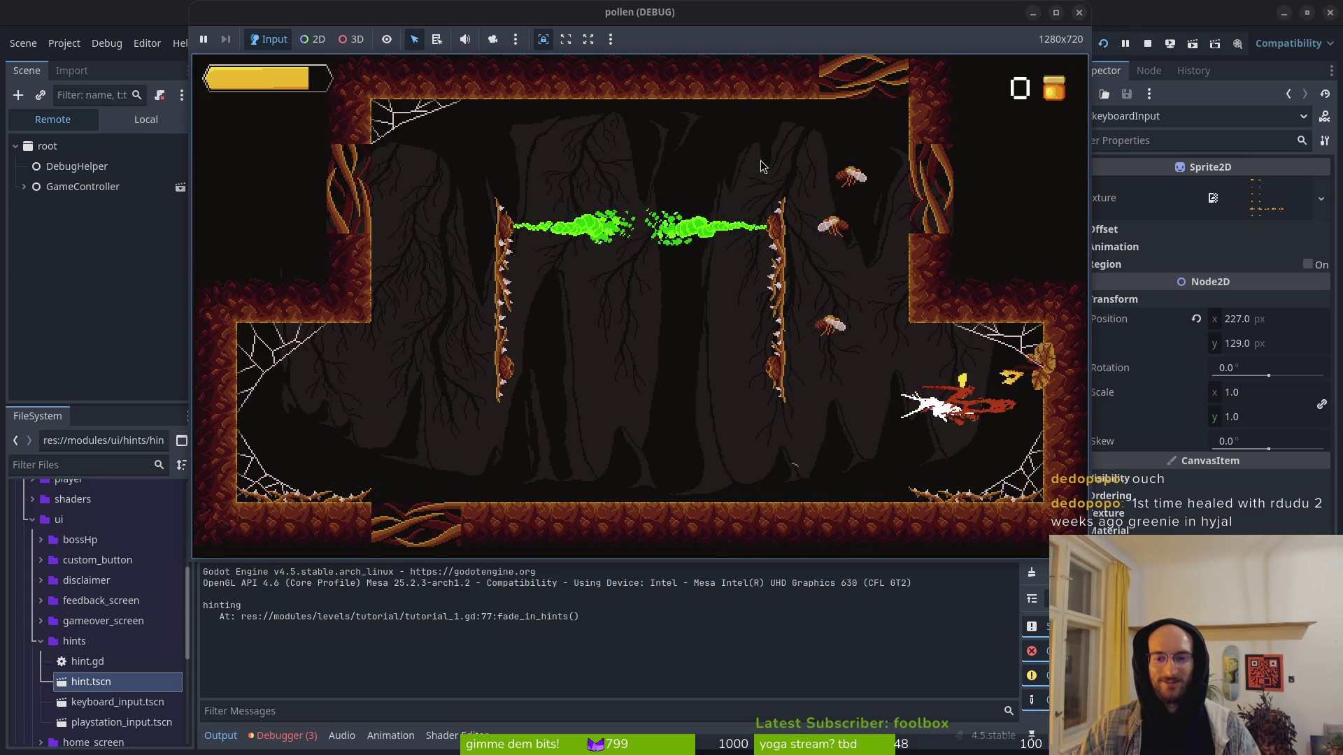
{"action": "key", "text": "Right"}
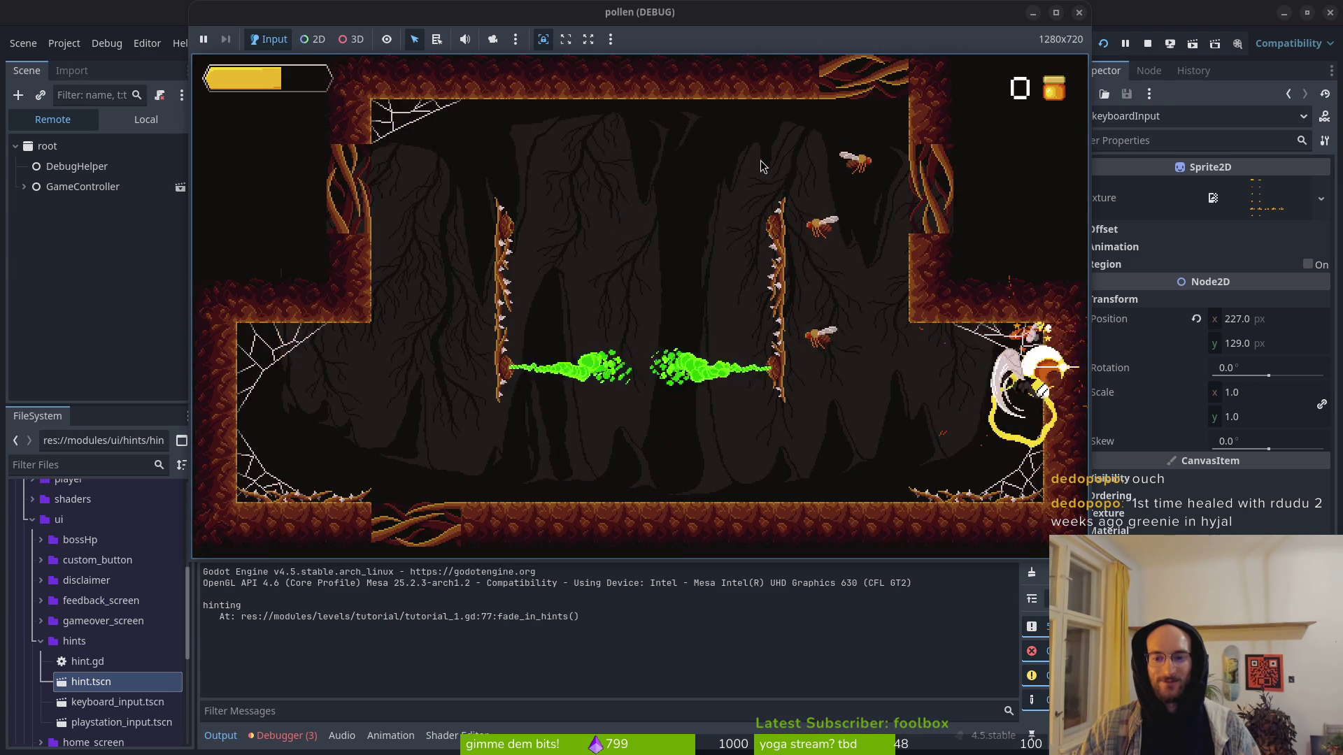
{"action": "key", "text": "Left"}
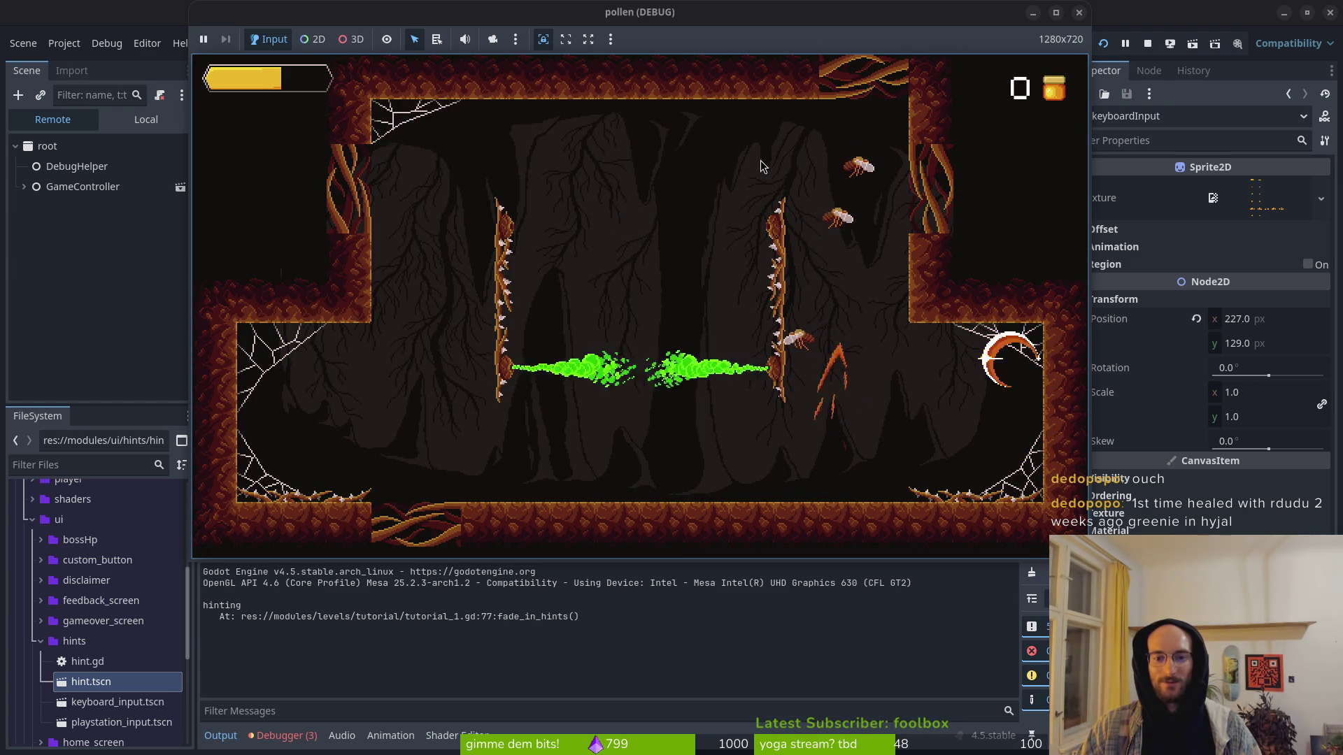
{"action": "key", "text": "Down"}
{"action": "key", "text": "Right"}
{"action": "key", "text": "Up"}
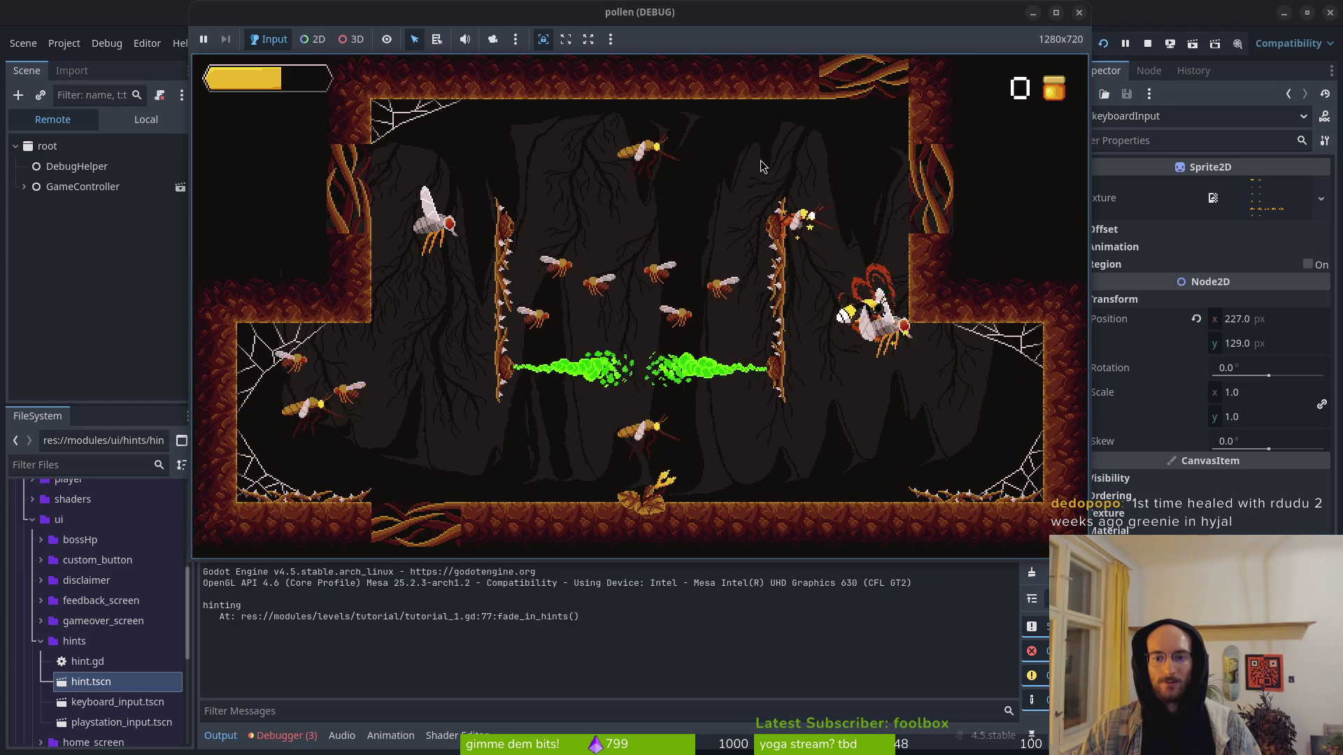
{"action": "key", "text": "Up"}
{"action": "key", "text": "Left"}
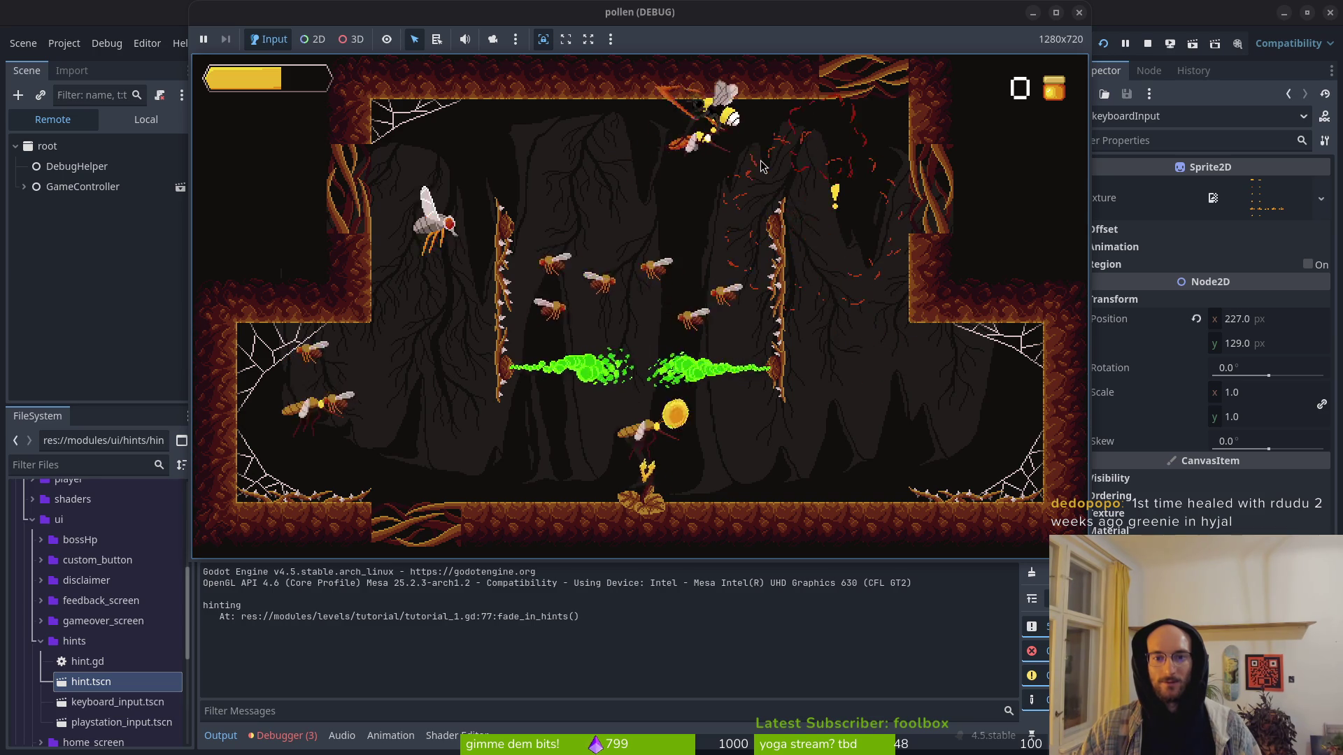
{"action": "key", "text": "Left"}
{"action": "key", "text": "Down"}
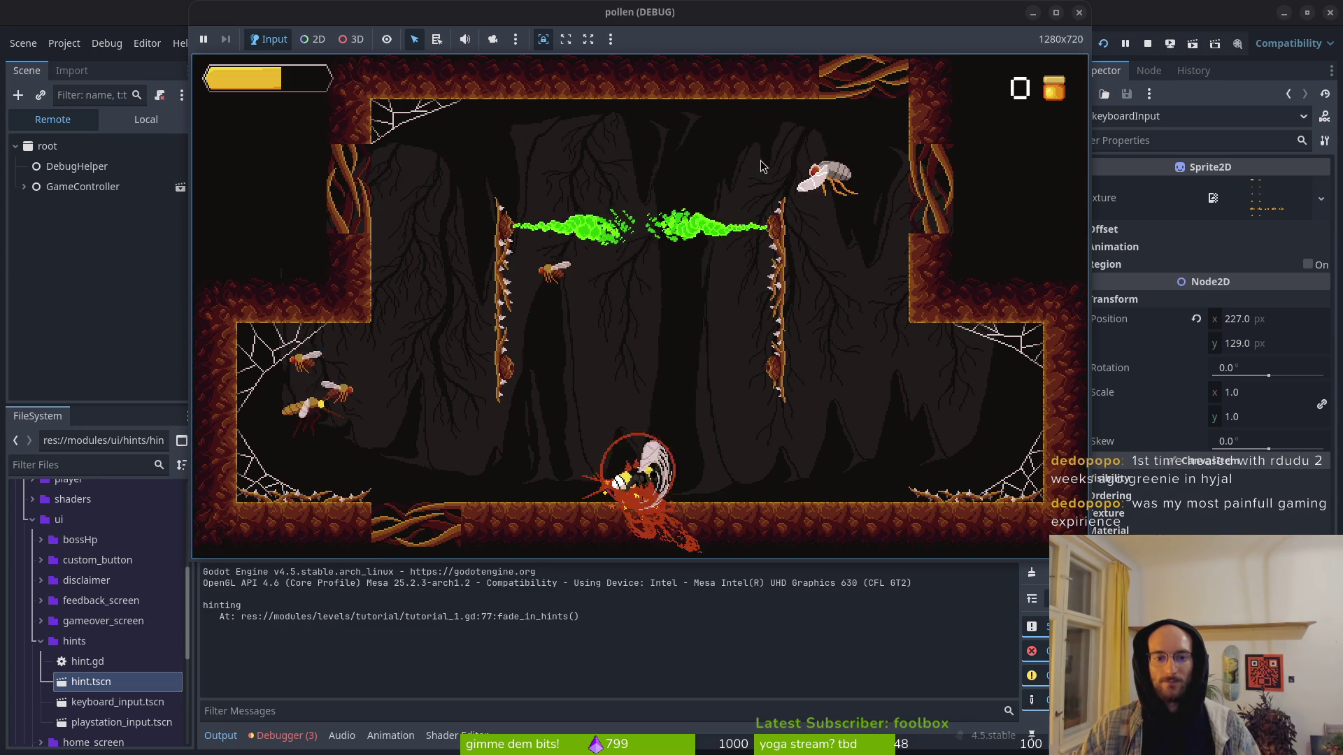
Step: Slip past the spider and exit through the arrow into the next cave level
{"action": "key", "text": "Up"}
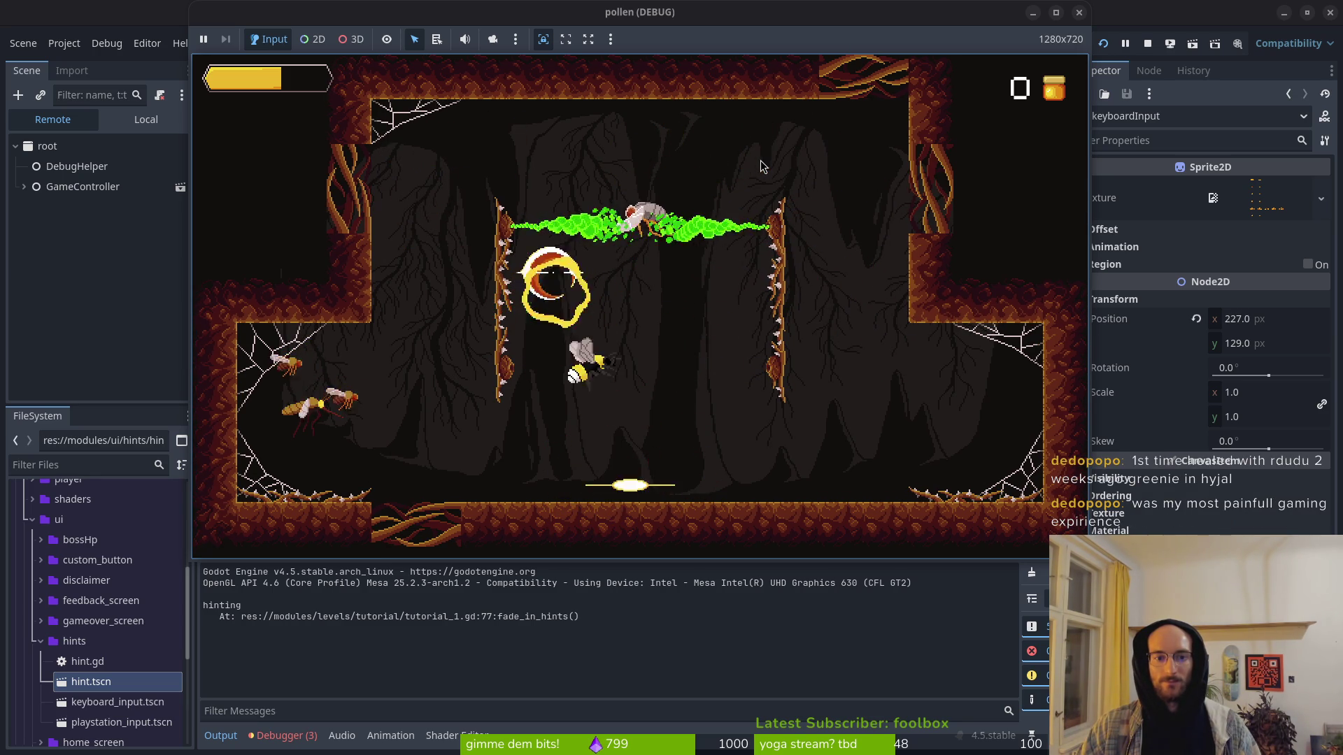
{"action": "key", "text": "Left"}
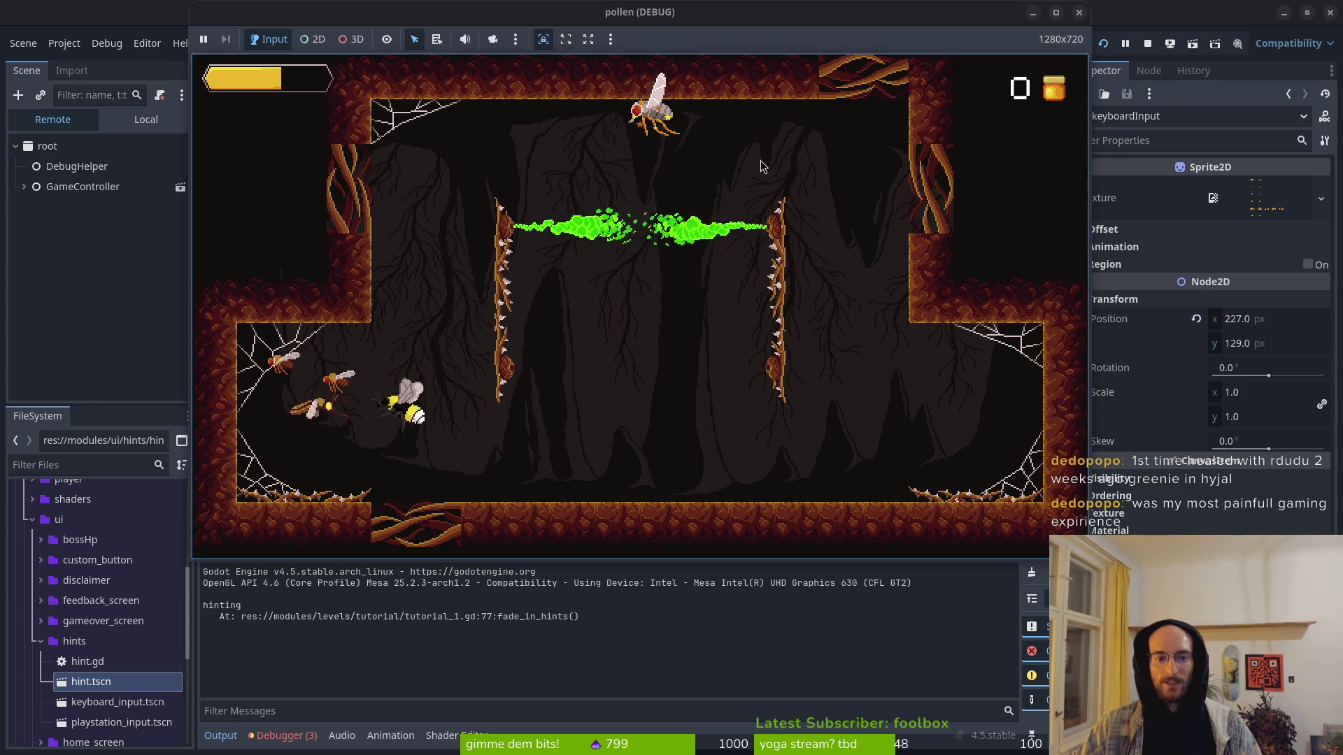
{"action": "key", "text": "Right"}
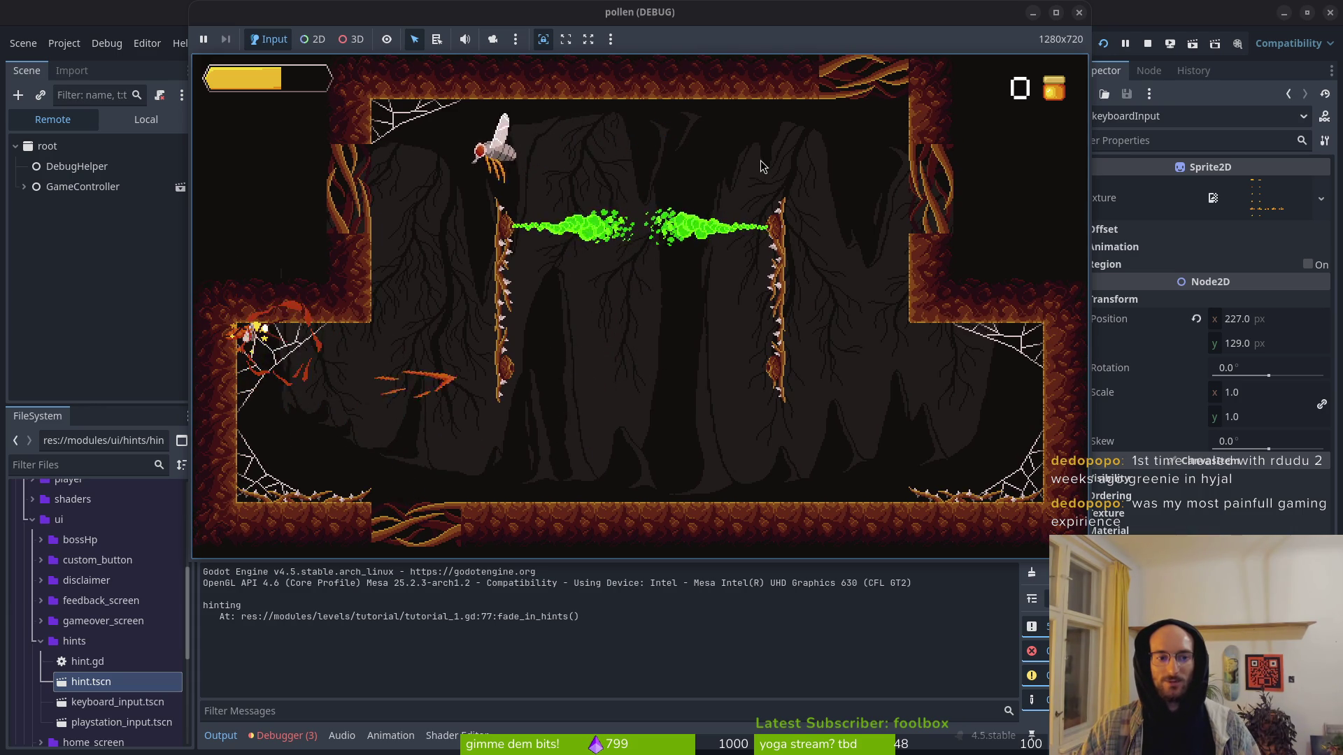
{"action": "key", "text": "Left"}
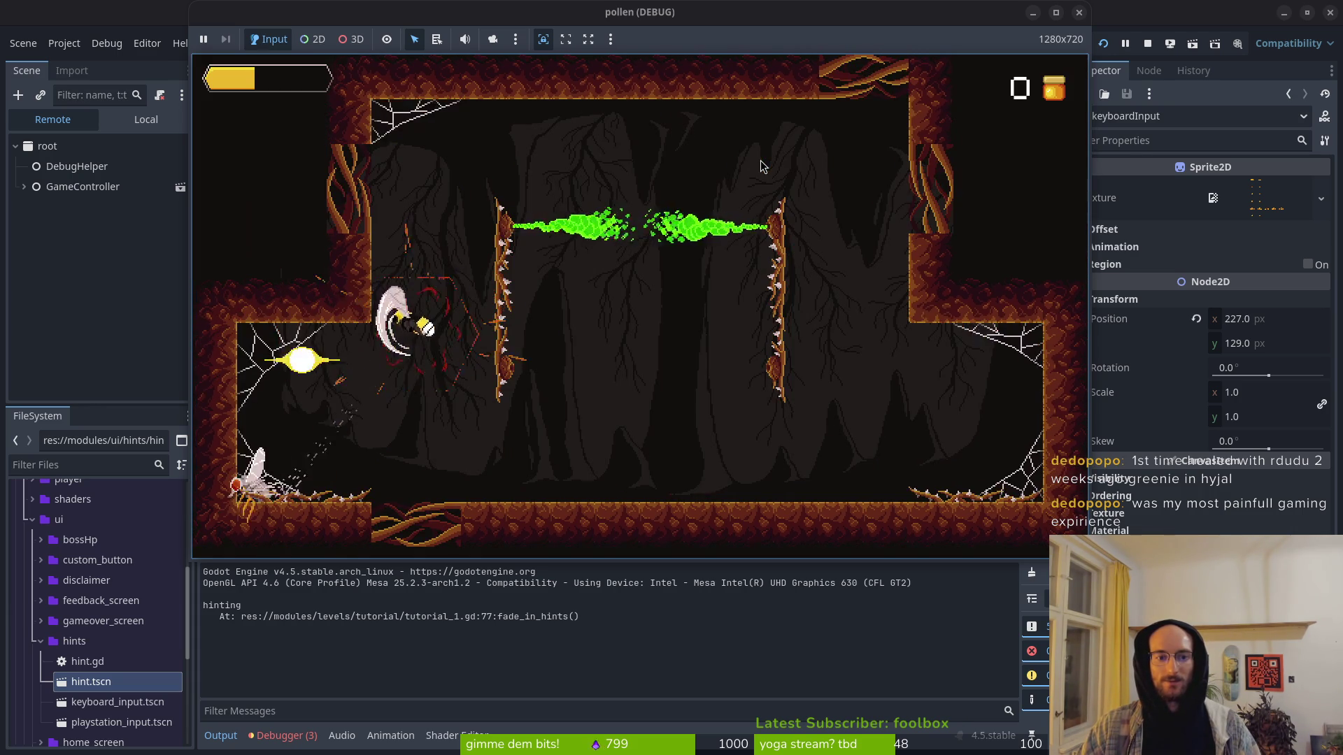
{"action": "key", "text": "Up"}
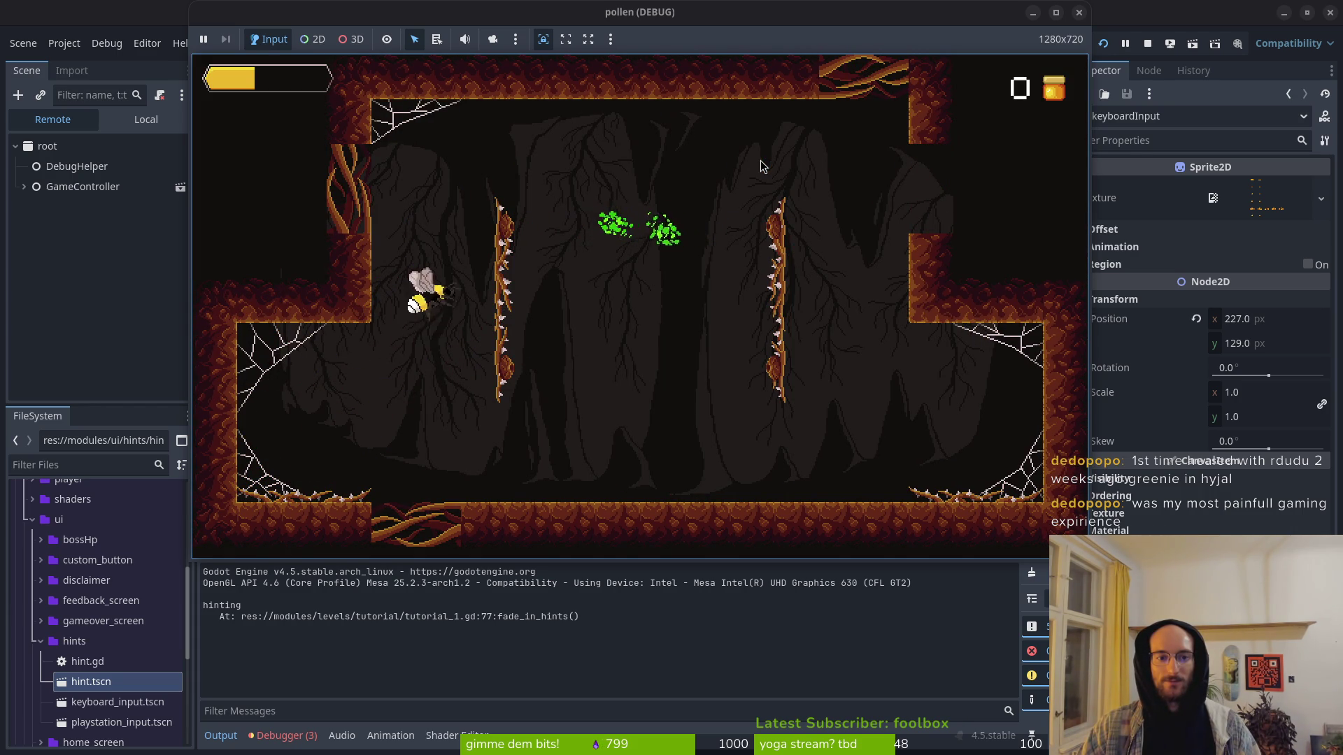
{"action": "key", "text": "Right"}
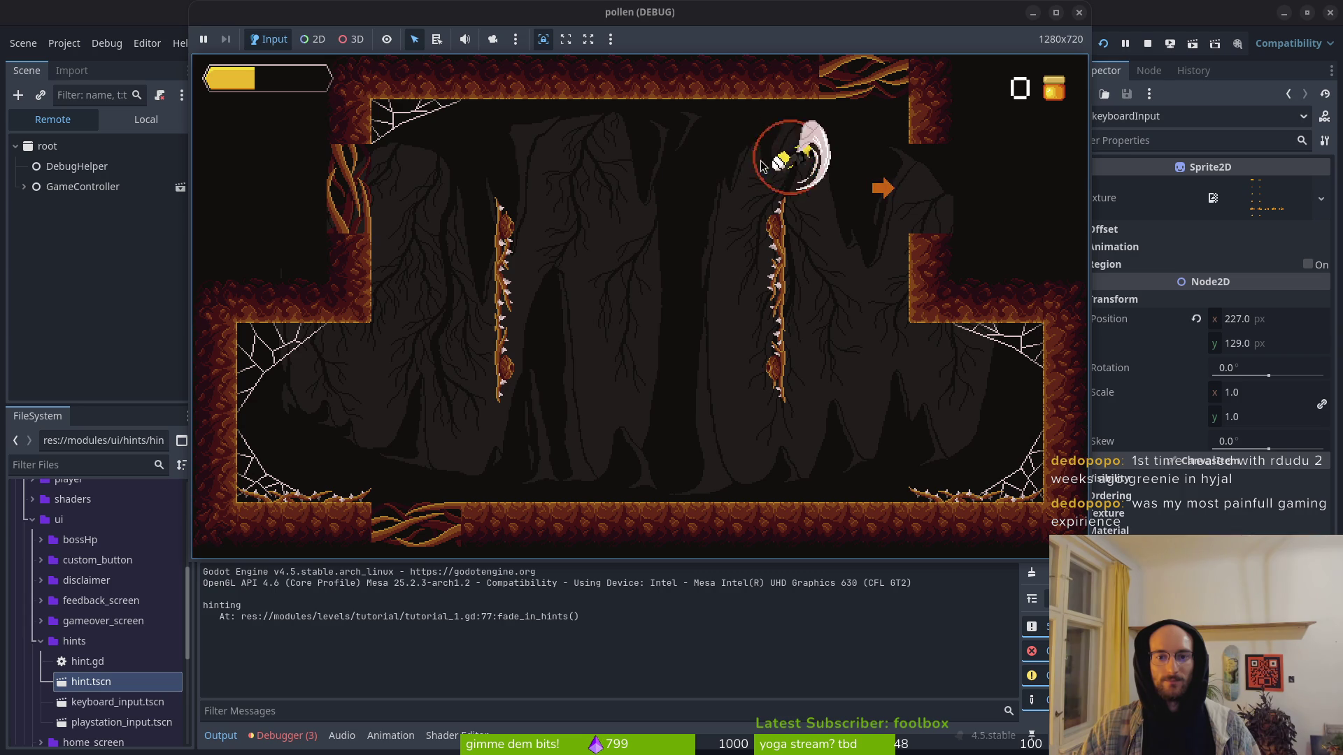
{"action": "key", "text": "Right"}
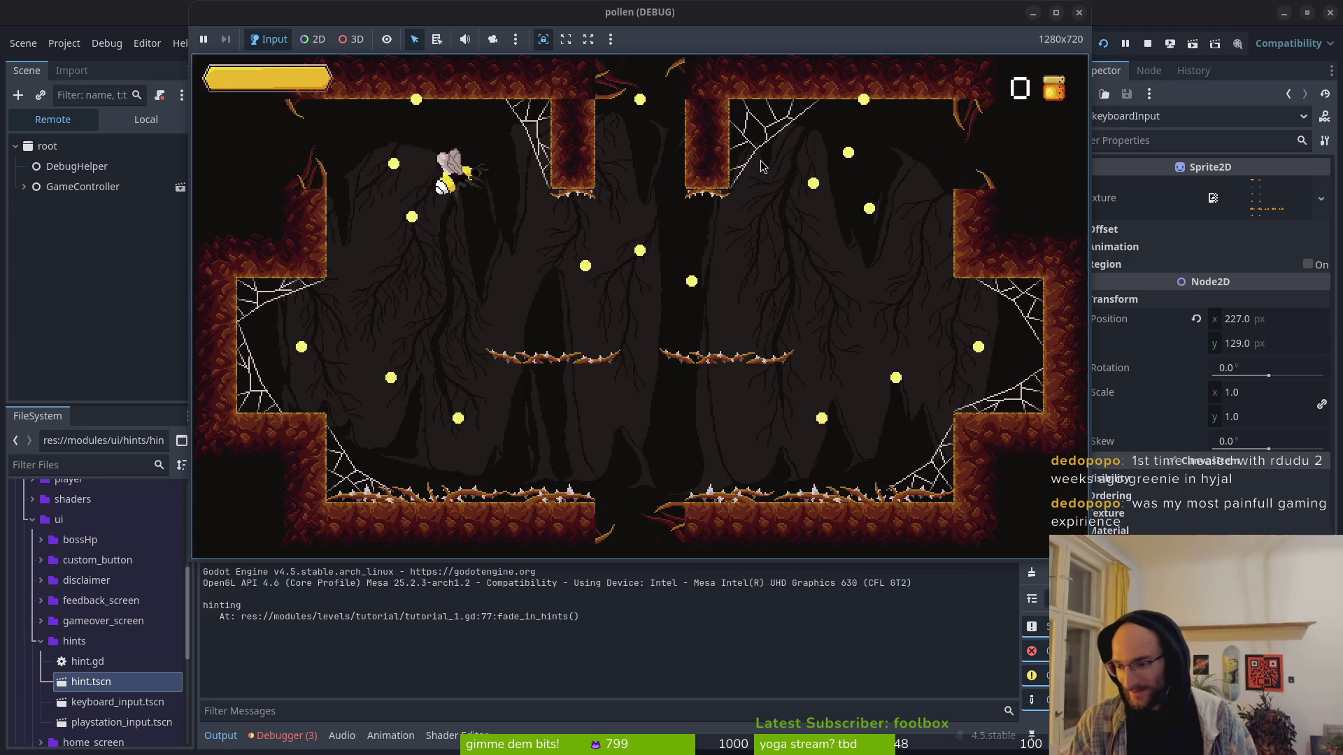
Step: Fight a wasp and move the bee across the web and along the floor
{"action": "key", "text": "Up"}
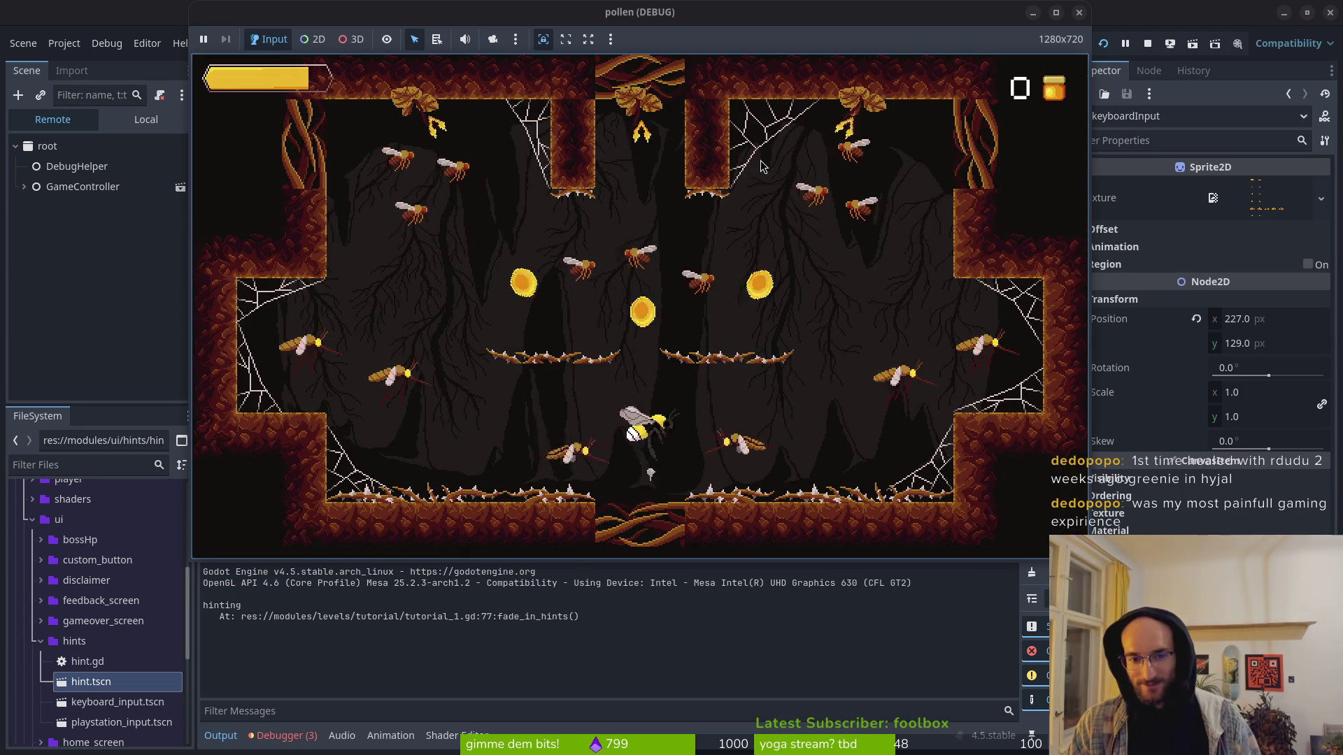
{"action": "key", "text": "Left"}
{"action": "key", "text": "Down"}
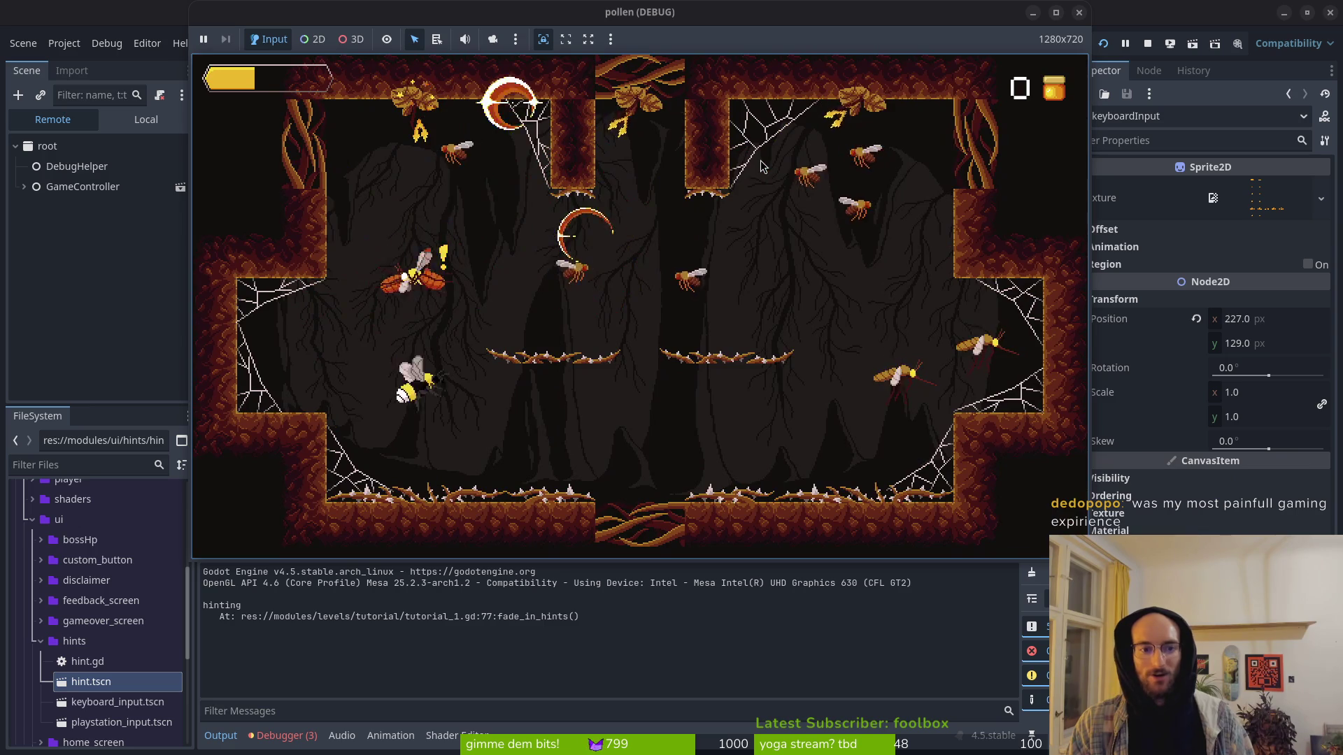
{"action": "key", "text": "Up"}
{"action": "key", "text": "Left"}
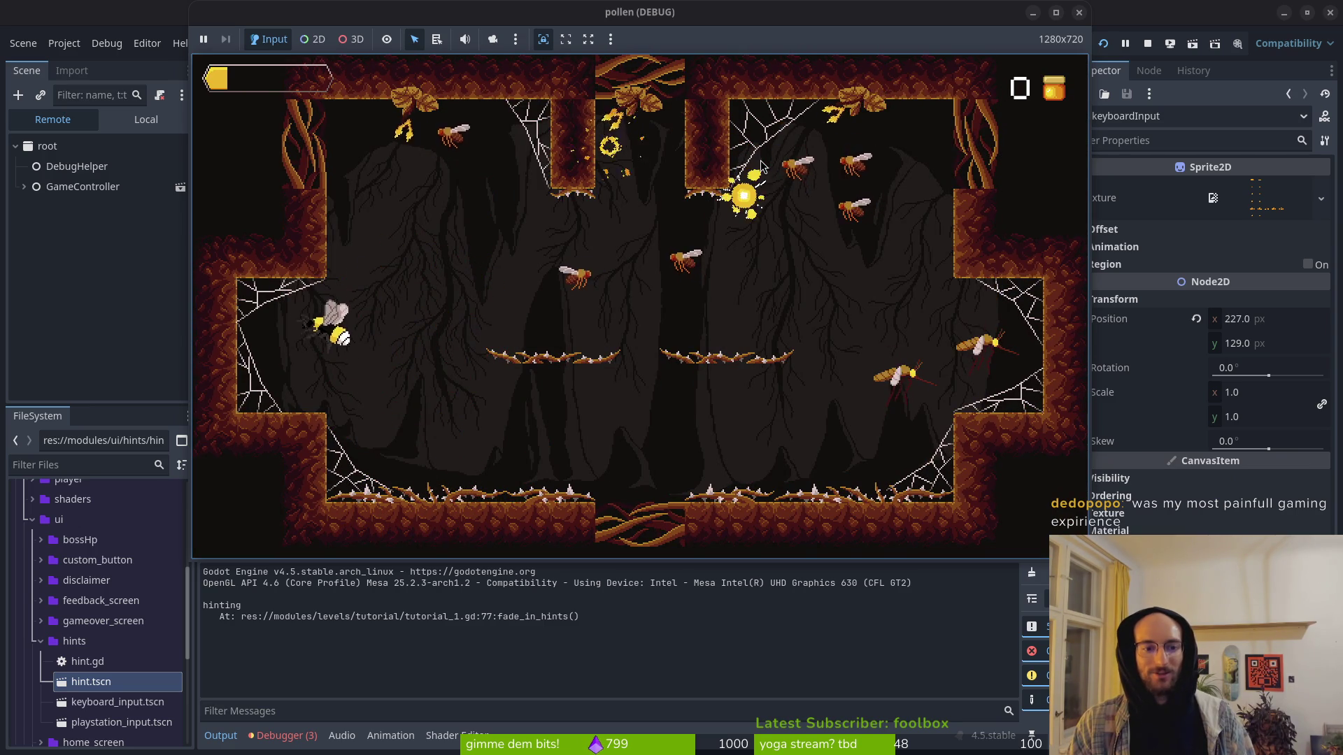
{"action": "key", "text": "Right"}
{"action": "key", "text": "Up"}
{"action": "key", "text": "Down"}
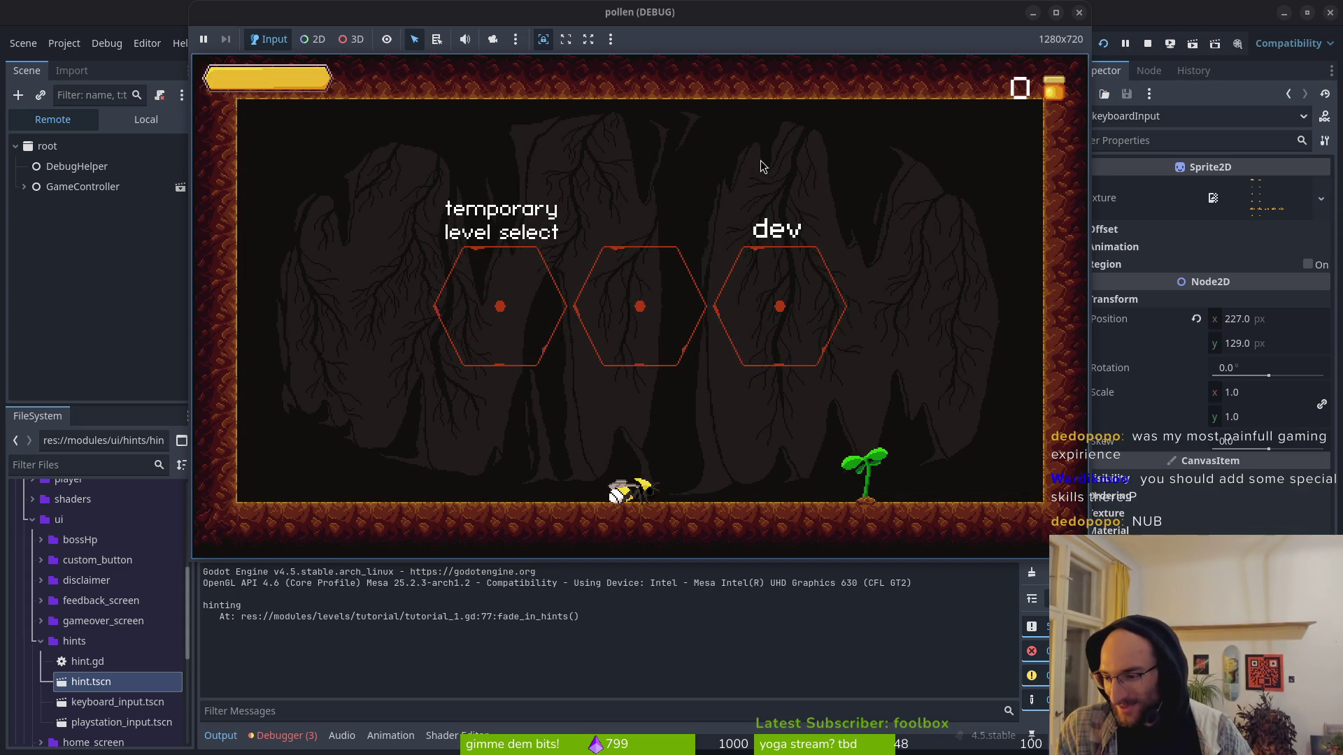
{"action": "key", "text": "Right"}
Step: Buy reflect projectiles, shockwave and red lightning skills, close the tree, and stop the game
{"action": "key", "text": "Right"}
{"action": "key", "text": "Down"}
{"action": "key", "text": "Return"}
{"action": "key", "text": "Right"}
{"action": "key", "text": "Right"}
{"action": "key", "text": "Return"}
{"action": "key", "text": "Left"}
{"action": "key", "text": "Right"}
{"action": "key", "text": "Right"}
{"action": "key", "text": "Return"}
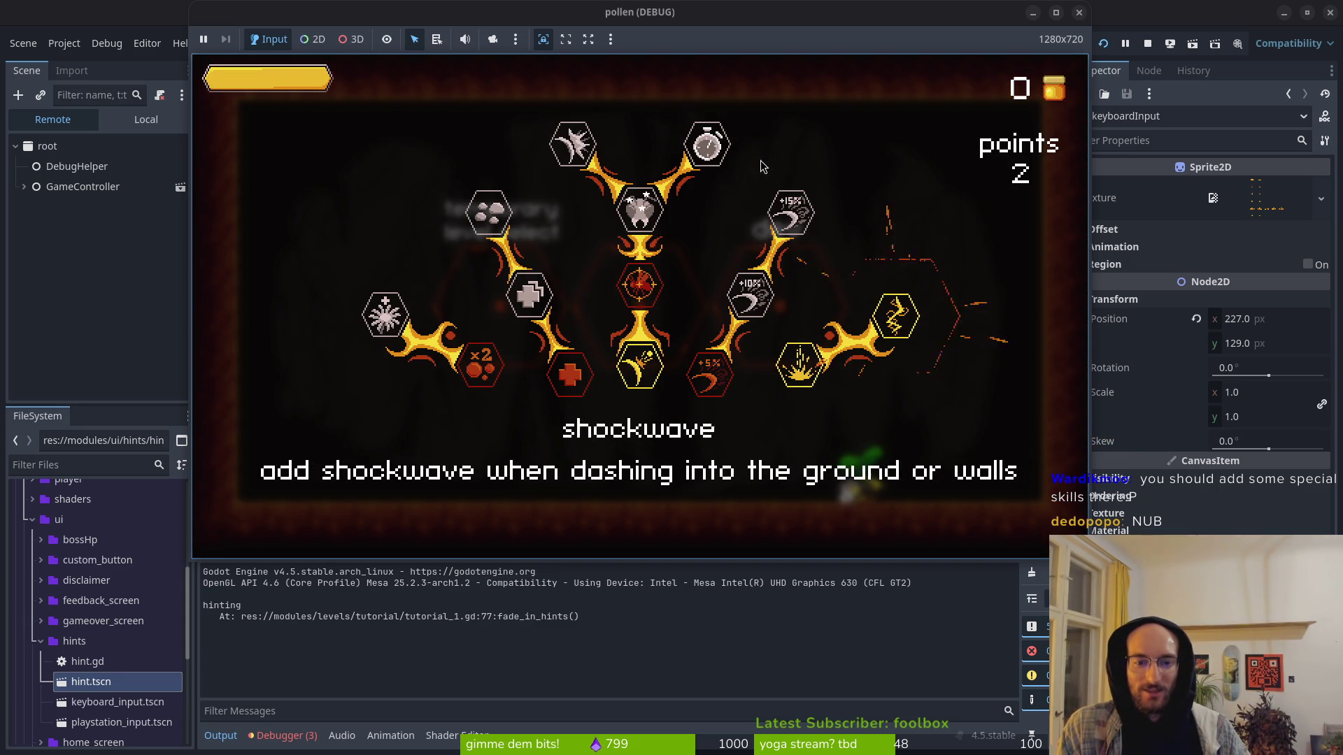
{"action": "key", "text": "Left"}
{"action": "key", "text": "Left"}
{"action": "key", "text": "Up"}
{"action": "key", "text": "Down"}
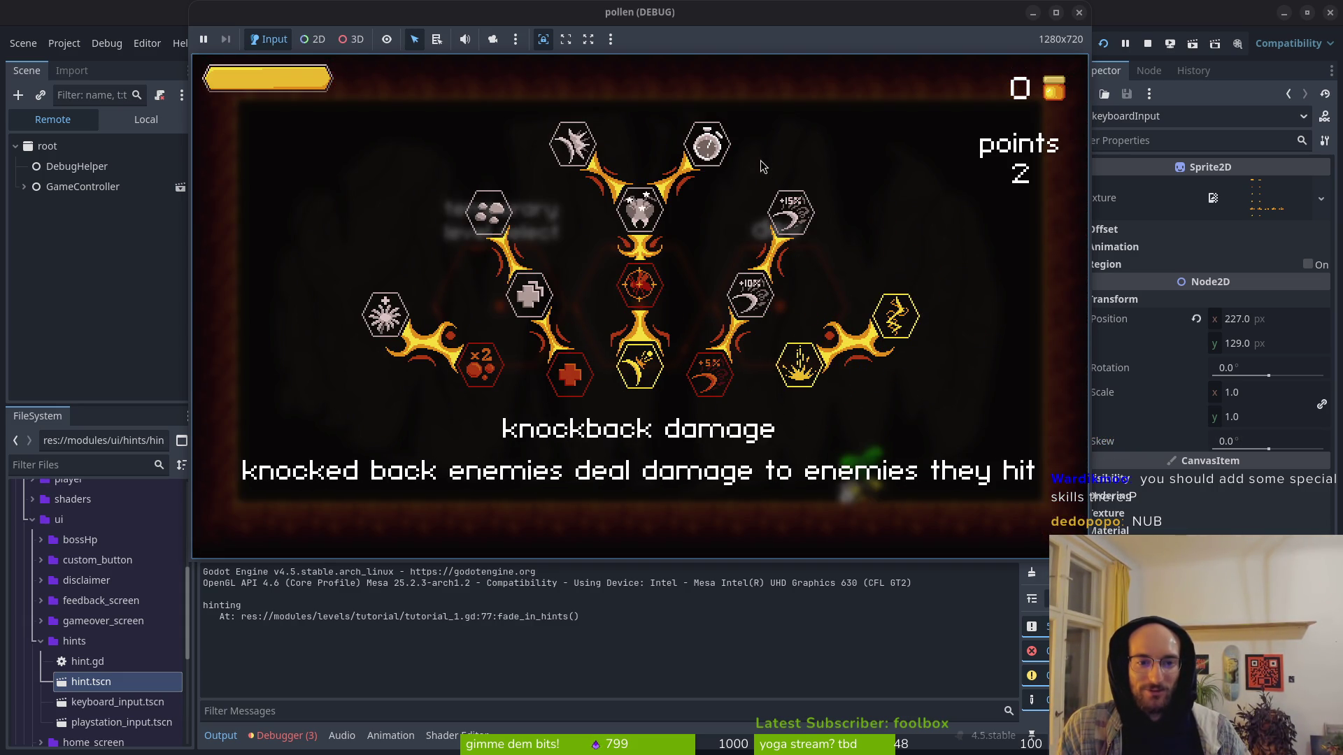
{"action": "key", "text": "Escape"}
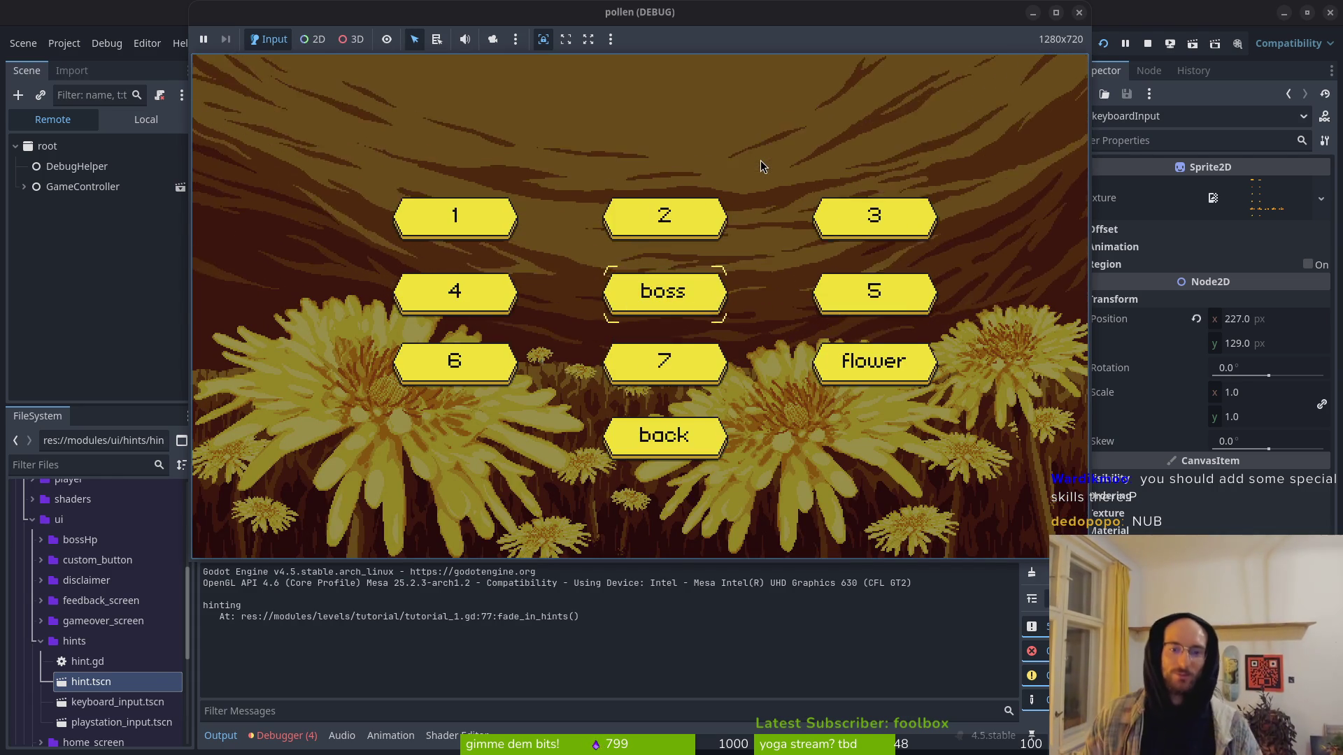
{"action": "left_click", "coordinate": [1079, 11]}
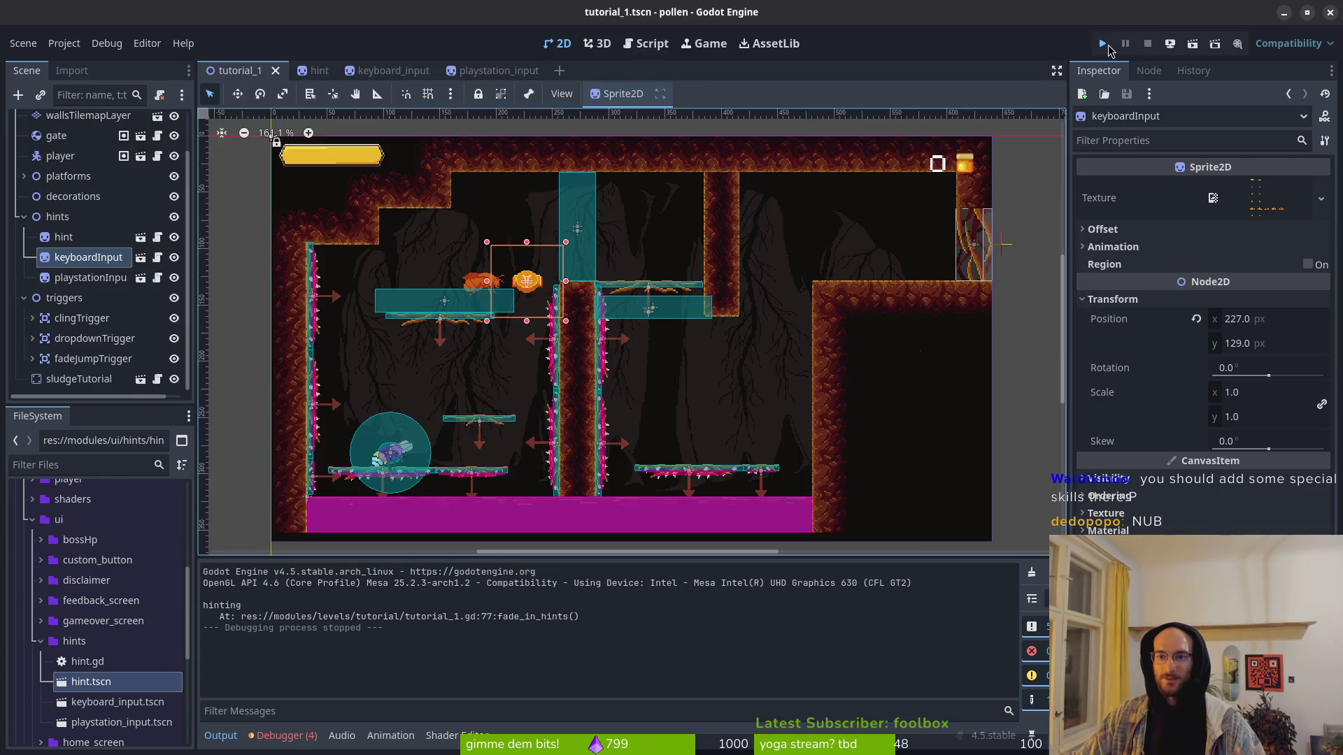
Step: Relaunch the game, skip to the level-select hub, and load level 6
{"action": "left_click", "coordinate": [1105, 45]}
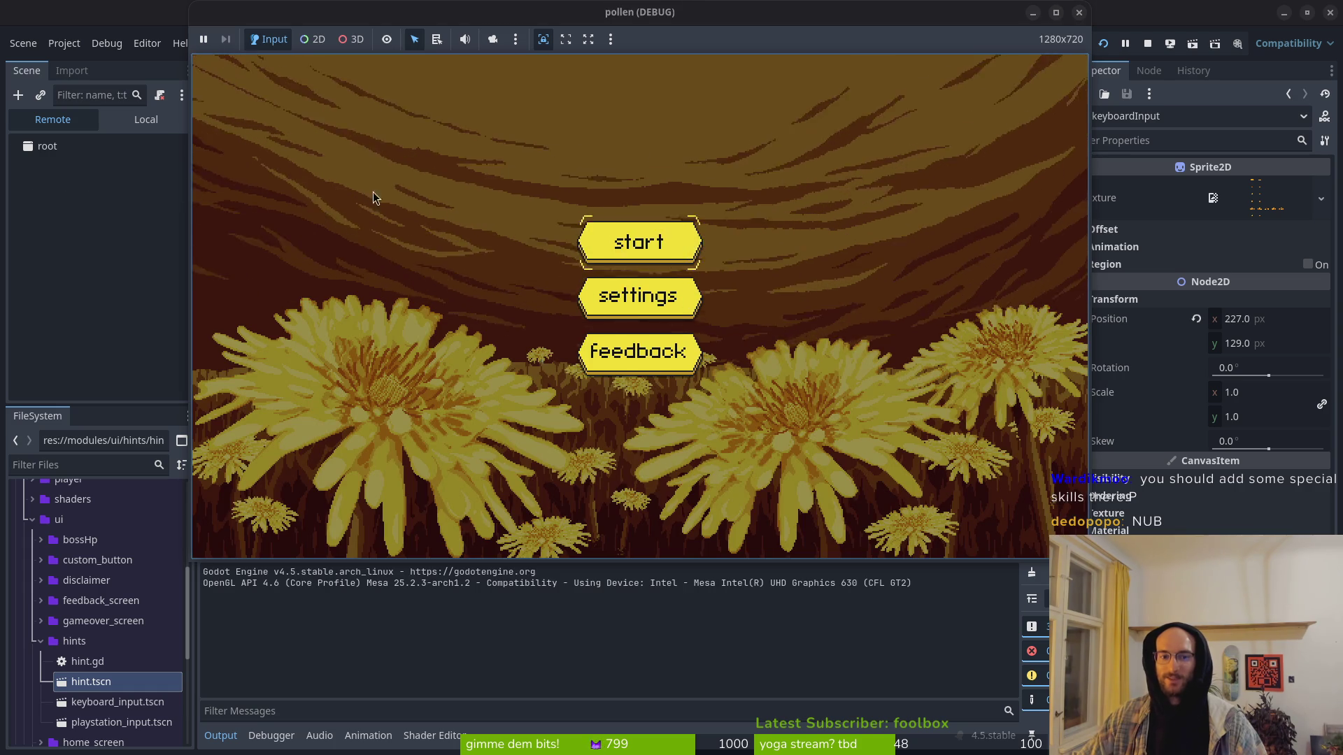
{"action": "key", "text": "Return"}
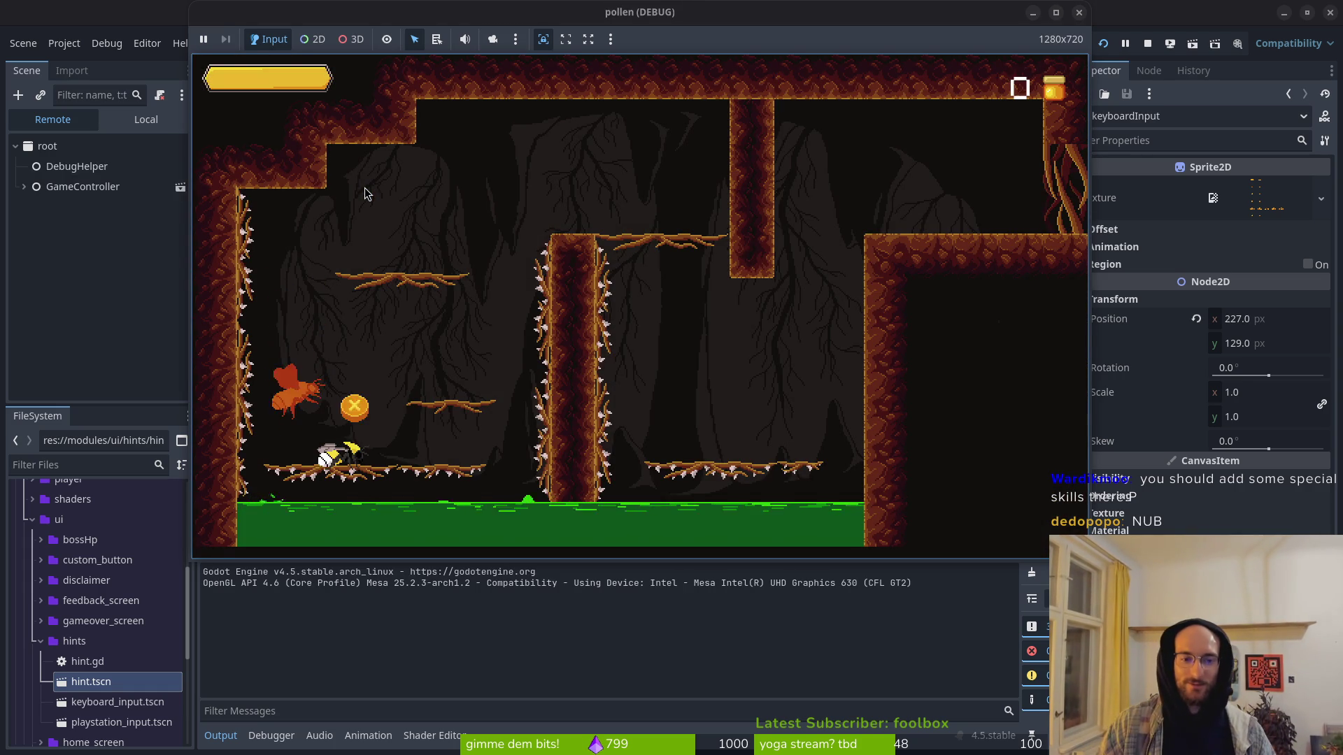
{"action": "key", "text": "Escape"}
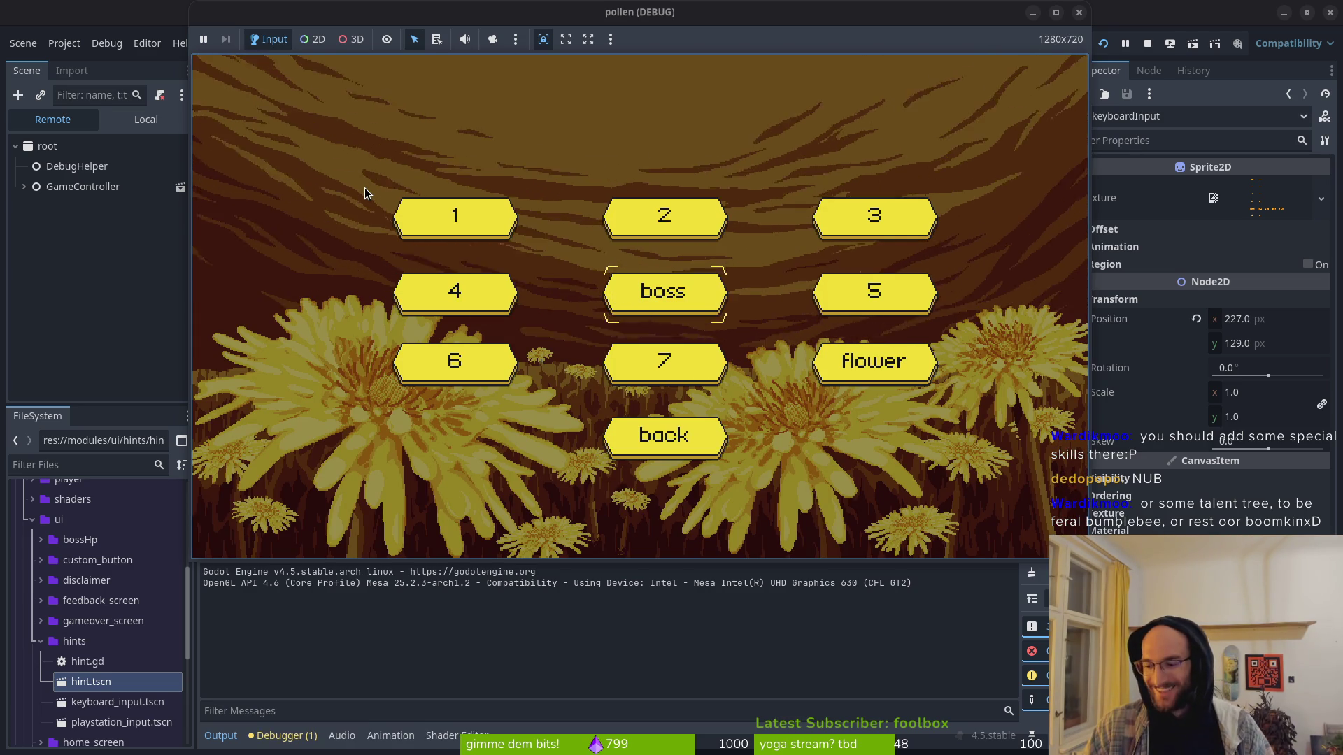
{"action": "key", "text": "Down"}
{"action": "key", "text": "Left"}
{"action": "key", "text": "Return"}
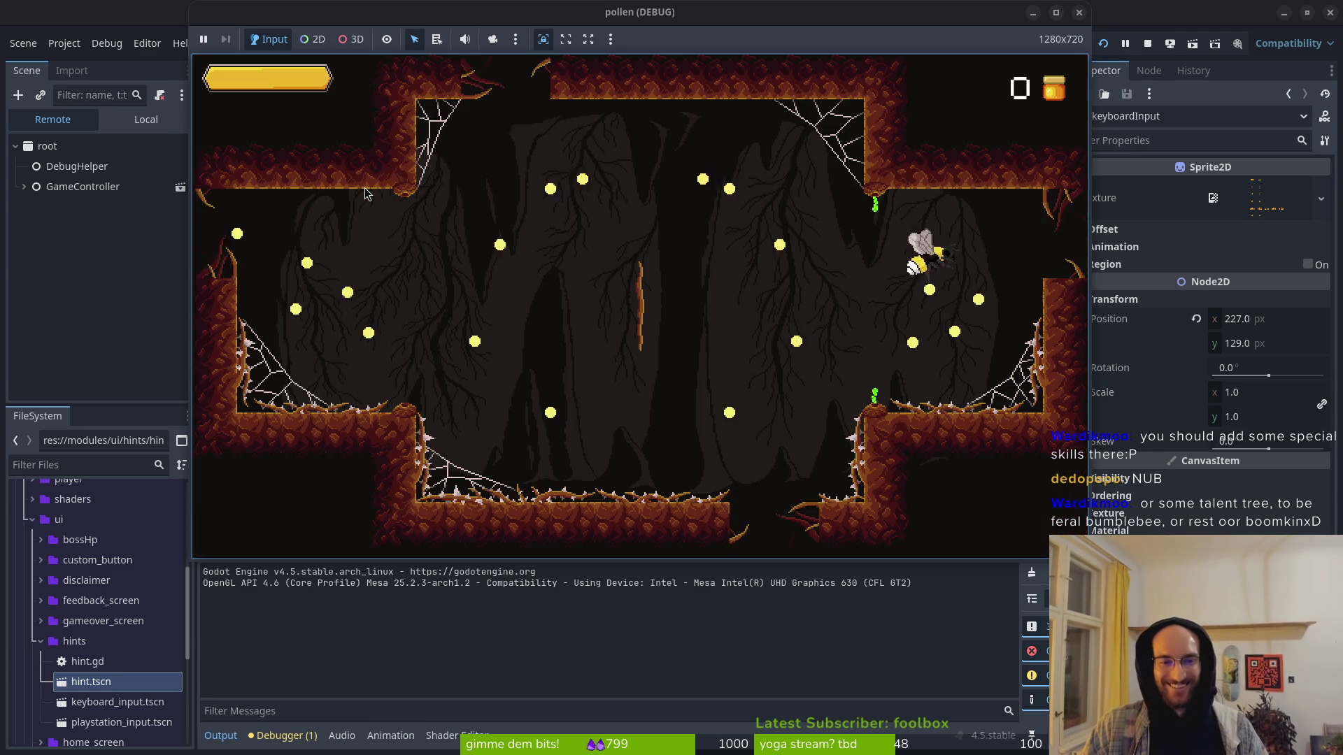
Step: Slash the wasps and flies in the level 6 cave, then open the talent tree
{"action": "key", "text": "Down"}
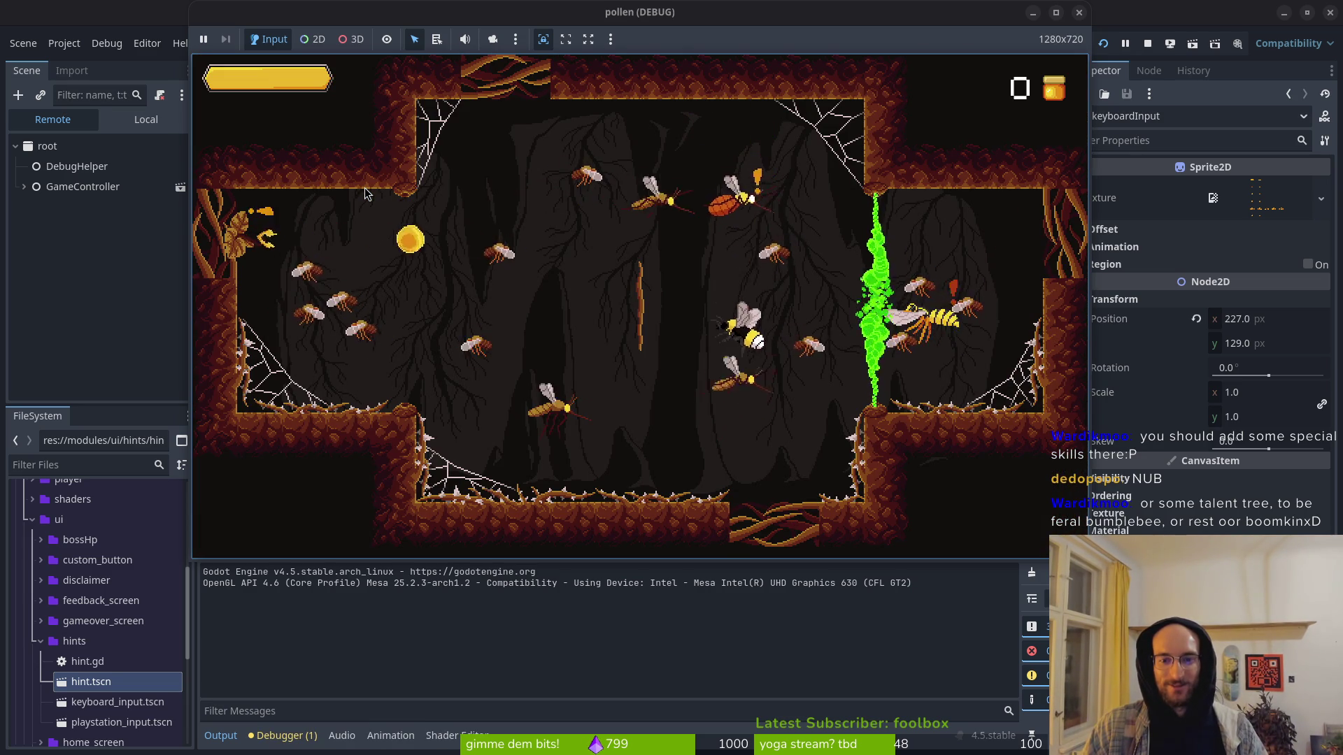
{"action": "key", "text": "Up"}
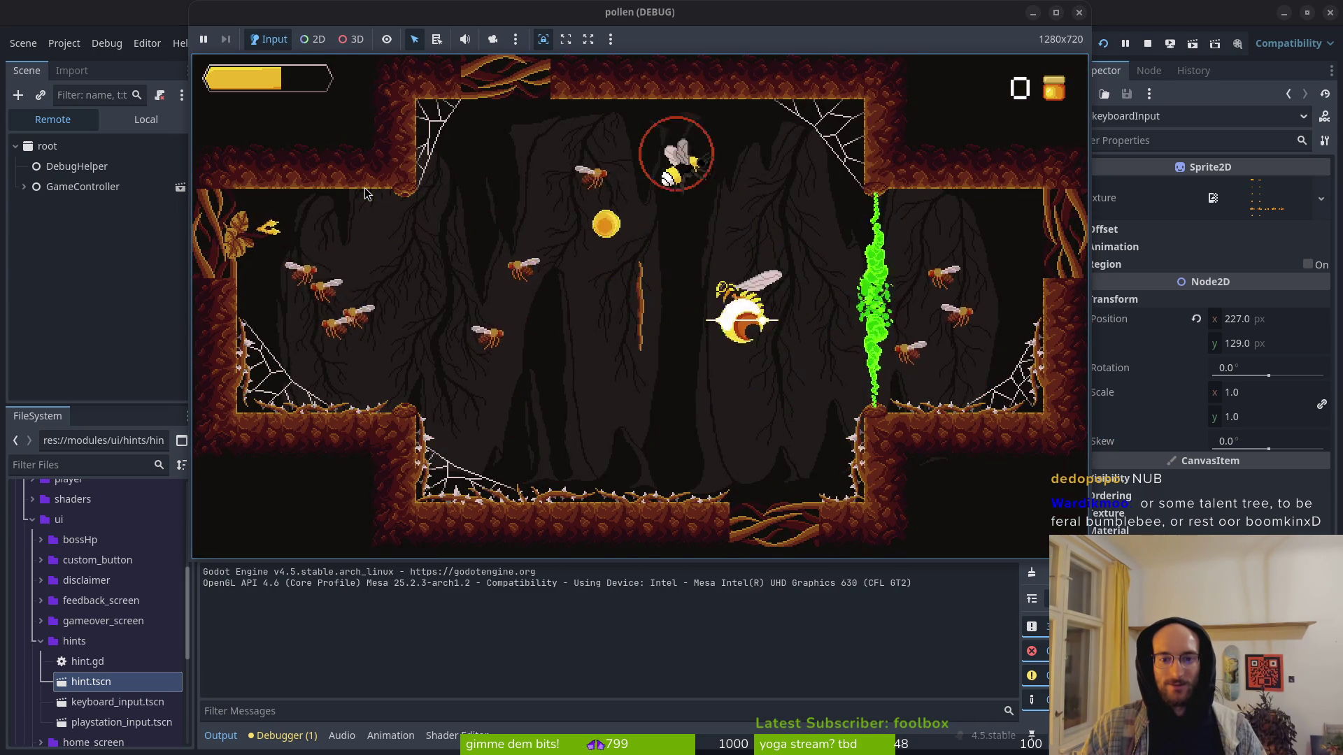
{"action": "key", "text": "Down"}
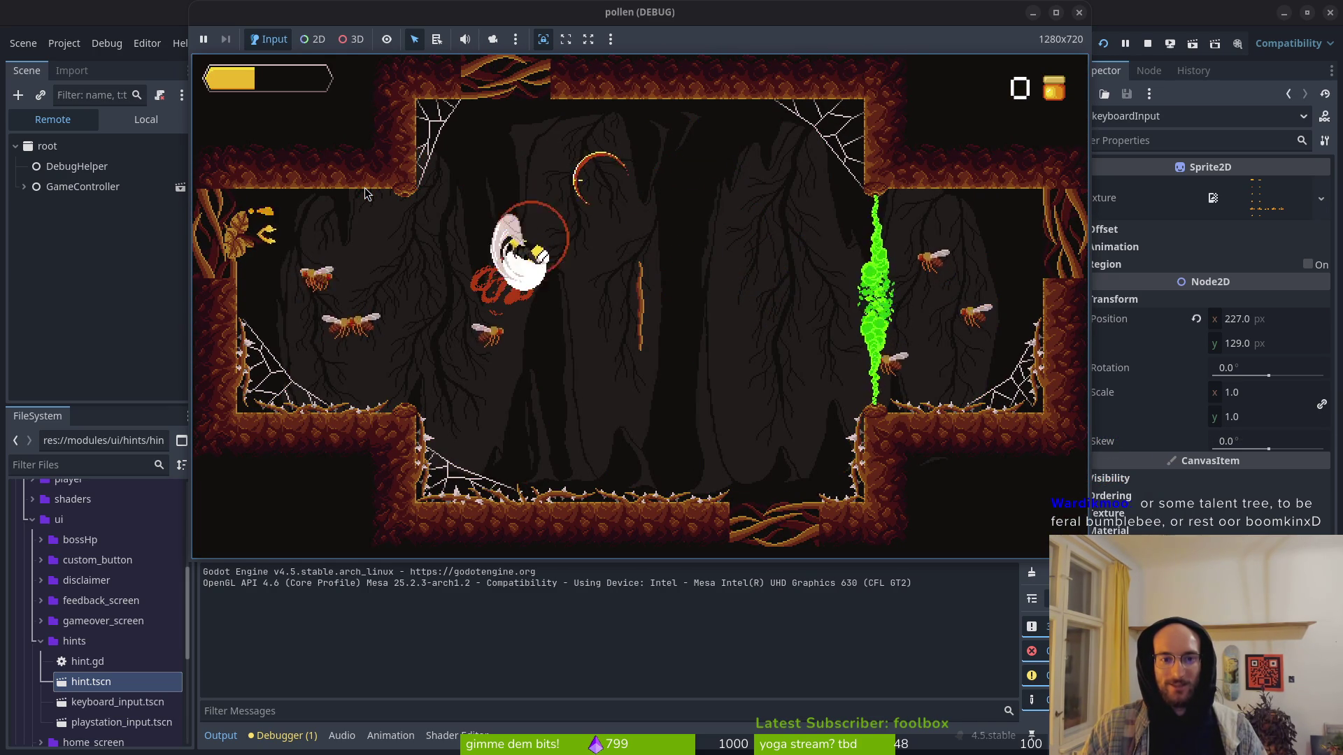
{"action": "key", "text": "Left"}
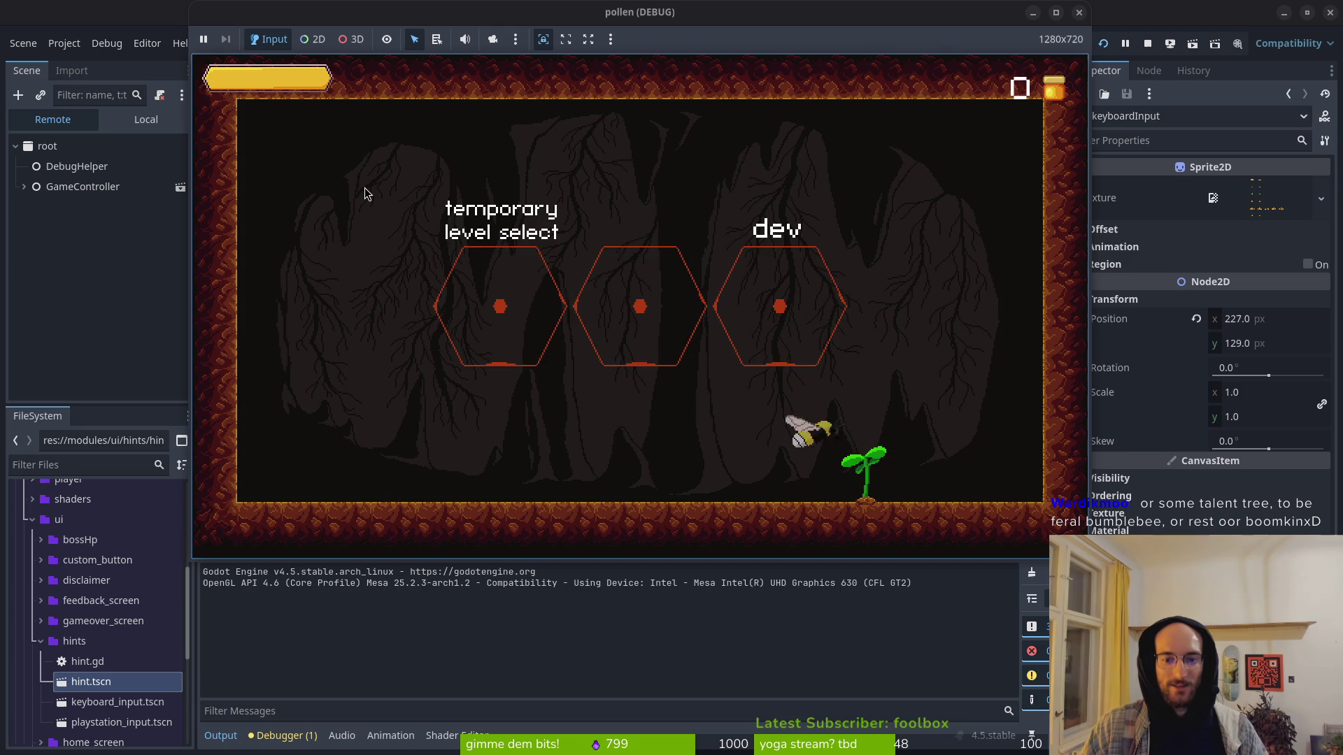
{"action": "key", "text": "Tab"}
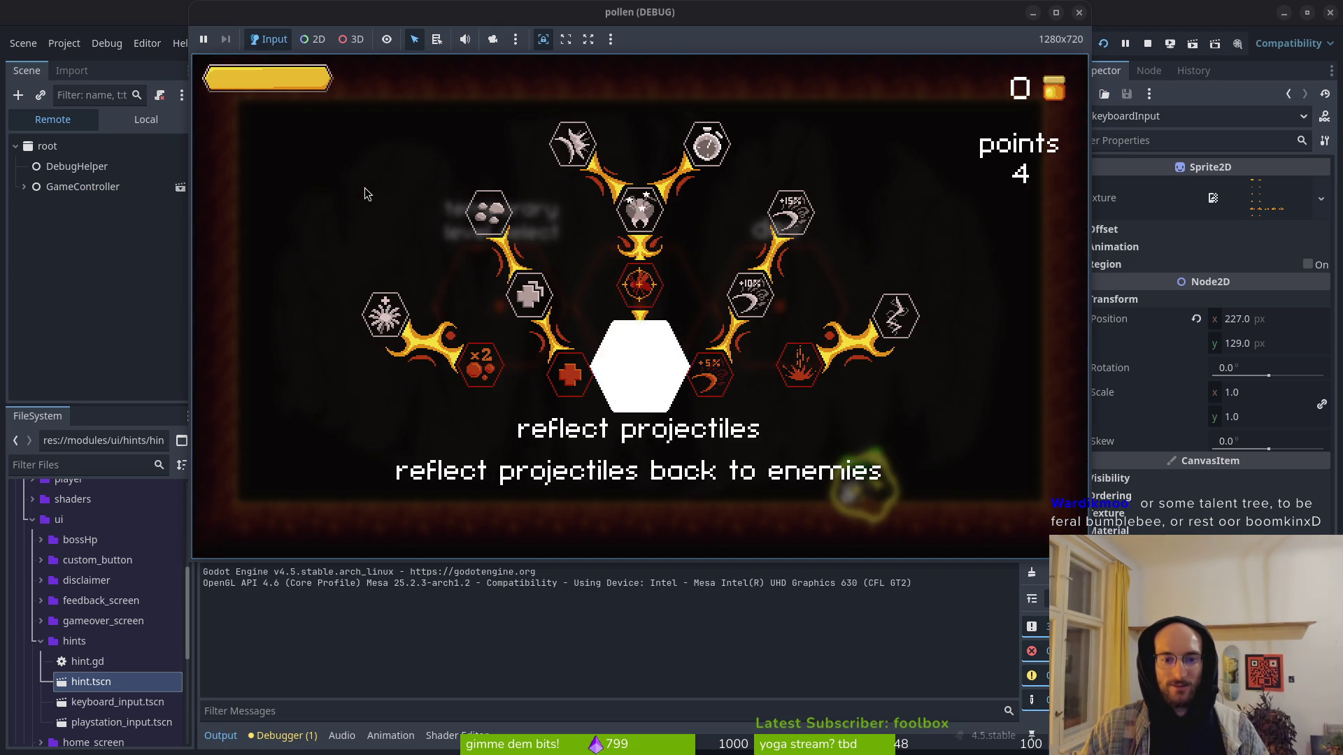
Step: Buy the shockwave talent, close the tree, and load the cave level
{"action": "key", "text": "Return"}
{"action": "key", "text": "Return"}
{"action": "key", "text": "Tab"}
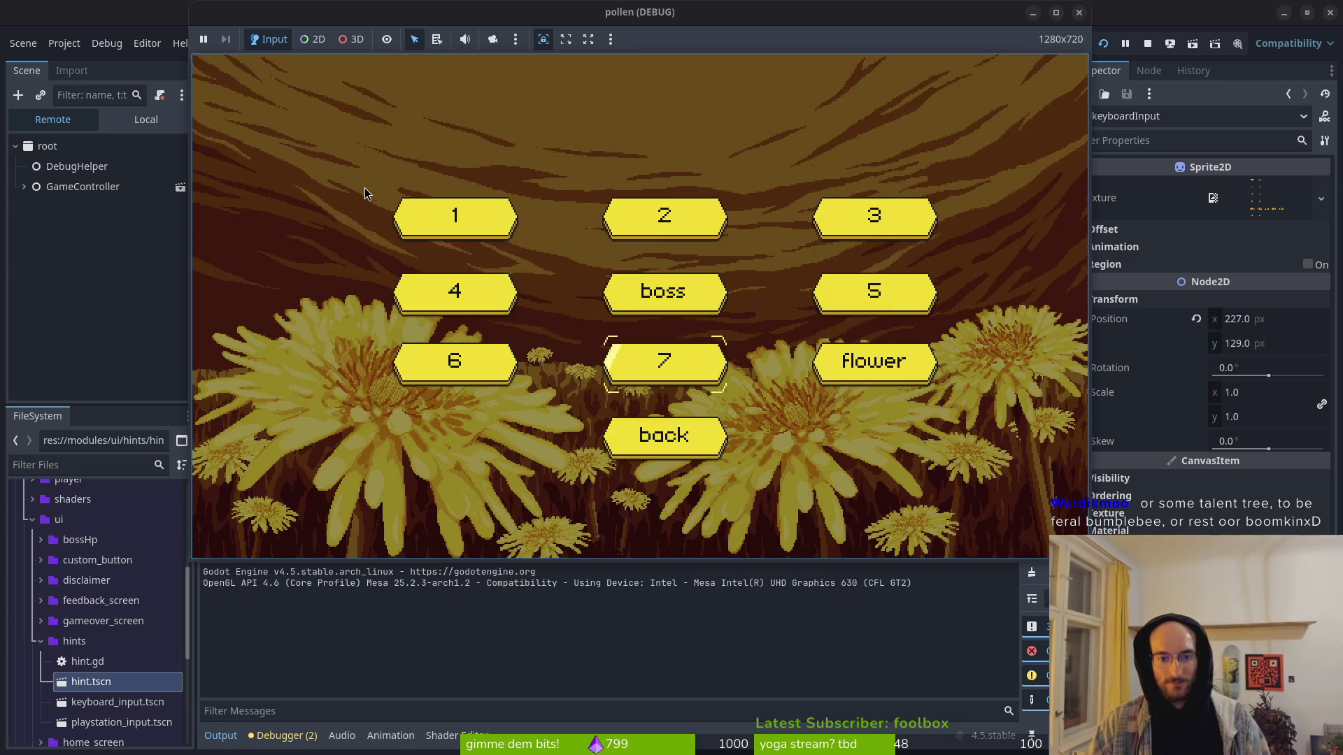
{"action": "key", "text": "Return"}
Step: Blast the nearby enemies with shockwave attacks while moving around the cave
{"action": "key", "text": "space"}
{"action": "key", "text": "Up"}
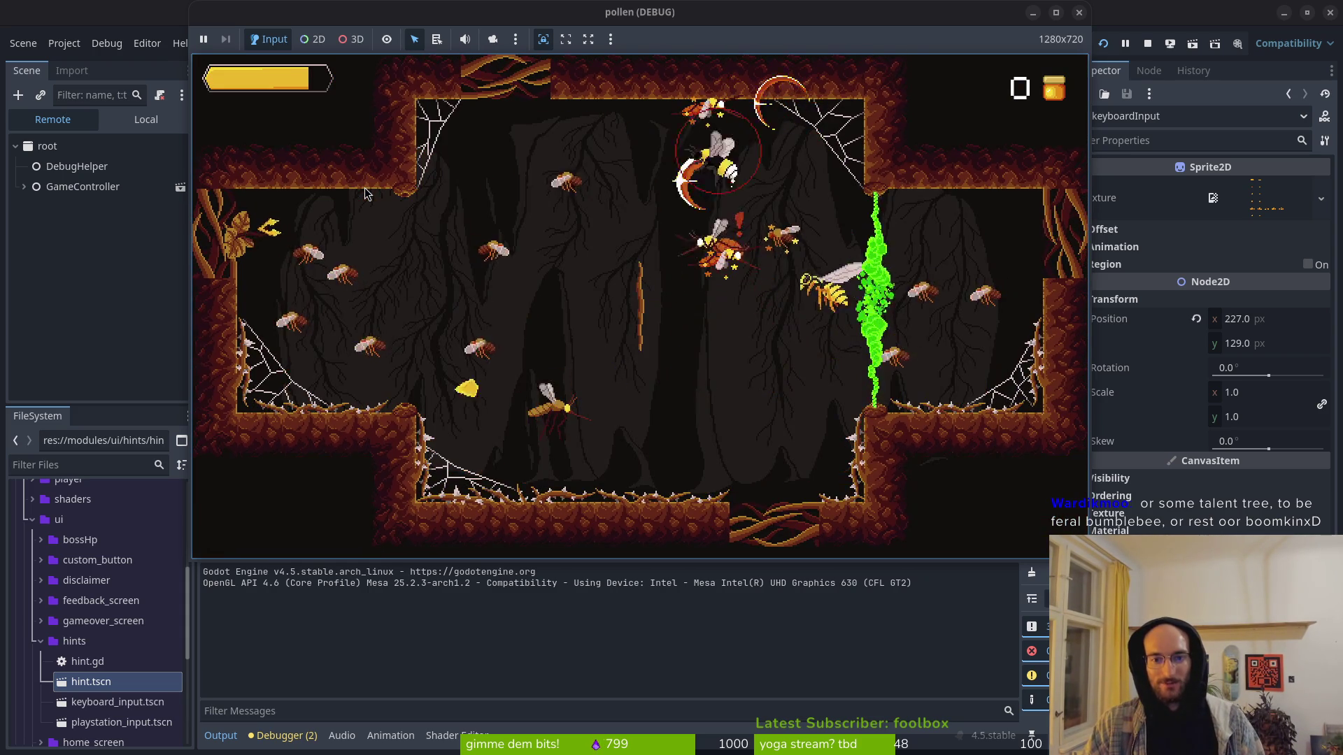
{"action": "key", "text": "space"}
{"action": "key", "text": "Right"}
{"action": "key", "text": "Left"}
{"action": "key", "text": "Down"}
{"action": "key", "text": "space"}
{"action": "key", "text": "Up"}
{"action": "key", "text": "Right"}
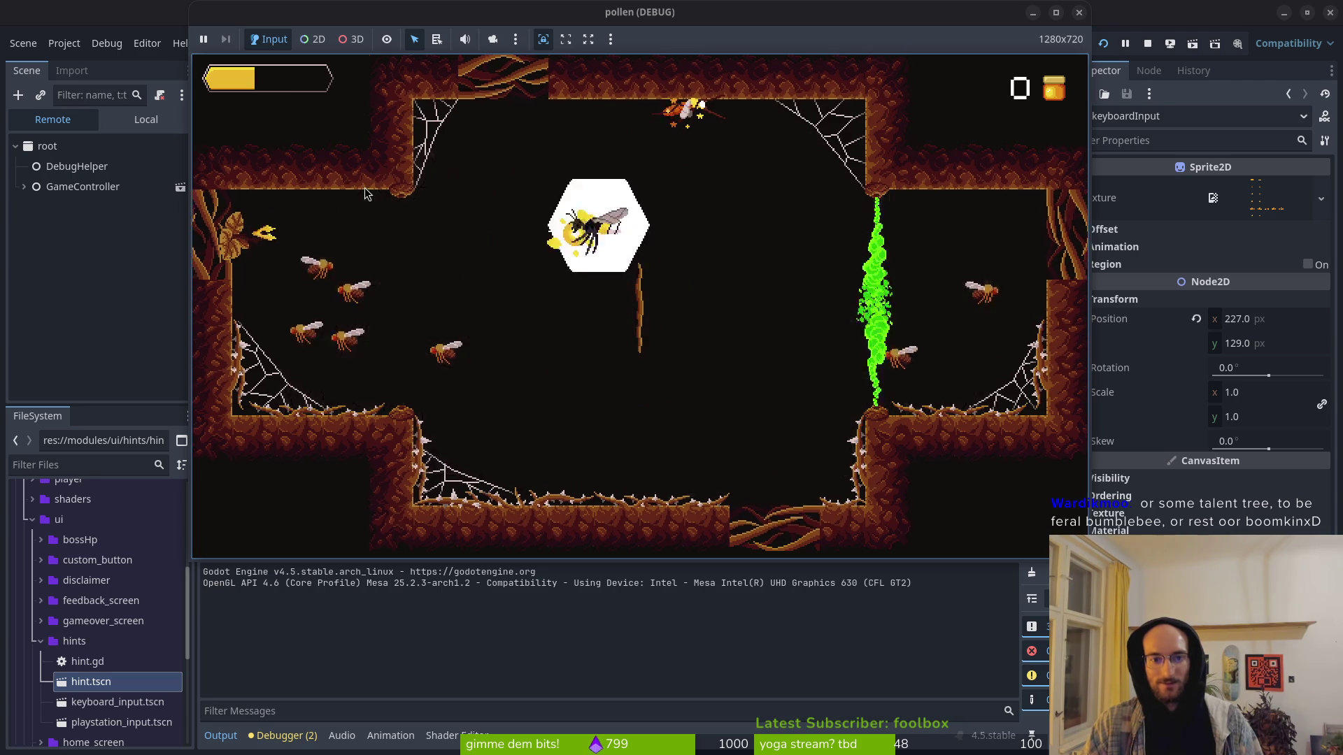
Step: Dodge back and forth near the left wall and strike the wasp wave
{"action": "key", "text": "a"}
{"action": "key", "text": "a"}
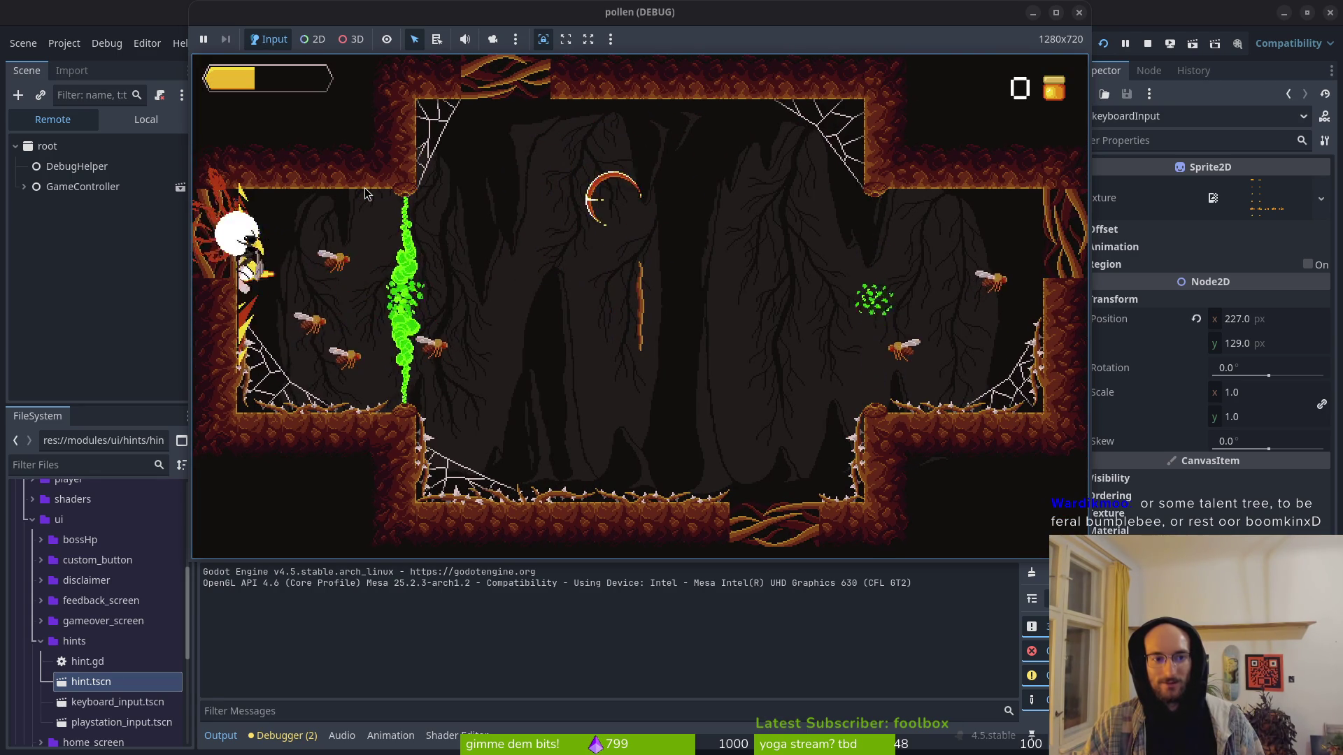
{"action": "key", "text": "d"}
{"action": "key", "text": "a"}
{"action": "key", "text": "d"}
{"action": "key", "text": "a"}
{"action": "key", "text": "d"}
{"action": "key", "text": "w"}
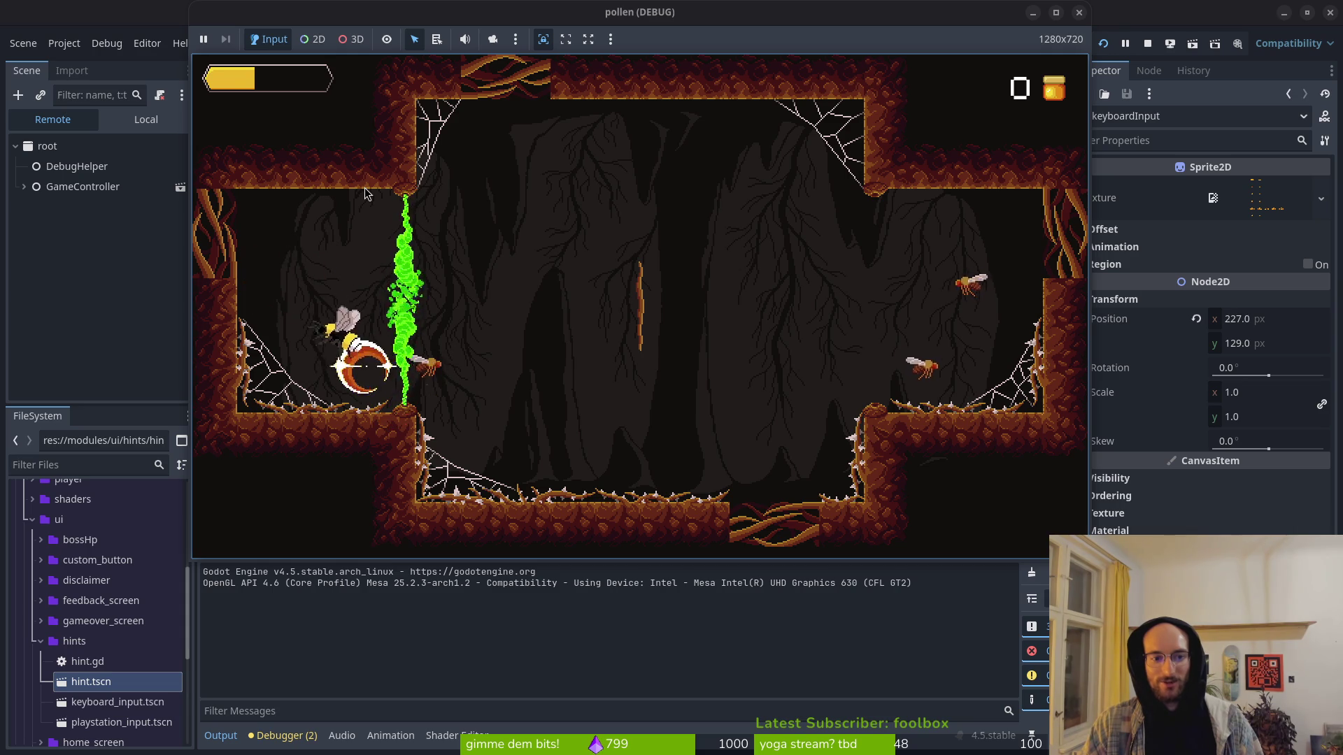
{"action": "key", "text": "a"}
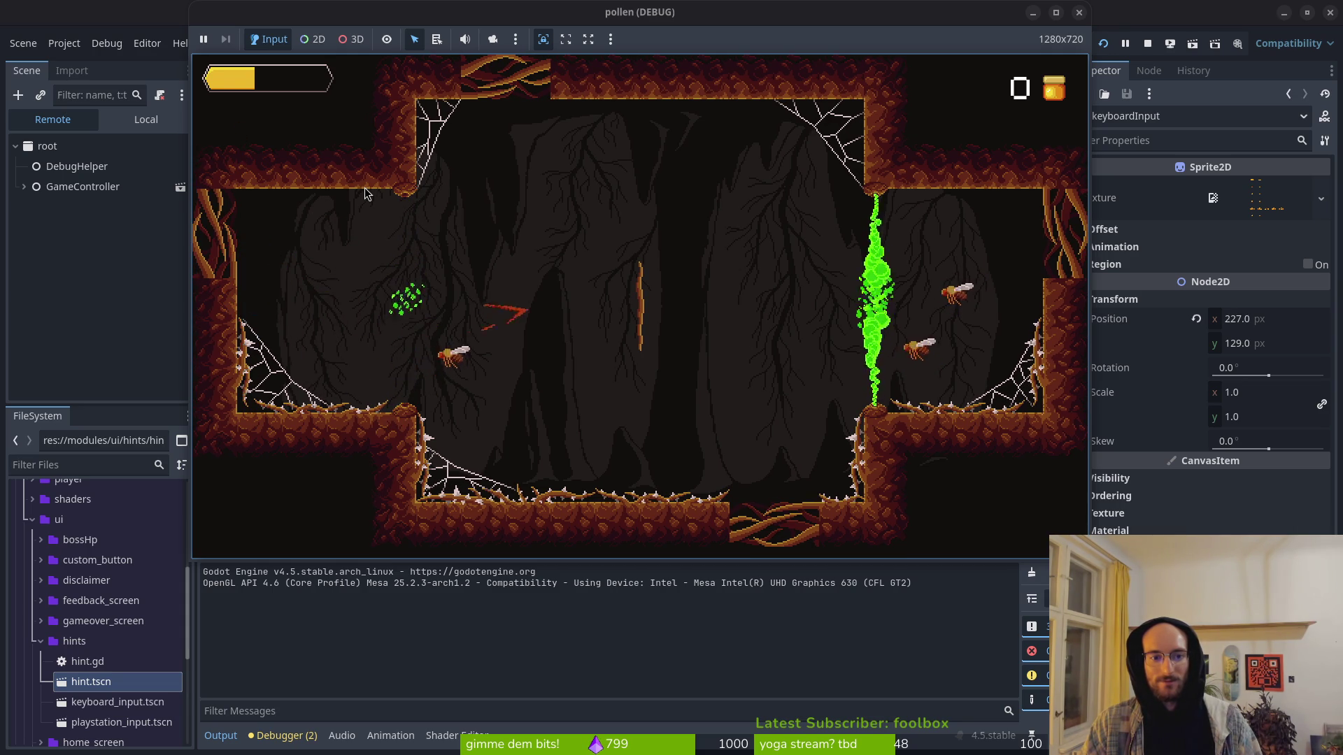
{"action": "key", "text": "d"}
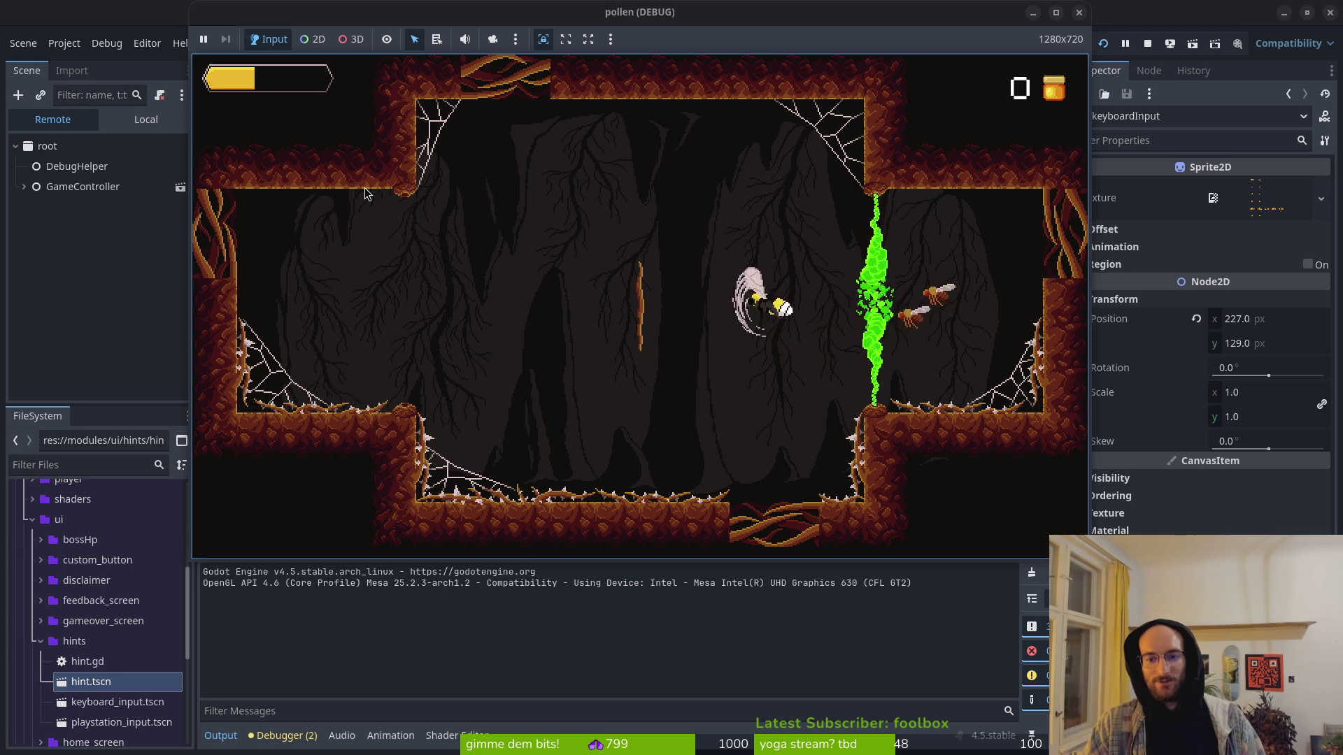
{"action": "key", "text": "a"}
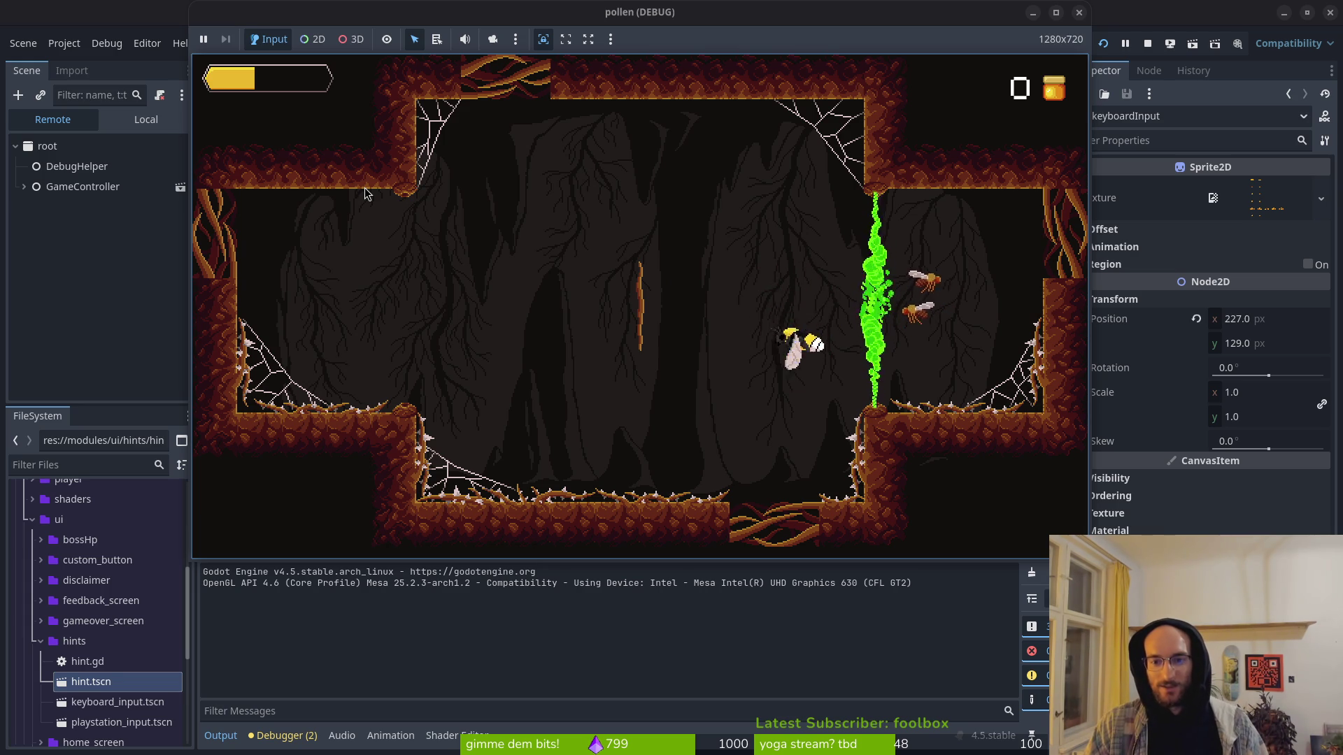
{"action": "key", "text": "a"}
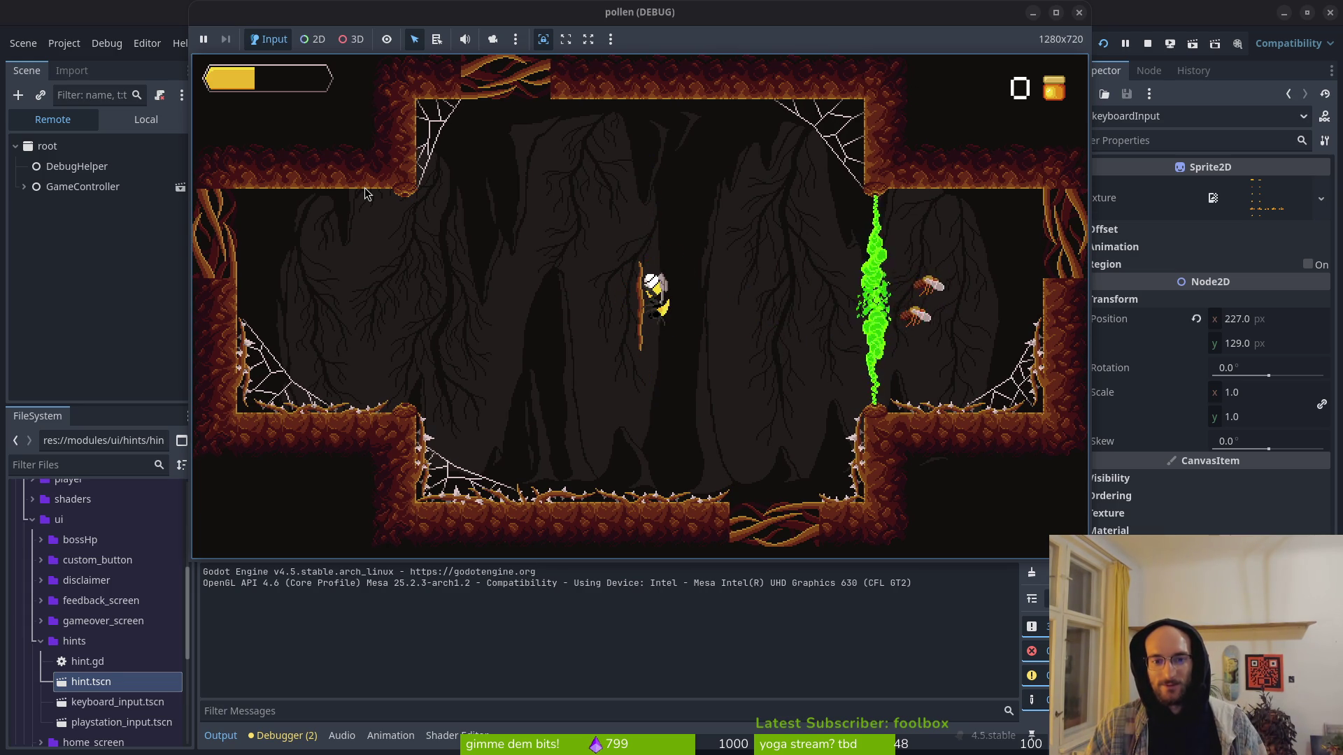
{"action": "key", "text": "d"}
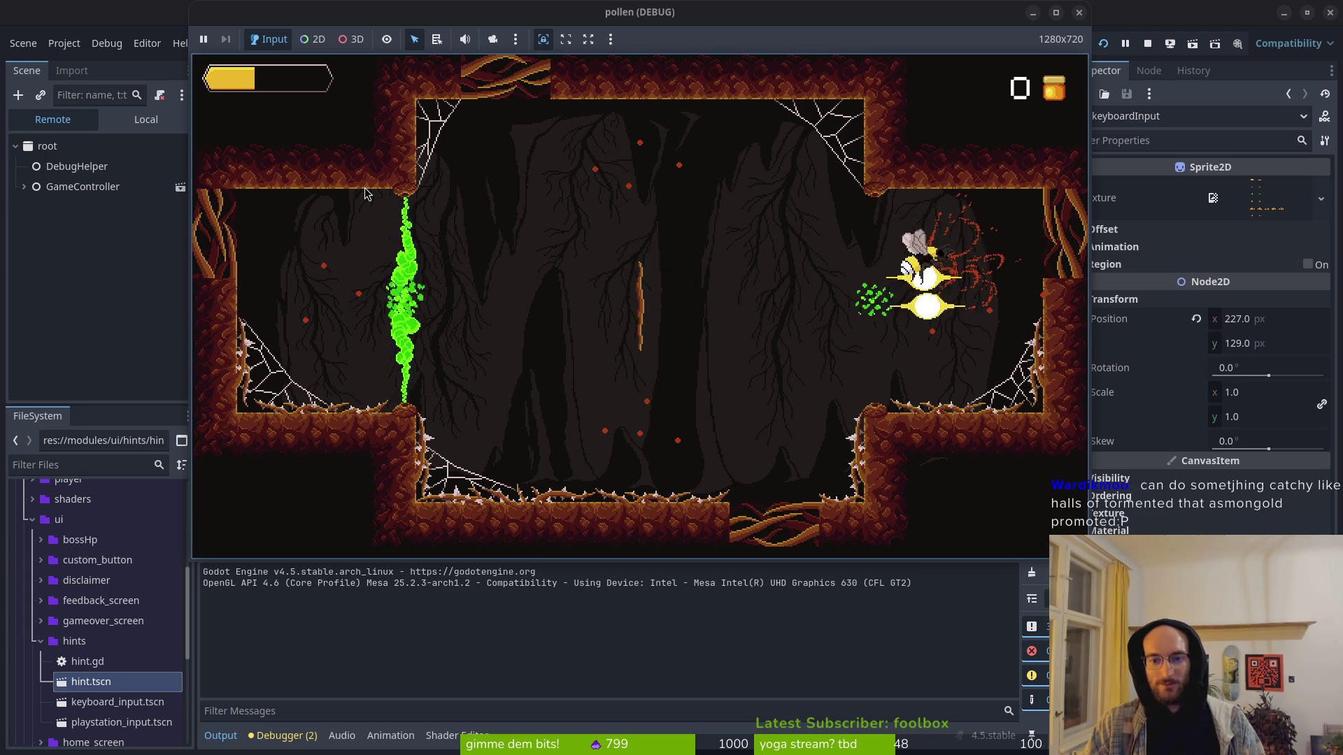
{"action": "key", "text": "s"}
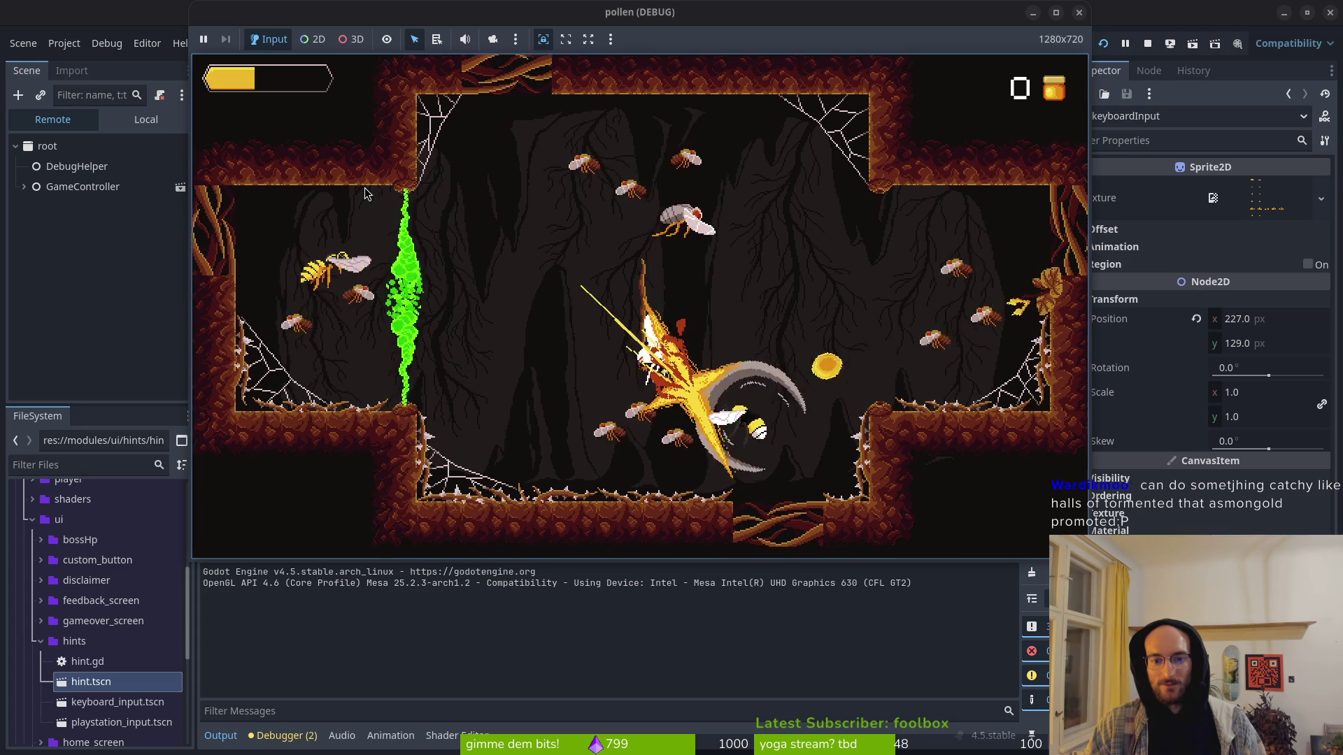
{"action": "key", "text": "w"}
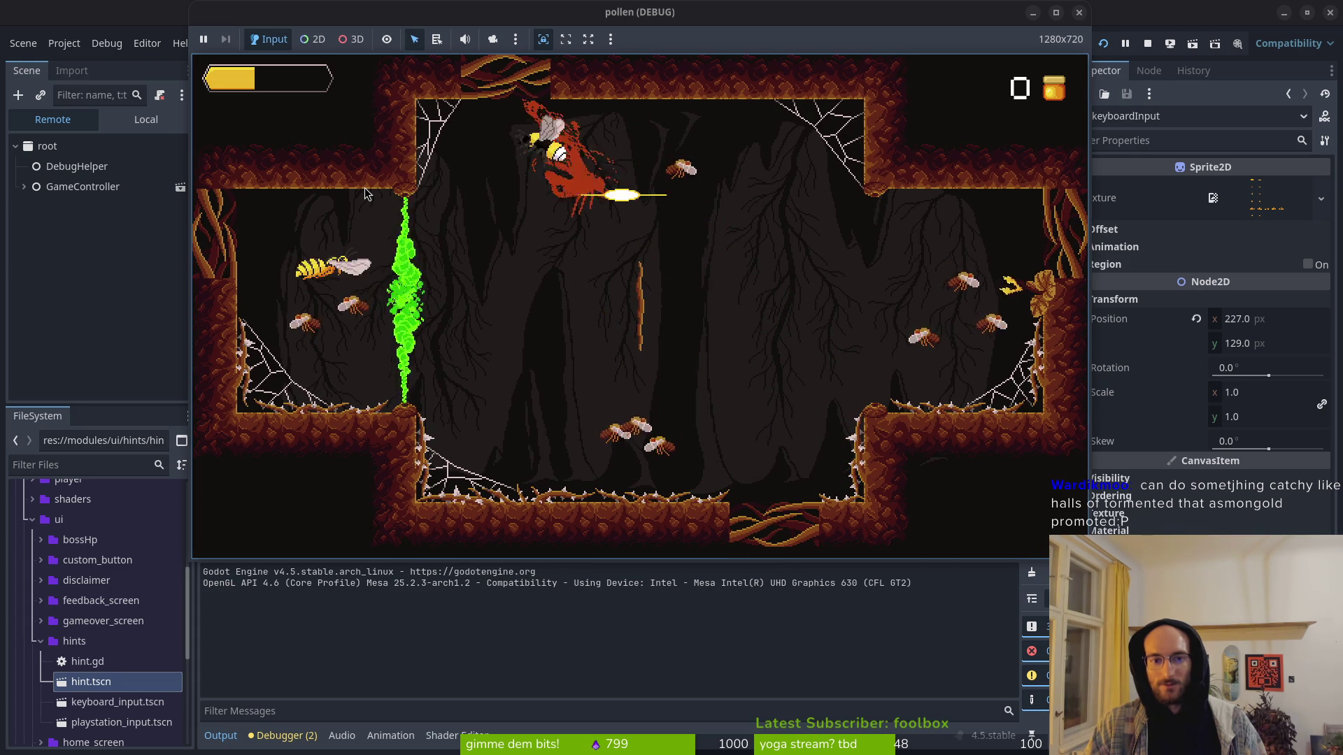
Step: Dive and slash the wasps with crescent and swoosh attacks
{"action": "key", "text": "space"}
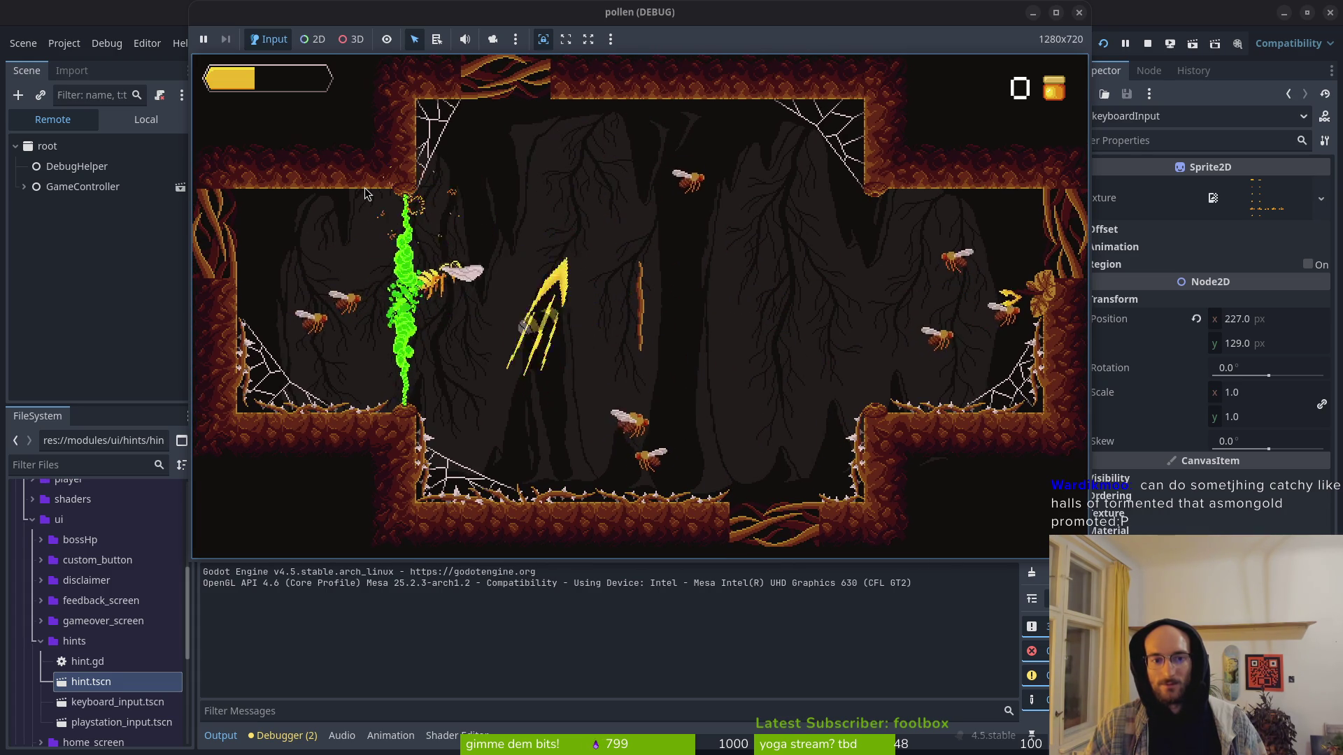
{"action": "key", "text": "space"}
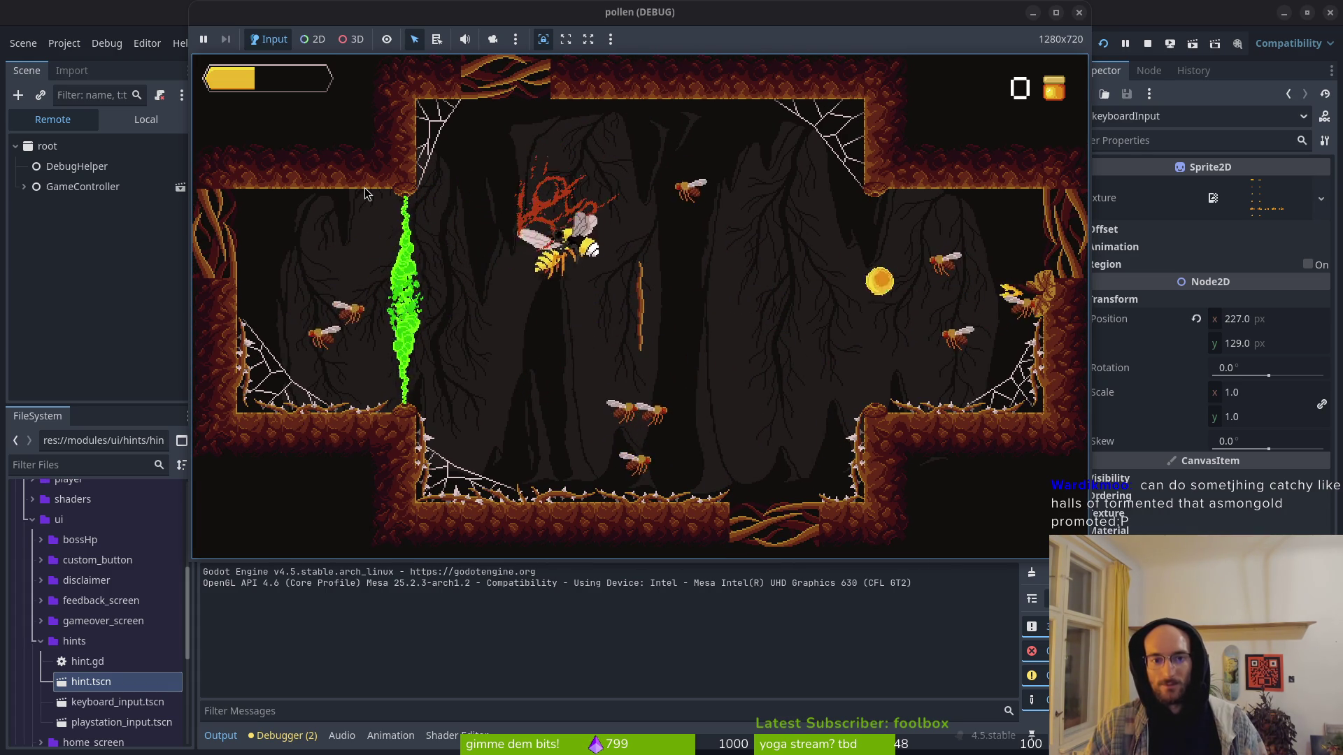
{"action": "key", "text": "space"}
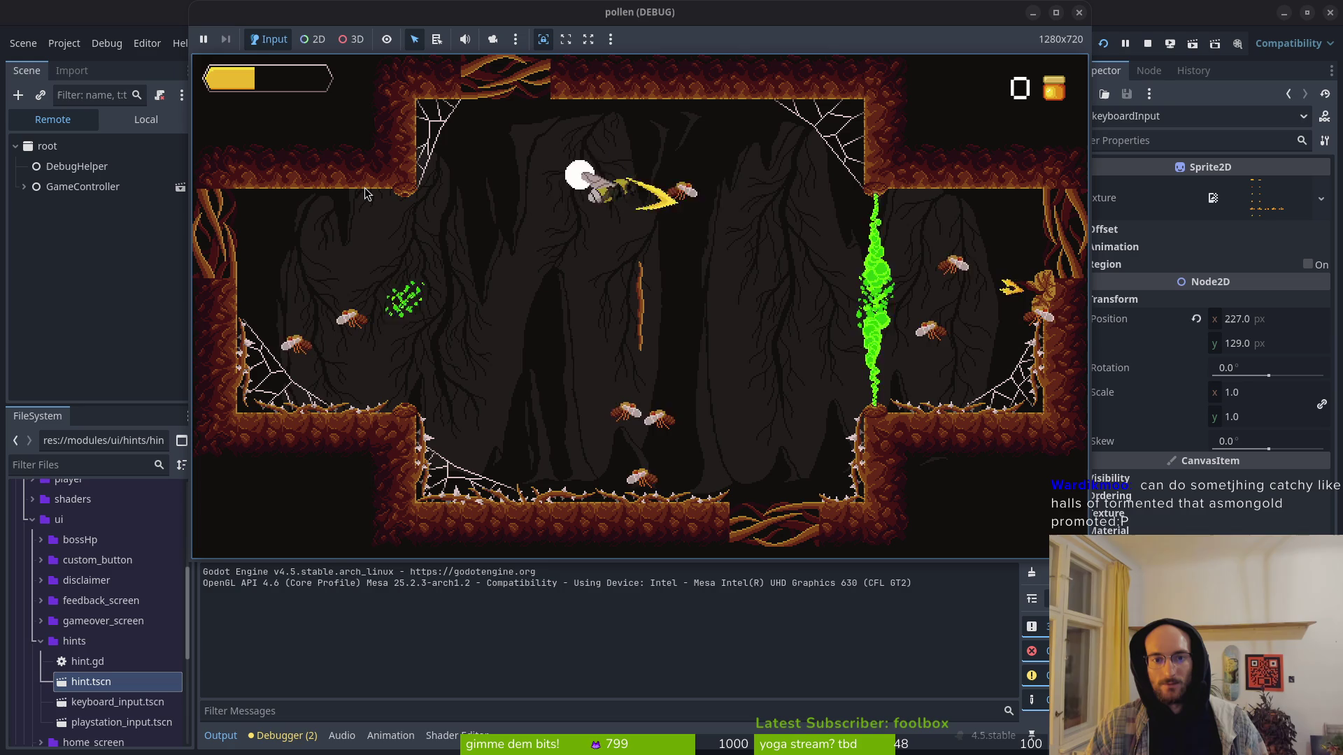
{"action": "key", "text": "space"}
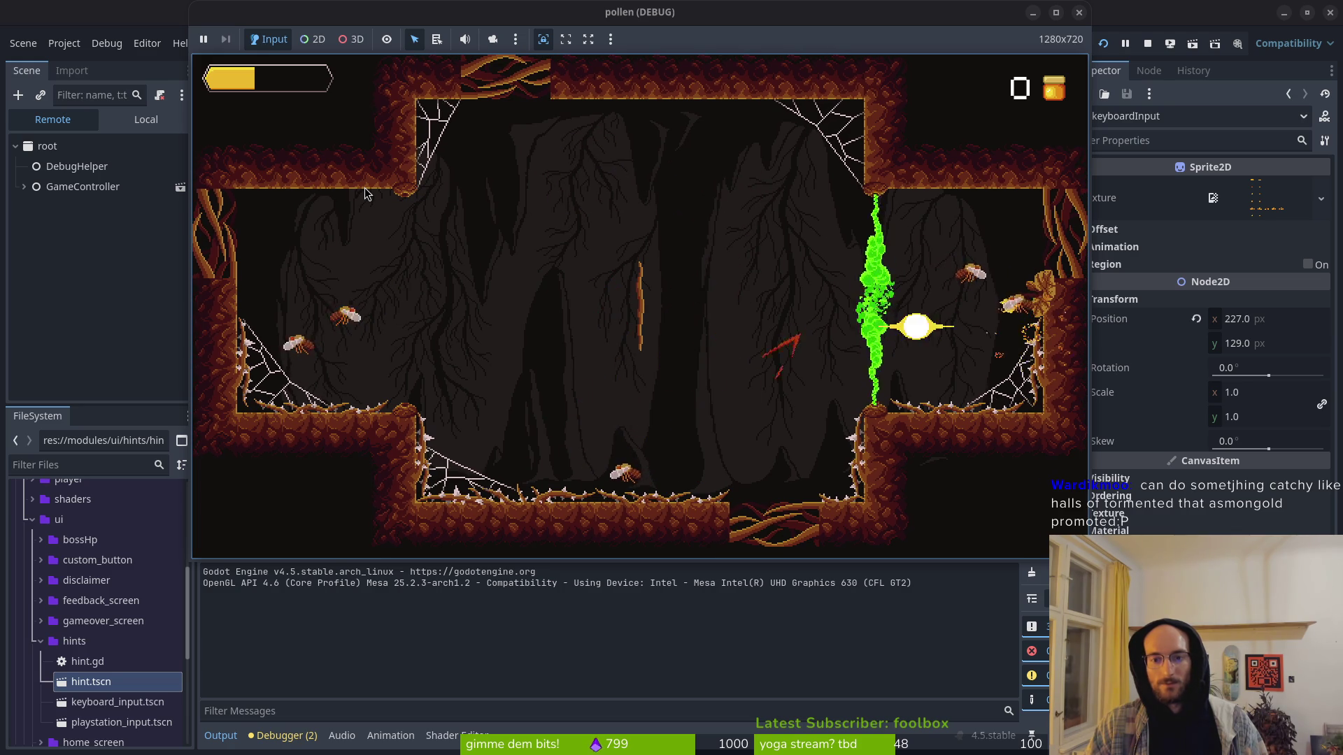
{"action": "key", "text": "space"}
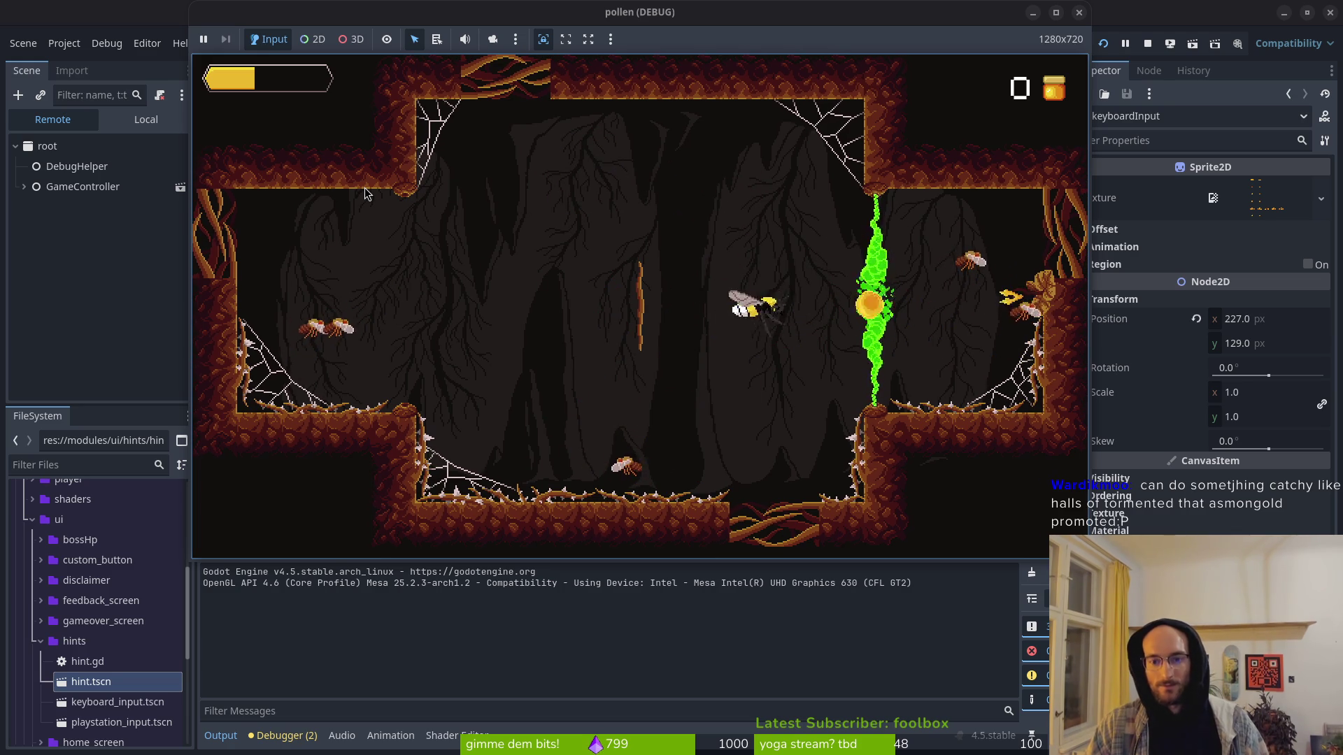
{"action": "key", "text": "space"}
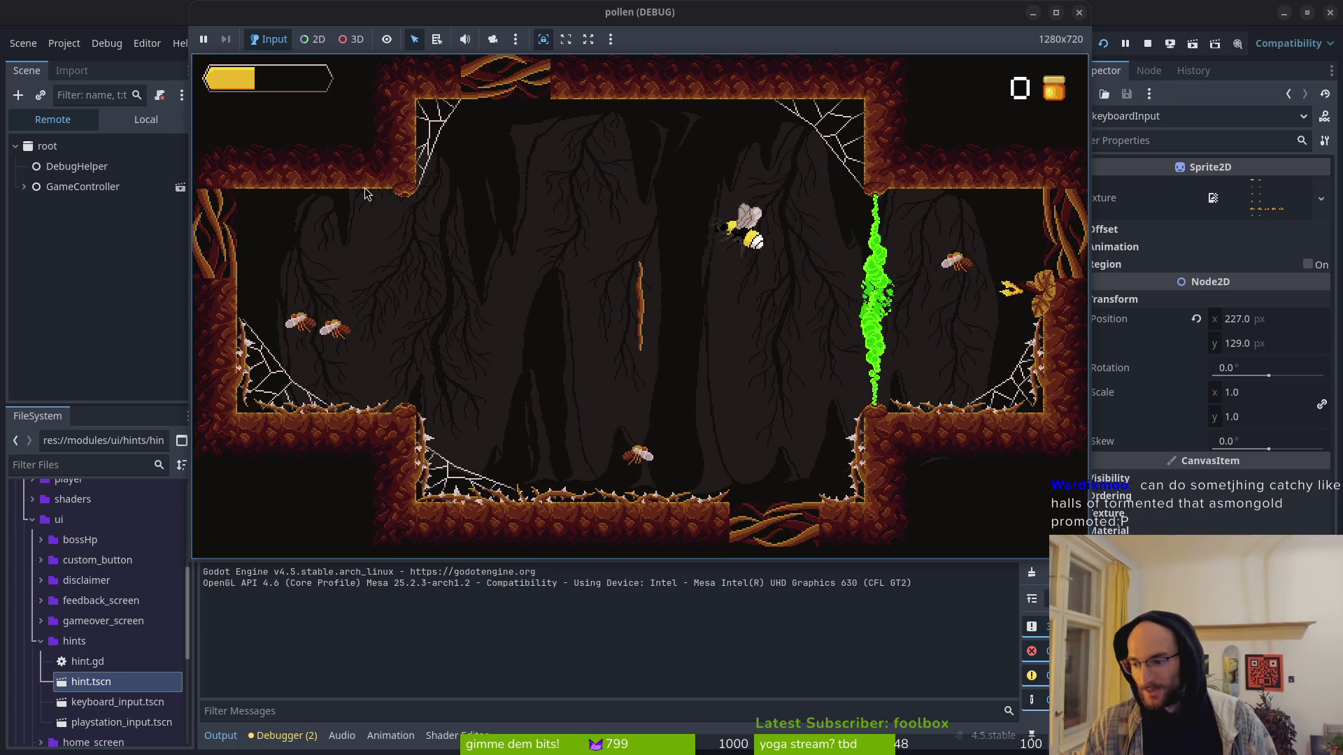
Step: Defeat the last fly and slash through the left exit into the next room
{"action": "key", "text": "Down"}
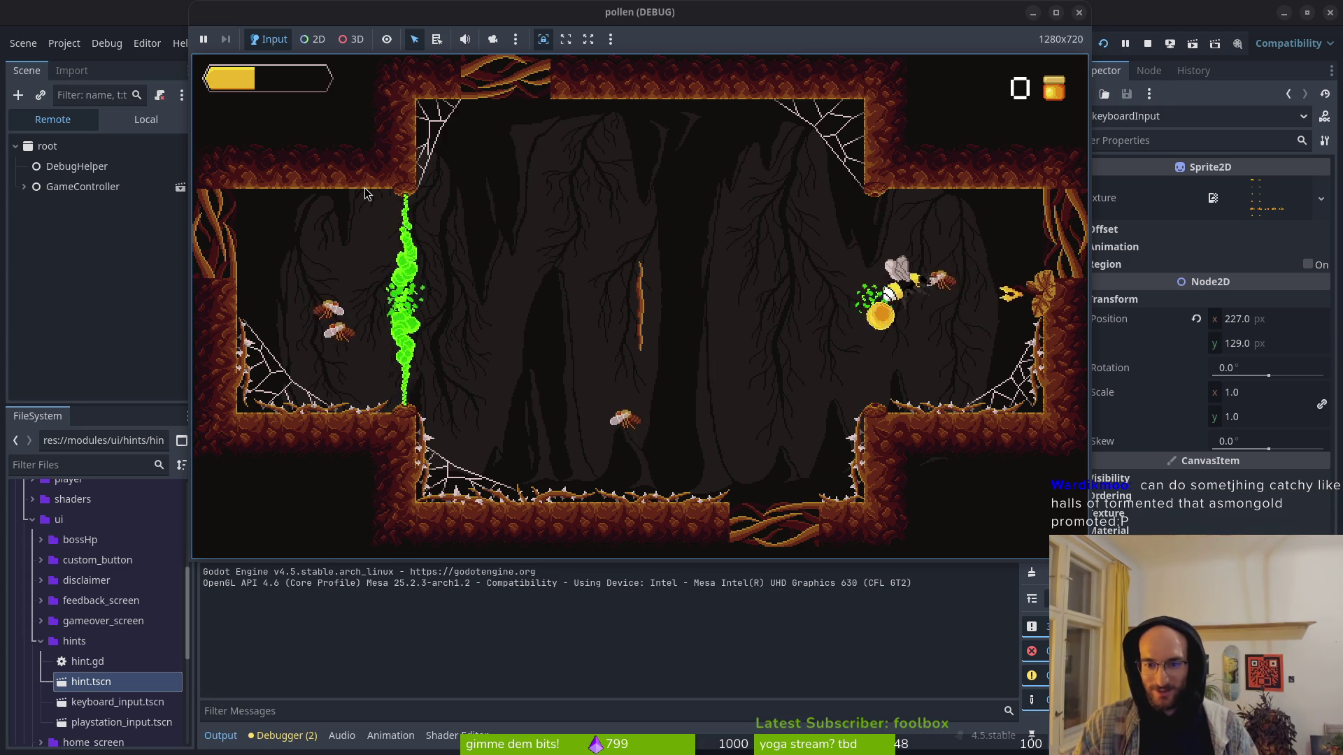
{"action": "key", "text": "space"}
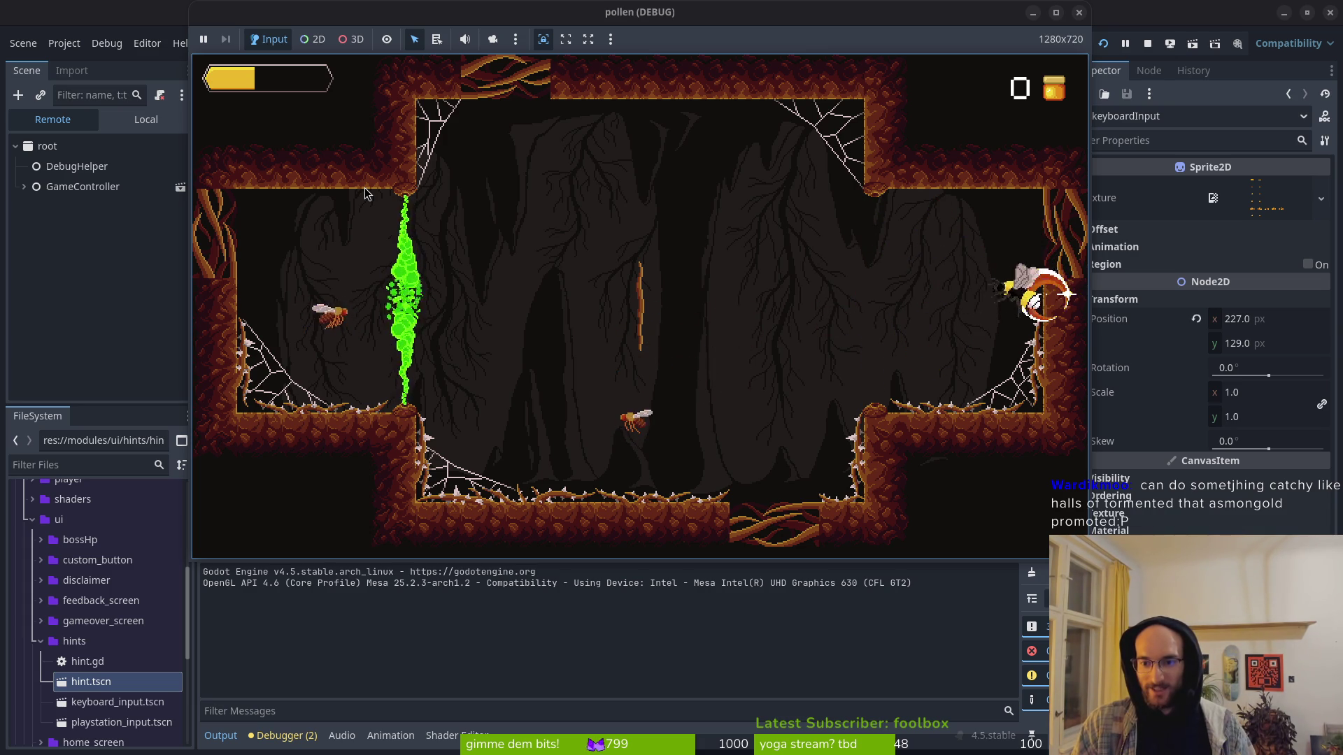
{"action": "key", "text": "space"}
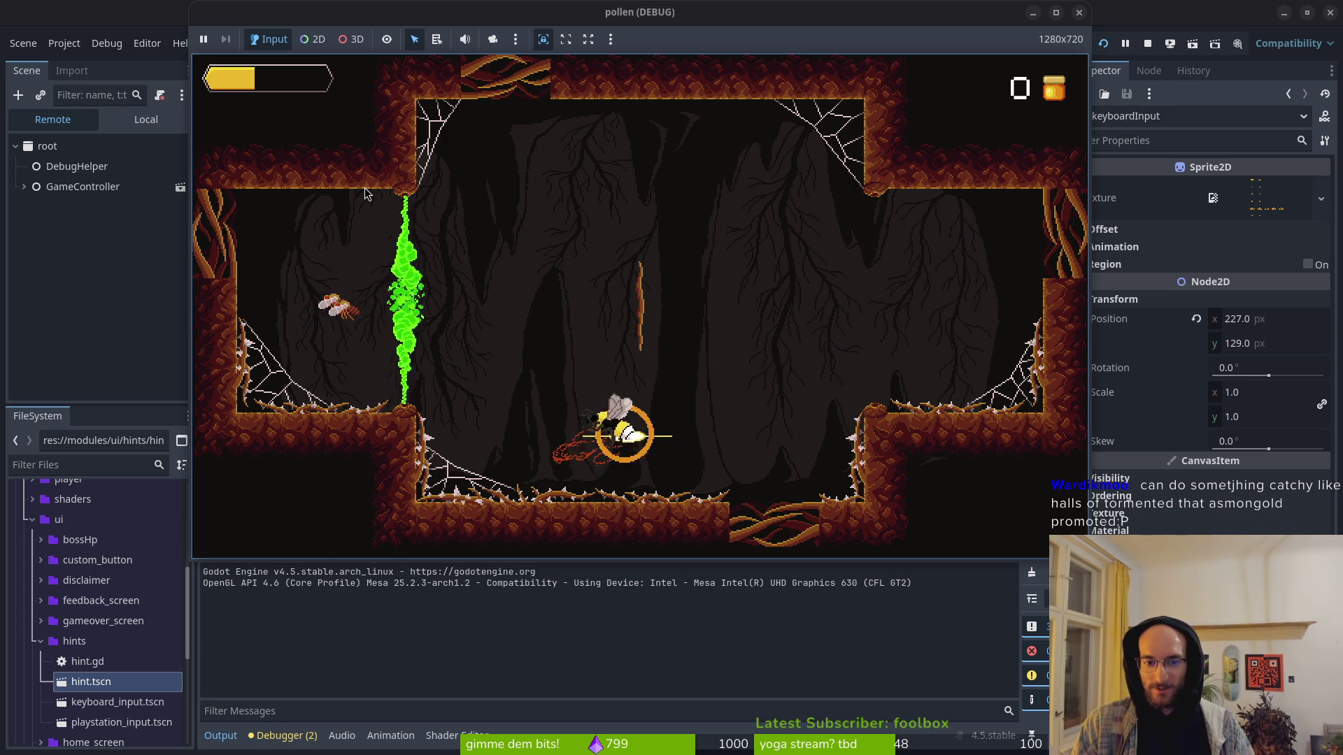
{"action": "key", "text": "Left"}
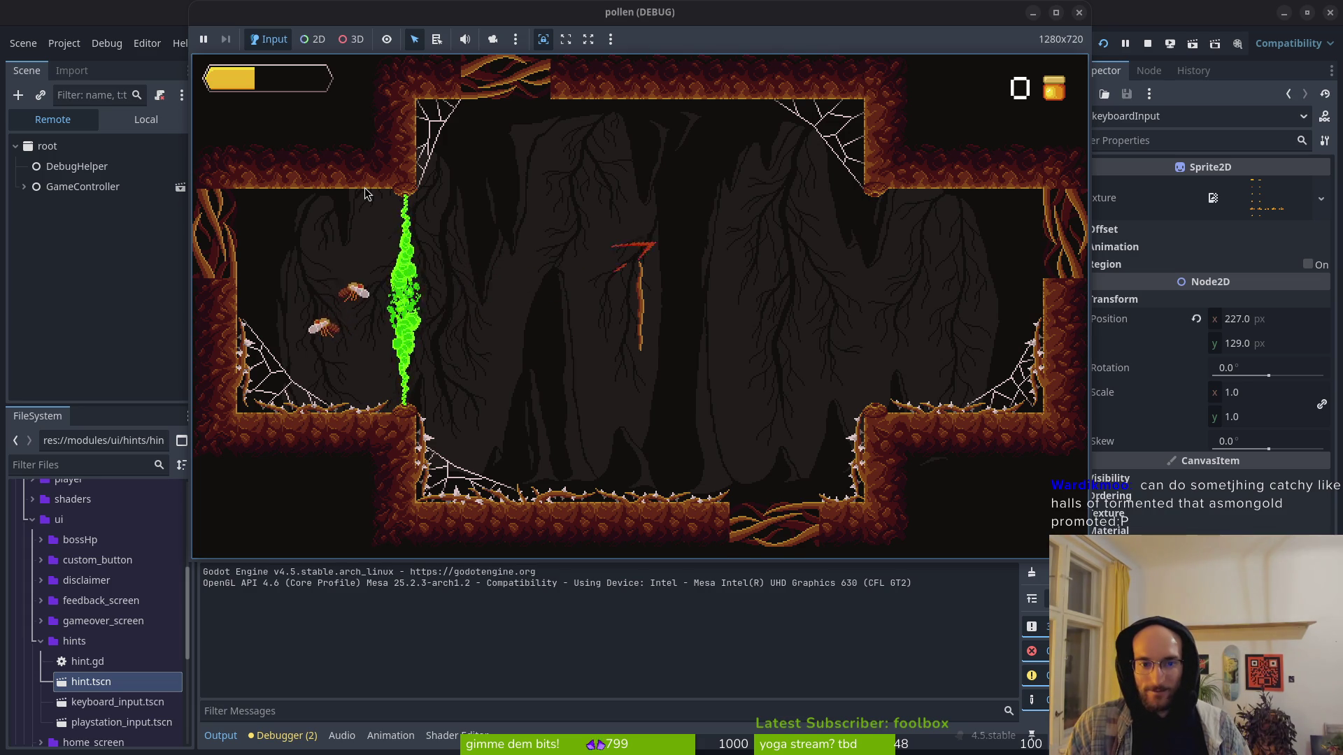
{"action": "key", "text": "Left"}
{"action": "key", "text": "space"}
{"action": "key", "text": "space"}
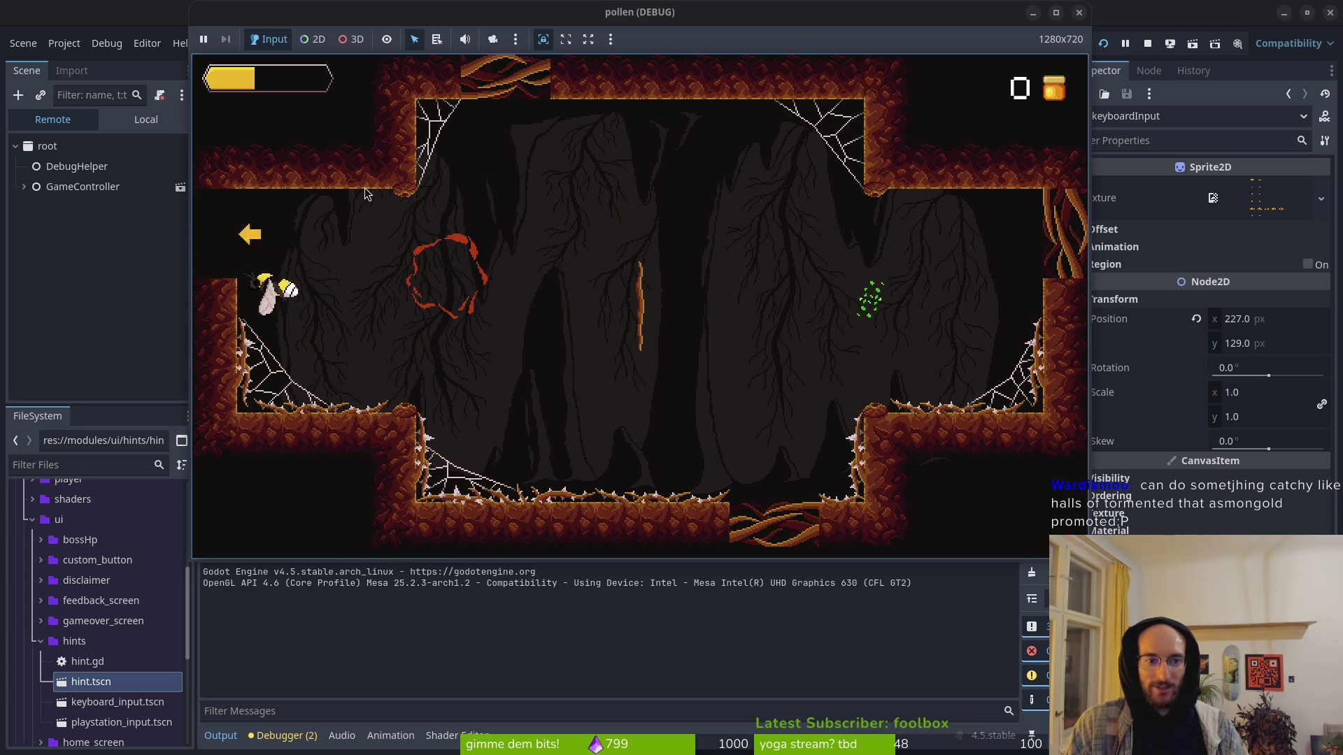
{"action": "key", "text": "Left"}
{"action": "key", "text": "space"}
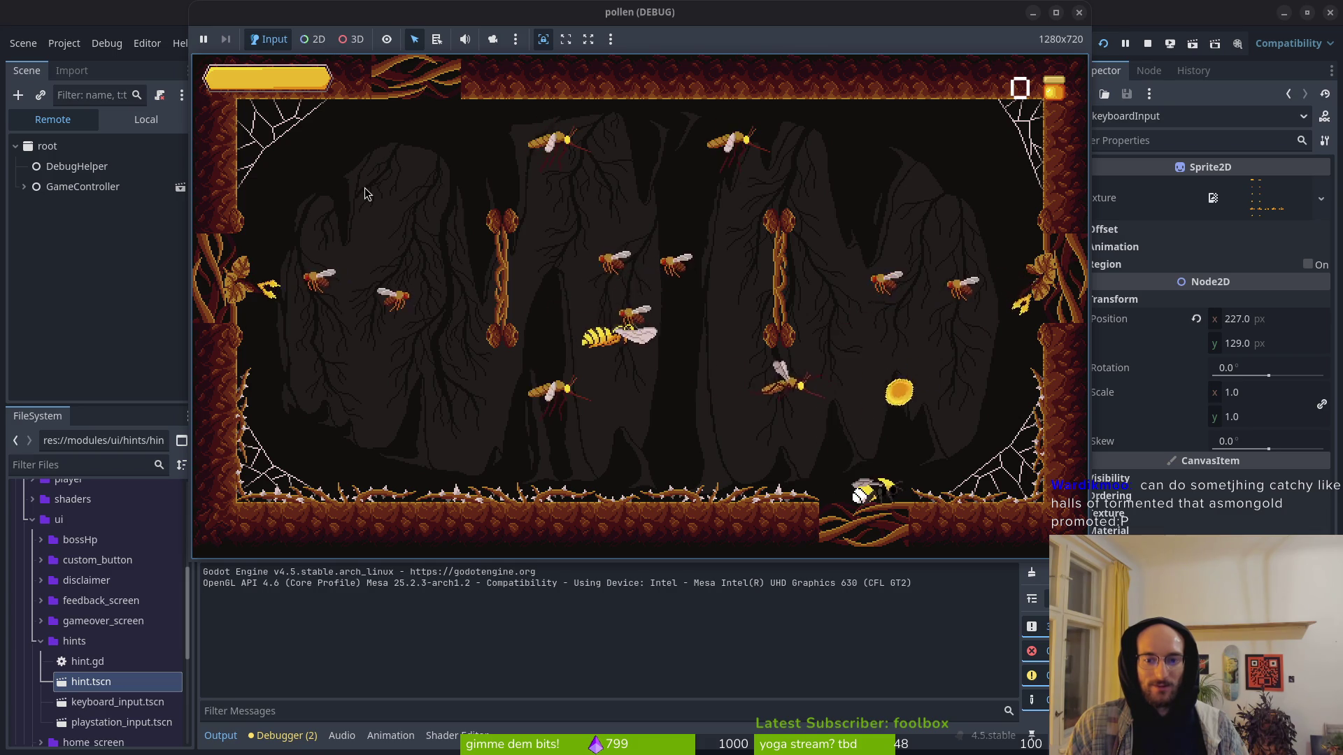
Step: Lift off the floor thorns and slash the wasps along the arena walls
{"action": "key", "text": "space"}
{"action": "key", "text": "Right"}
{"action": "key", "text": "space"}
{"action": "key", "text": "Left"}
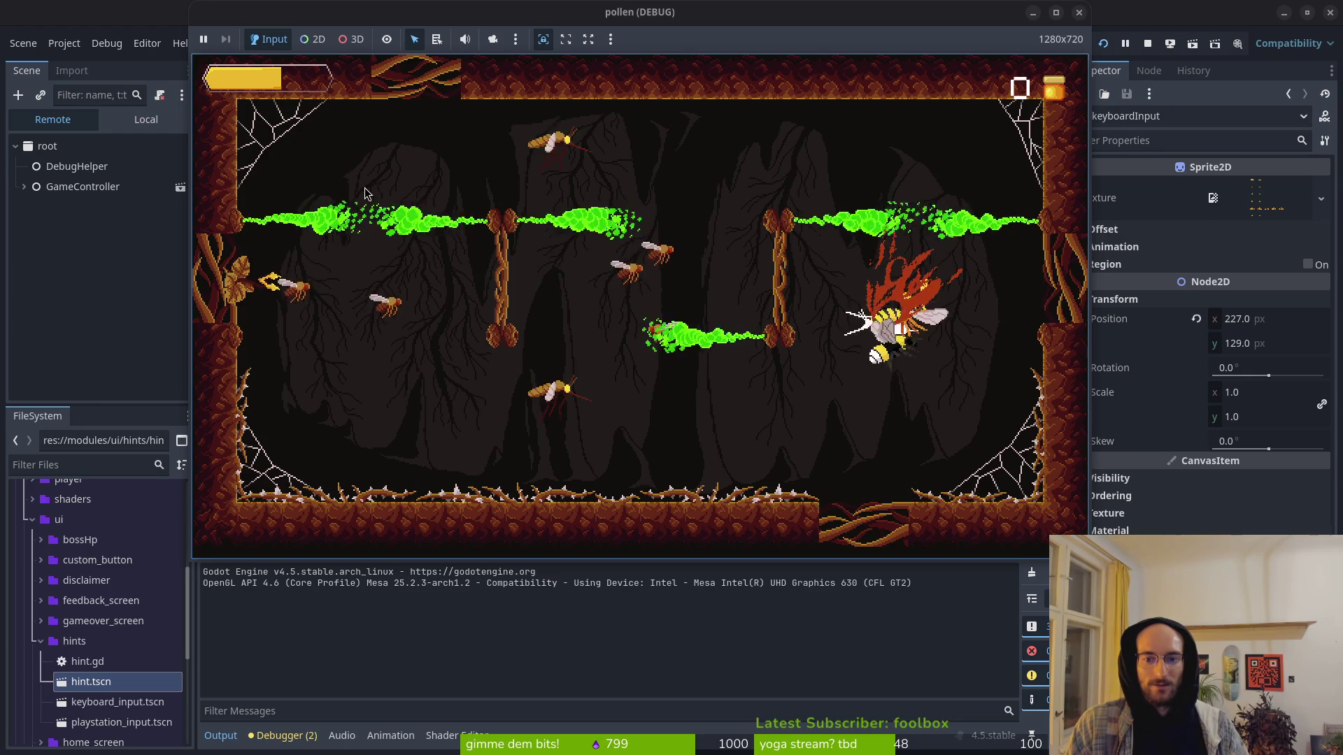
{"action": "key", "text": "Up"}
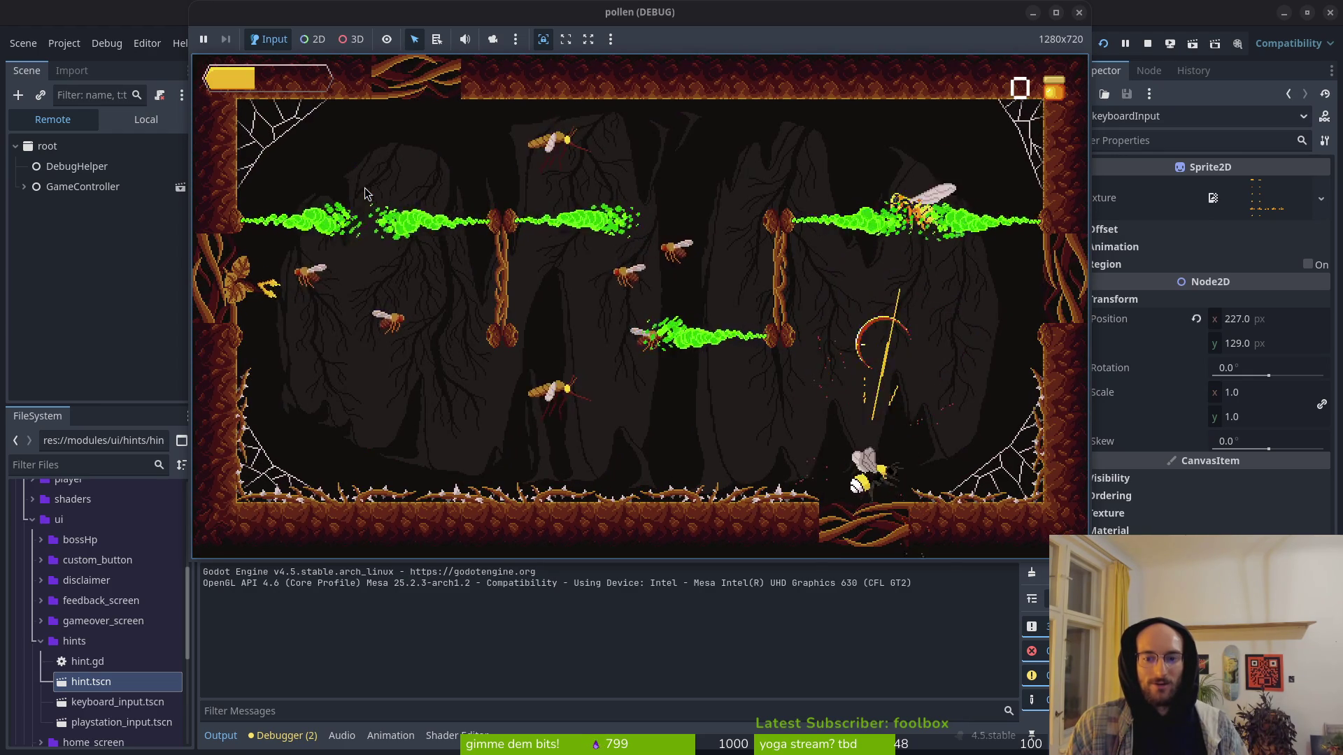
{"action": "key", "text": "Up"}
{"action": "key", "text": "Left"}
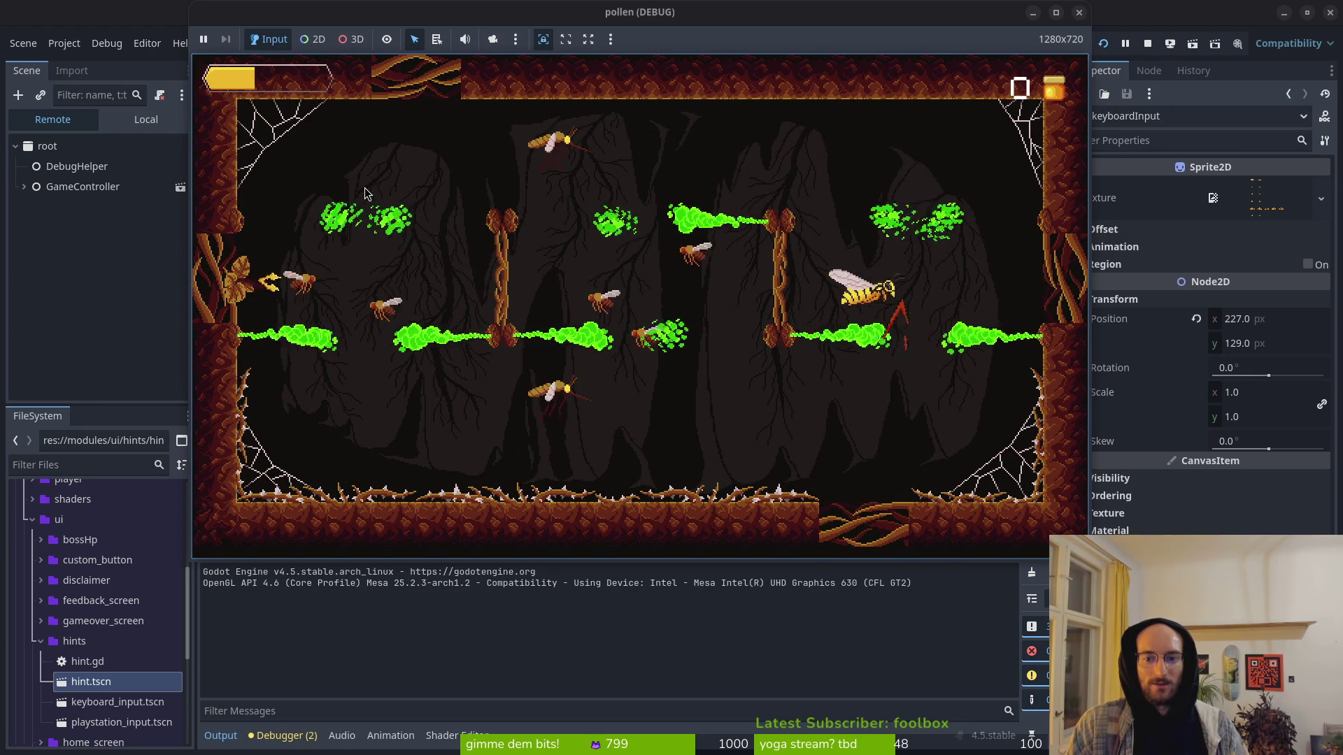
{"action": "key", "text": "Up"}
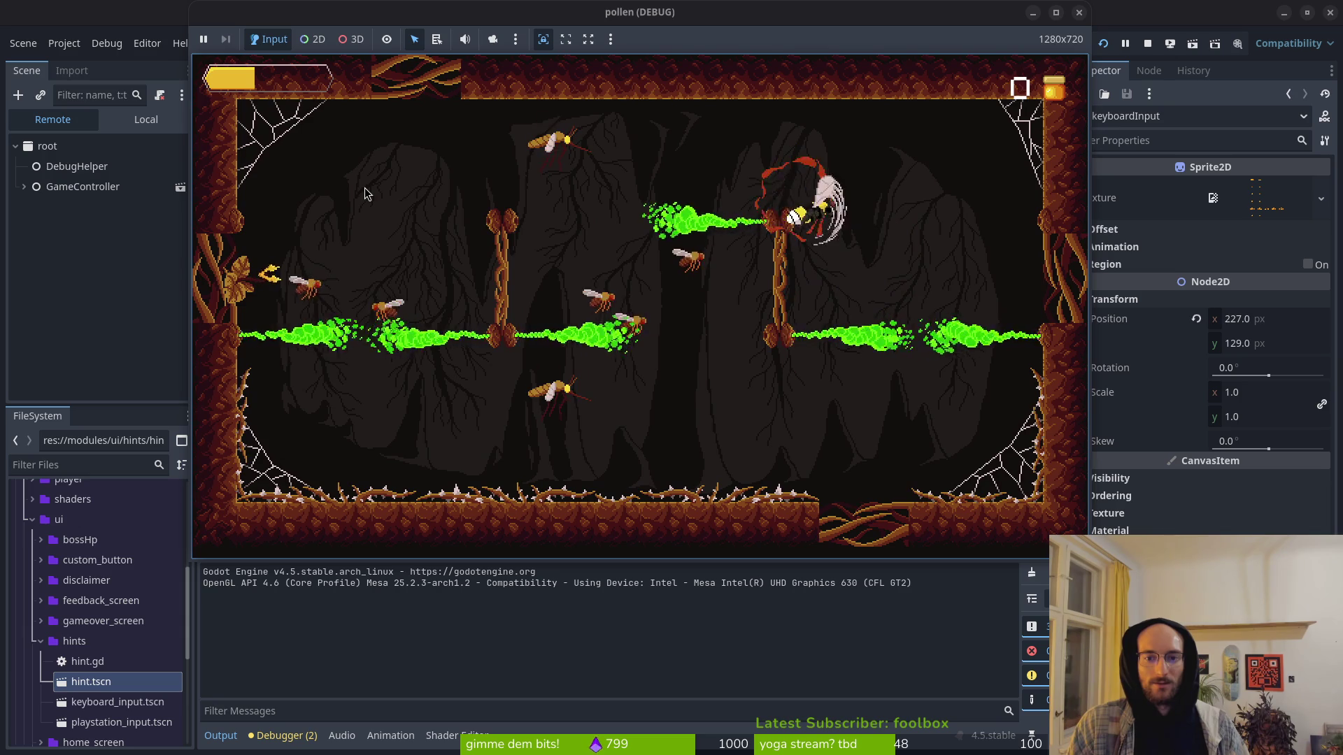
{"action": "key", "text": "Left"}
{"action": "key", "text": "Down"}
{"action": "key", "text": "Down"}
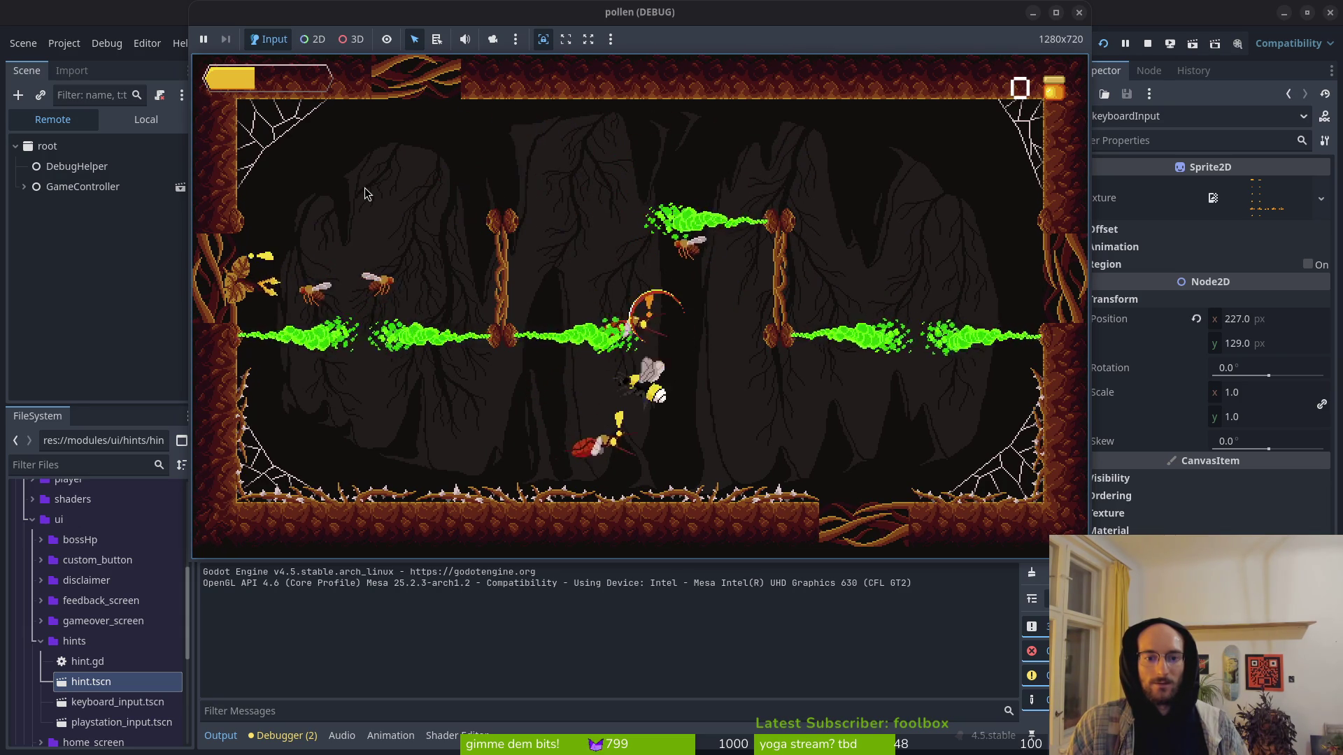
Step: Dash up and across the arena to finish the remaining wasps
{"action": "key", "text": "Up"}
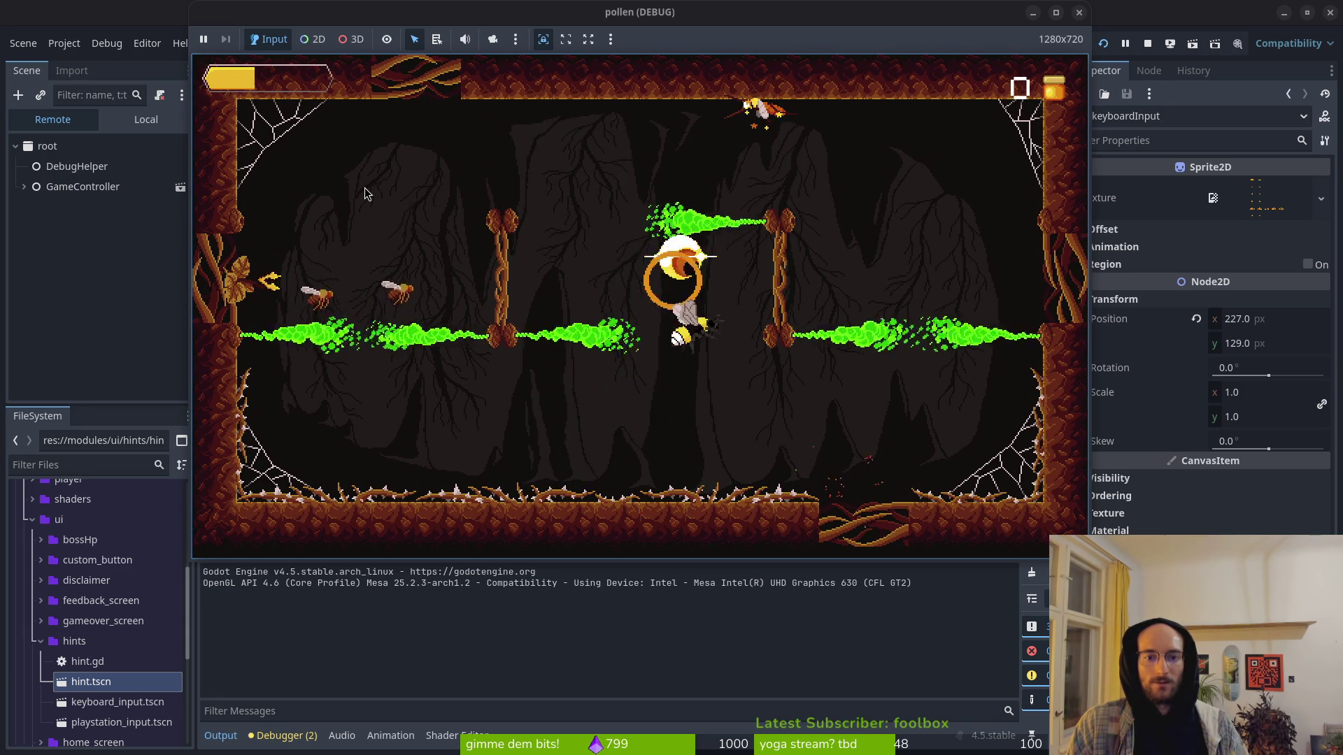
{"action": "key", "text": "Up"}
{"action": "key", "text": "Left"}
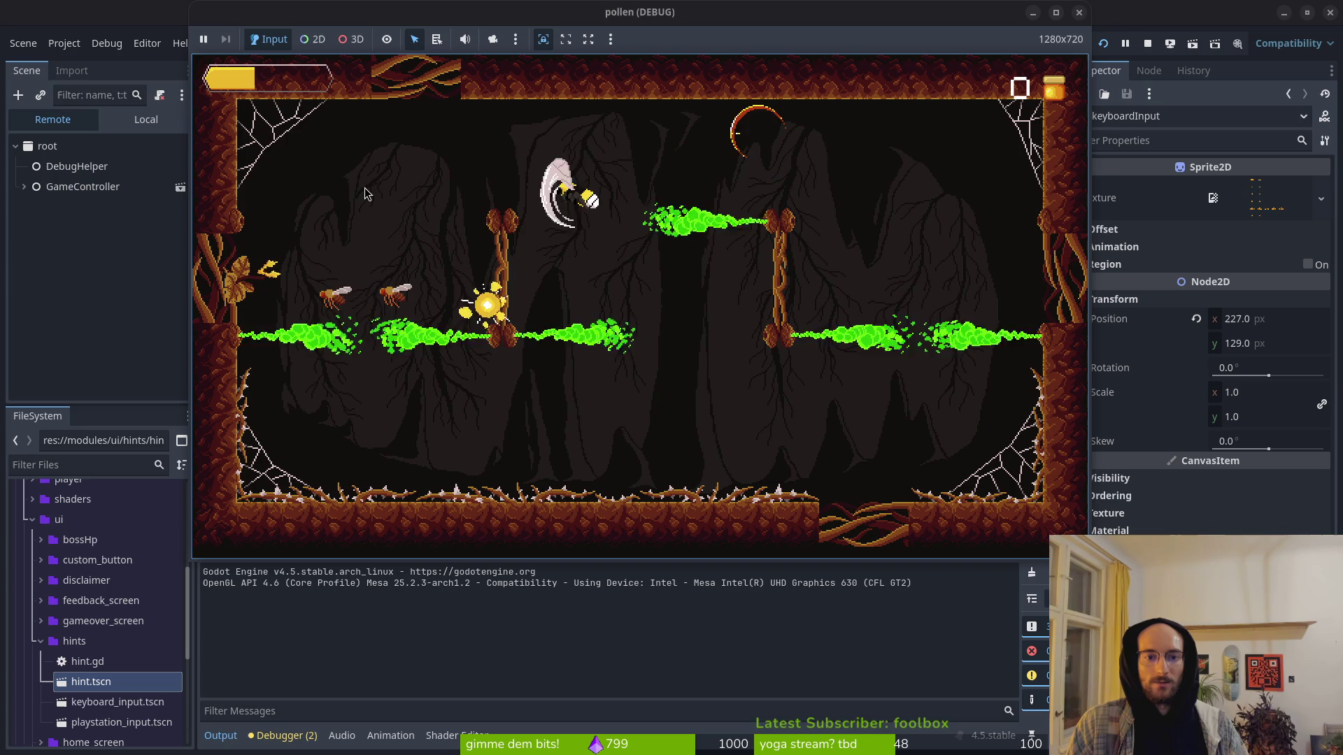
{"action": "key", "text": "Left"}
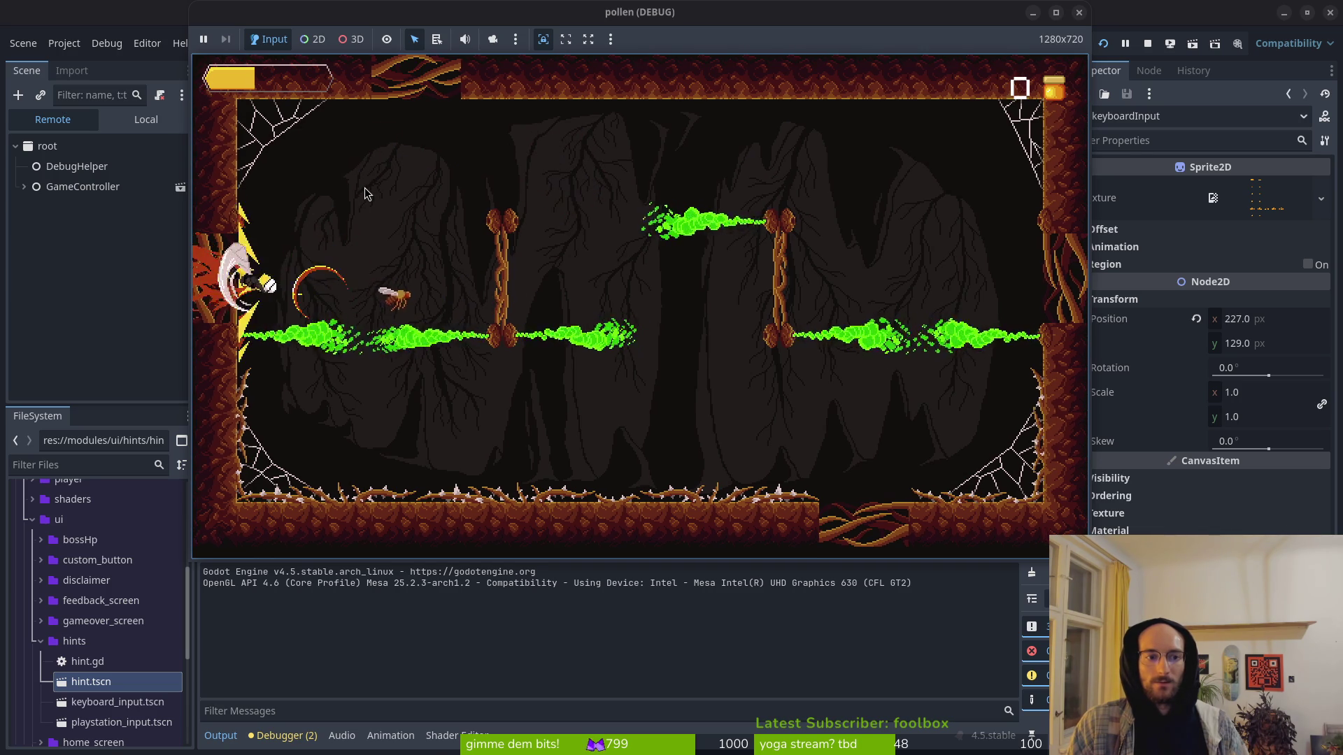
{"action": "key", "text": "Right"}
{"action": "key", "text": "Down"}
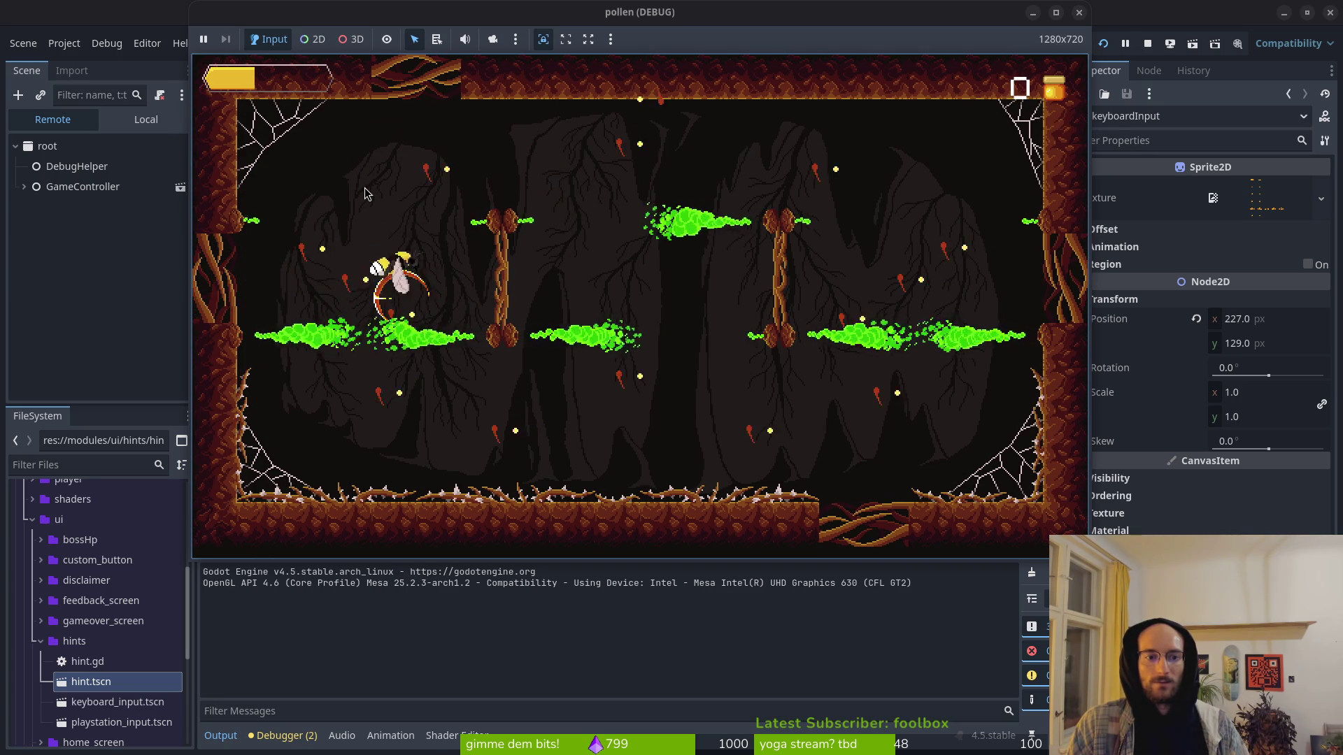
{"action": "key", "text": "Down"}
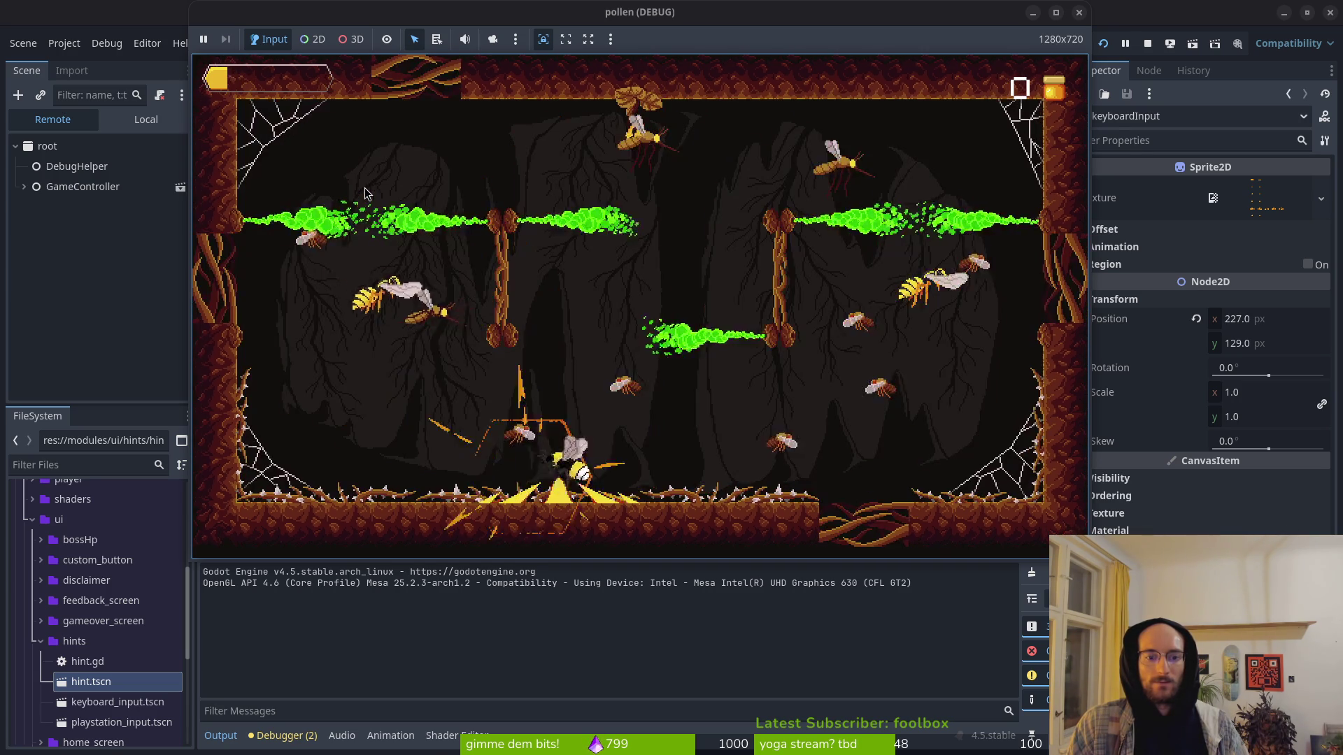
{"action": "key", "text": "Up"}
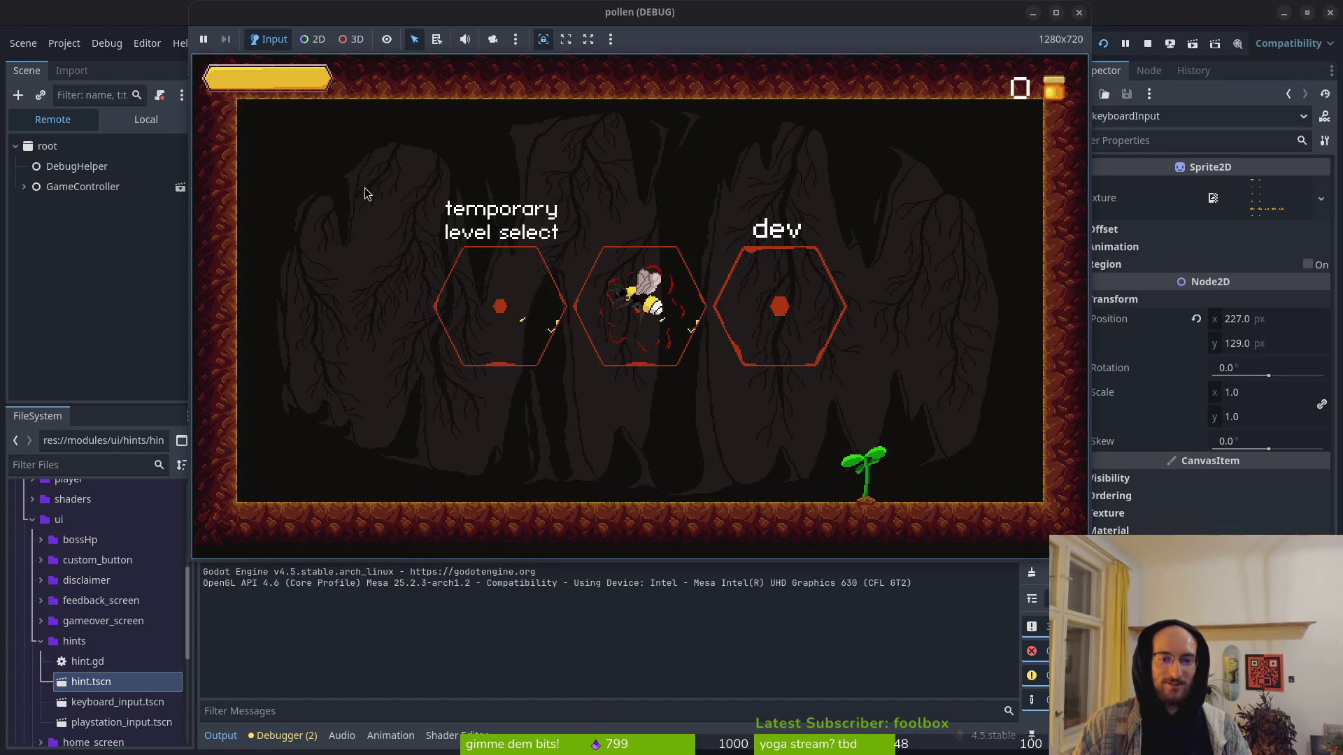
Step: Enter the dev hex, load the boss level, then stop the debug run
{"action": "key", "text": "Right"}
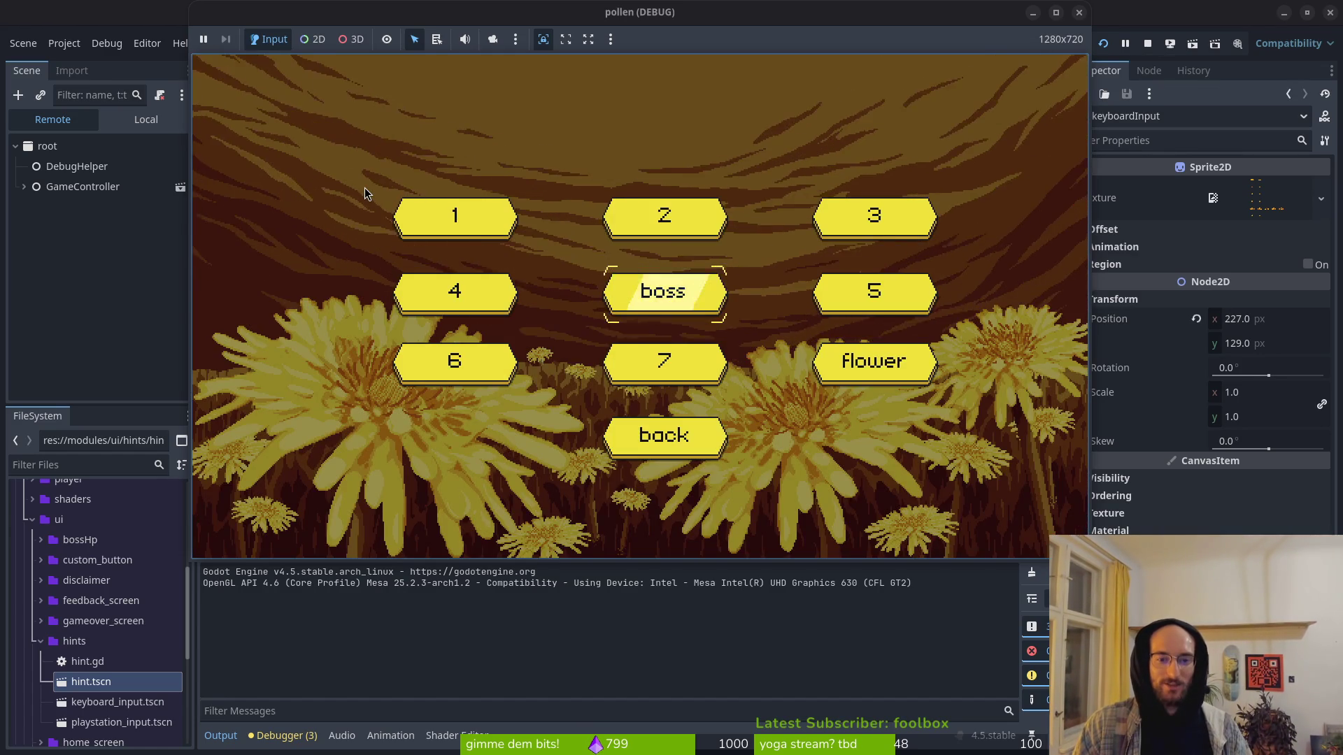
{"action": "key", "text": "Return"}
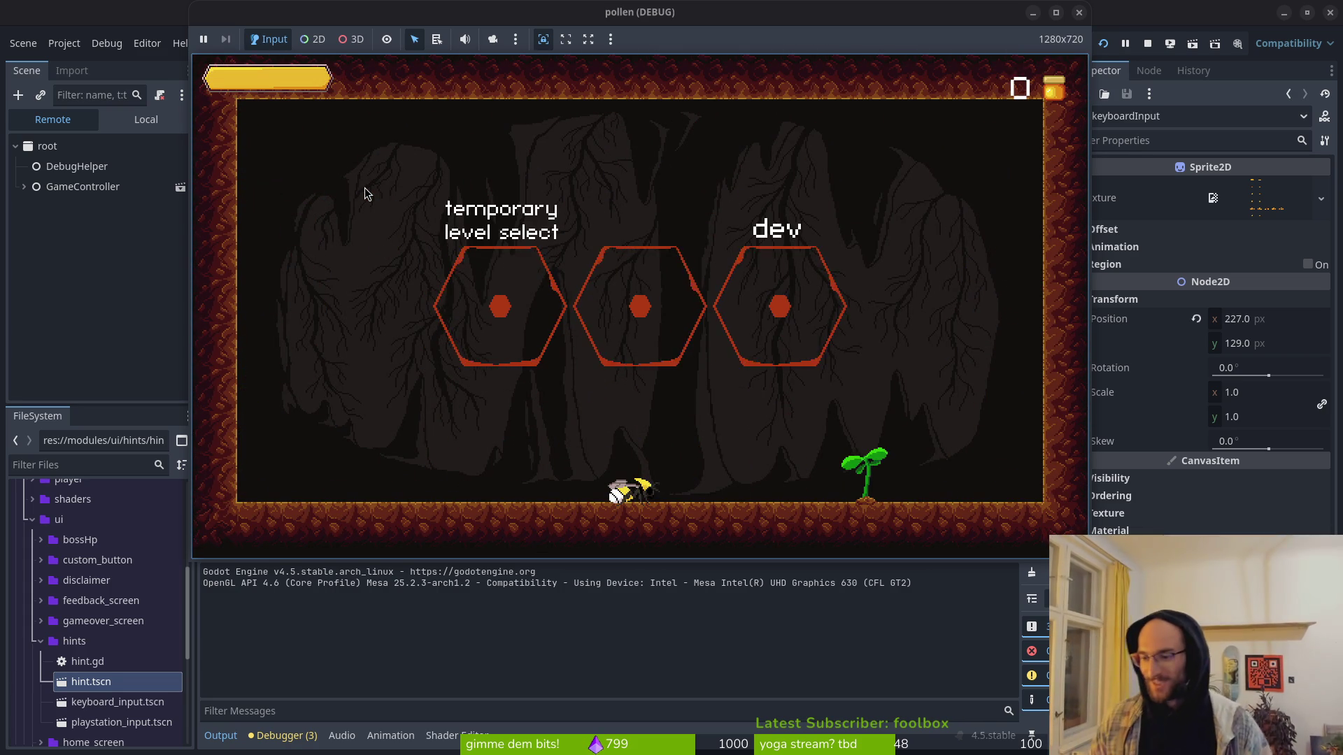
{"action": "left_click", "coordinate": [1148, 44]}
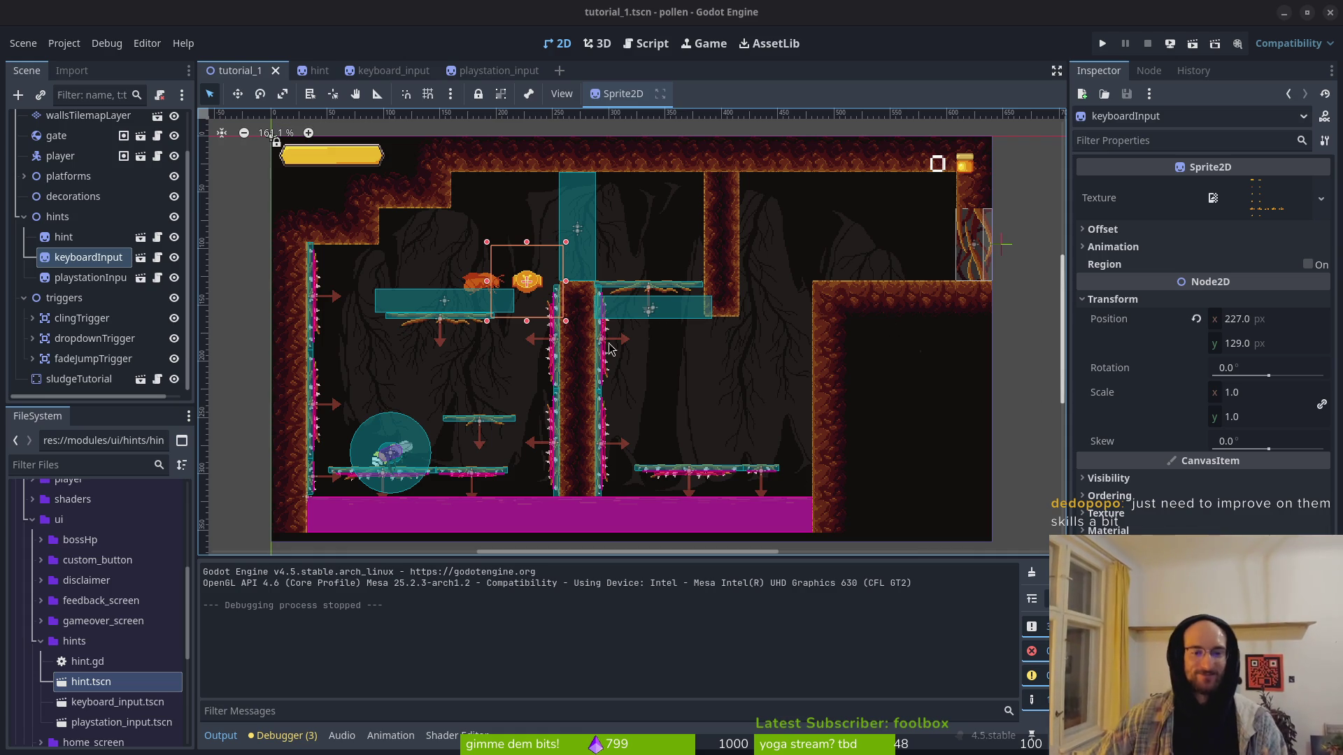
Step: Zoom around the hint and select the playstationInput sprite in tutorial_1
{"action": "scroll", "coordinate": [521, 304], "scroll_direction": "up", "scroll_amount": 5}
{"action": "scroll", "coordinate": [650, 328], "scroll_direction": "down", "scroll_amount": 3}
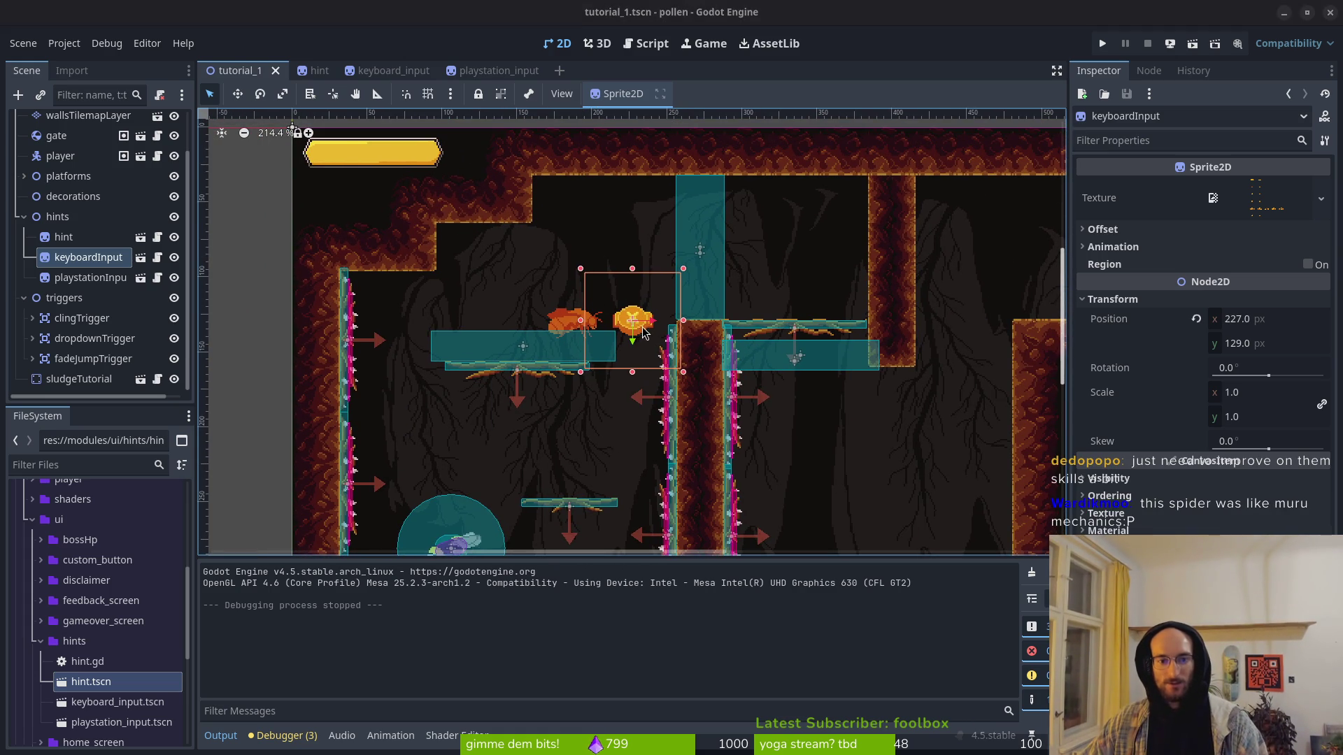
{"action": "left_click", "coordinate": [621, 316]}
{"action": "left_click", "coordinate": [644, 329]}
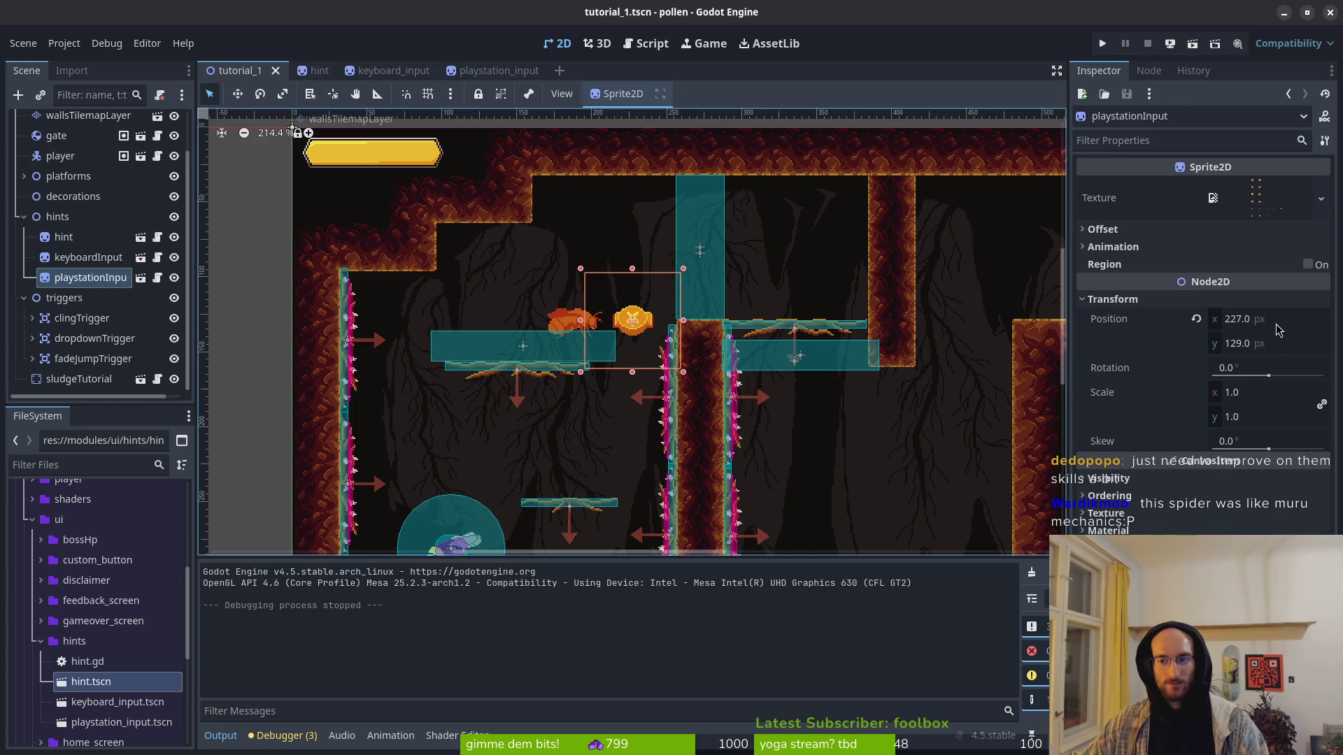
Step: Glance at the level script in Vim, then run the project again
{"action": "key", "text": "alt+Tab"}
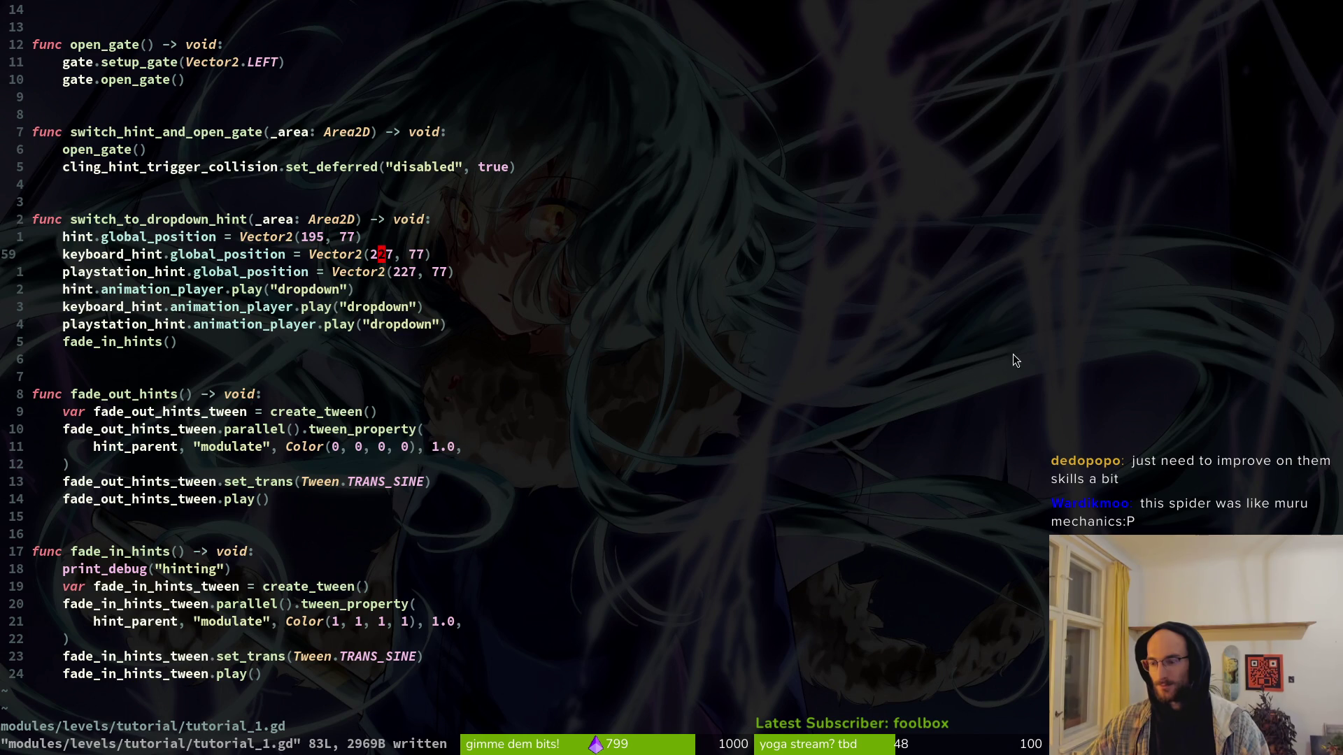
{"action": "key", "text": "alt+Tab"}
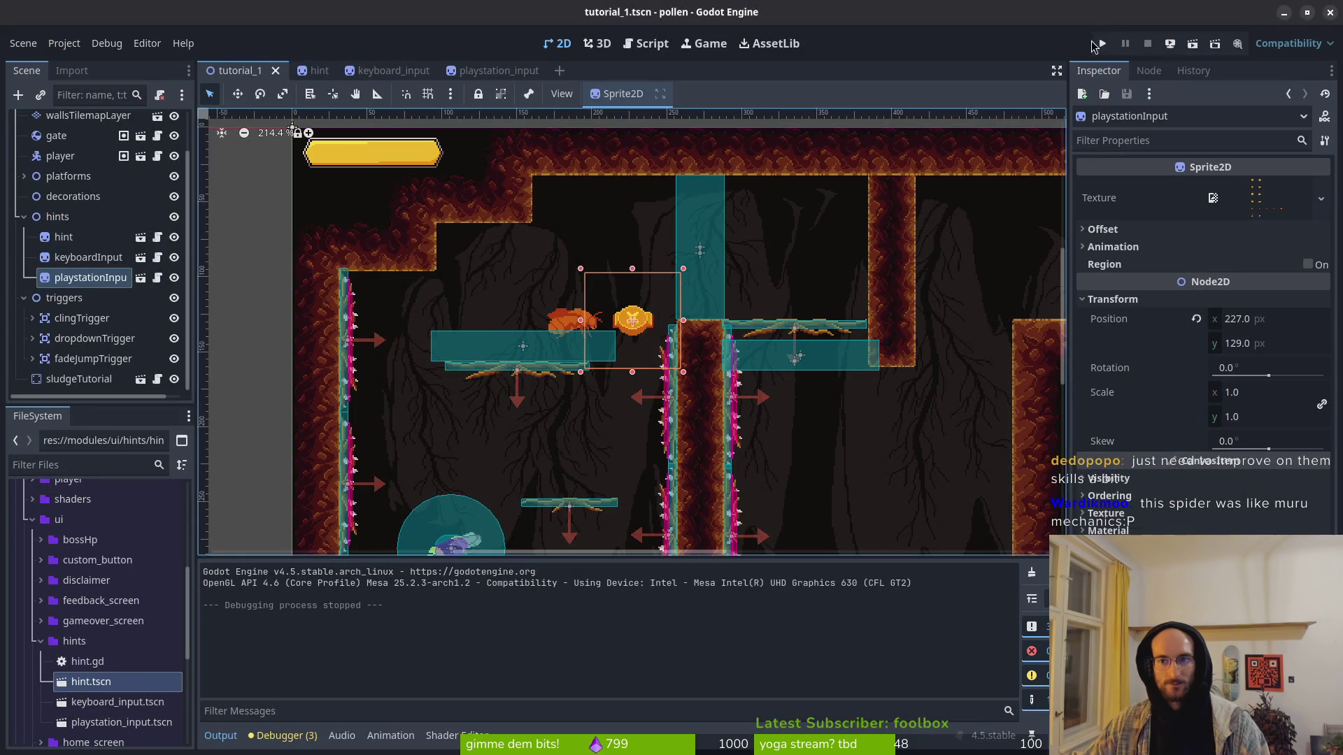
{"action": "left_click", "coordinate": [1102, 44]}
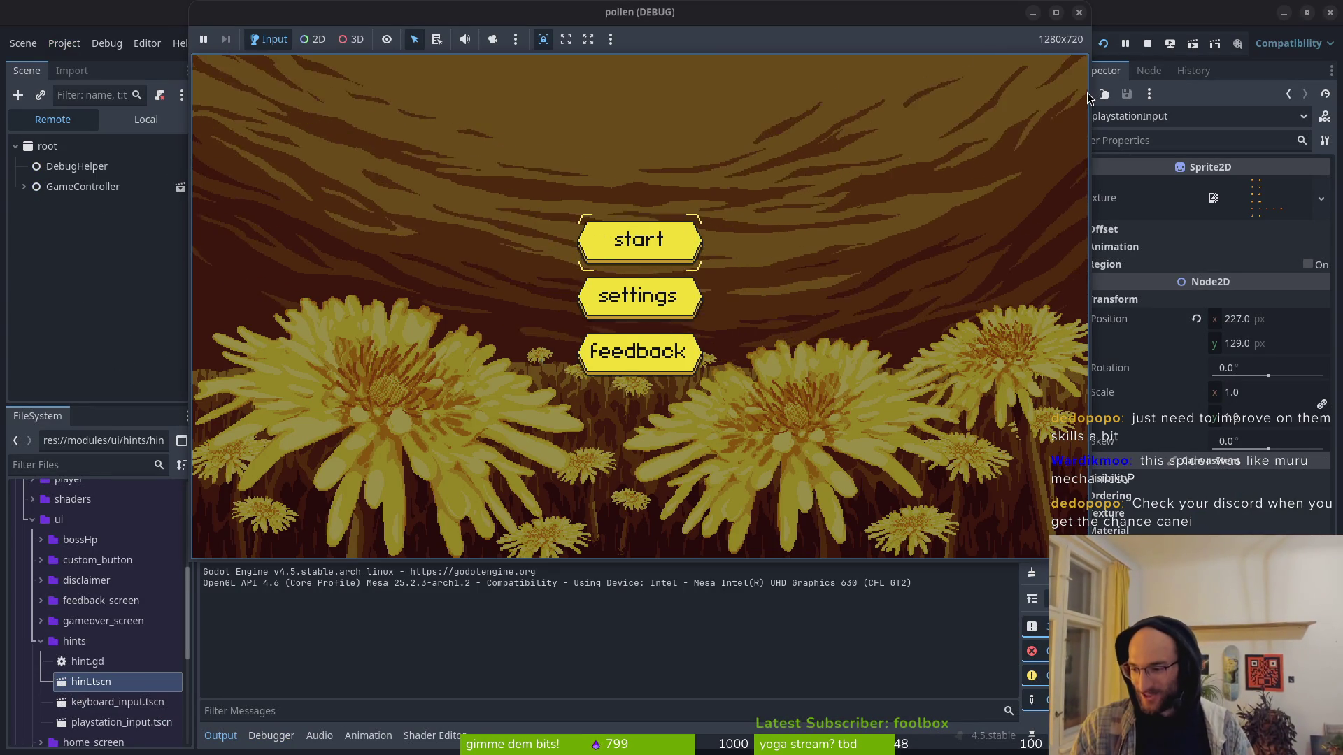
Step: Bring the running game window forward and start a new game from the title menu
{"action": "key", "text": "super"}
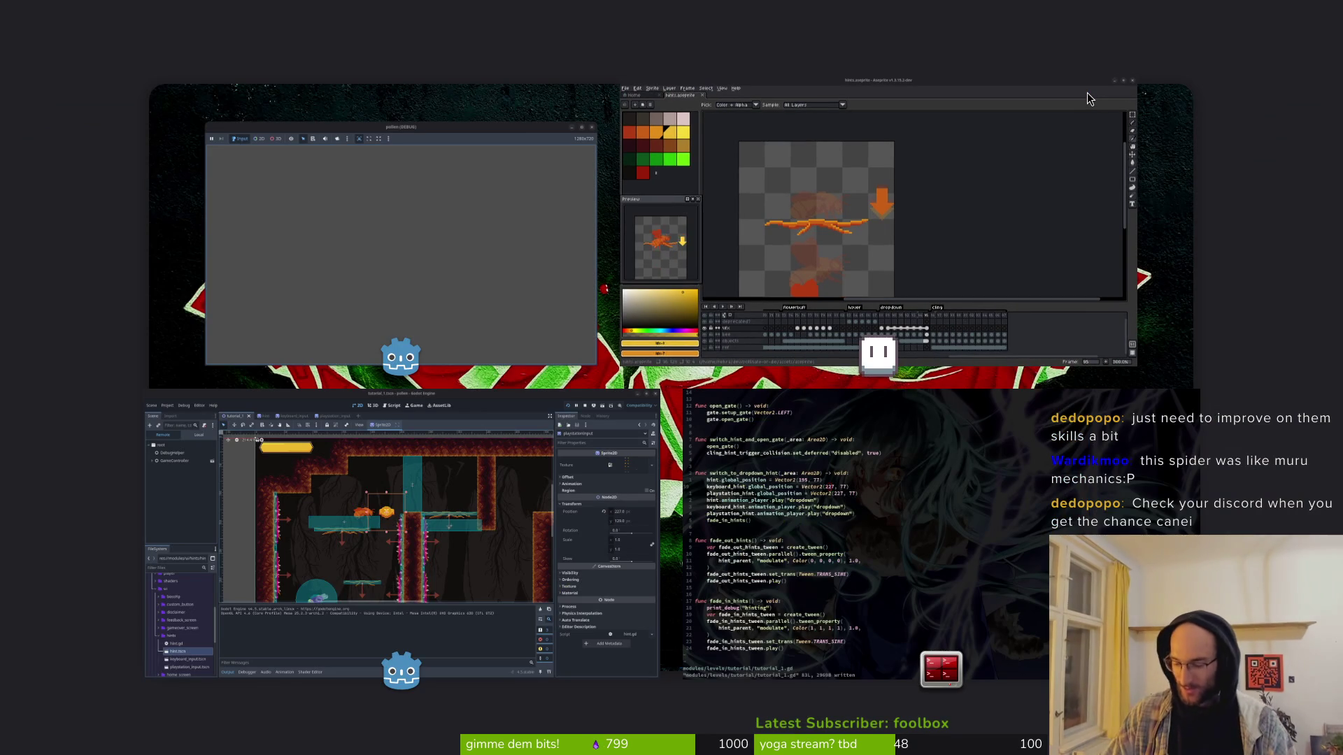
{"action": "key", "text": "super"}
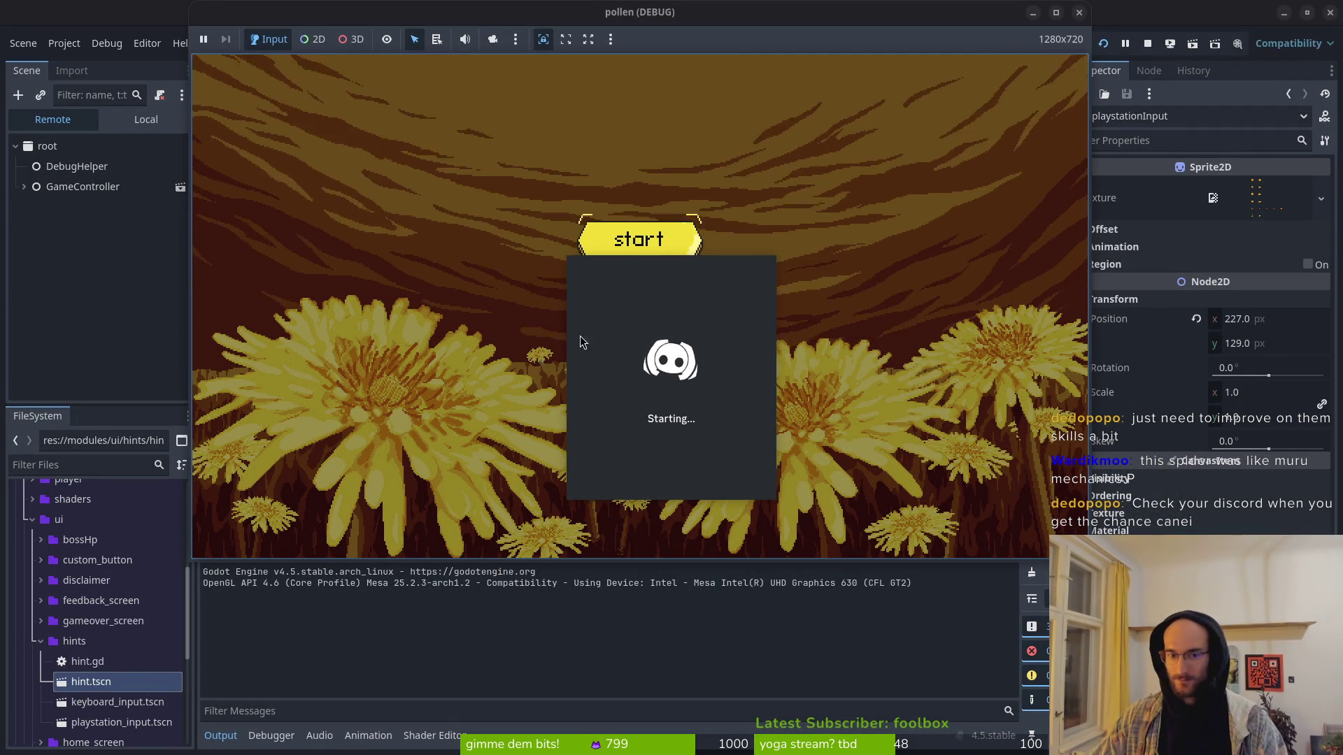
{"action": "key", "text": "Return"}
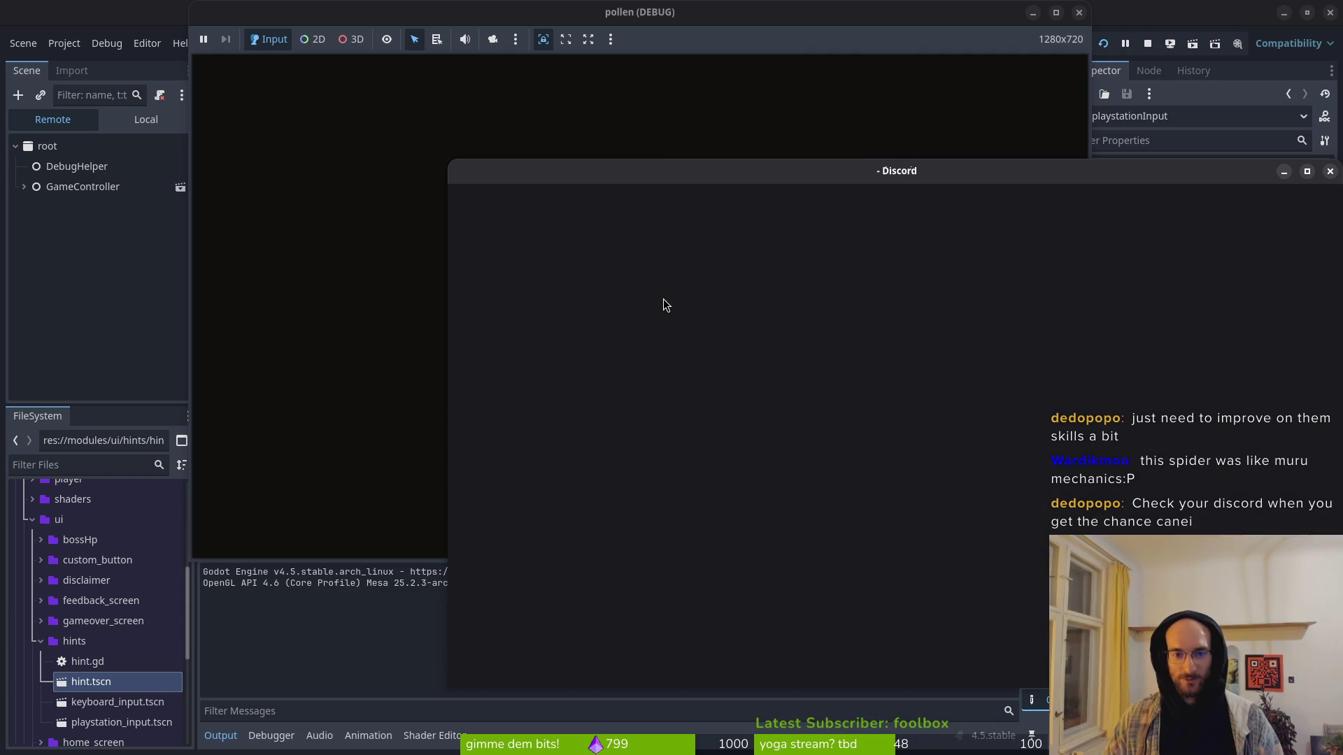
{"action": "left_click", "coordinate": [801, 158]}
Step: Jump the bee onto the upper-right branch to see the dropdown hint, then stop the game and return to Vim
{"action": "key", "text": "space"}
{"action": "key", "text": "space"}
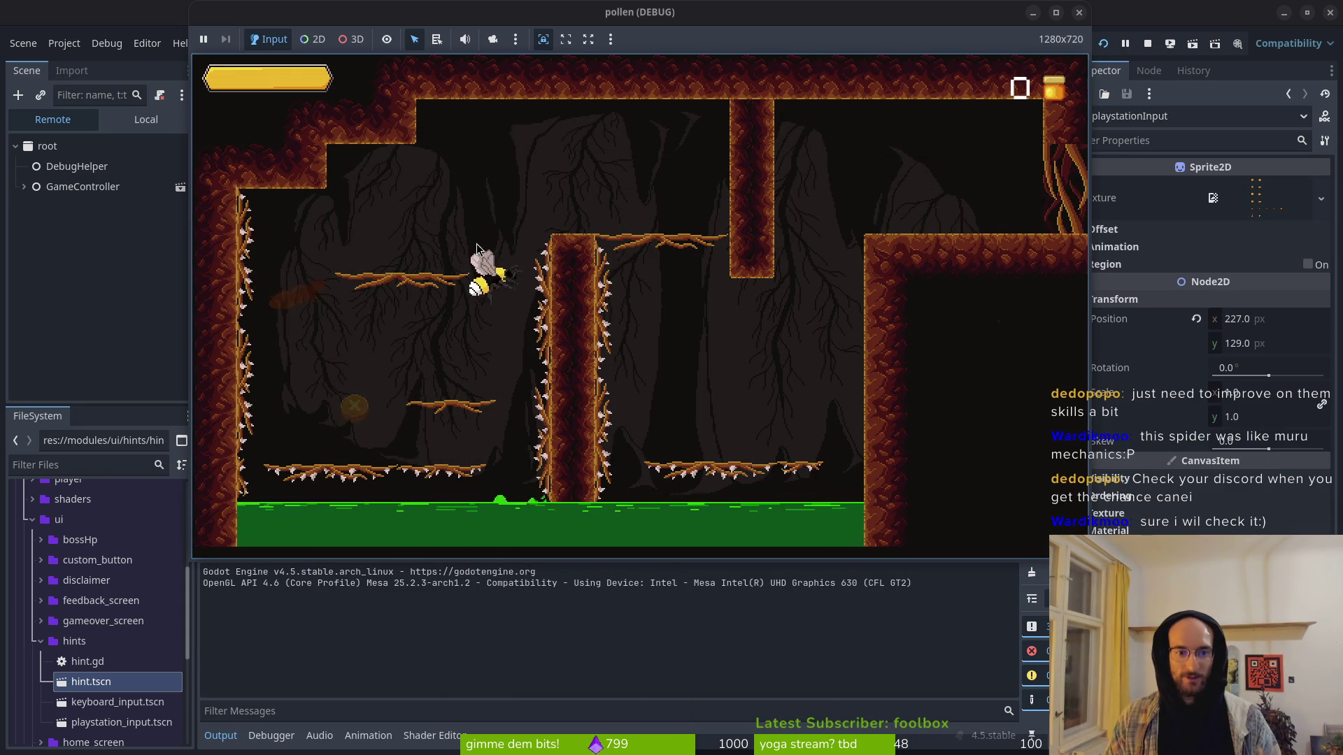
{"action": "key", "text": "Right"}
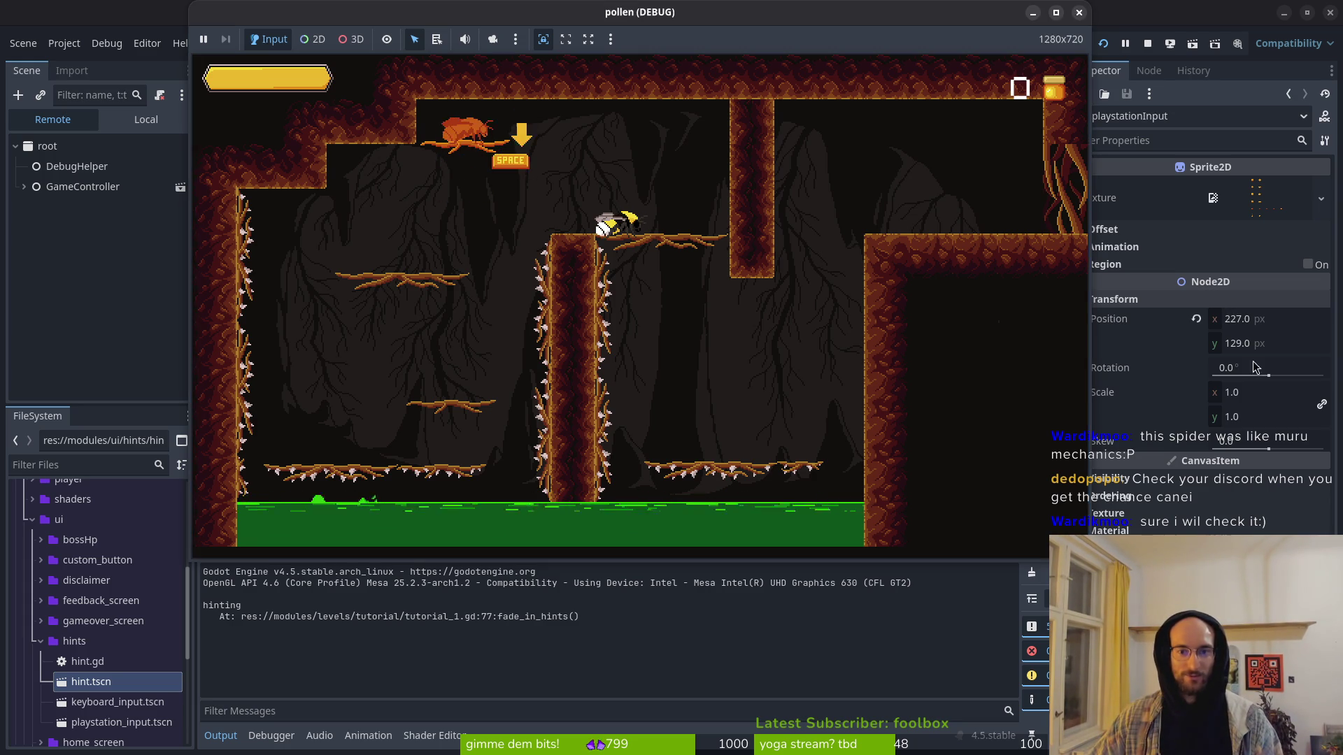
{"action": "key", "text": "F8"}
{"action": "key", "text": "alt+Tab"}
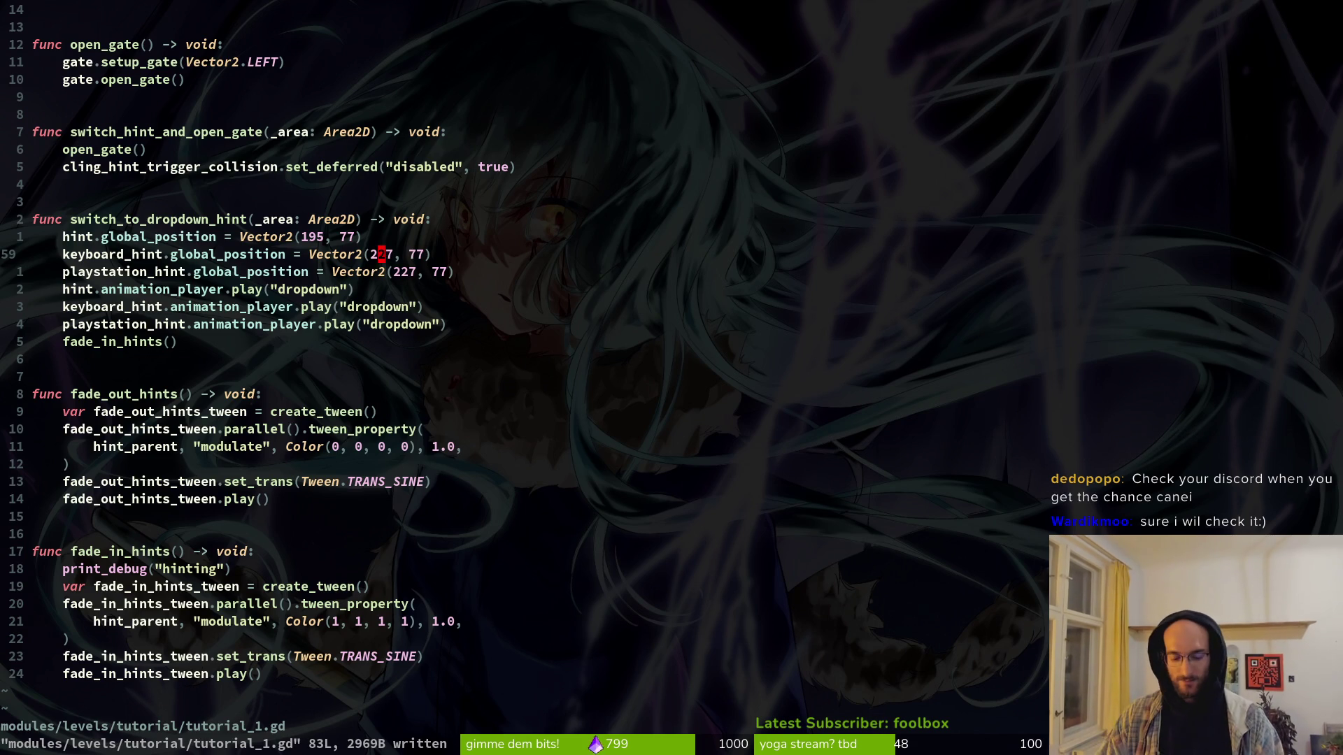
Step: Change the hint's x position in tutorial_1.gd to 234
{"action": "key", "text": "c"}
{"action": "key", "text": "i"}
{"action": "key", "text": "w"}
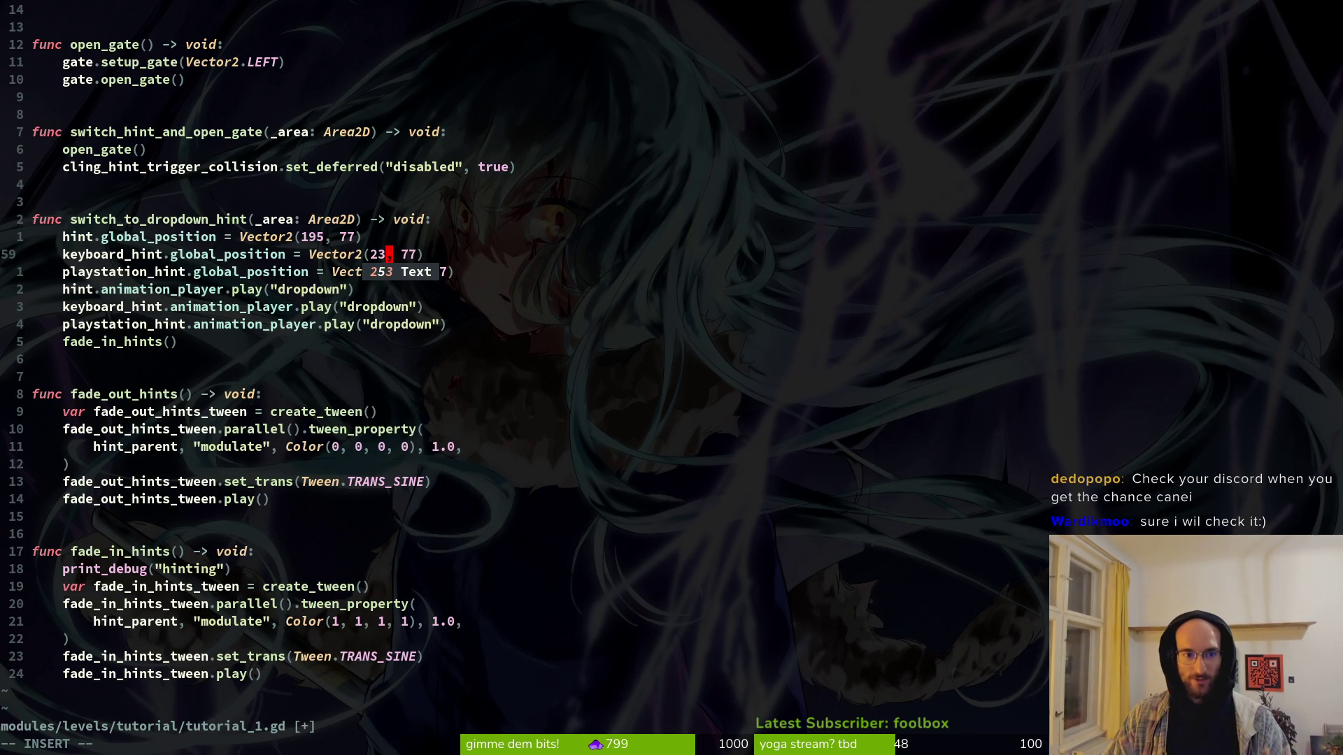
{"action": "type", "text": "234"}
{"action": "key", "text": "Escape"}
Step: Replace the hint's y value 77, save the script, and relaunch the game with F5
{"action": "key", "text": "c"}
{"action": "key", "text": "i"}
{"action": "key", "text": "w"}
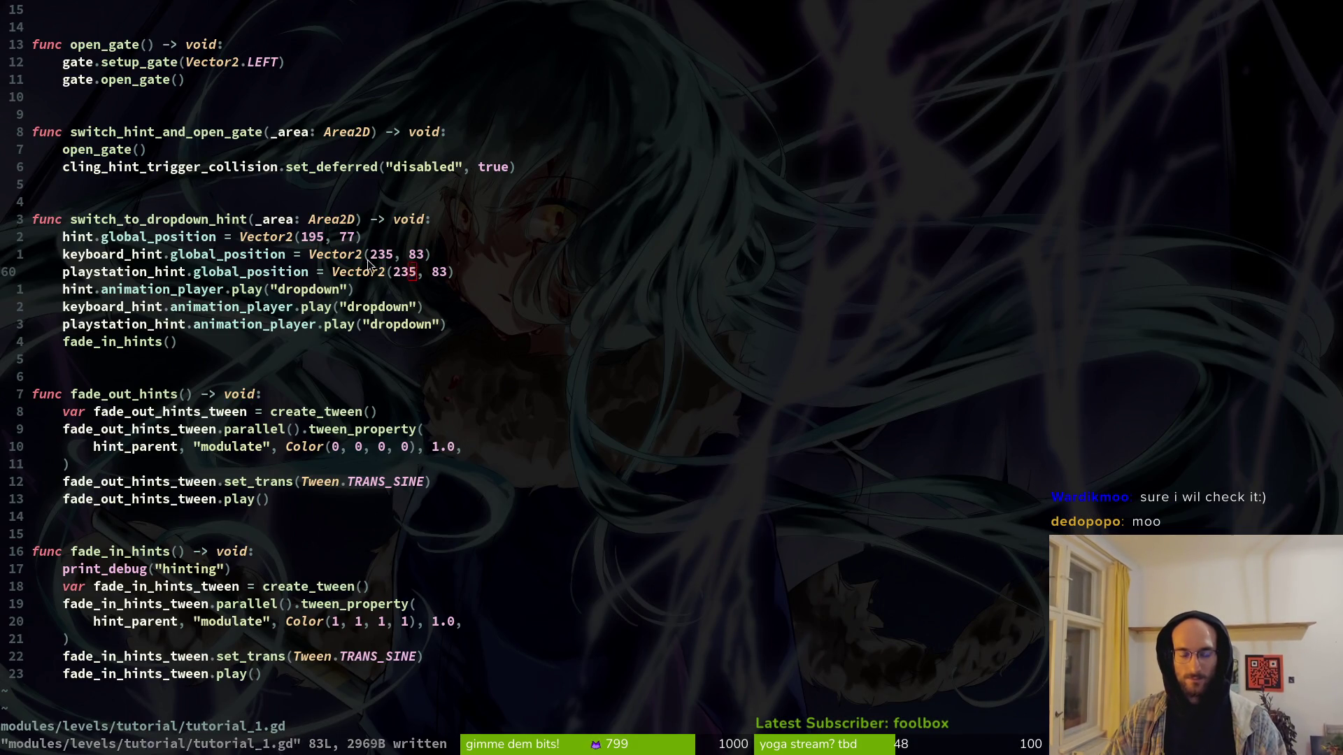
{"action": "key", "text": "alt+Tab"}
{"action": "key", "text": "F5"}
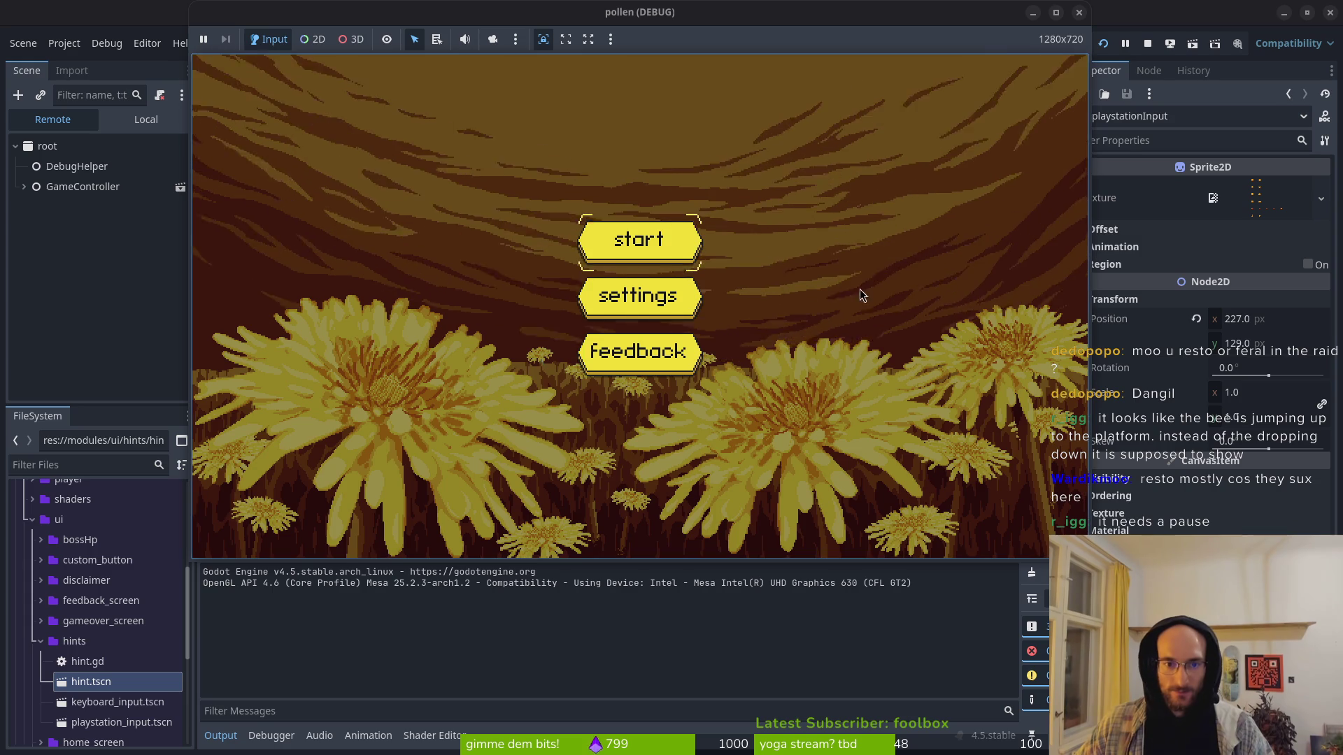
Step: Start the tutorial, land the bee on the middle branch, and check the dropdown arrow's SPACE hint
{"action": "key", "text": "Return"}
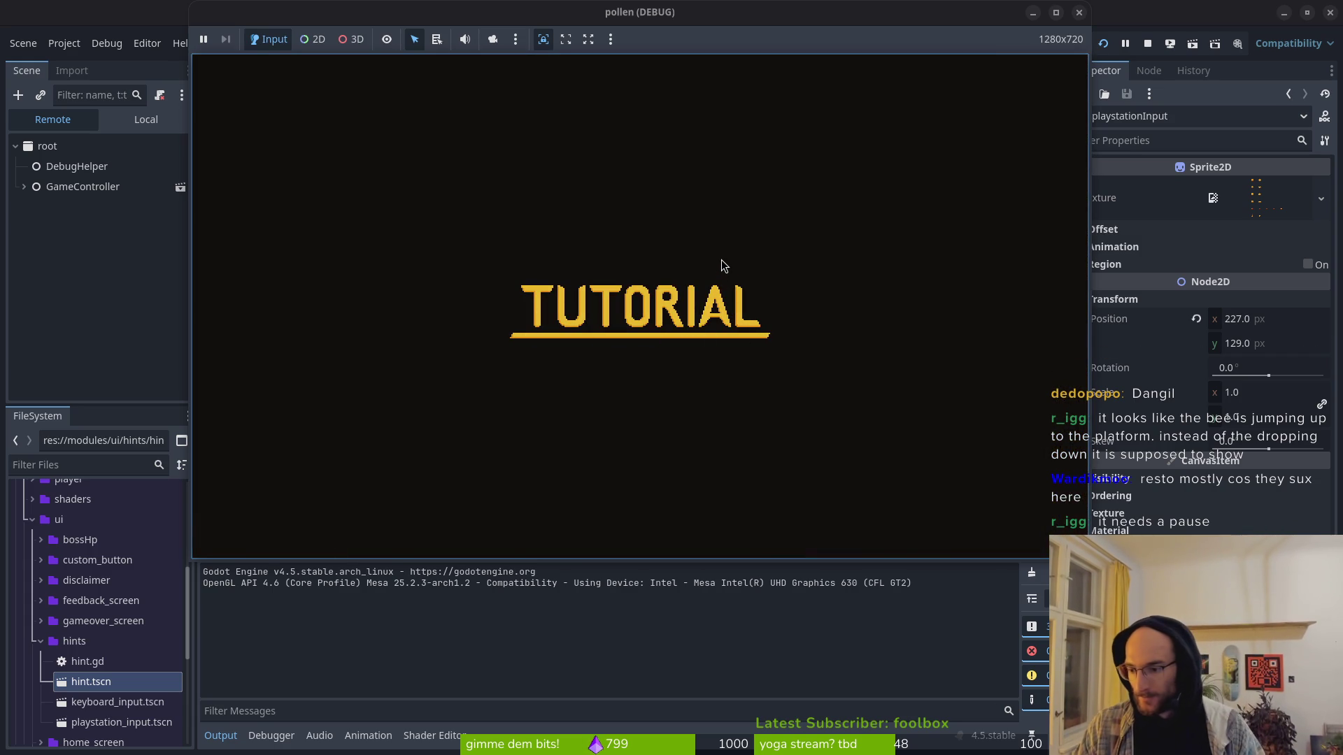
{"action": "key", "text": "space"}
{"action": "key", "text": "Right"}
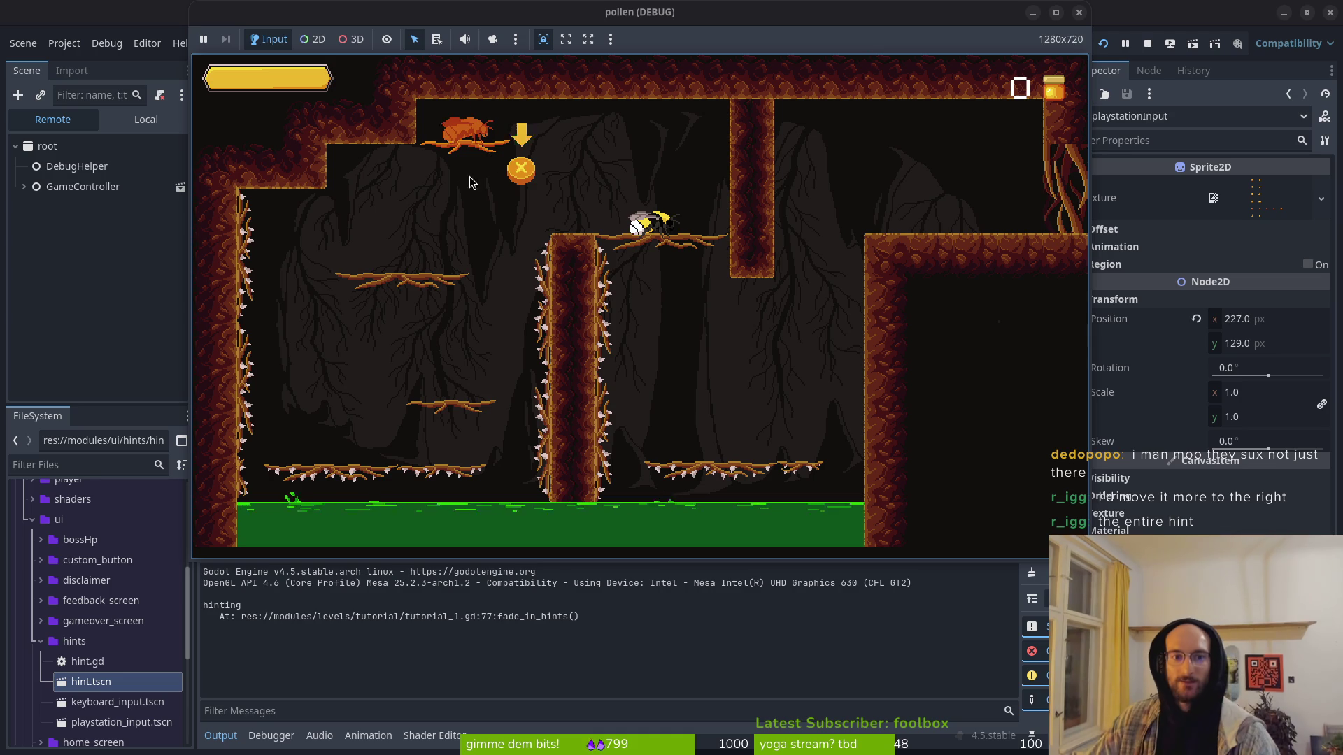
{"action": "left_click", "coordinate": [454, 187]}
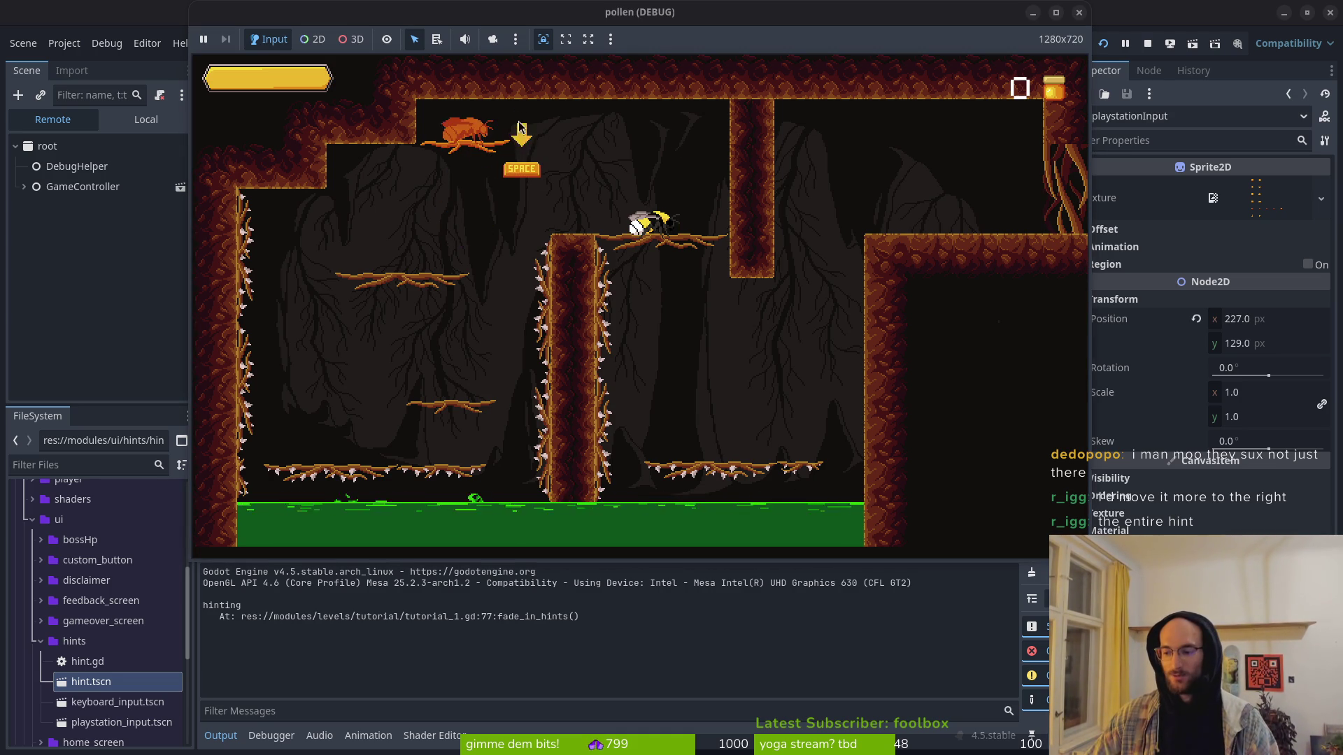
{"action": "key", "text": "alt+Tab"}
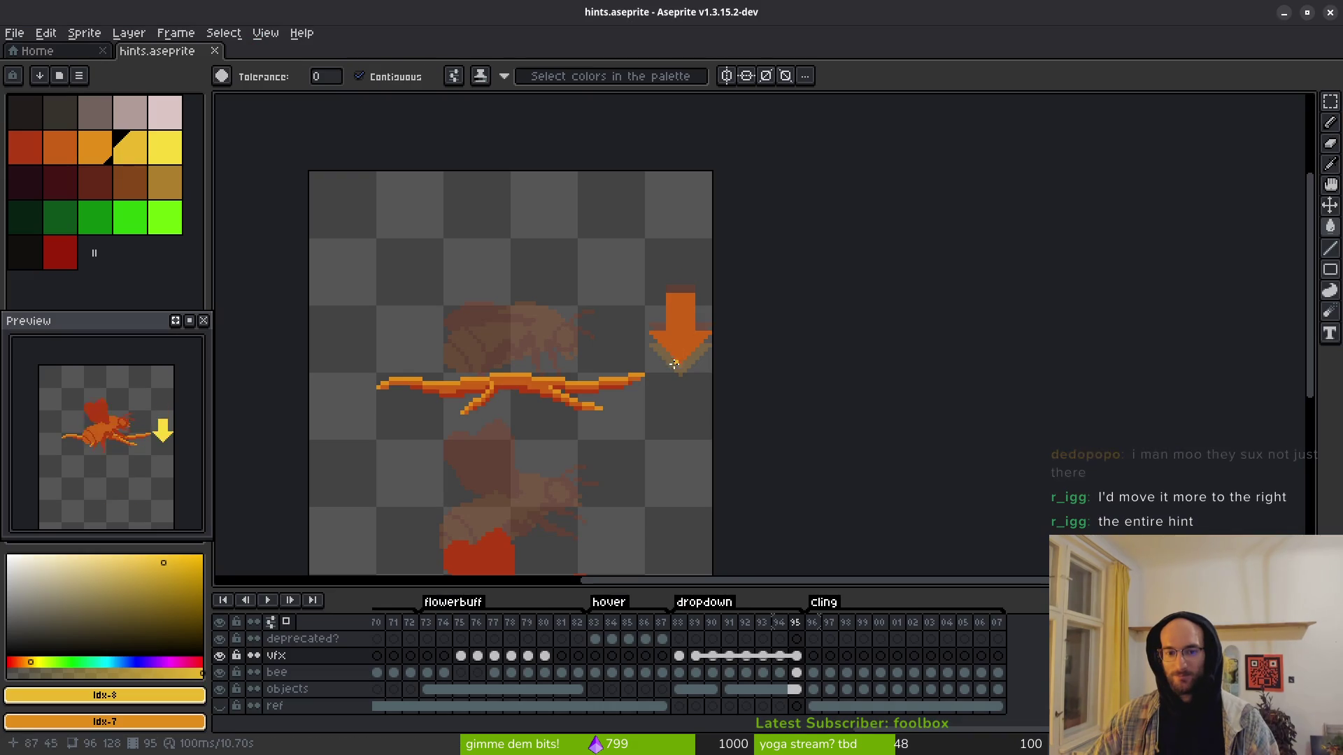
Step: Shift the branch left on the objects layer across frames 88–95
{"action": "scroll", "coordinate": [663, 381], "scroll_direction": "down", "scroll_amount": 5}
{"action": "scroll", "coordinate": [629, 374], "scroll_direction": "up", "scroll_amount": 5}
{"action": "scroll", "coordinate": [575, 375], "scroll_direction": "down", "scroll_amount": 4}
{"action": "scroll", "coordinate": [599, 369], "scroll_direction": "up", "scroll_amount": 2}
{"action": "left_click_drag", "start_coordinate": [600, 368], "coordinate": [696, 326]}
{"action": "left_click", "coordinate": [680, 689]}
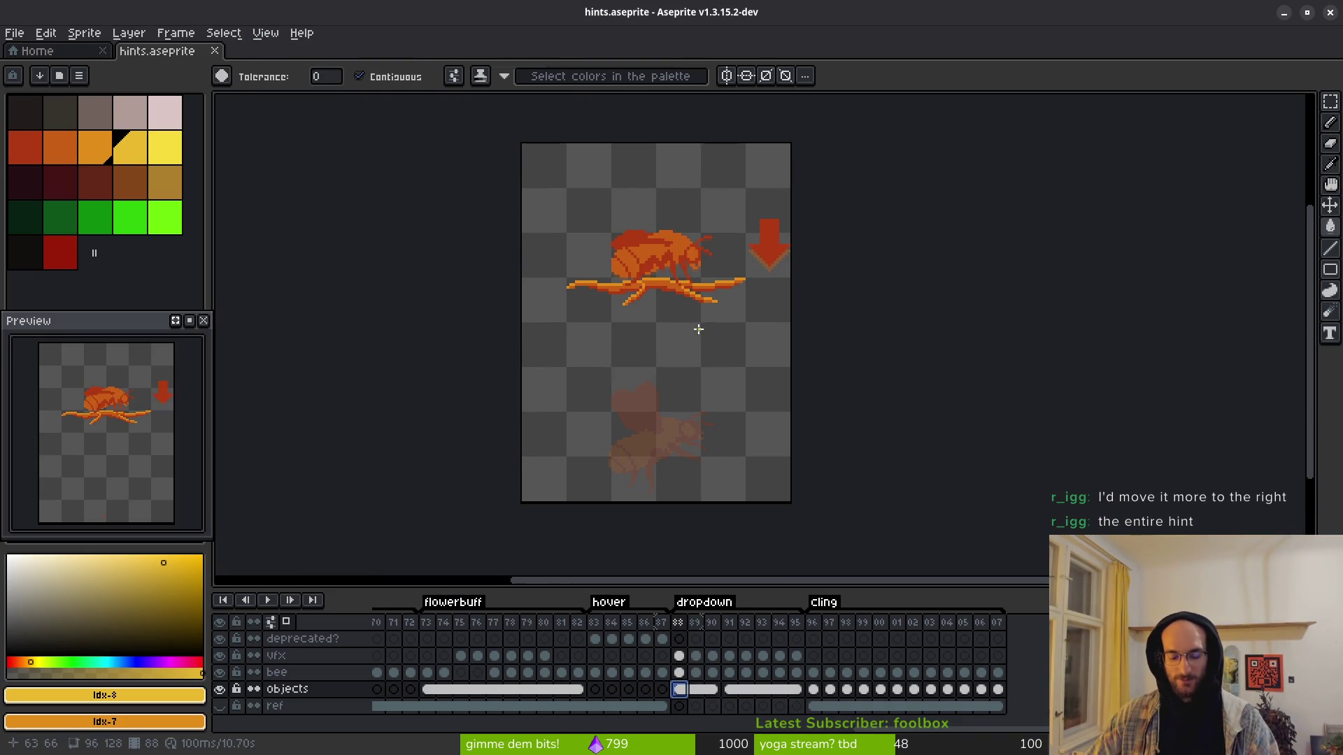
{"action": "key", "text": "m"}
{"action": "left_click_drag", "start_coordinate": [545, 202], "coordinate": [764, 463]}
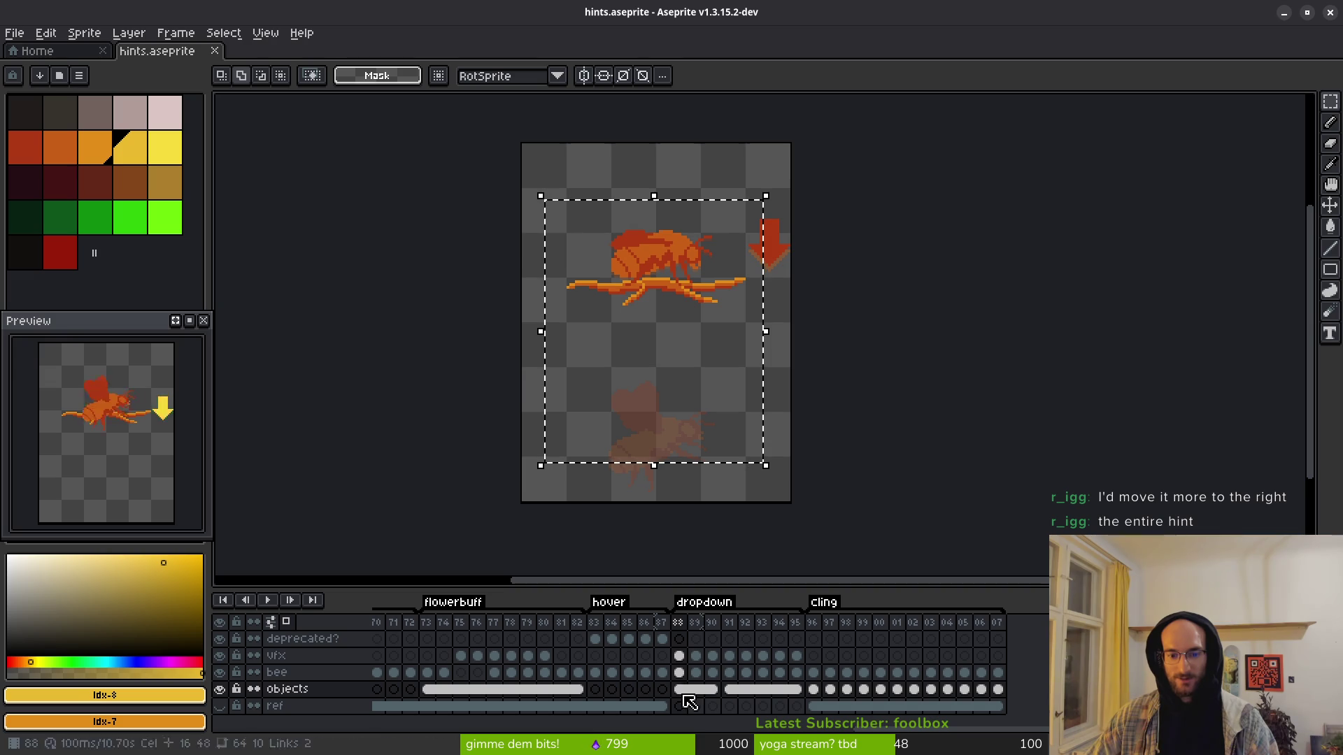
{"action": "left_click_drag", "start_coordinate": [682, 690], "coordinate": [800, 692]}
{"action": "key", "text": "Left"}
{"action": "key", "text": "Left"}
{"action": "key", "text": "Left"}
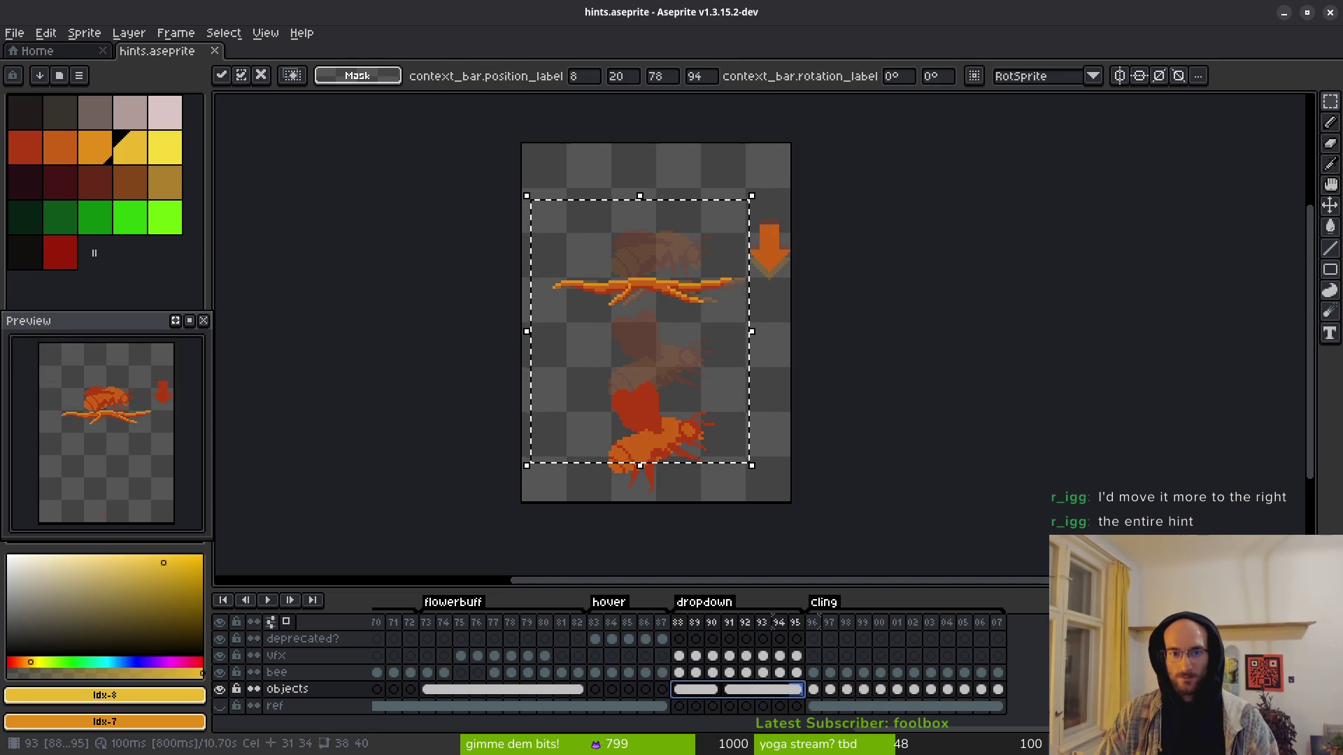
{"action": "left_click", "coordinate": [800, 402]}
Step: Nudge the bee left in the dropdown frames and save hints.aseprite
{"action": "key", "text": "ctrl+a"}
{"action": "left_click_drag", "start_coordinate": [678, 672], "coordinate": [796, 673]}
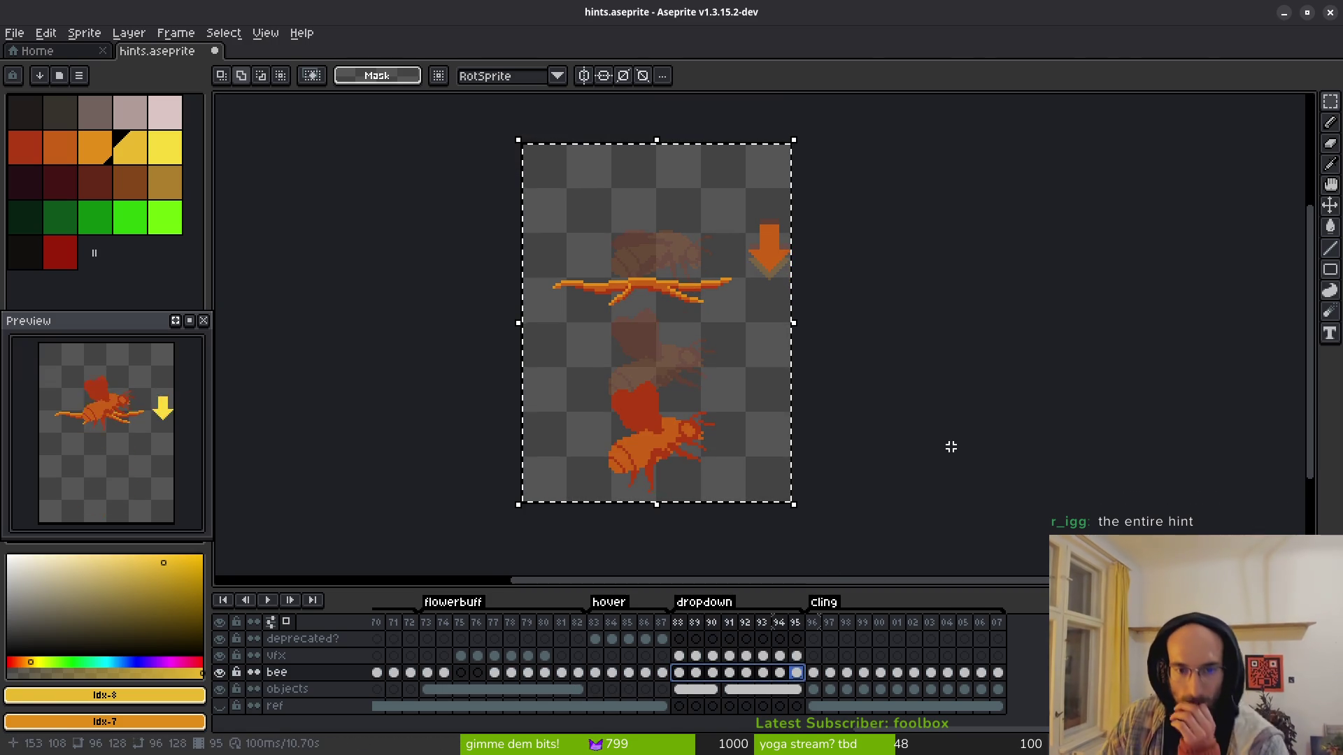
{"action": "key", "text": "Left"}
{"action": "key", "text": "Left"}
{"action": "key", "text": "Left"}
{"action": "key", "text": "Left"}
{"action": "key", "text": "Left"}
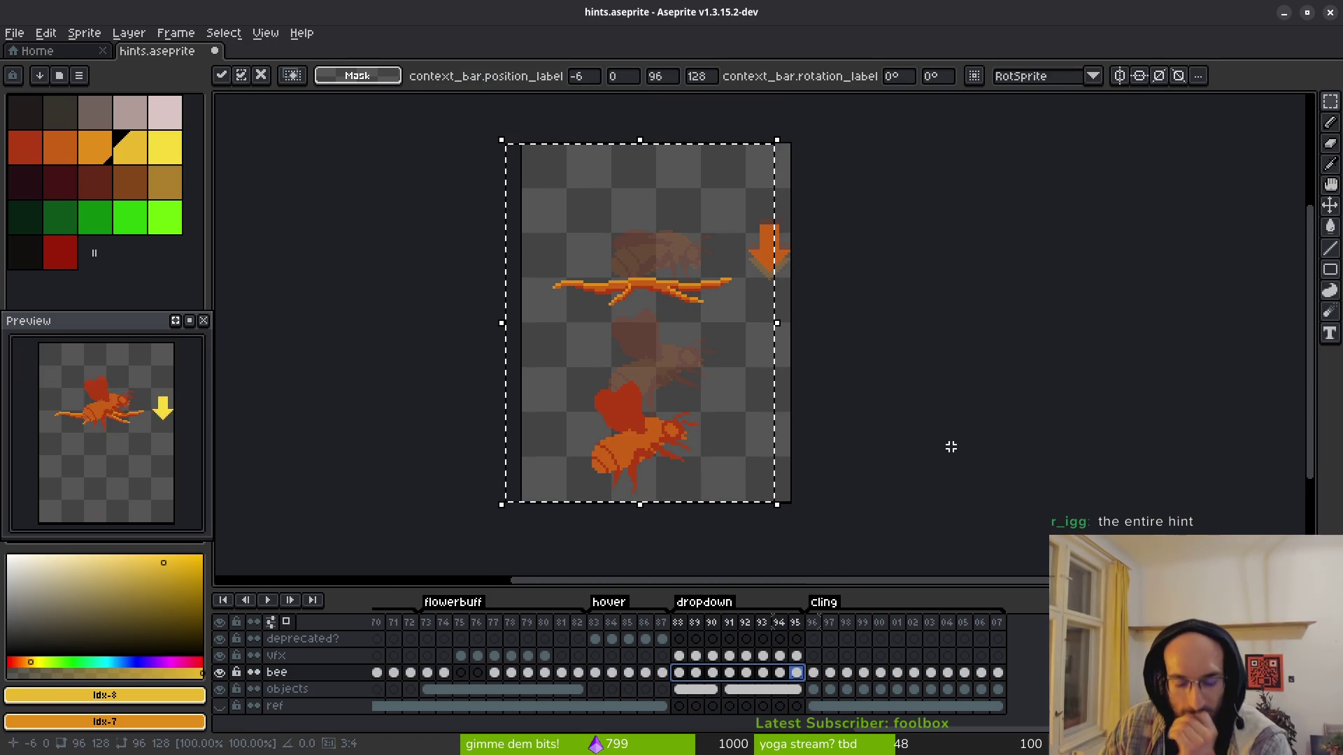
{"action": "key", "text": "ctrl+d"}
{"action": "key", "text": "ctrl+s"}
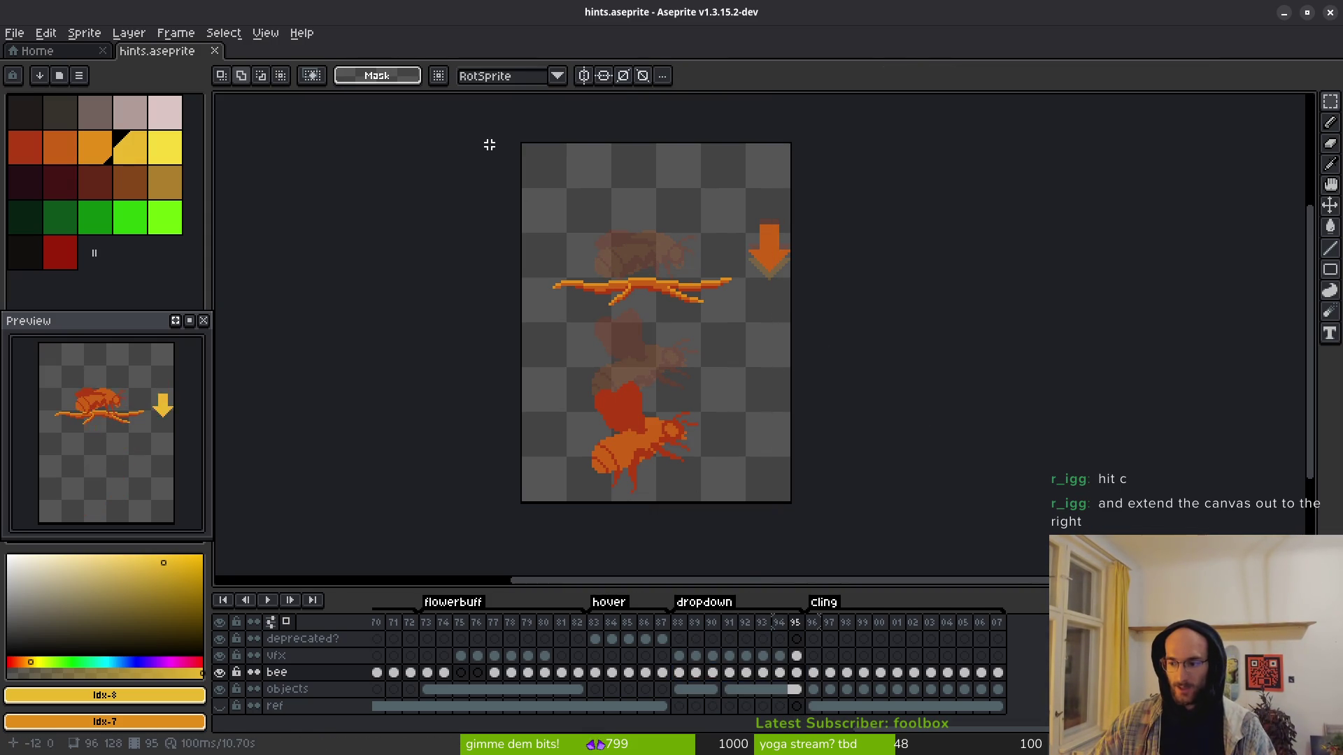
{"action": "key", "text": "ctrl+s"}
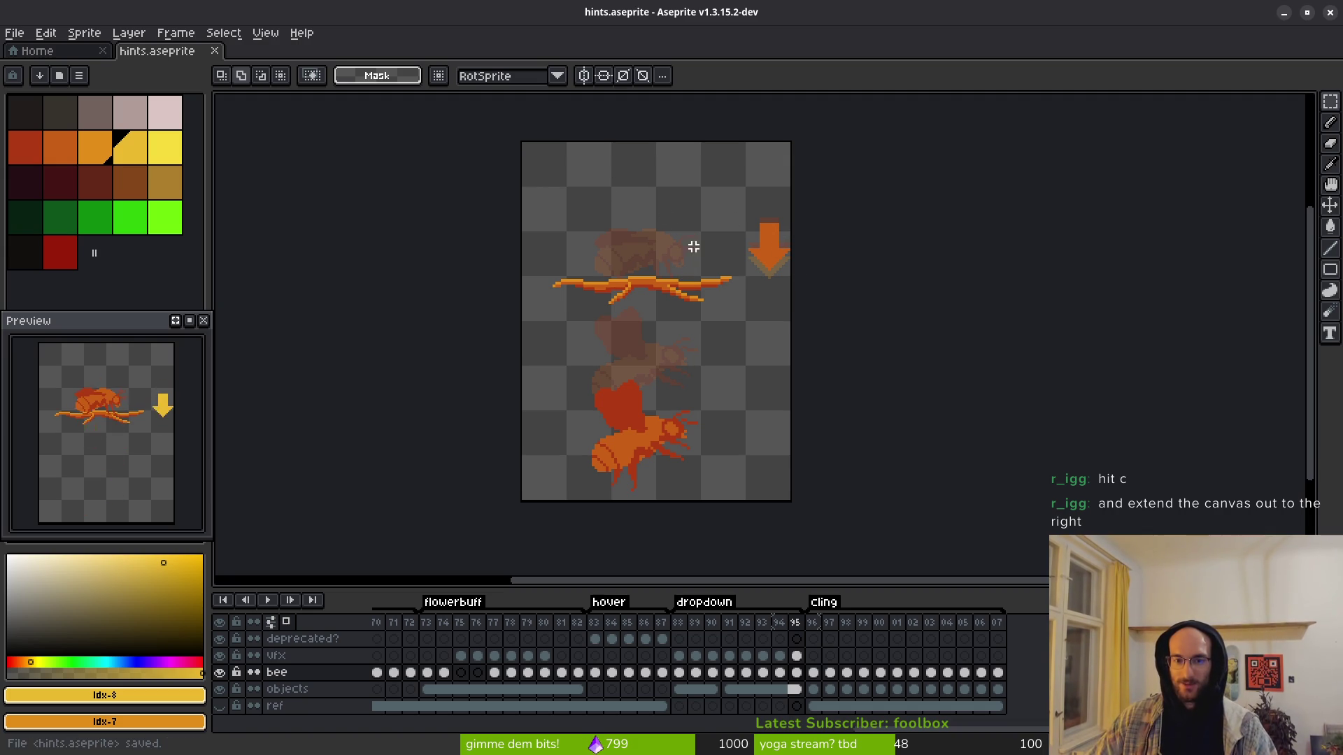
Step: Check Canvas Size and cancel, keeping the canvas at 96×128
{"action": "key", "text": "alt+Tab"}
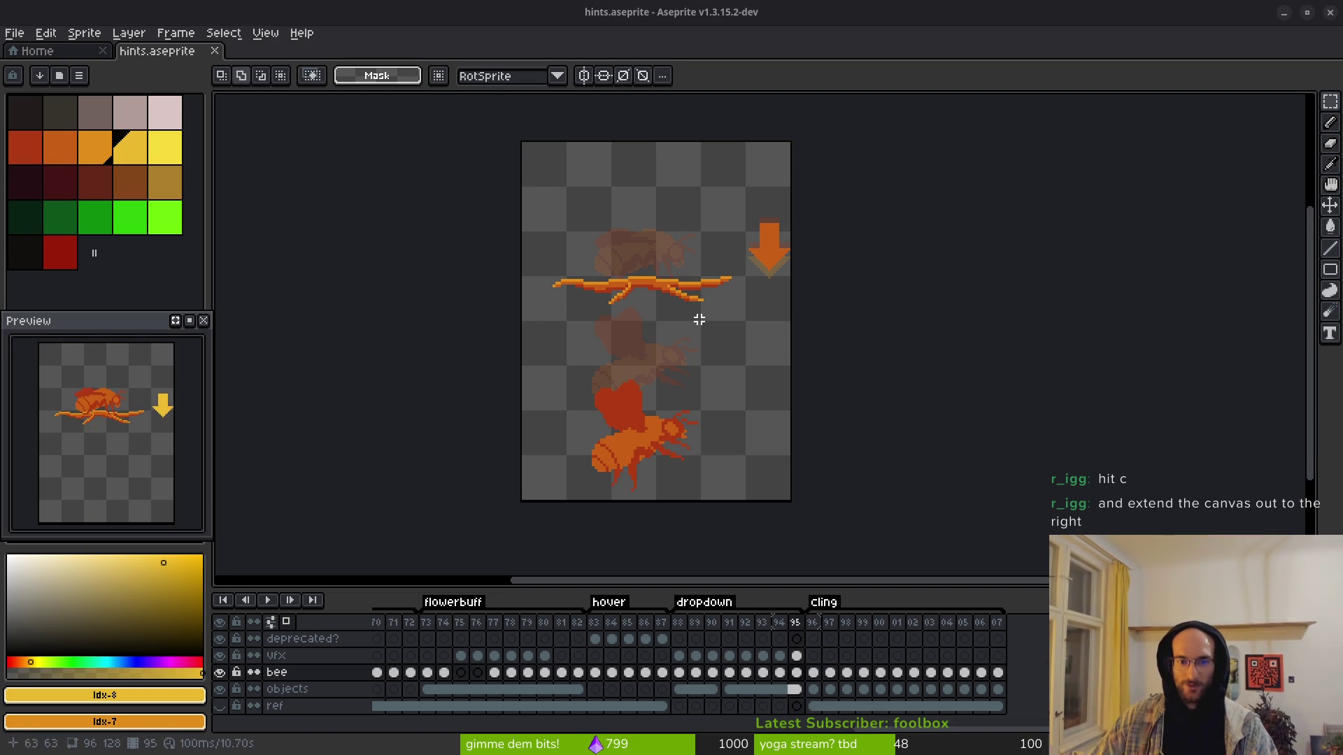
{"action": "key", "text": "alt+Tab"}
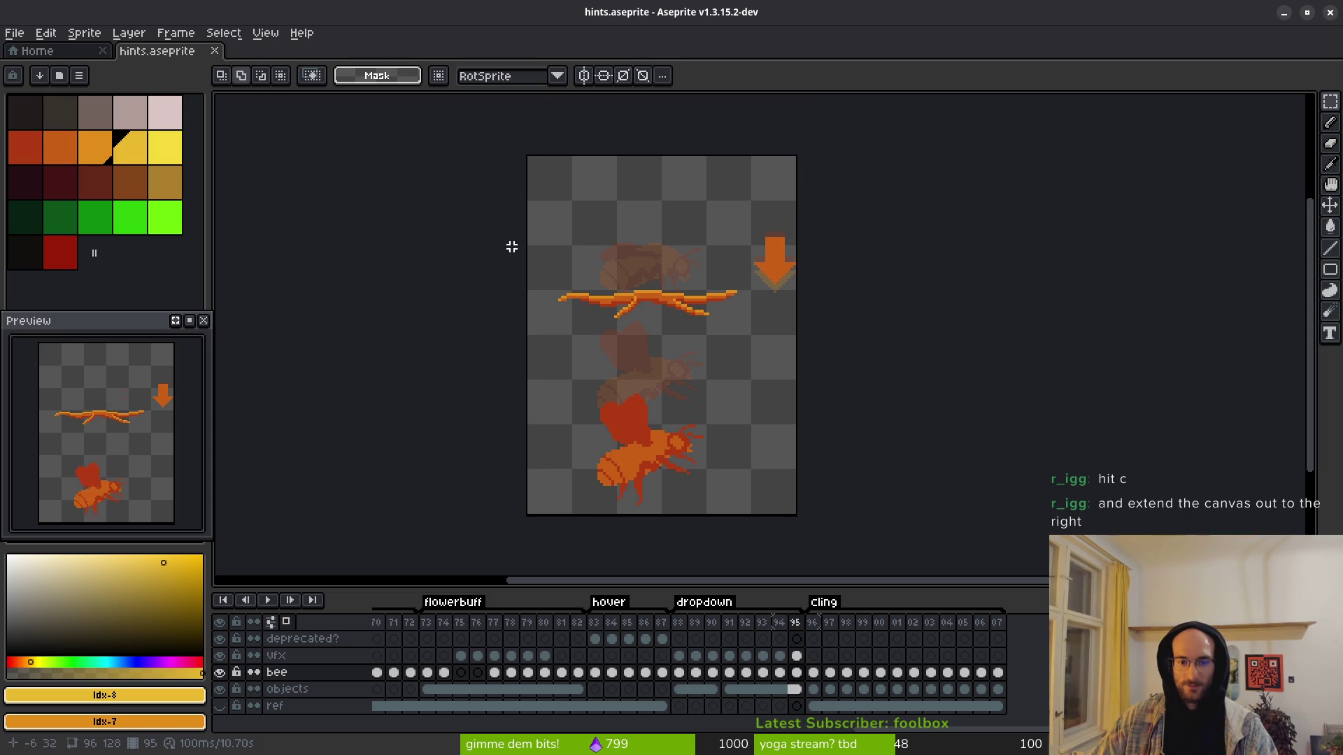
{"action": "key", "text": "c"}
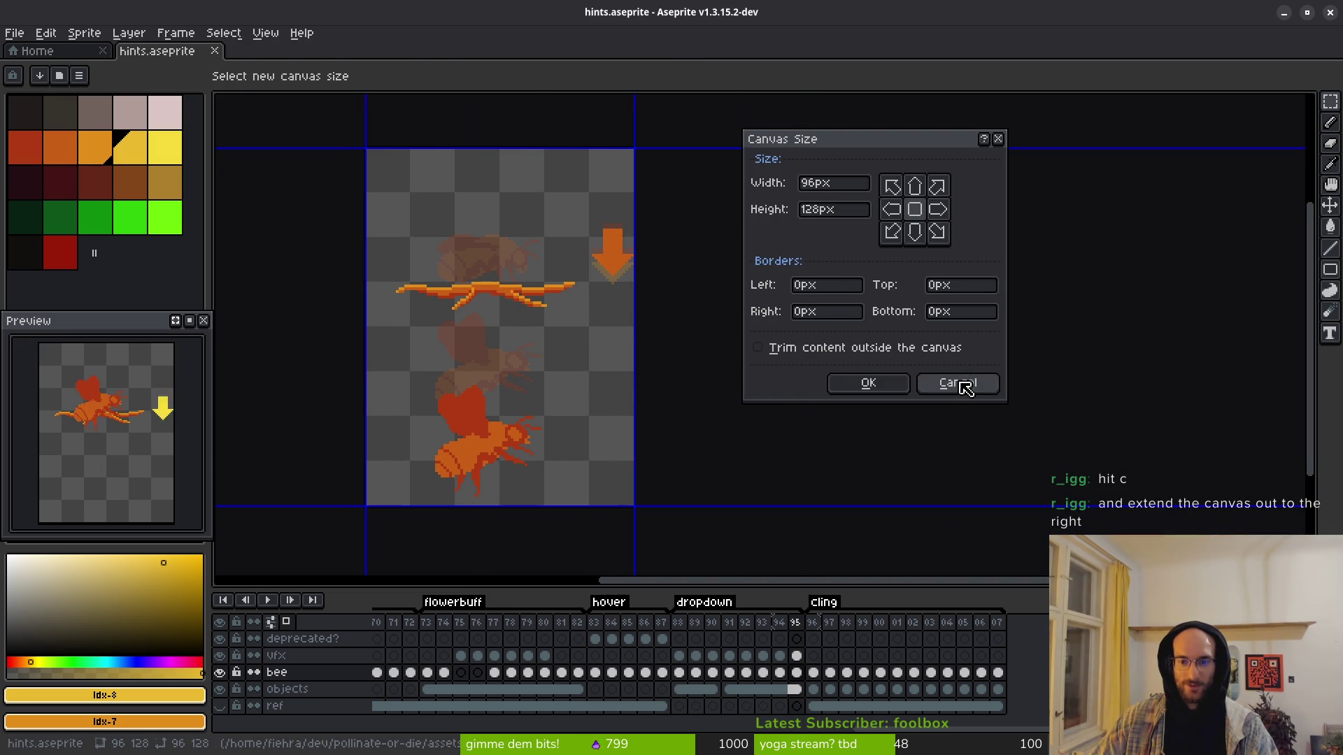
{"action": "left_click", "coordinate": [966, 389]}
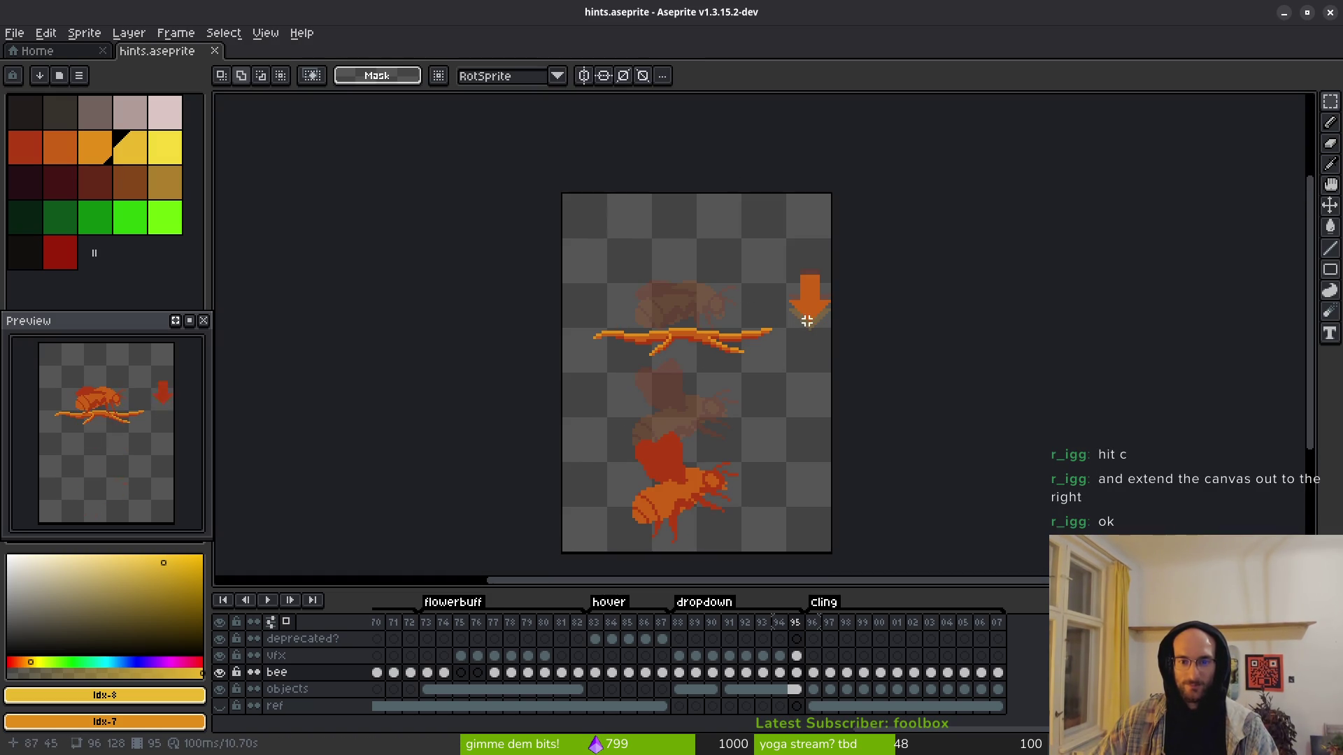
{"action": "scroll", "coordinate": [723, 339], "scroll_direction": "down", "scroll_amount": 2}
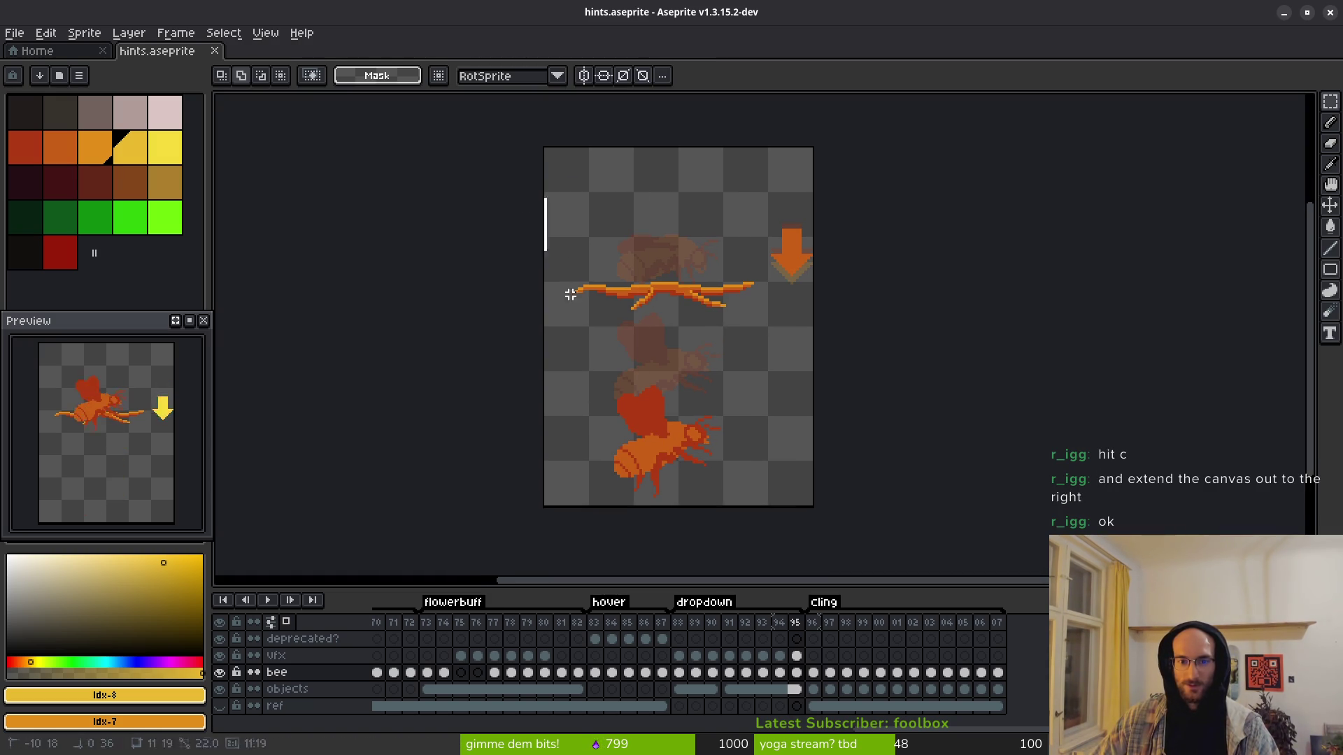
Step: Insert blank frames after frame 95 and pick the bee-on-branch frames 26–29
{"action": "scroll", "coordinate": [695, 354], "scroll_direction": "up", "scroll_amount": 1}
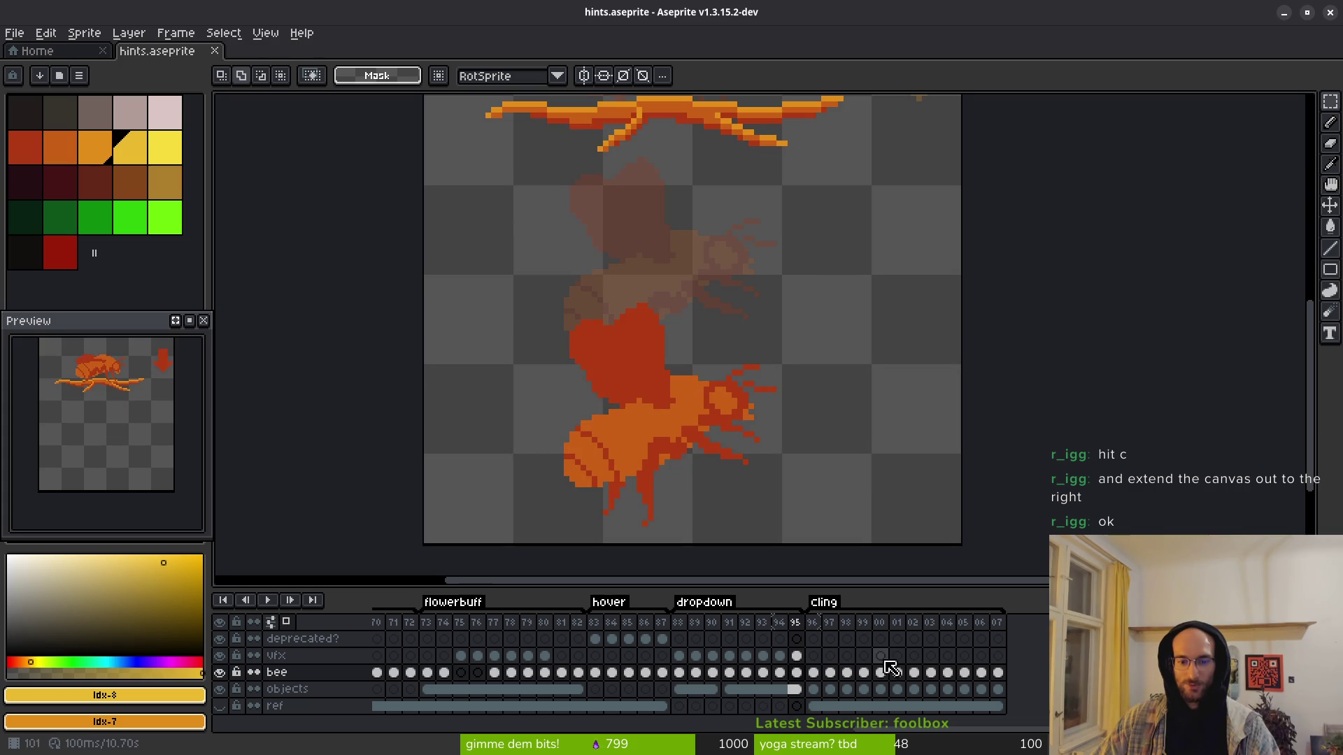
{"action": "key", "text": "alt+b"}
{"action": "key", "text": "alt+b"}
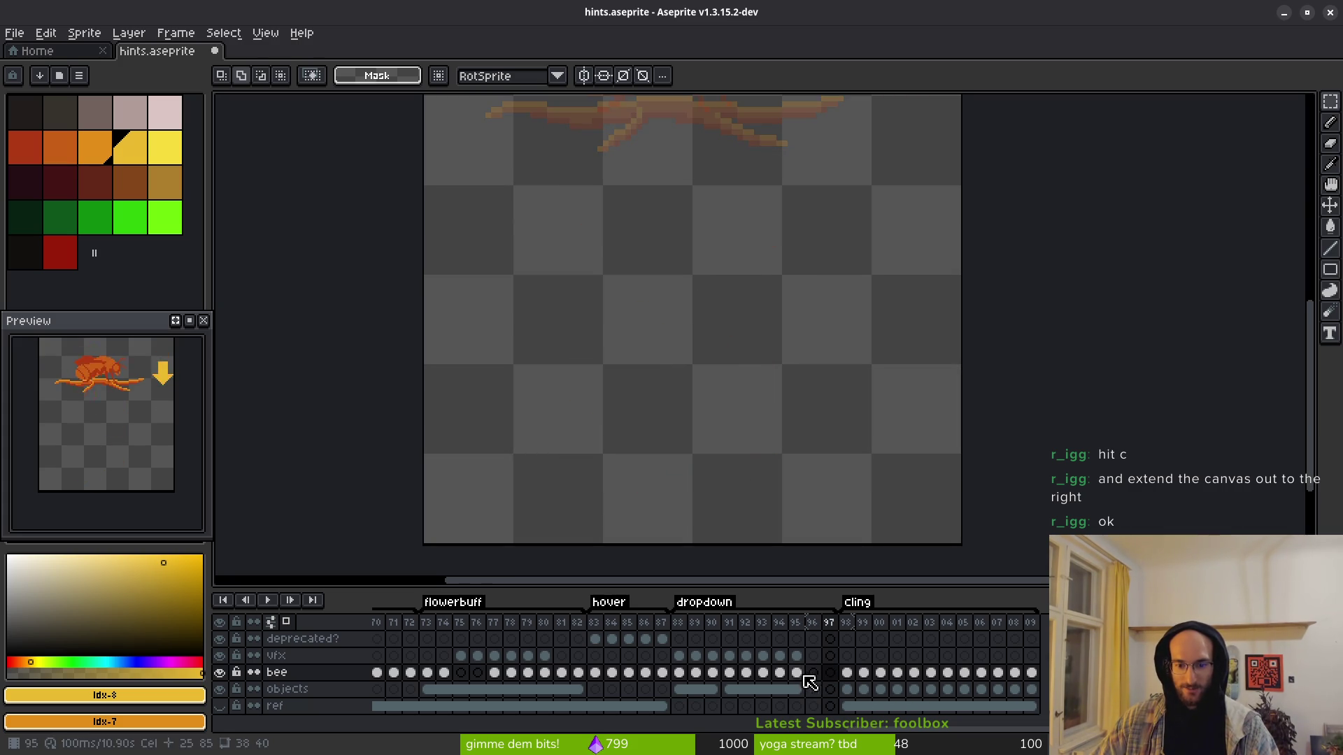
{"action": "left_click", "coordinate": [797, 673]}
{"action": "left_click", "coordinate": [852, 678]}
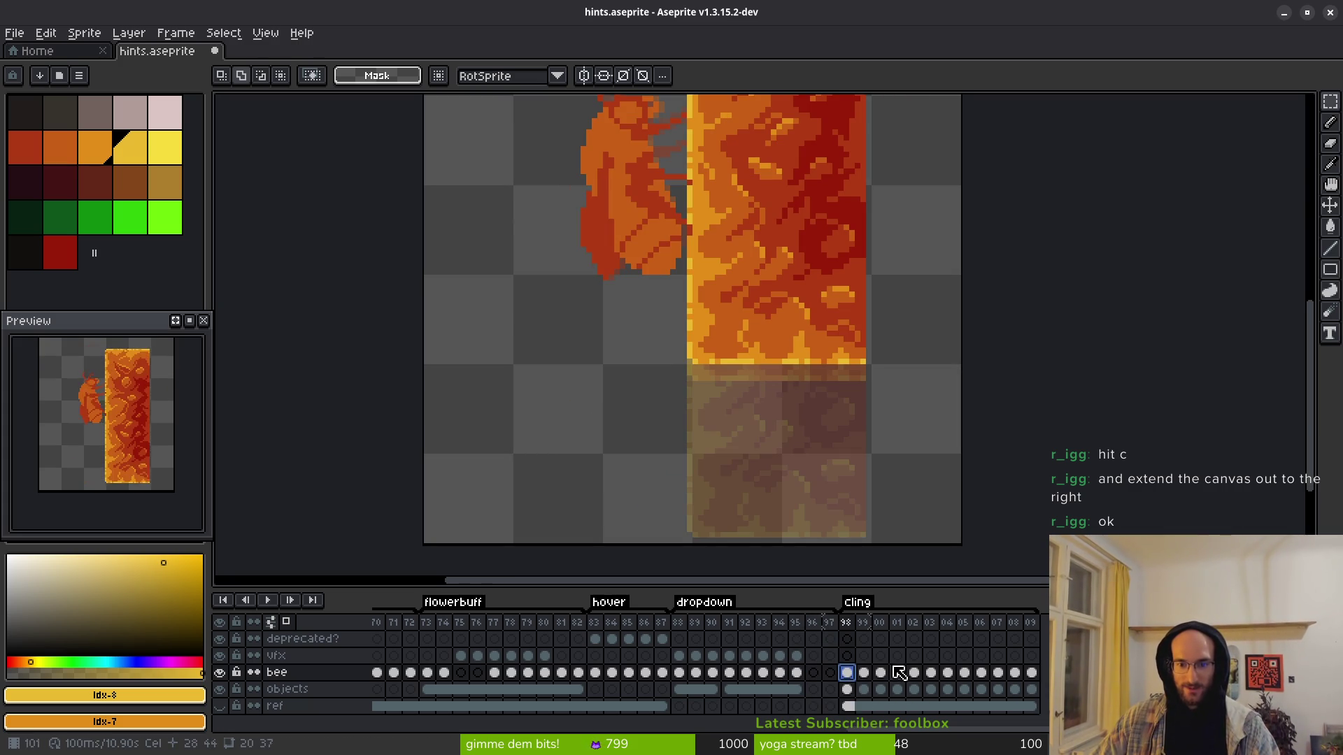
{"action": "scroll", "coordinate": [525, 658], "scroll_direction": "left", "scroll_amount": 10}
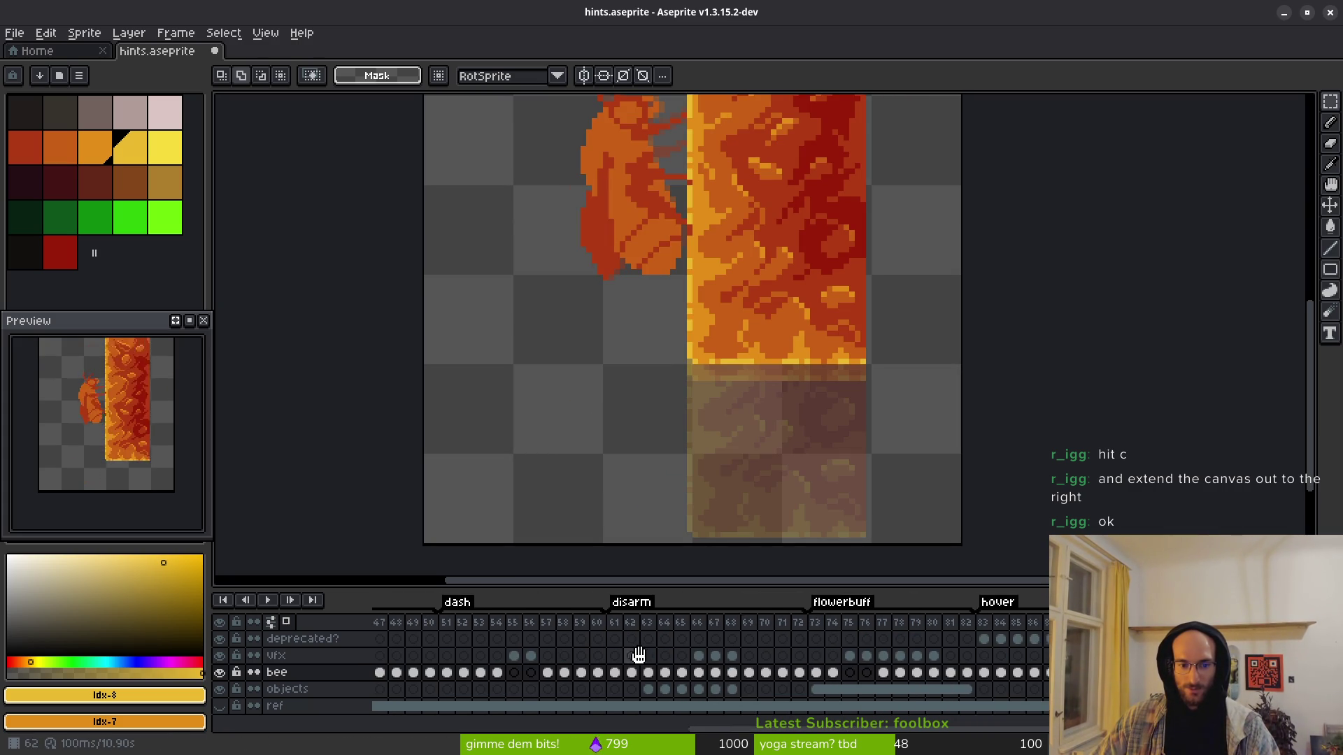
{"action": "scroll", "coordinate": [634, 655], "scroll_direction": "left", "scroll_amount": 6}
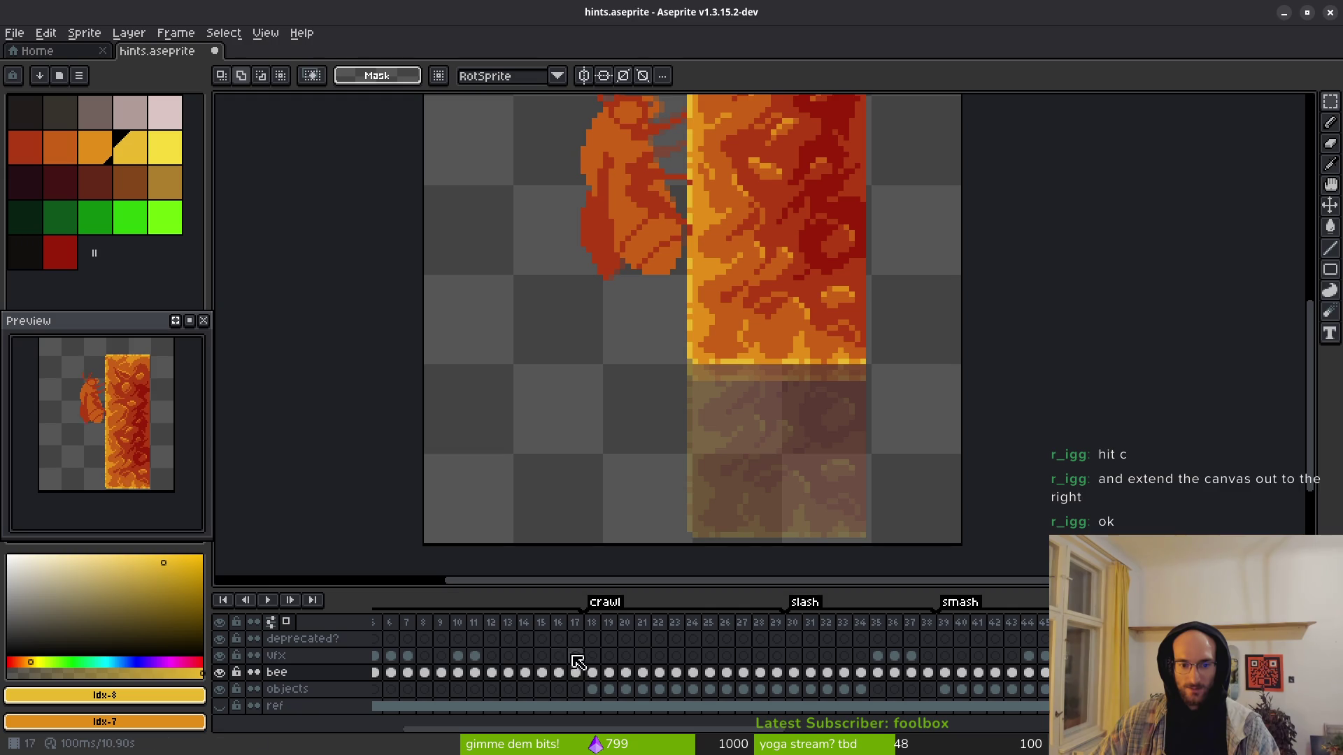
{"action": "left_click", "coordinate": [592, 675]}
{"action": "left_click_drag", "start_coordinate": [596, 682], "coordinate": [625, 673]}
{"action": "left_click_drag", "start_coordinate": [780, 681], "coordinate": [728, 682]}
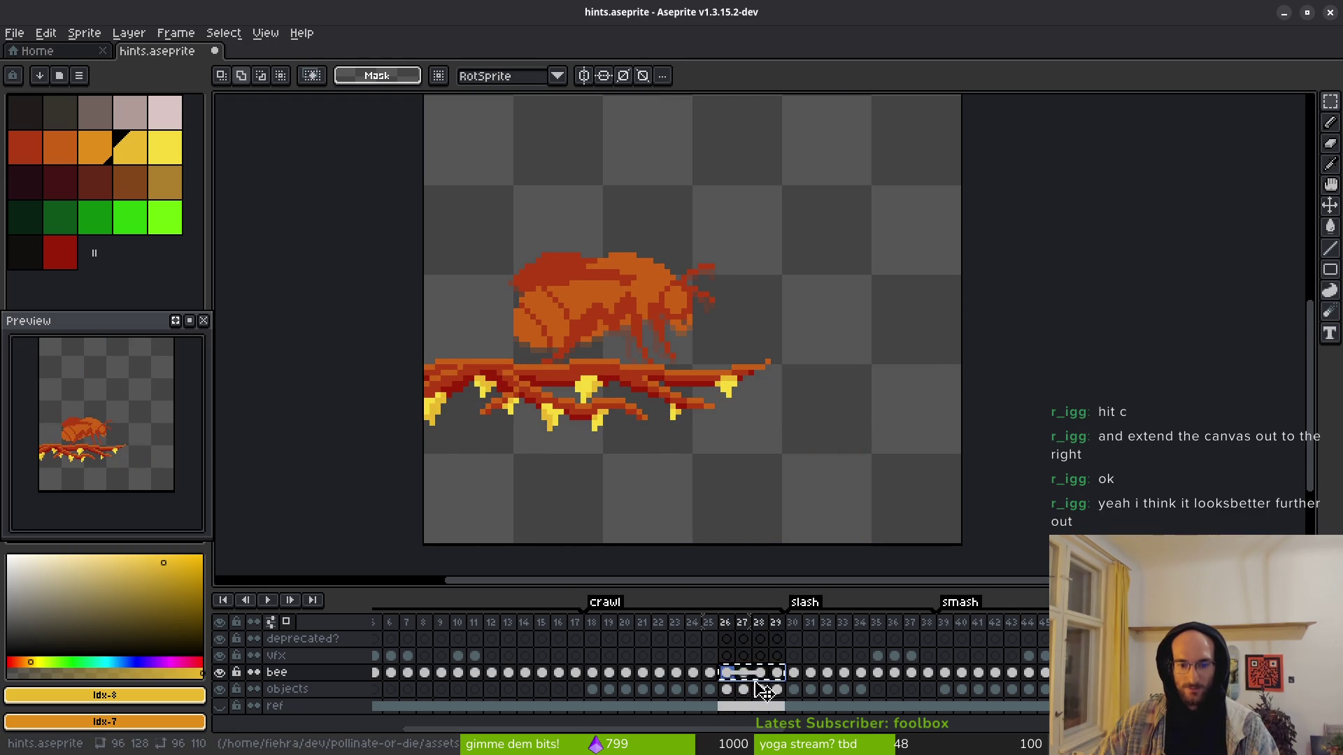
{"action": "scroll", "coordinate": [626, 659], "scroll_direction": "right", "scroll_amount": 10}
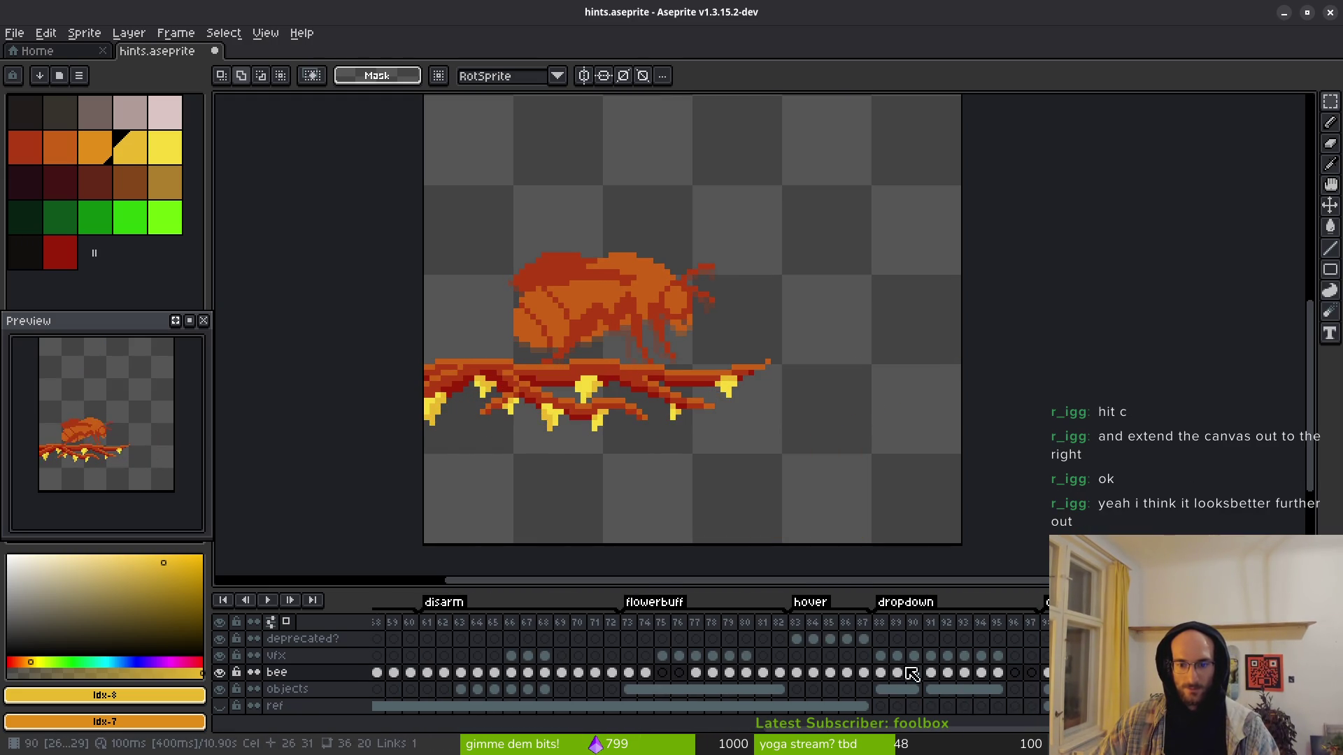
{"action": "scroll", "coordinate": [922, 671], "scroll_direction": "right", "scroll_amount": 2}
{"action": "left_click", "coordinate": [832, 672]}
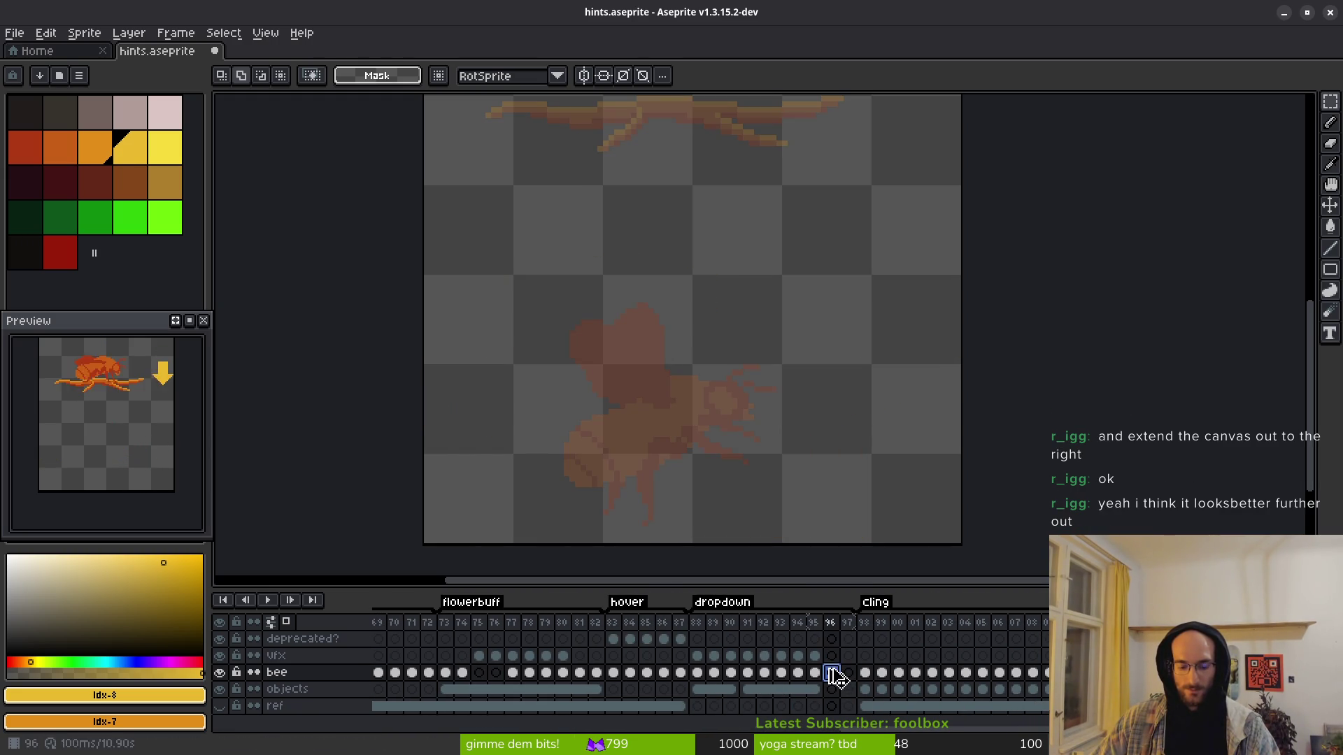
Step: Copy bee crawl frames 26–29 into new frame 96 and preview the surrounding frames
{"action": "key", "text": "alt+n"}
{"action": "key", "text": "alt+n"}
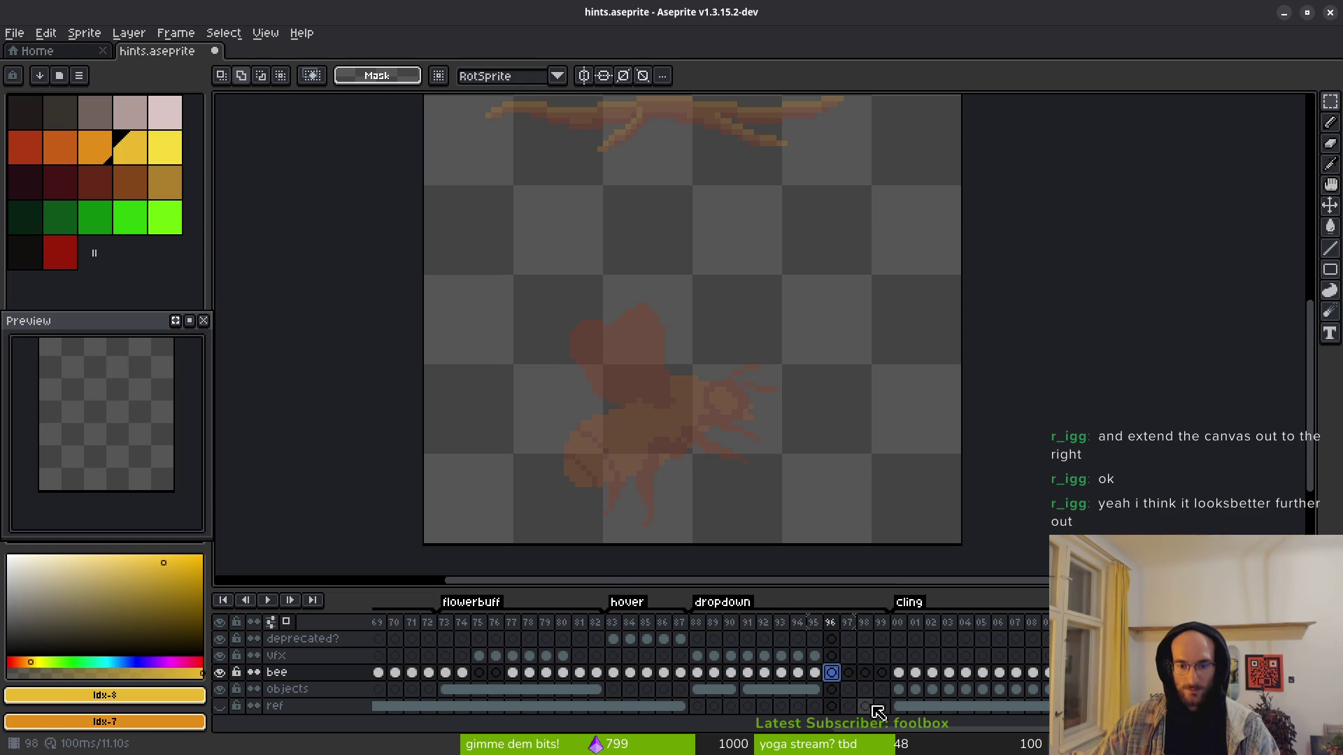
{"action": "scroll", "coordinate": [550, 645], "scroll_direction": "left", "scroll_amount": 12}
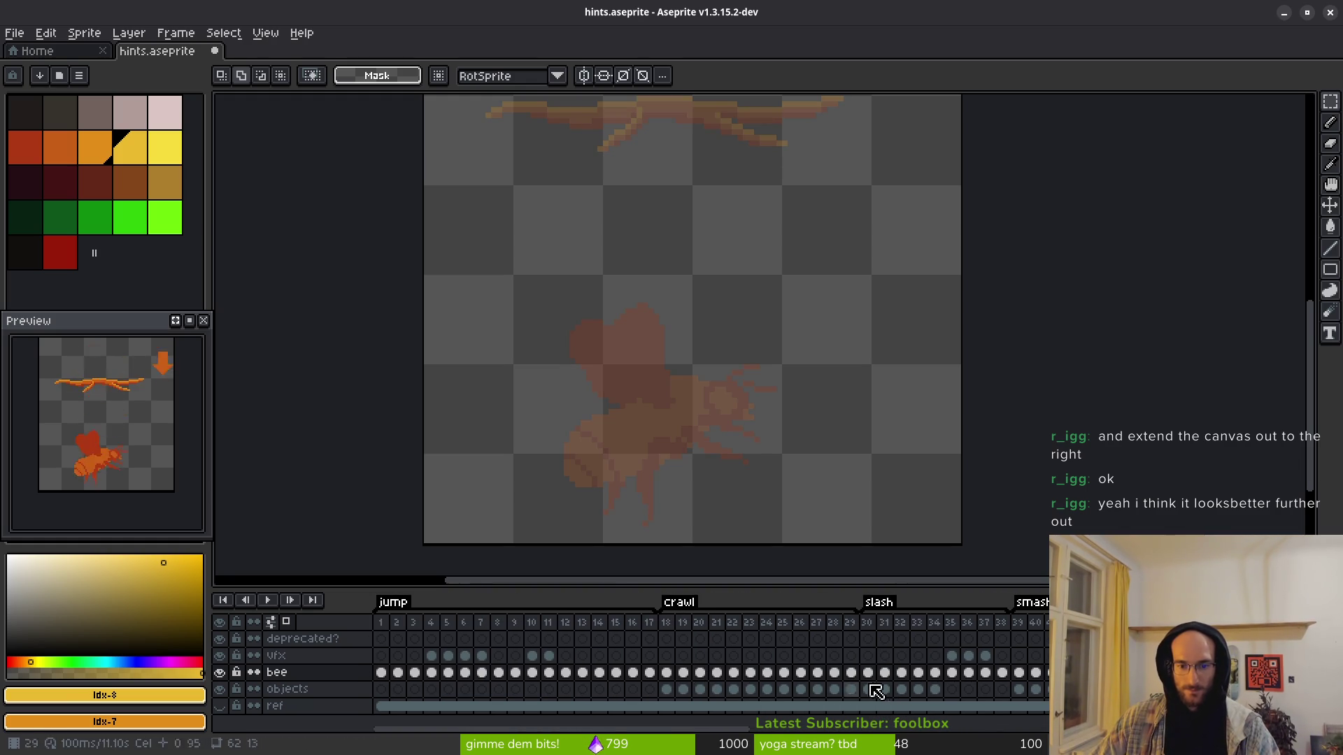
{"action": "left_click_drag", "start_coordinate": [858, 673], "coordinate": [808, 674]}
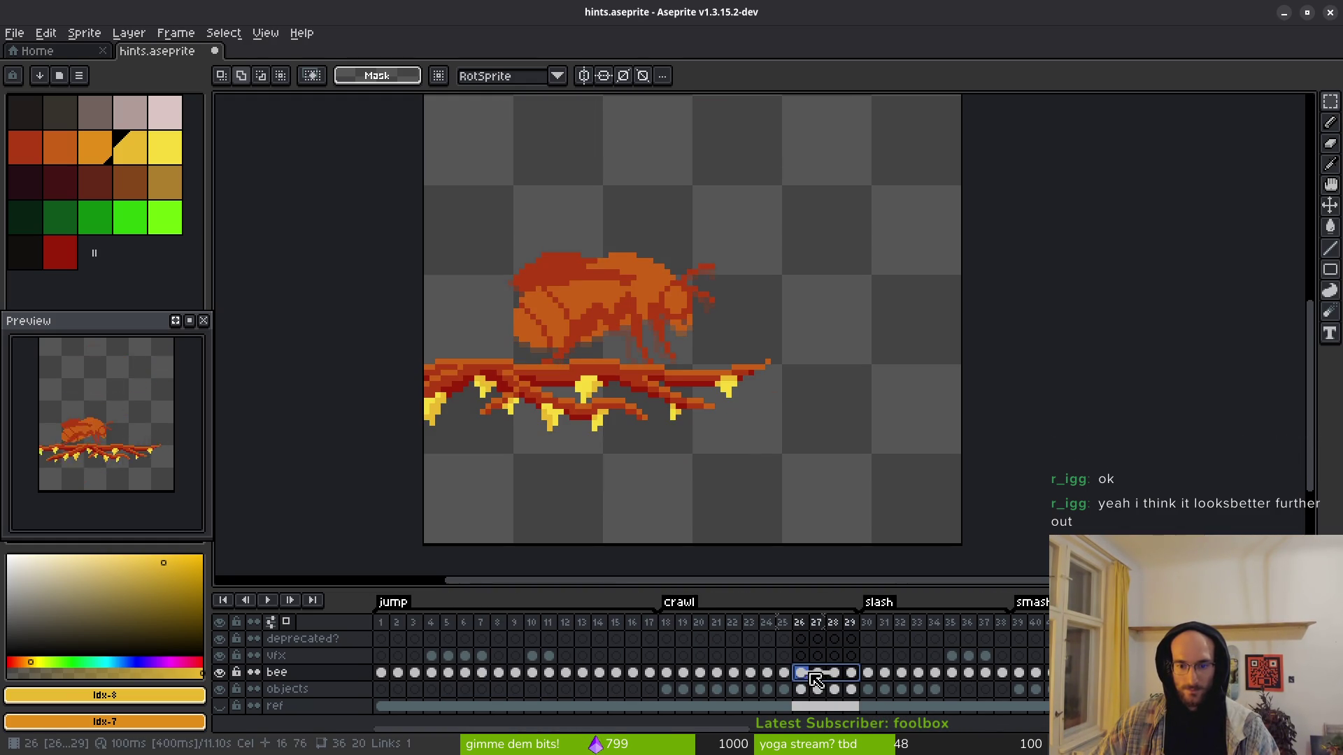
{"action": "scroll", "coordinate": [410, 630], "scroll_direction": "right", "scroll_amount": 12}
{"action": "left_click", "coordinate": [922, 672]}
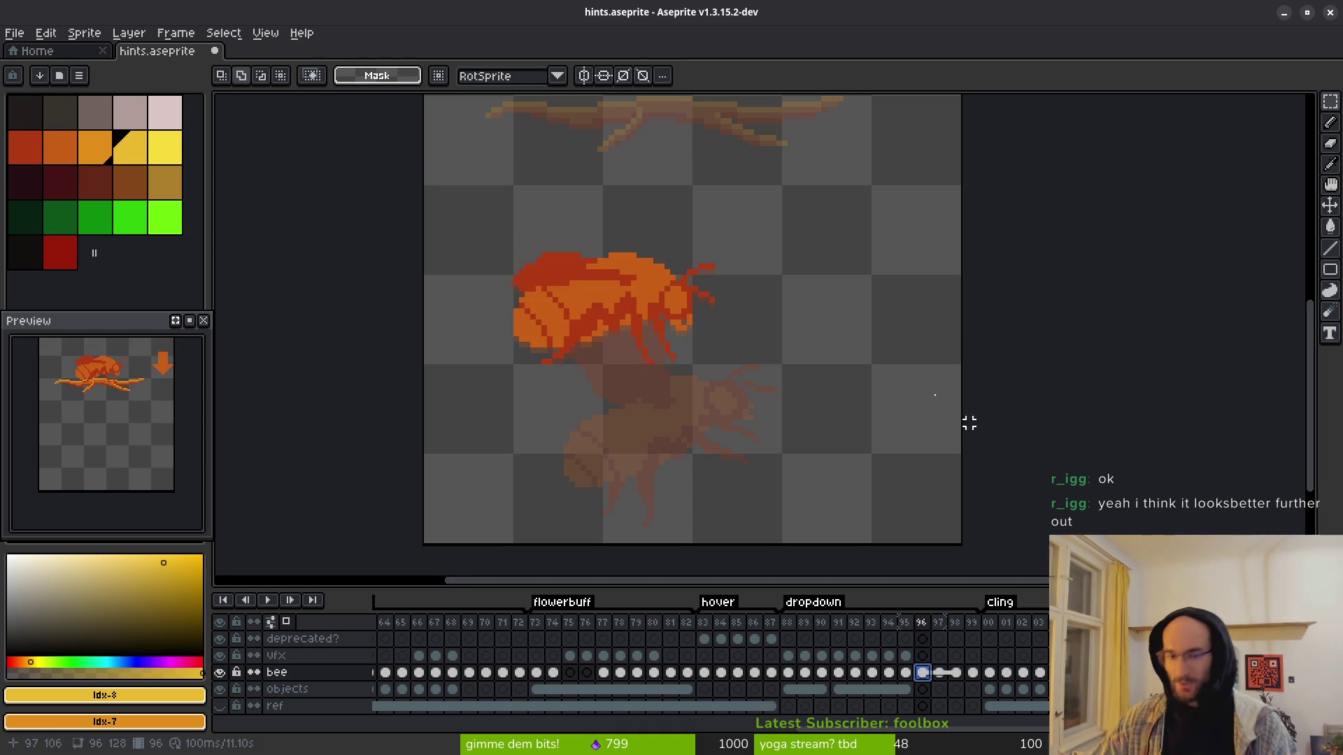
{"action": "scroll", "coordinate": [783, 237], "scroll_direction": "down", "scroll_amount": 3}
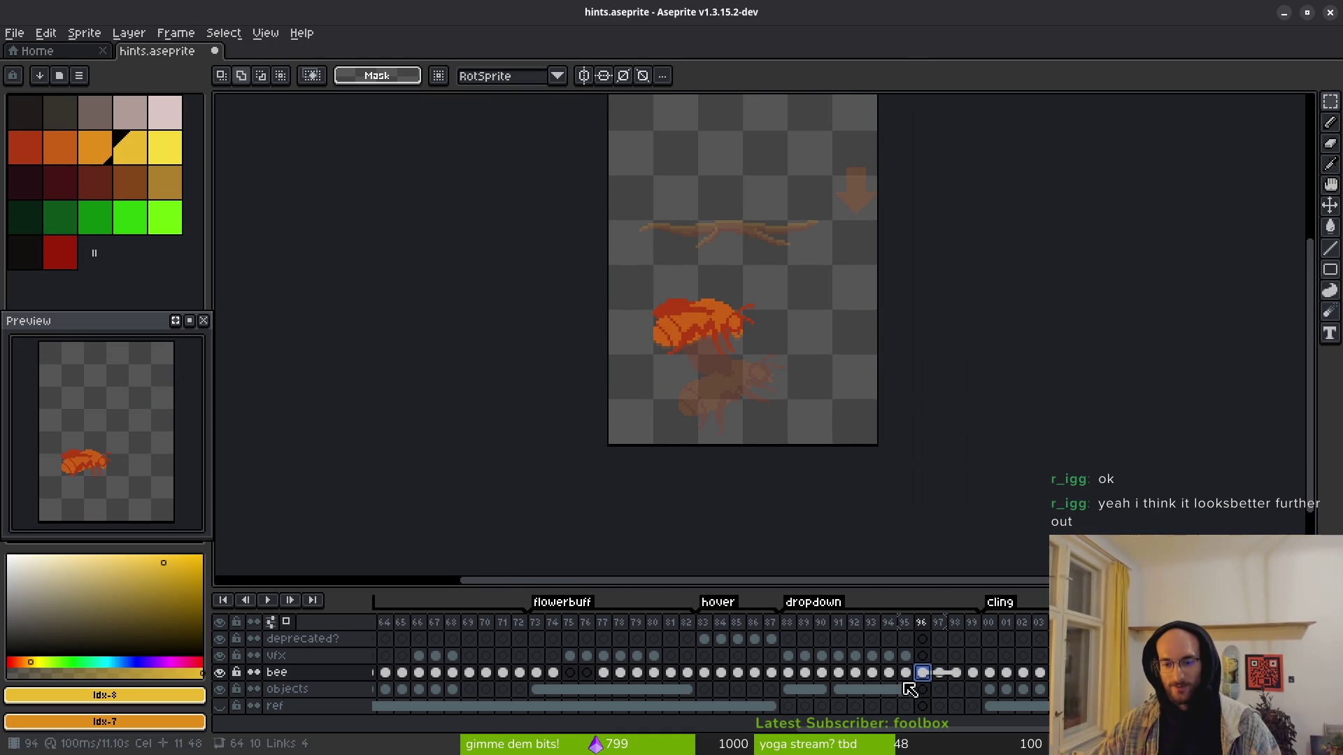
{"action": "key", "text": "Return"}
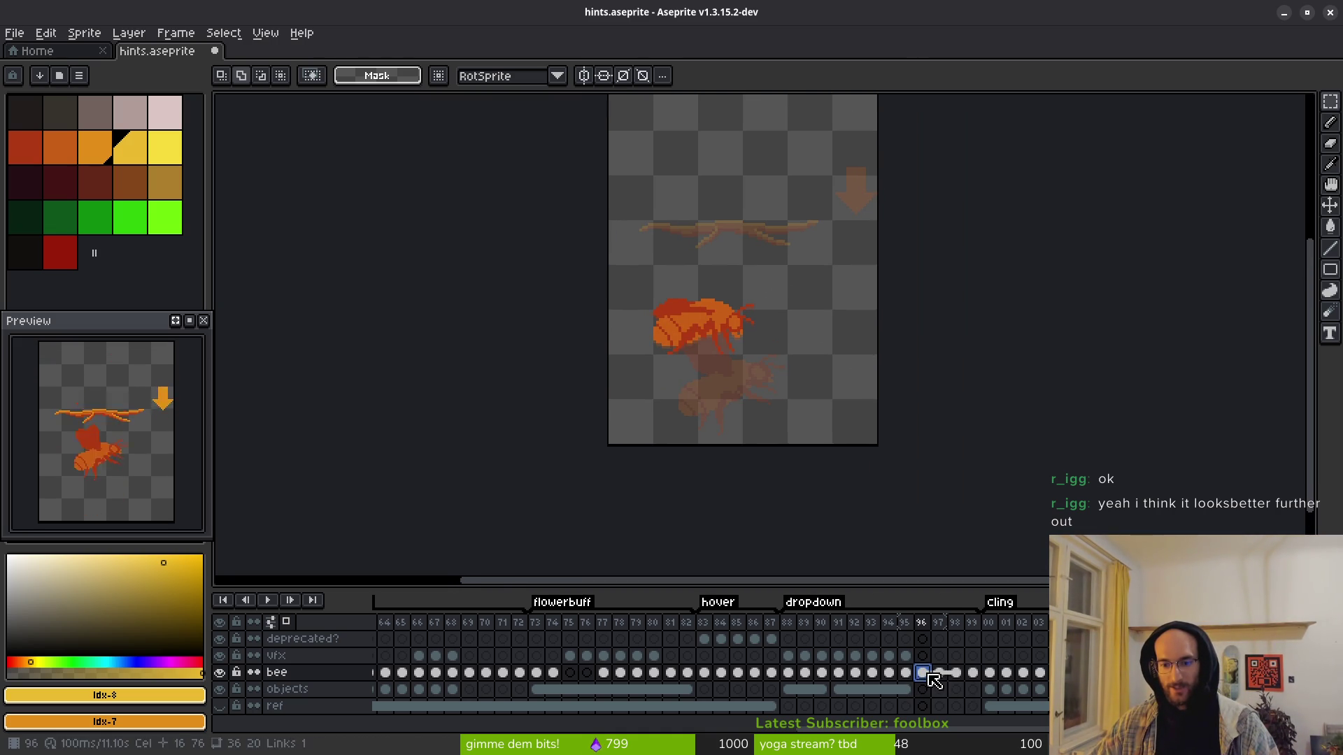
{"action": "key", "text": "Return"}
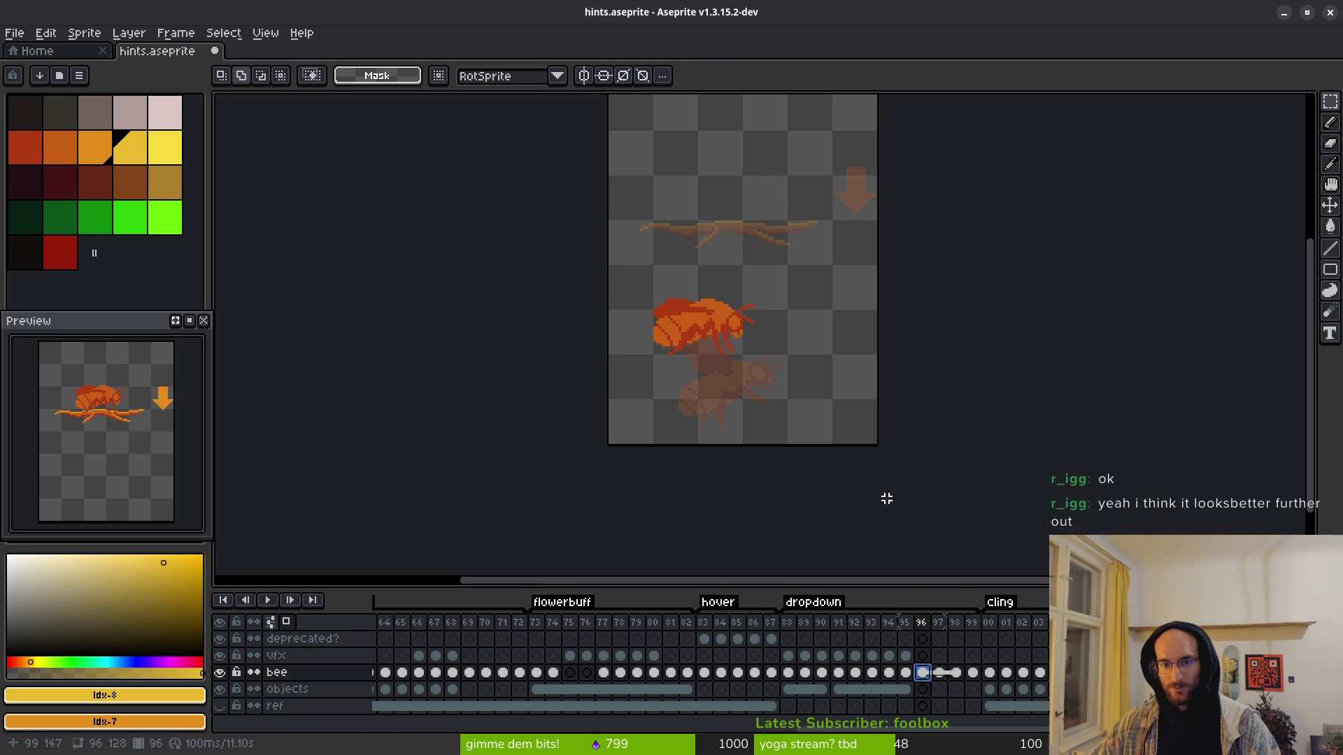
Step: Move the bee down in frames 96–99 and compare it with frame 95
{"action": "left_click_drag", "start_coordinate": [608, 262], "coordinate": [798, 393]}
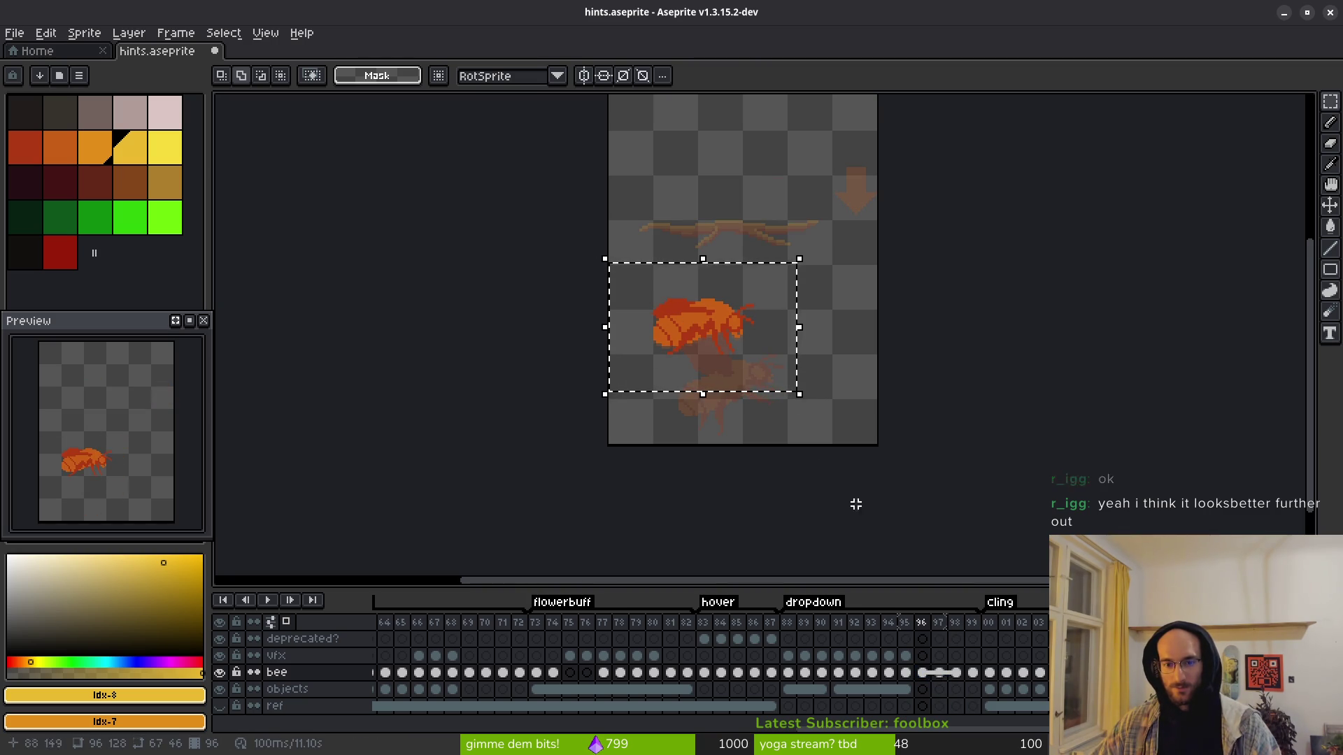
{"action": "left_click_drag", "start_coordinate": [921, 672], "coordinate": [972, 672]}
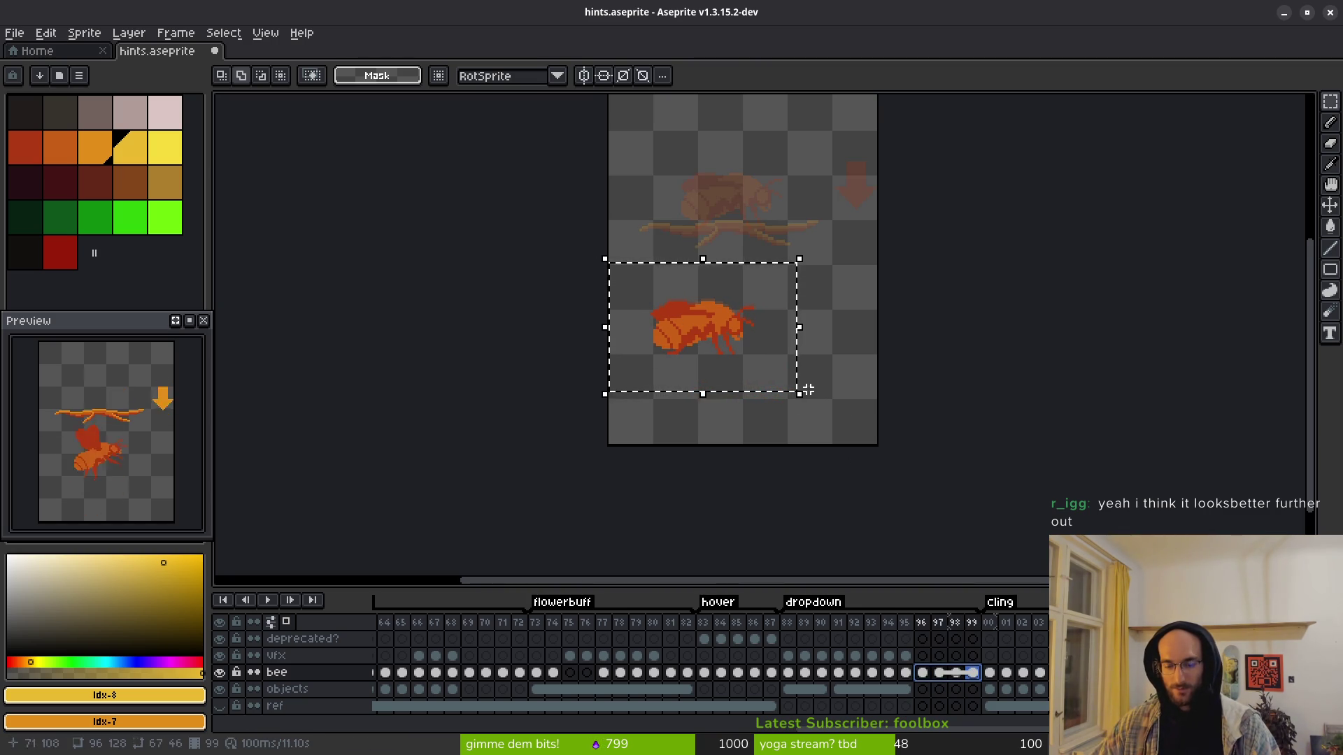
{"action": "left_click_drag", "start_coordinate": [786, 387], "coordinate": [789, 389]}
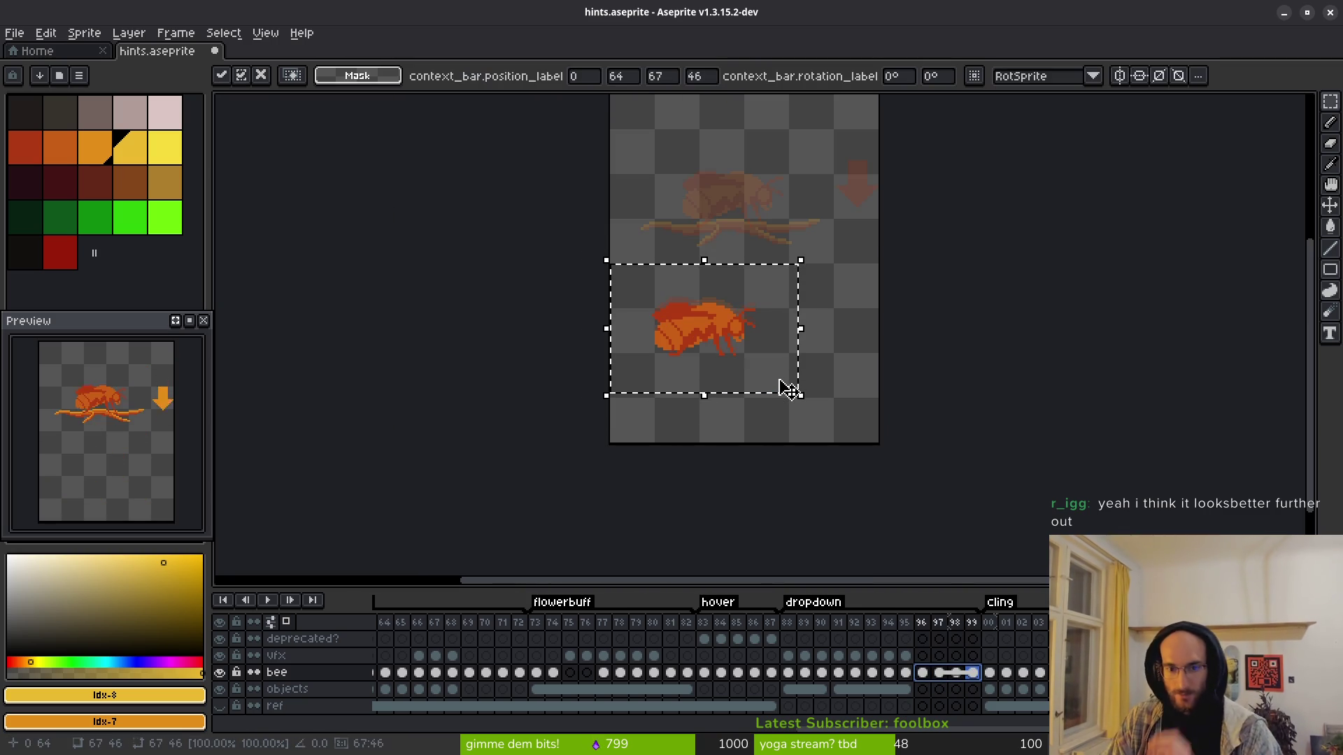
{"action": "key", "text": "Down"}
{"action": "key", "text": "Down"}
{"action": "key", "text": "Down"}
{"action": "key", "text": "Down"}
{"action": "key", "text": "ctrl+d"}
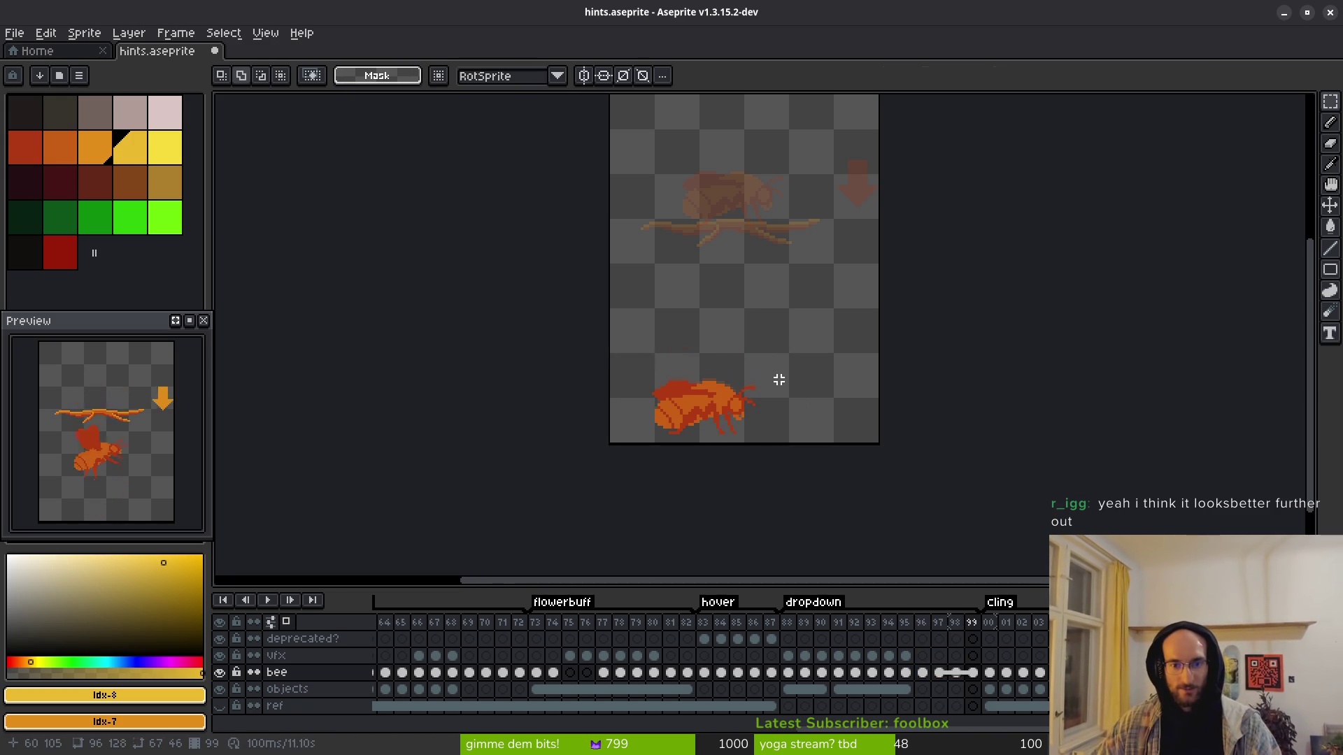
{"action": "left_click", "coordinate": [908, 675]}
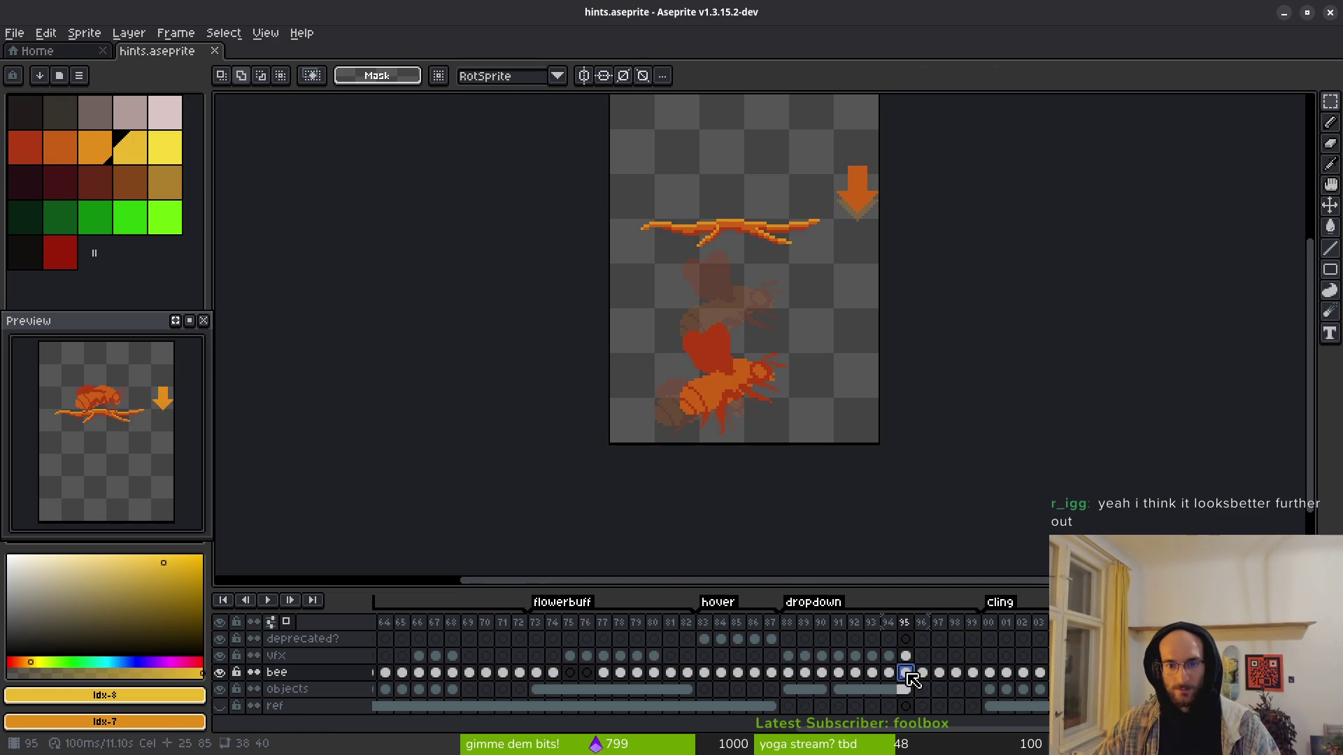
{"action": "left_click", "coordinate": [923, 673]}
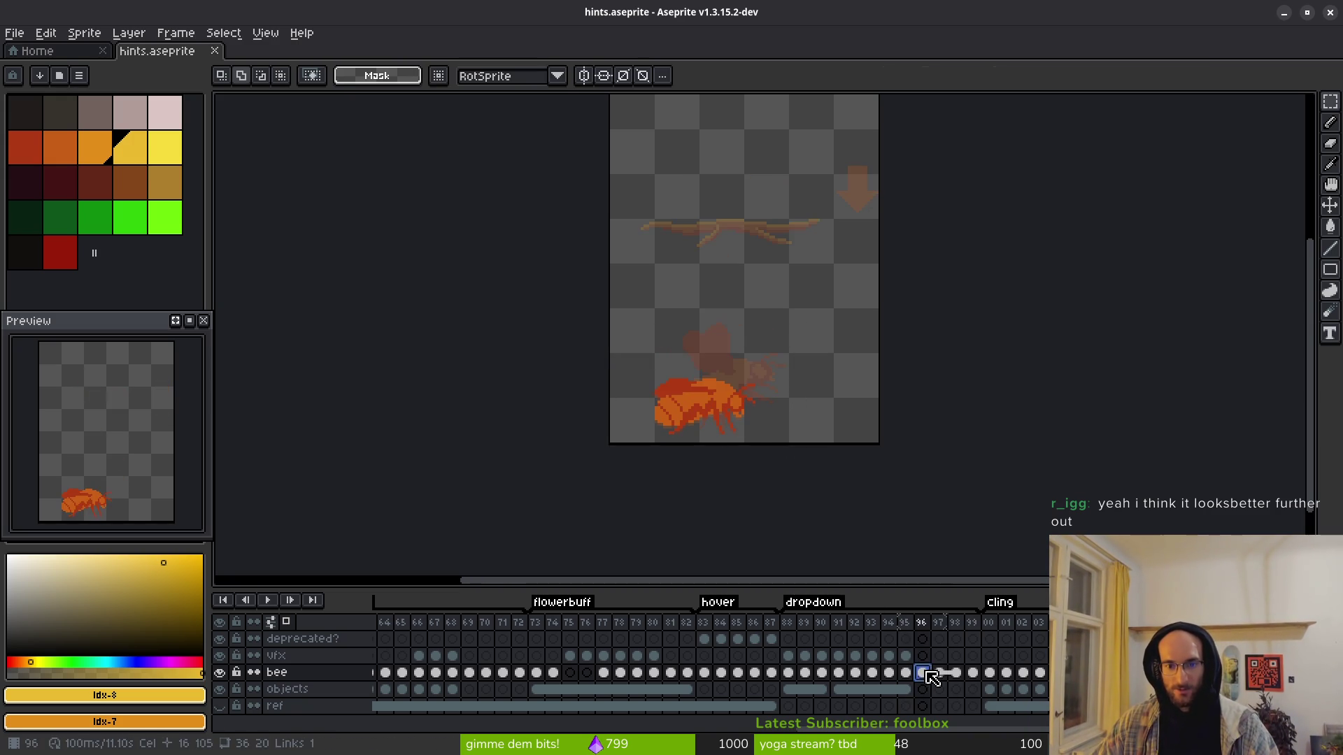
Step: Nudge the bee slightly right across frames 96–99
{"action": "scroll", "coordinate": [770, 450], "scroll_direction": "up", "scroll_amount": 2}
{"action": "left_click_drag", "start_coordinate": [703, 427], "coordinate": [866, 476]}
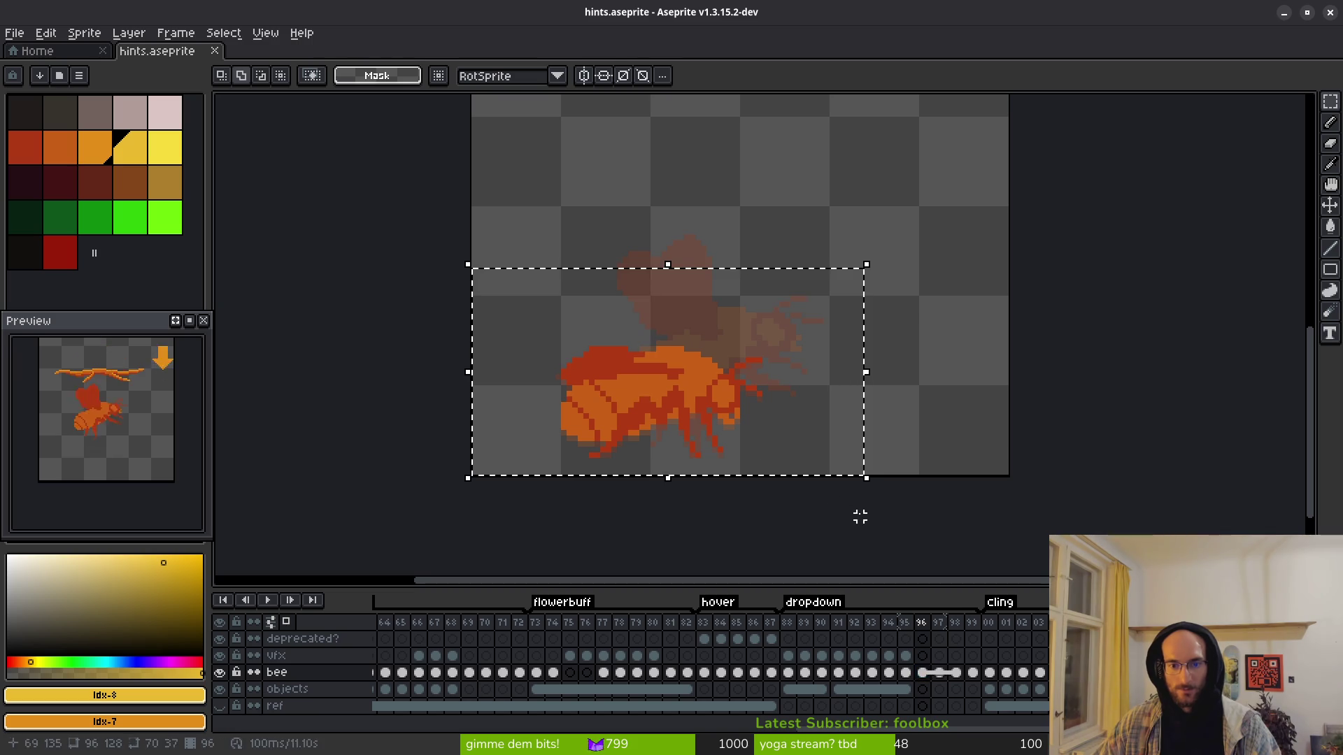
{"action": "left_click_drag", "start_coordinate": [922, 673], "coordinate": [973, 673]}
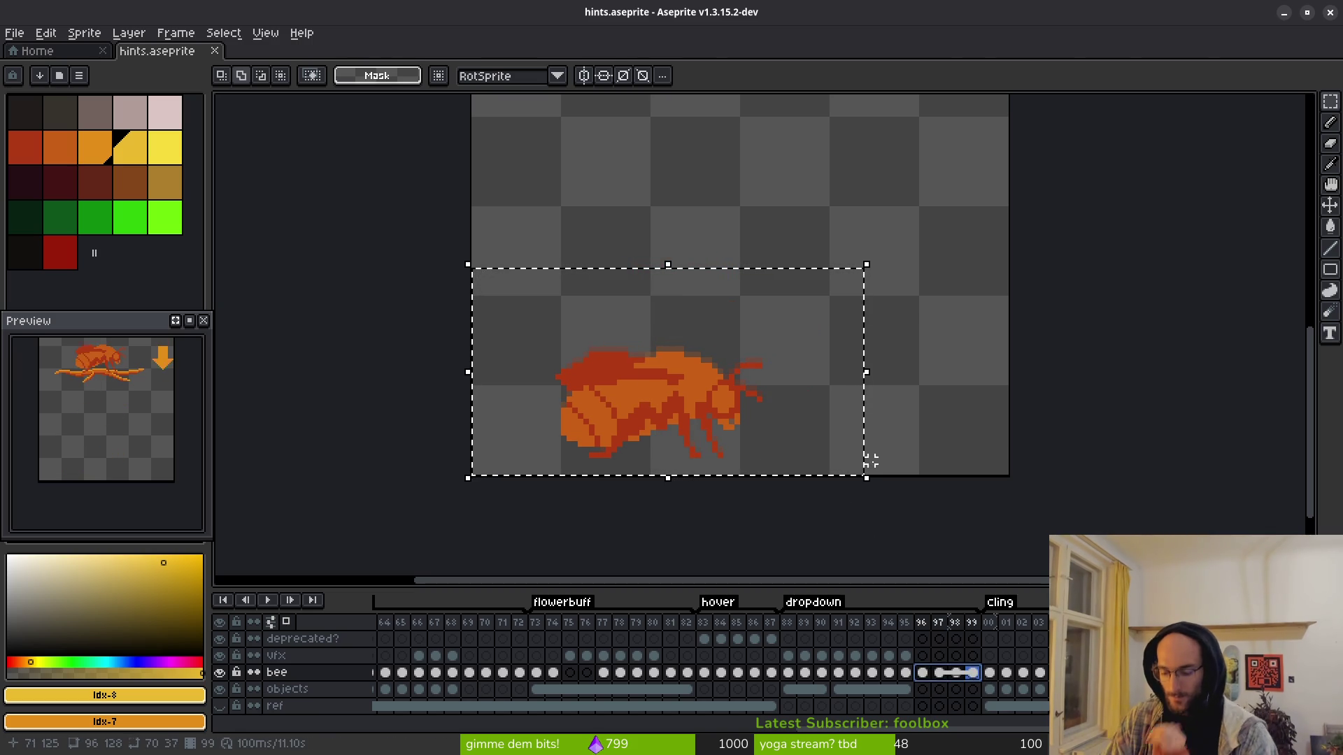
{"action": "key", "text": "Right"}
{"action": "key", "text": "Right"}
{"action": "key", "text": "Right"}
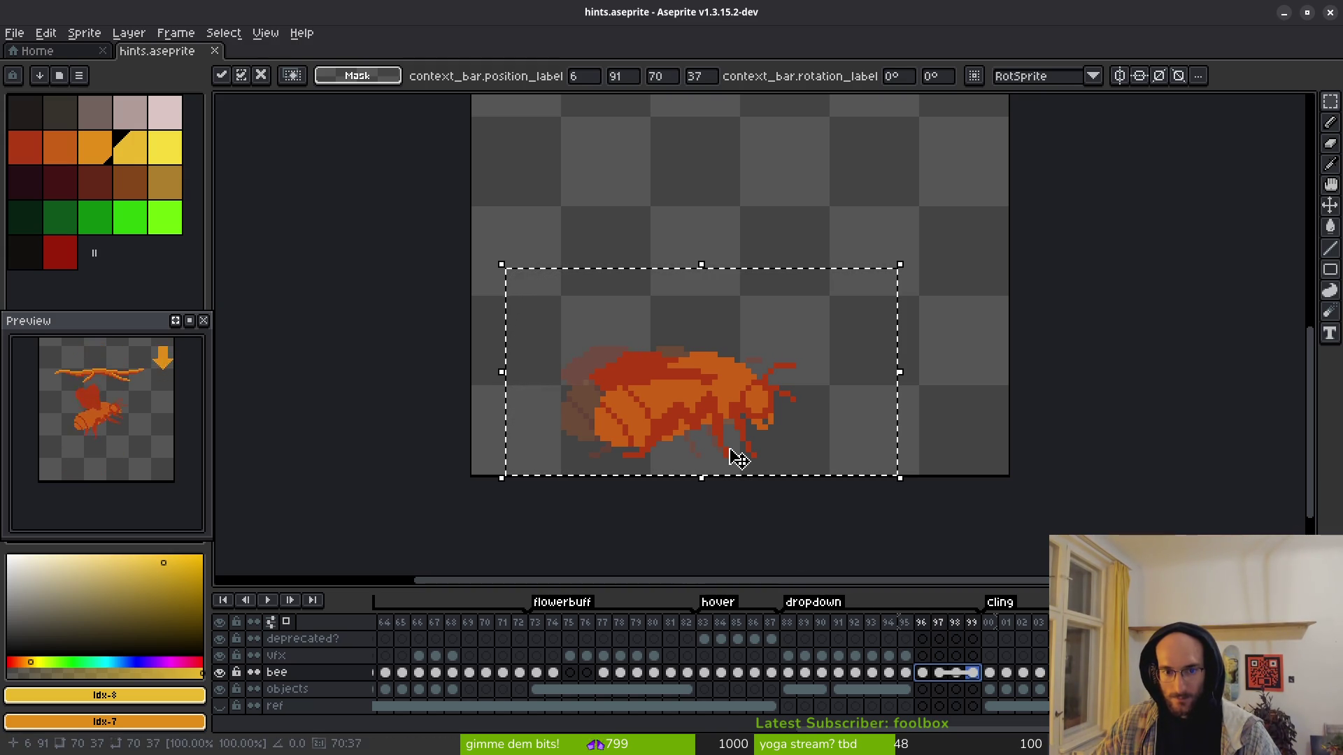
{"action": "key", "text": "Tab"}
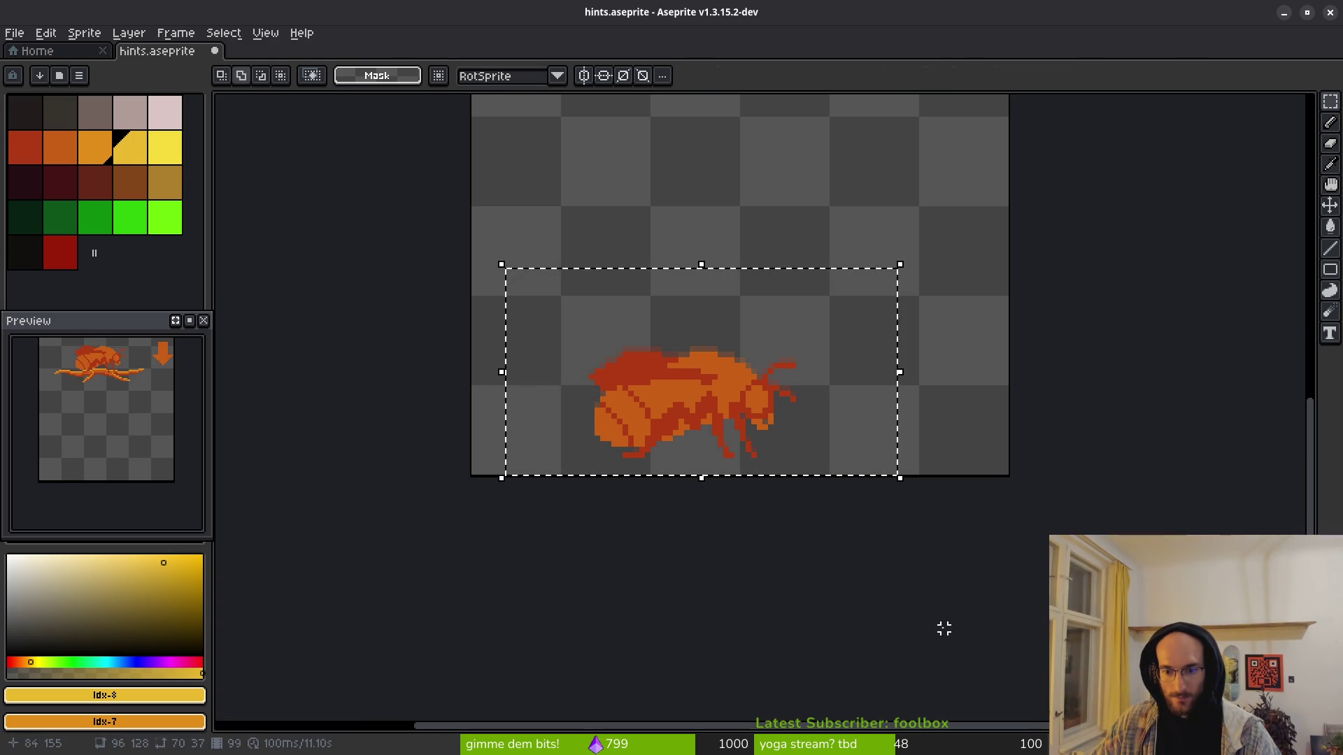
{"action": "key", "text": "Tab"}
Step: Push the bee further right in frames 96–99 and compare with frame 95
{"action": "left_click", "coordinate": [923, 673]}
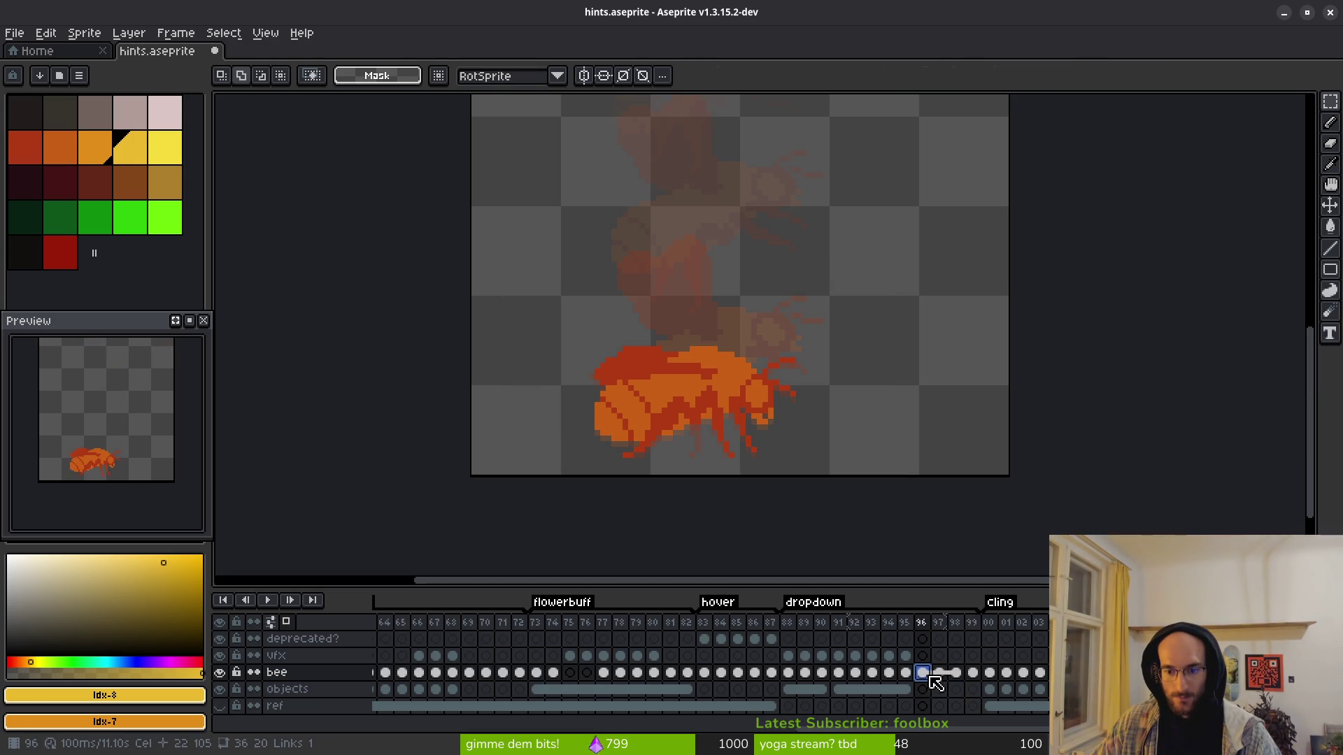
{"action": "left_click_drag", "start_coordinate": [543, 300], "coordinate": [849, 506]}
{"action": "left_click_drag", "start_coordinate": [923, 673], "coordinate": [972, 673]}
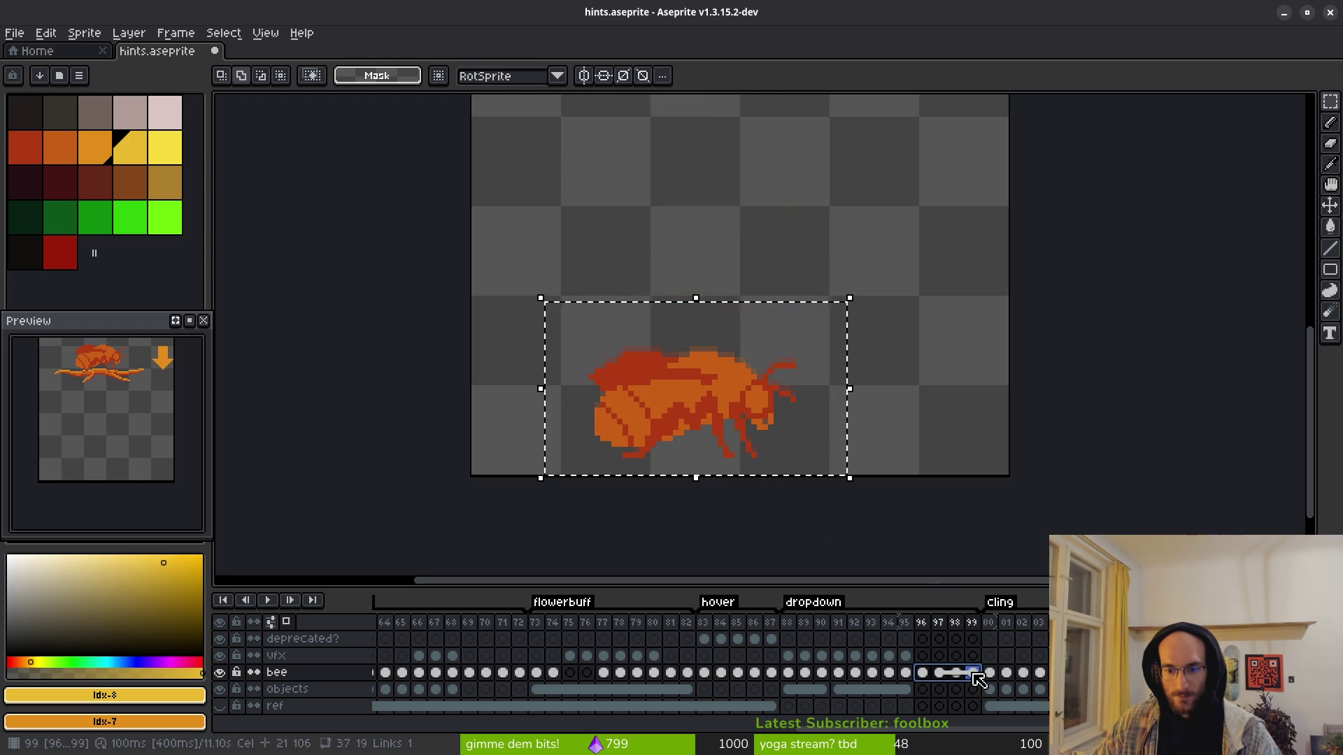
{"action": "key", "text": "Right"}
{"action": "key", "text": "Right"}
{"action": "key", "text": "Right"}
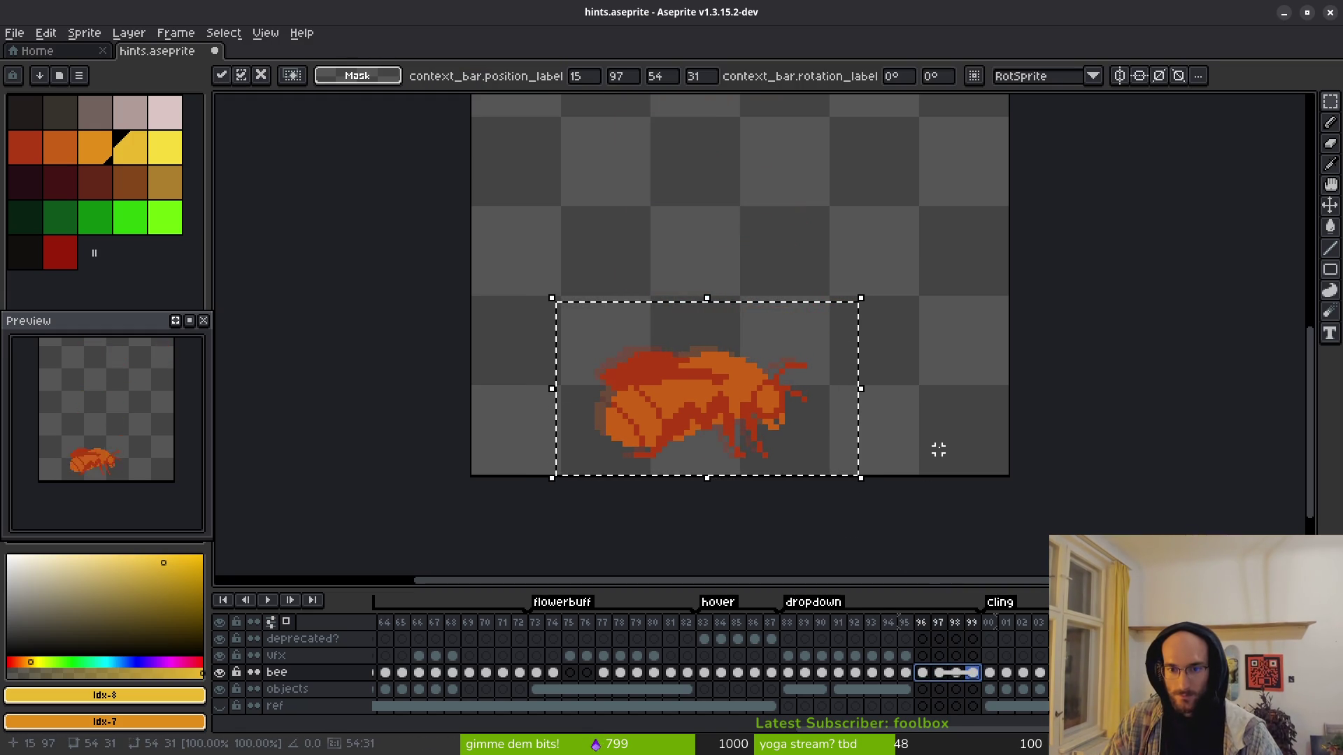
{"action": "key", "text": "ctrl+d"}
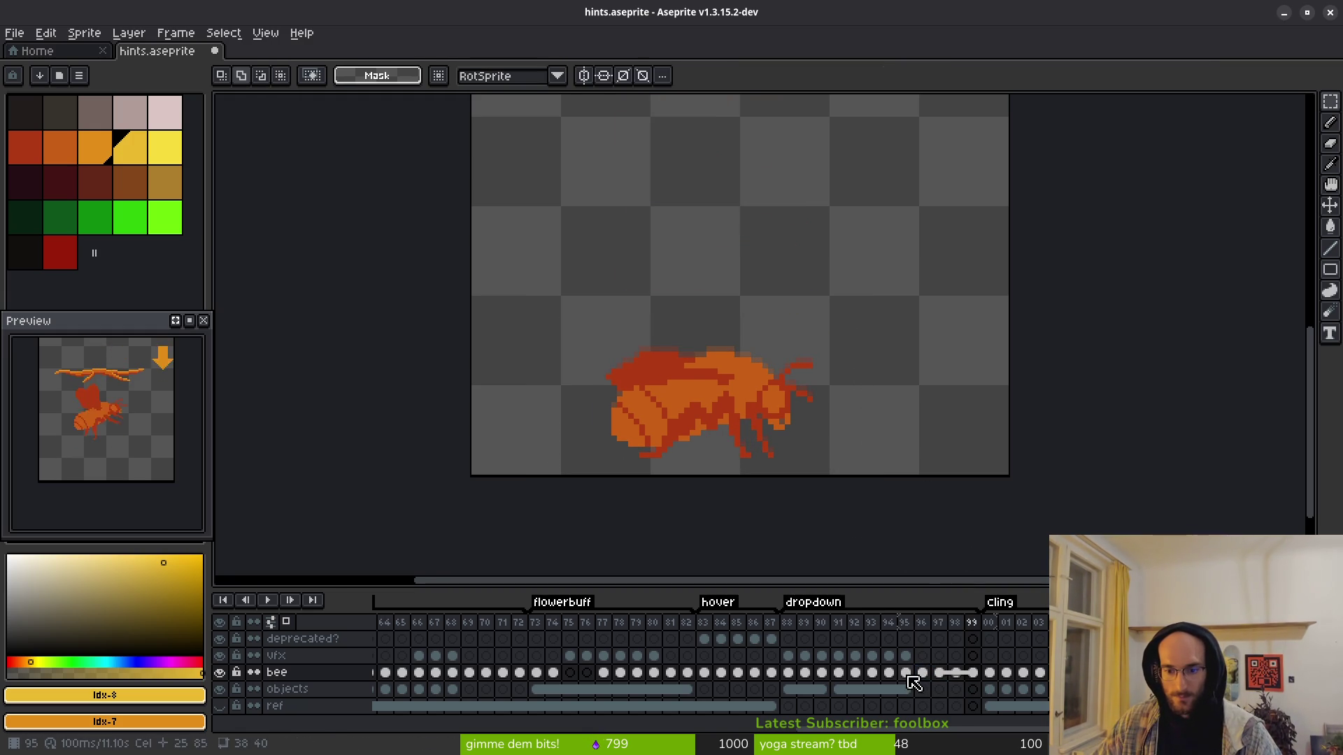
{"action": "left_click", "coordinate": [907, 674]}
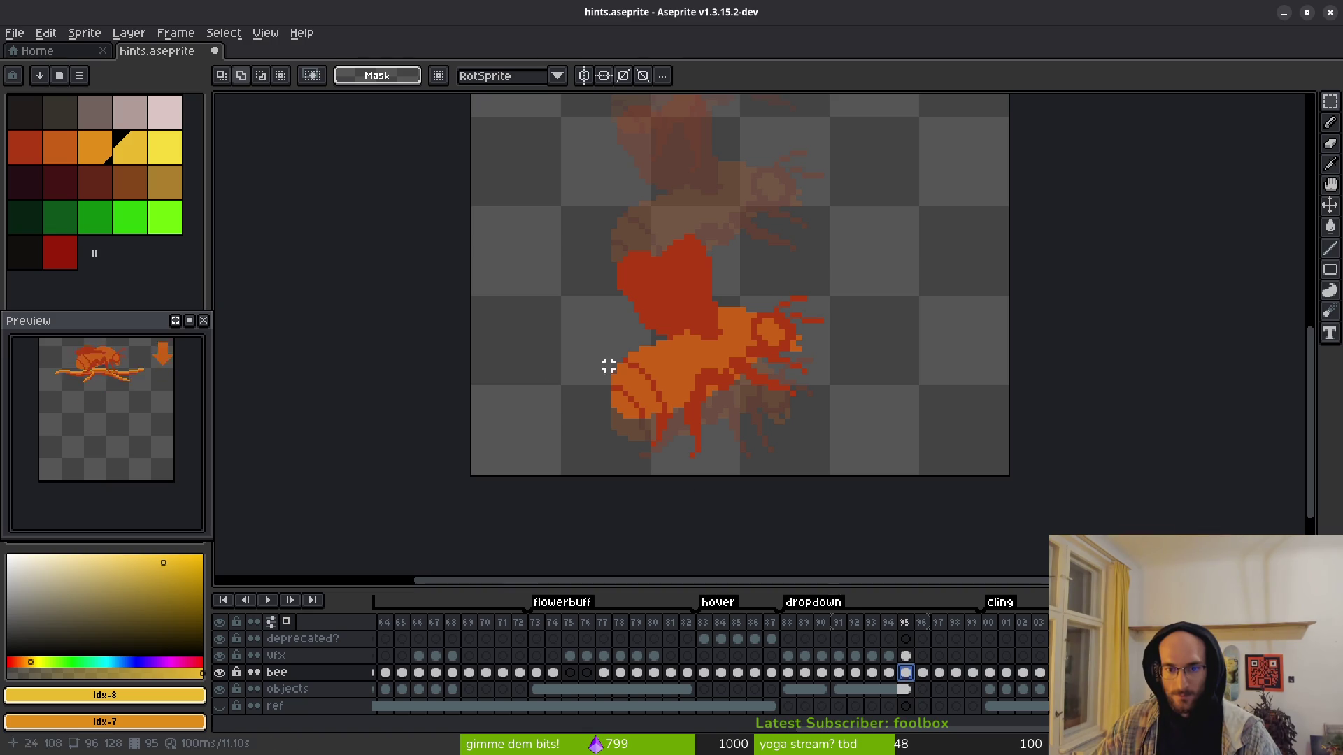
Step: Link the objects-layer branch cels across frames 88–99 with Link Cels and save
{"action": "scroll", "coordinate": [599, 366], "scroll_direction": "down", "scroll_amount": 4}
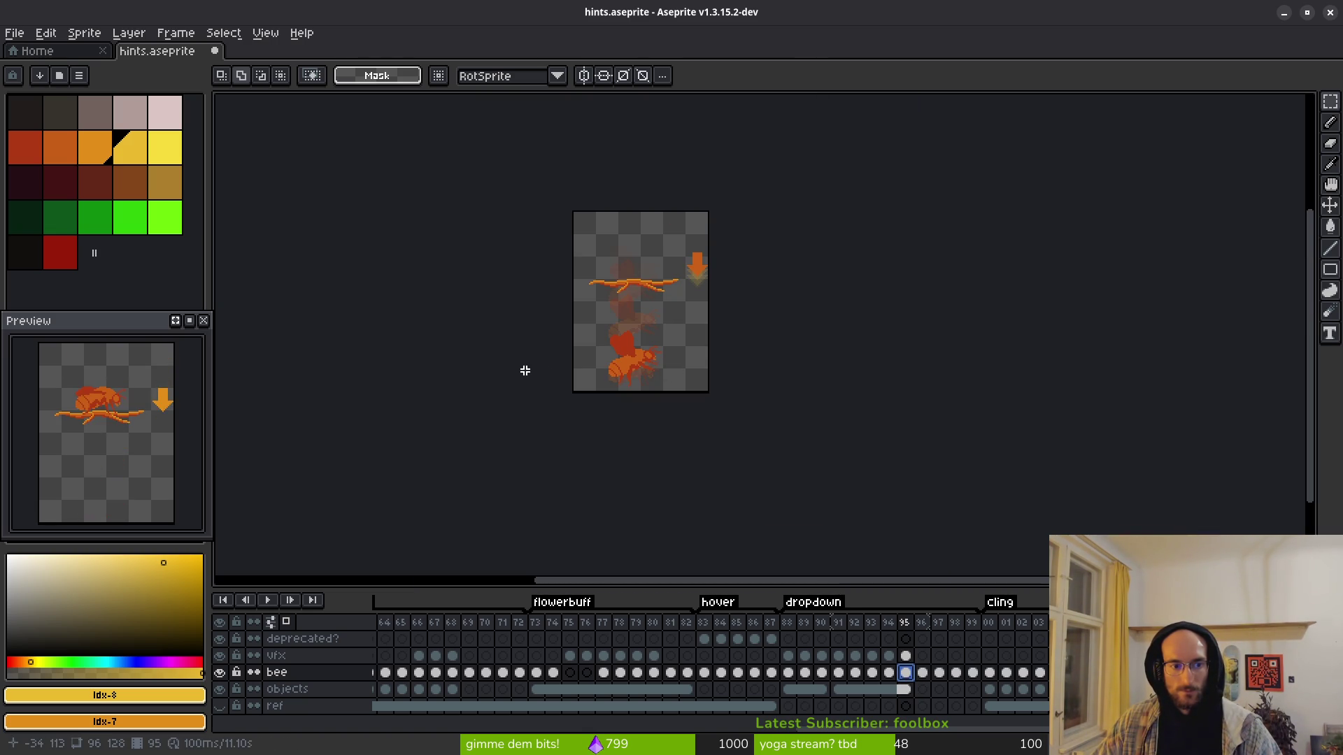
{"action": "left_click", "coordinate": [820, 694]}
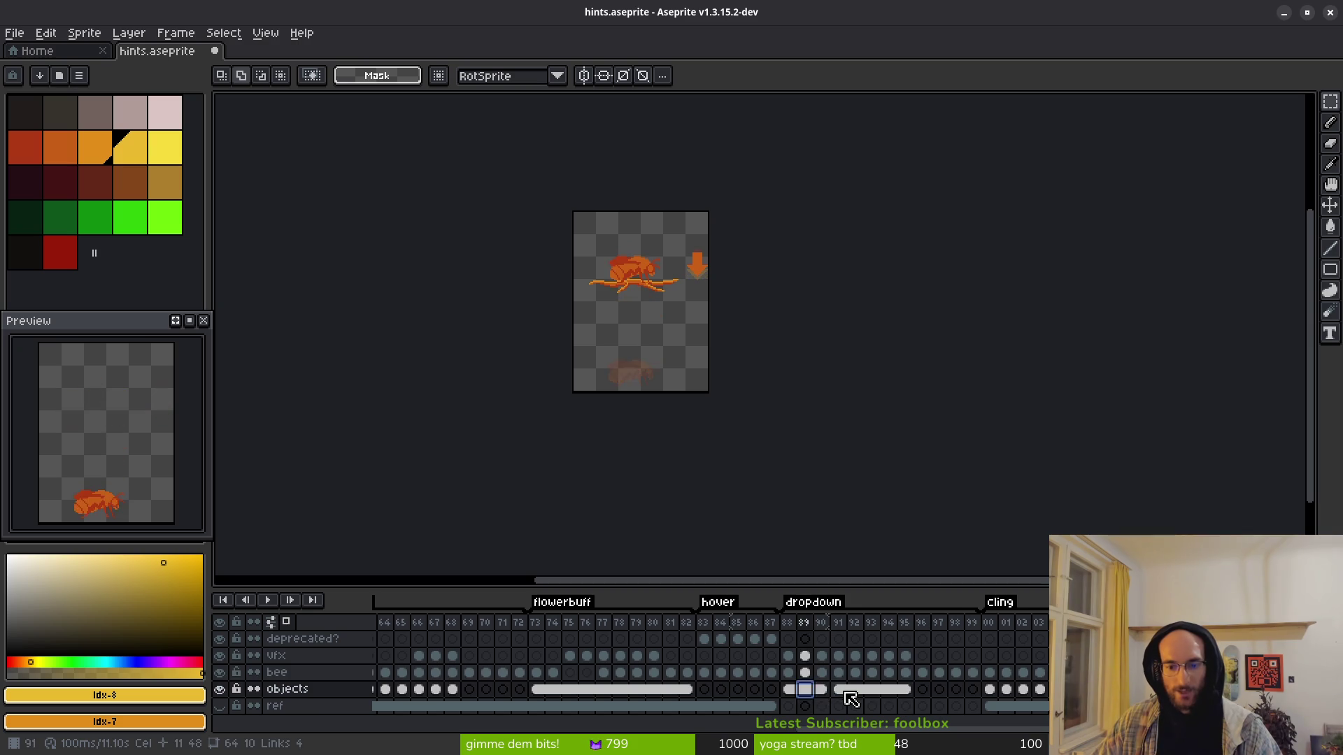
{"action": "left_click", "coordinate": [797, 695]}
{"action": "left_click_drag", "start_coordinate": [797, 694], "coordinate": [973, 694]}
{"action": "right_click", "coordinate": [906, 691]}
{"action": "left_click", "coordinate": [956, 728]}
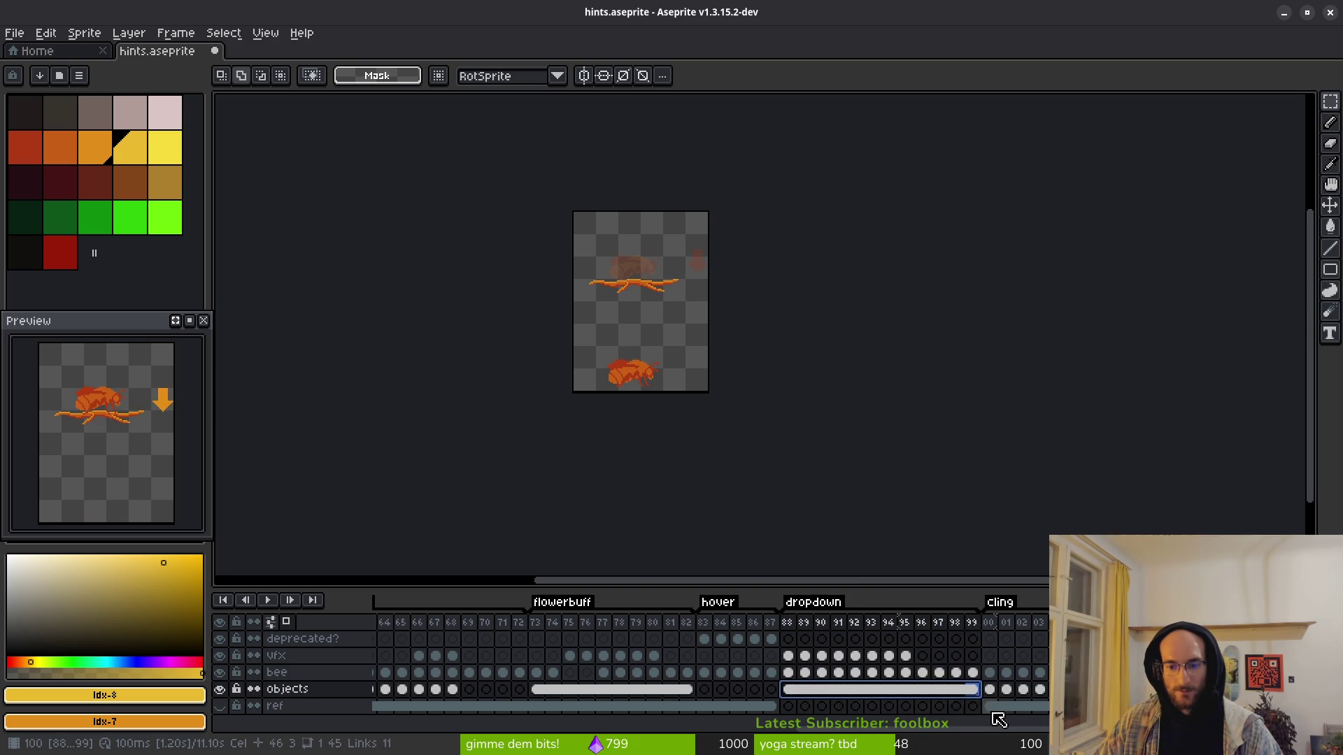
{"action": "key", "text": "ctrl+s"}
{"action": "left_click", "coordinate": [906, 657]}
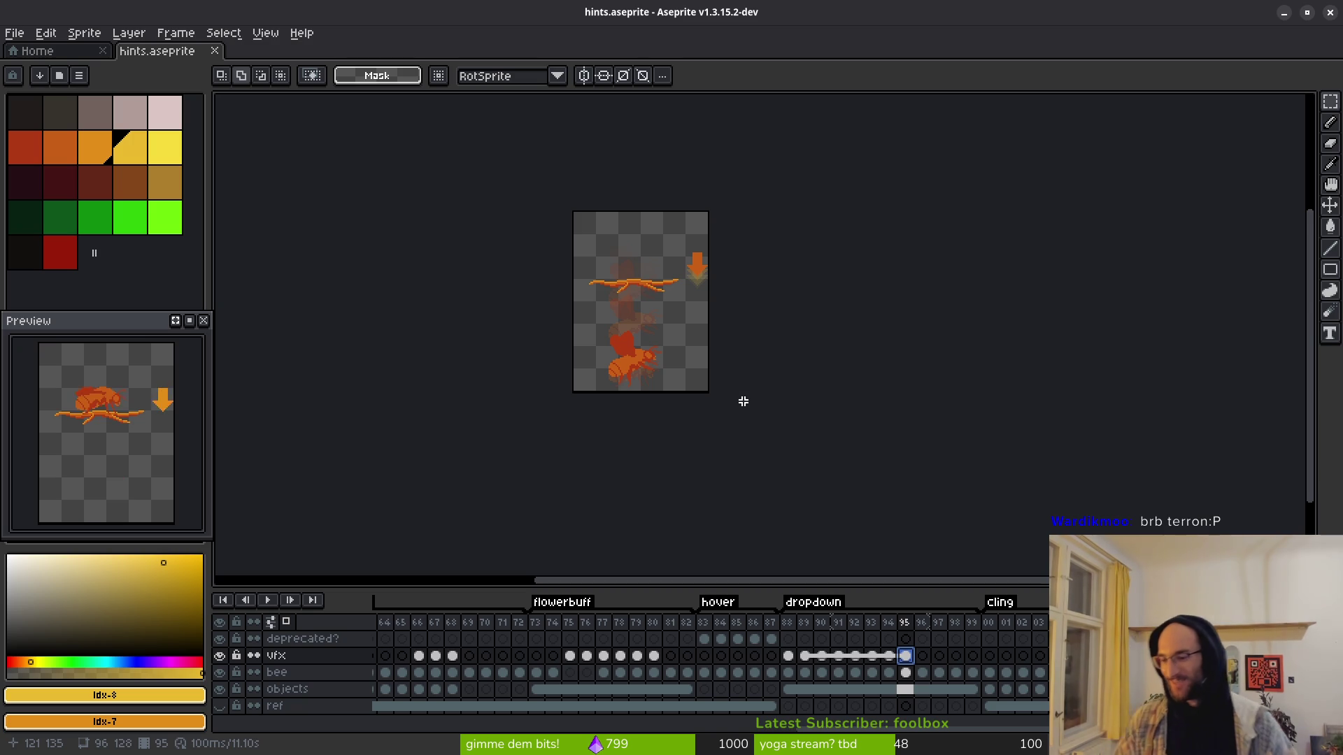
Step: Move the arrow cels from frames 91–95 later, into frames 96–99
{"action": "mouse_move", "coordinate": [909, 658]}
{"action": "left_mouse_down"}
{"action": "mouse_move", "coordinate": [971, 660]}
{"action": "mouse_move", "coordinate": [940, 665]}
{"action": "left_mouse_up"}
{"action": "left_click", "coordinate": [888, 656]}
{"action": "left_click", "coordinate": [871, 656]}
{"action": "left_click", "coordinate": [855, 657]}
{"action": "left_click_drag", "start_coordinate": [854, 658], "coordinate": [942, 668]}
{"action": "left_click", "coordinate": [841, 657]}
{"action": "left_click_drag", "start_coordinate": [930, 664], "coordinate": [931, 665]}
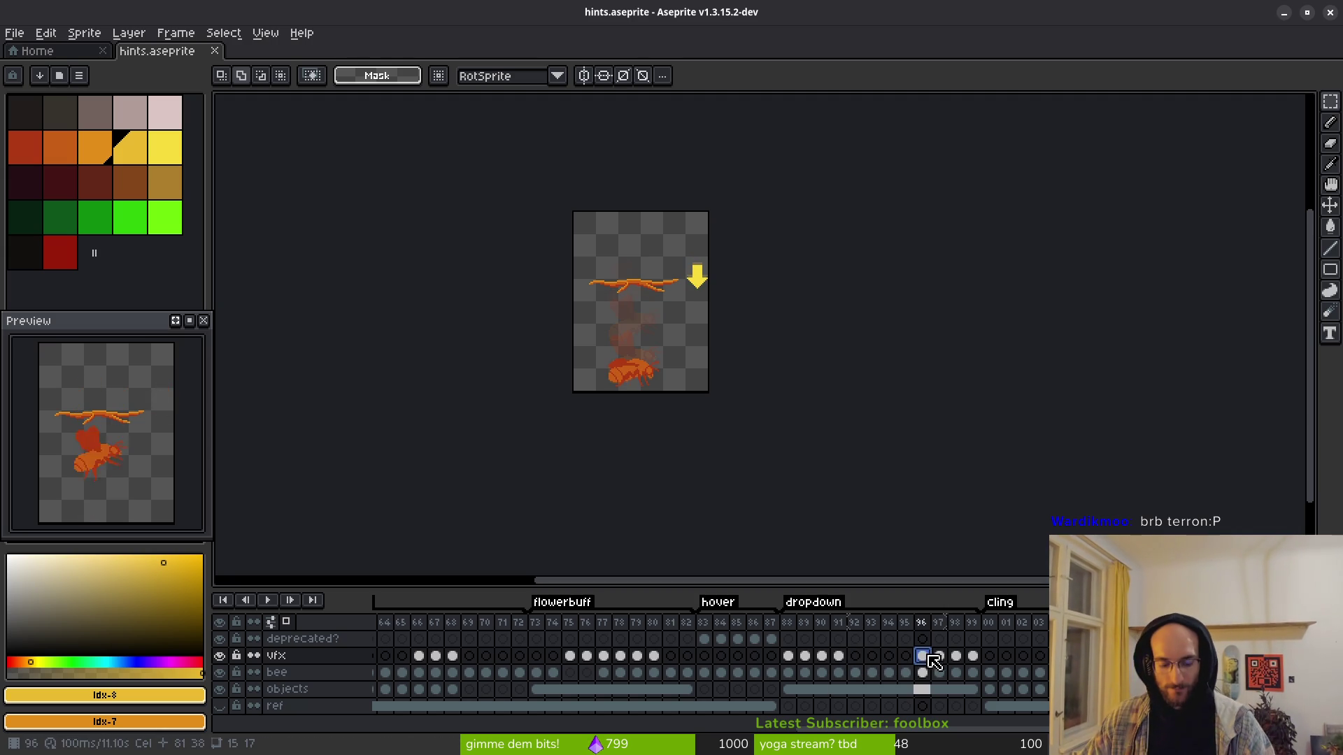
{"action": "mouse_move", "coordinate": [936, 674]}
{"action": "left_mouse_down"}
{"action": "mouse_move", "coordinate": [817, 659]}
{"action": "mouse_move", "coordinate": [863, 676]}
{"action": "mouse_move", "coordinate": [900, 655]}
{"action": "mouse_move", "coordinate": [977, 664]}
{"action": "mouse_move", "coordinate": [962, 667]}
{"action": "left_mouse_up"}
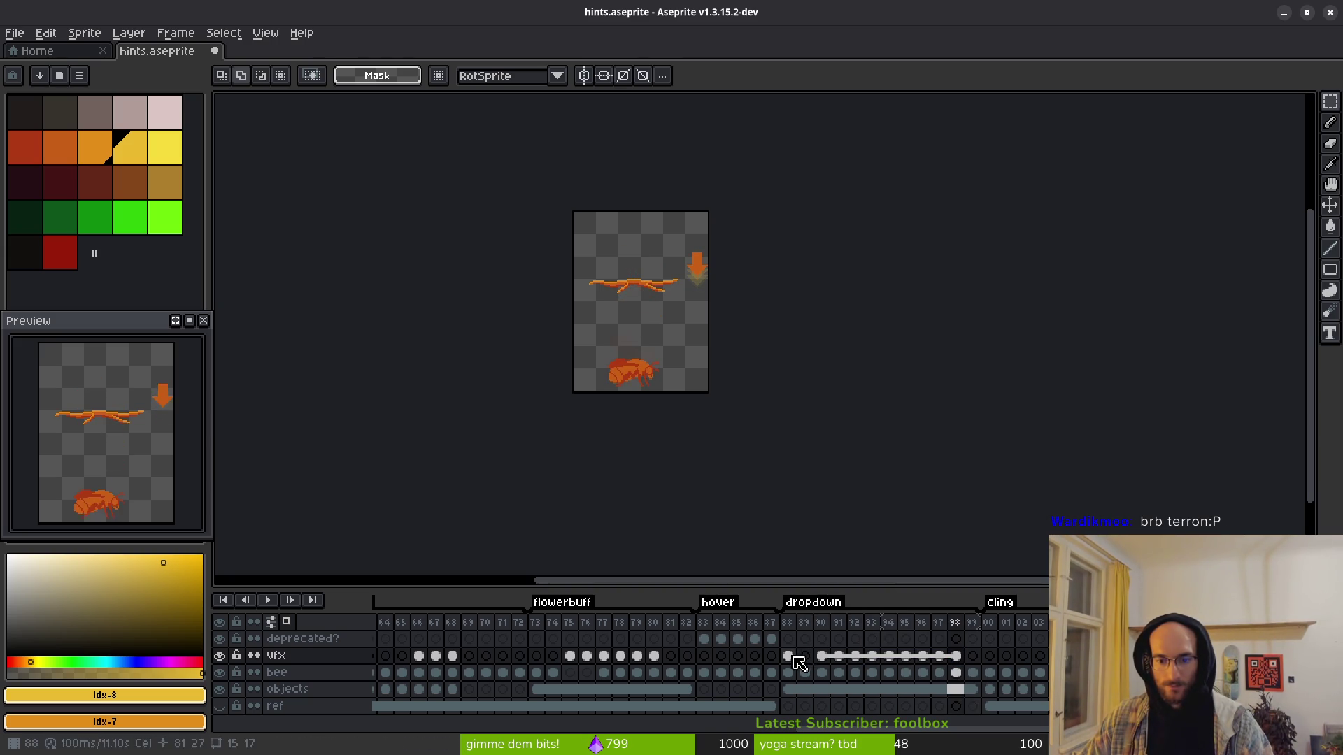
Step: Link the vfx arrow cels for frames 88–99 with Link Cels and save
{"action": "left_click", "coordinate": [788, 657]}
{"action": "left_click", "coordinate": [974, 656]}
{"action": "left_click", "coordinate": [795, 657]}
{"action": "left_click_drag", "start_coordinate": [797, 660], "coordinate": [811, 661]}
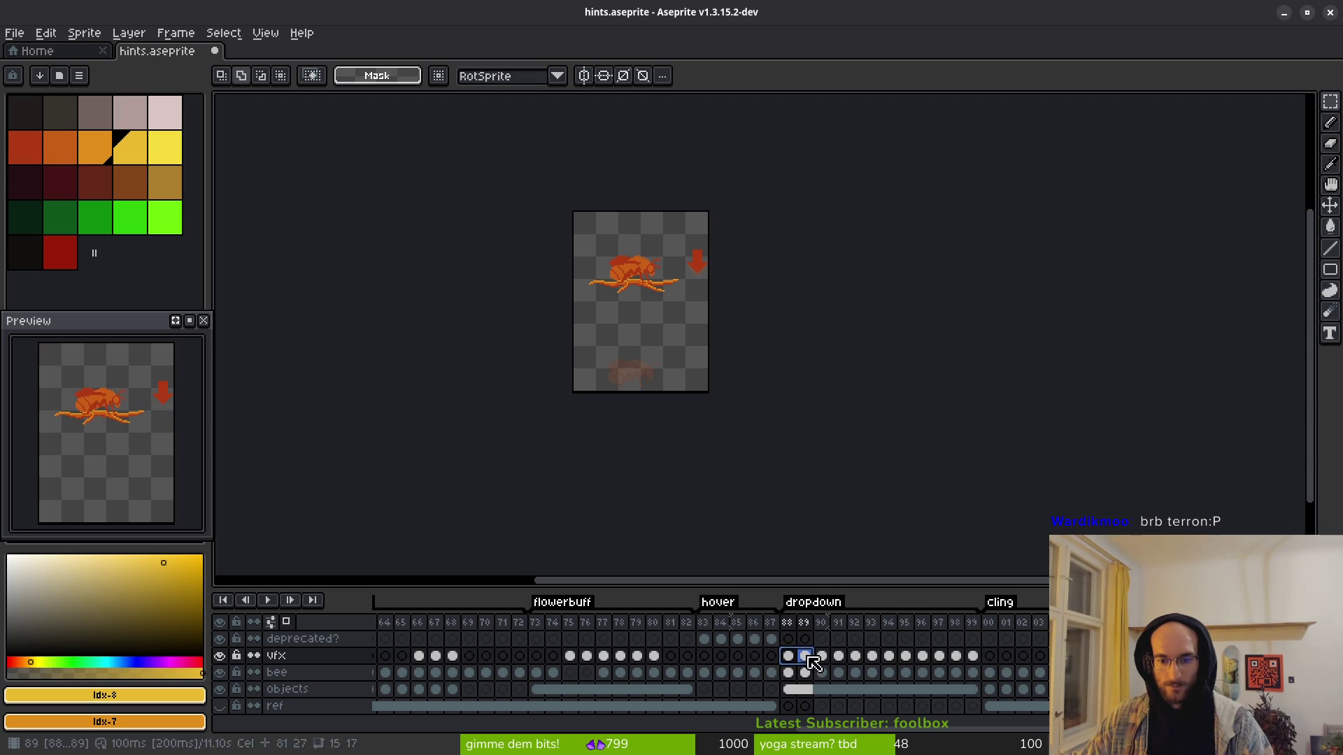
{"action": "left_click_drag", "start_coordinate": [981, 666], "coordinate": [975, 658]}
{"action": "right_click", "coordinate": [788, 656]}
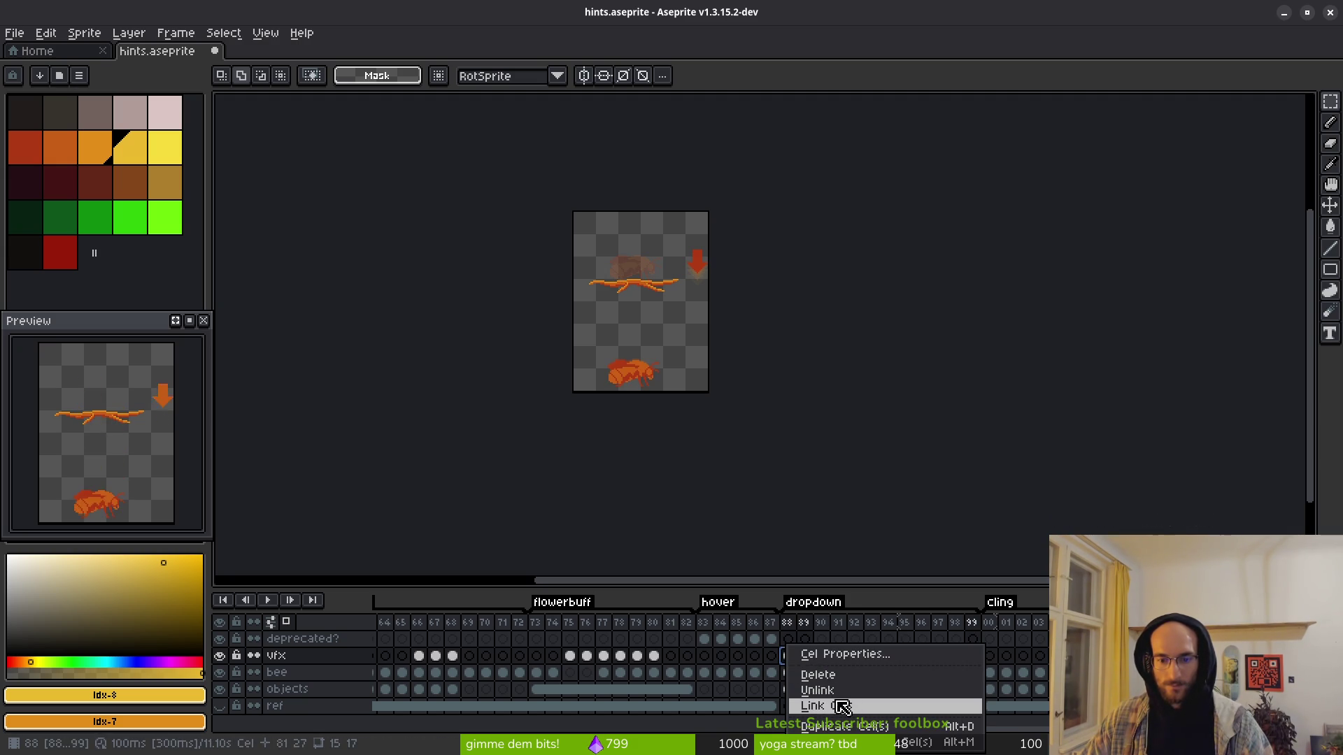
{"action": "left_click", "coordinate": [848, 701]}
{"action": "key", "text": "ctrl+s"}
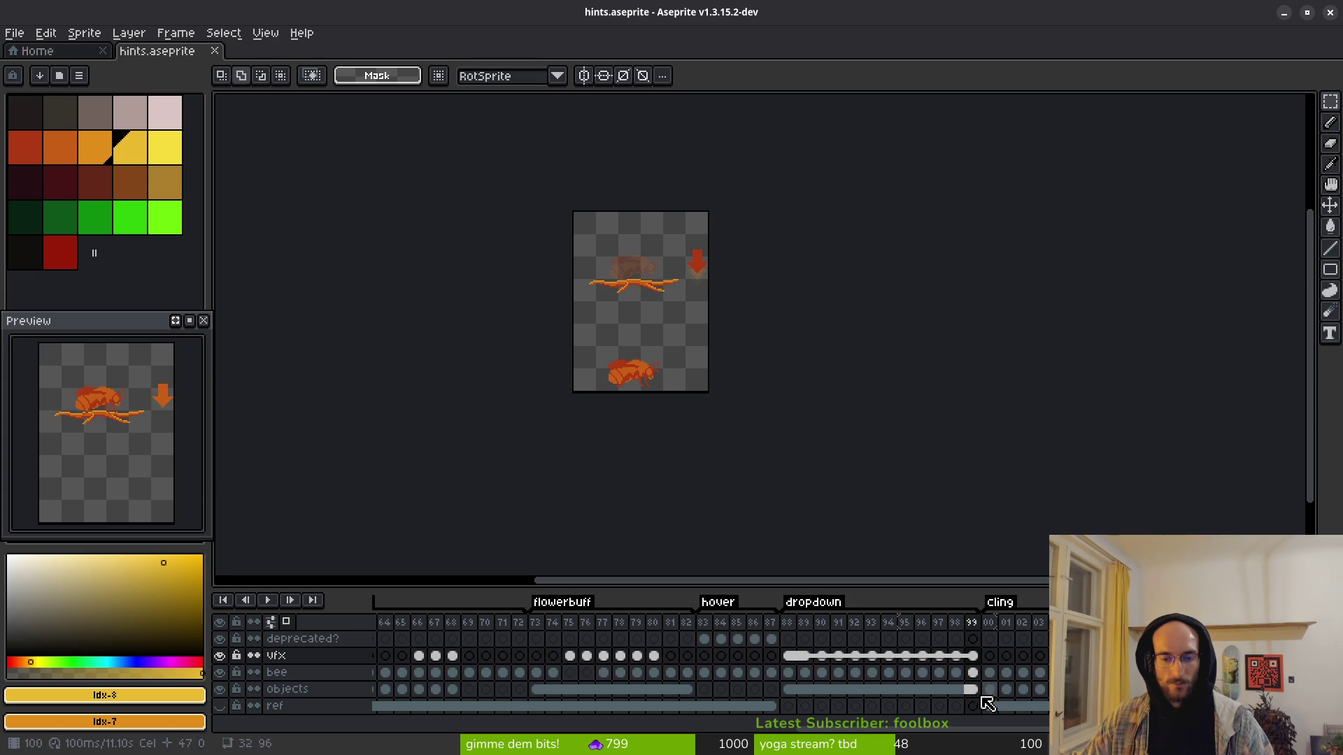
Step: Move the frame 93 arrow cel to frame 95, shift cels 96–99 earlier, and save
{"action": "left_click", "coordinate": [874, 658]}
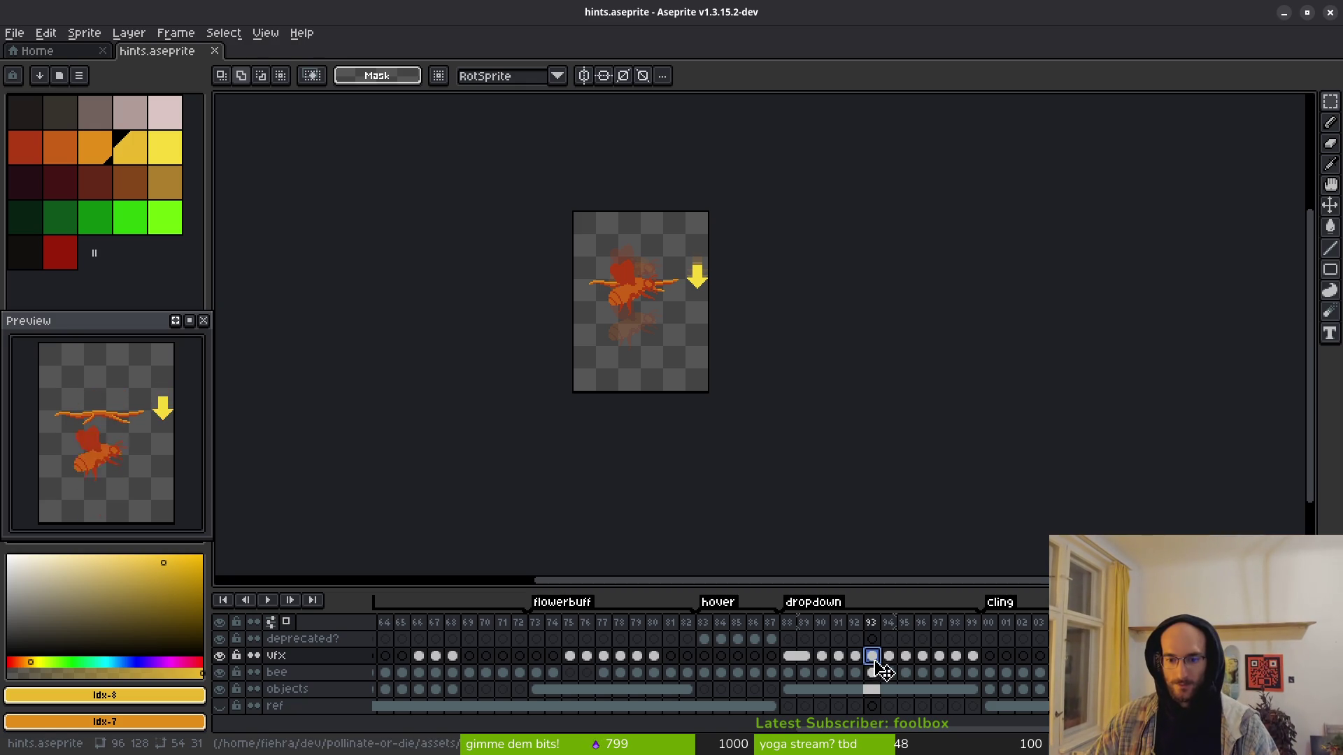
{"action": "mouse_move", "coordinate": [890, 670]}
{"action": "left_mouse_down"}
{"action": "mouse_move", "coordinate": [910, 671]}
{"action": "mouse_move", "coordinate": [899, 670]}
{"action": "left_mouse_up"}
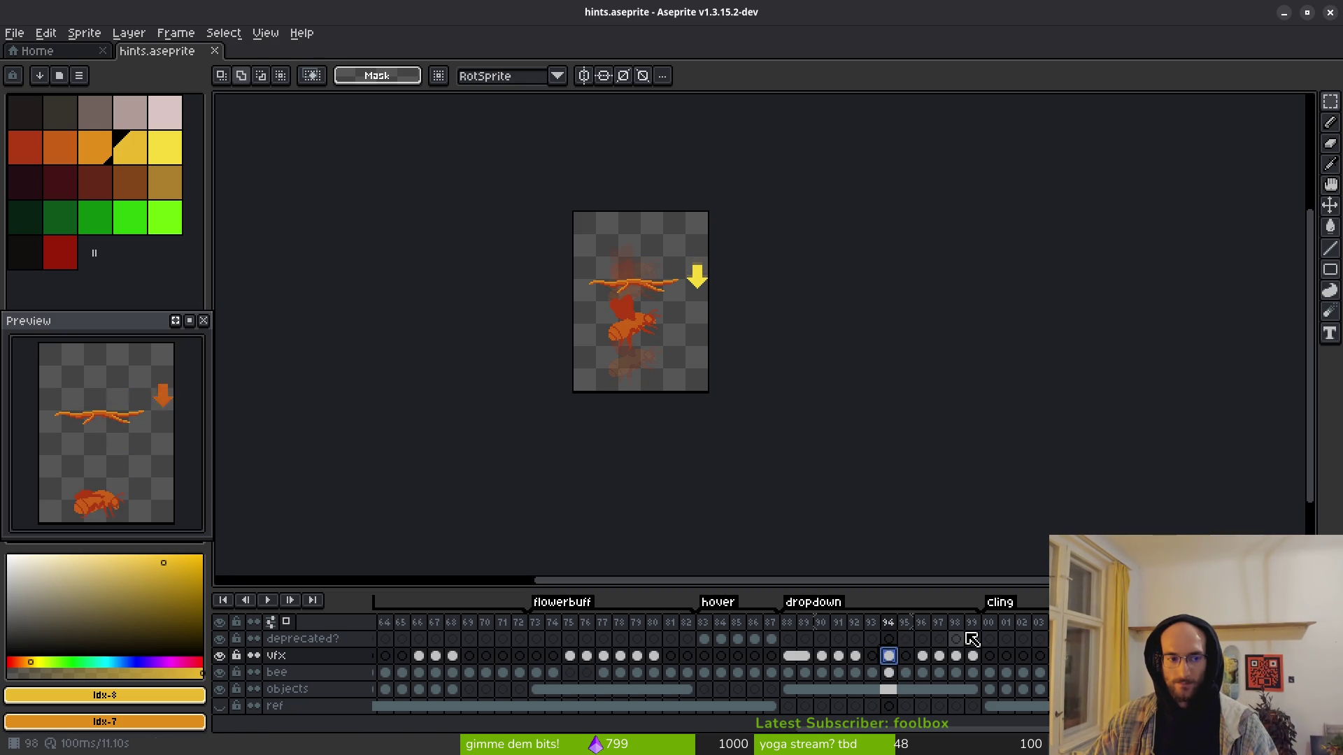
{"action": "left_click", "coordinate": [920, 657]}
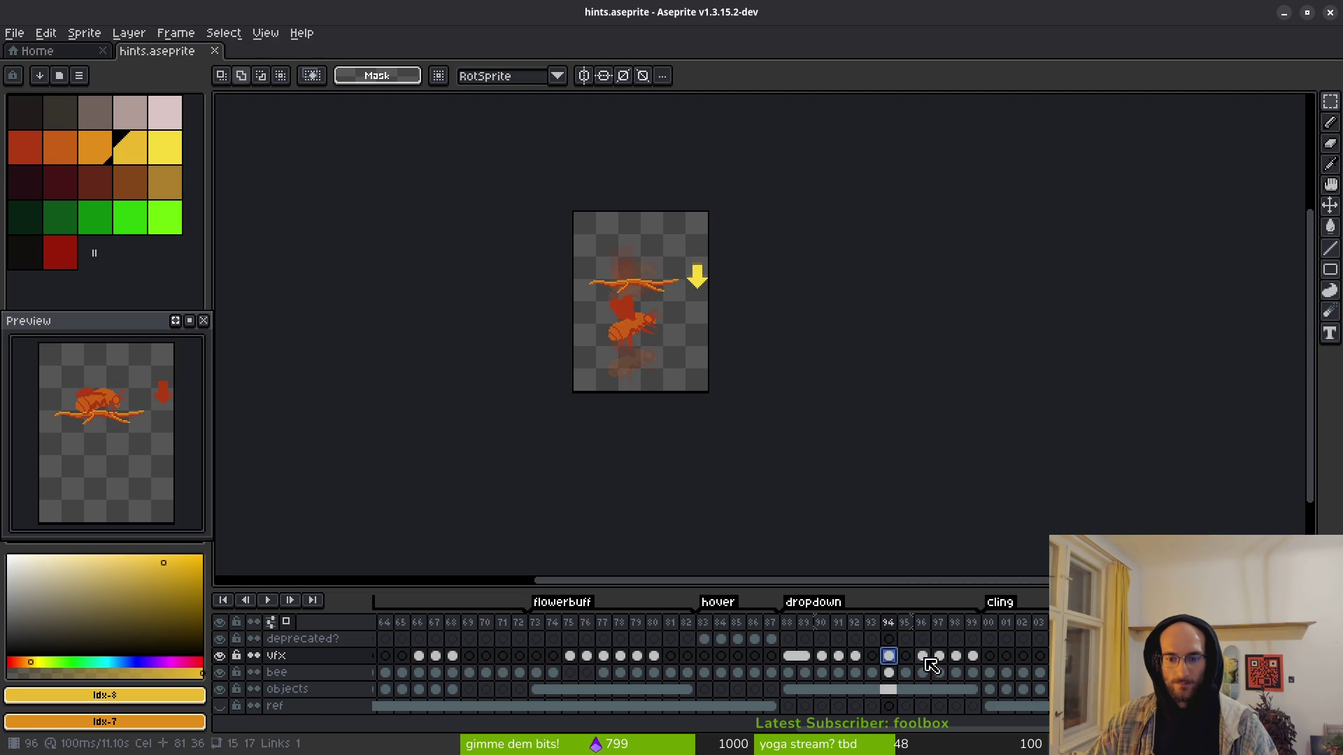
{"action": "left_click", "coordinate": [972, 656], "text": "shift"}
{"action": "mouse_move", "coordinate": [959, 661]}
{"action": "left_mouse_down"}
{"action": "mouse_move", "coordinate": [867, 670]}
{"action": "mouse_move", "coordinate": [944, 670]}
{"action": "left_mouse_up"}
{"action": "key", "text": "ctrl+s"}
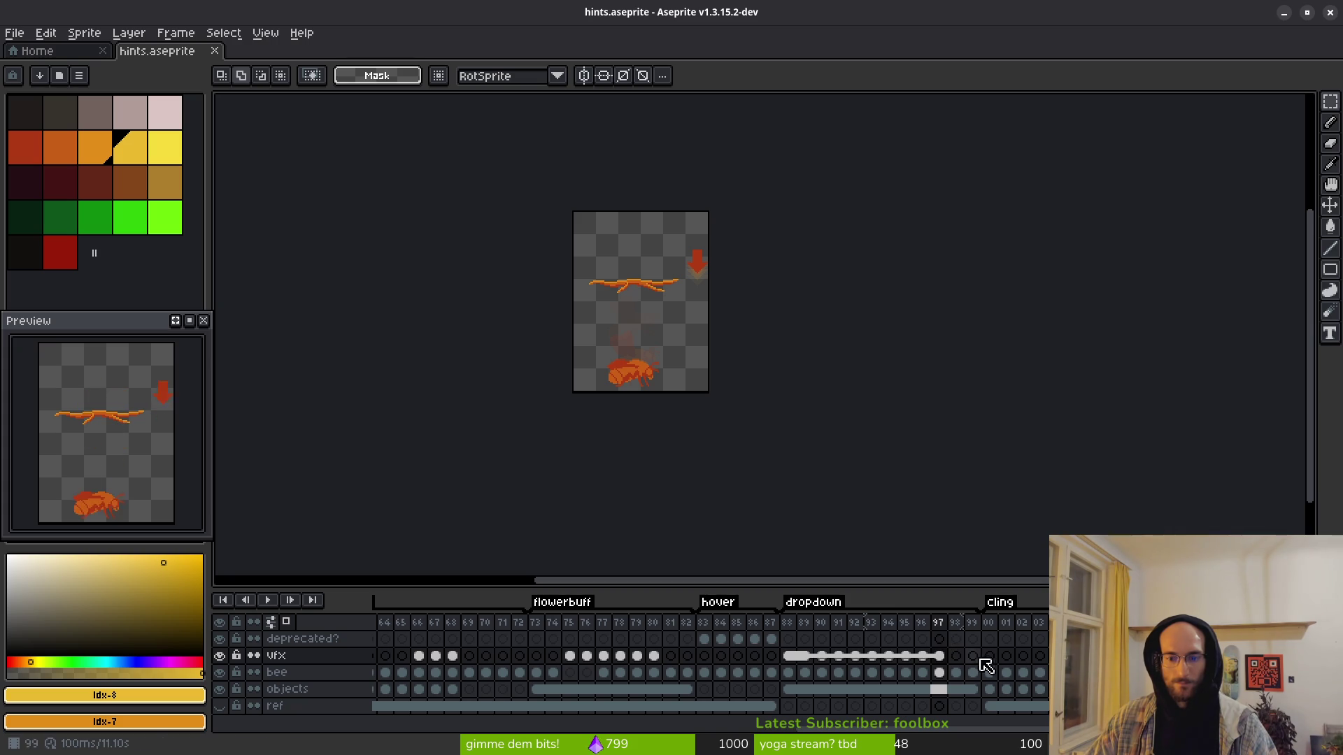
Step: Regroup arrow cels 90–96 into a run starting at frame 90 and check frames 89–92
{"action": "scroll", "coordinate": [694, 280], "scroll_direction": "up", "scroll_amount": 5}
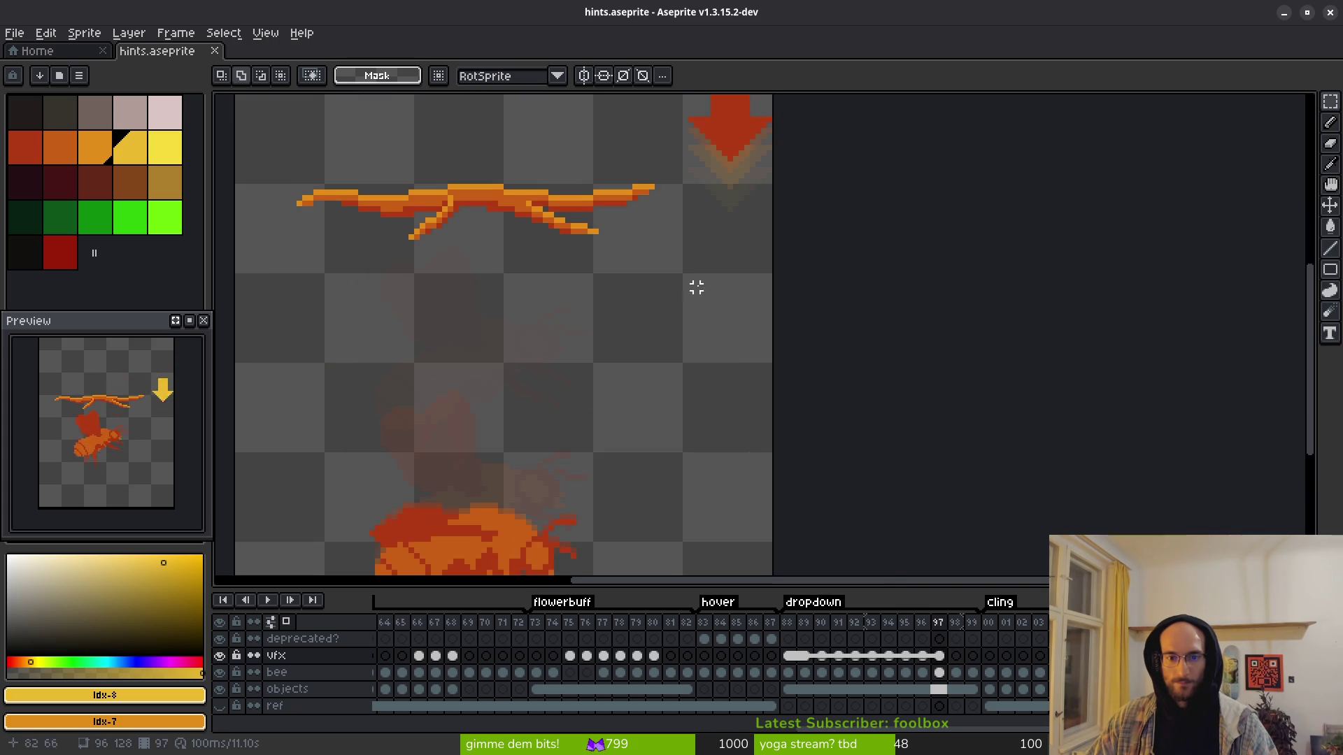
{"action": "left_click", "coordinate": [806, 656]}
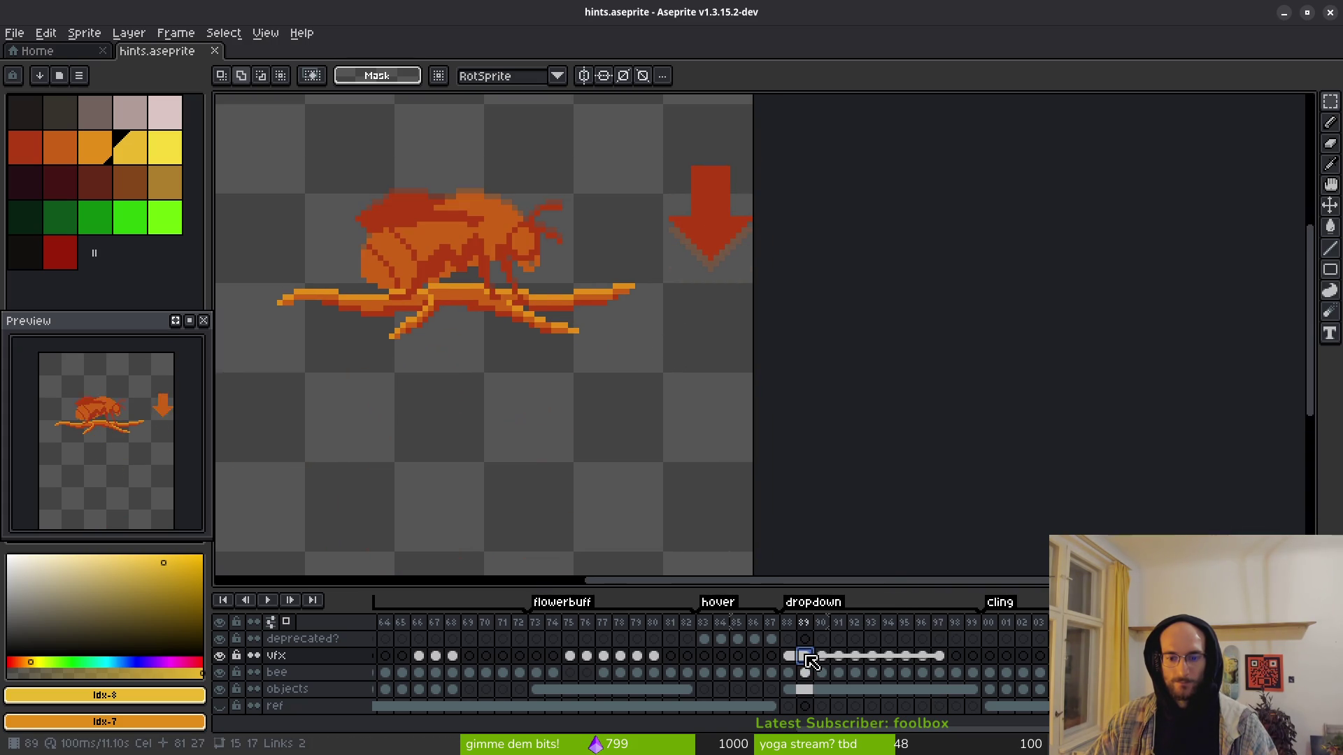
{"action": "left_click", "coordinate": [971, 656]}
{"action": "left_click", "coordinate": [922, 659]}
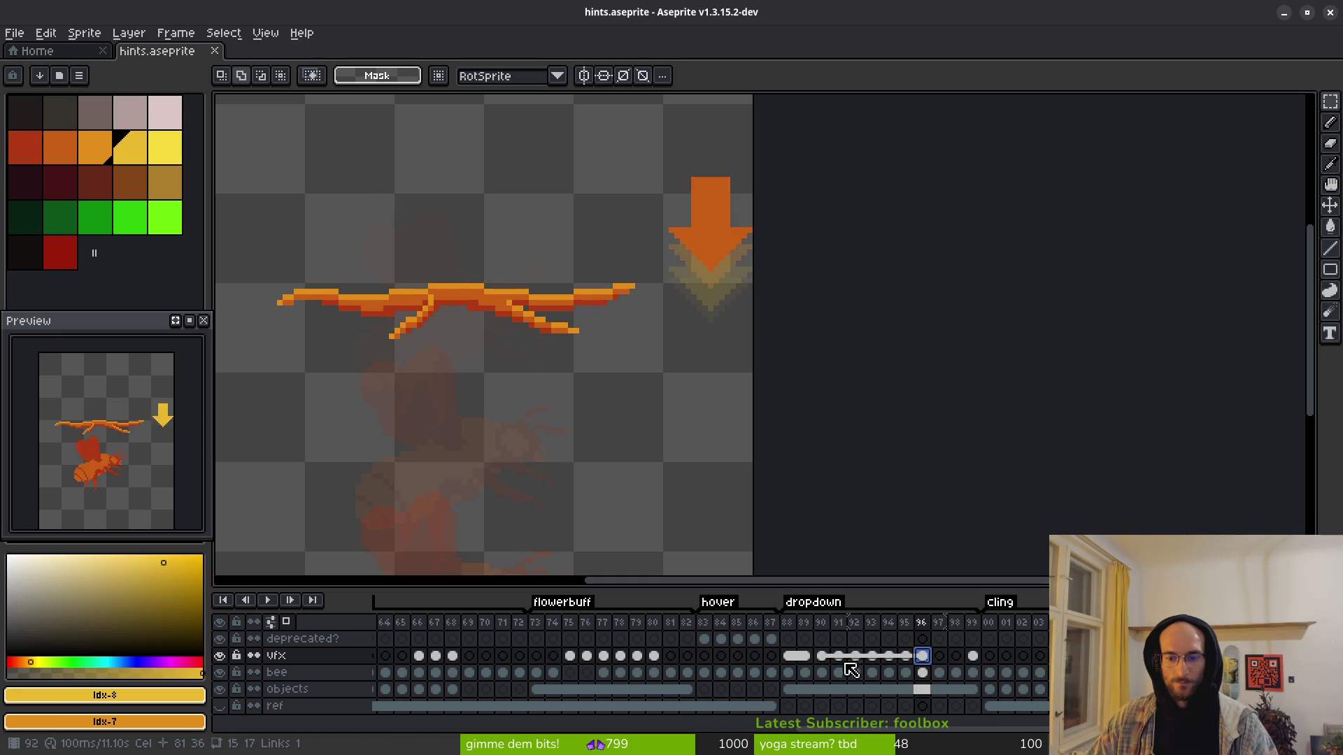
{"action": "mouse_move", "coordinate": [811, 659]}
{"action": "left_mouse_down"}
{"action": "mouse_move", "coordinate": [951, 664]}
{"action": "mouse_move", "coordinate": [913, 665]}
{"action": "left_mouse_up"}
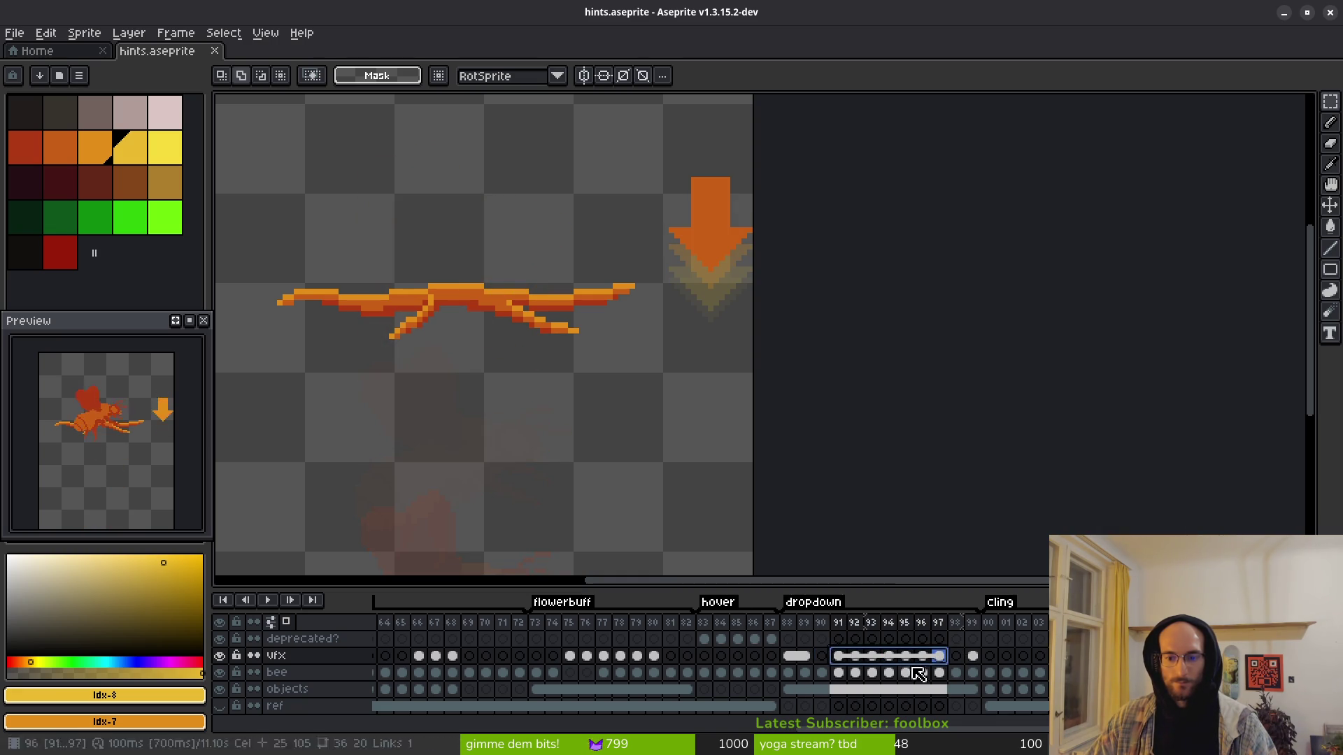
{"action": "left_click", "coordinate": [811, 659]}
{"action": "left_click", "coordinate": [839, 657]}
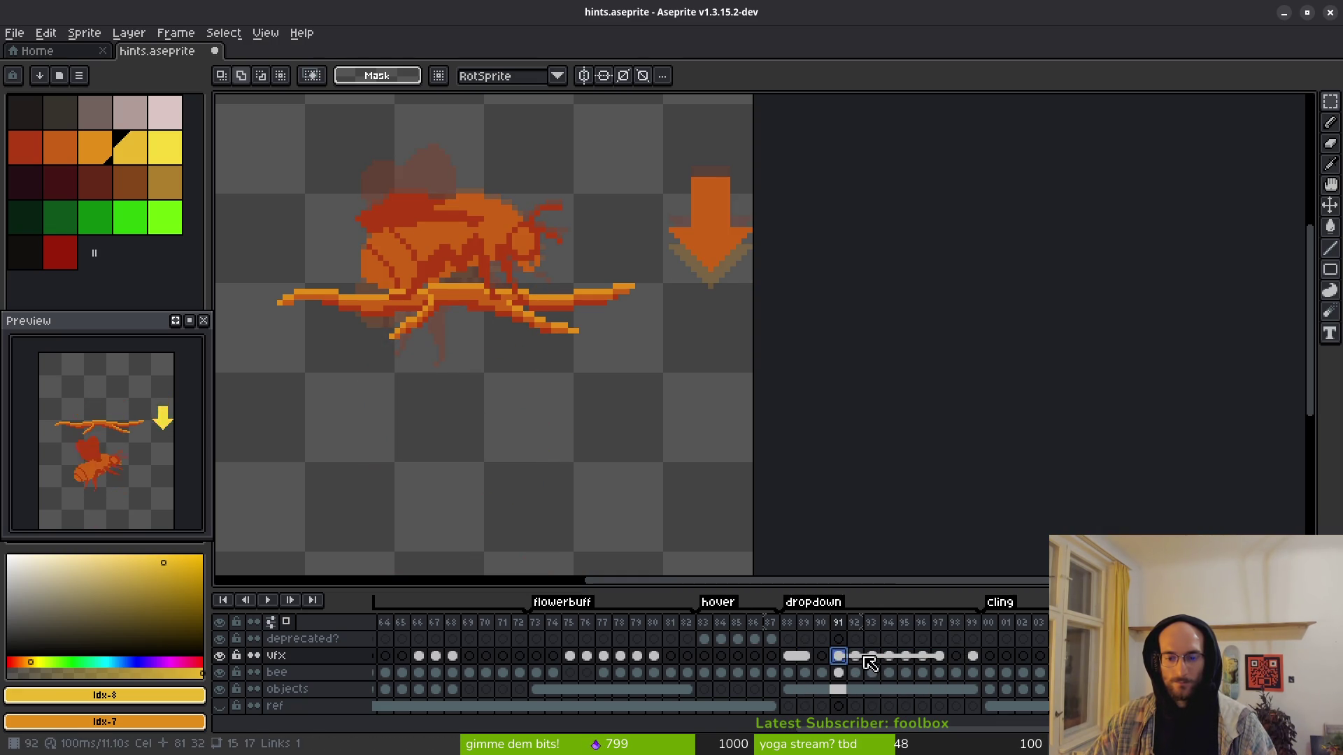
{"action": "left_click", "coordinate": [863, 657]}
{"action": "left_click", "coordinate": [879, 658]}
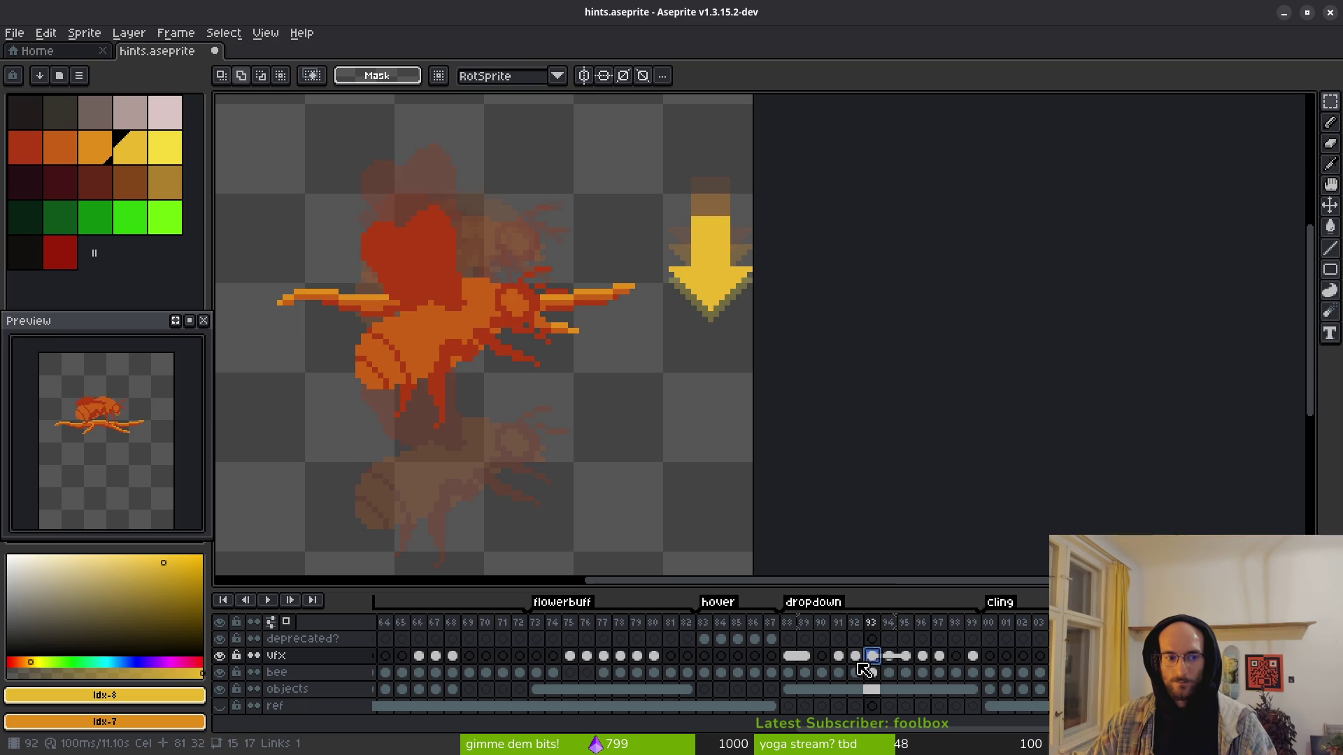
{"action": "left_click", "coordinate": [804, 657]}
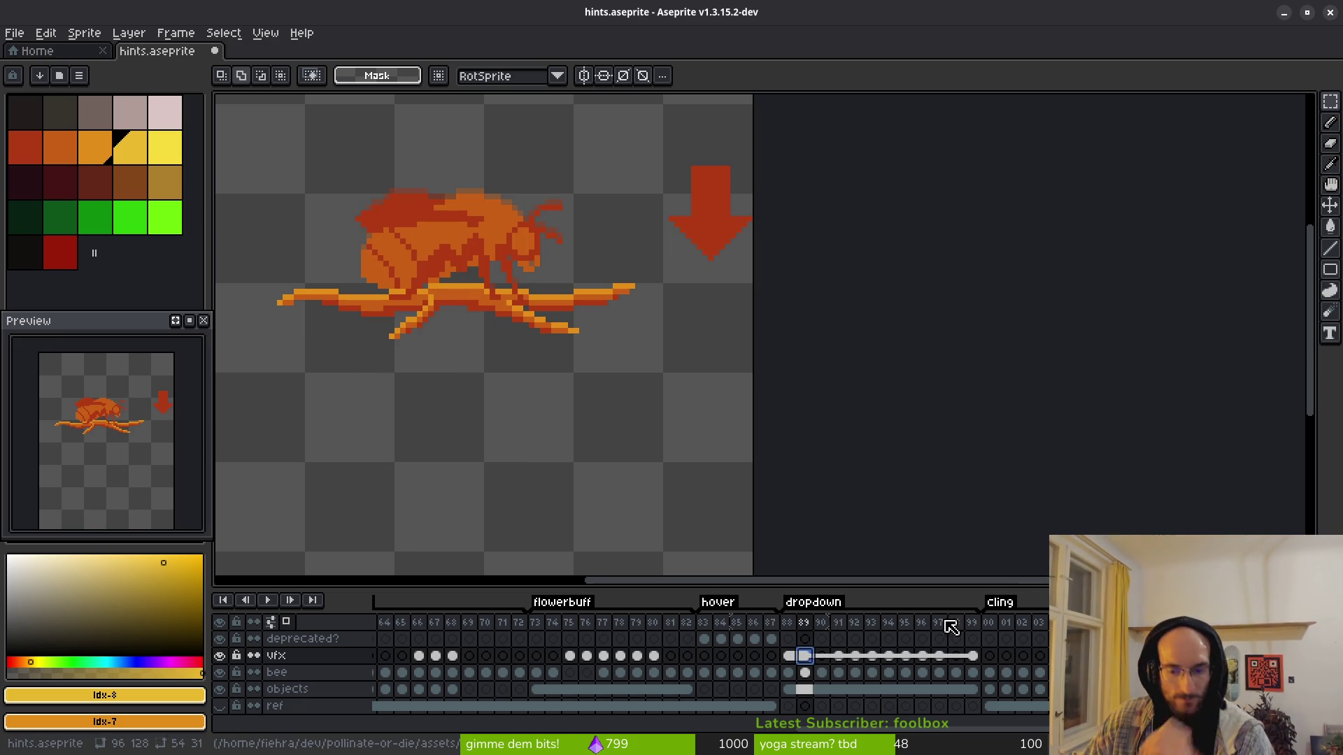
Step: Link the vfx cels for frames 88–99 and save
{"action": "left_click_drag", "start_coordinate": [811, 658], "coordinate": [822, 657]}
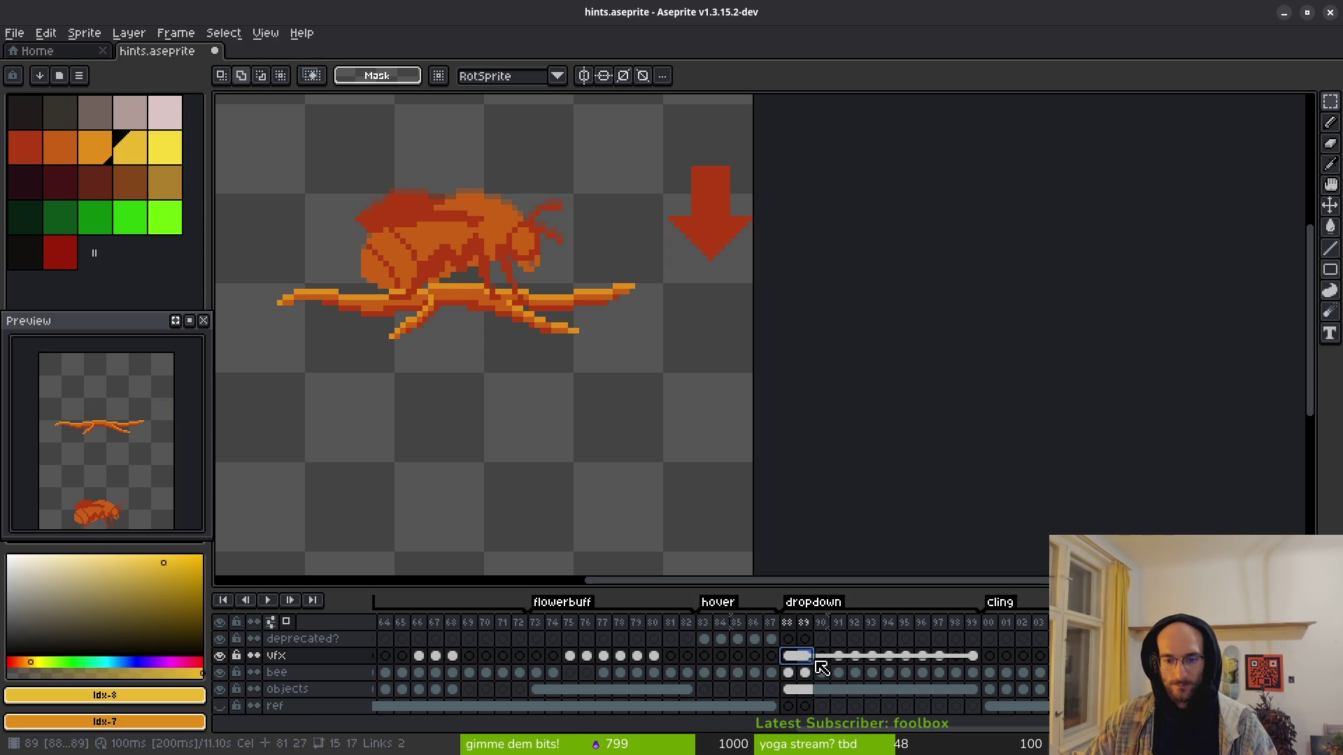
{"action": "left_click", "coordinate": [973, 658], "text": "shift"}
{"action": "right_click", "coordinate": [804, 656]}
{"action": "left_click", "coordinate": [848, 706]}
{"action": "key", "text": "ctrl+s"}
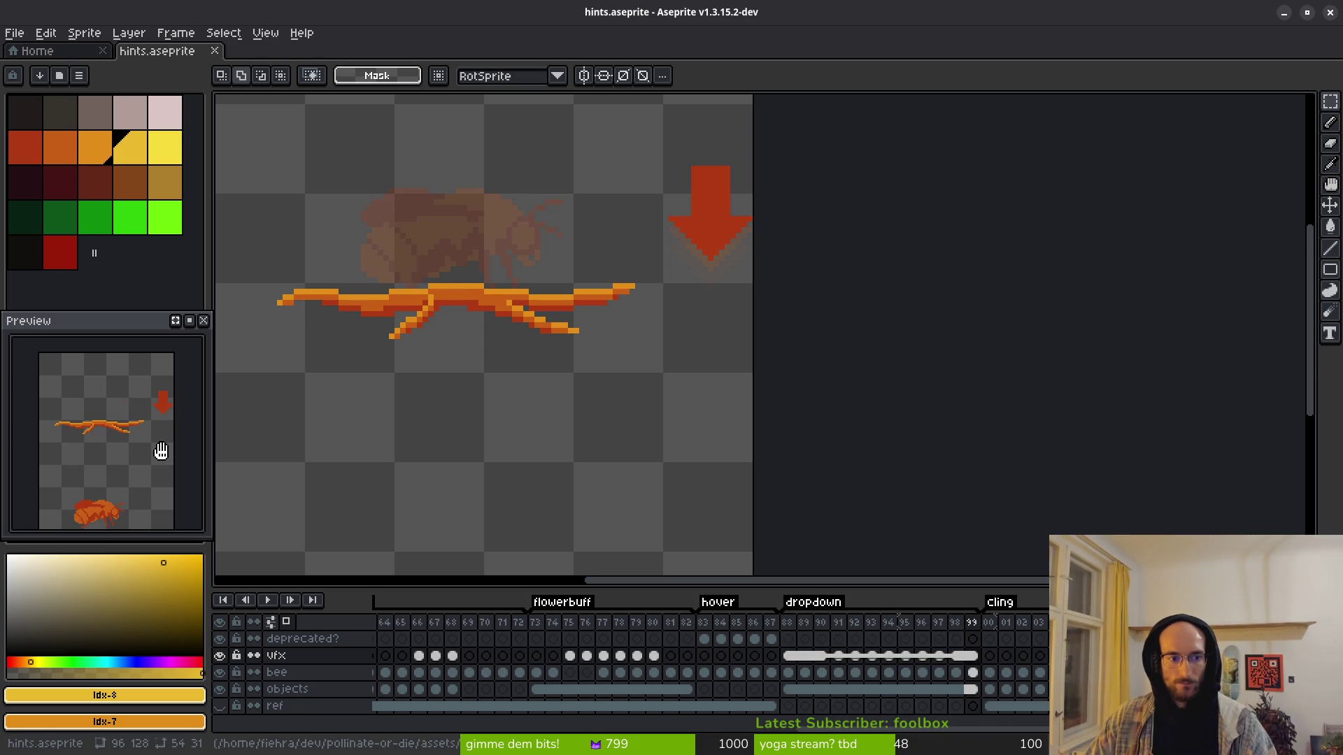
Step: Shift arrow cels 90–96 one frame later so the animation starts at frame 91
{"action": "left_click", "coordinate": [824, 657]}
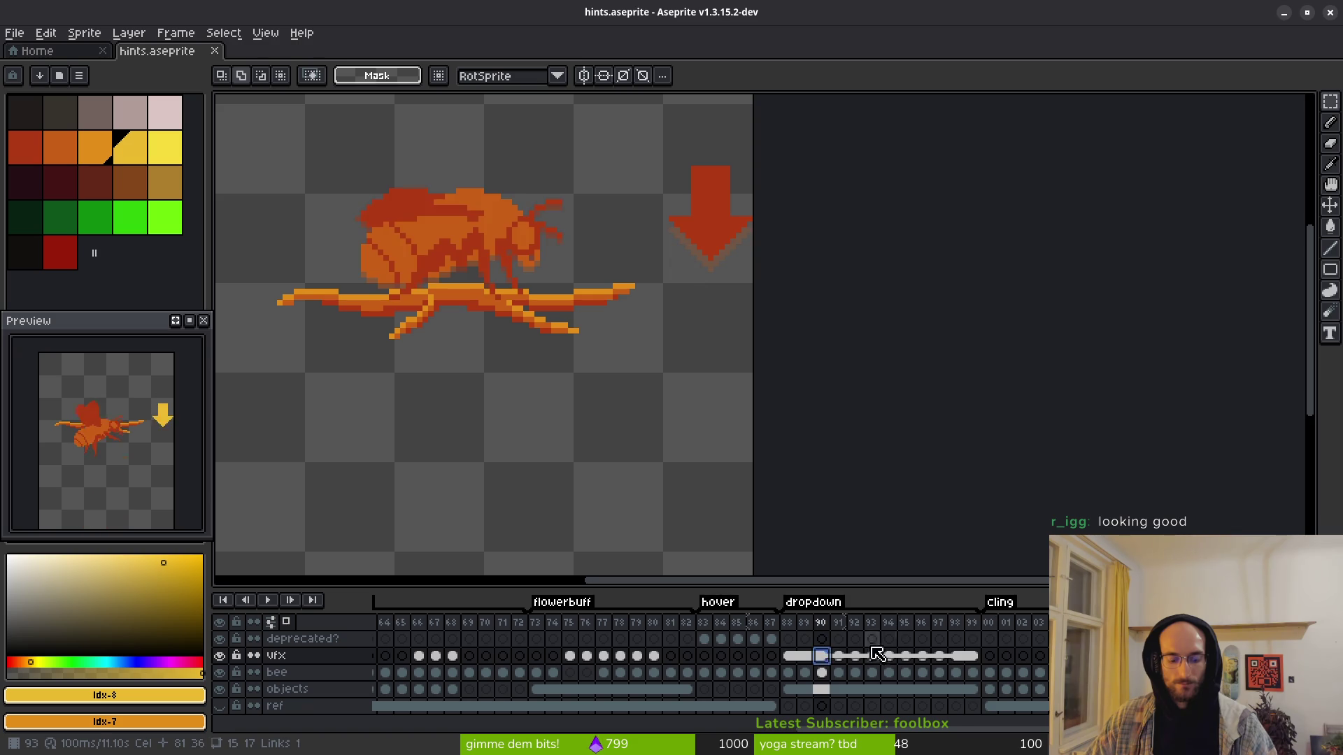
{"action": "left_click", "coordinate": [921, 655], "text": "shift"}
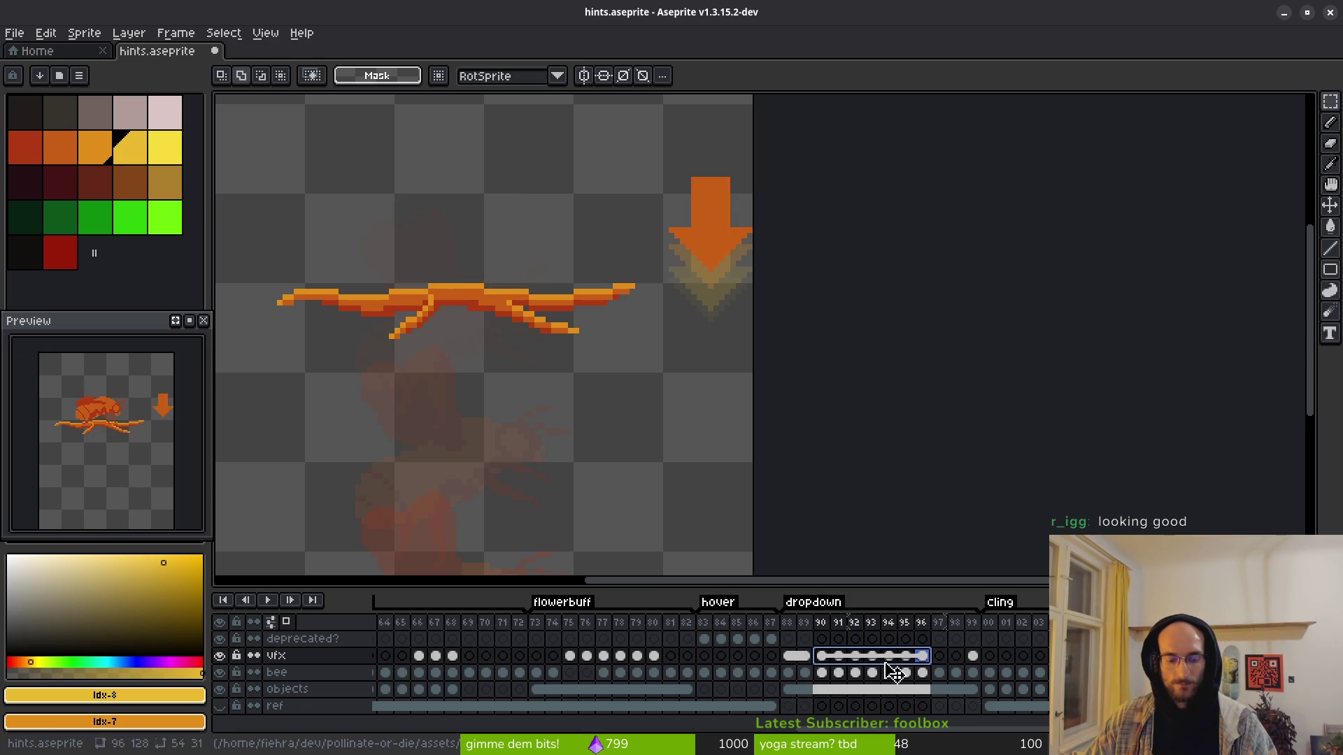
{"action": "left_click_drag", "start_coordinate": [894, 671], "coordinate": [920, 675]}
{"action": "left_click", "coordinate": [934, 672]}
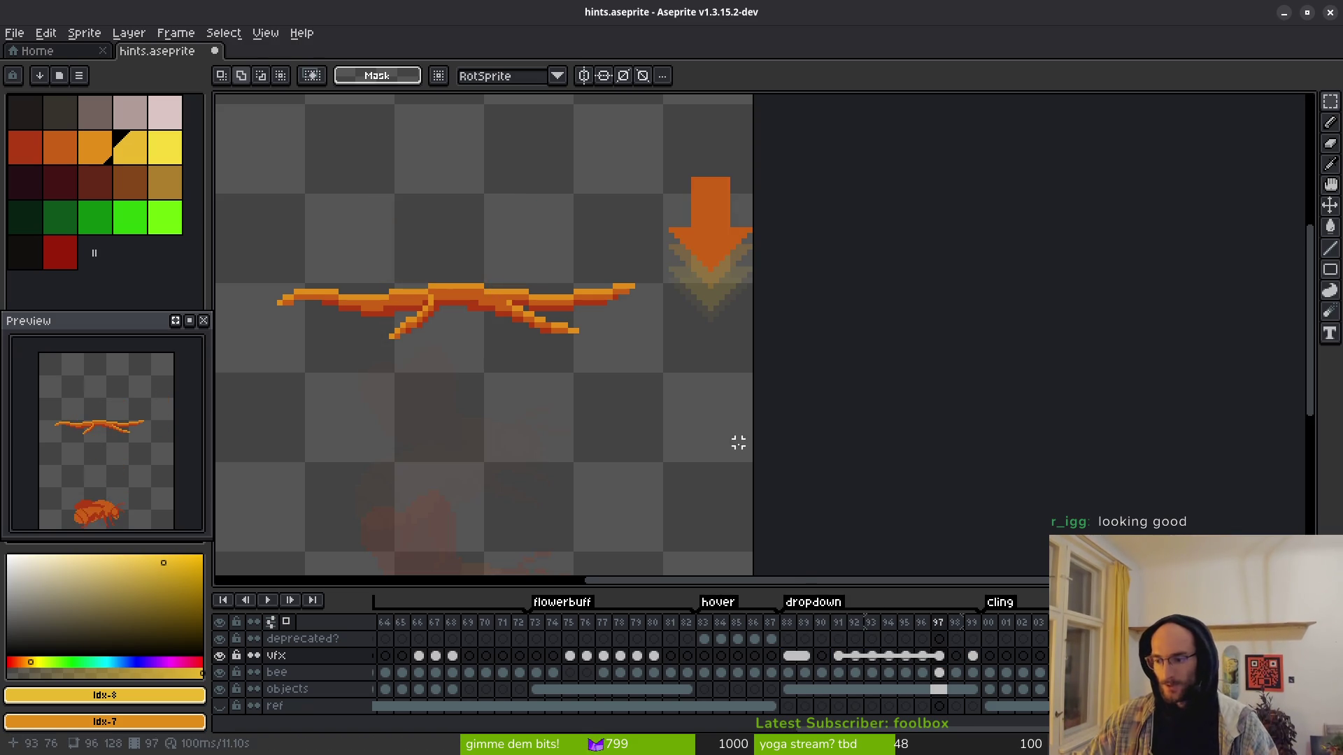
{"action": "left_click", "coordinate": [837, 657]}
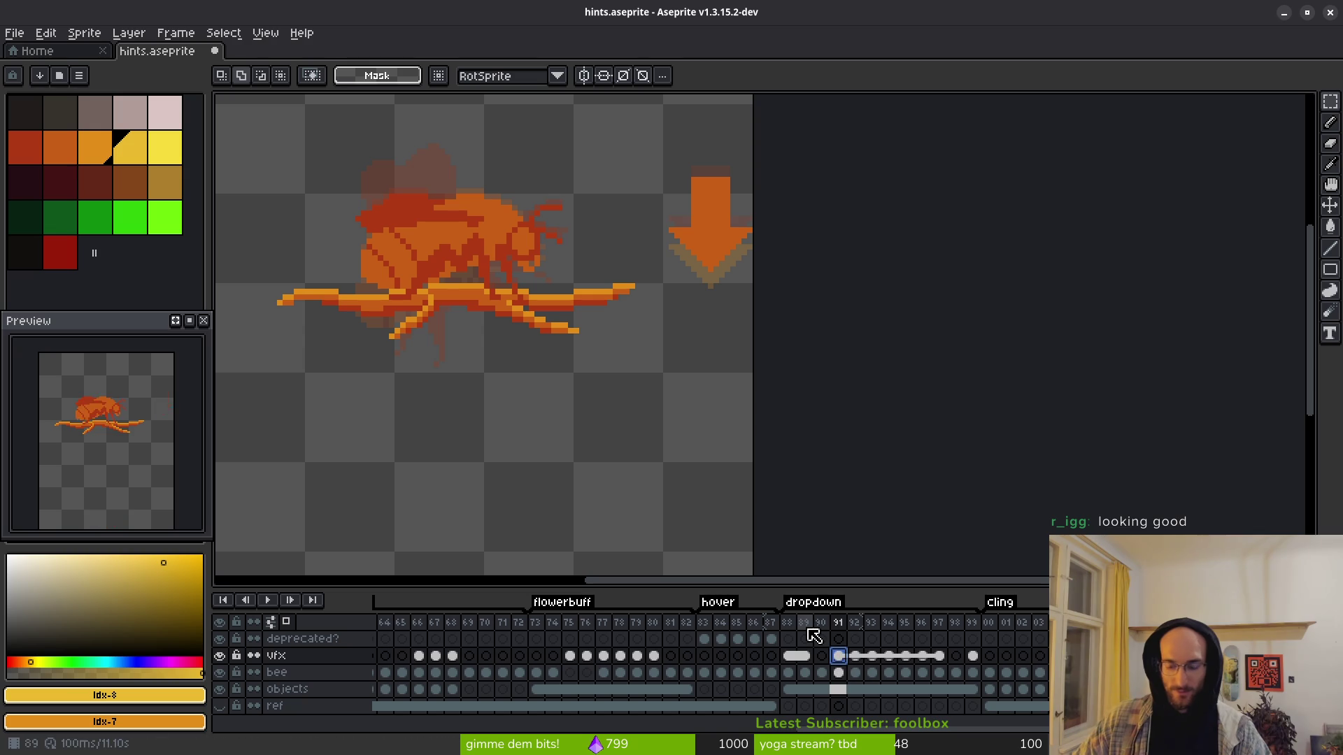
{"action": "scroll", "coordinate": [715, 269], "scroll_direction": "up", "scroll_amount": 2}
{"action": "scroll", "coordinate": [710, 259], "scroll_direction": "down", "scroll_amount": 1}
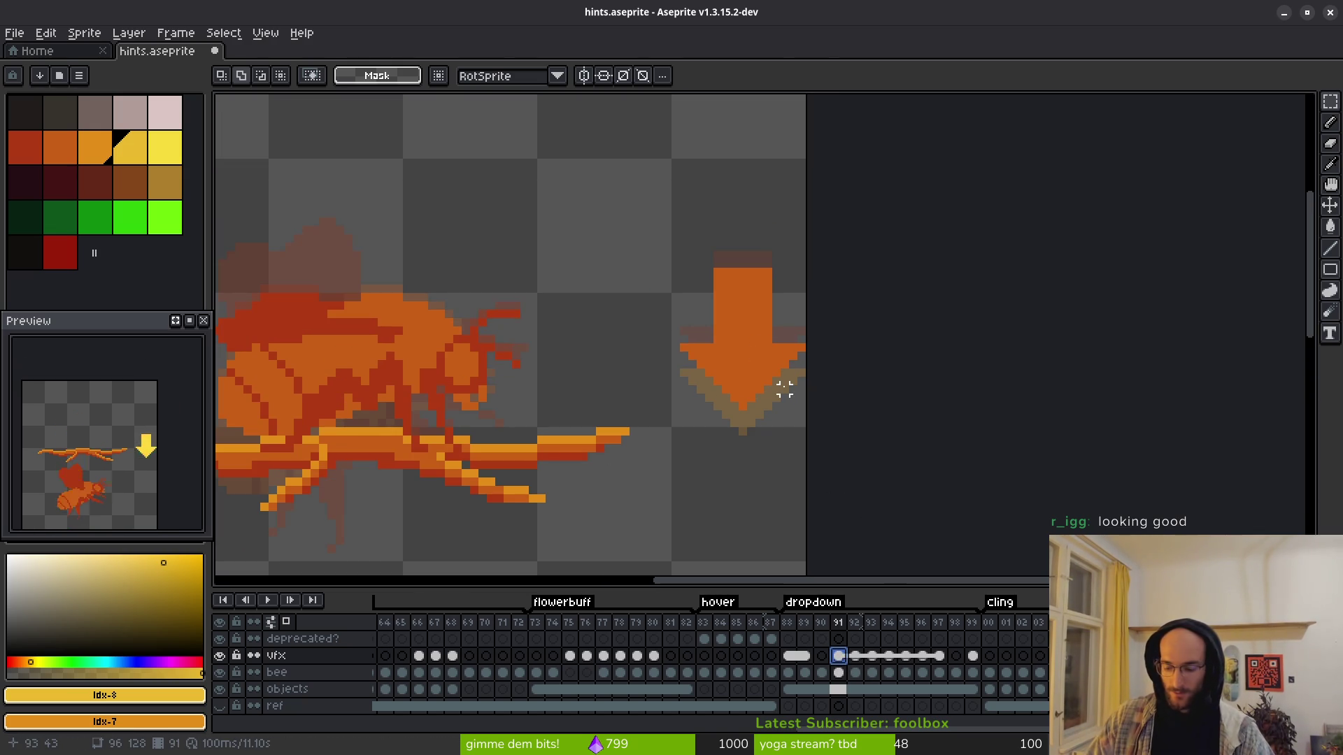
Step: Preview the arrow frames and marquee-select the solid arrow on frame 91
{"action": "key", "text": "i"}
{"action": "key", "text": "Right"}
{"action": "key", "text": "Right"}
{"action": "key", "text": "Left"}
{"action": "key", "text": "Left"}
{"action": "key", "text": "Left"}
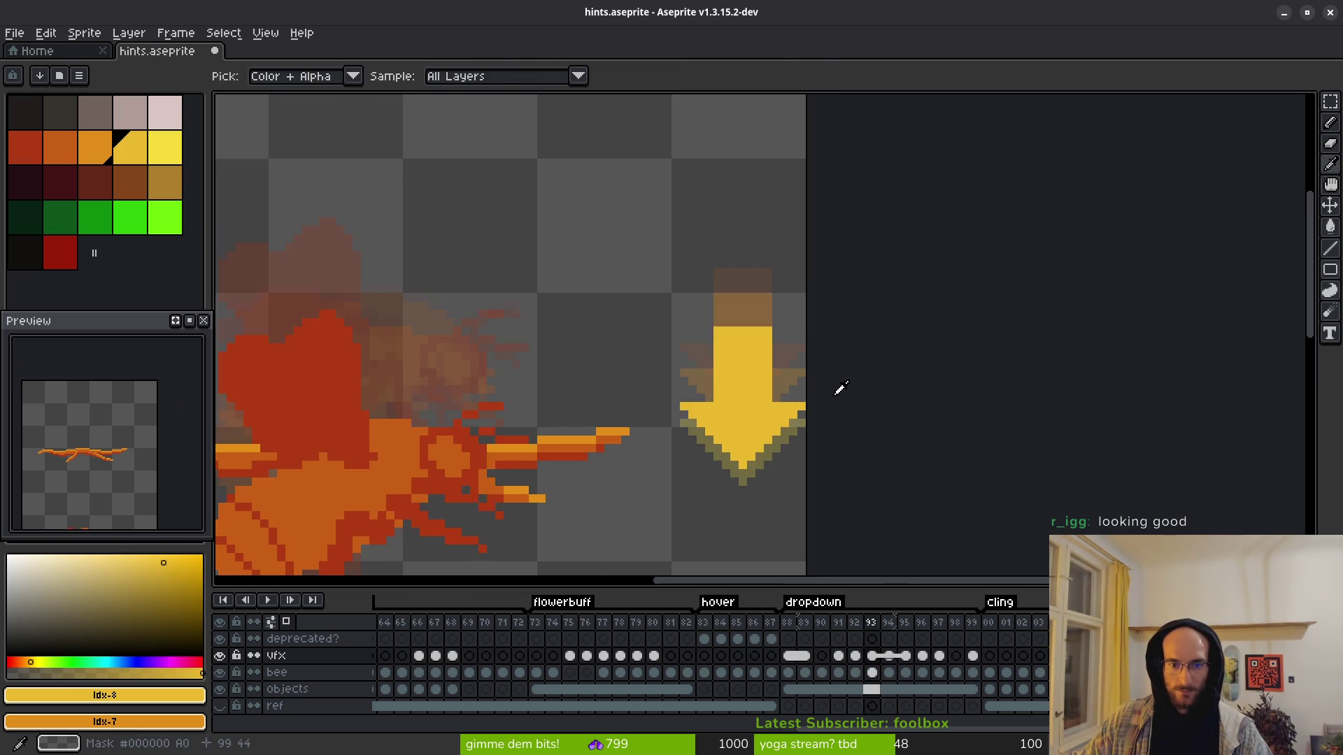
{"action": "key", "text": "Right"}
{"action": "key", "text": "m"}
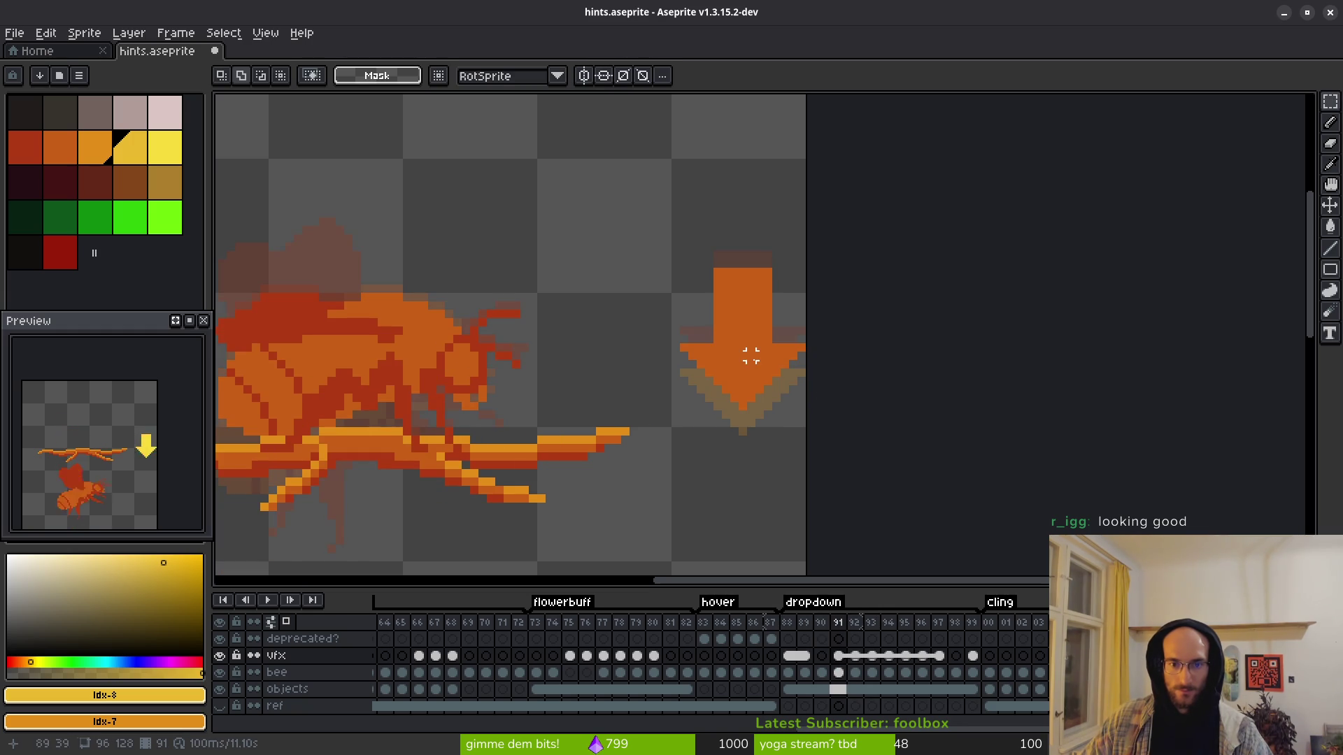
{"action": "left_click_drag", "start_coordinate": [630, 234], "coordinate": [841, 455]}
{"action": "left_click", "coordinate": [839, 655]}
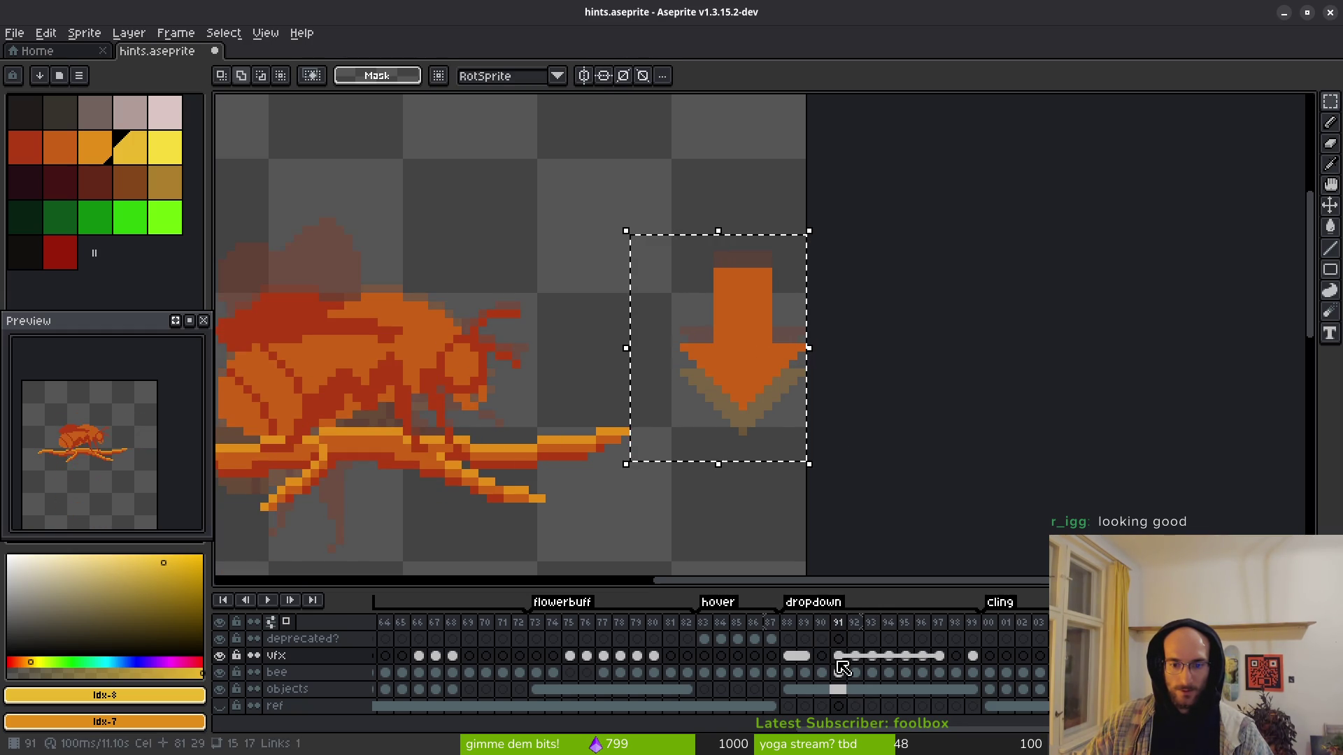
Step: Select the vfx cels from frame 90 to 98 and link them
{"action": "left_click", "coordinate": [821, 655]}
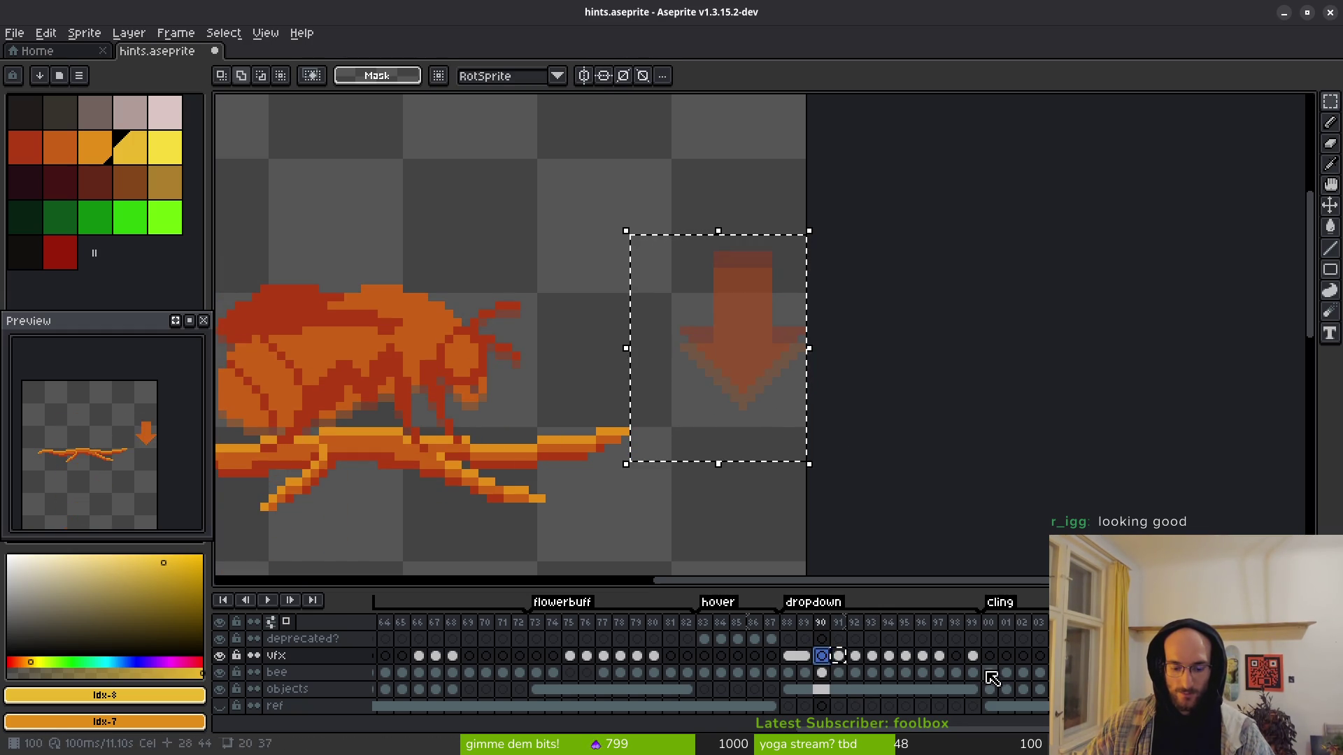
{"action": "left_click", "coordinate": [957, 657]}
{"action": "left_click", "coordinate": [819, 656]}
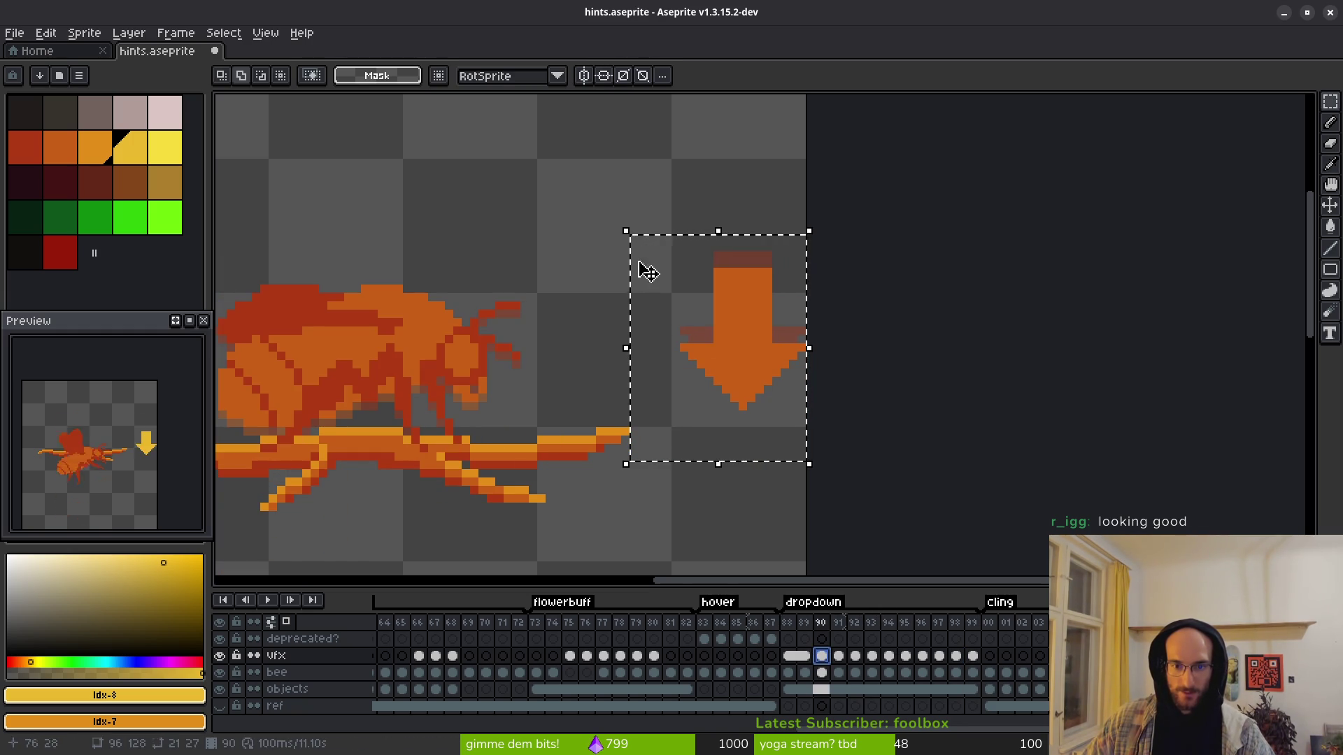
{"action": "left_click", "coordinate": [955, 656]}
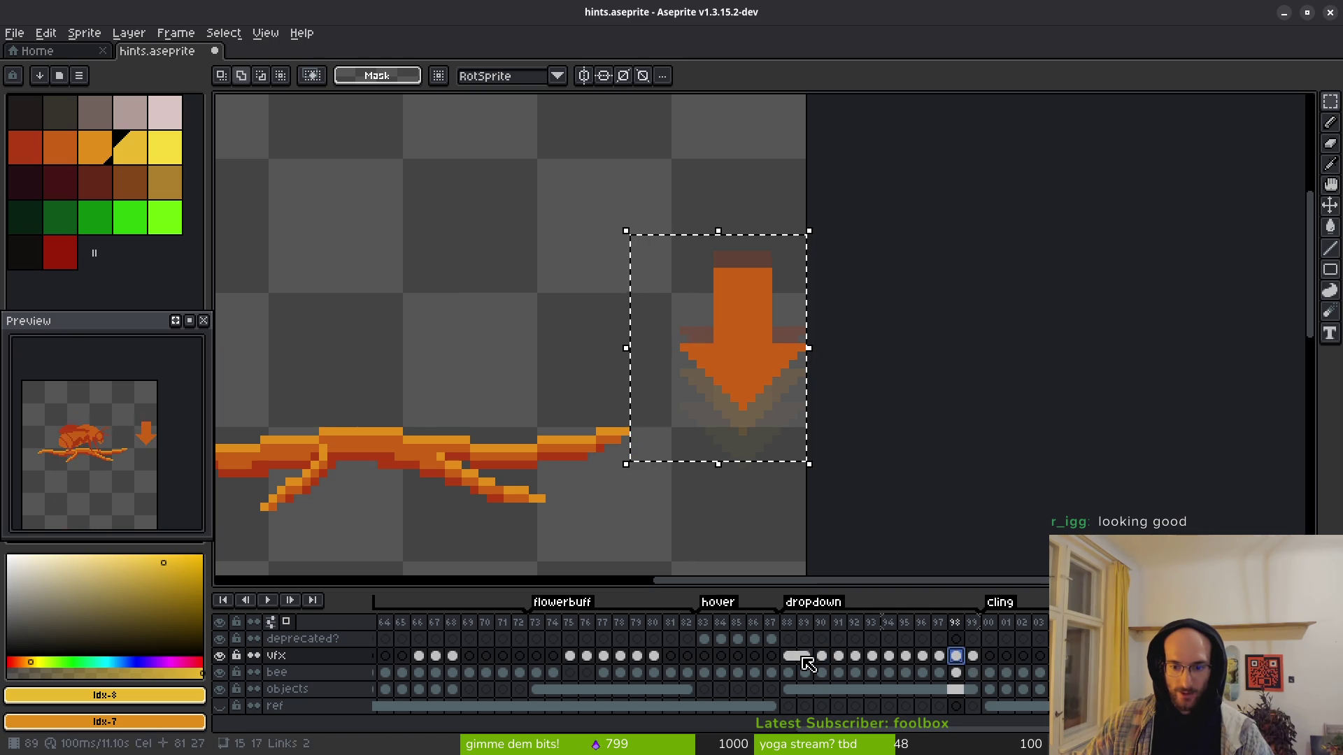
{"action": "left_click", "coordinate": [822, 658]}
{"action": "left_click", "coordinate": [957, 657], "text": "shift"}
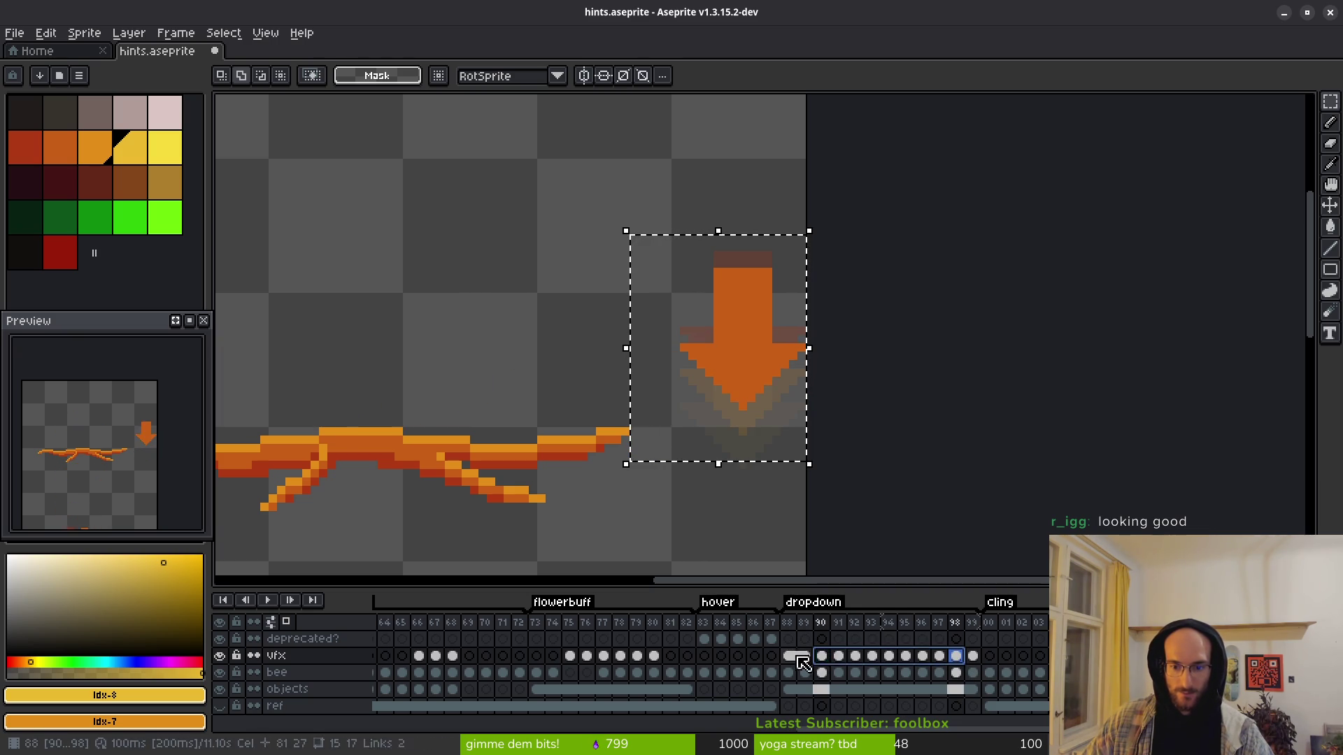
{"action": "right_click", "coordinate": [828, 658]}
{"action": "left_click", "coordinate": [861, 706]}
Step: Nudge the selected arrow into place and save hints.aseprite
{"action": "mouse_move", "coordinate": [758, 335]}
{"action": "left_mouse_down"}
{"action": "mouse_move", "coordinate": [869, 465]}
{"action": "mouse_move", "coordinate": [837, 439]}
{"action": "left_mouse_up"}
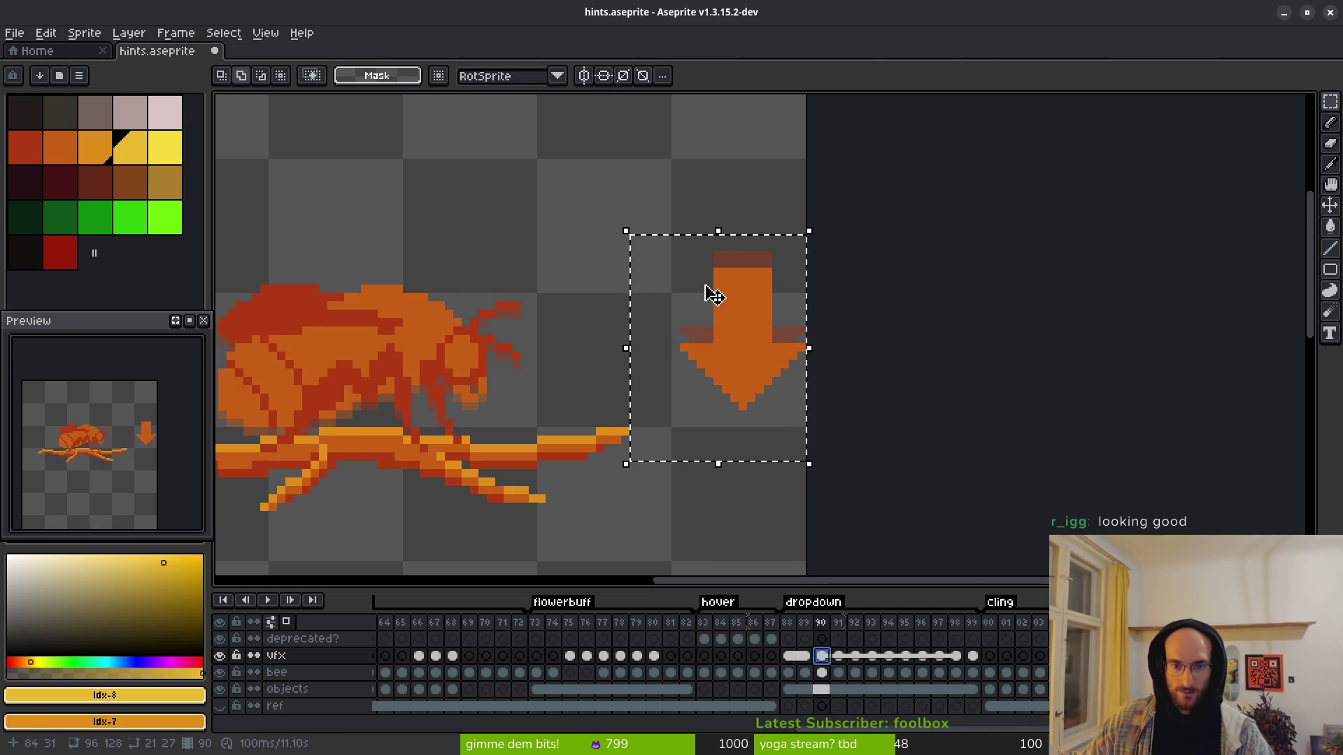
{"action": "key", "text": "ctrl+s"}
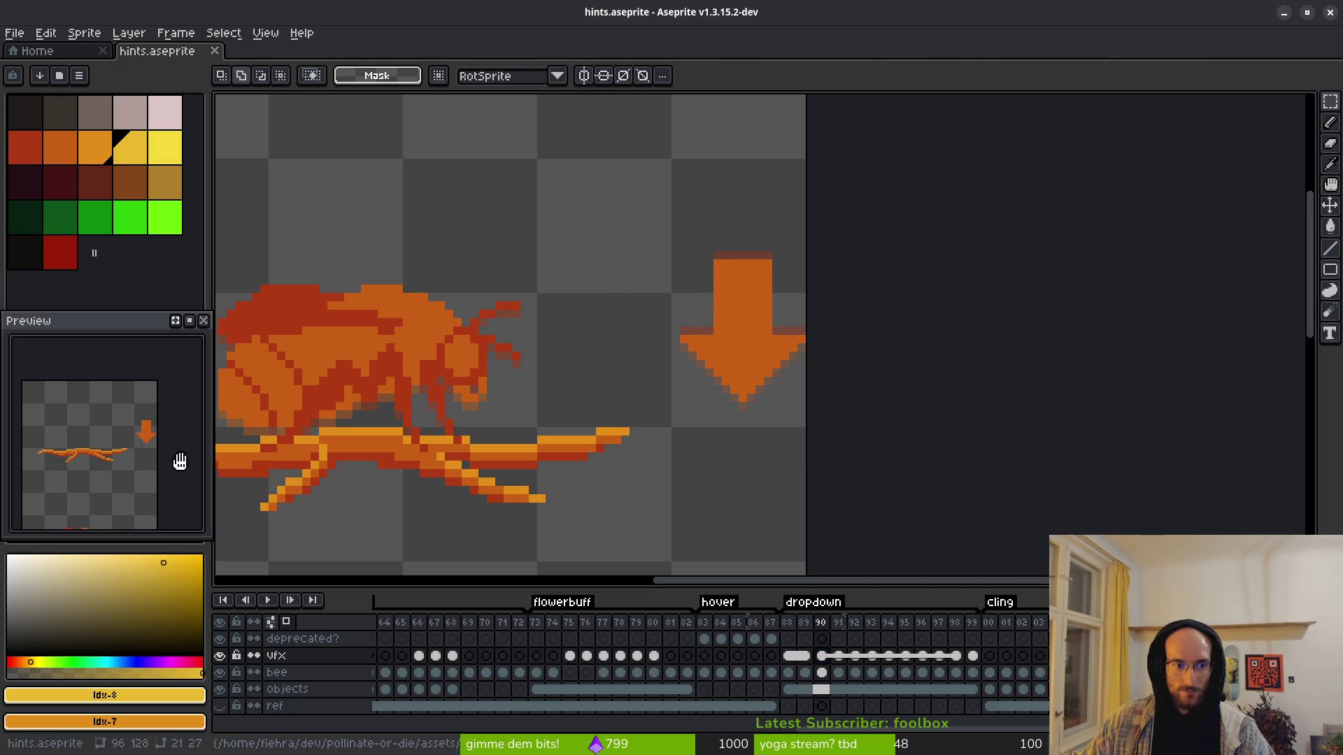
{"action": "left_click_drag", "start_coordinate": [760, 382], "coordinate": [734, 366]}
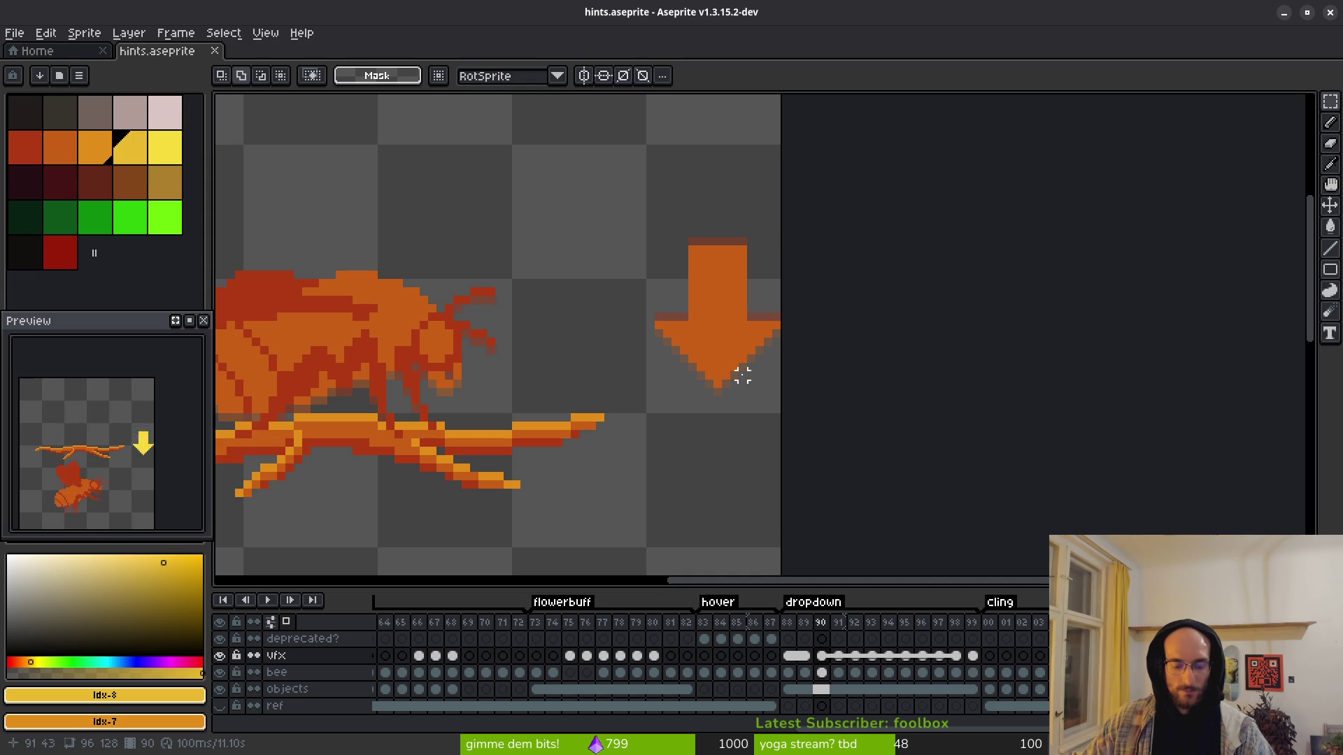
Step: Fill the arrow with the darker red-orange palette colour idx-5 using the Paint Bucket
{"action": "left_click", "coordinate": [25, 147]}
{"action": "key", "text": "g"}
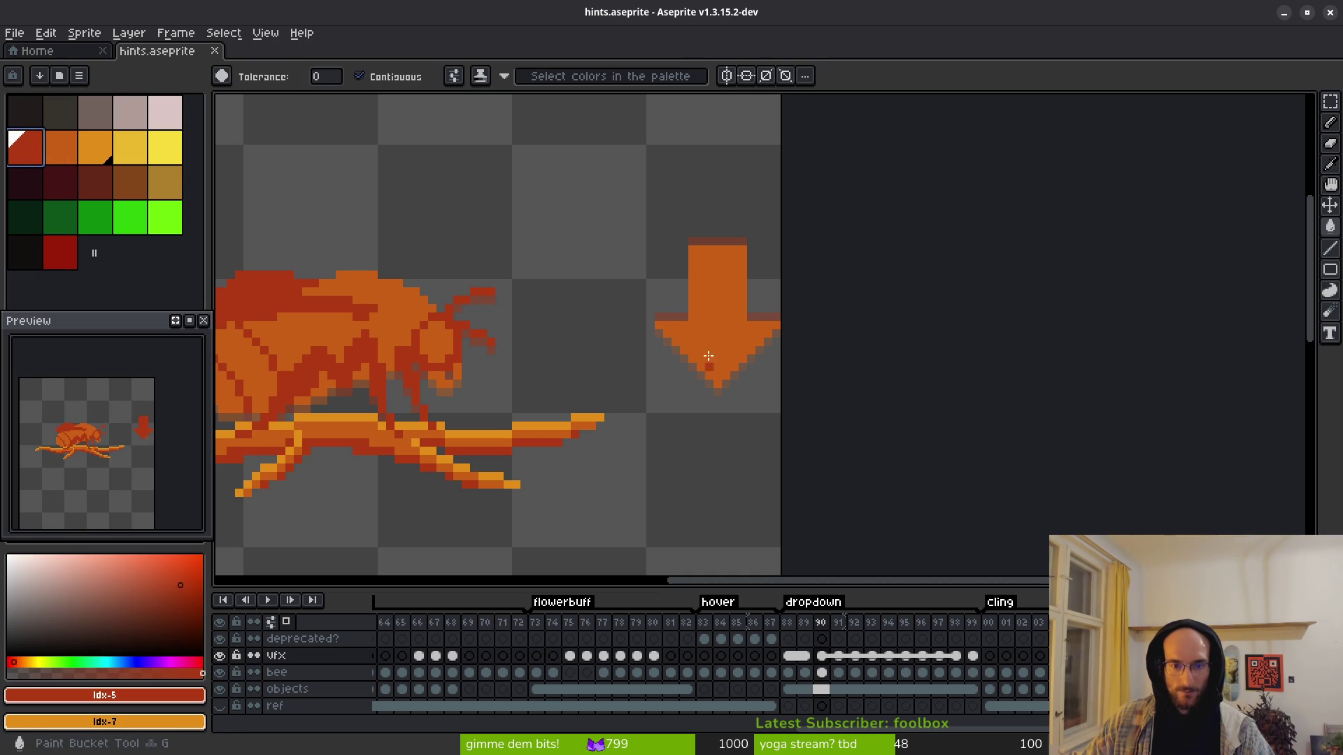
{"action": "left_click", "coordinate": [710, 333]}
Step: Step through frames 91–94 to check the recoloured arrow
{"action": "key", "text": "period"}
{"action": "key", "text": "i"}
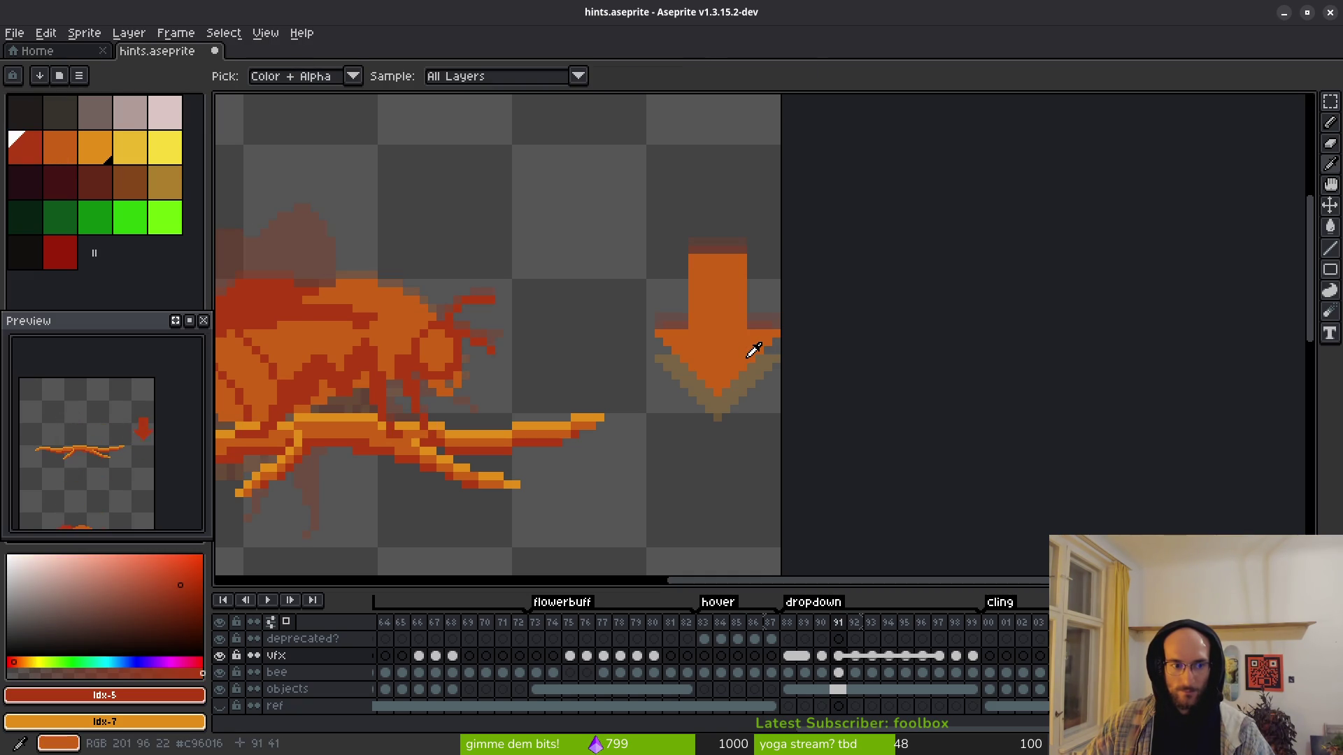
{"action": "key", "text": "period"}
{"action": "key", "text": "period"}
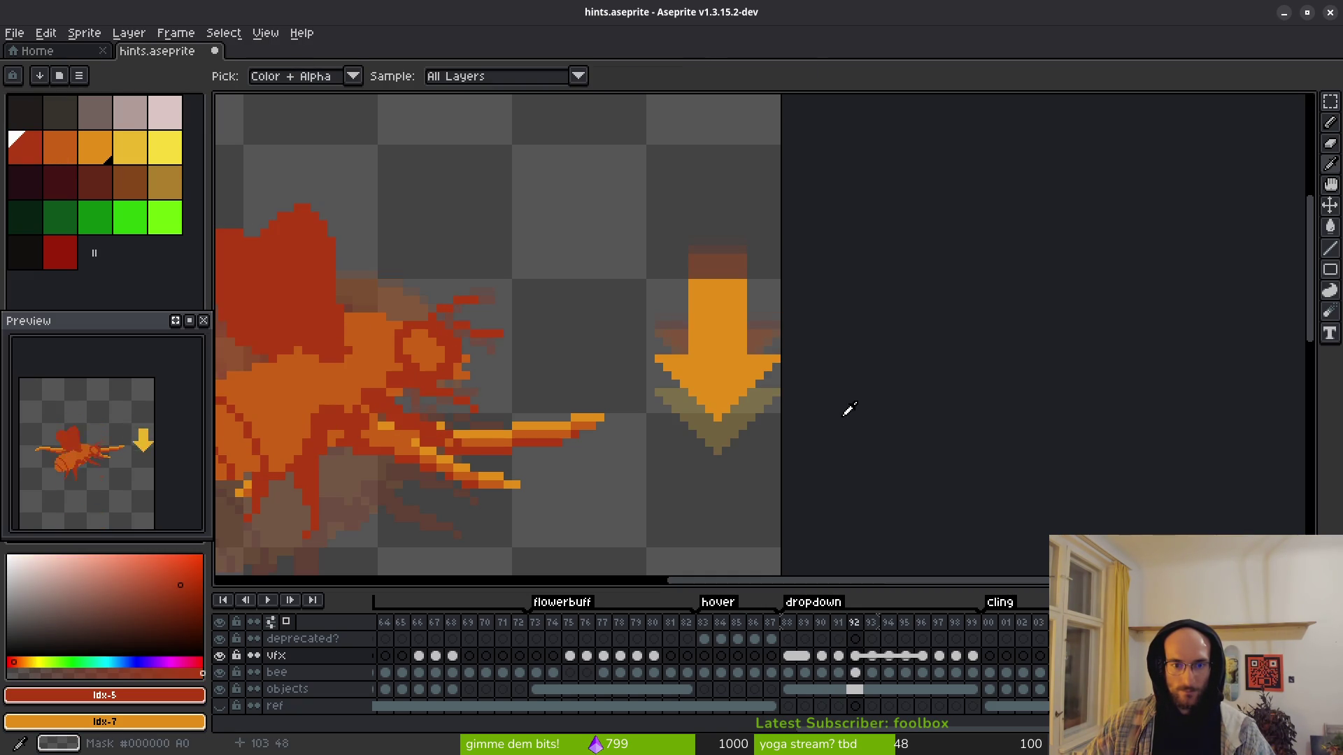
{"action": "key", "text": "period"}
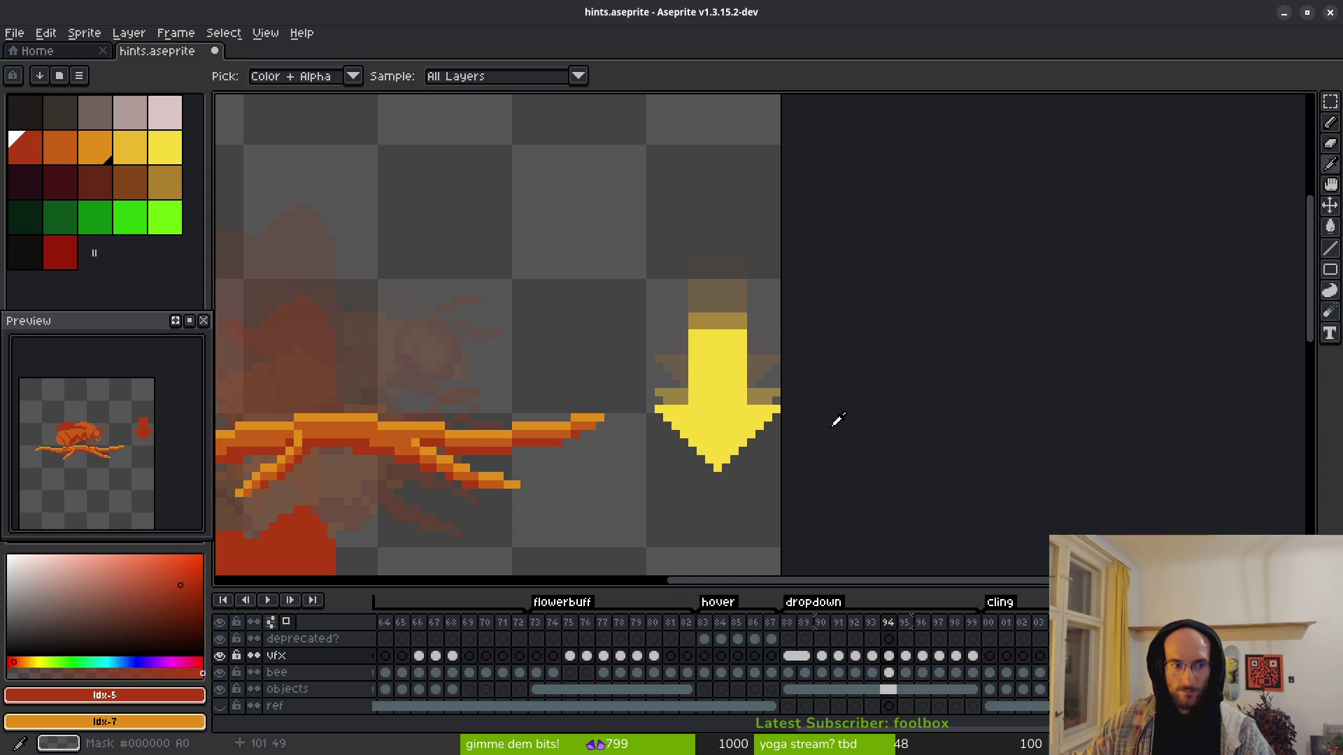
{"action": "key", "text": "comma"}
{"action": "key", "text": "comma"}
{"action": "key", "text": "comma"}
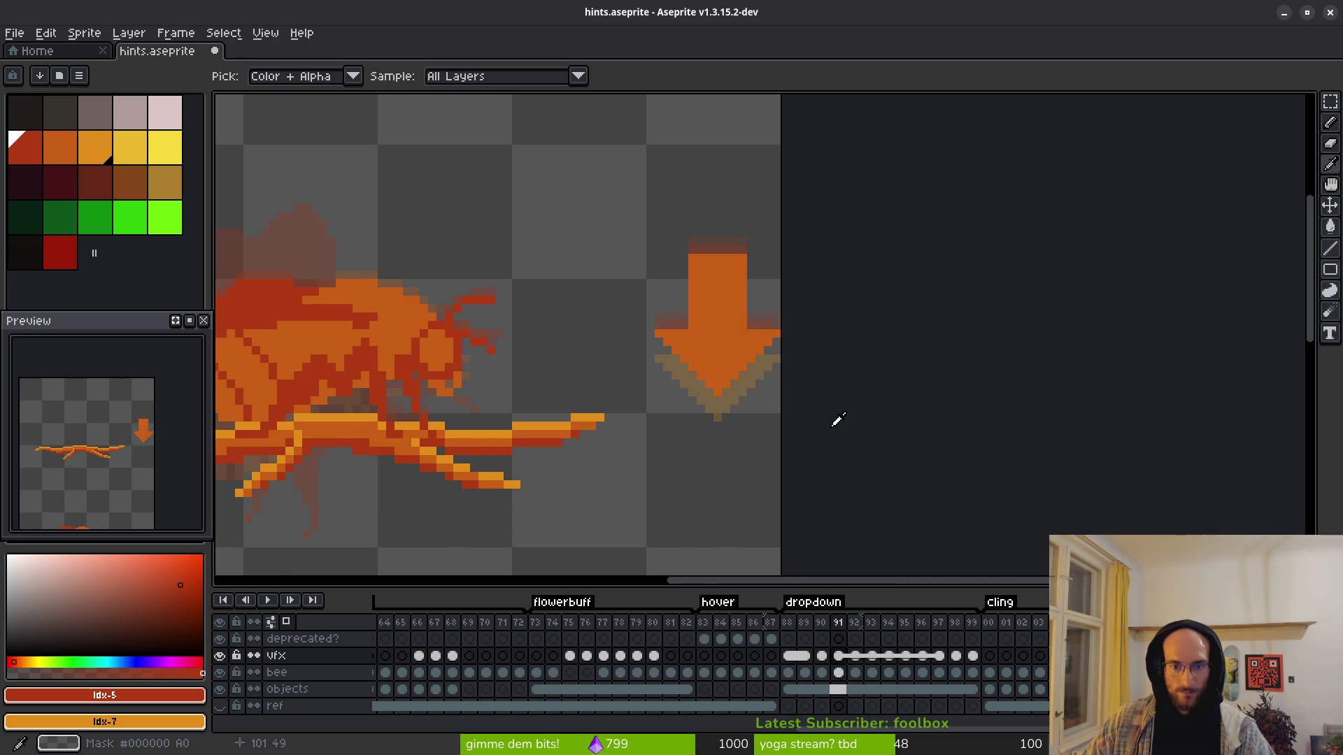
{"action": "key", "text": "period"}
{"action": "key", "text": "period"}
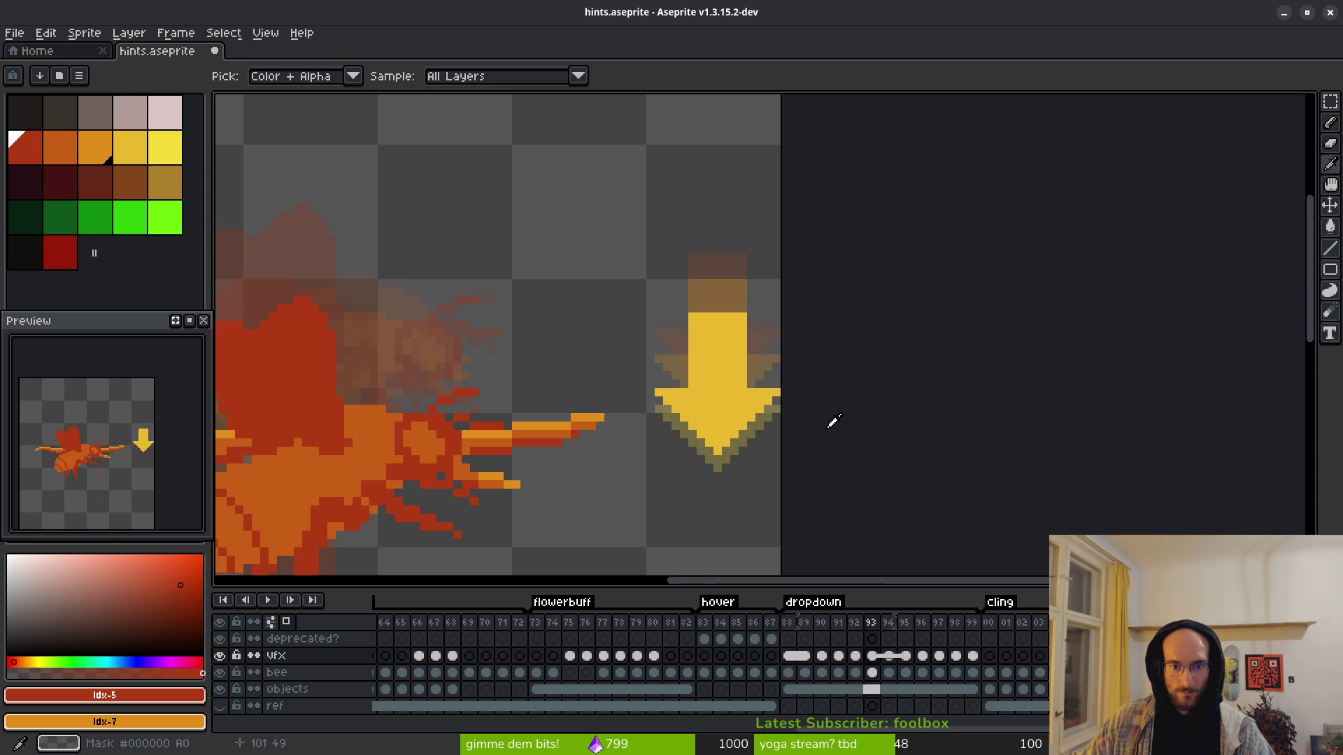
{"action": "key", "text": "period"}
Step: Save hints.aseprite with the recoloured arrow and bring up Export Sprite Sheet
{"action": "key", "text": "w"}
{"action": "scroll", "coordinate": [127, 461], "scroll_direction": "down", "scroll_amount": 2}
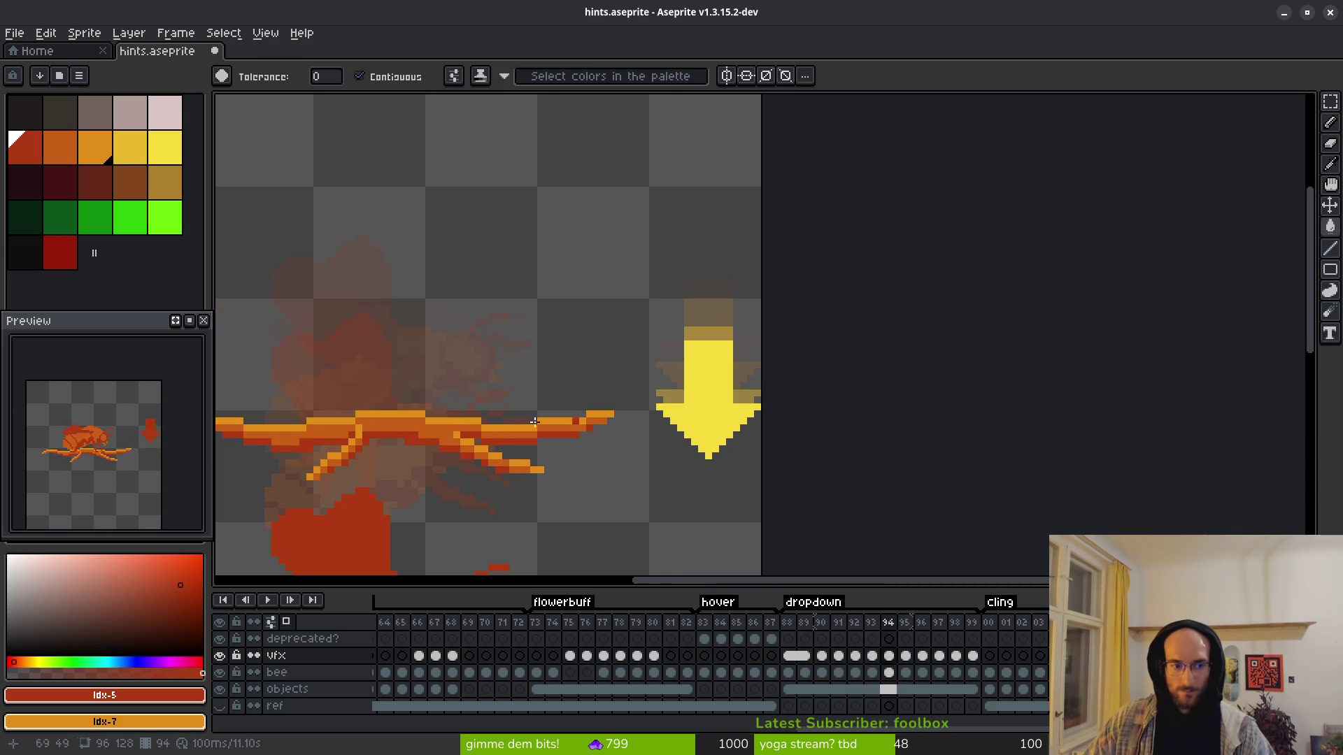
{"action": "key", "text": "ctrl+s"}
{"action": "scroll", "coordinate": [117, 418], "scroll_direction": "up", "scroll_amount": 3}
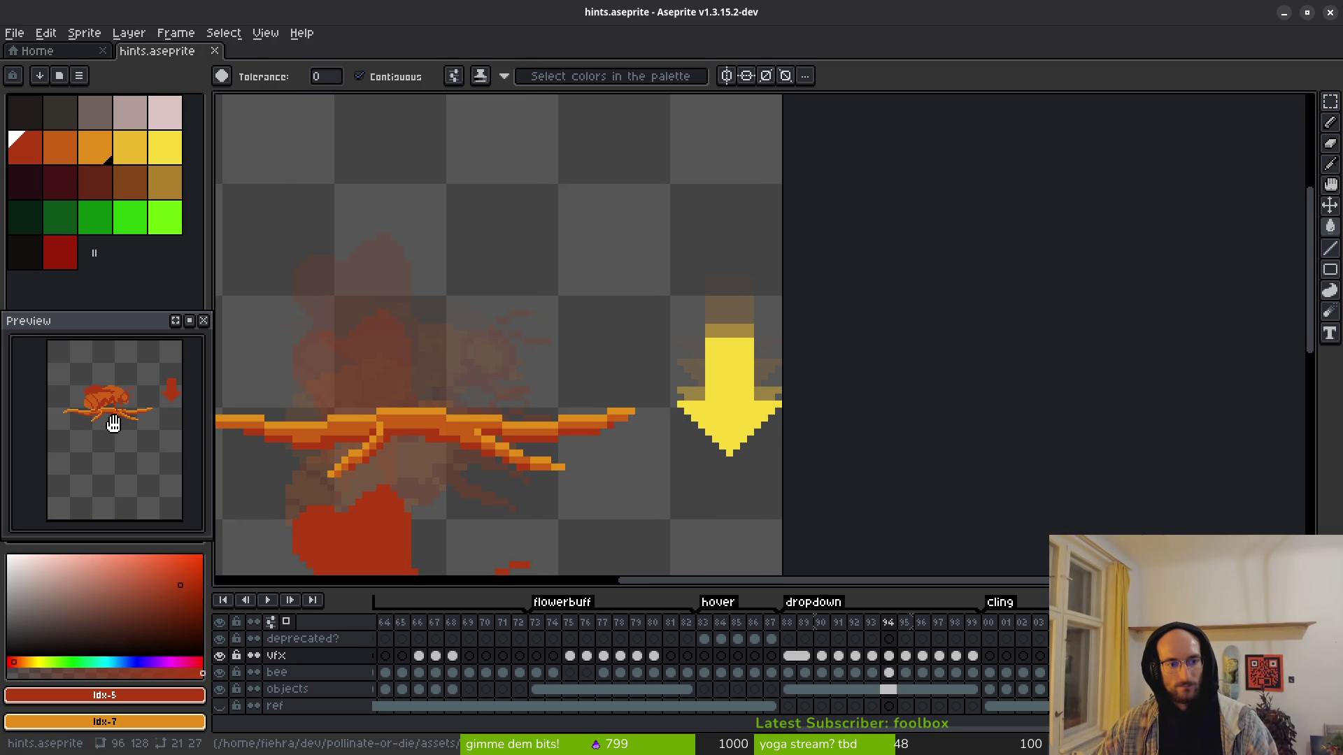
{"action": "scroll", "coordinate": [705, 272], "scroll_direction": "down", "scroll_amount": 2}
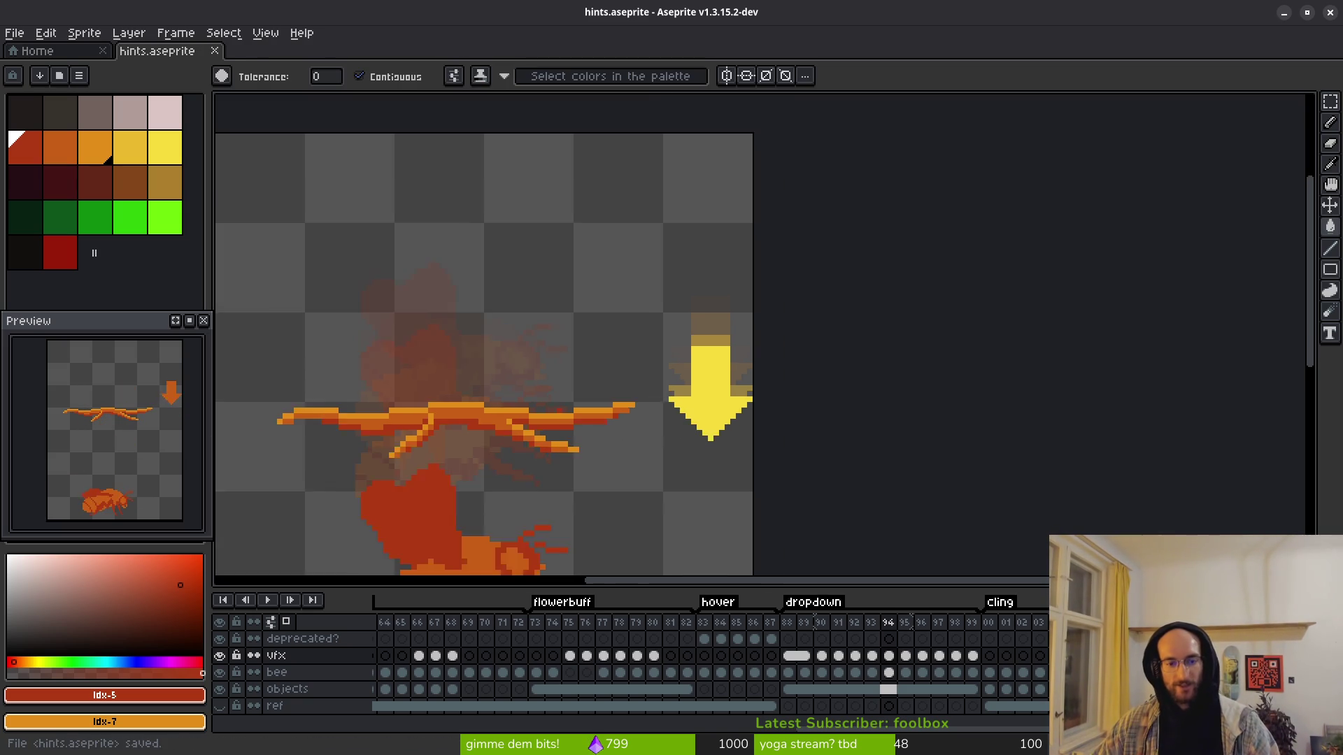
{"action": "key", "text": "ctrl+e"}
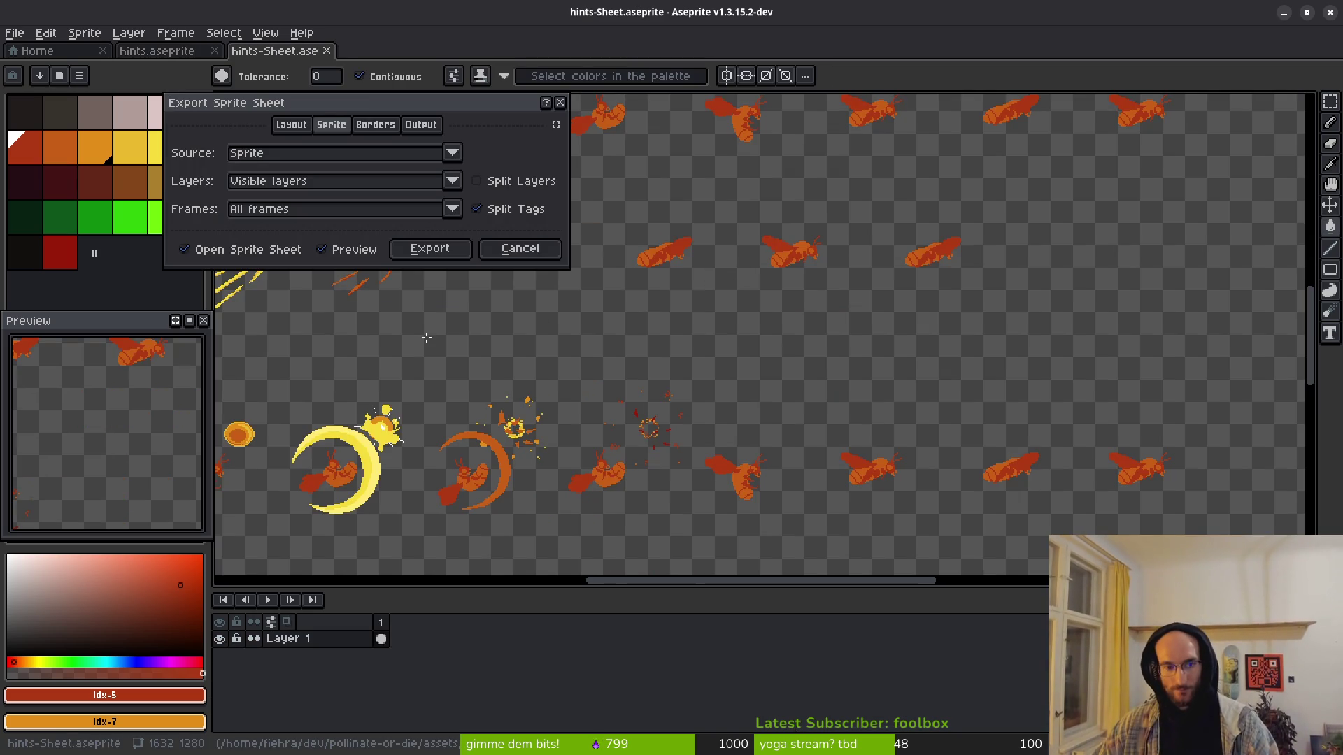
Step: Generate the hints sprite sheet and begin choosing its output image file
{"action": "left_click", "coordinate": [433, 255]}
{"action": "key", "text": "ctrl+shift+e"}
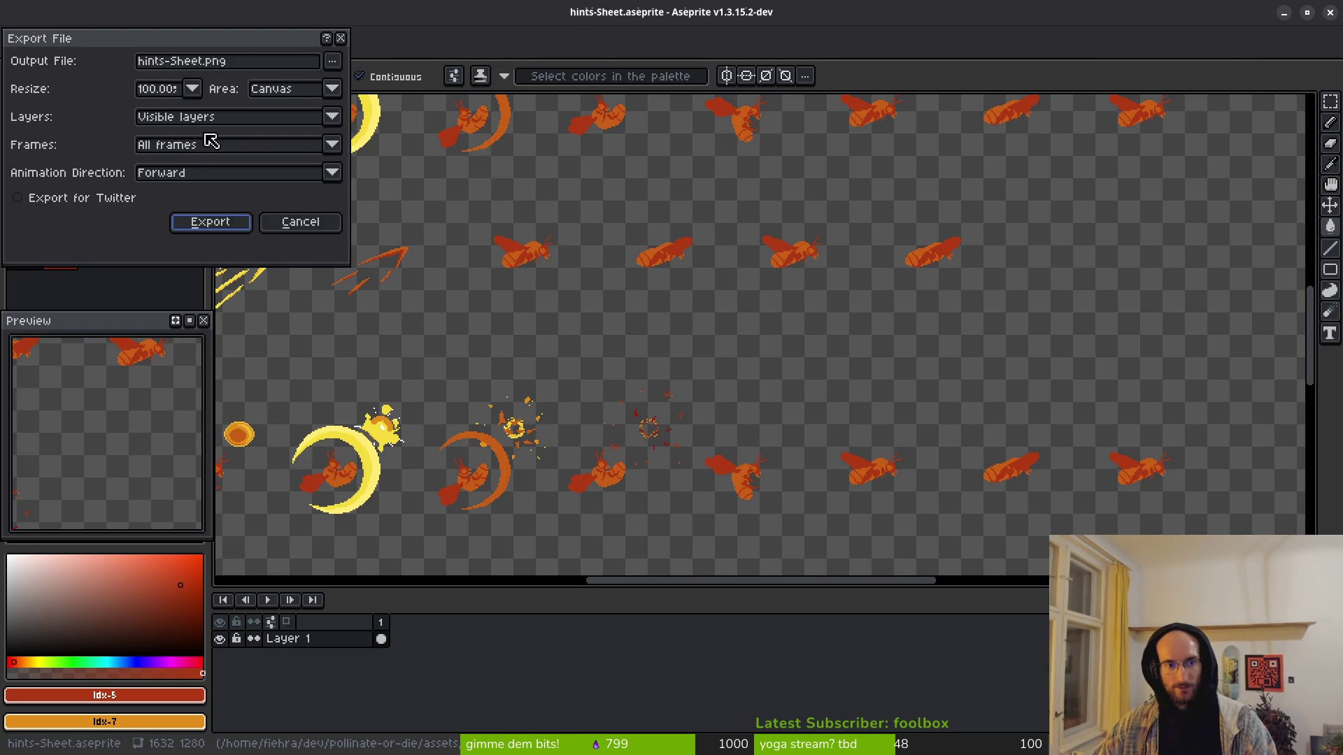
{"action": "left_click", "coordinate": [343, 60]}
{"action": "left_click", "coordinate": [327, 110]}
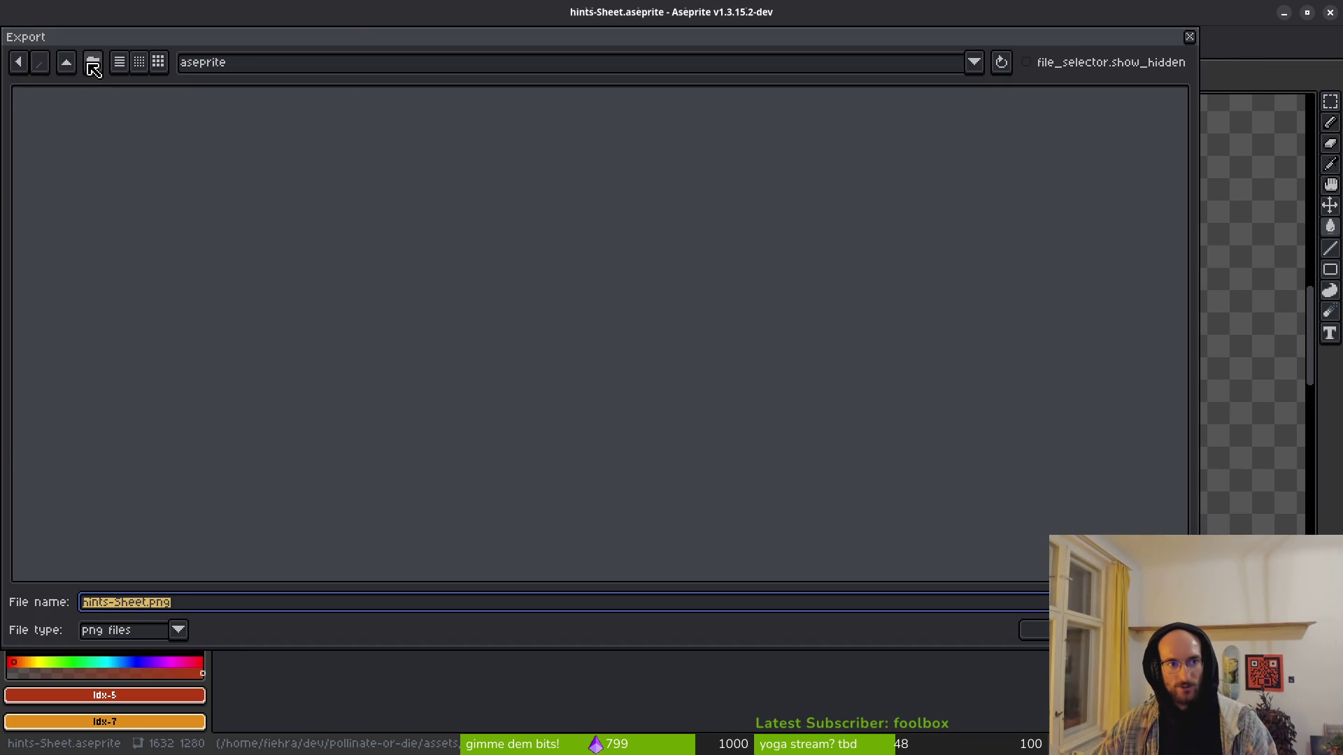
Step: Export over art/ui/hint-Sheet.png, accepting the overwrite, then close Aseprite
{"action": "left_click", "coordinate": [67, 62]}
{"action": "double_click", "coordinate": [54, 133]}
{"action": "double_click", "coordinate": [899, 140]}
{"action": "left_click", "coordinate": [923, 169]}
{"action": "left_click", "coordinate": [1026, 629]}
{"action": "left_click", "coordinate": [588, 425]}
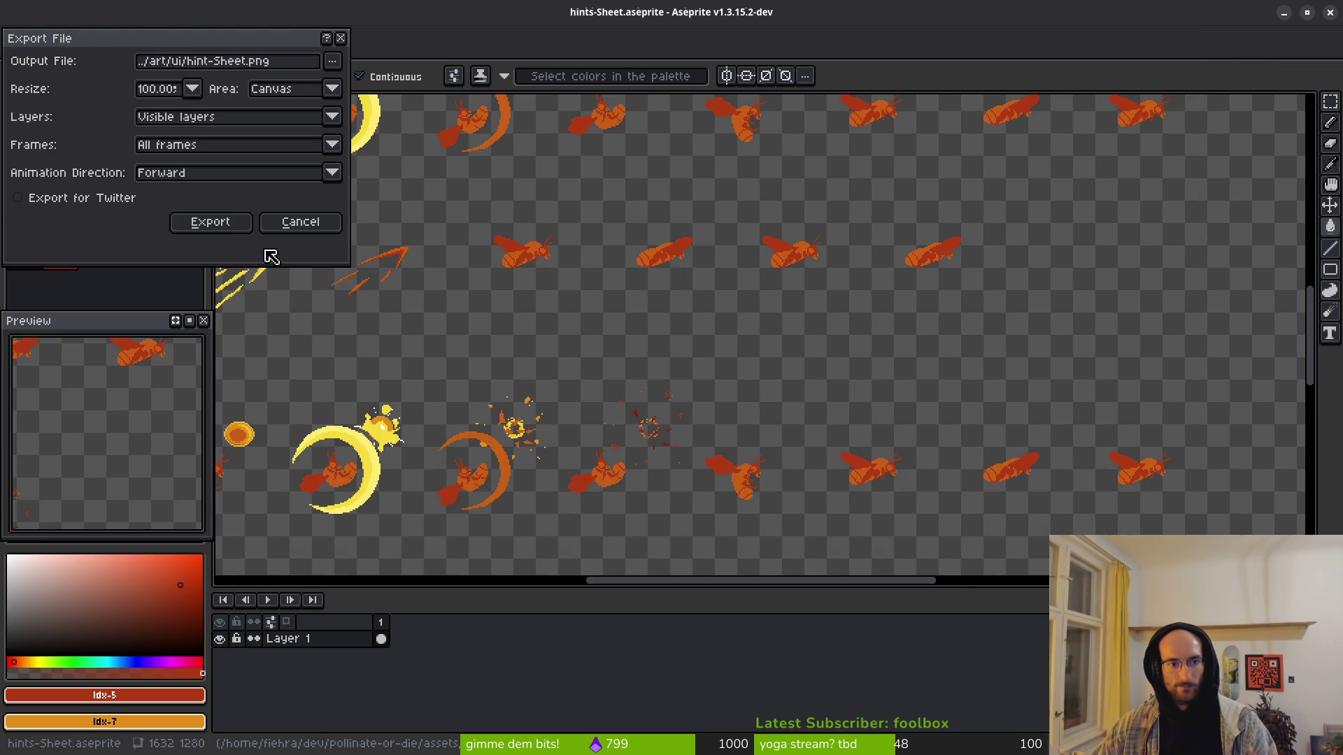
{"action": "left_click", "coordinate": [1327, 12]}
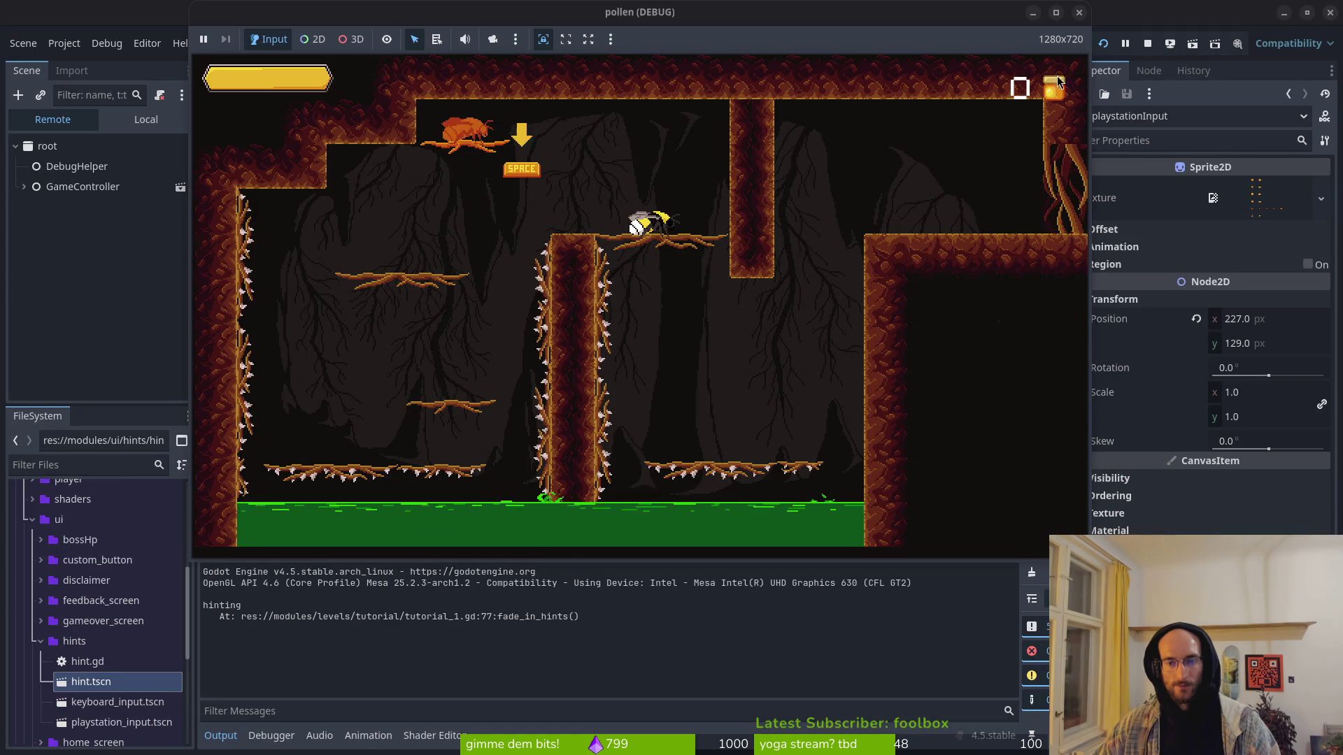
Step: Restart the running pollen game from Godot and start it from the title menu
{"action": "key", "text": "alt+Tab"}
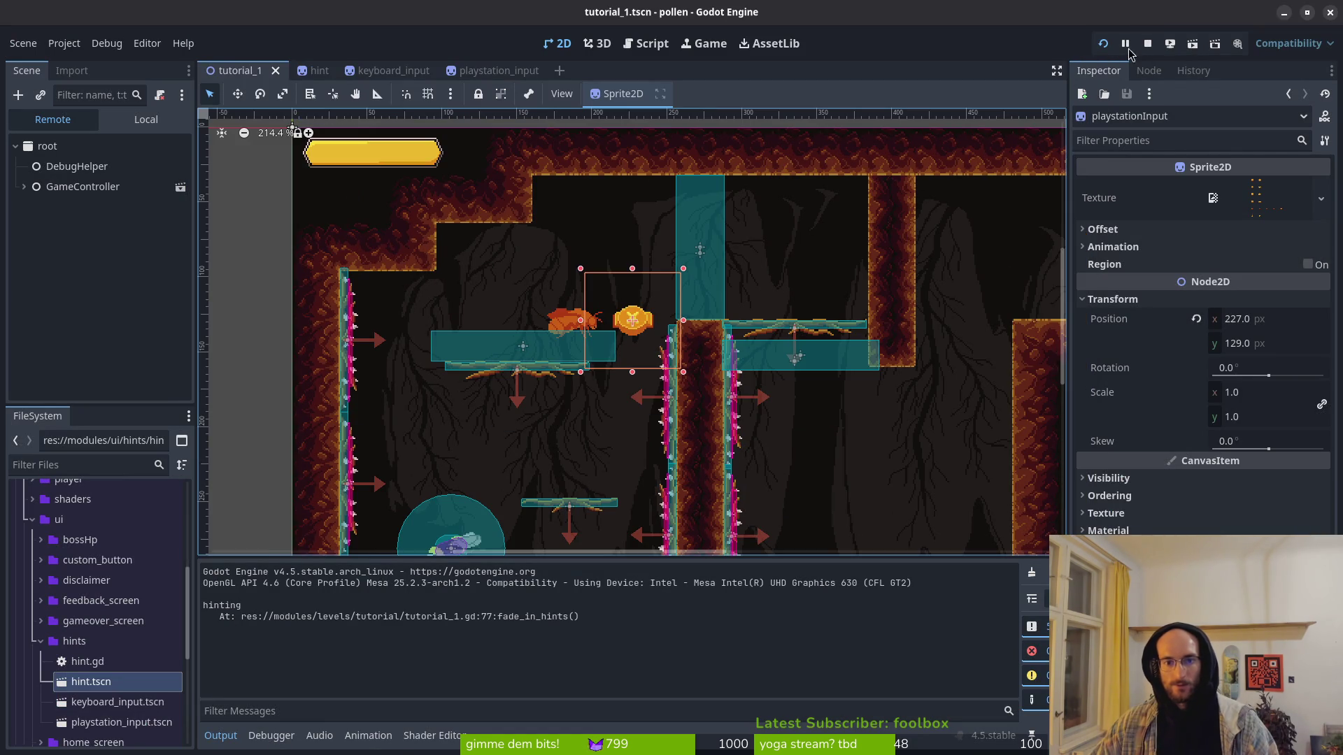
{"action": "left_click", "coordinate": [1103, 44]}
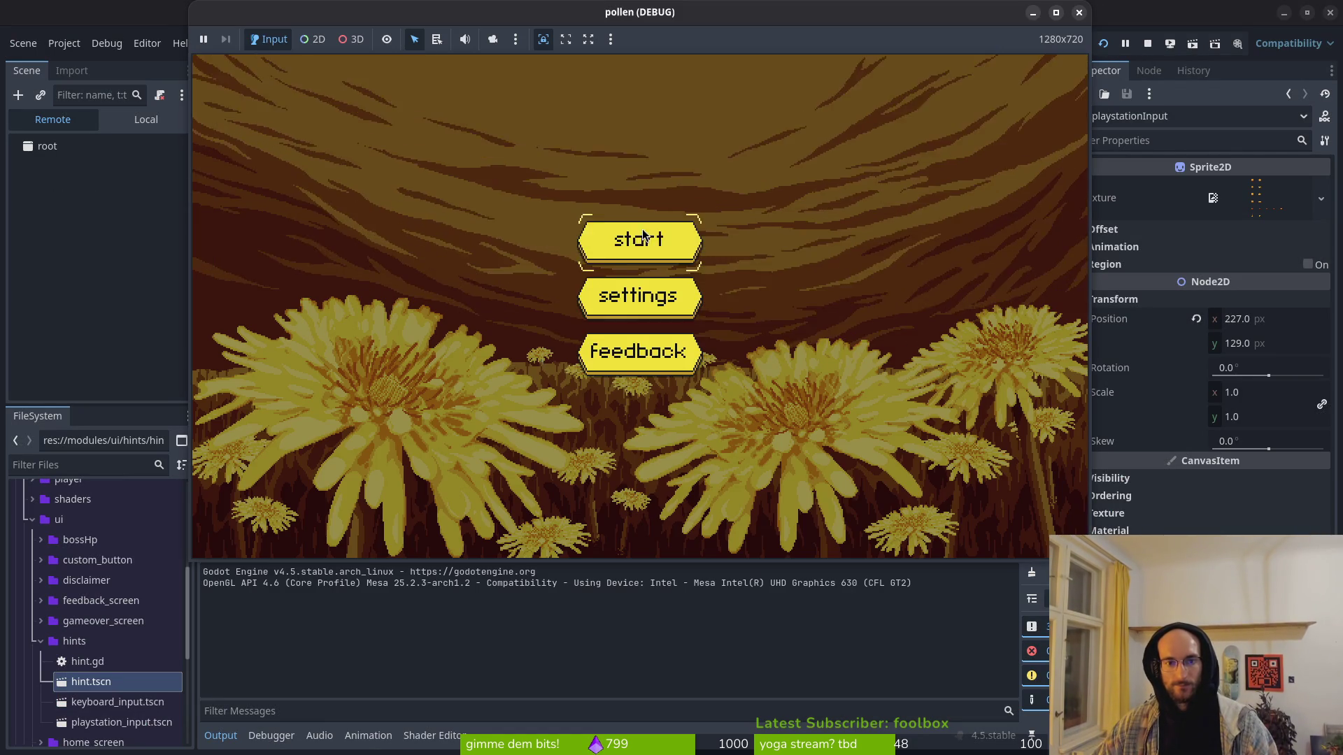
{"action": "left_click", "coordinate": [673, 242]}
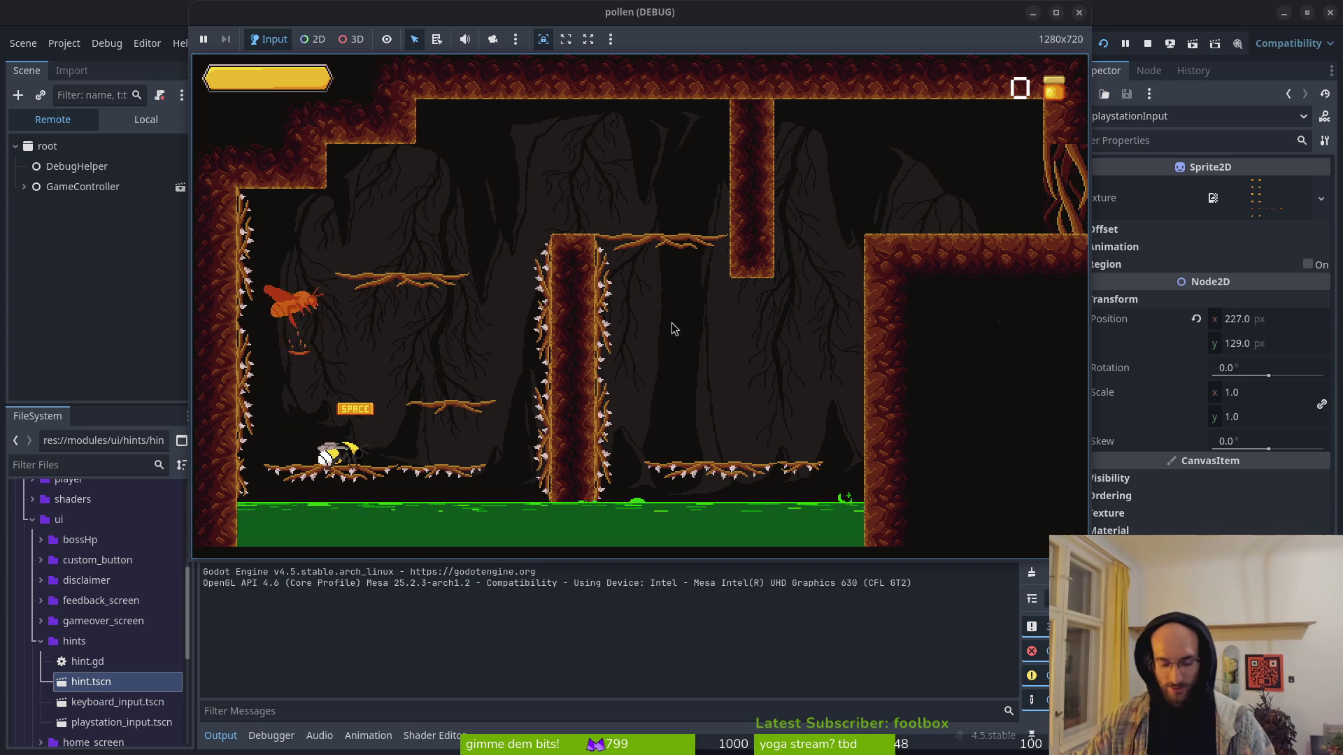
Step: Fly the bee right and up to the pillar-top branch, then return to the editor
{"action": "key", "text": "Right"}
{"action": "key", "text": "space"}
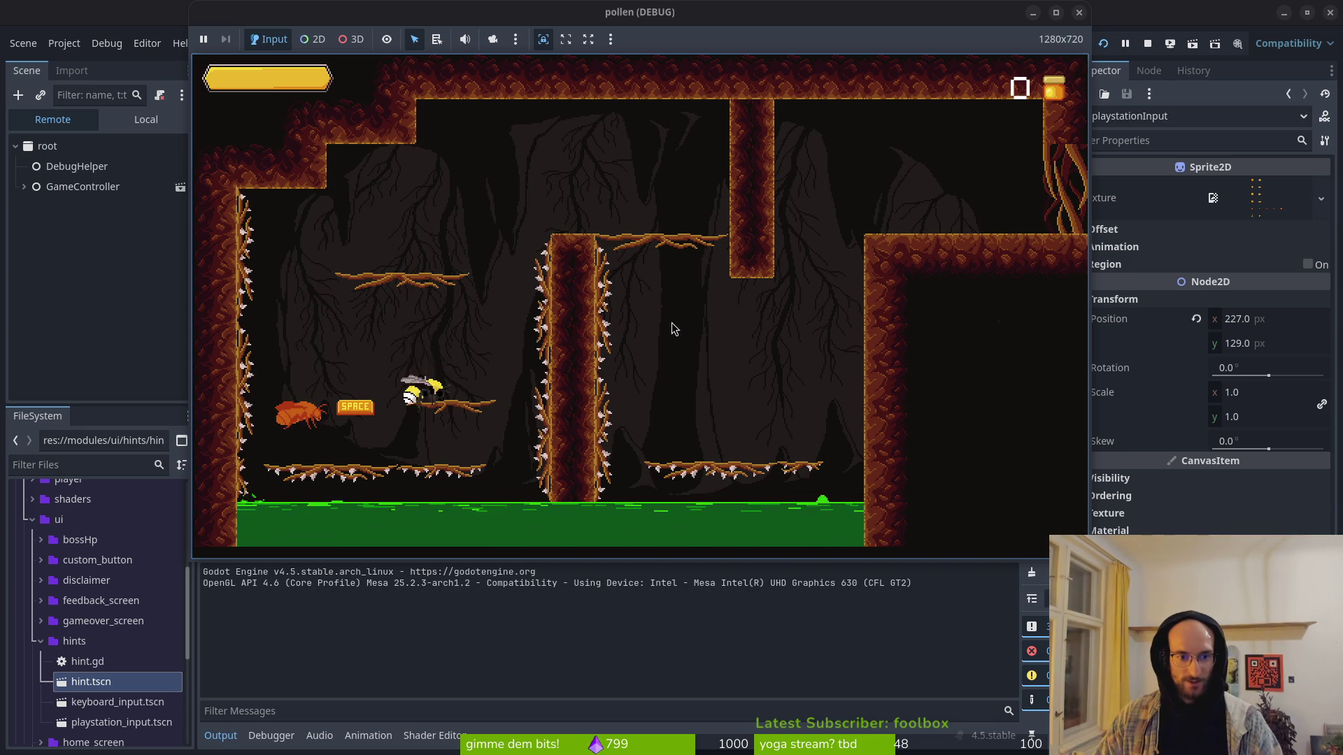
{"action": "key", "text": "space"}
{"action": "key", "text": "Right"}
{"action": "key", "text": "space"}
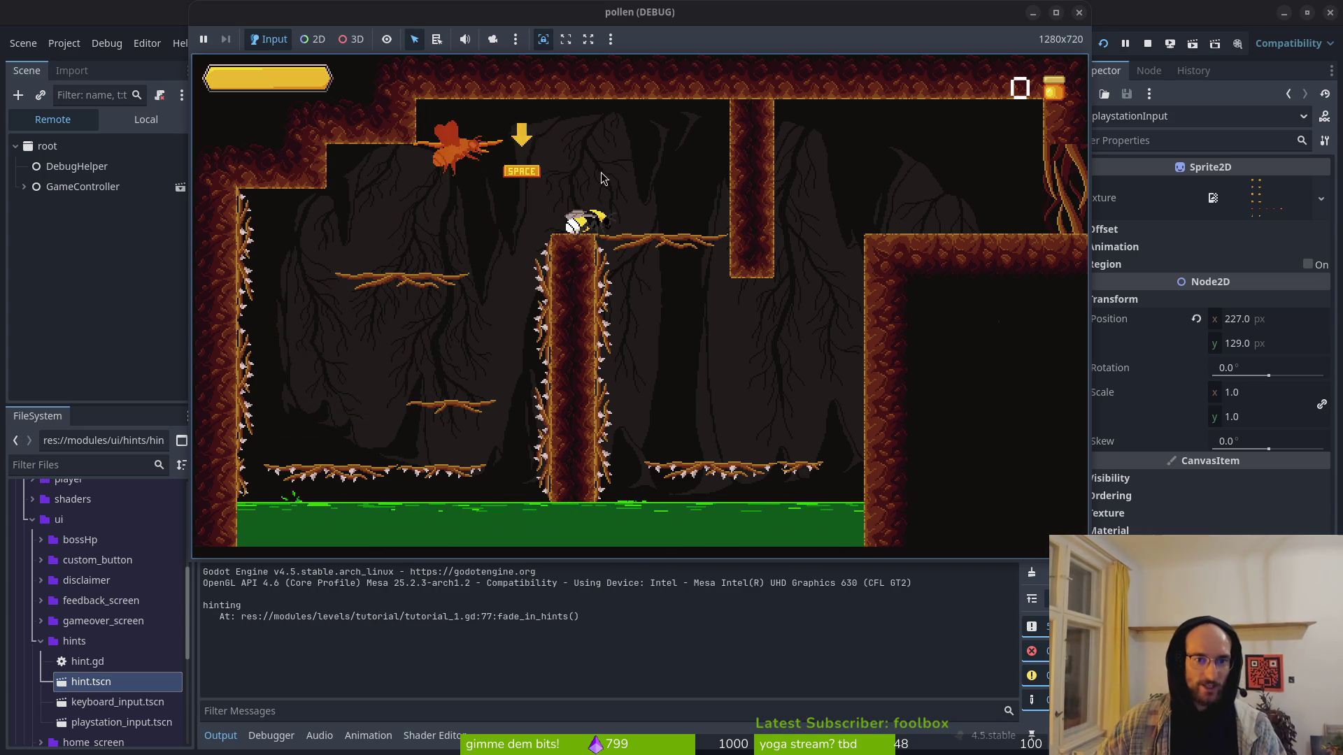
{"action": "key", "text": "Right"}
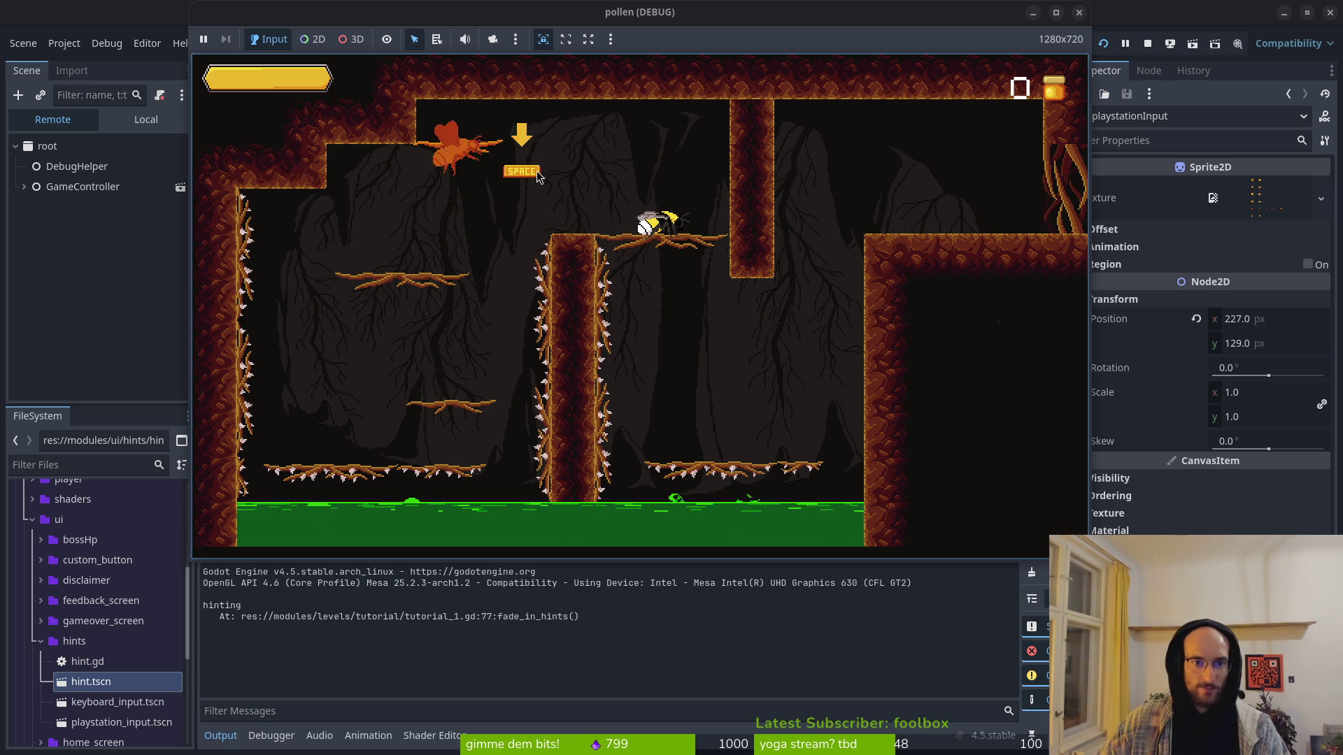
{"action": "key", "text": "alt+Tab"}
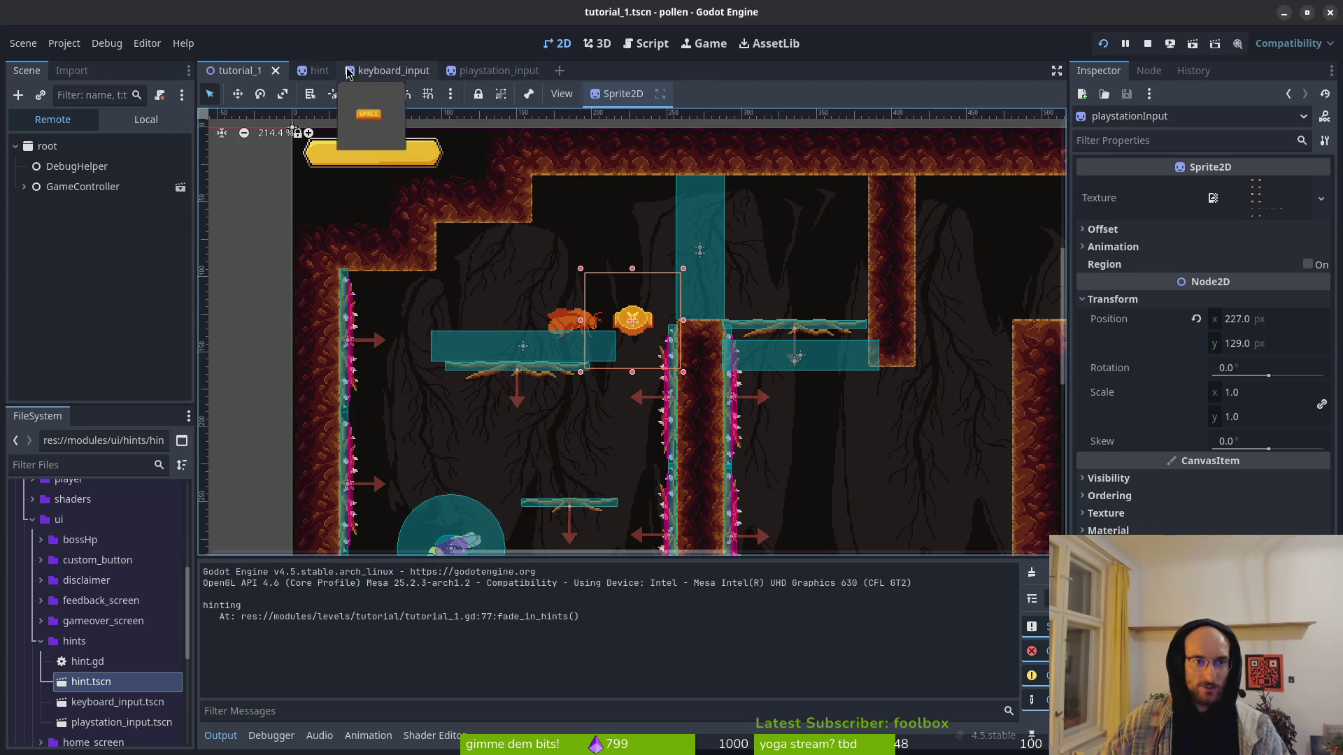
Step: In the hint scene, set the dropdown animation length to 12 and stop the game
{"action": "left_click", "coordinate": [313, 73]}
{"action": "left_click", "coordinate": [1021, 601]}
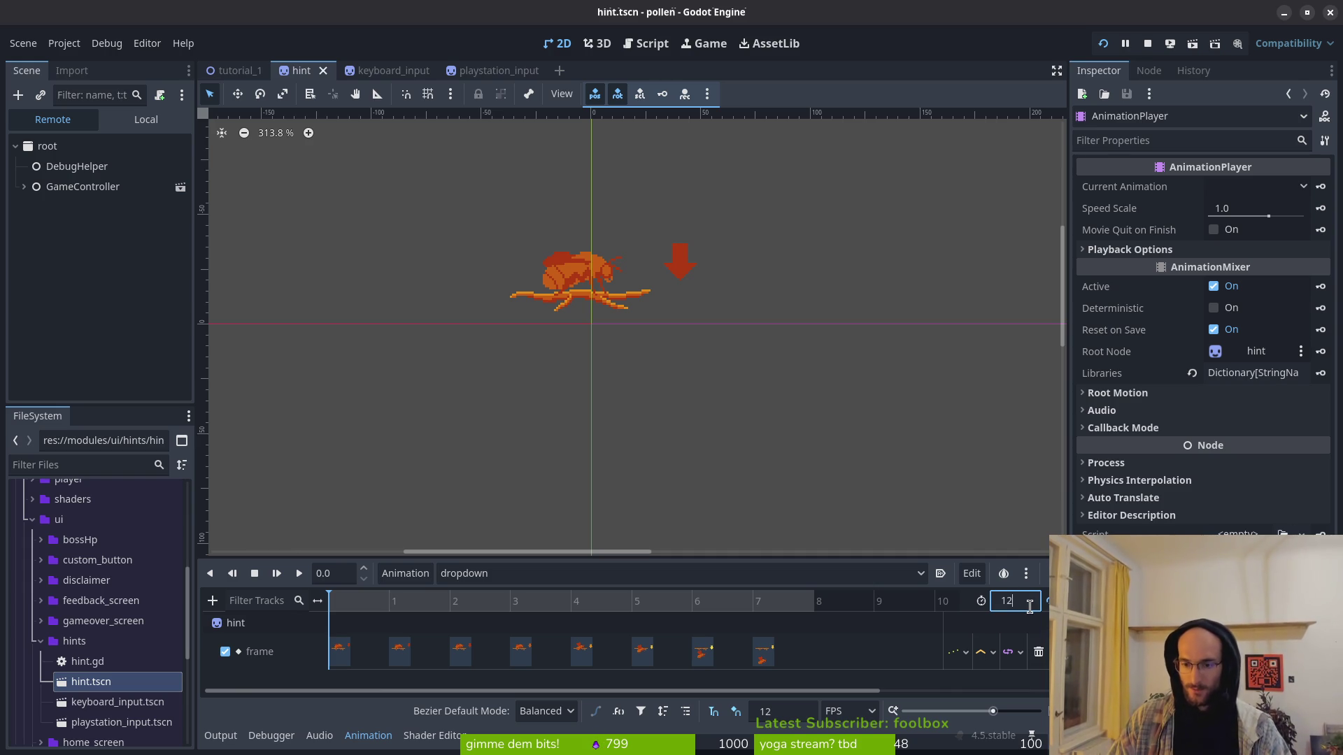
{"action": "key", "text": "Return"}
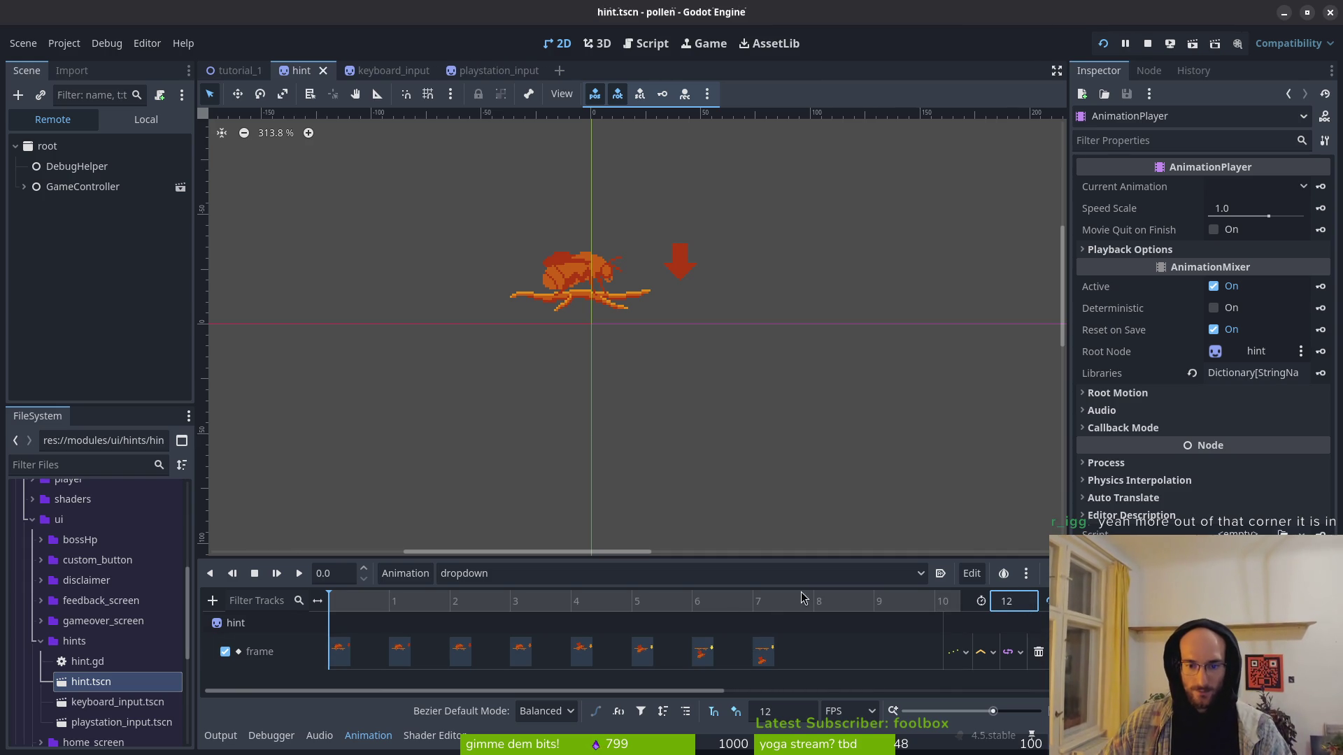
{"action": "scroll", "coordinate": [808, 599], "scroll_direction": "right", "scroll_amount": 5}
{"action": "left_click", "coordinate": [165, 114]}
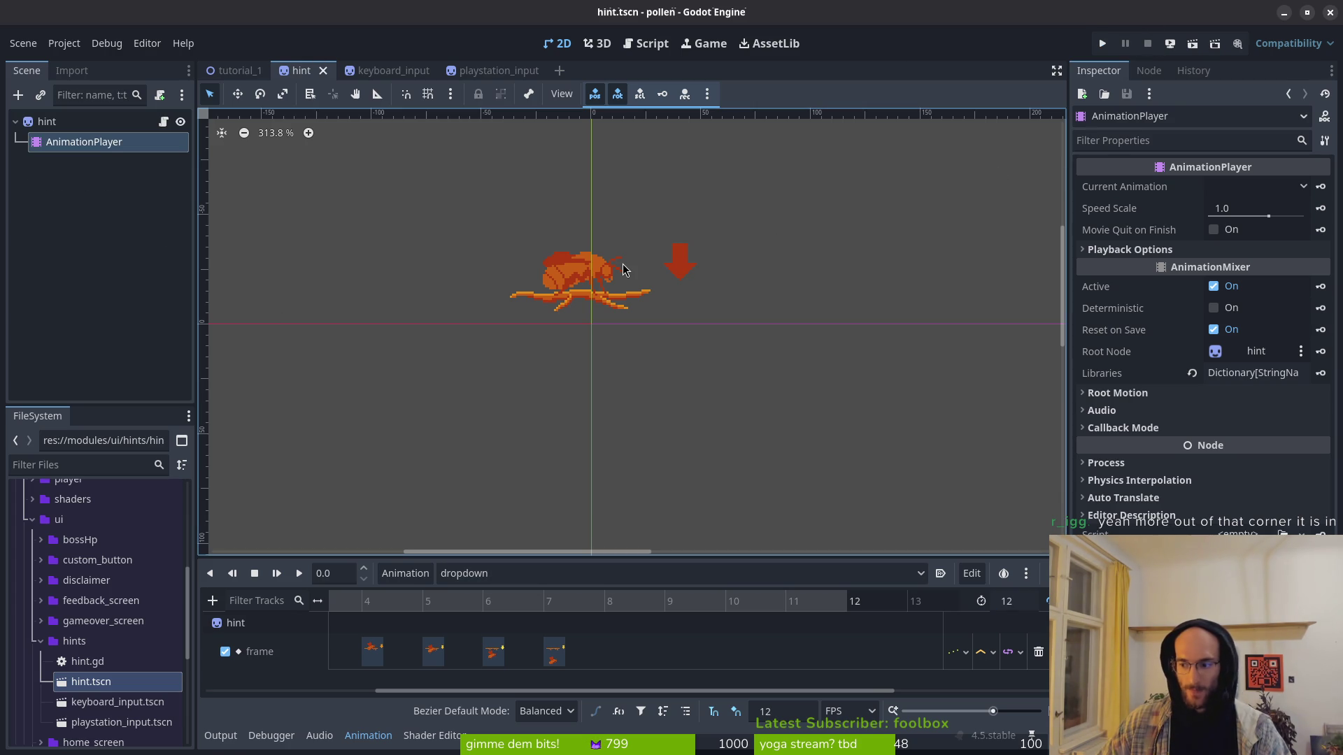
Step: Select the hint root node and step its sprite frame forward, back to 7
{"action": "double_click", "coordinate": [56, 122]}
{"action": "key", "text": "Escape"}
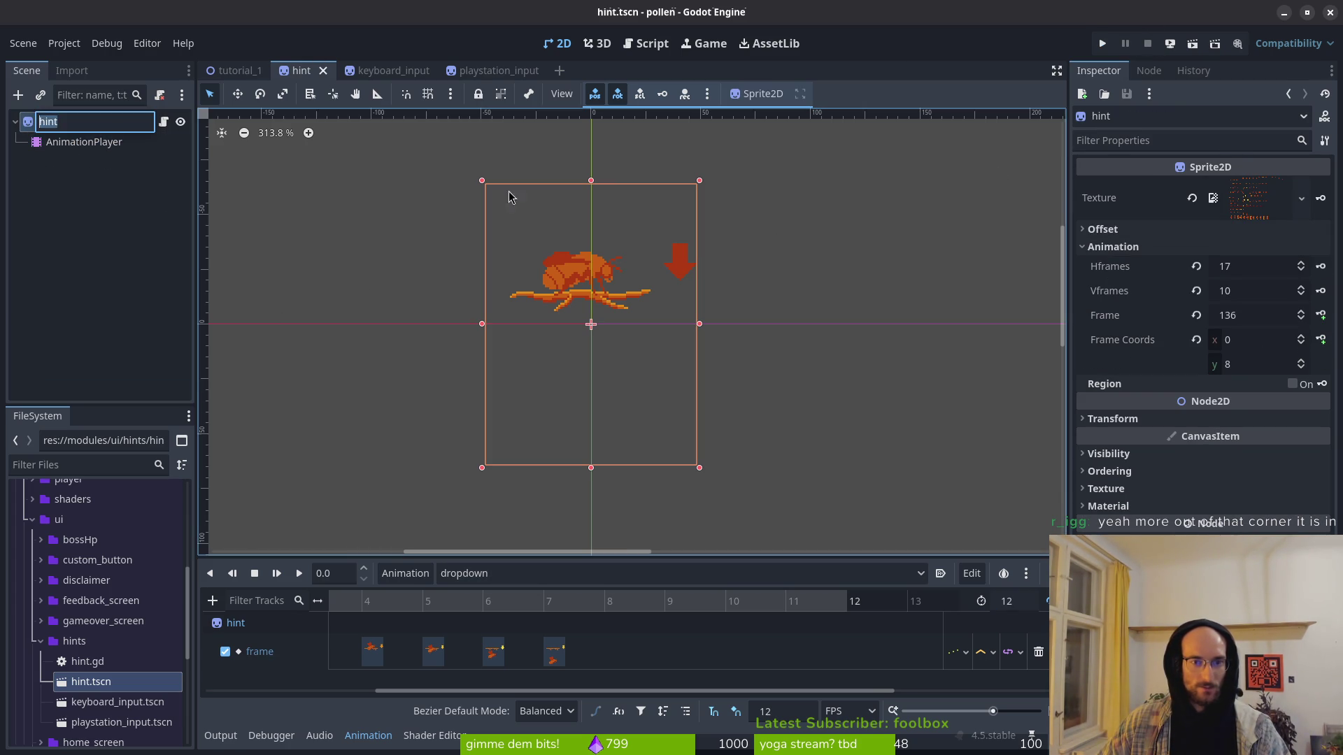
{"action": "left_click", "coordinate": [1305, 338]}
{"action": "left_click", "coordinate": [1305, 338]}
{"action": "left_click", "coordinate": [1305, 338]}
{"action": "left_click", "coordinate": [1305, 339]}
{"action": "left_click", "coordinate": [1304, 338]}
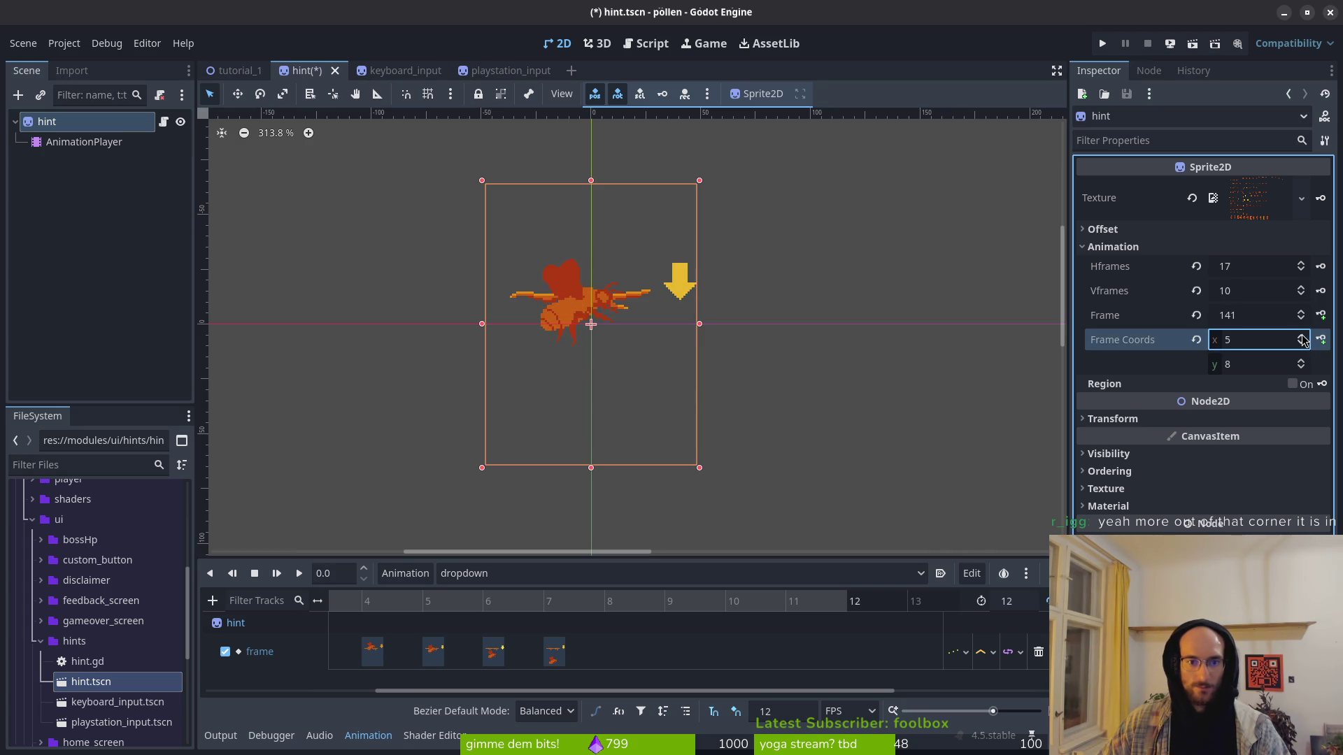
{"action": "left_click", "coordinate": [1304, 339]}
{"action": "left_click", "coordinate": [1305, 339]}
{"action": "left_click", "coordinate": [1305, 338]}
{"action": "left_click", "coordinate": [1304, 346]}
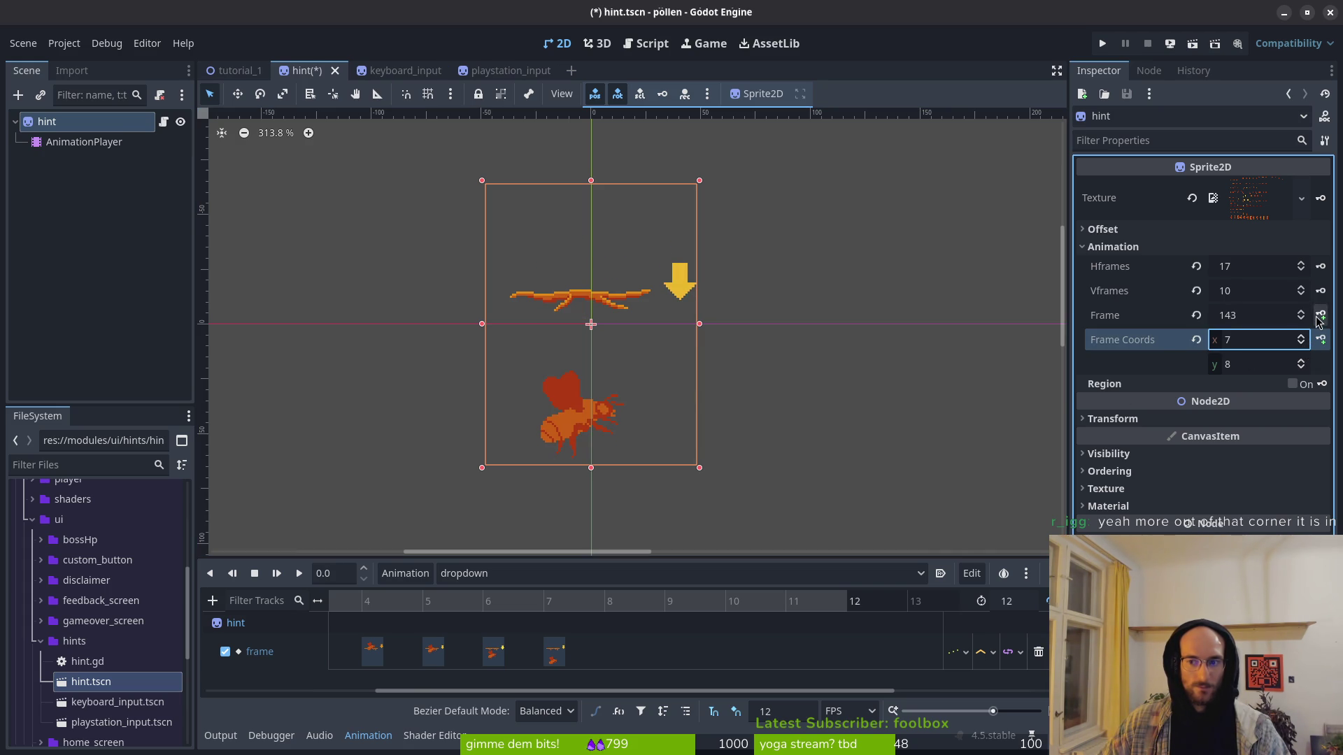
Step: Insert a Frame key at frame 8, then delete the misplaced keyframe
{"action": "left_click", "coordinate": [606, 602]}
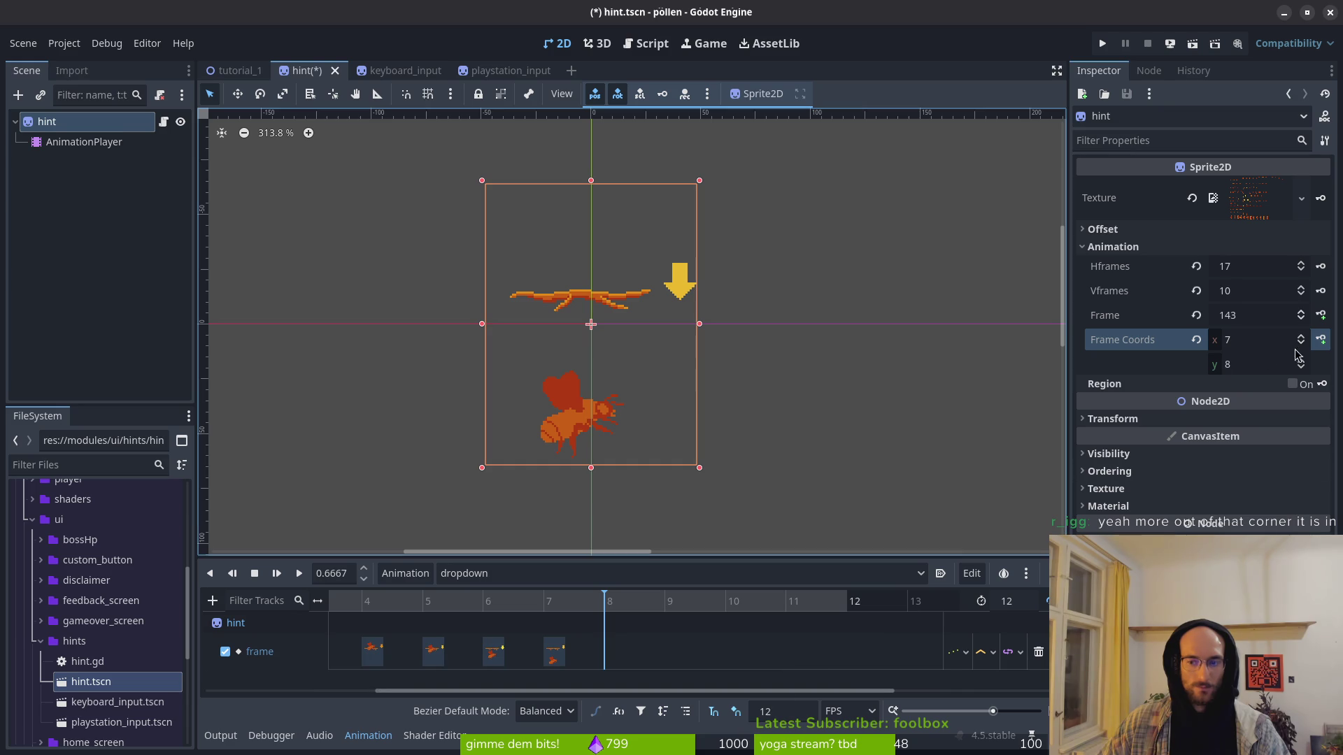
{"action": "left_click", "coordinate": [1321, 316]}
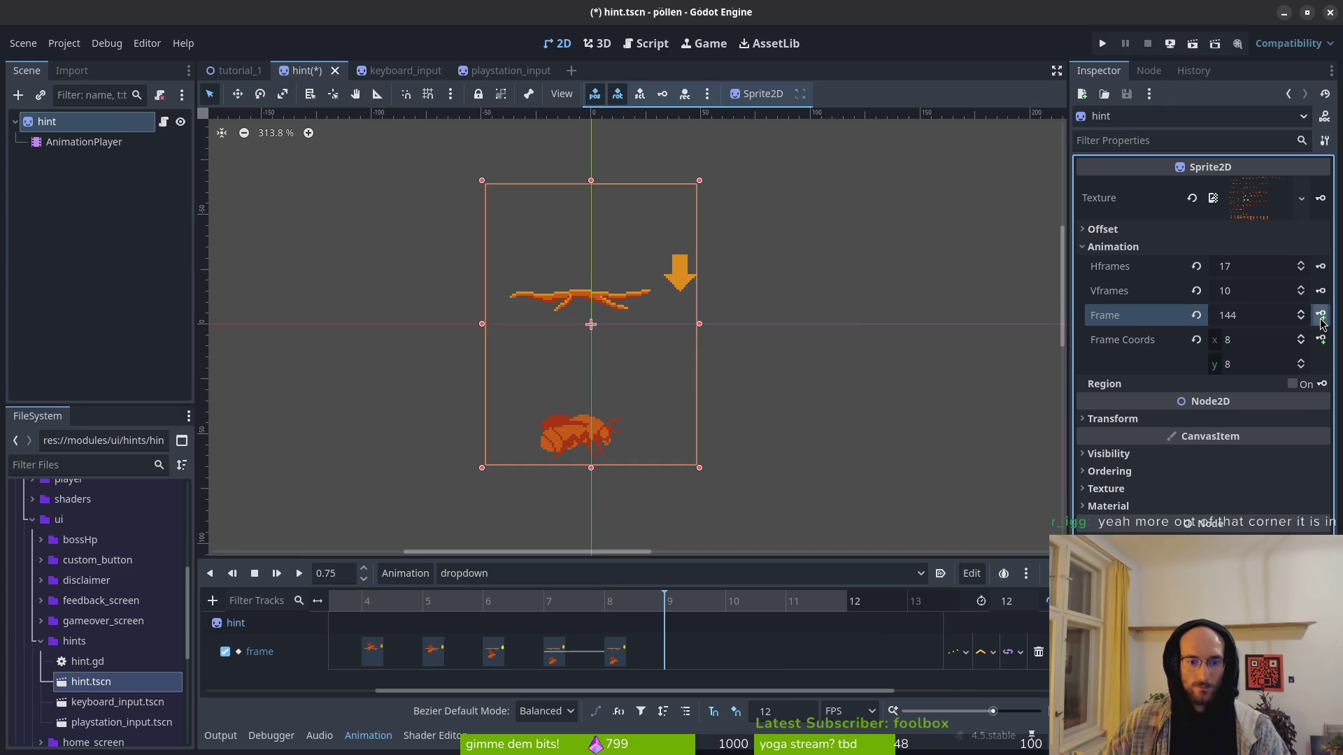
{"action": "left_click", "coordinate": [604, 601]}
{"action": "left_click", "coordinate": [614, 653]}
{"action": "key", "text": "Delete"}
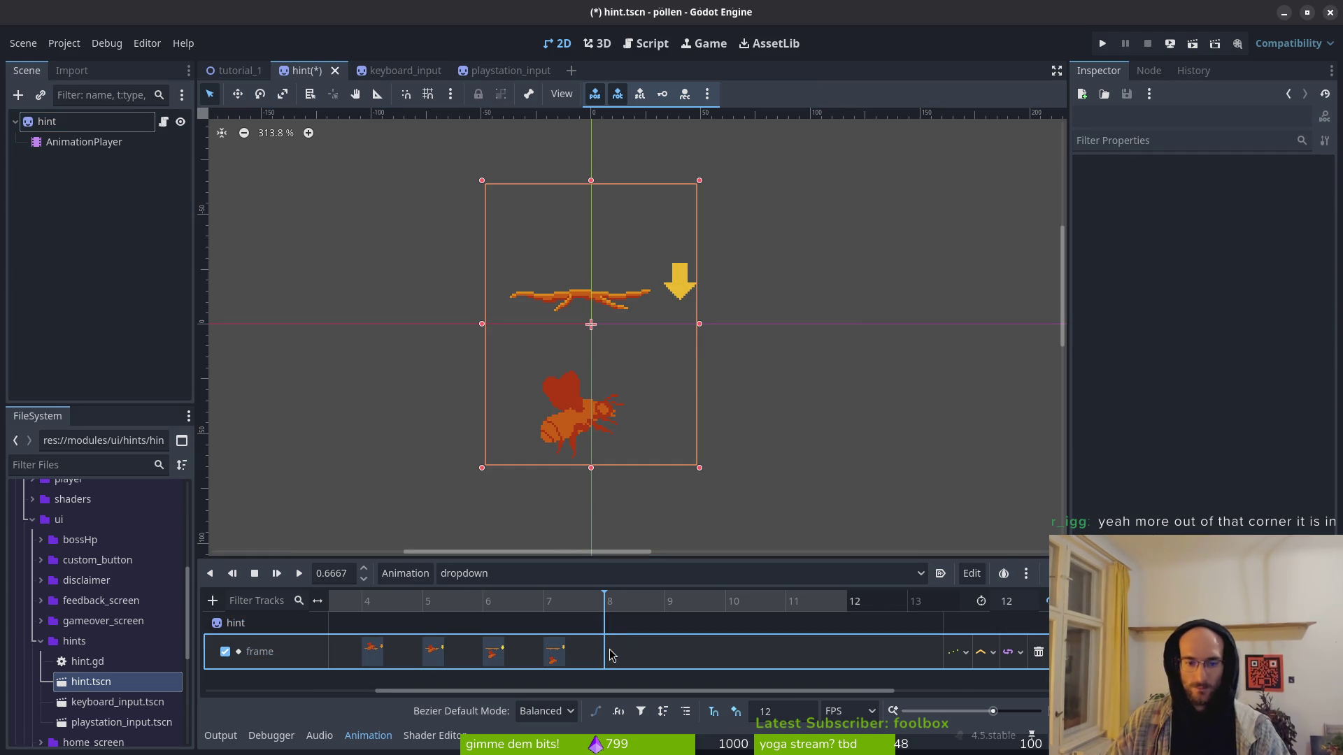
Step: Key the following sprite frames from 144 onward on the hint node and save the scene
{"action": "left_click", "coordinate": [47, 122]}
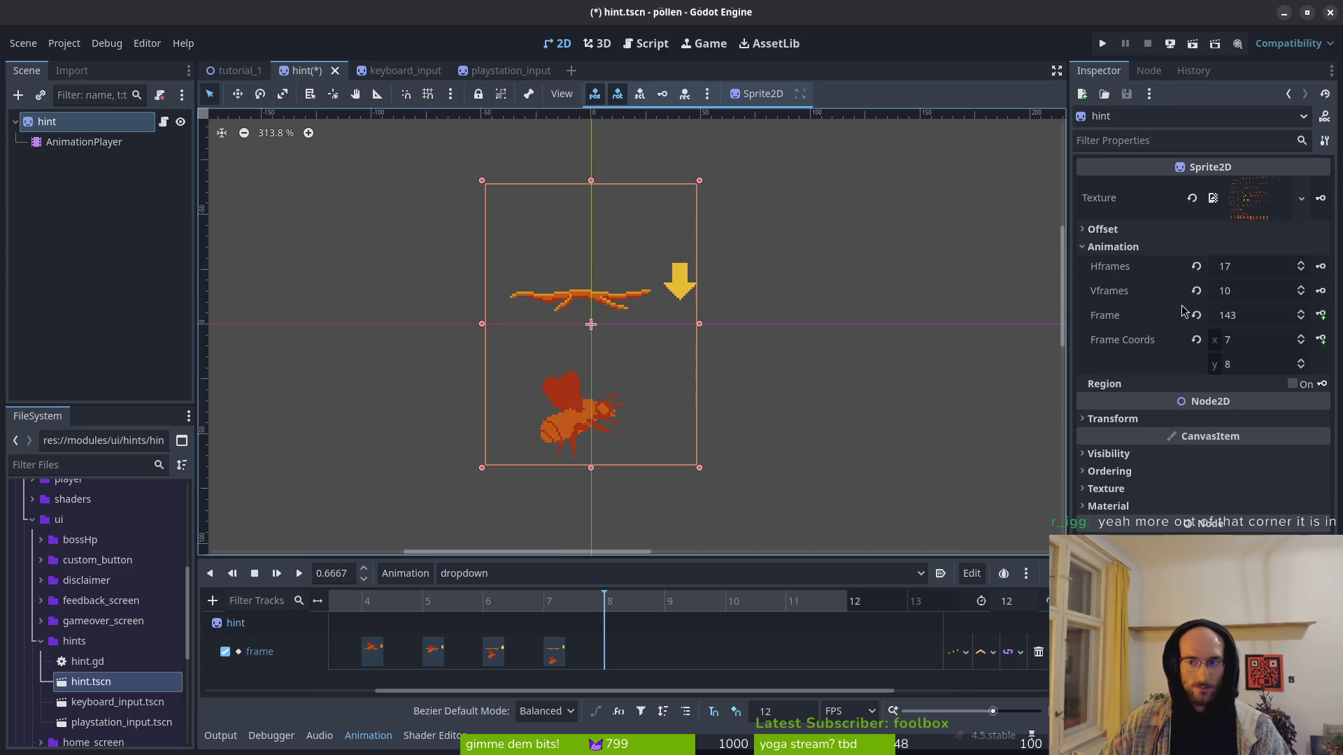
{"action": "left_click", "coordinate": [1300, 312]}
{"action": "left_click", "coordinate": [1321, 315]}
{"action": "left_click", "coordinate": [1321, 316]}
{"action": "left_click", "coordinate": [1321, 316]}
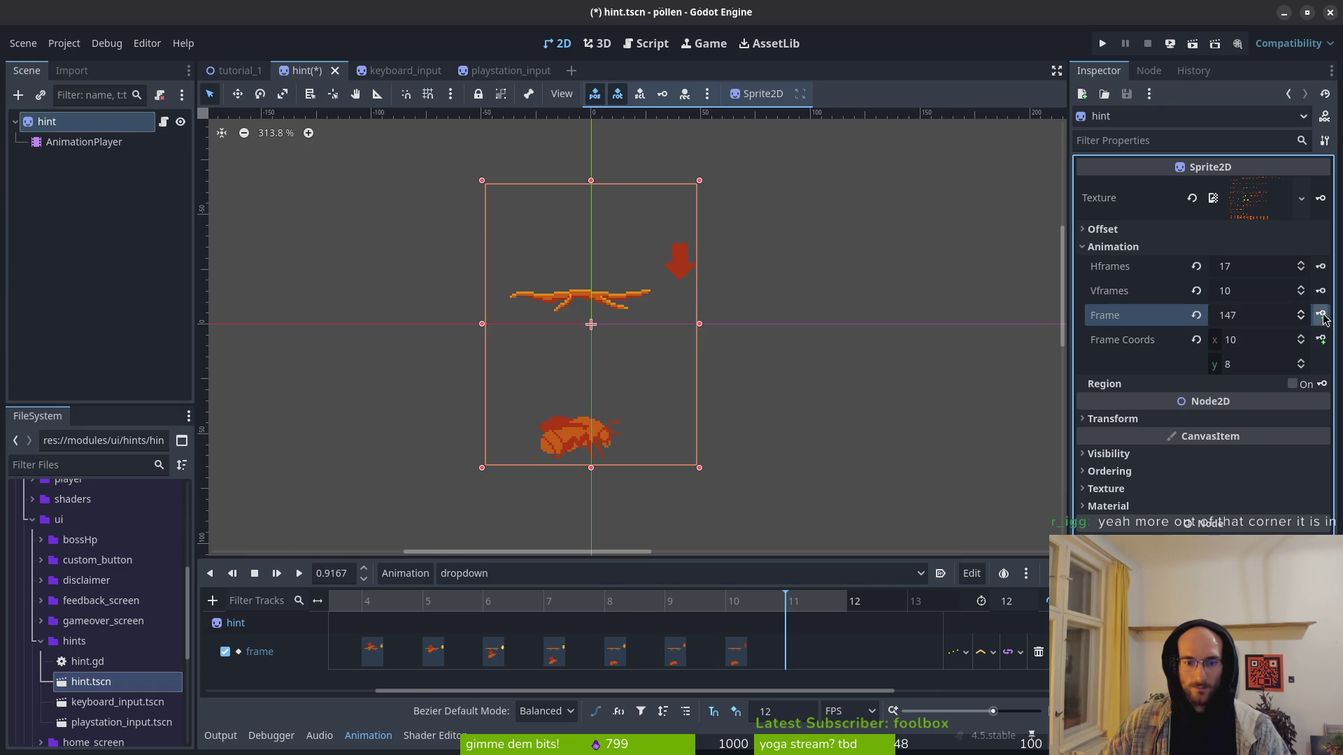
{"action": "left_click", "coordinate": [1321, 315]}
{"action": "key", "text": "ctrl+s"}
Step: In keyboard_input, set the dropdown length to 12, move the last key to 11, and save
{"action": "left_click", "coordinate": [350, 70]}
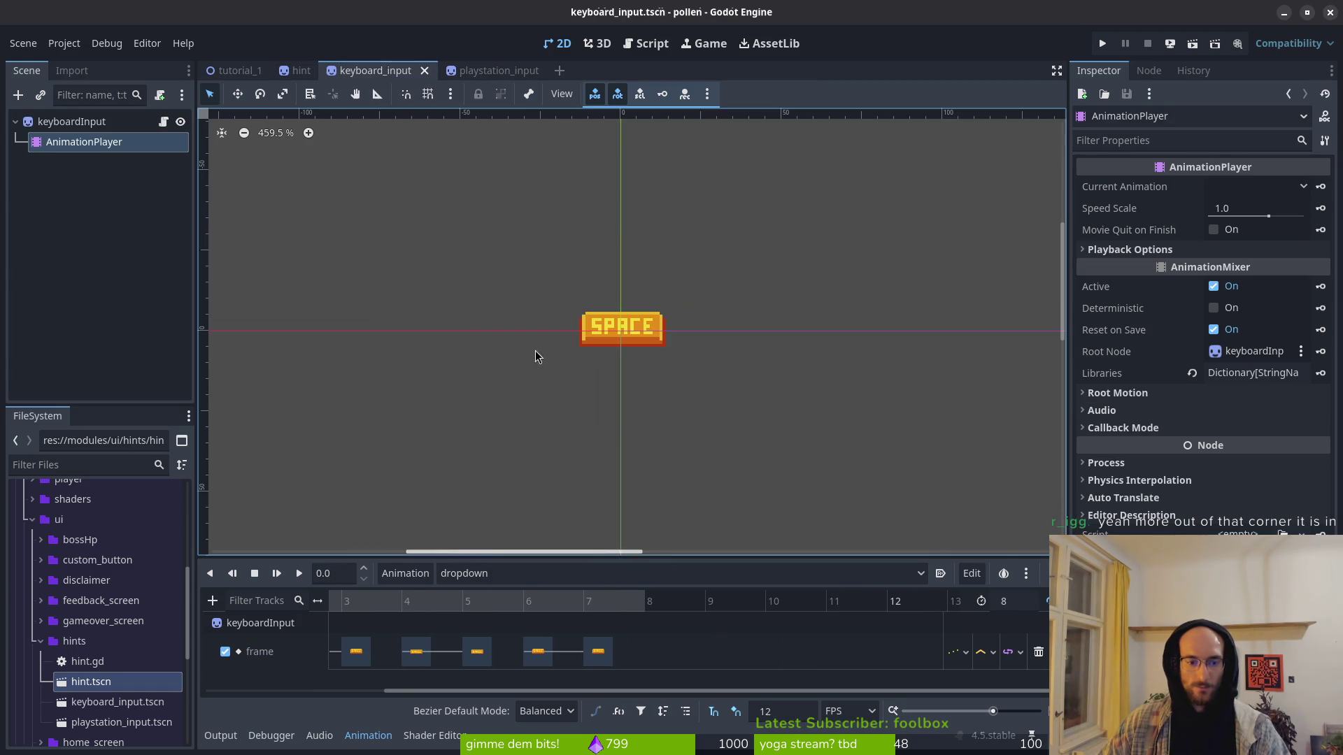
{"action": "left_click", "coordinate": [1023, 603]}
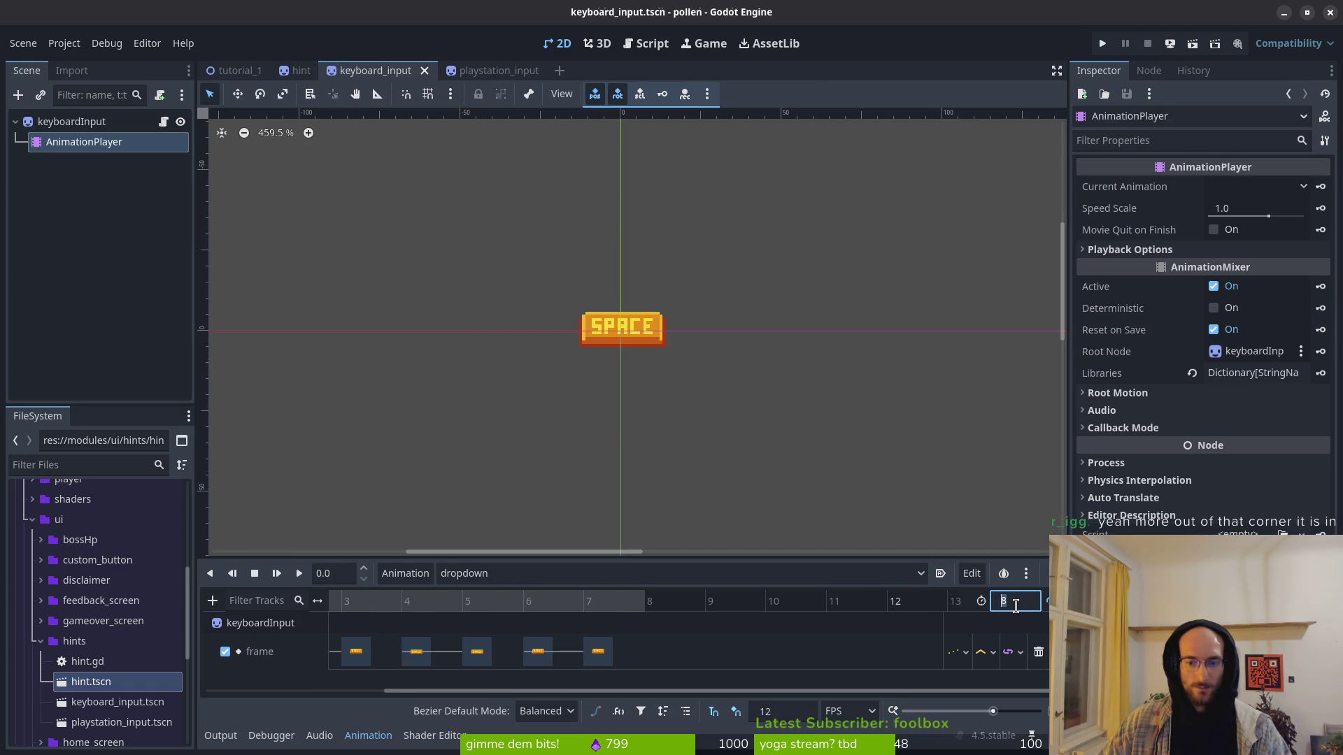
{"action": "type", "text": "12"}
{"action": "key", "text": "Return"}
{"action": "left_click_drag", "start_coordinate": [600, 652], "coordinate": [841, 651]}
{"action": "key", "text": "ctrl+s"}
{"action": "left_click", "coordinate": [508, 578]}
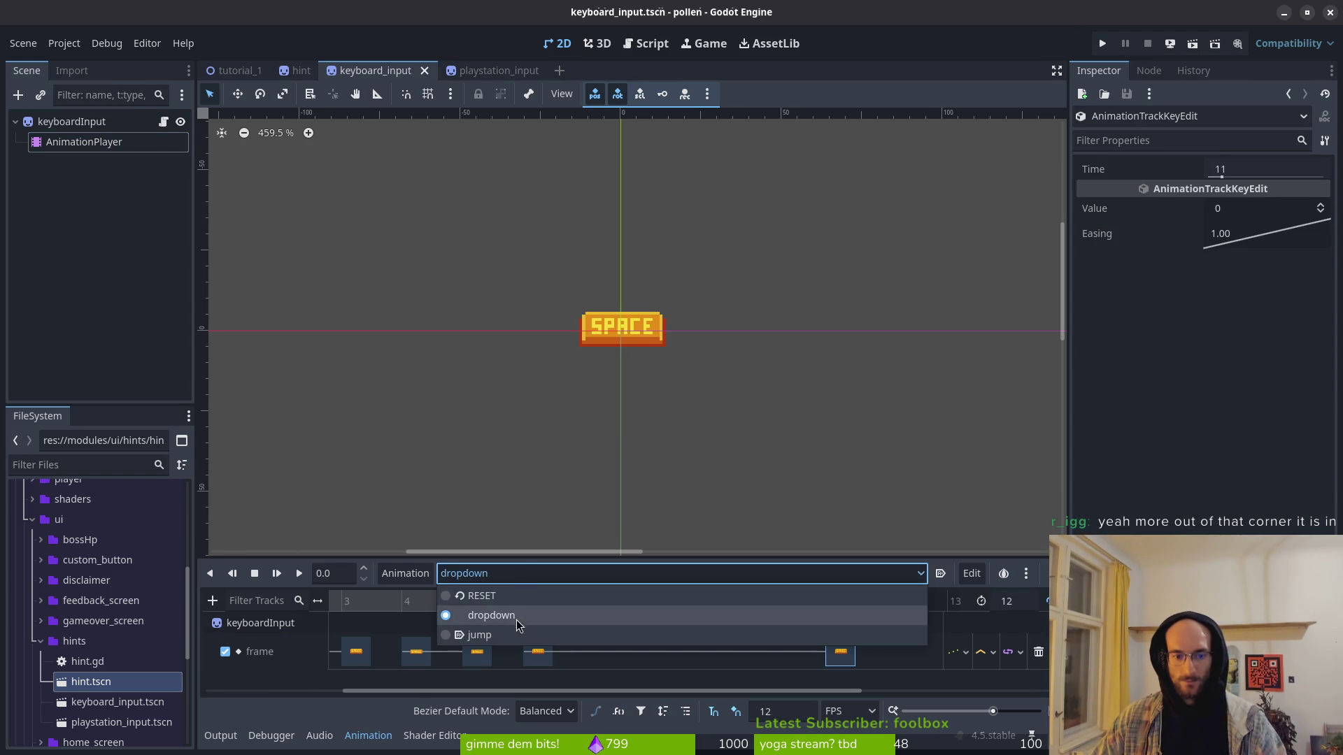
{"action": "left_click", "coordinate": [499, 105]}
Step: In playstation_input, move the last key to 11, set length 12, save, and relaunch the game
{"action": "left_click", "coordinate": [498, 70]}
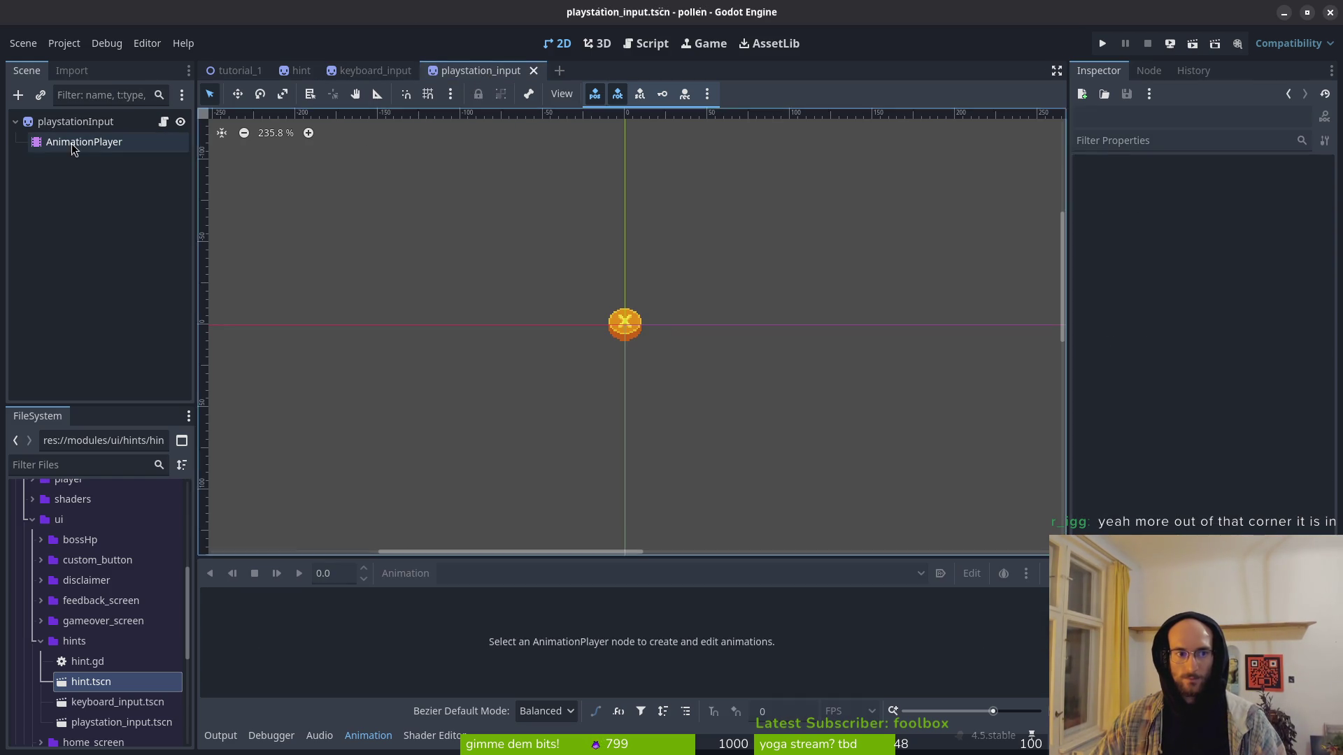
{"action": "left_click", "coordinate": [83, 141]}
{"action": "left_click", "coordinate": [661, 651]}
{"action": "left_click_drag", "start_coordinate": [675, 652], "coordinate": [856, 652]}
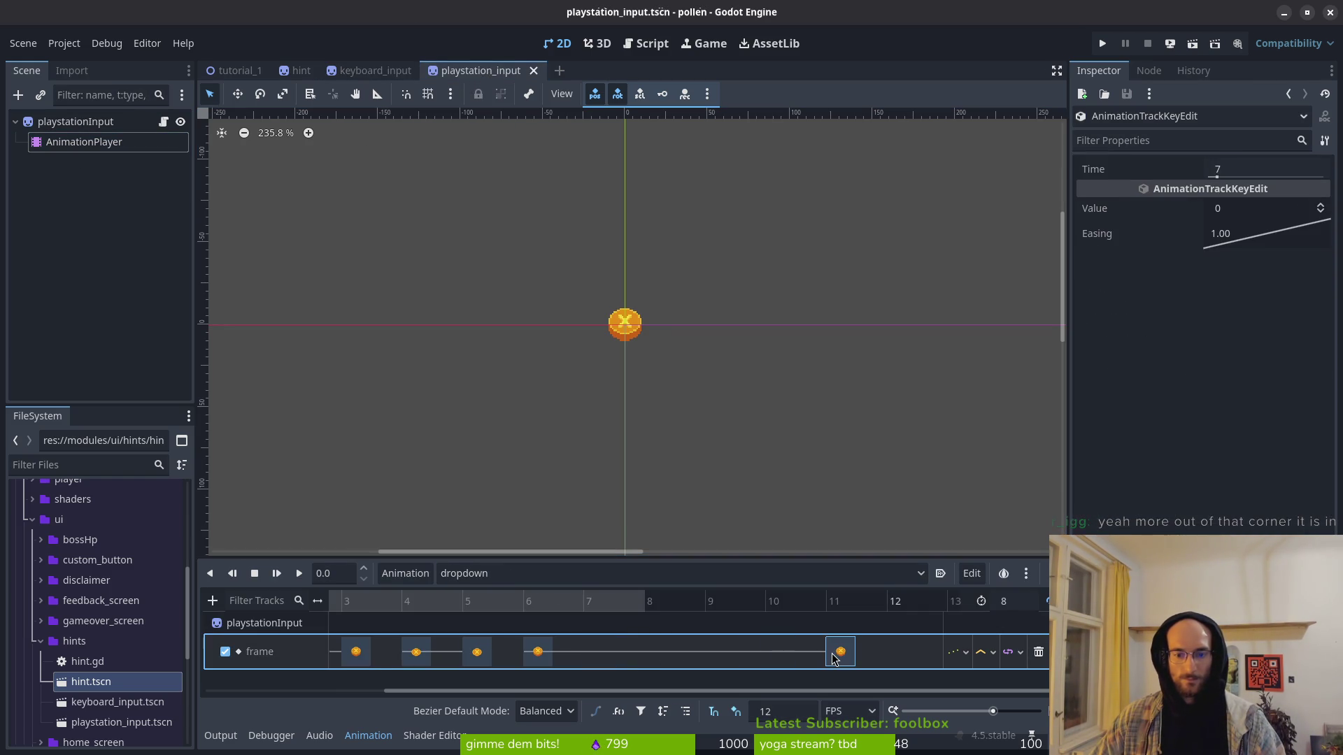
{"action": "left_click", "coordinate": [1014, 607]}
{"action": "type", "text": "2"}
{"action": "key", "text": "Return"}
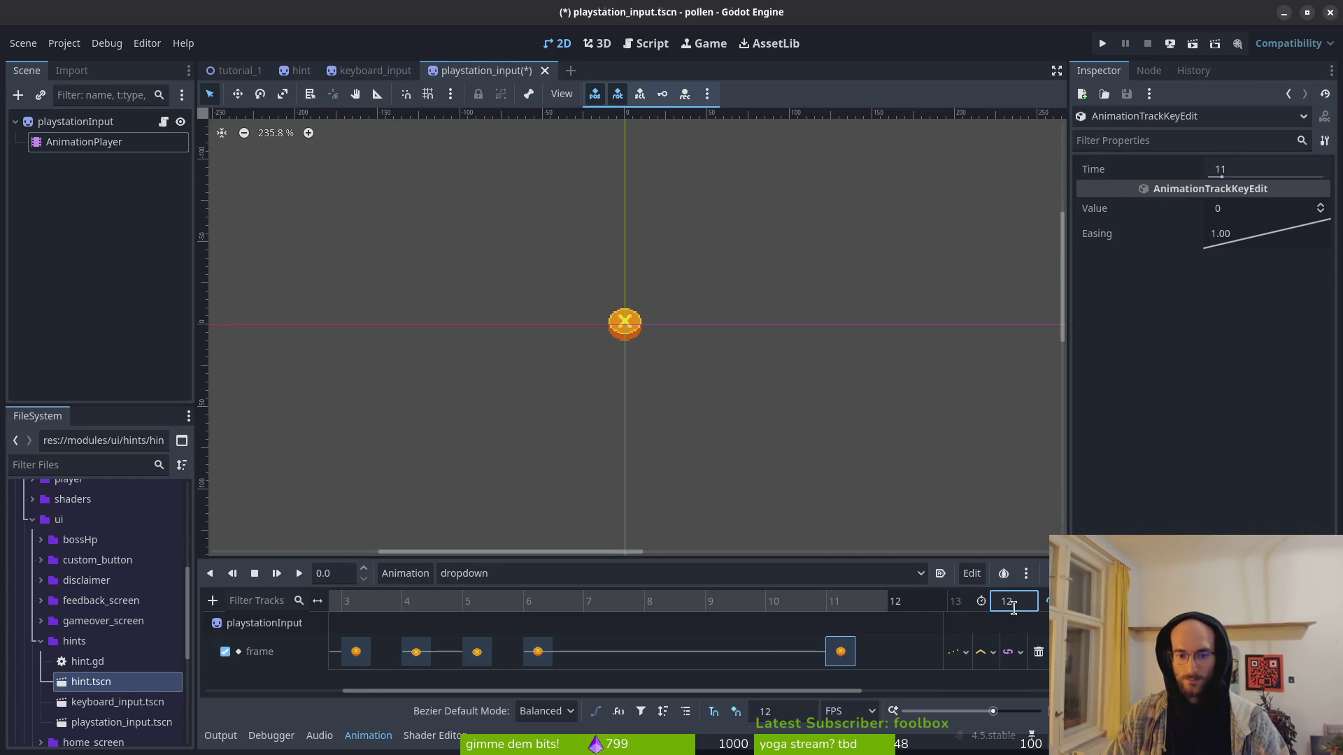
{"action": "key", "text": "ctrl+s"}
{"action": "left_click", "coordinate": [1104, 43]}
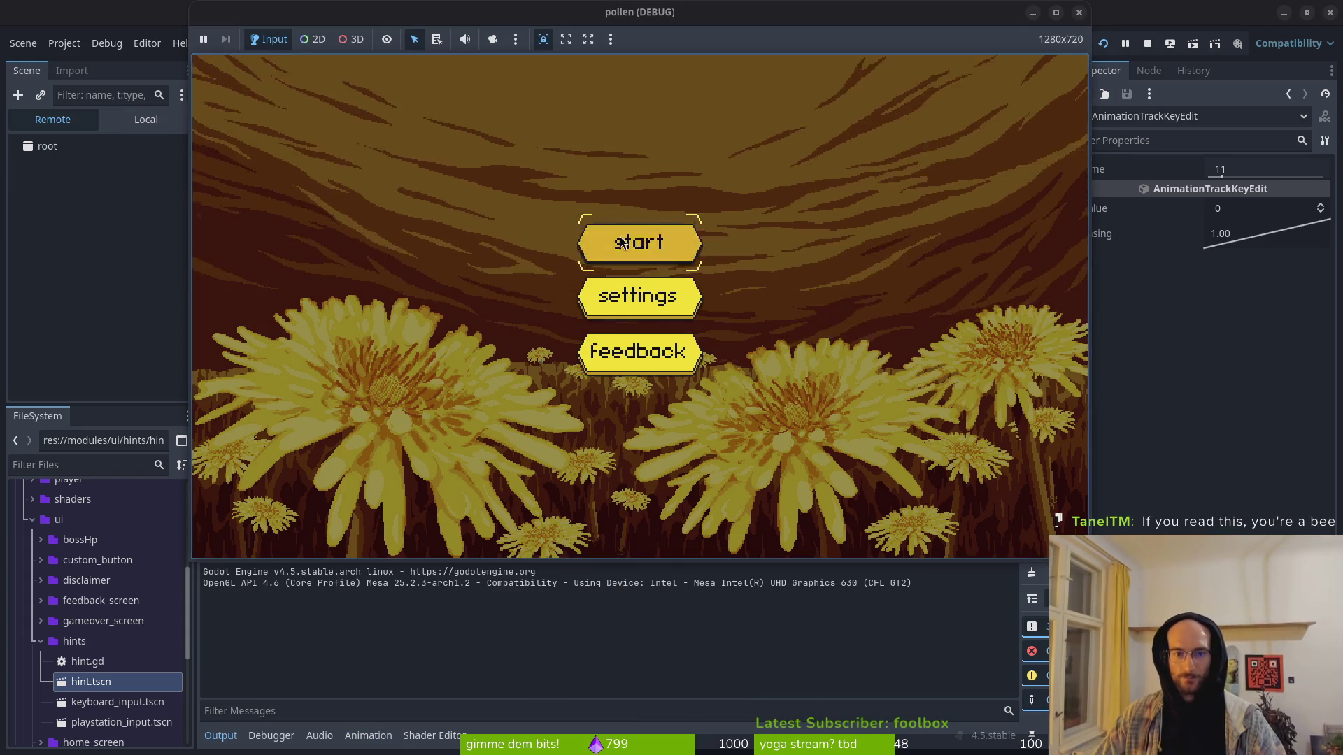
Step: Play to the pillar top to see the PlayStation dropdown hint, then close the game
{"action": "left_click", "coordinate": [621, 242]}
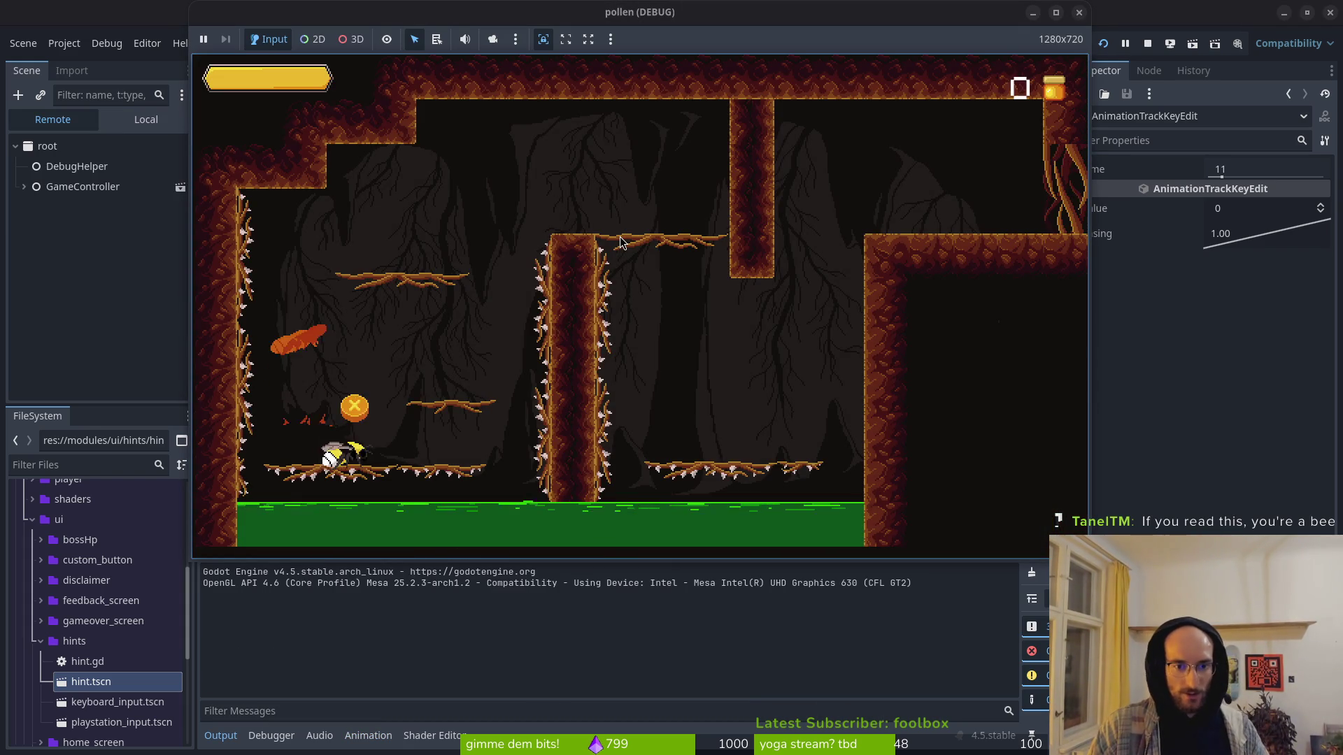
{"action": "key", "text": "Right"}
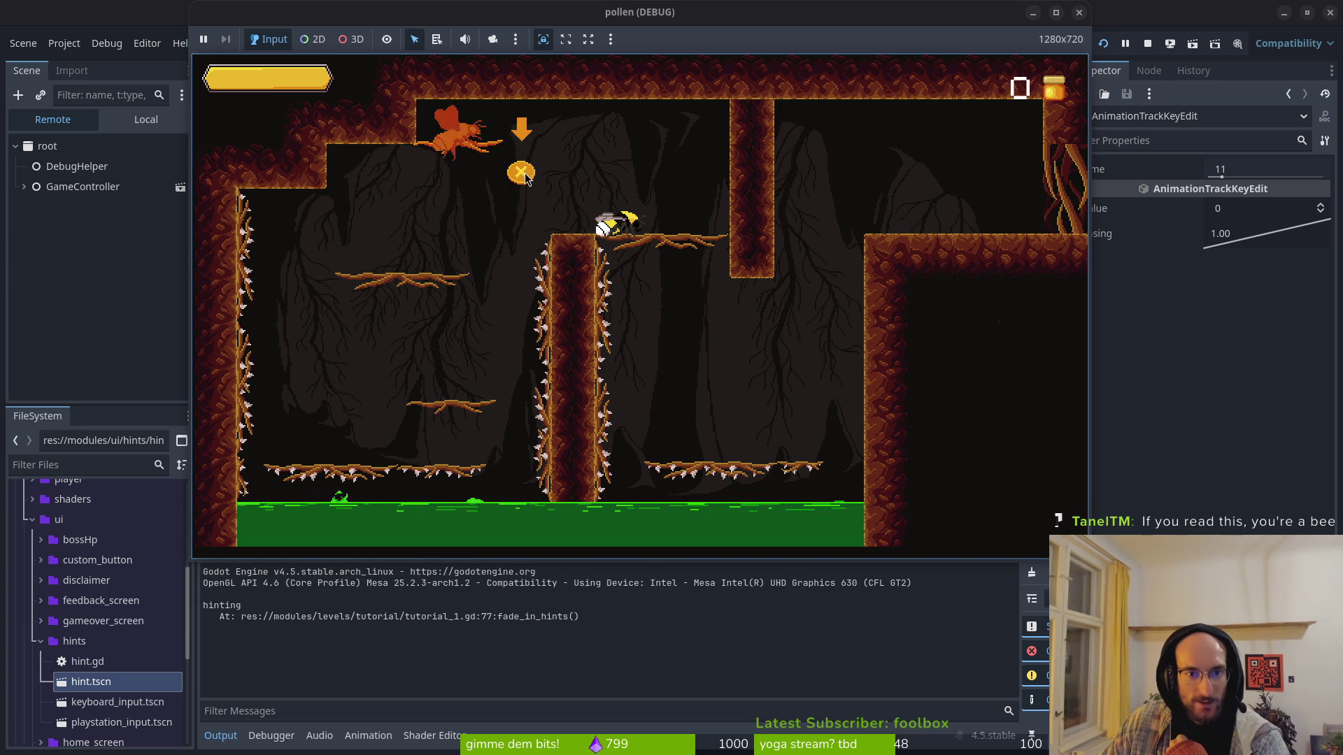
{"action": "left_click", "coordinate": [1079, 13]}
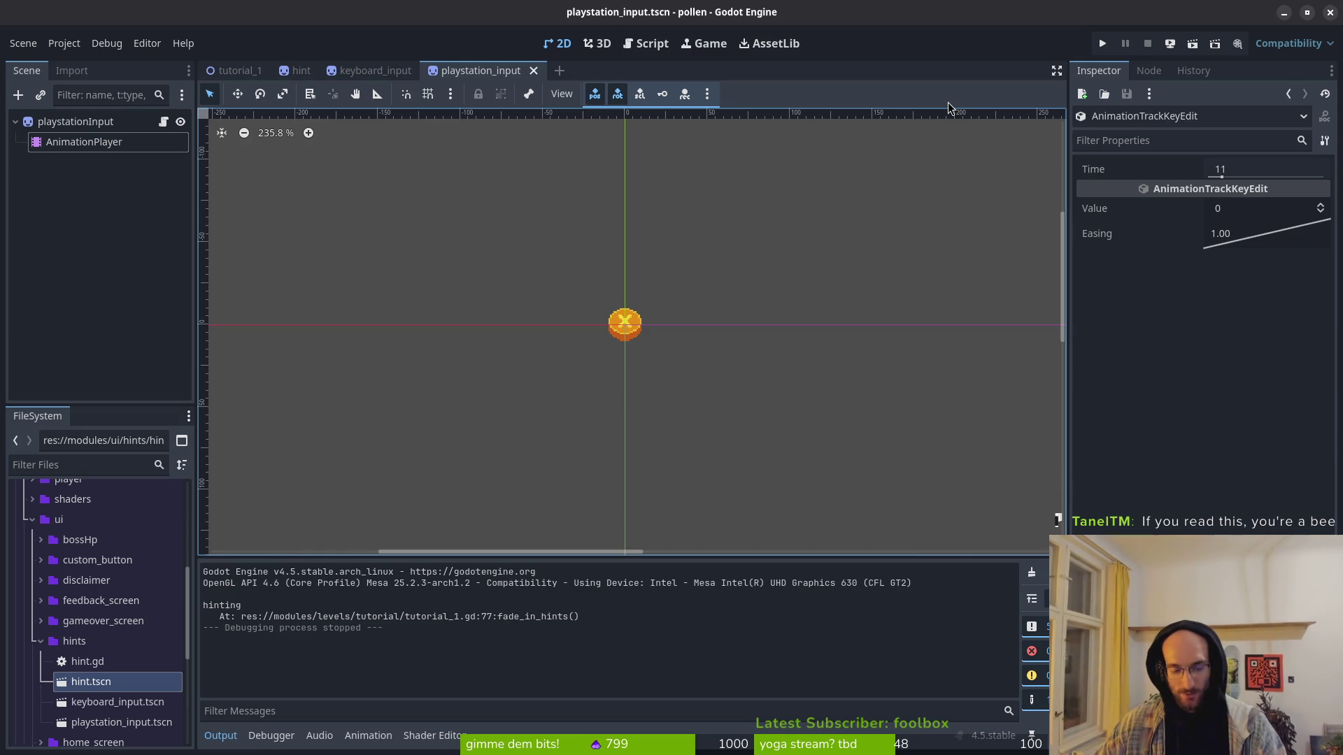
{"action": "key", "text": "alt+Tab"}
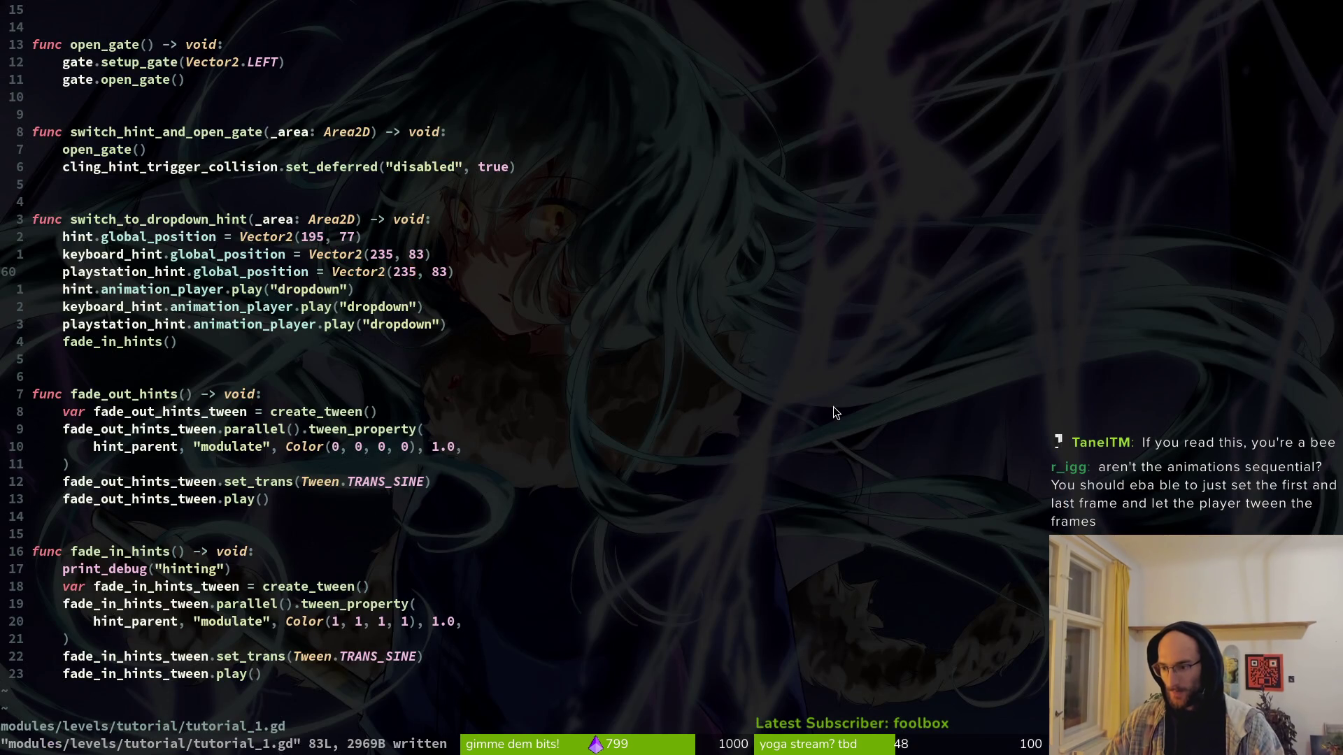
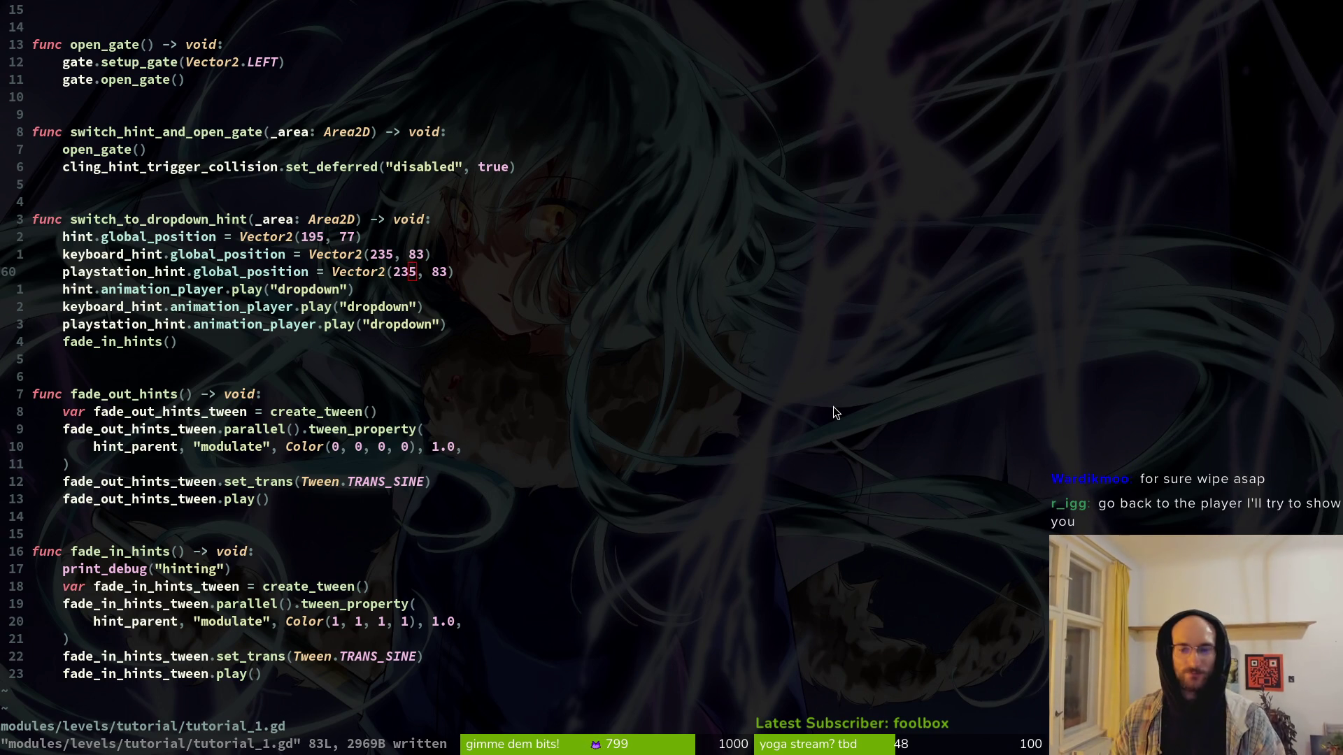
Step: Switch from the Vim terminal back to the Godot editor
{"action": "key", "text": "alt+Tab"}
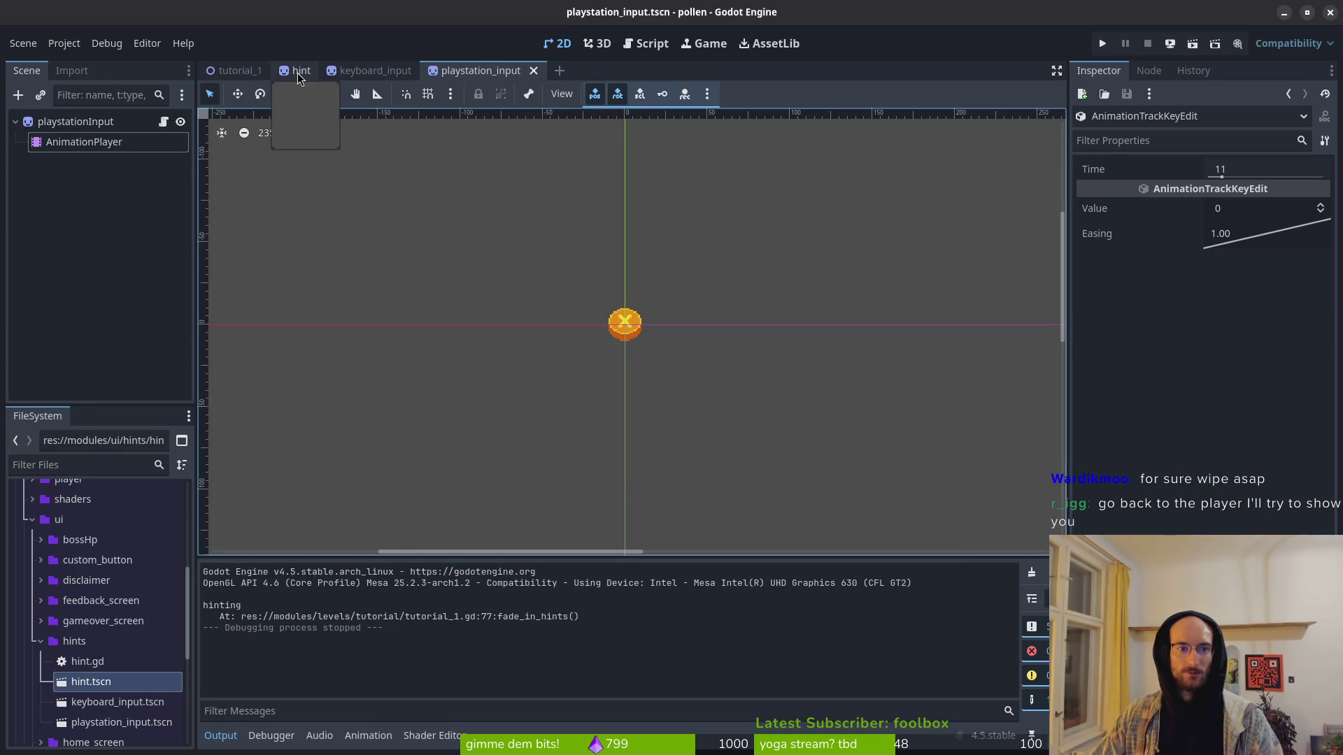
Step: Check the keyboardInput hint in tutorial_1, then select hint.tscn's AnimationPlayer to show the dropdown animation
{"action": "left_click", "coordinate": [299, 72]}
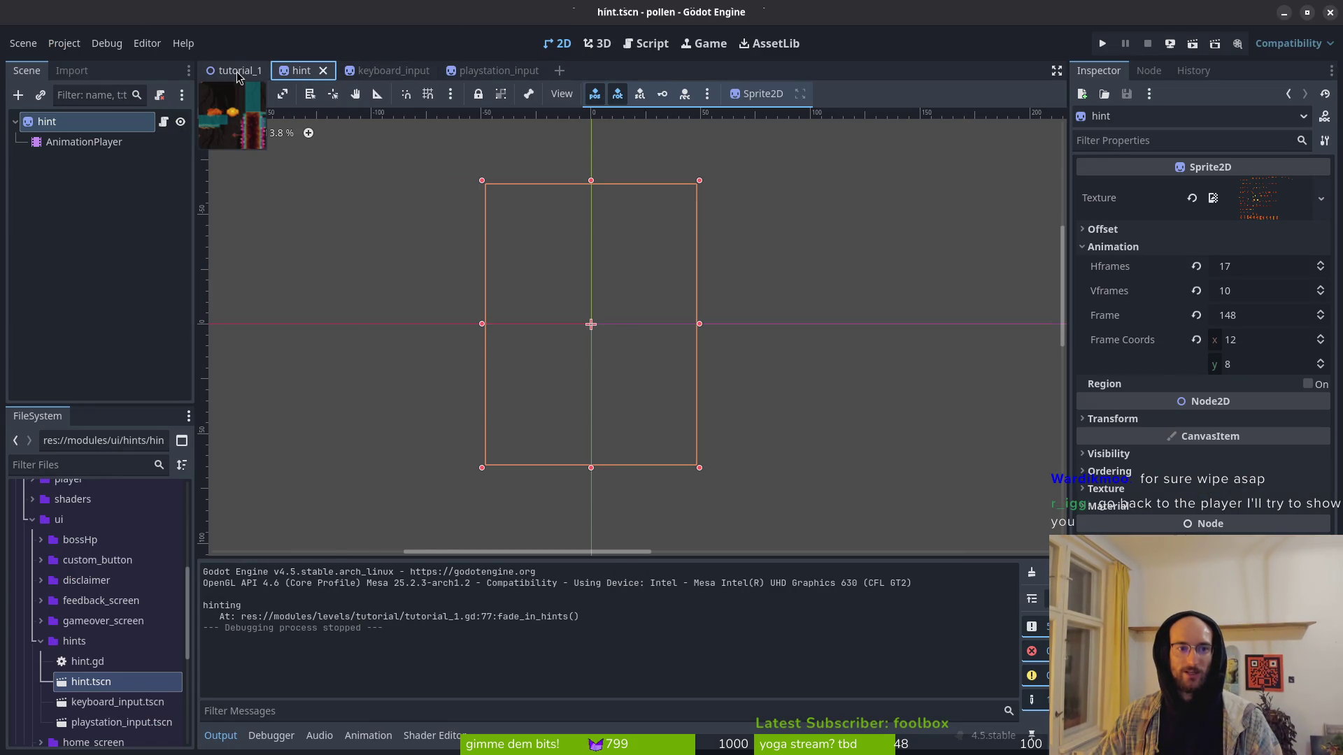
{"action": "left_click", "coordinate": [235, 71]}
{"action": "scroll", "coordinate": [622, 289], "scroll_direction": "down", "scroll_amount": 2}
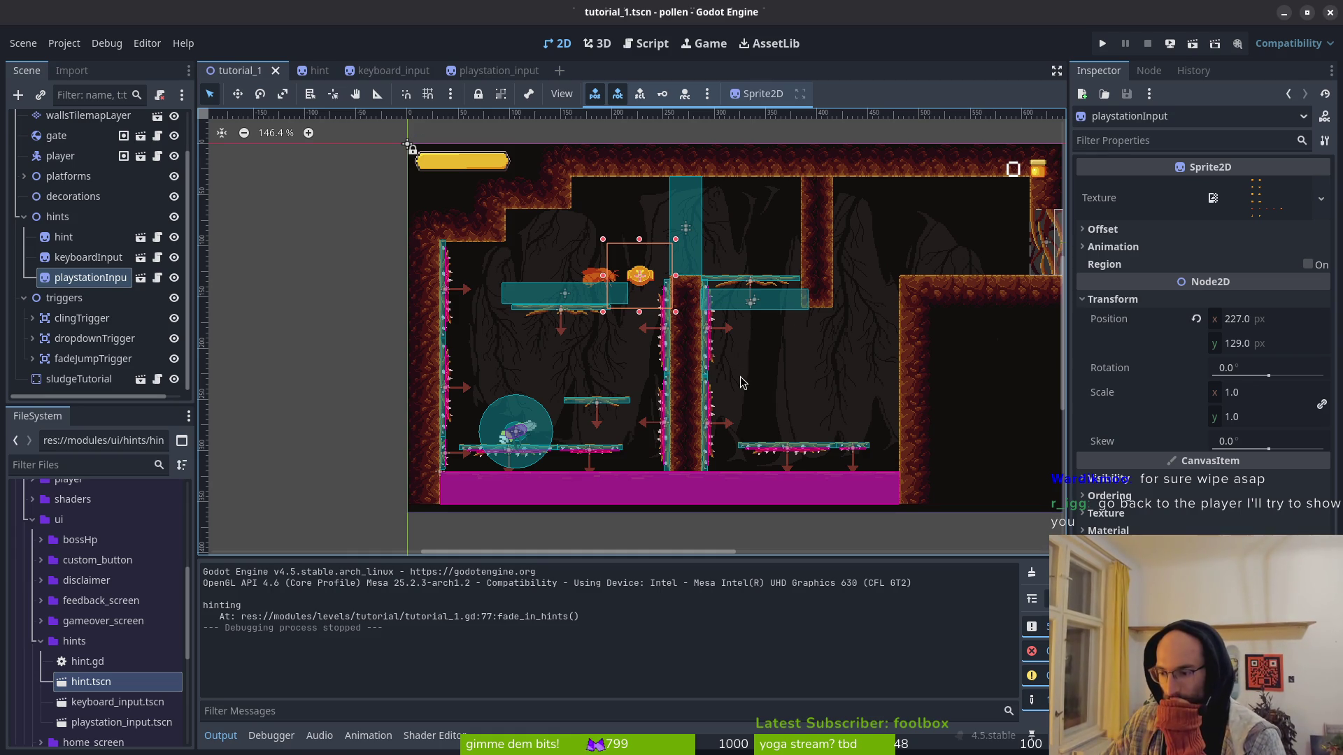
{"action": "scroll", "coordinate": [738, 378], "scroll_direction": "right", "scroll_amount": 2}
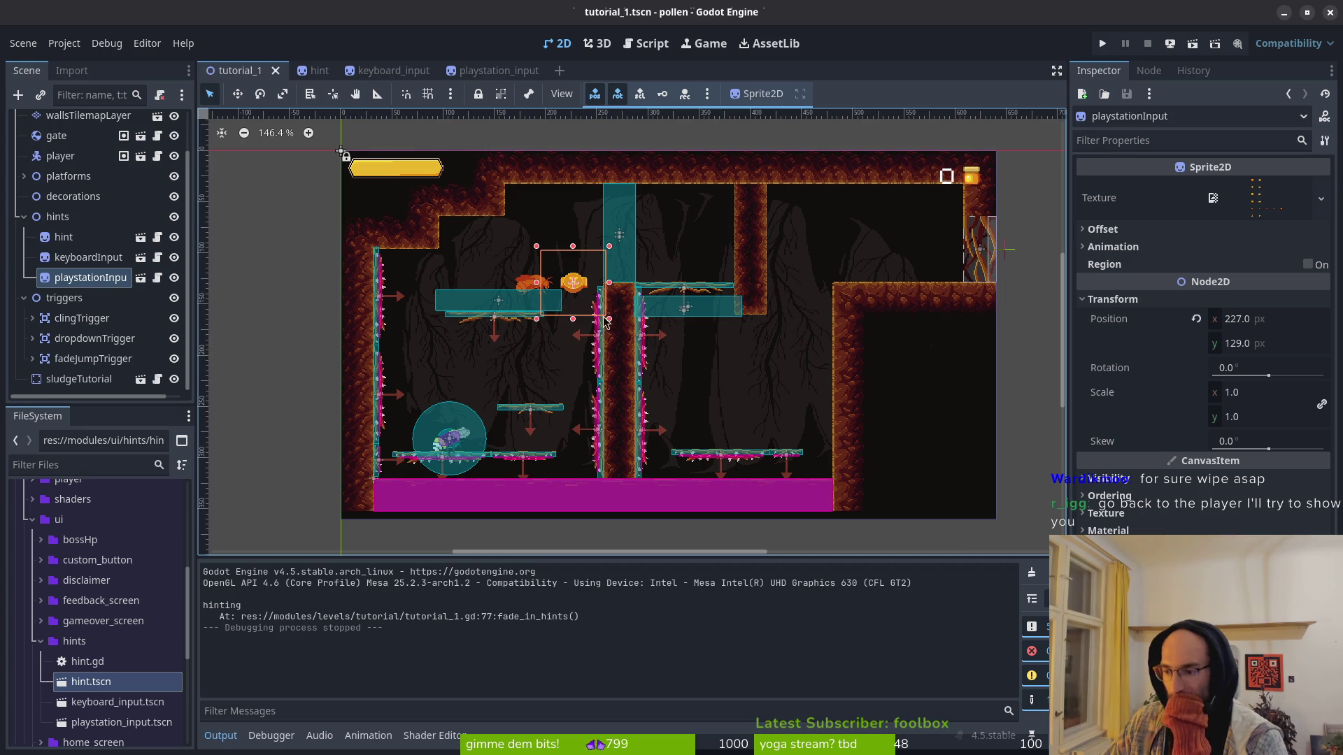
{"action": "left_click", "coordinate": [66, 238]}
{"action": "left_click", "coordinate": [67, 258]}
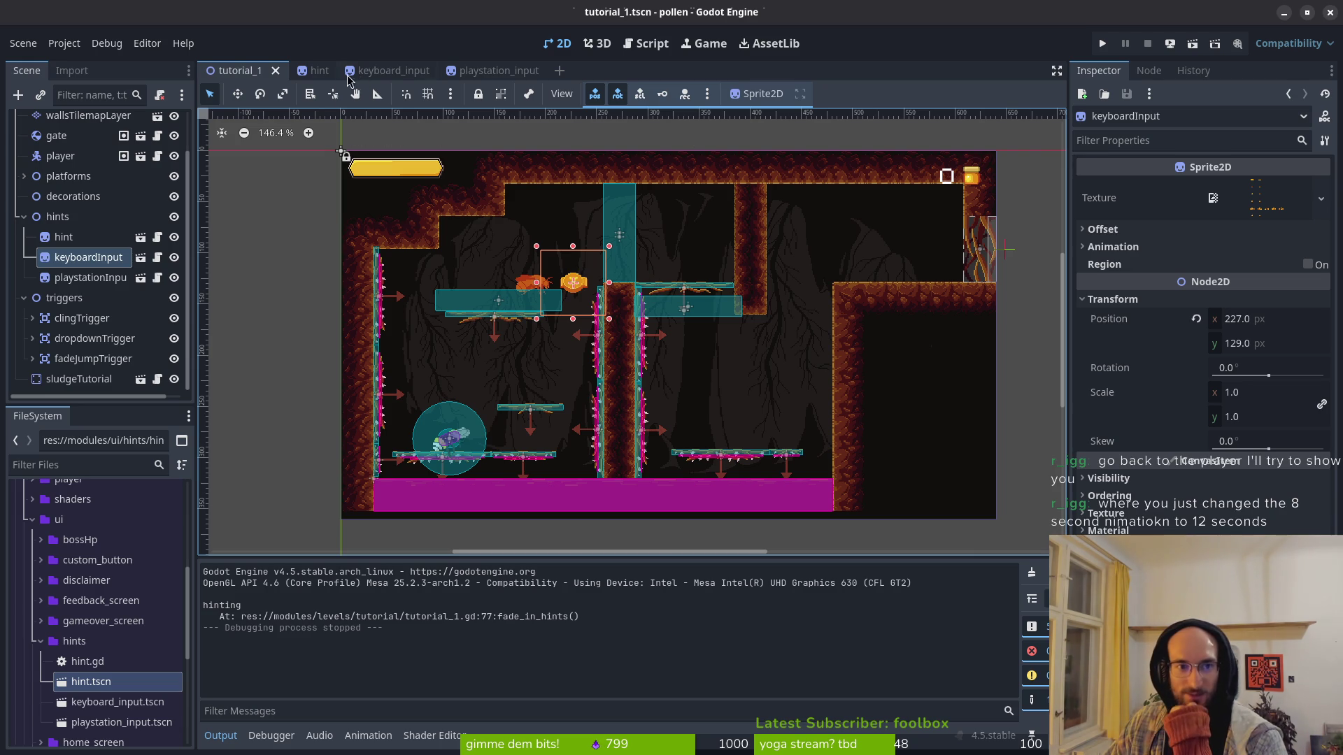
{"action": "left_click", "coordinate": [314, 70]}
{"action": "left_click", "coordinate": [84, 142]}
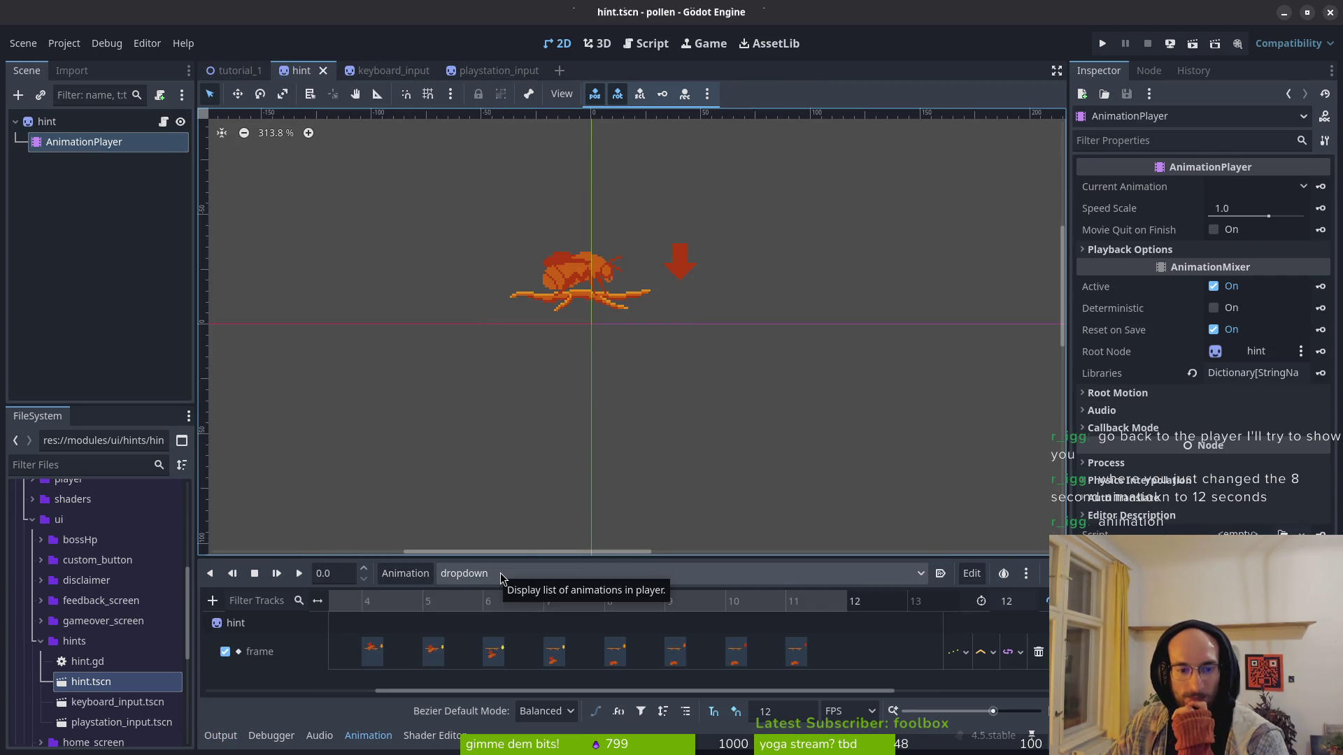
Step: Make the Animation panel taller and play the dropdown animation
{"action": "left_click_drag", "start_coordinate": [534, 558], "coordinate": [537, 435]}
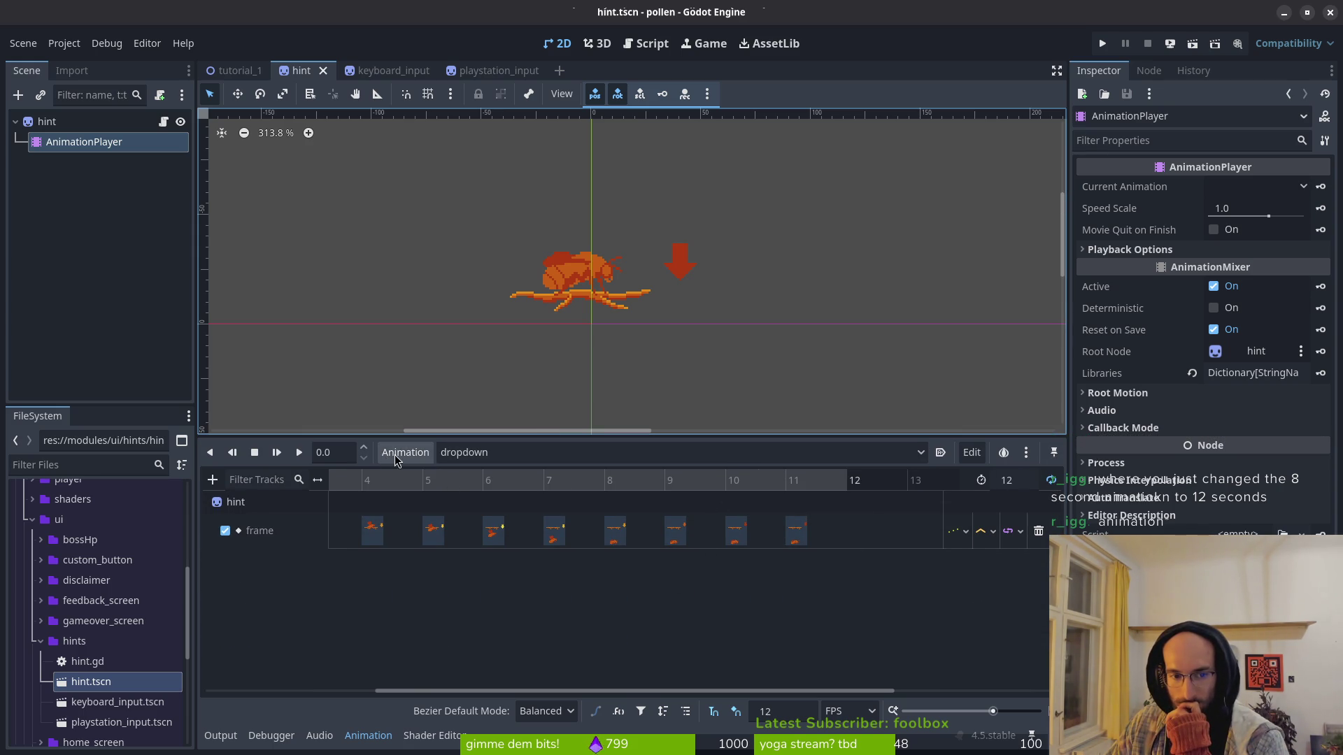
{"action": "left_click", "coordinate": [276, 456]}
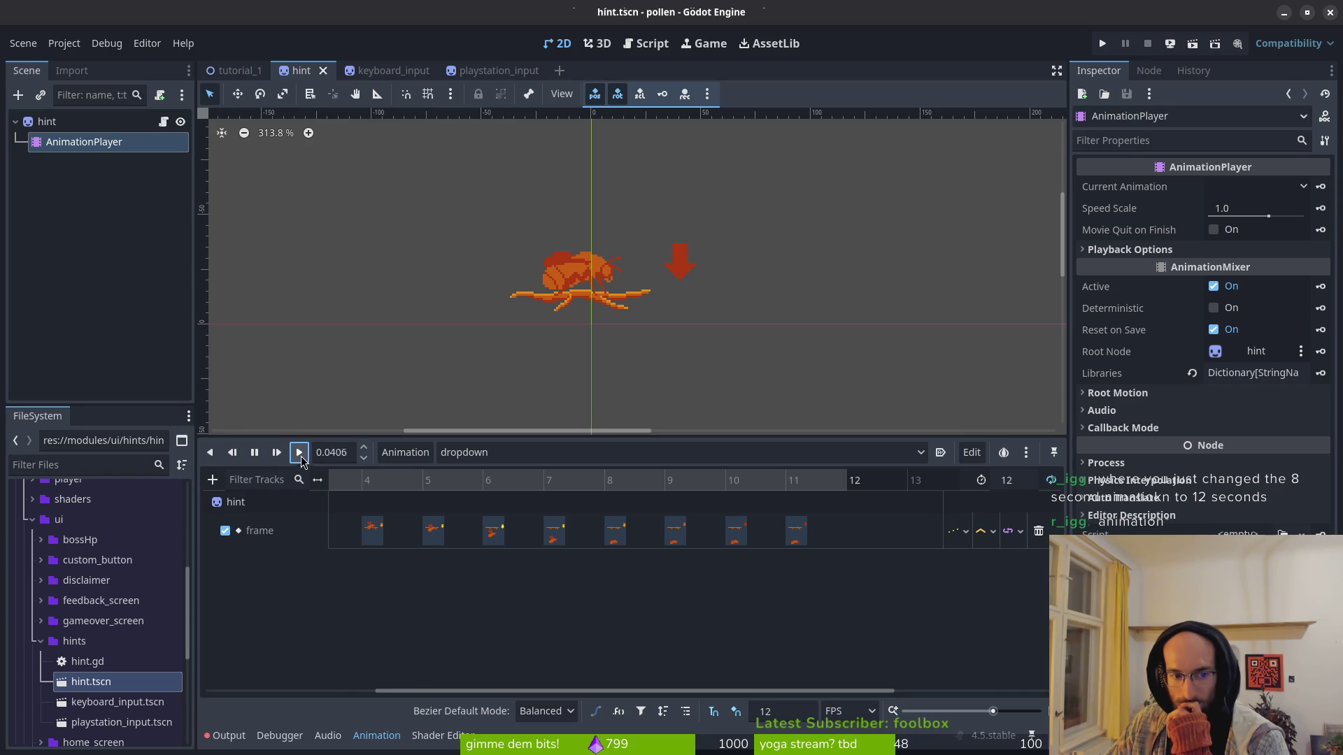
{"action": "scroll", "coordinate": [627, 288], "scroll_direction": "down", "scroll_amount": 2}
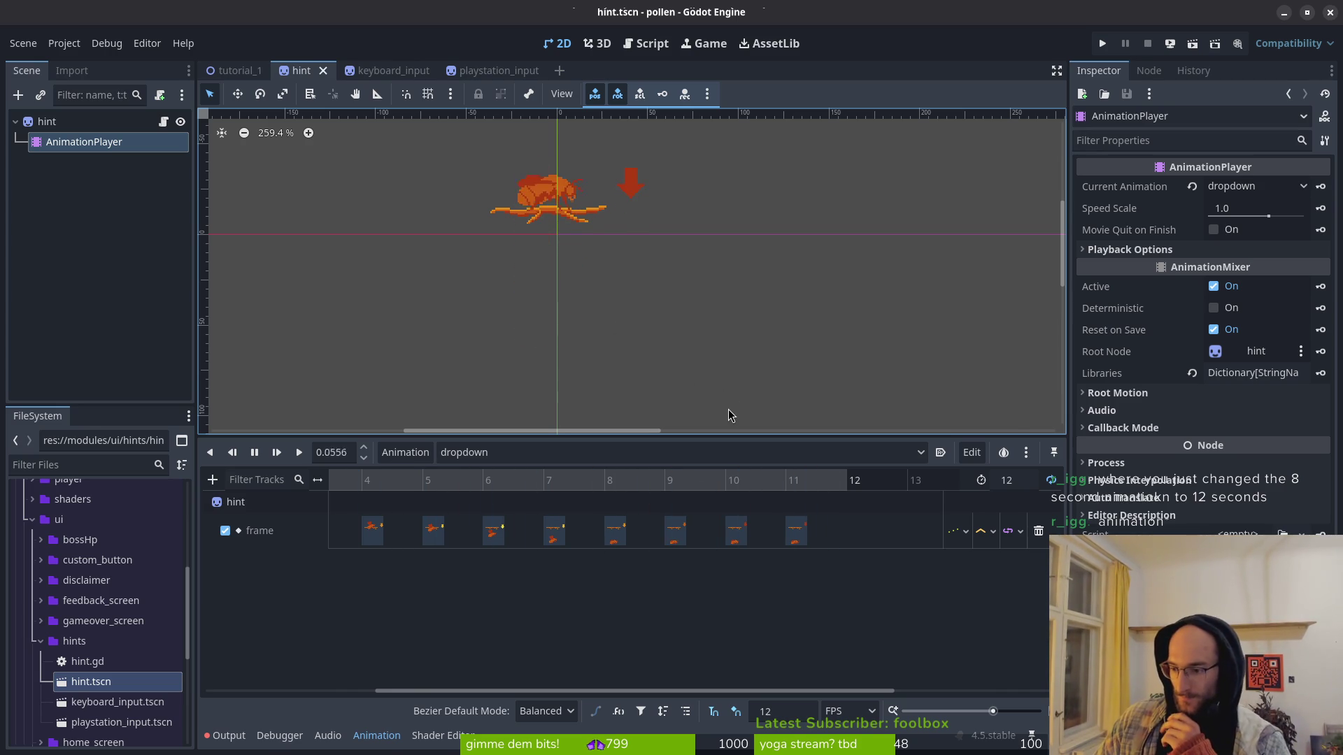
Step: Compare with the hover animation, return to dropdown, and zoom the timeline out
{"action": "left_click", "coordinate": [548, 455]}
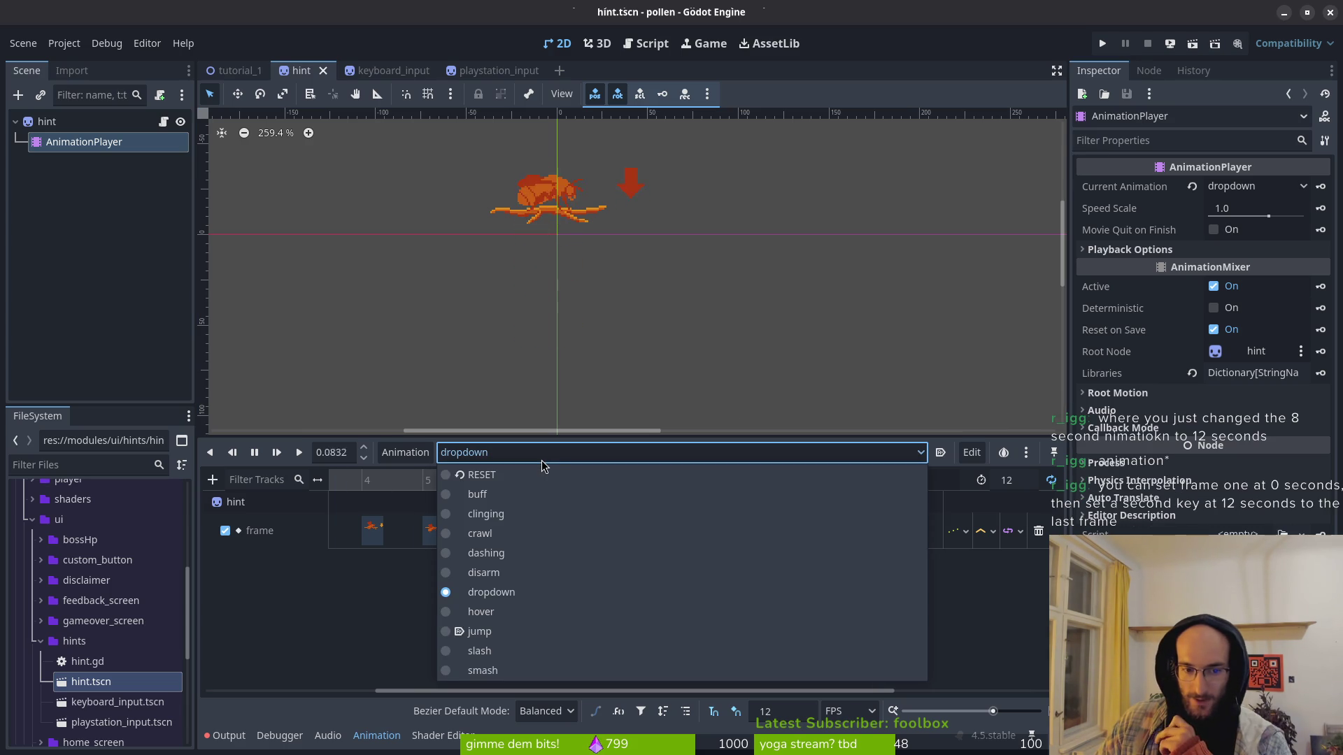
{"action": "left_click", "coordinate": [503, 618]}
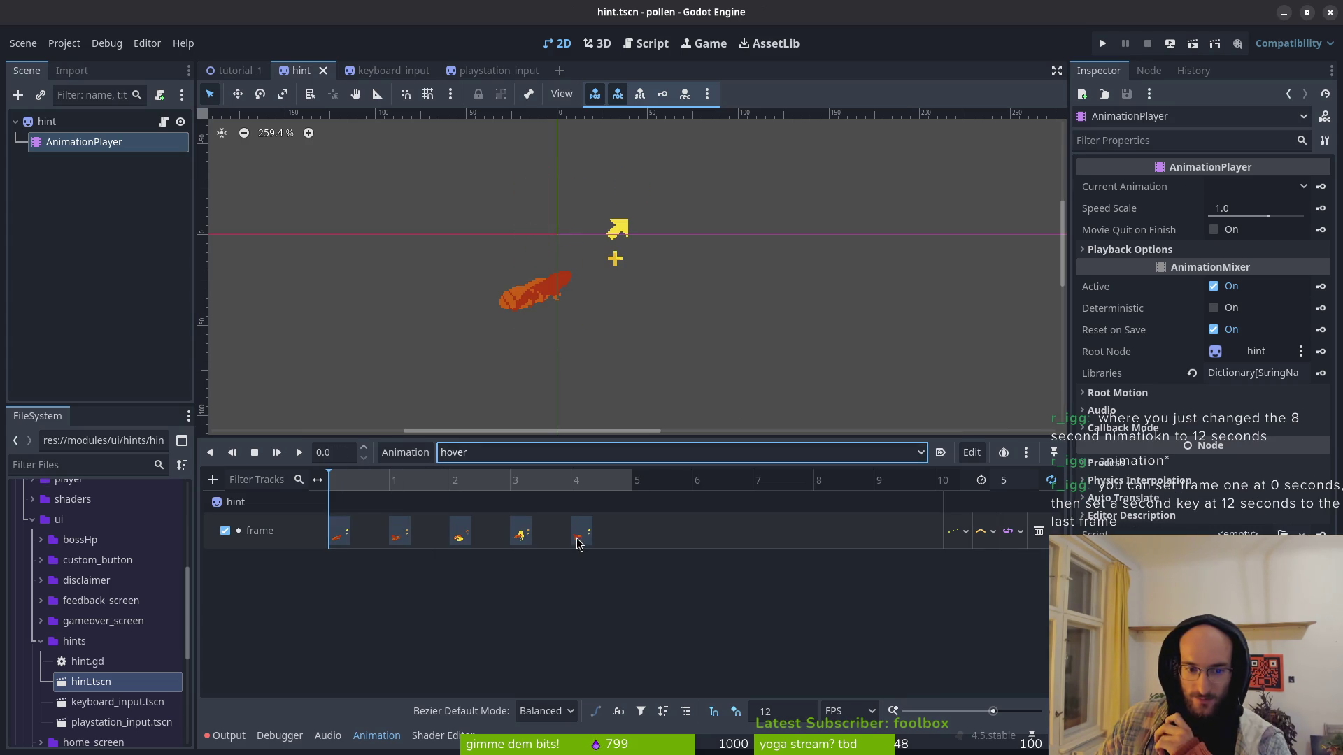
{"action": "left_click", "coordinate": [521, 455]}
{"action": "left_click", "coordinate": [510, 587]}
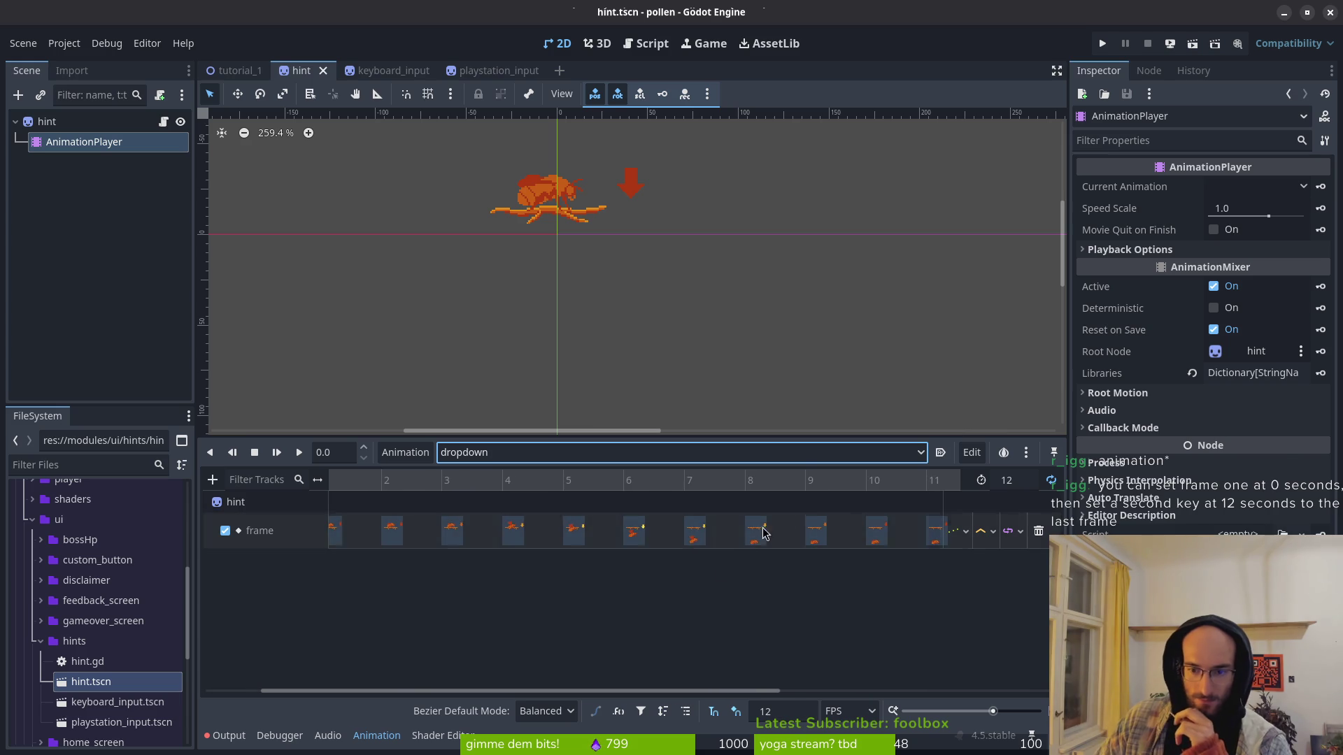
{"action": "scroll", "coordinate": [734, 532], "scroll_direction": "down", "scroll_amount": 3}
{"action": "scroll", "coordinate": [637, 511], "scroll_direction": "down", "scroll_amount": 2}
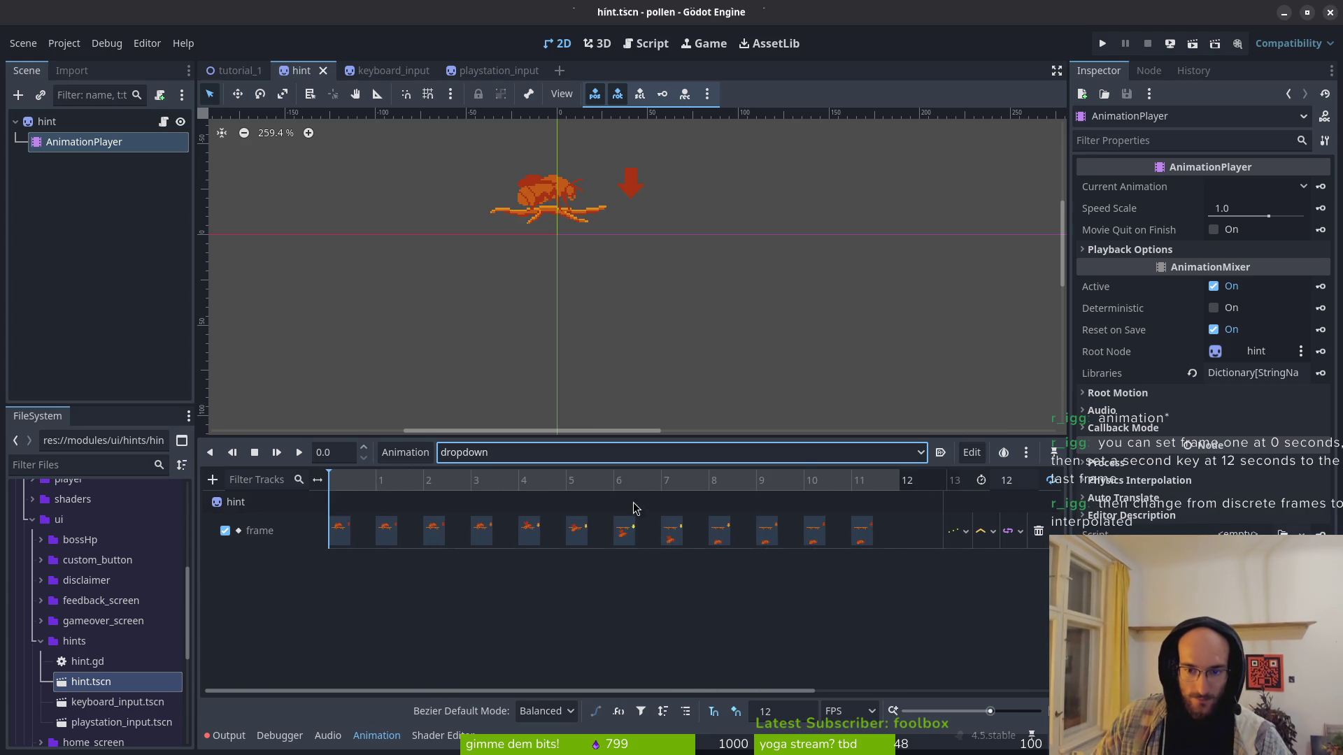
{"action": "left_click", "coordinate": [684, 603]}
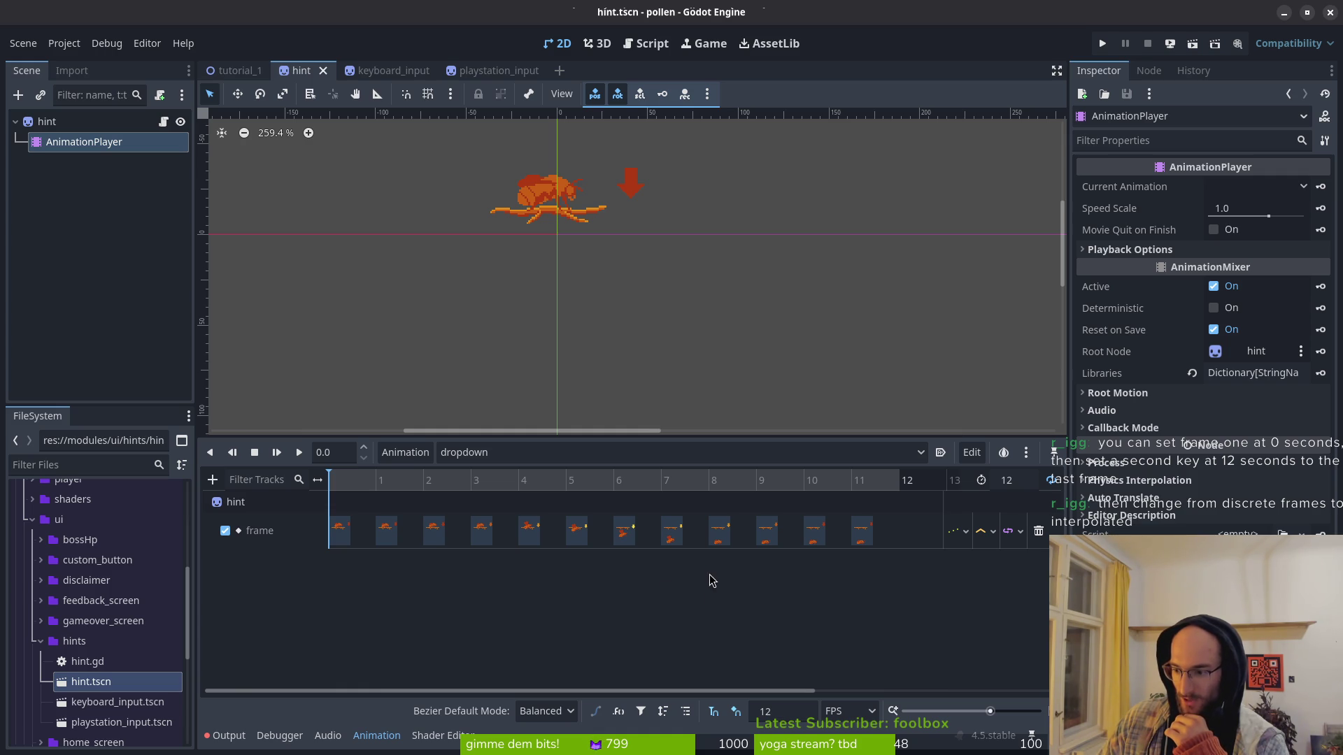
Step: Select the frame track's middle keys from 1 to 10 seconds
{"action": "left_click", "coordinate": [960, 533]}
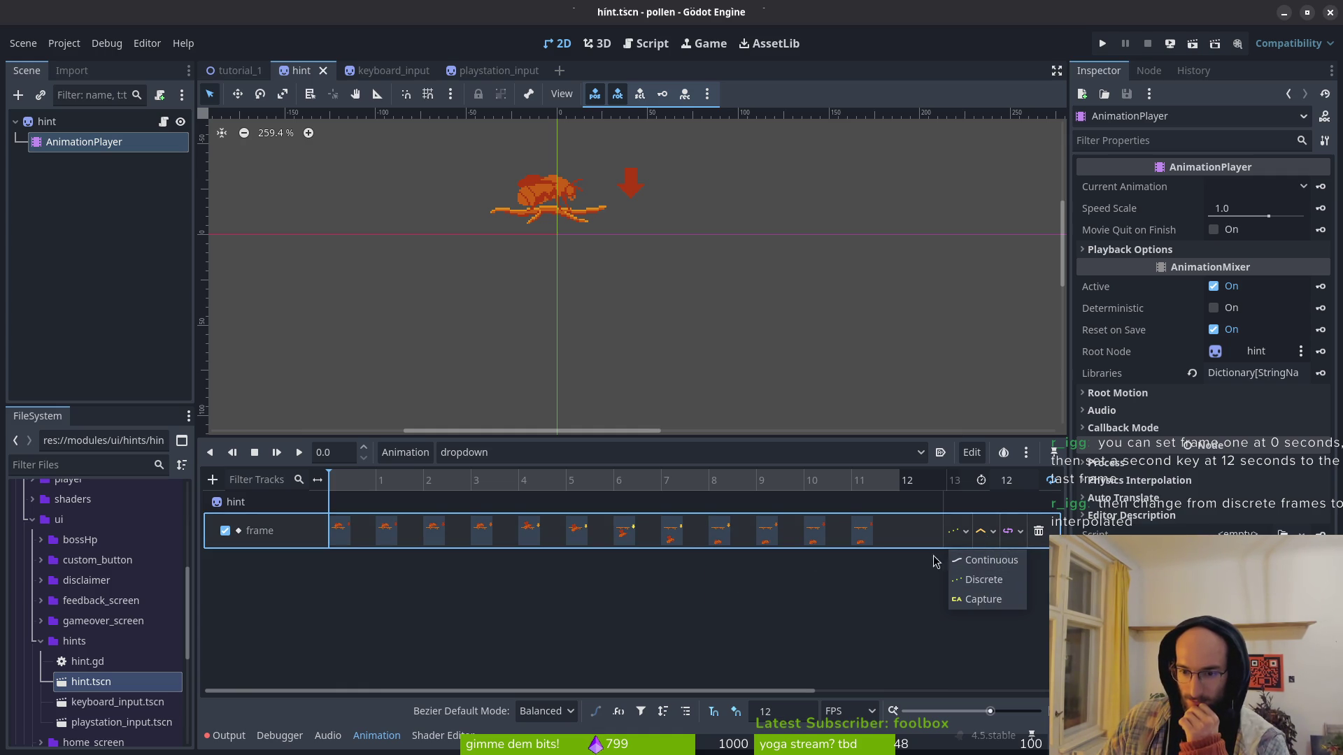
{"action": "left_click", "coordinate": [989, 544]}
{"action": "left_click", "coordinate": [386, 530]}
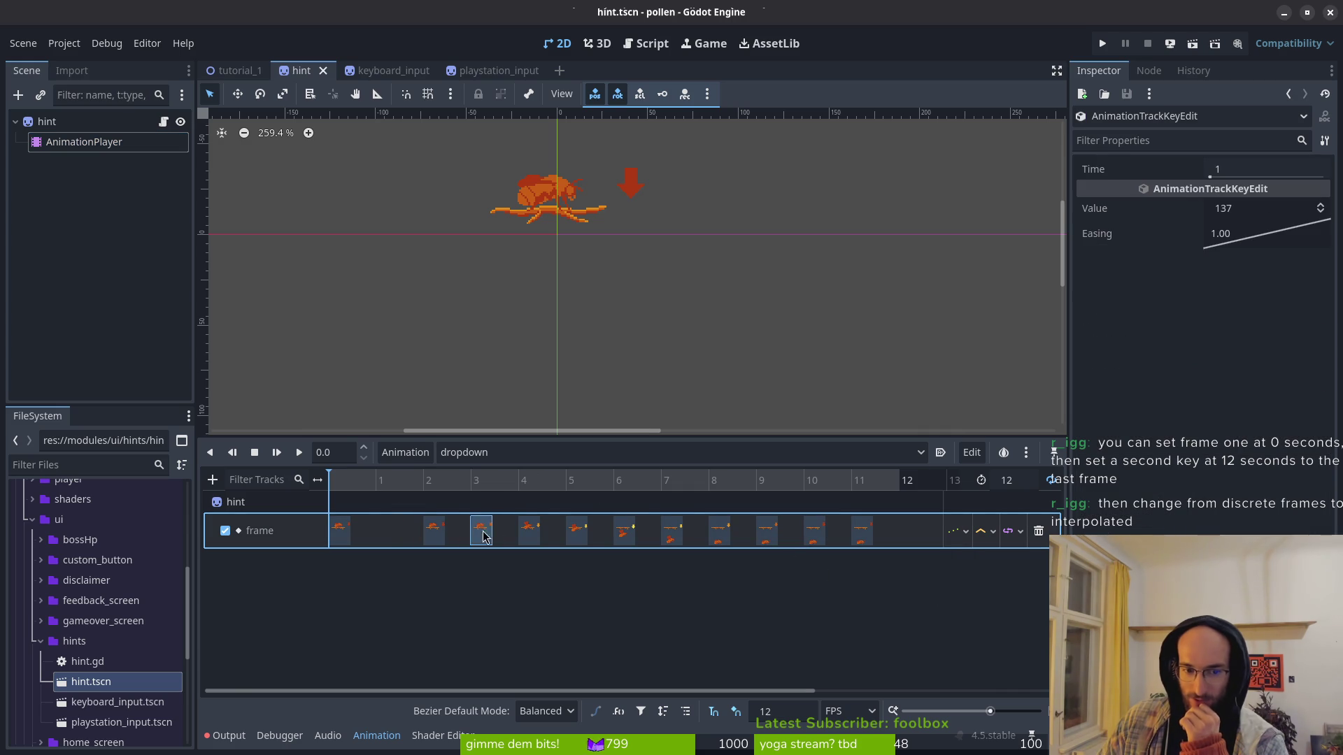
{"action": "left_click", "coordinate": [434, 531], "text": "shift"}
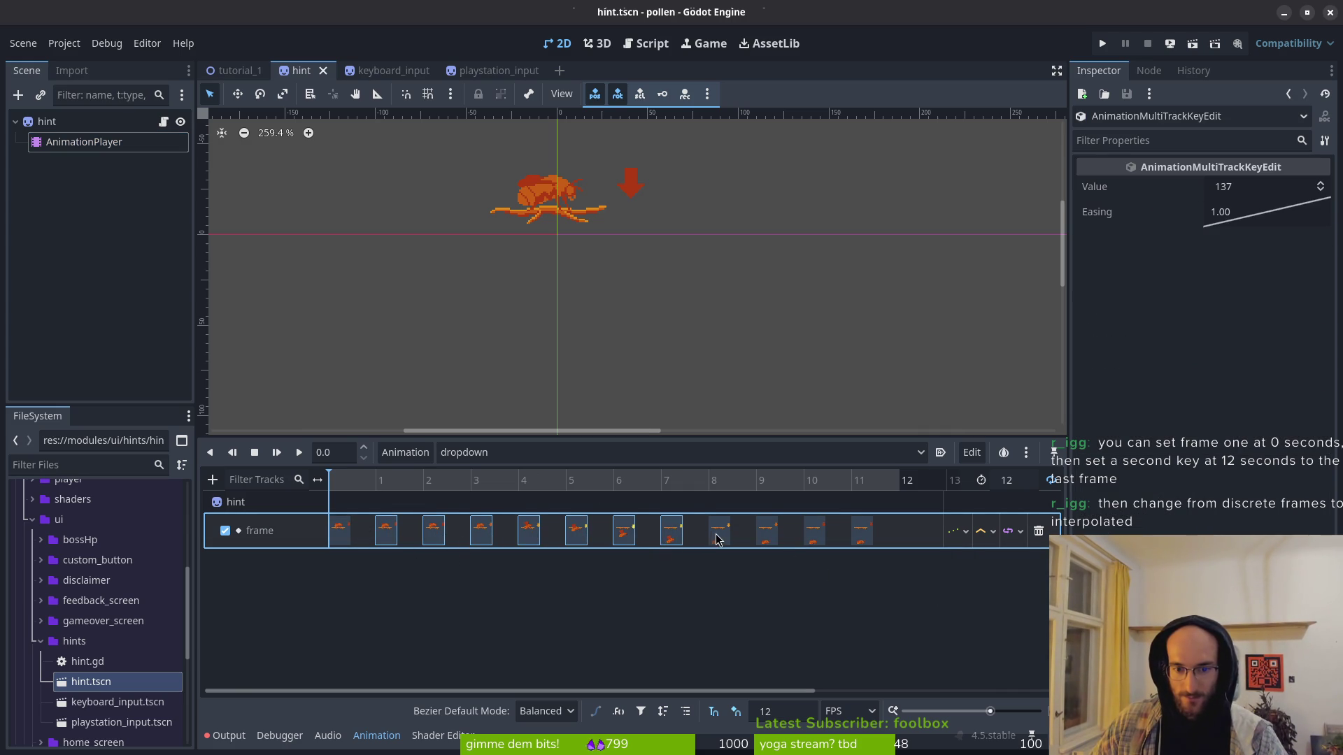
{"action": "left_click", "coordinate": [814, 531], "text": "shift"}
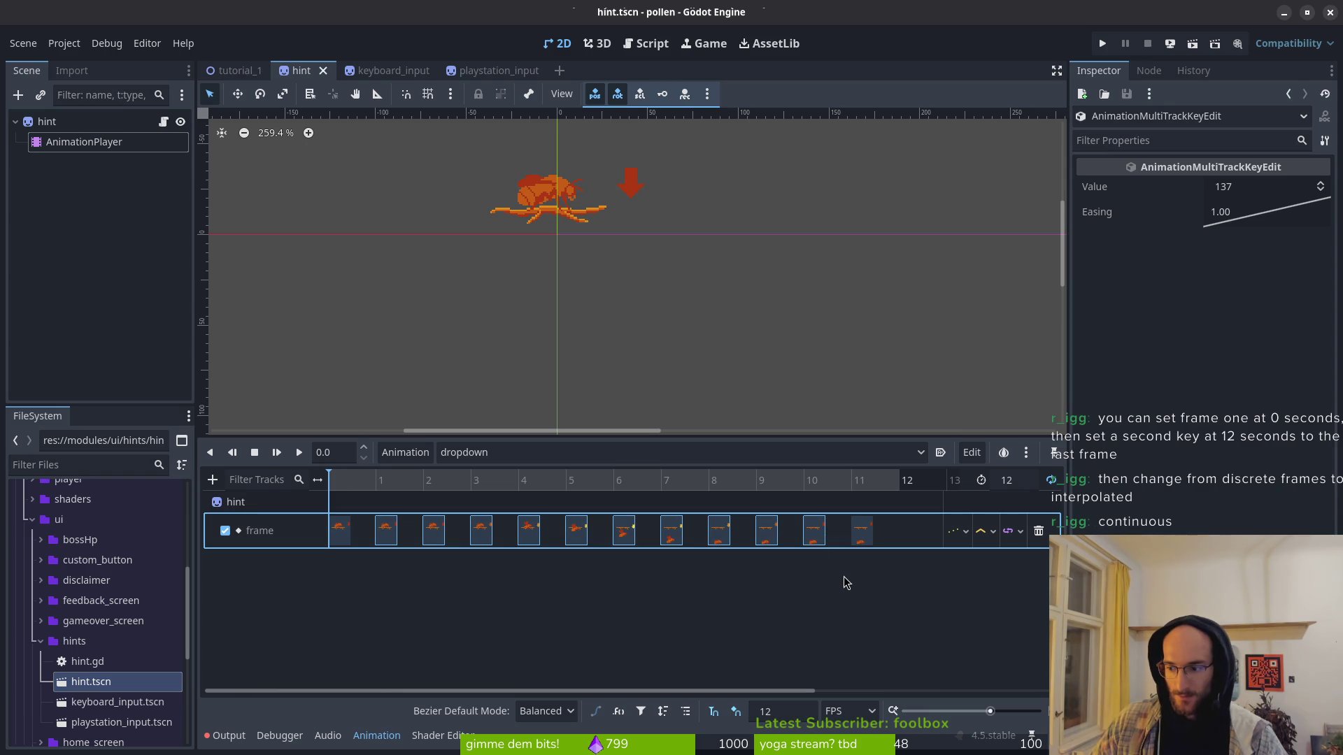
Step: Set the frame track to Continuous, delete the selected keys, save, and preview the animation
{"action": "left_click", "coordinate": [970, 537]}
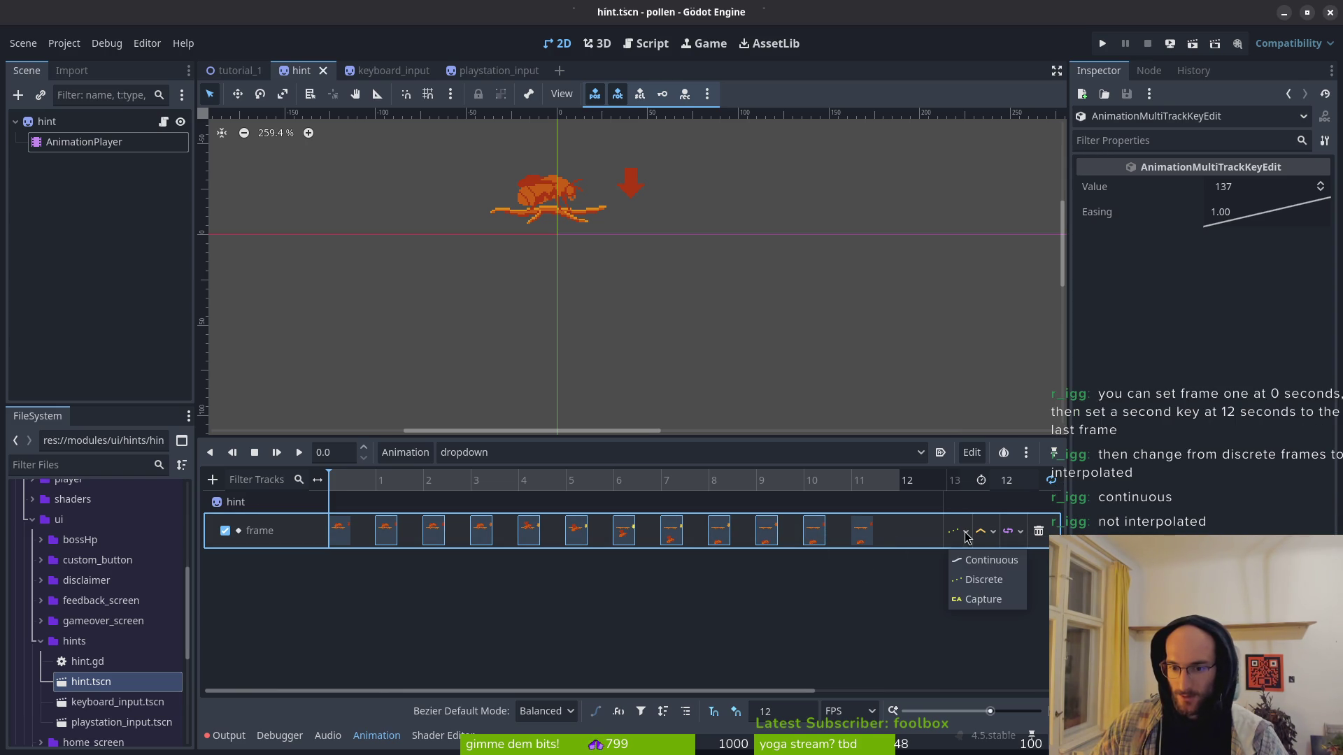
{"action": "left_click", "coordinate": [981, 559]}
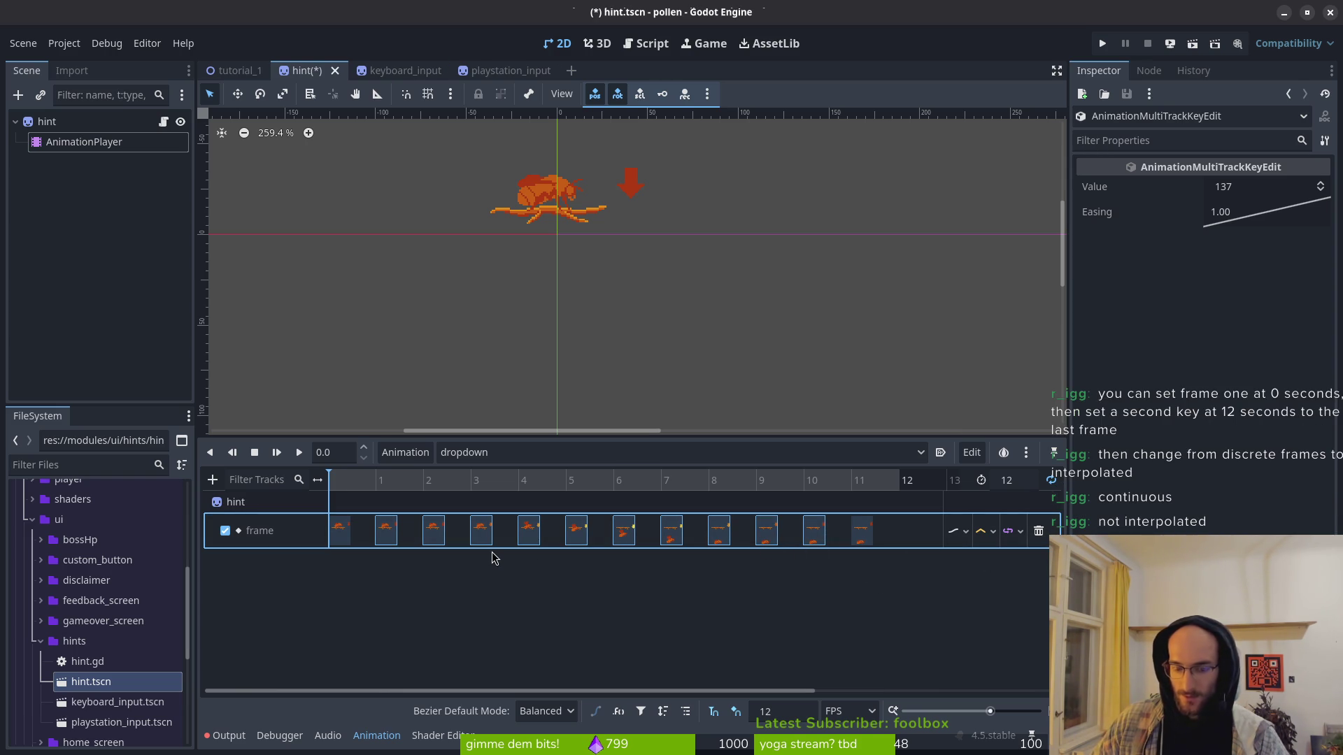
{"action": "key", "text": "Delete"}
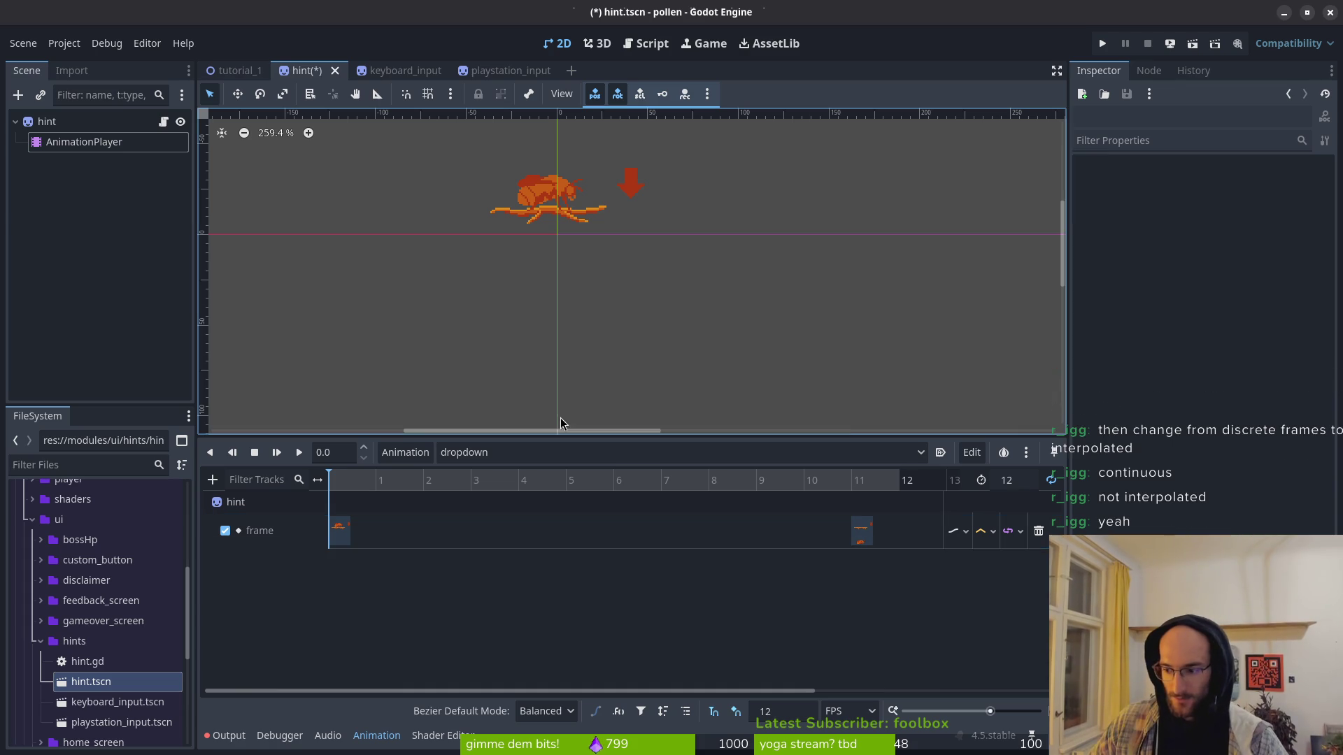
{"action": "key", "text": "ctrl+s"}
{"action": "left_click", "coordinate": [299, 453]}
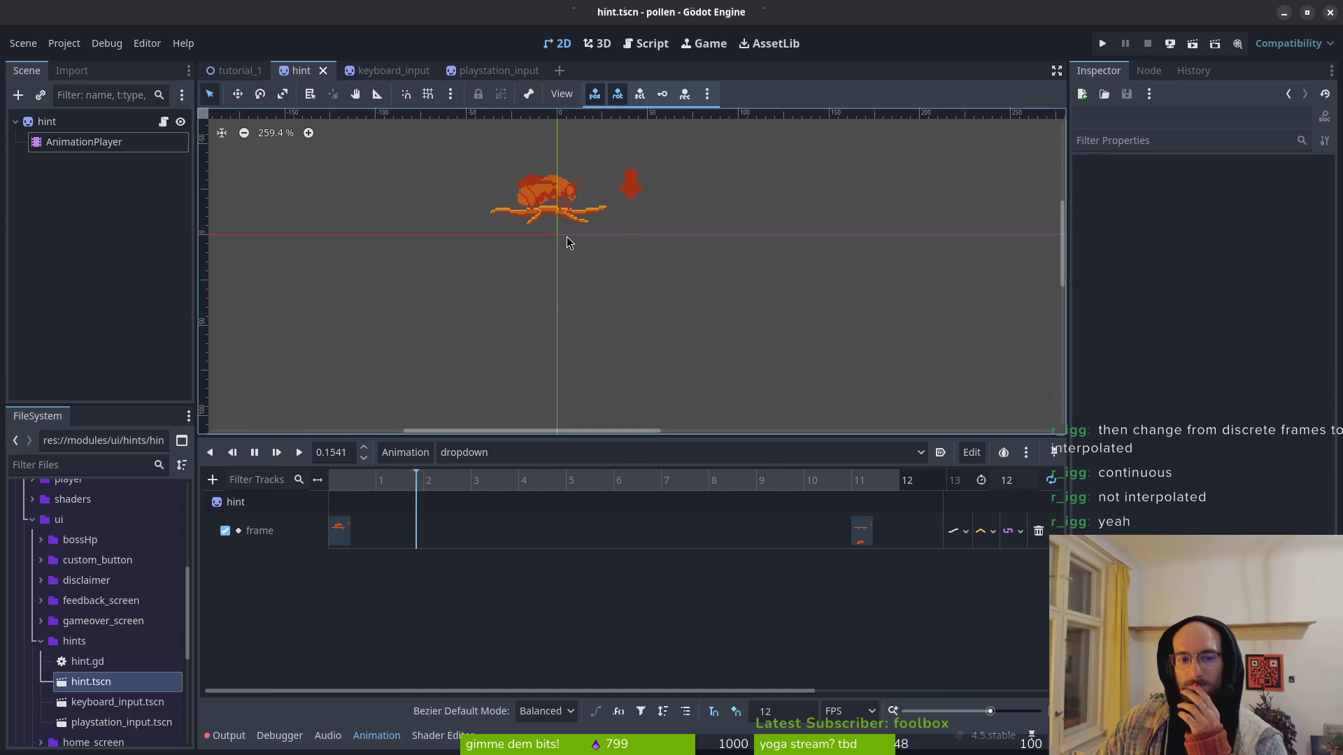
Step: Change the frame track's loop mode from Wrap to Clamp, keeping Continuous update mode
{"action": "scroll", "coordinate": [574, 255], "scroll_direction": "down", "scroll_amount": 1}
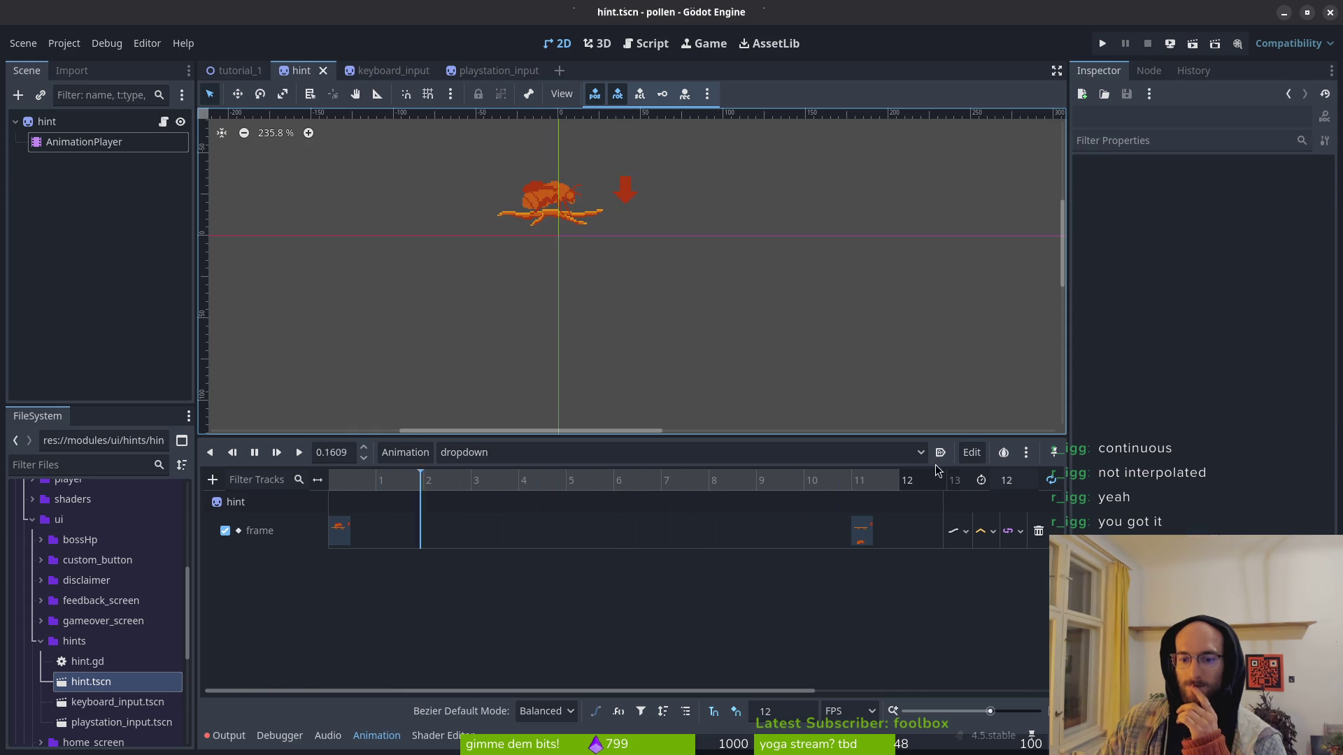
{"action": "left_click", "coordinate": [1020, 533]}
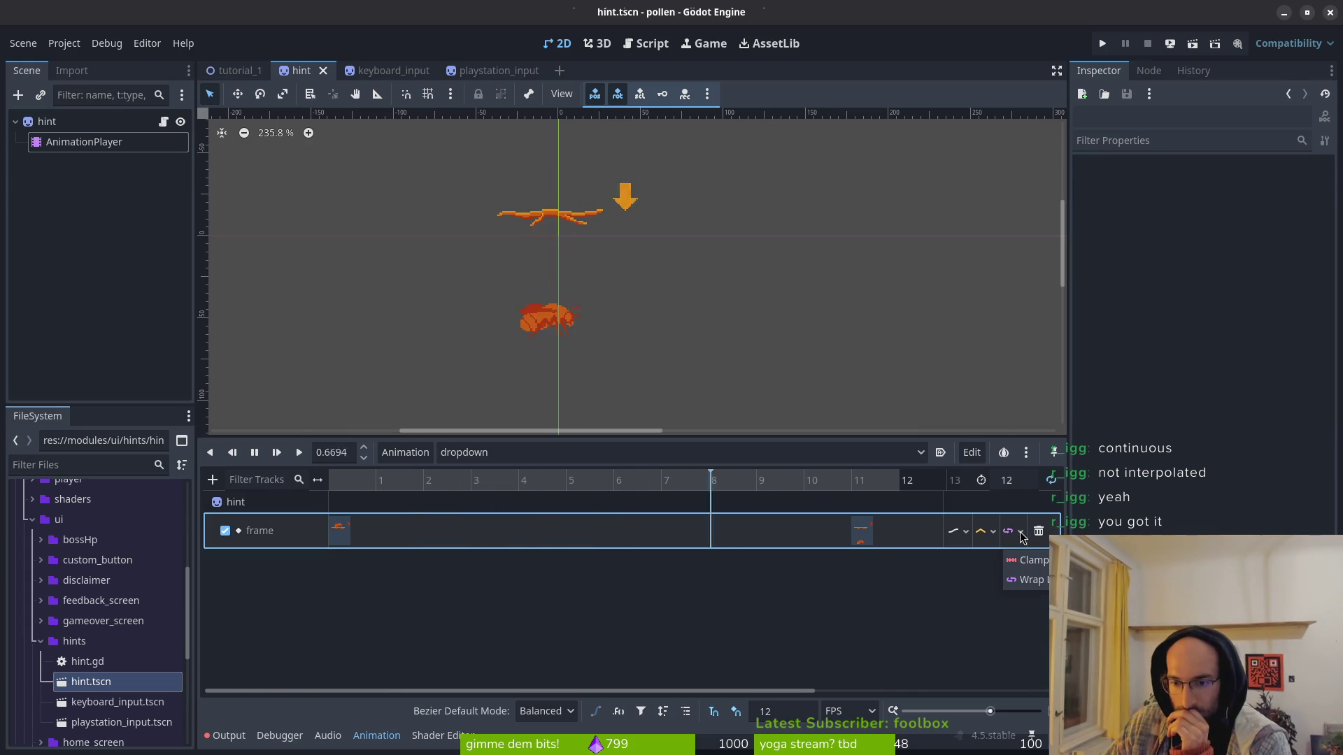
{"action": "left_click", "coordinate": [1041, 564]}
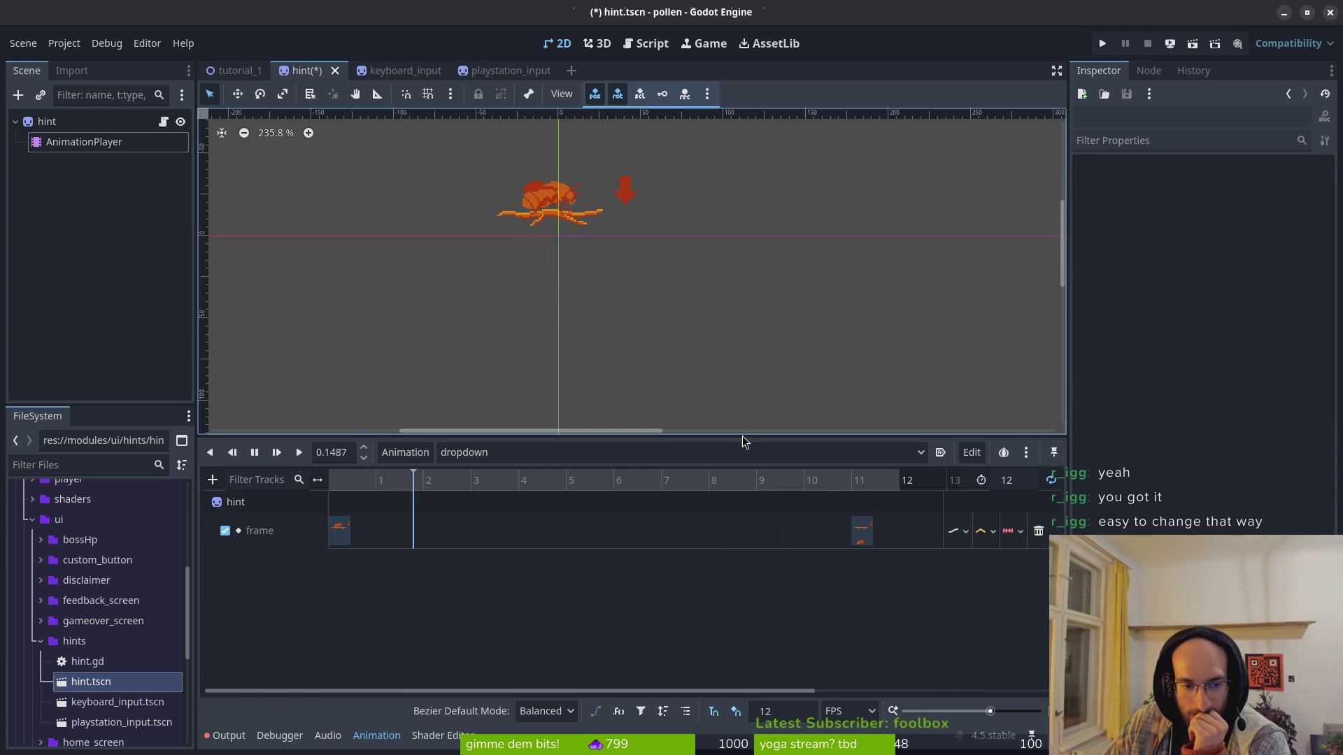
{"action": "left_click", "coordinate": [966, 533]}
{"action": "left_click", "coordinate": [977, 581]}
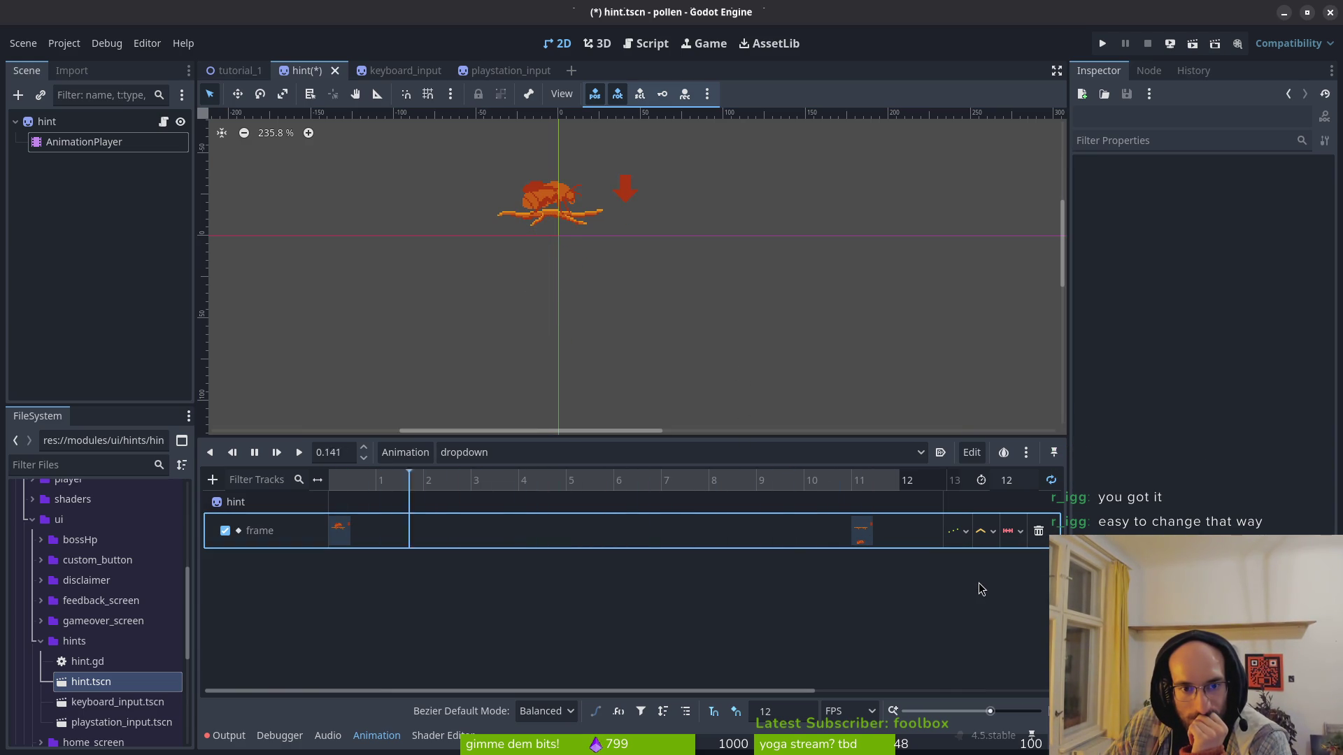
{"action": "left_click", "coordinate": [960, 532]}
{"action": "left_click", "coordinate": [984, 561]}
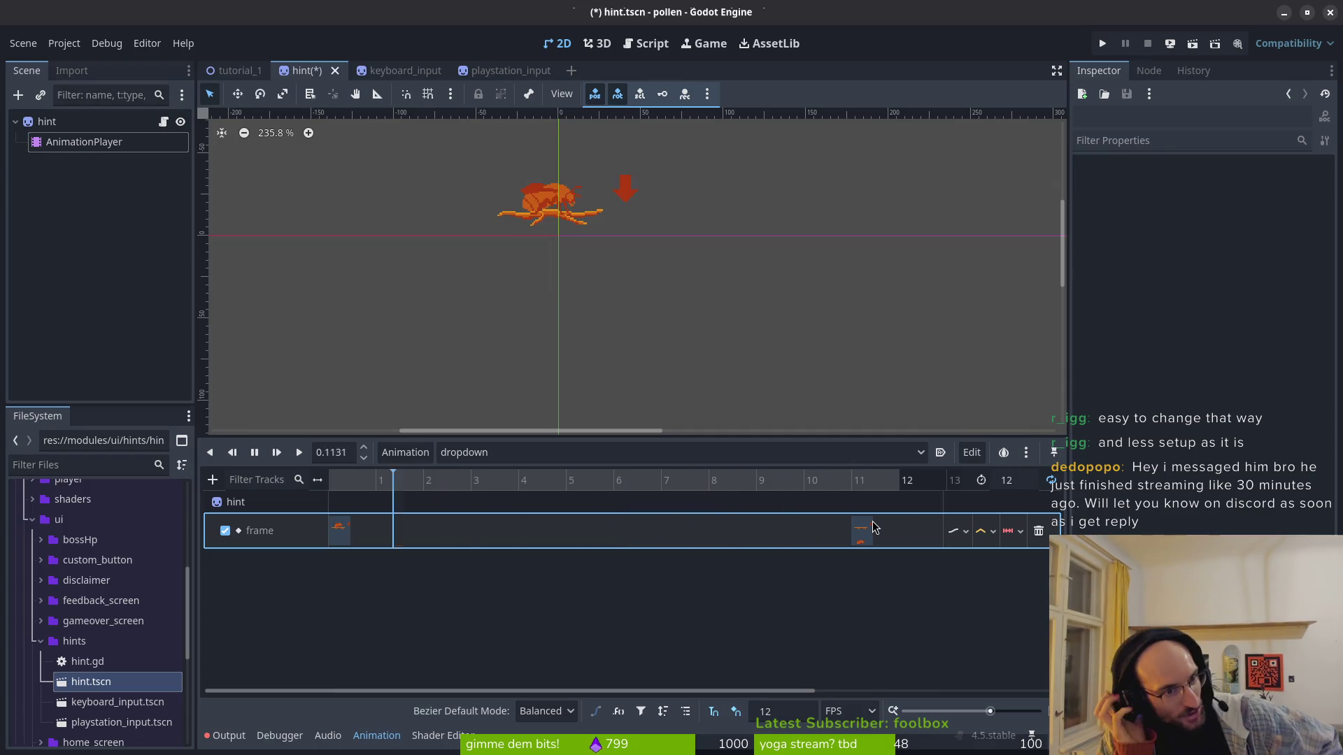
Step: Select the hint sprite node and inspect its properties
{"action": "left_click", "coordinate": [70, 121]}
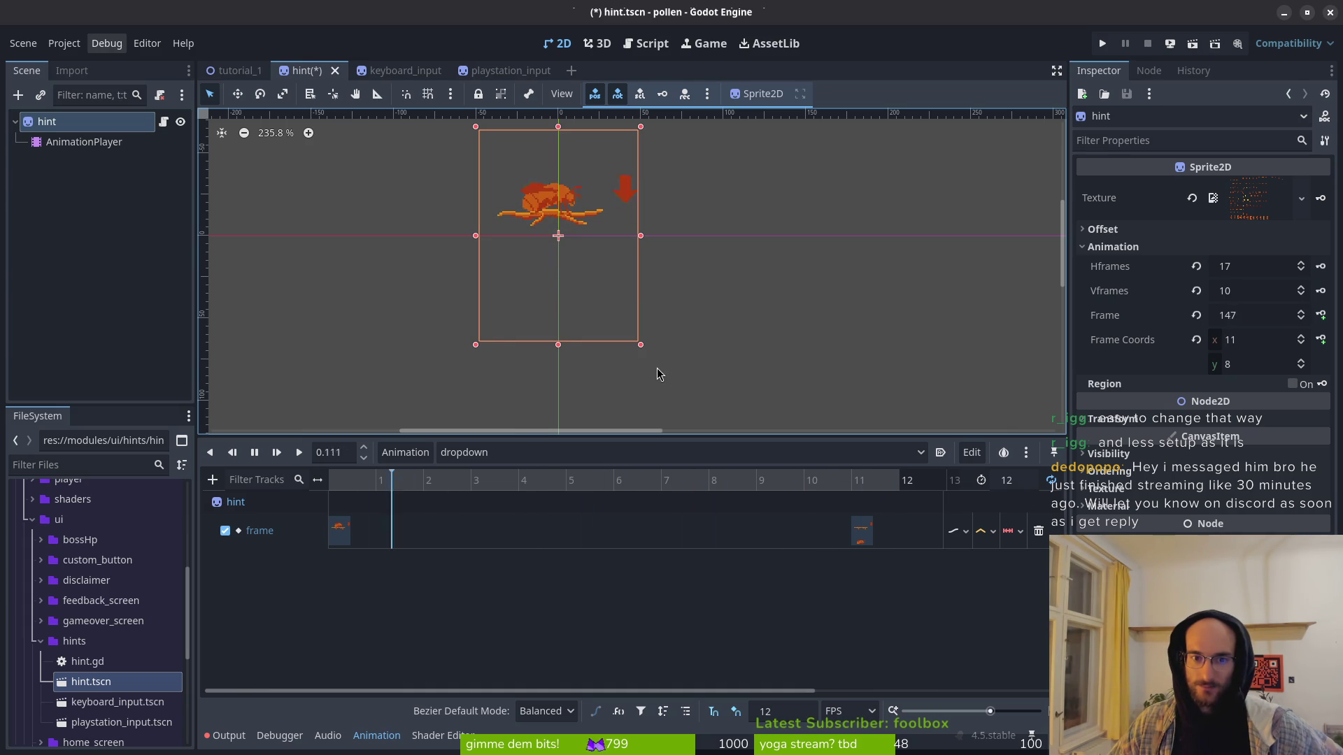
{"action": "scroll", "coordinate": [639, 213], "scroll_direction": "up", "scroll_amount": 3}
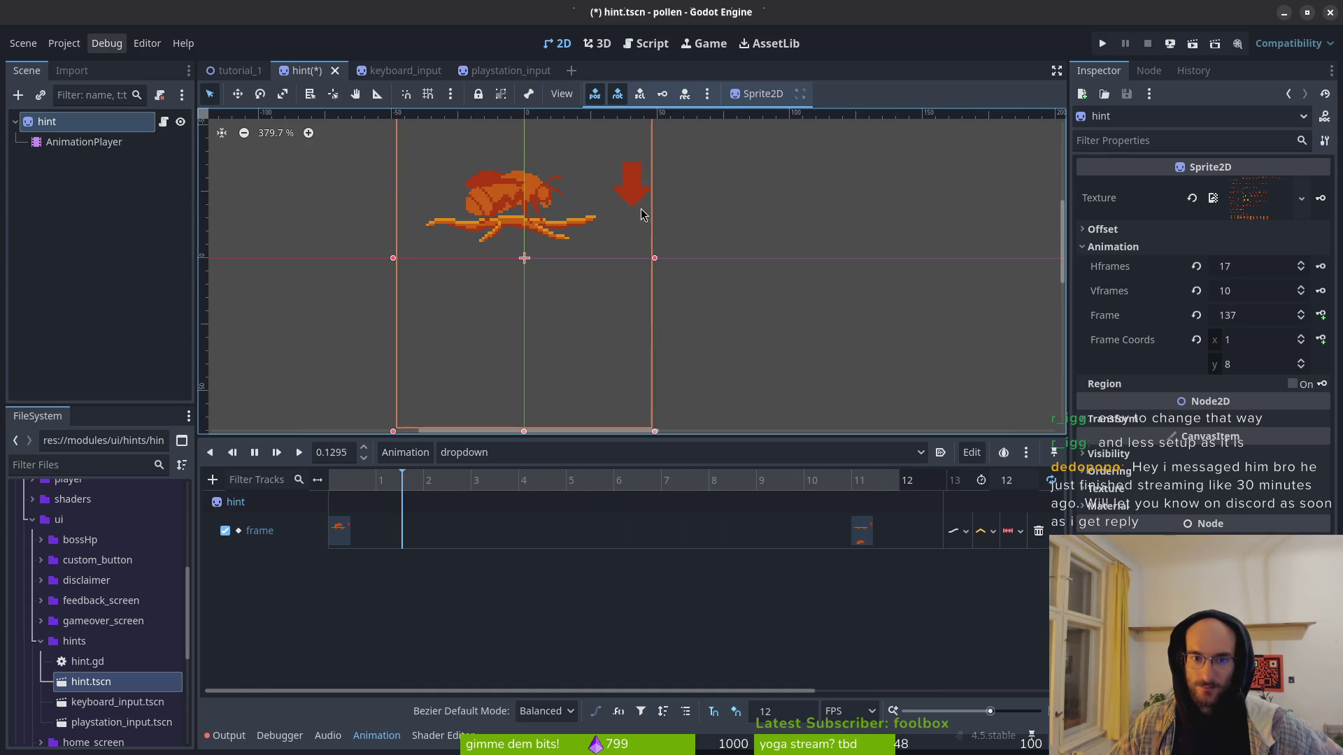
{"action": "scroll", "coordinate": [632, 238], "scroll_direction": "down", "scroll_amount": 2}
{"action": "scroll", "coordinate": [633, 238], "scroll_direction": "down", "scroll_amount": 1}
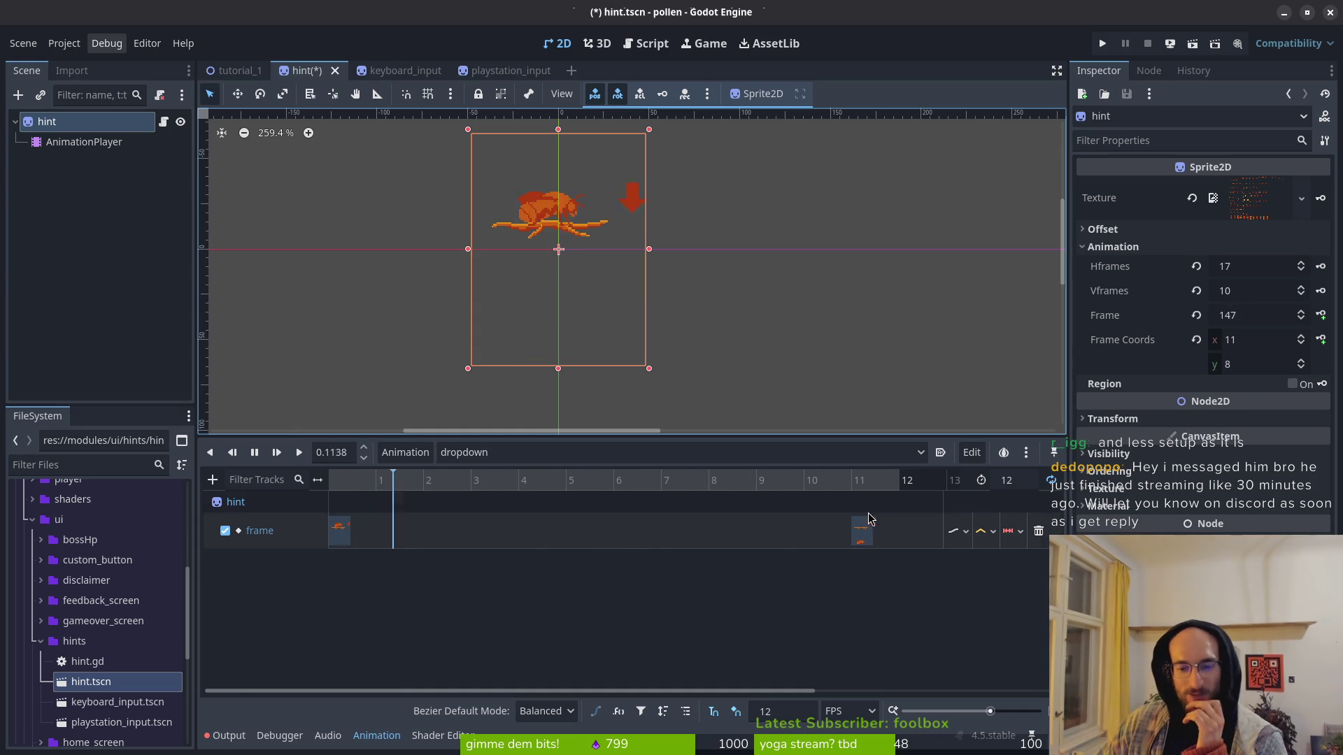
Step: Try Wrap looping on the frame track, return it to Clamp, and stop the preview
{"action": "left_click", "coordinate": [1020, 533]}
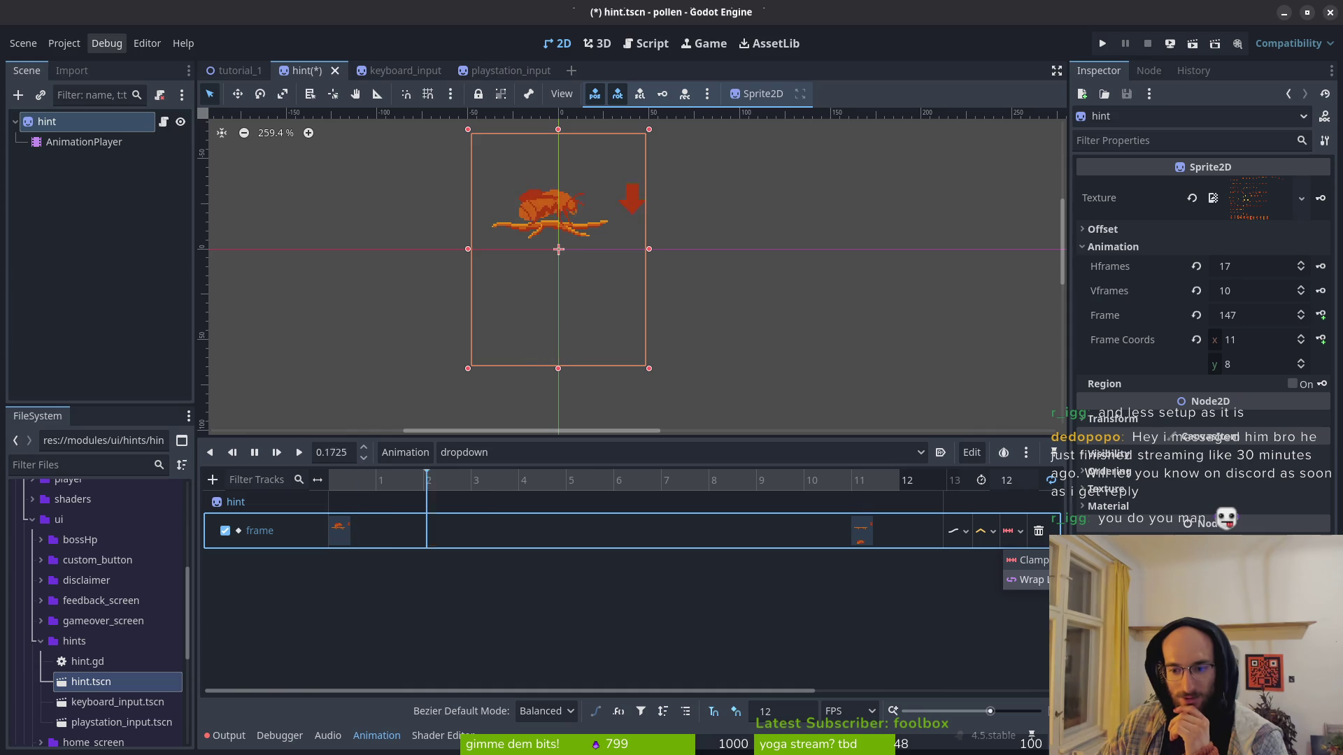
{"action": "left_click", "coordinate": [1028, 579]}
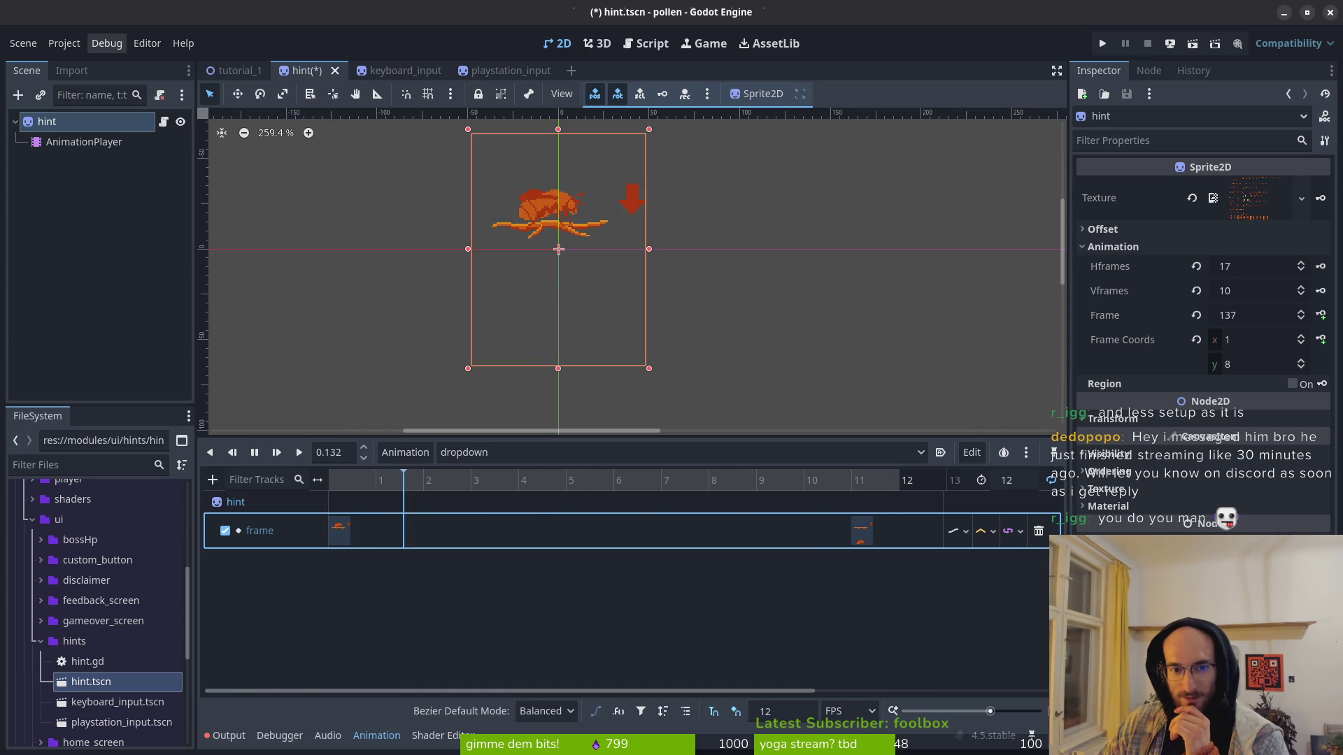
{"action": "left_click", "coordinate": [1014, 531]}
{"action": "left_click", "coordinate": [1024, 559]}
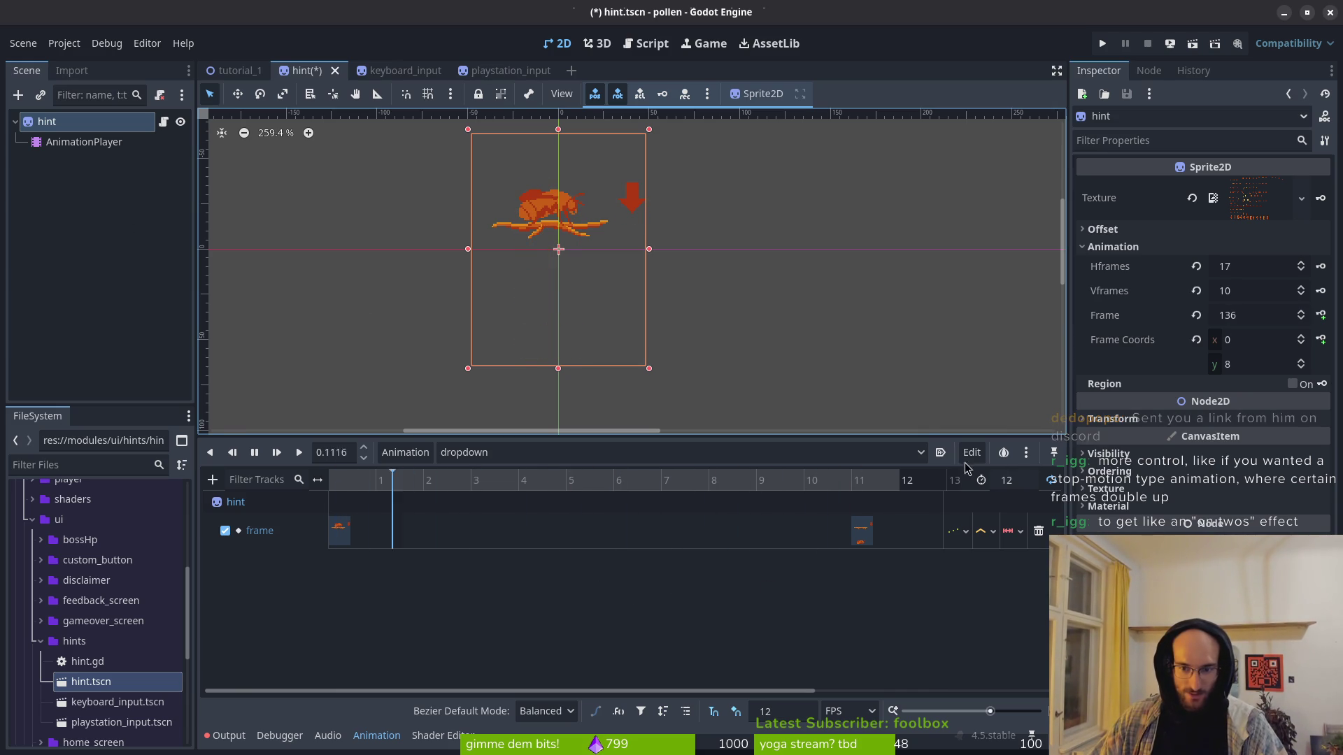
{"action": "left_click", "coordinate": [276, 455]}
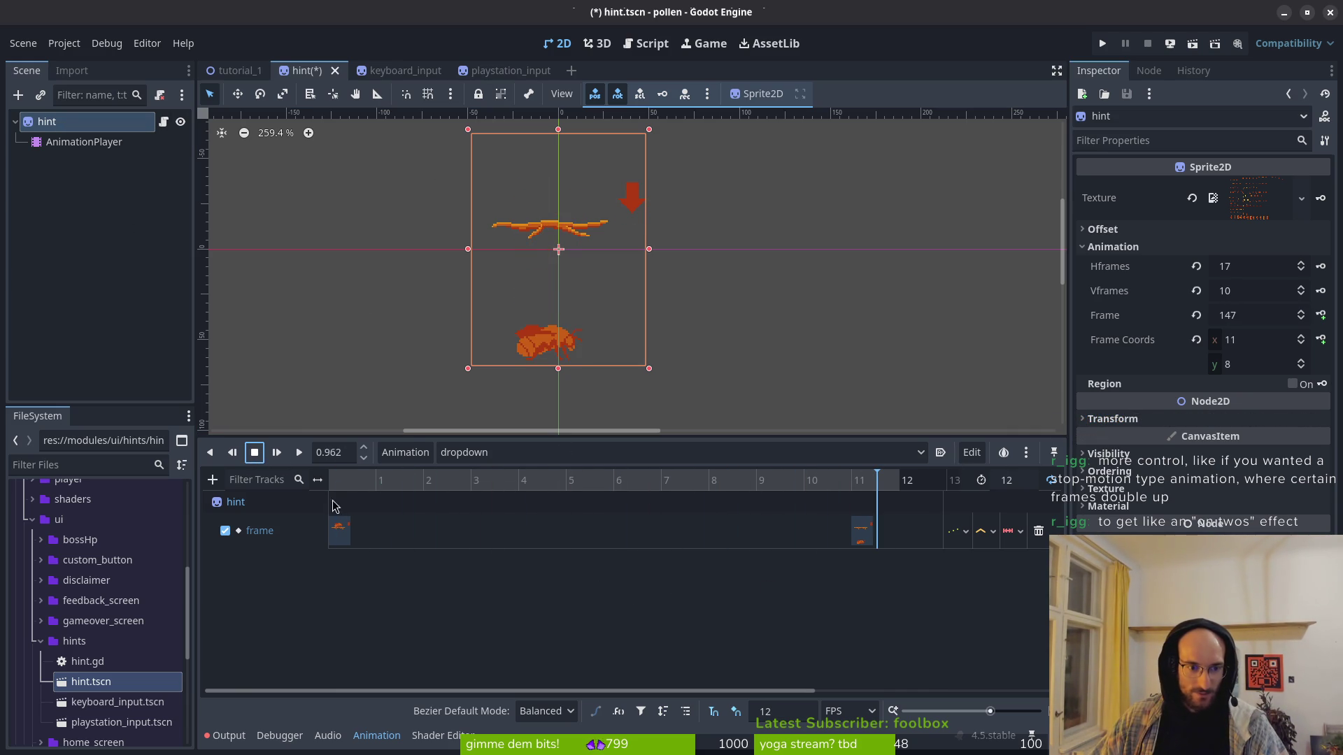
Step: Save hint.tscn and replay the dropdown animation from 0 seconds
{"action": "key", "text": "ctrl+s"}
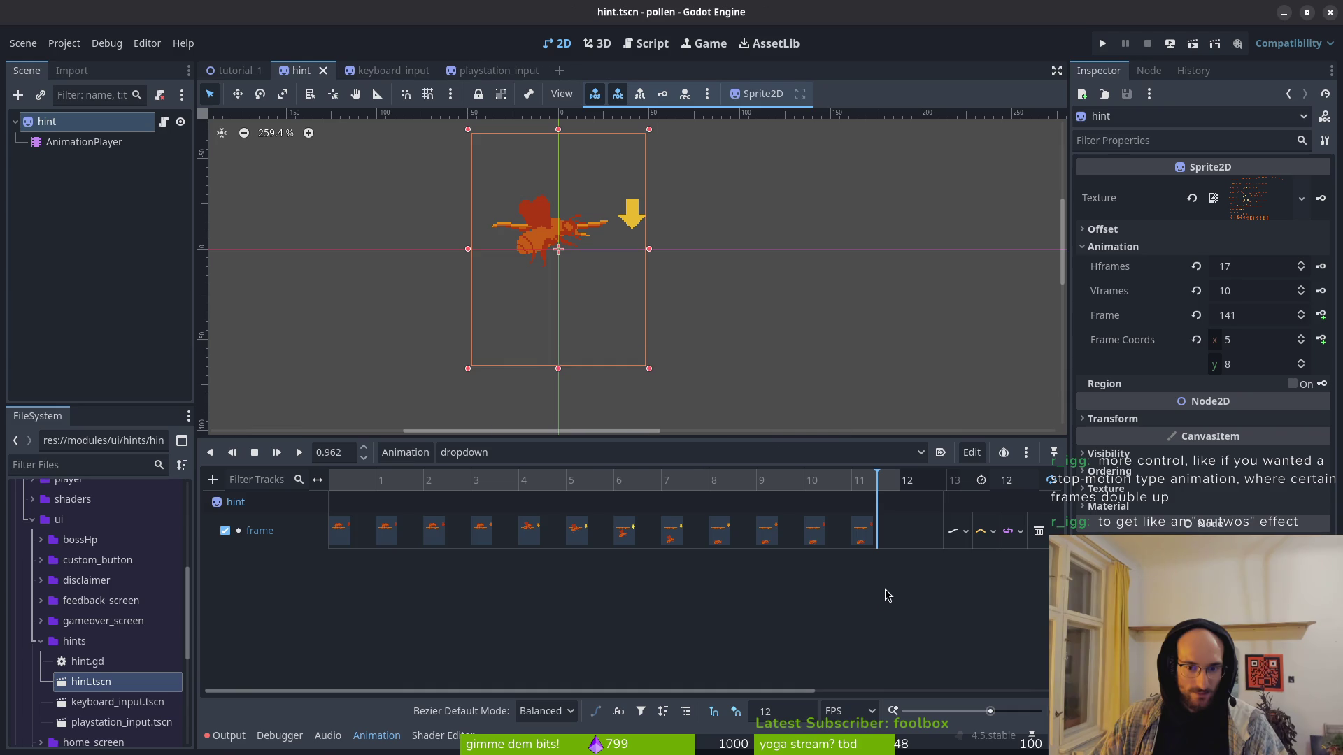
{"action": "left_click_drag", "start_coordinate": [599, 483], "coordinate": [377, 489]}
{"action": "key", "text": "d"}
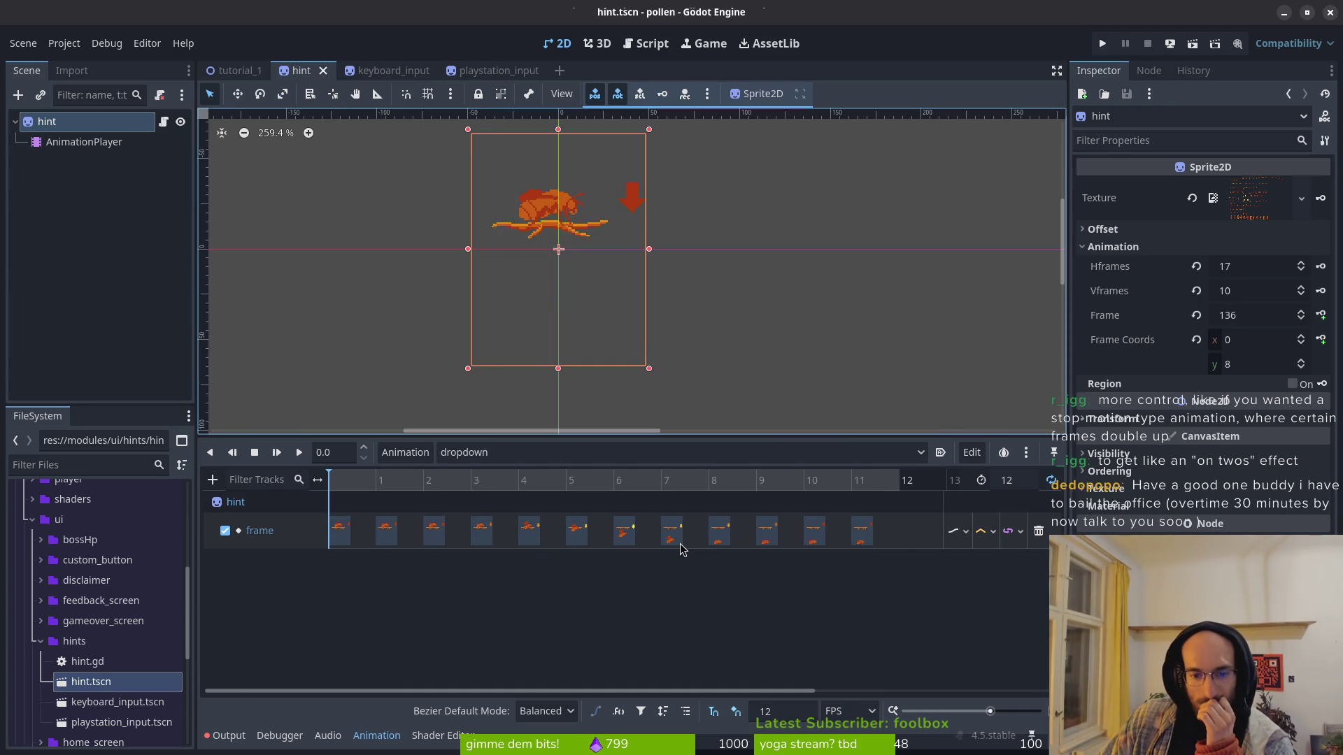
{"action": "mouse_move", "coordinate": [483, 72]}
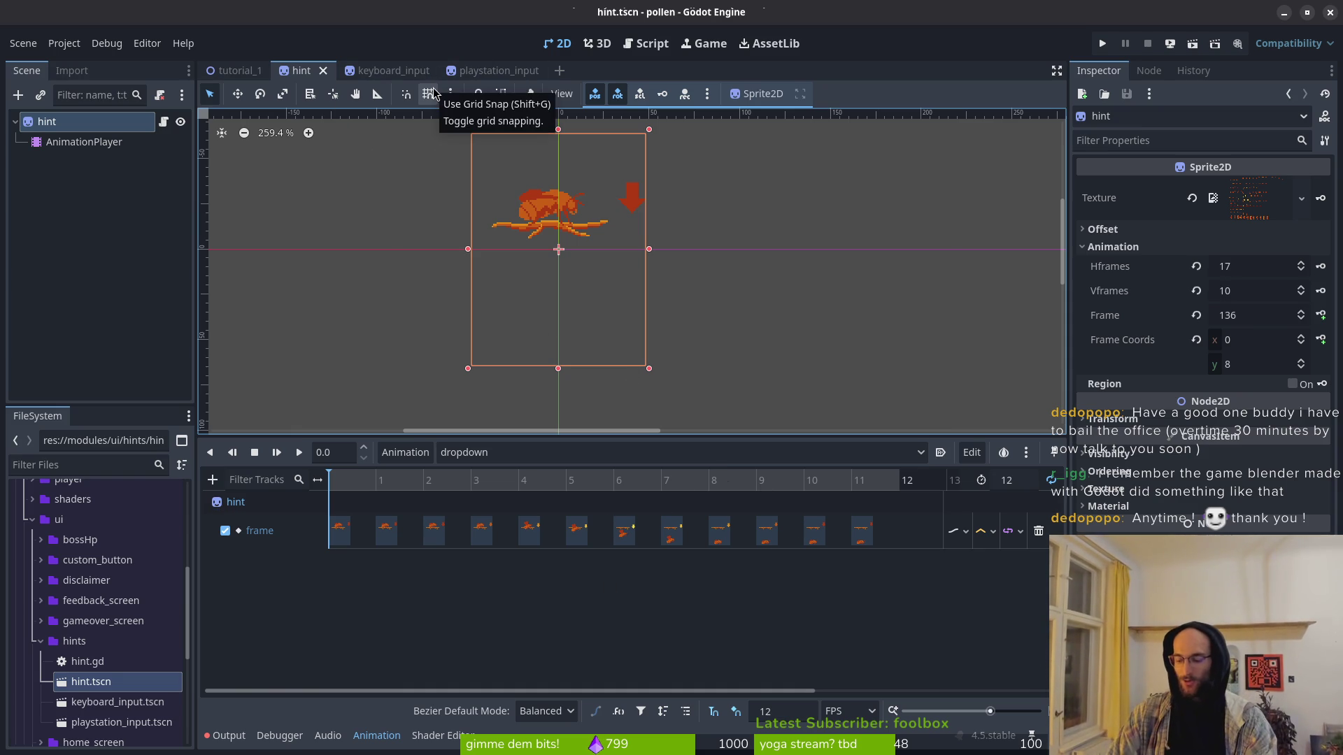
Step: Quick-open stun_duration.tscn, then search Quick Open for 'loa' to find the loading scene
{"action": "key", "text": "shift+alt+o"}
{"action": "type", "text": "lodura"}
{"action": "key", "text": "Return"}
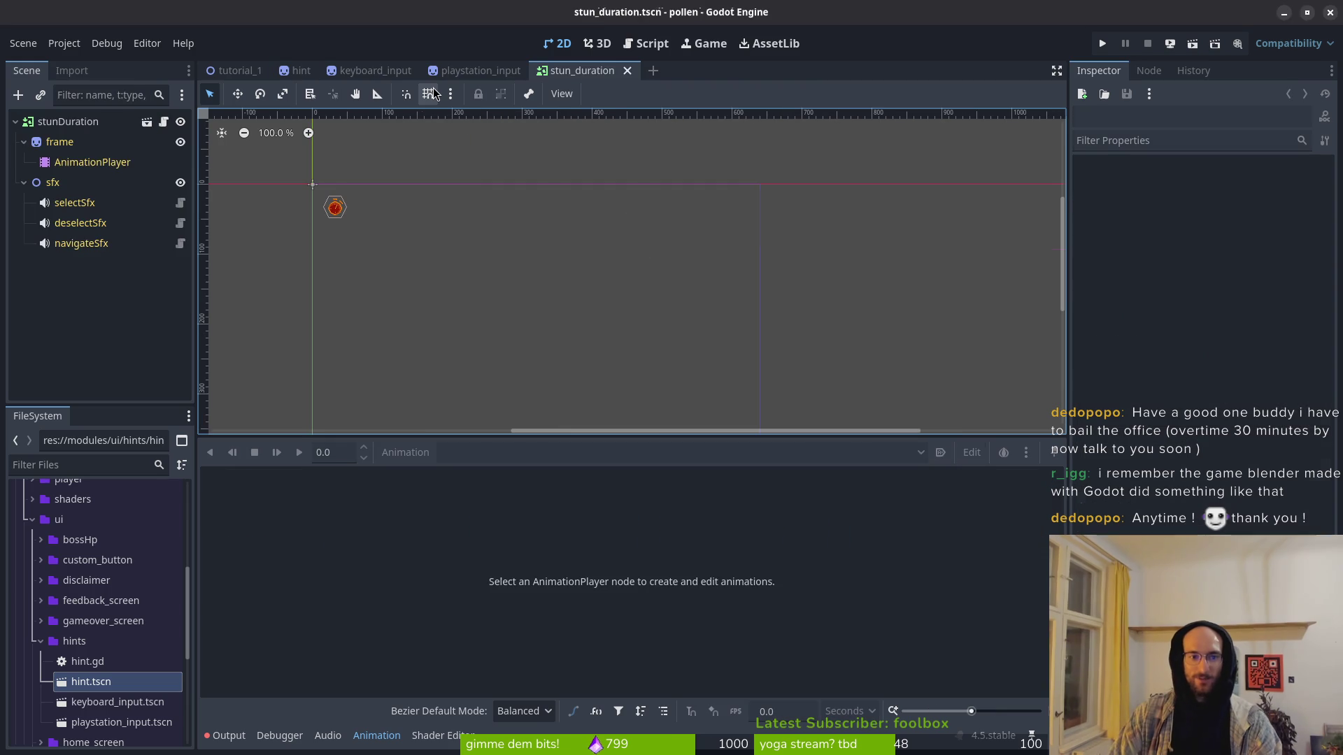
{"action": "key", "text": "shift+alt+o"}
{"action": "type", "text": "loat"}
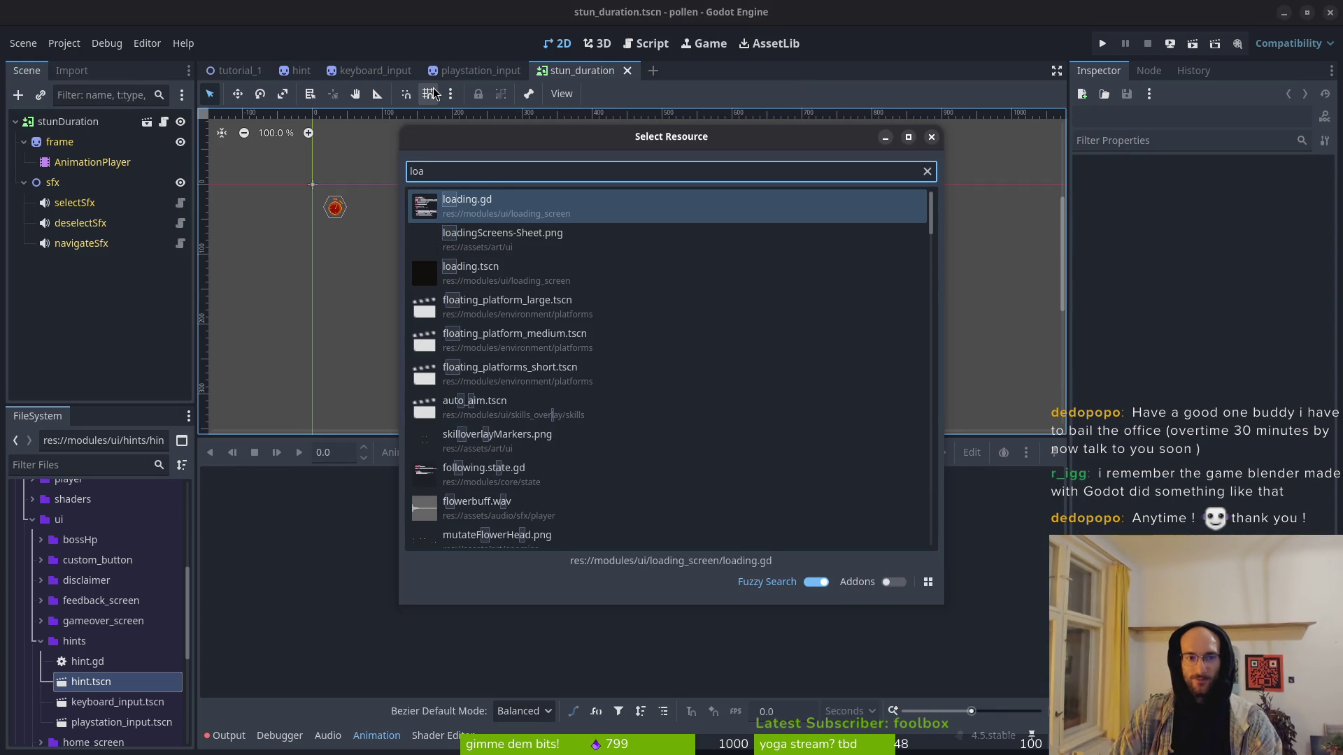
{"action": "key", "text": "BackSpace"}
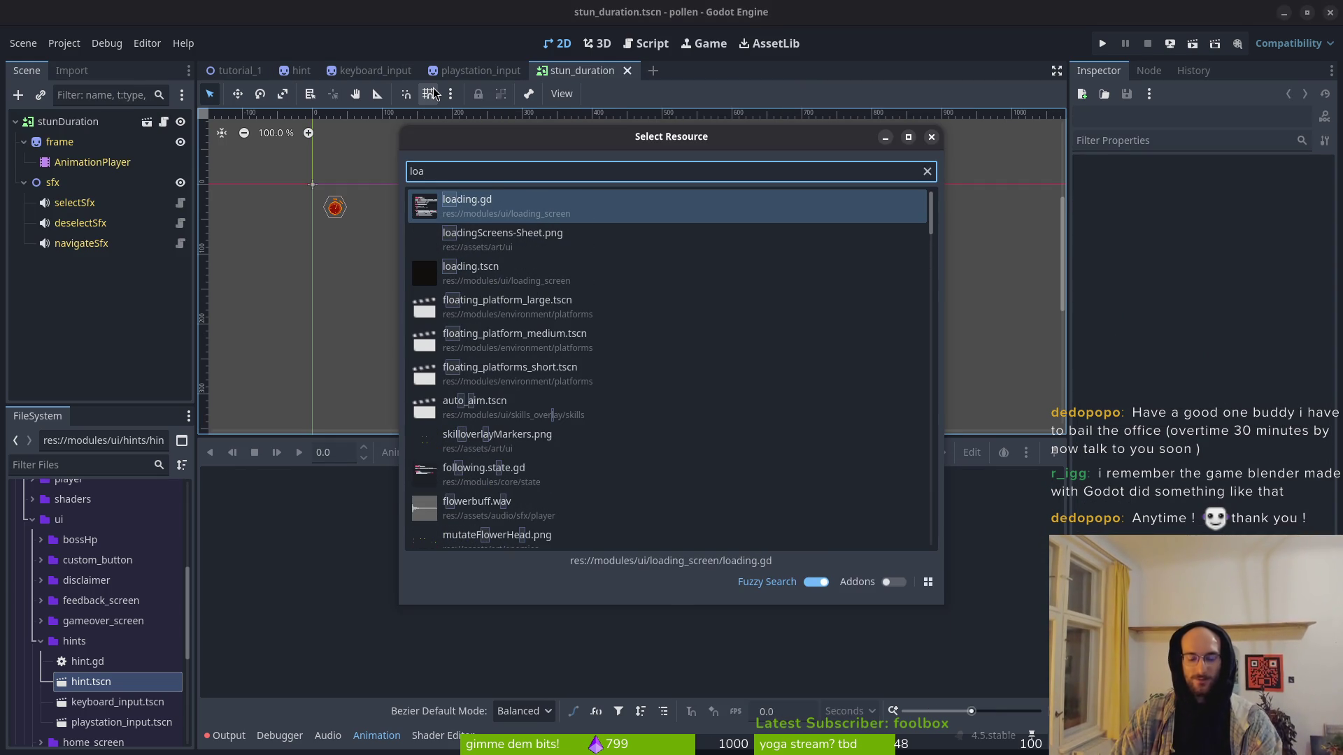
Step: Open loading.tscn and show its load_to_cave animation
{"action": "type", "text": "ts"}
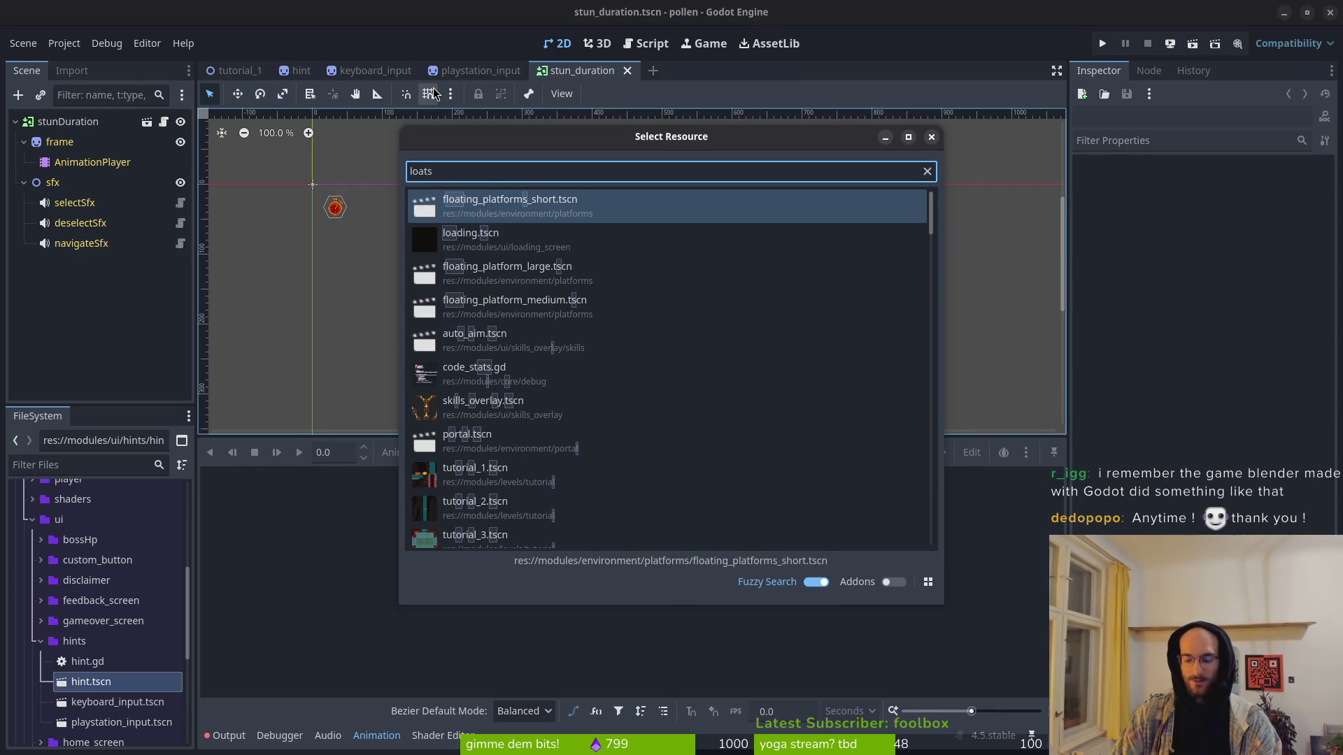
{"action": "key", "text": "Down"}
{"action": "key", "text": "Return"}
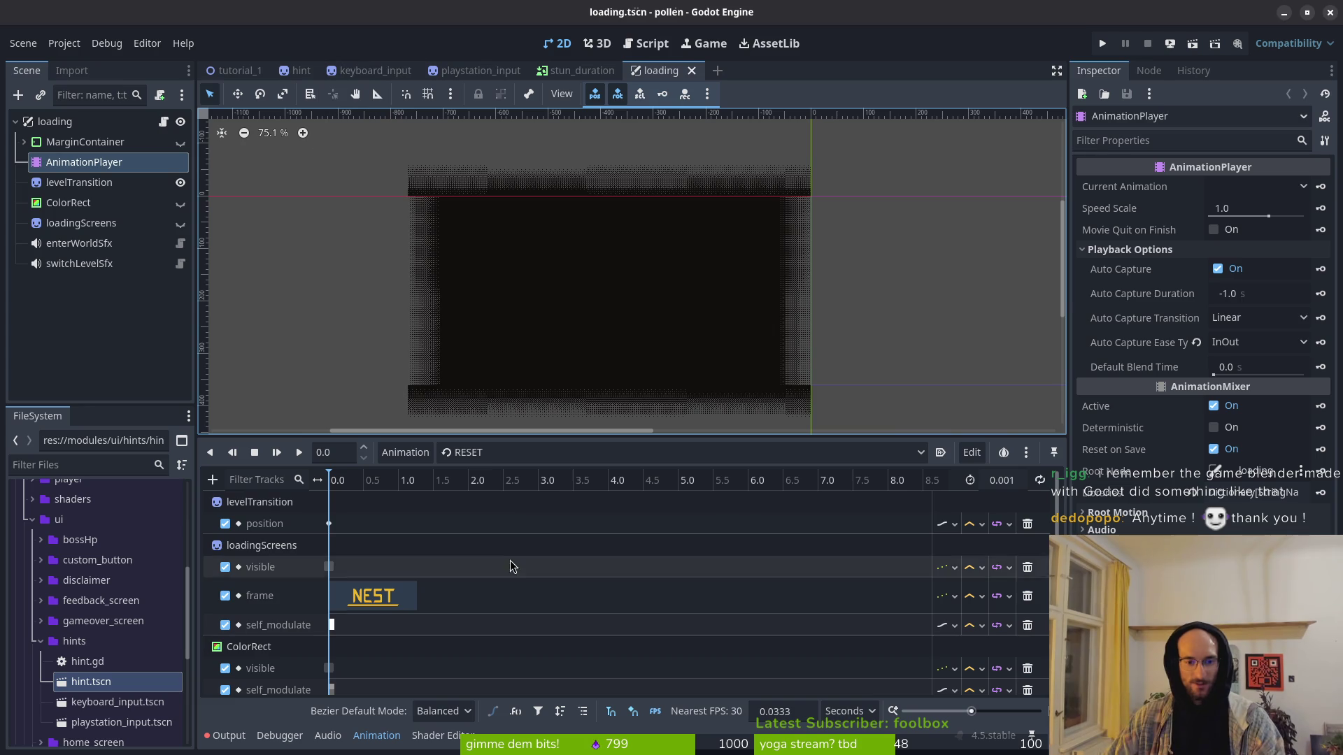
{"action": "left_click", "coordinate": [486, 453]}
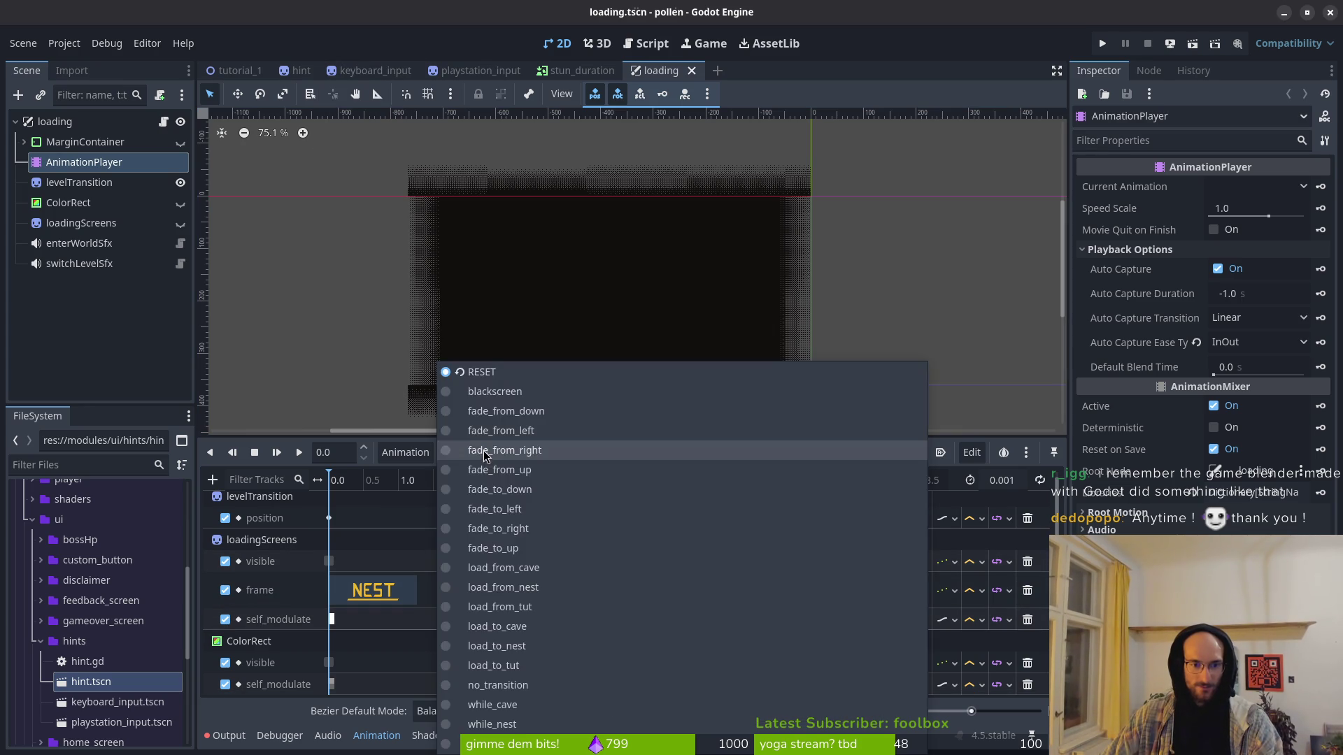
{"action": "left_click", "coordinate": [489, 508]}
{"action": "left_click", "coordinate": [483, 452]}
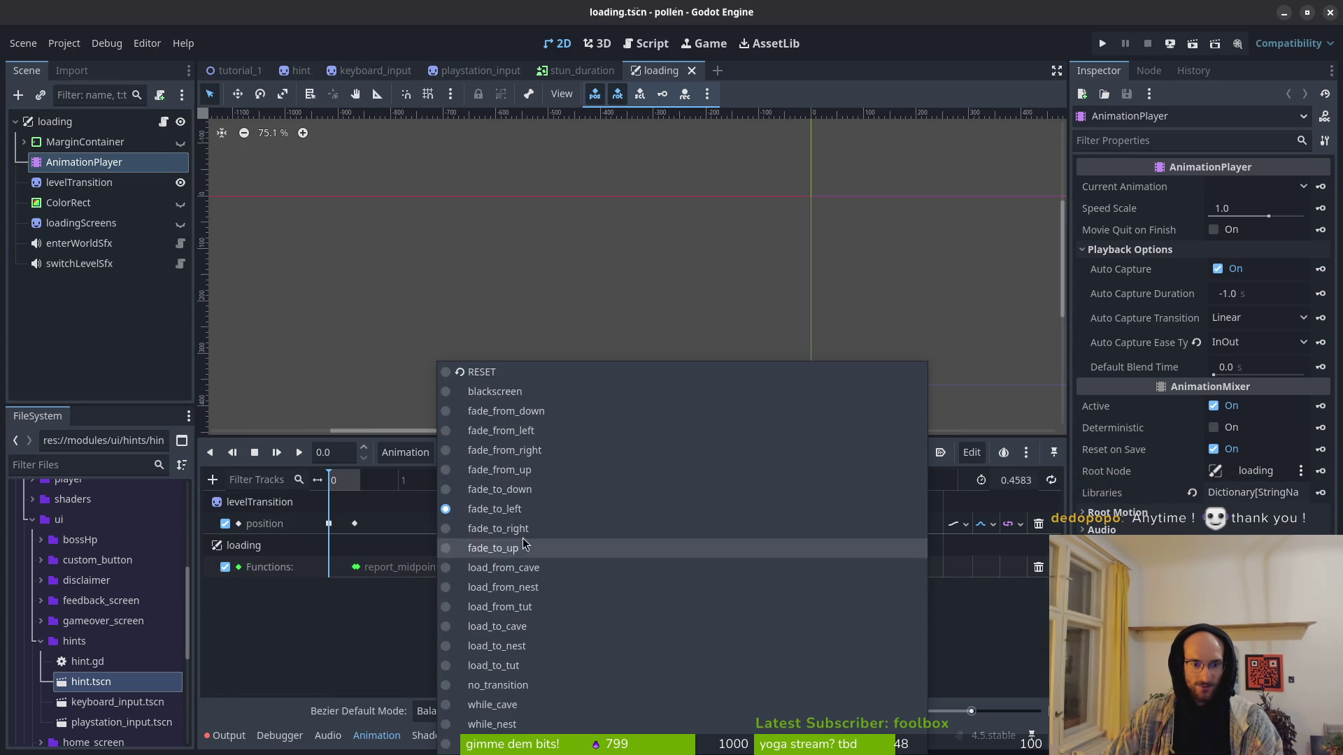
{"action": "left_click", "coordinate": [523, 629]}
Step: Inspect the CAVE keys on load_to_cave's frame track and shift them later
{"action": "scroll", "coordinate": [781, 606], "scroll_direction": "up", "scroll_amount": 3, "text": "ctrl"}
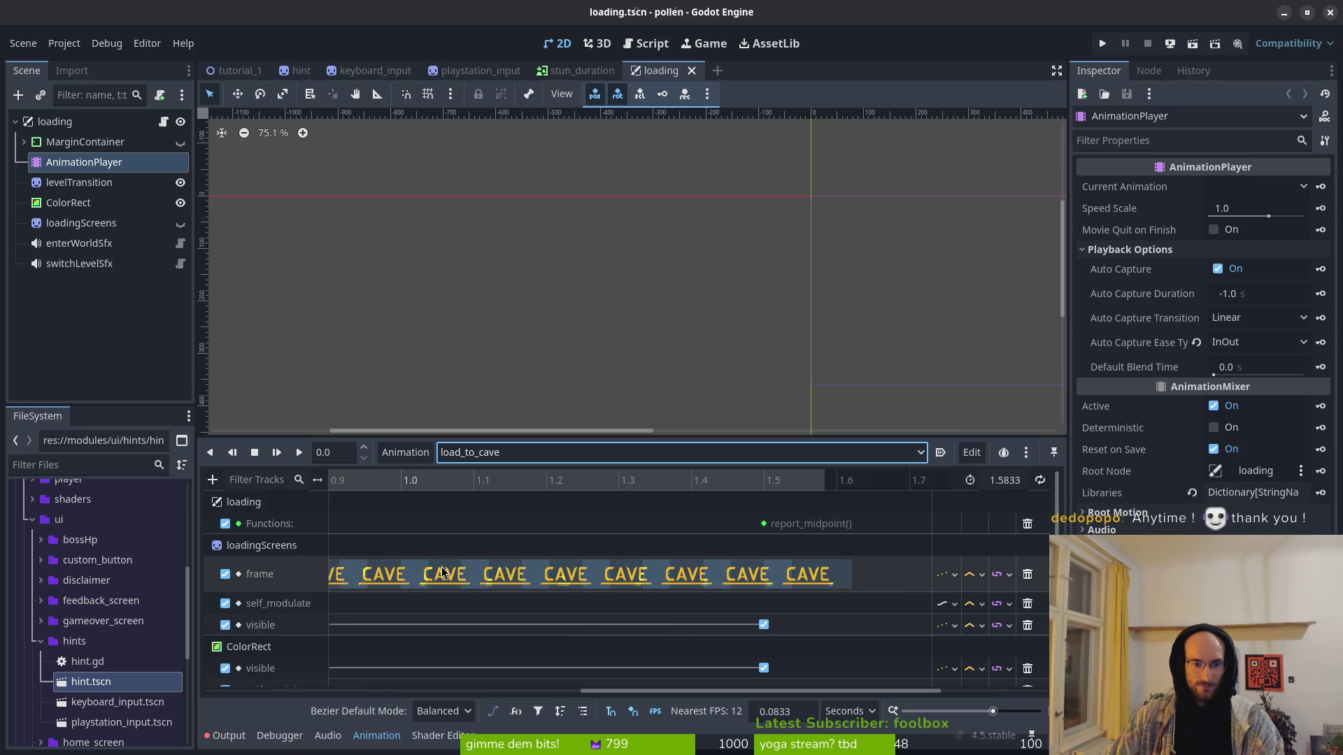
{"action": "scroll", "coordinate": [550, 569], "scroll_direction": "down", "scroll_amount": 4, "text": "ctrl"}
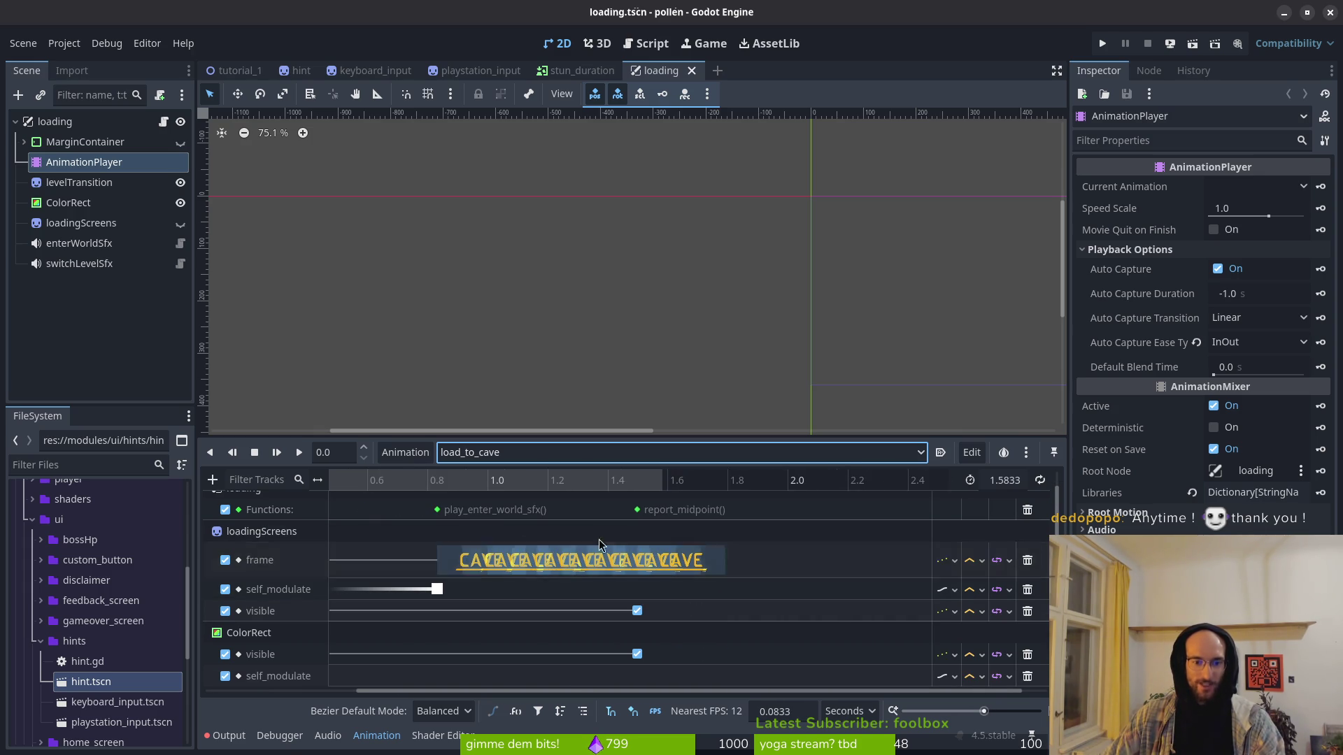
{"action": "scroll", "coordinate": [467, 563], "scroll_direction": "up", "scroll_amount": 3, "text": "ctrl"}
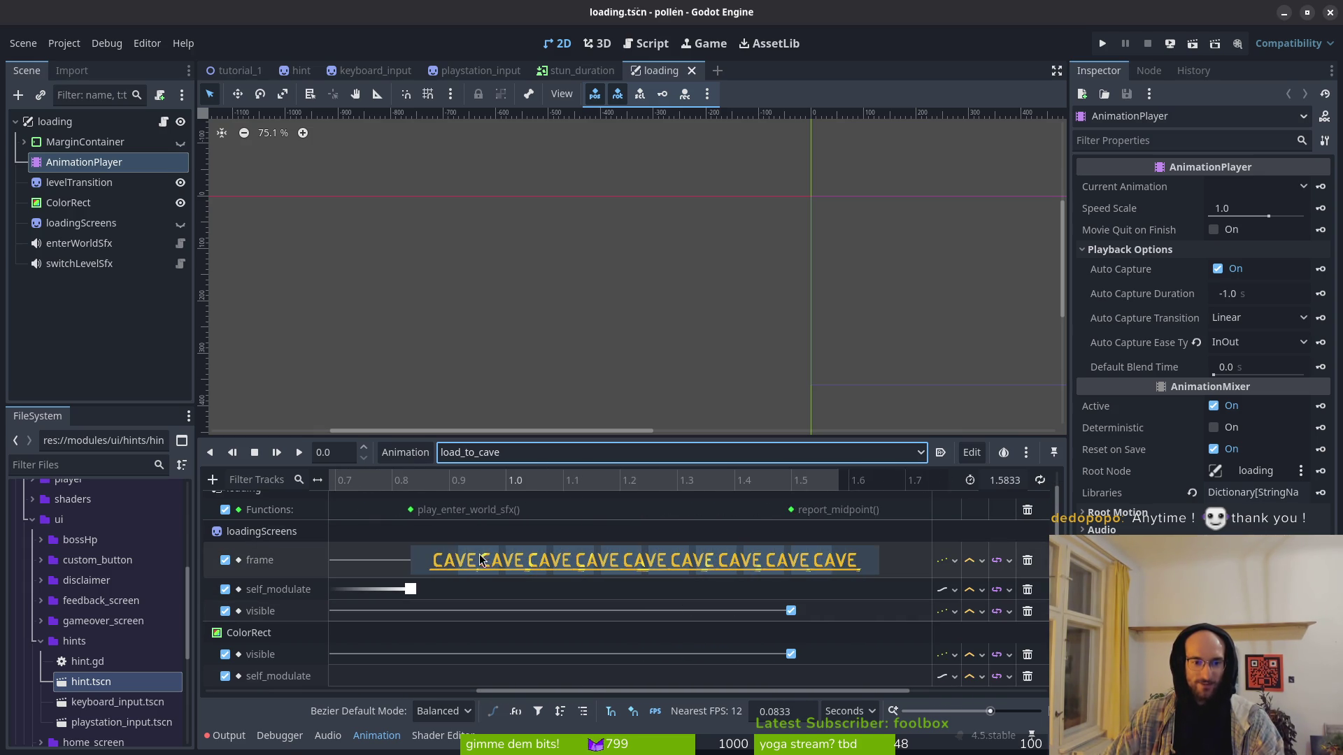
{"action": "left_click", "coordinate": [445, 563]}
{"action": "scroll", "coordinate": [445, 564], "scroll_direction": "up", "scroll_amount": 1}
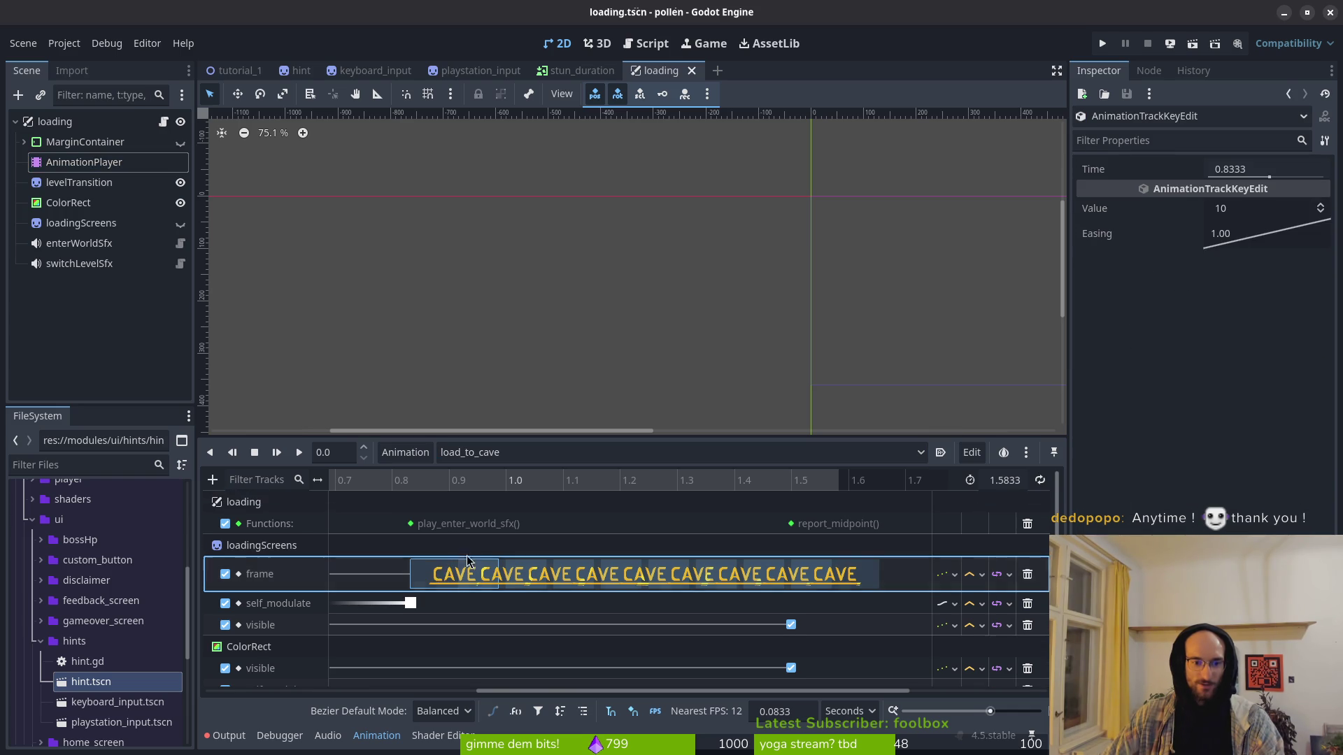
{"action": "scroll", "coordinate": [420, 568], "scroll_direction": "up", "scroll_amount": 4, "text": "ctrl"}
{"action": "scroll", "coordinate": [507, 586], "scroll_direction": "down", "scroll_amount": 5, "text": "ctrl"}
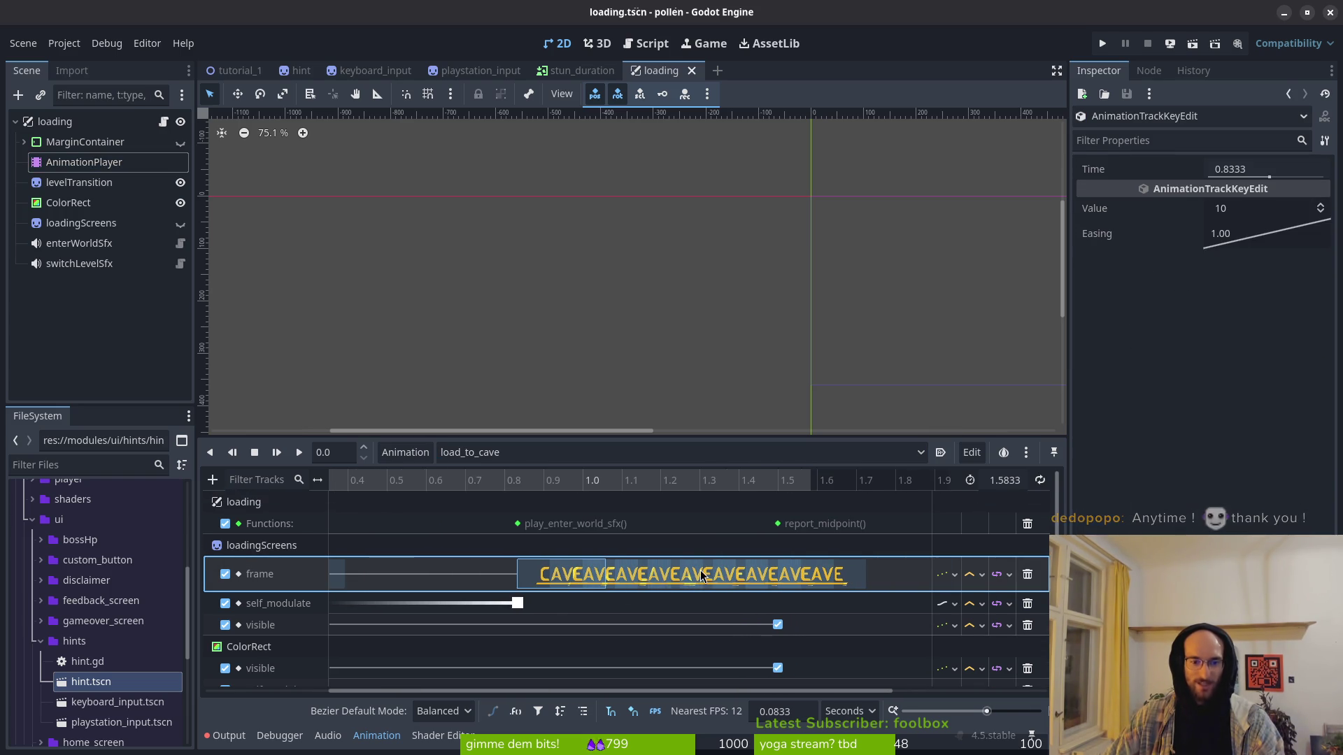
{"action": "scroll", "coordinate": [701, 577], "scroll_direction": "down", "scroll_amount": 1}
{"action": "scroll", "coordinate": [609, 577], "scroll_direction": "right", "scroll_amount": 4}
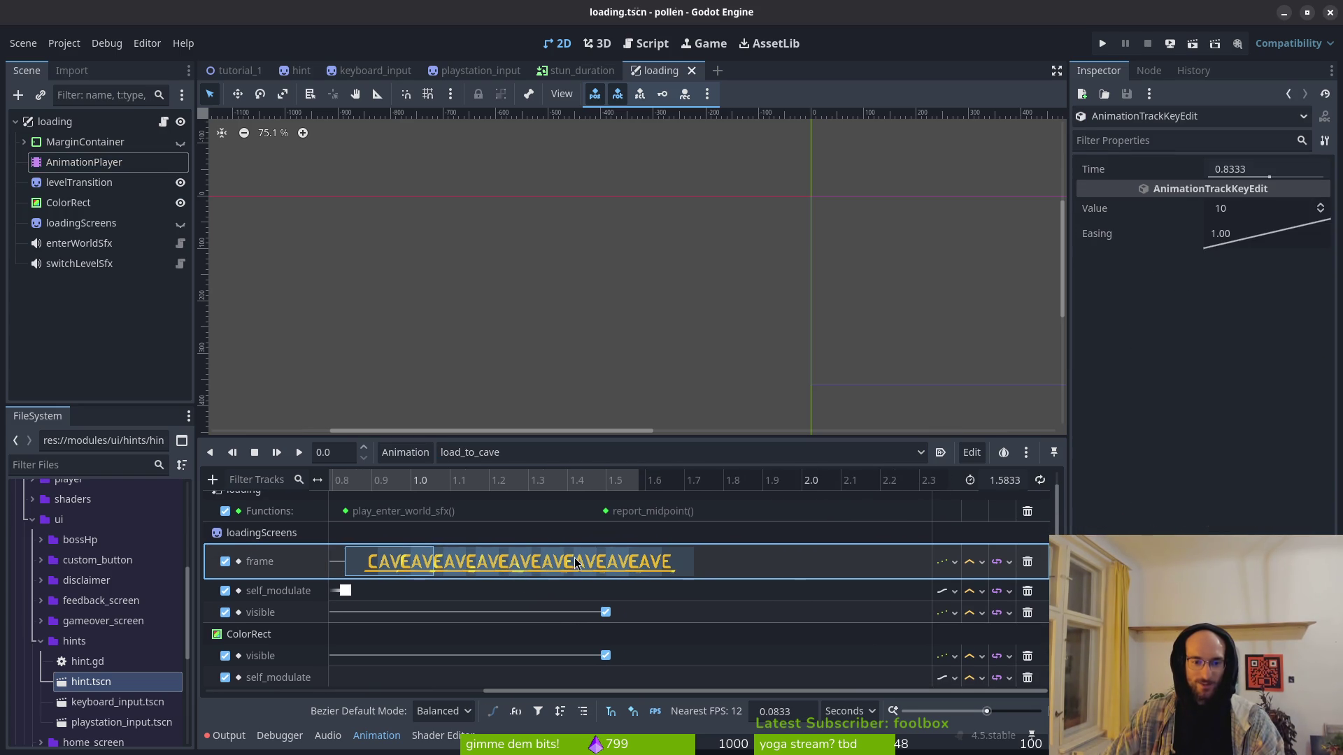
{"action": "scroll", "coordinate": [542, 569], "scroll_direction": "down", "scroll_amount": 1}
{"action": "left_click_drag", "start_coordinate": [528, 569], "coordinate": [615, 569]}
Step: Close the loading and stun_duration scene tabs
{"action": "left_click", "coordinate": [692, 70]}
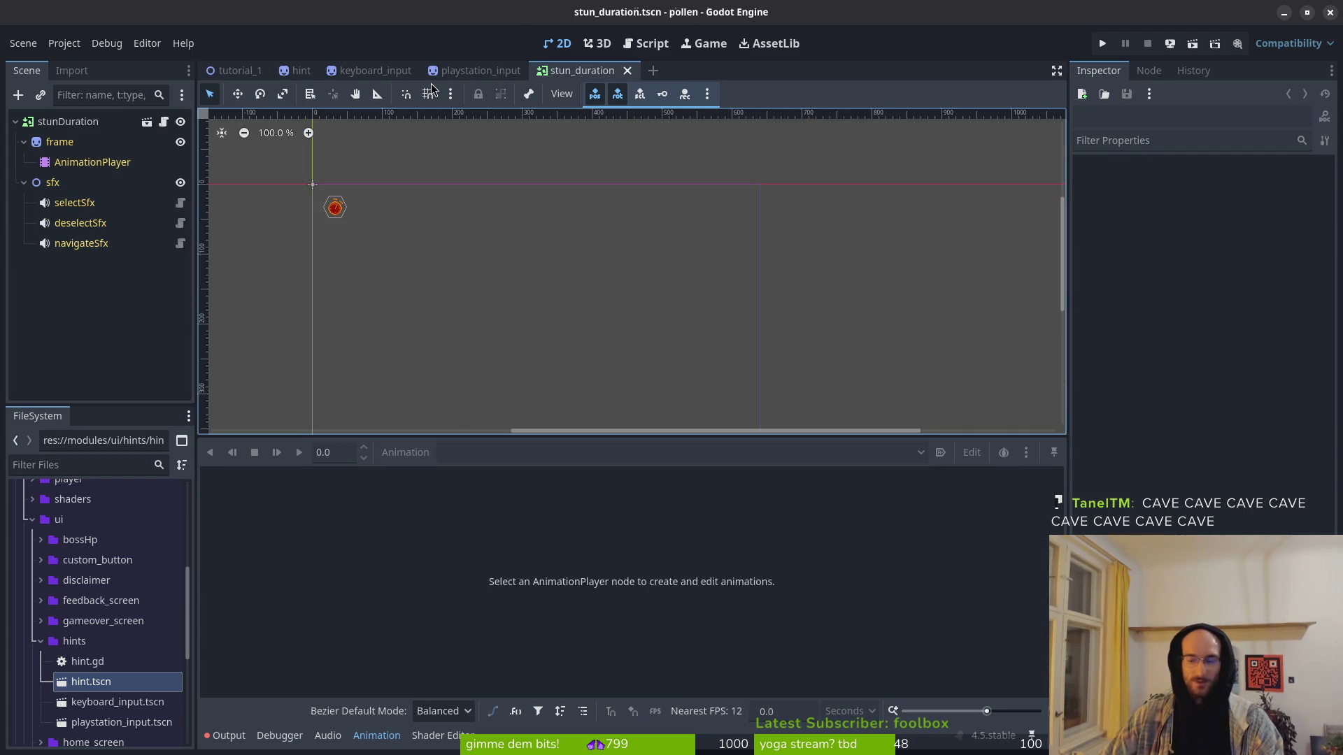
{"action": "mouse_move", "coordinate": [414, 81]}
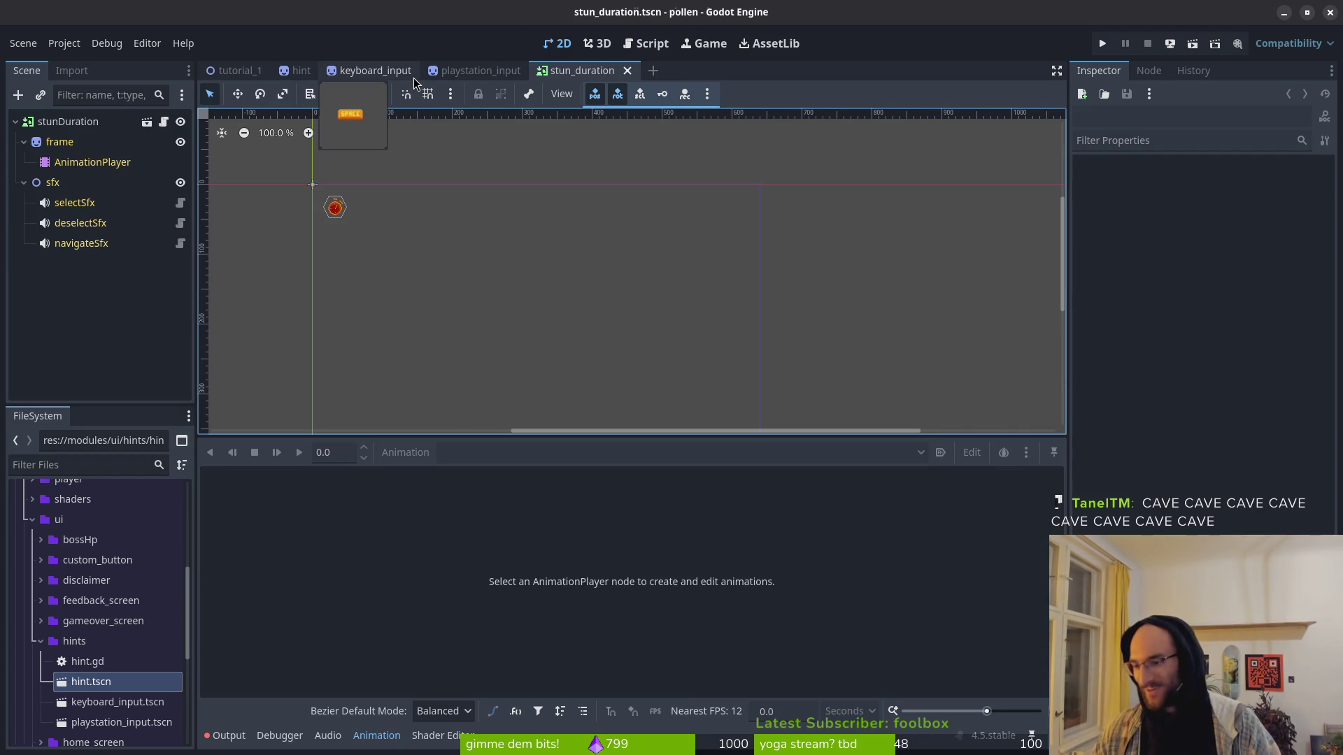
{"action": "middle_click", "coordinate": [569, 72]}
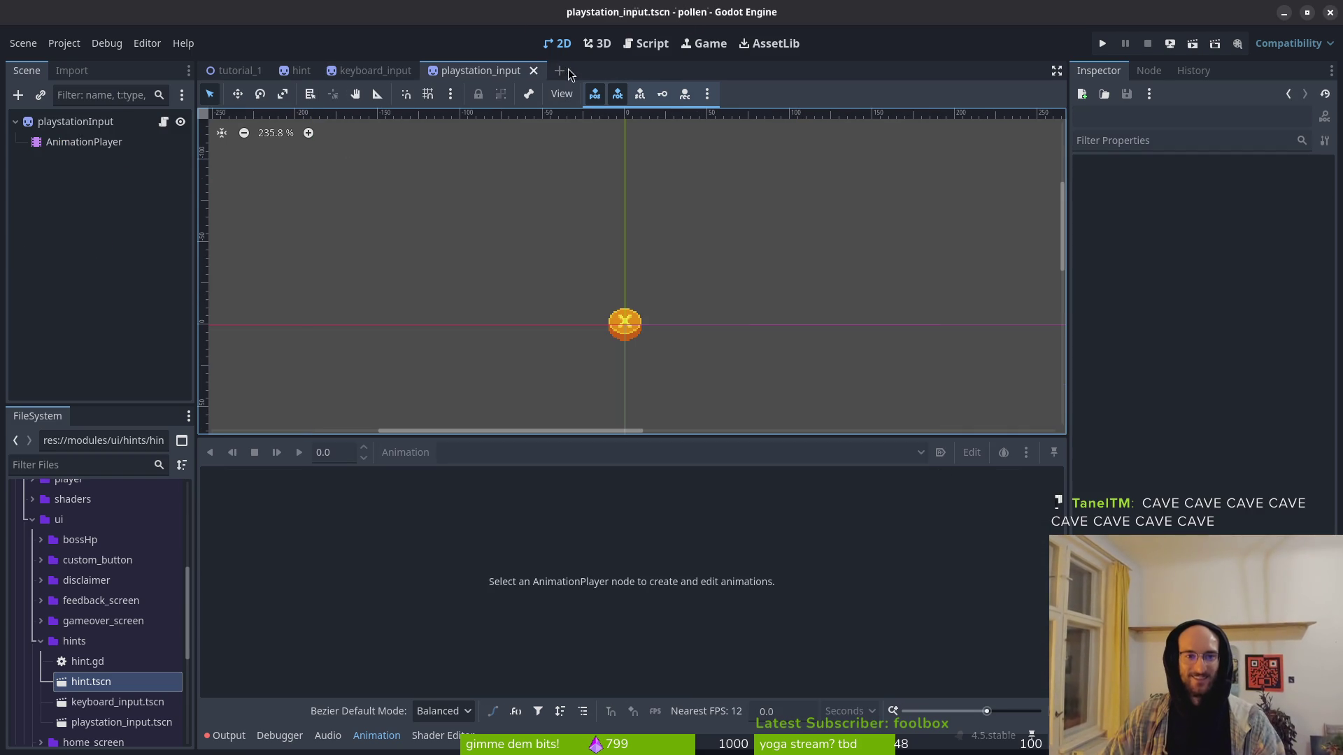
Step: Set the hint position in tutorial_1.gd to Vector2(210, 80) and save
{"action": "key", "text": "alt+Tab"}
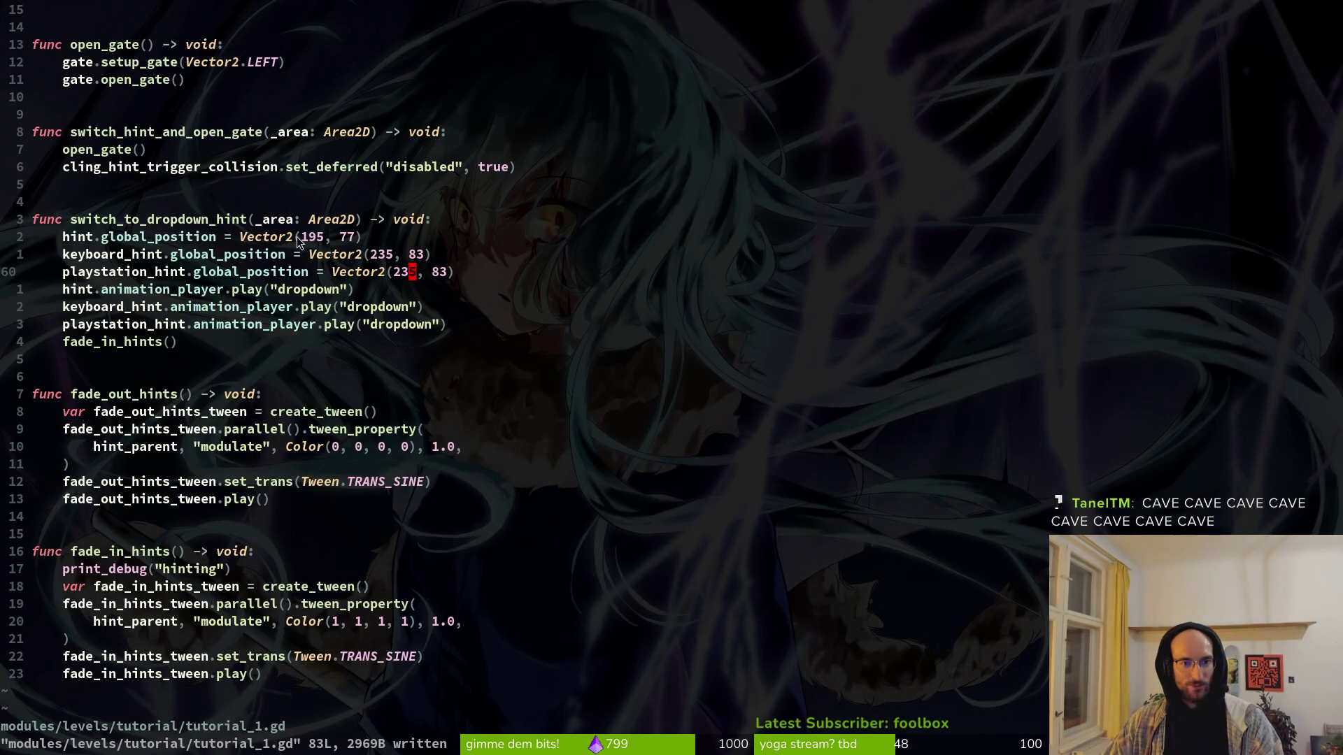
{"action": "left_click", "coordinate": [312, 237]}
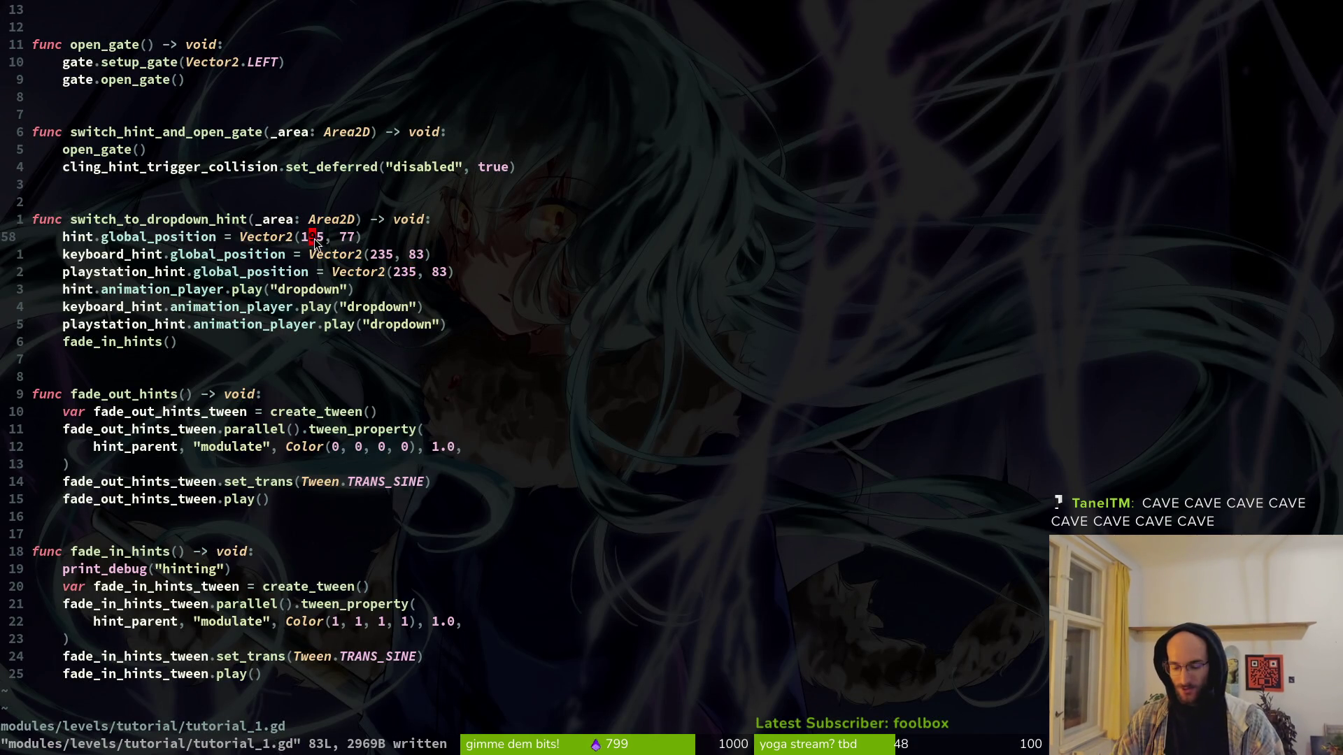
{"action": "type", "text": "ciw"}
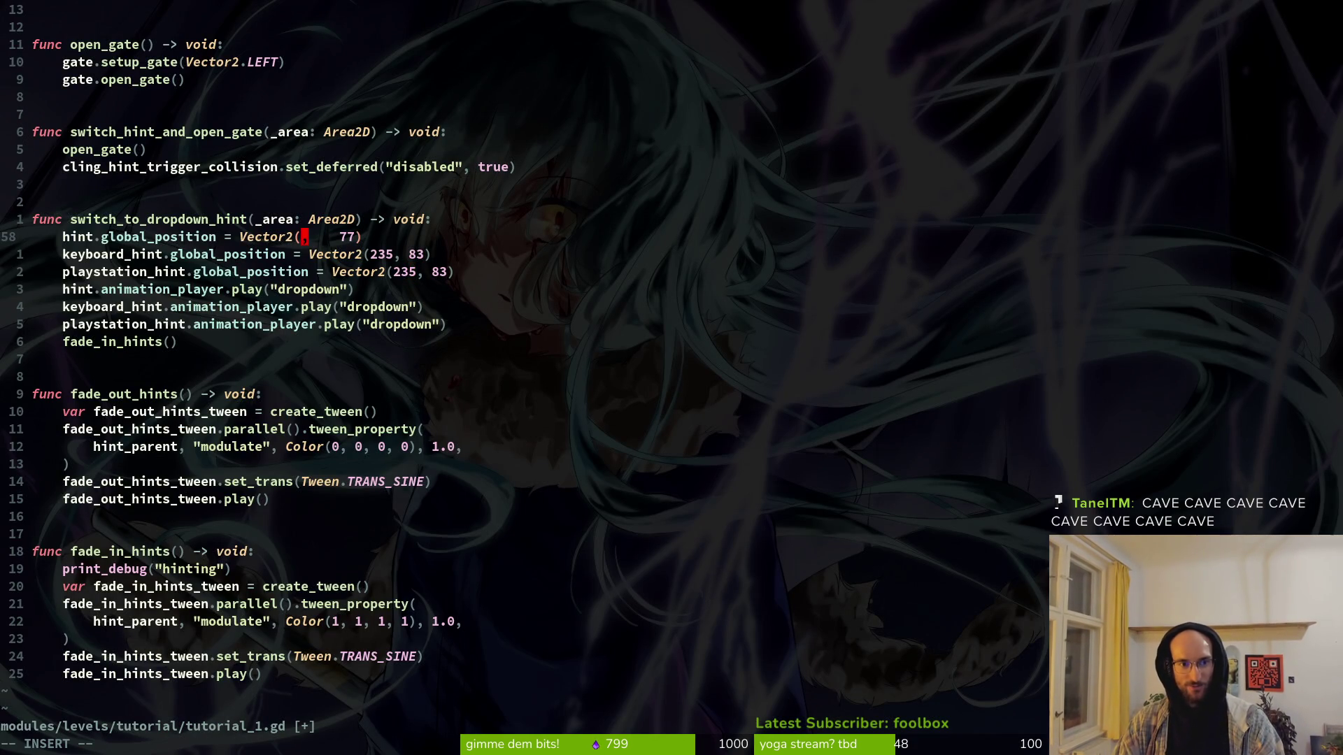
{"action": "type", "text": "210"}
{"action": "key", "text": "Escape"}
{"action": "key", "text": "e"}
{"action": "key", "text": "e"}
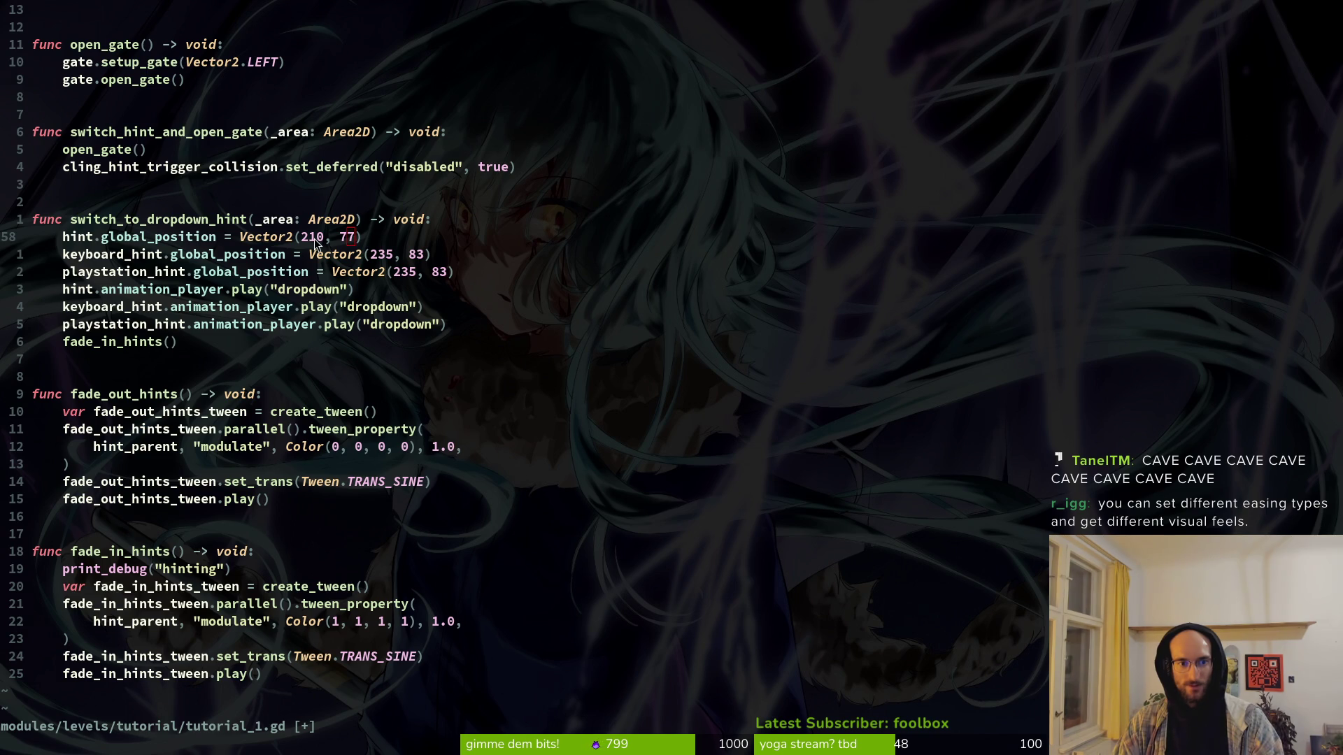
{"action": "key", "text": "alt+Tab"}
{"action": "key", "text": "alt+Tab"}
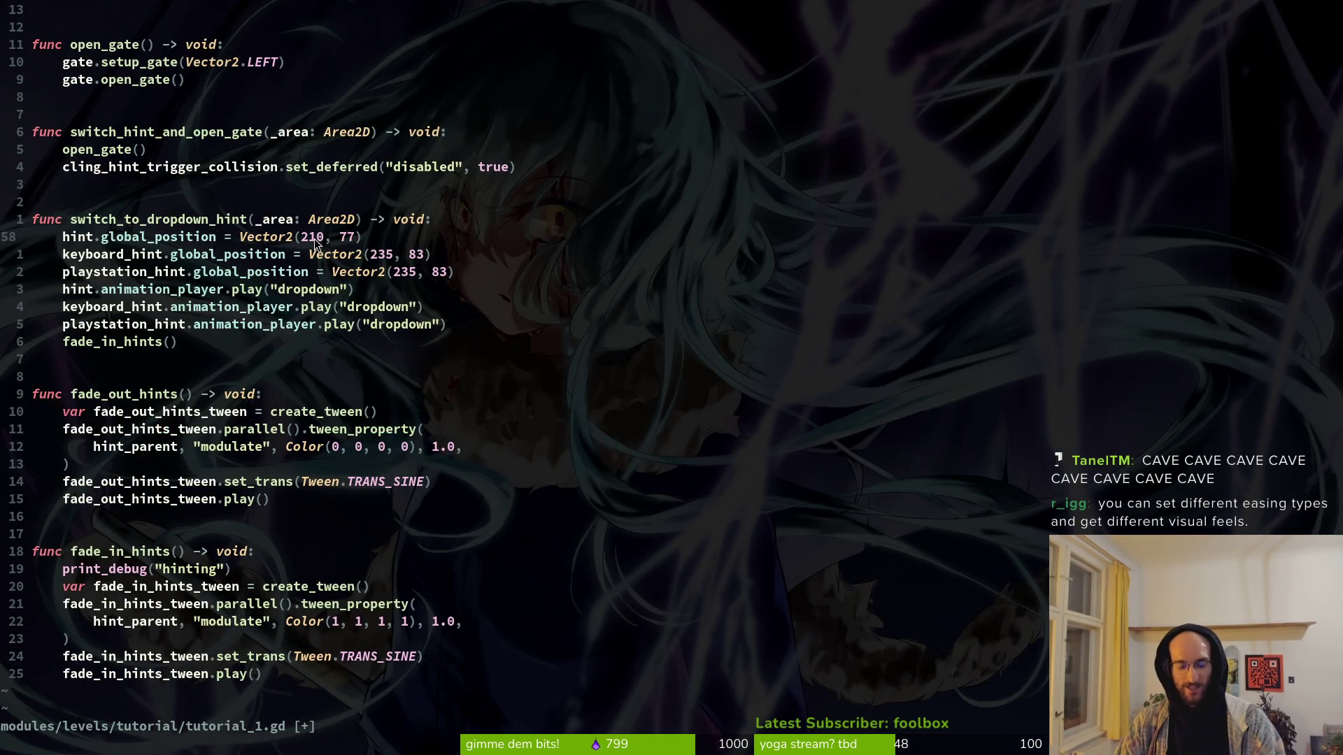
{"action": "type", "text": "ciw"}
{"action": "type", "text": "80"}
{"action": "key", "text": "Escape"}
{"action": "type", "text": ":w"}
{"action": "key", "text": "Return"}
Step: Change keyboard_hint's position to Vector2(256, 85)
{"action": "key", "text": "j"}
{"action": "key", "text": "w"}
{"action": "key", "text": "w"}
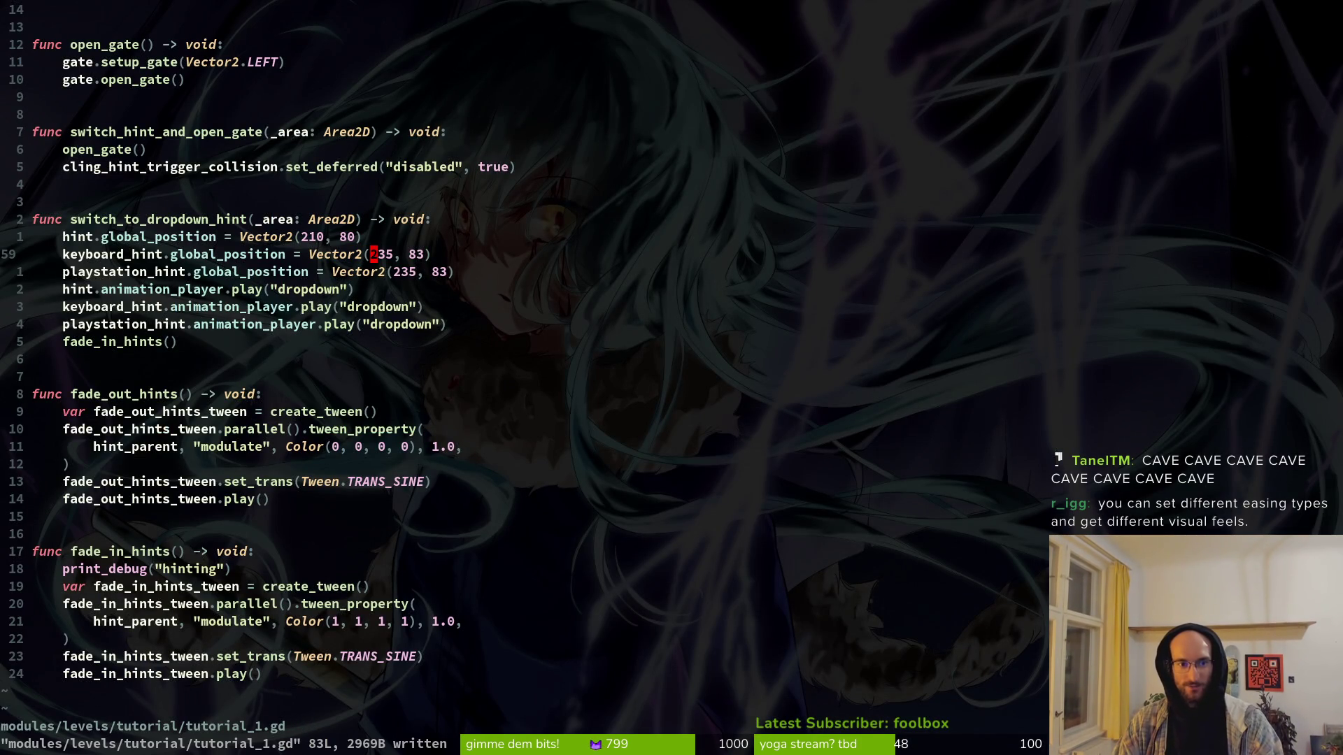
{"action": "key", "text": "c"}
{"action": "key", "text": "i"}
{"action": "key", "text": "w"}
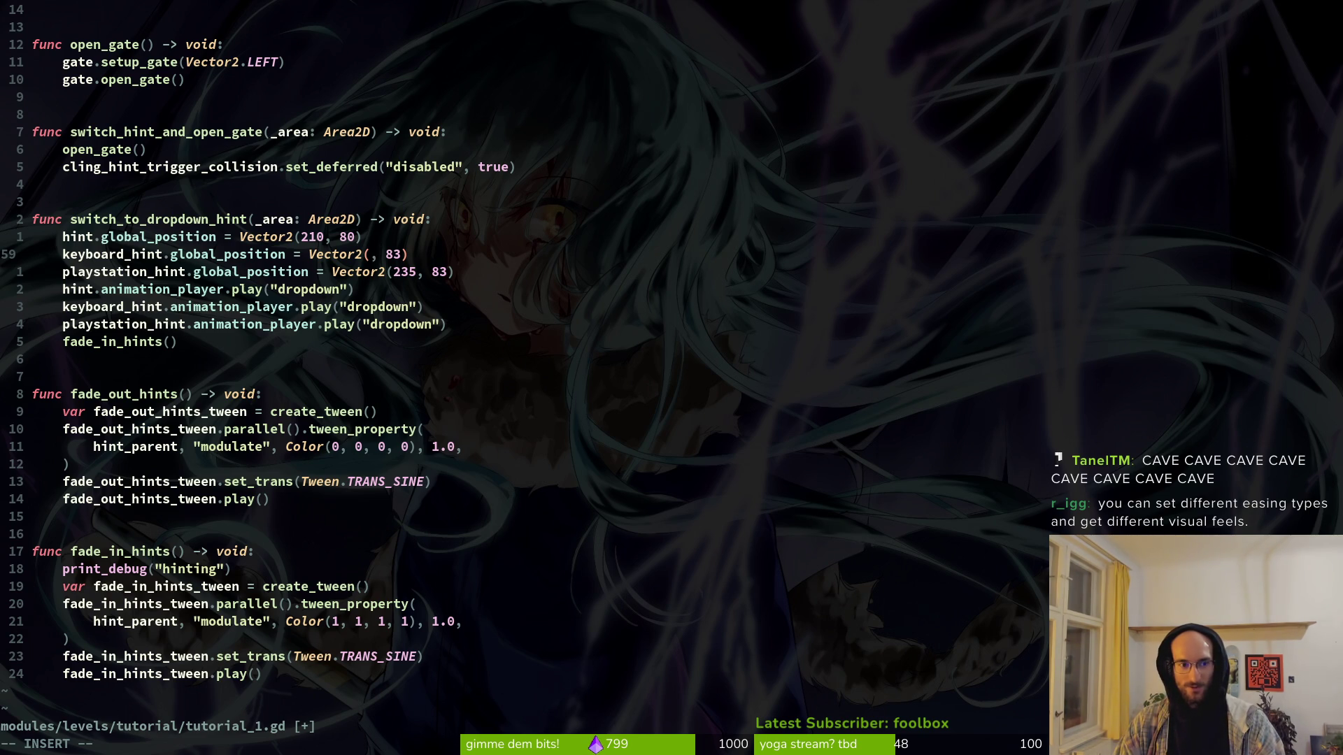
{"action": "type", "text": "245"}
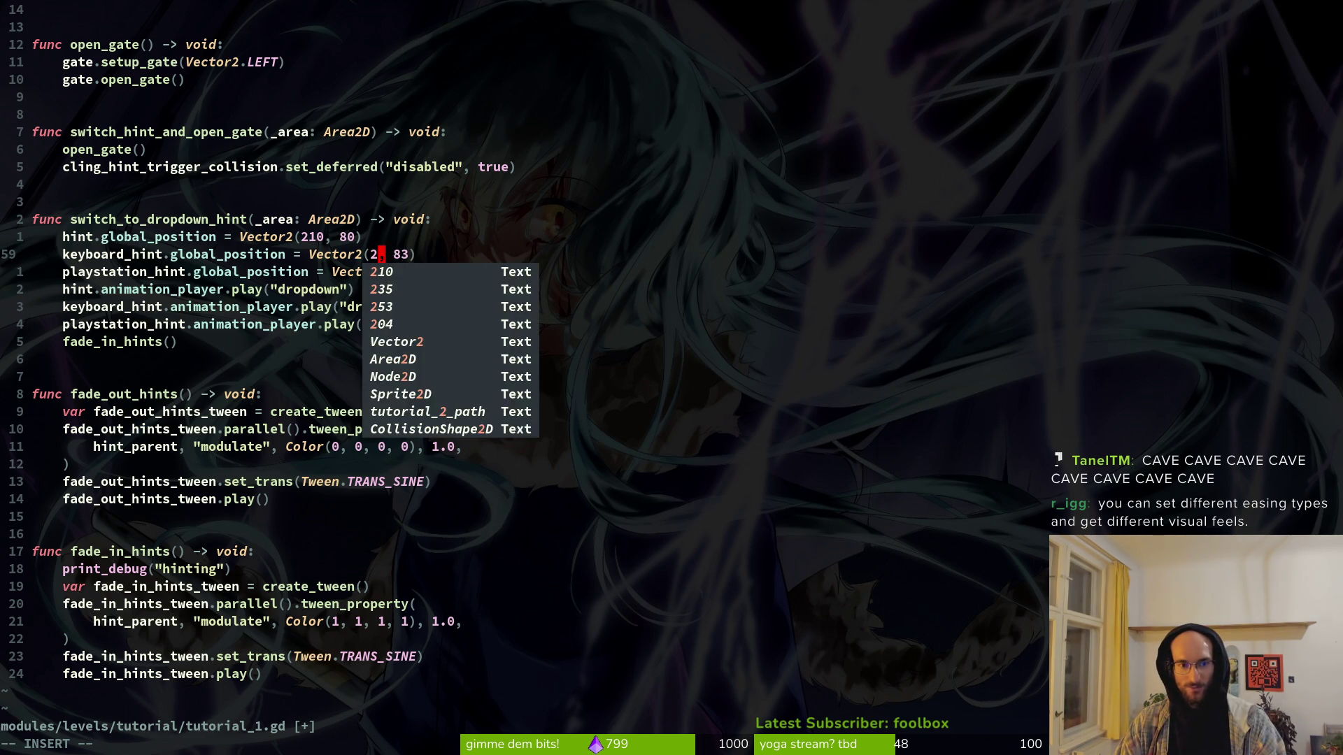
{"action": "key", "text": "BackSpace"}
{"action": "key", "text": "BackSpace"}
{"action": "type", "text": "5"}
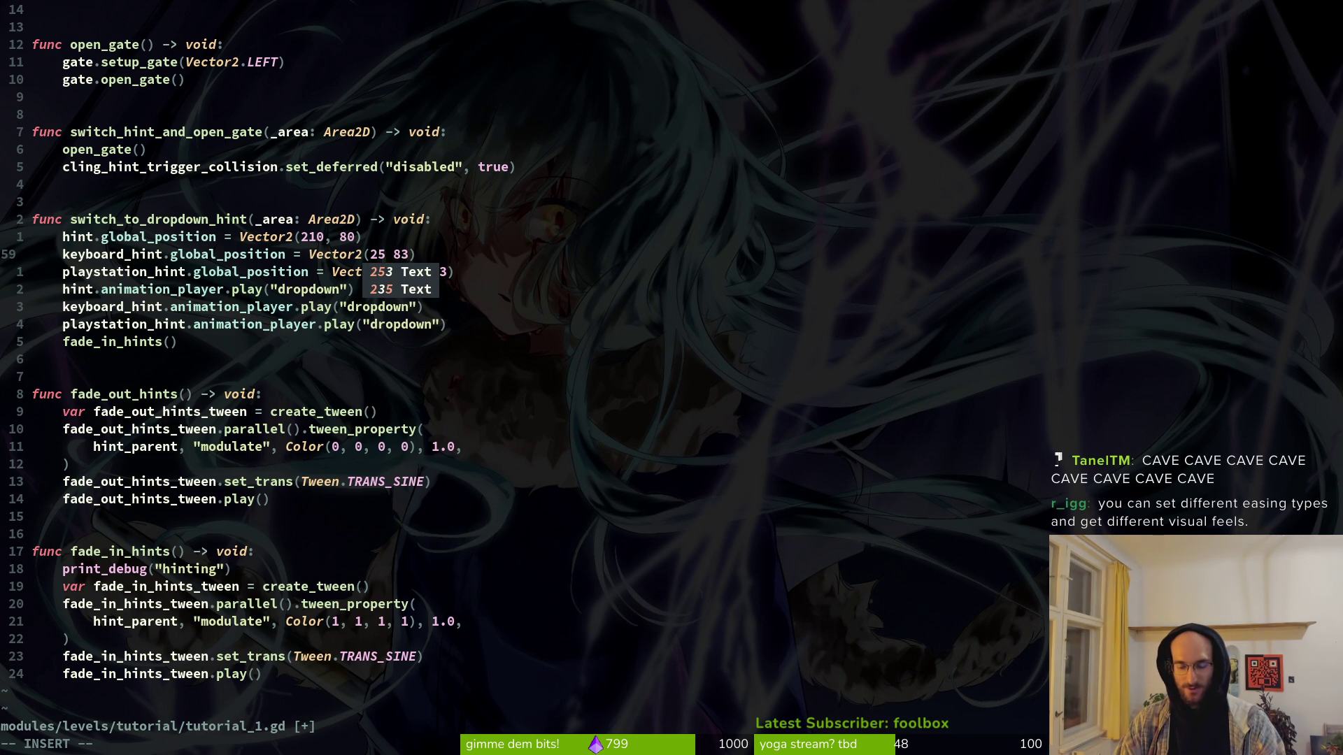
{"action": "type", "text": "6"}
{"action": "key", "text": "Escape"}
{"action": "key", "text": "e"}
{"action": "key", "text": "e"}
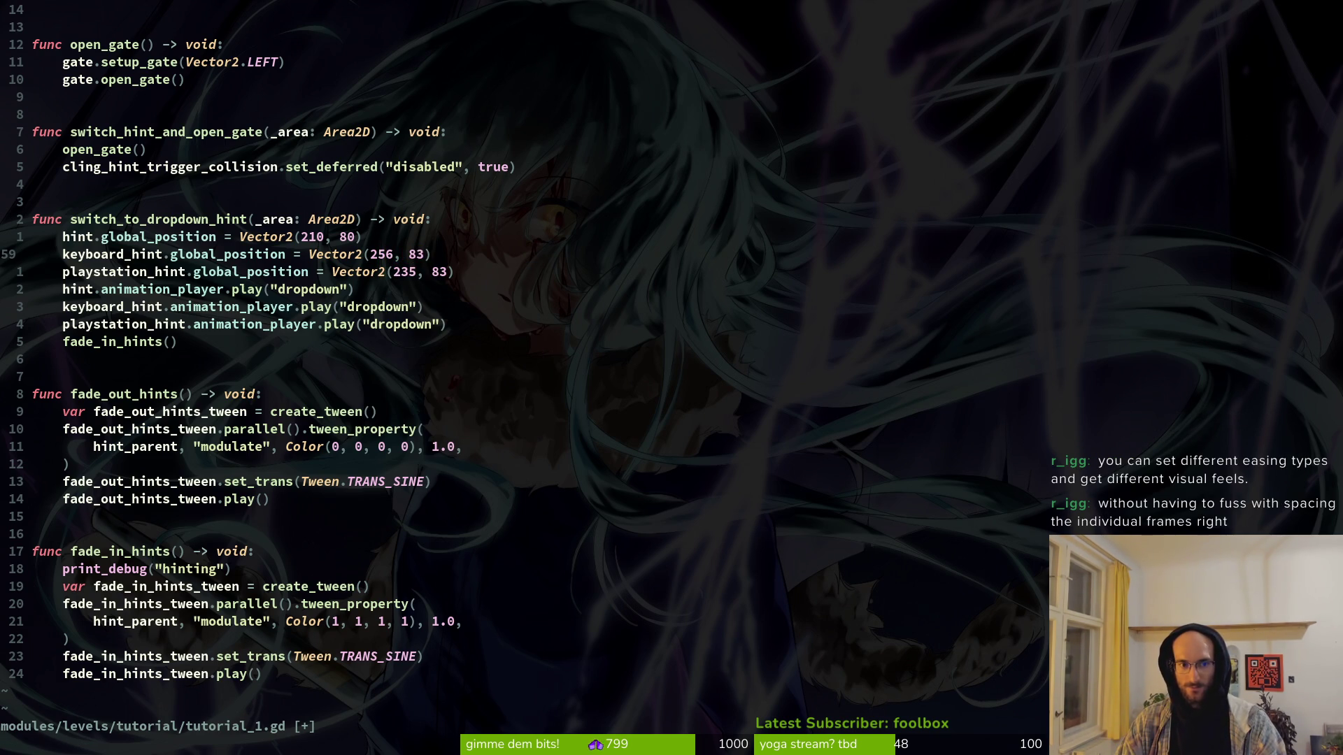
{"action": "type", "text": "ciw"}
{"action": "type", "text": "85"}
{"action": "key", "text": "Escape"}
Step: Copy that position to playstation_hint, undo the Vector3 slip, save, and return to Godot
{"action": "type", "text": "5"}
{"action": "key", "text": "Escape"}
{"action": "key", "text": "y"}
{"action": "key", "text": "y"}
{"action": "key", "text": "shift+v"}
{"action": "key", "text": "p"}
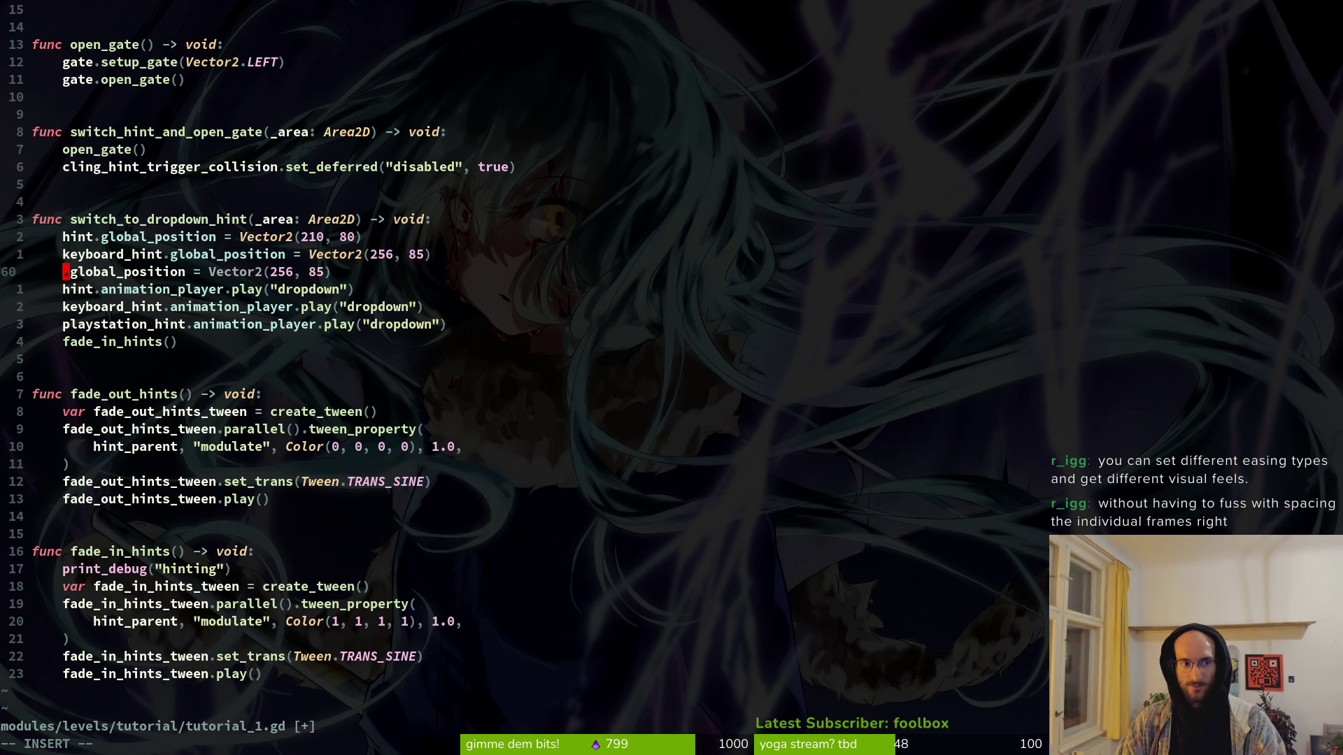
{"action": "type", "text": "pla"}
{"action": "key", "text": "Tab"}
{"action": "key", "text": "Escape"}
{"action": "key", "text": "ctrl+a"}
{"action": "type", "text": ":w"}
{"action": "key", "text": "Return"}
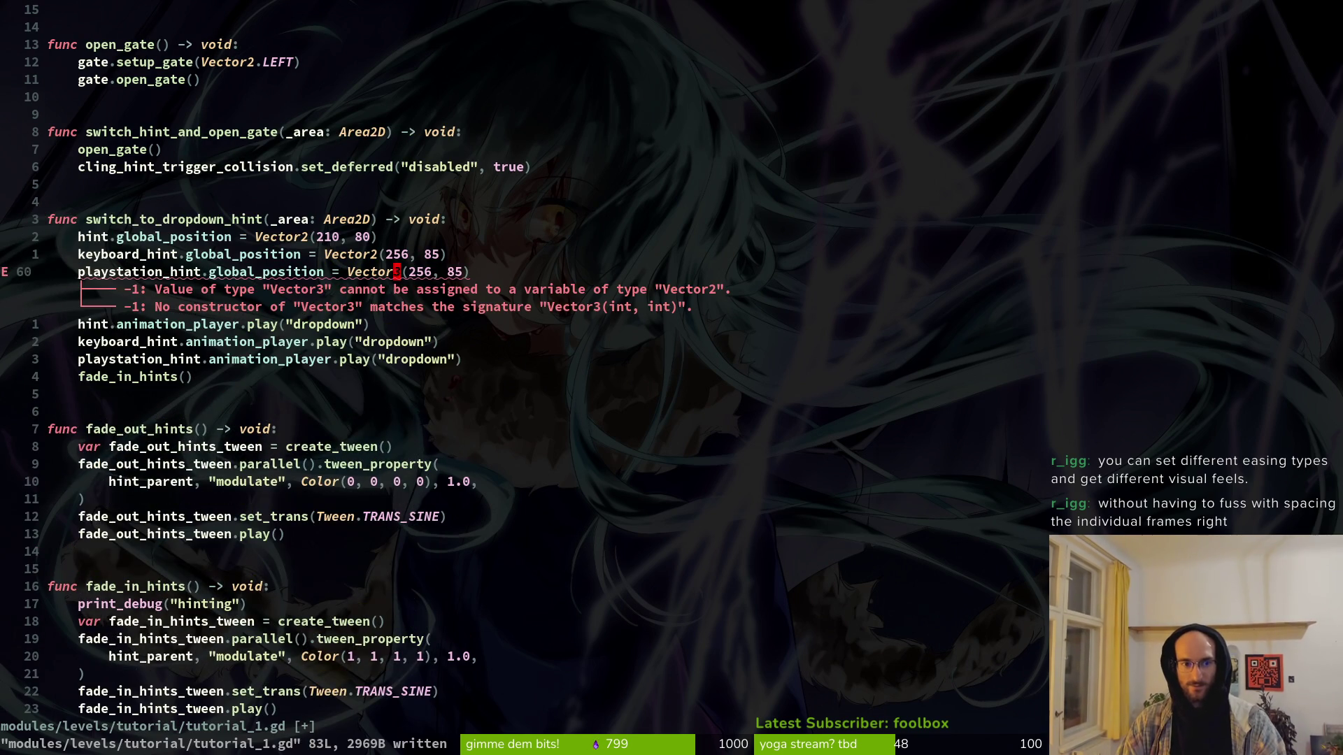
{"action": "key", "text": "u"}
{"action": "key", "text": "Return"}
{"action": "key", "text": "alt+Tab"}
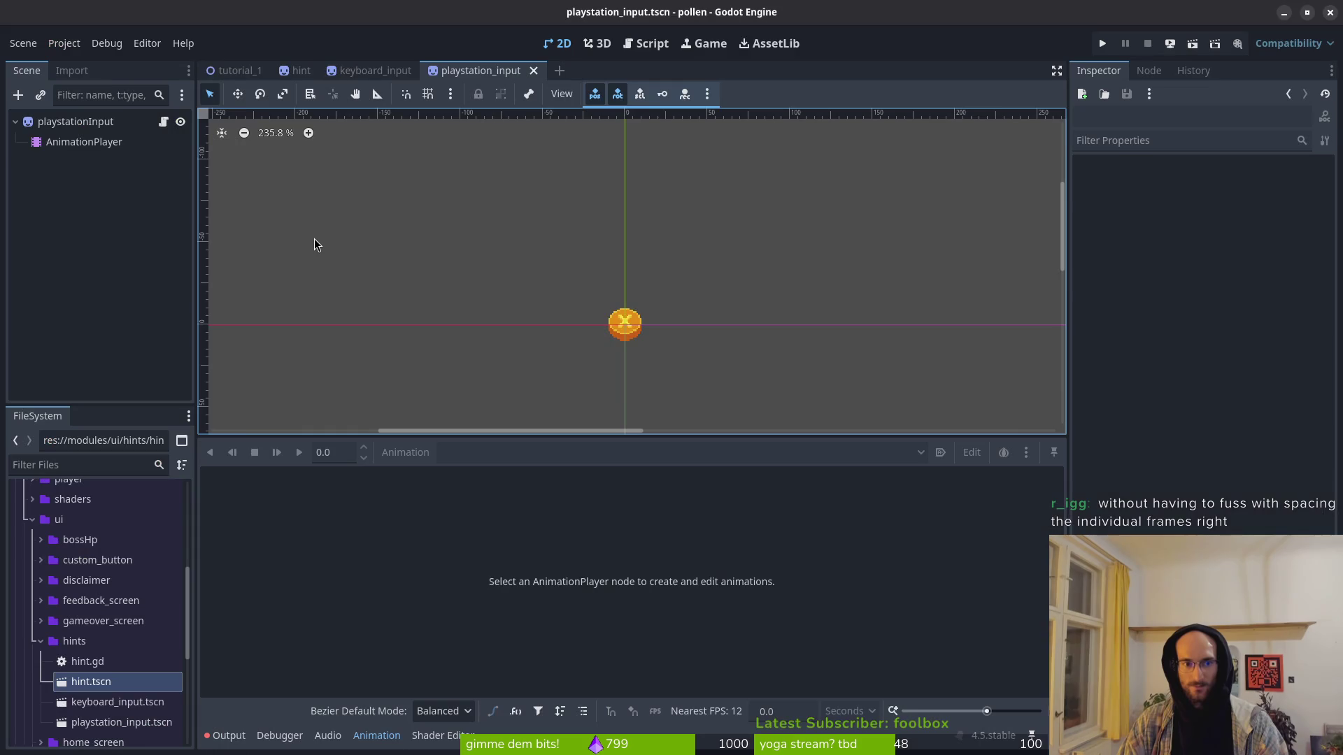
Step: Run the game, then select the AnimationPlayer in hint.tscn's Local node tree
{"action": "key", "text": "F5"}
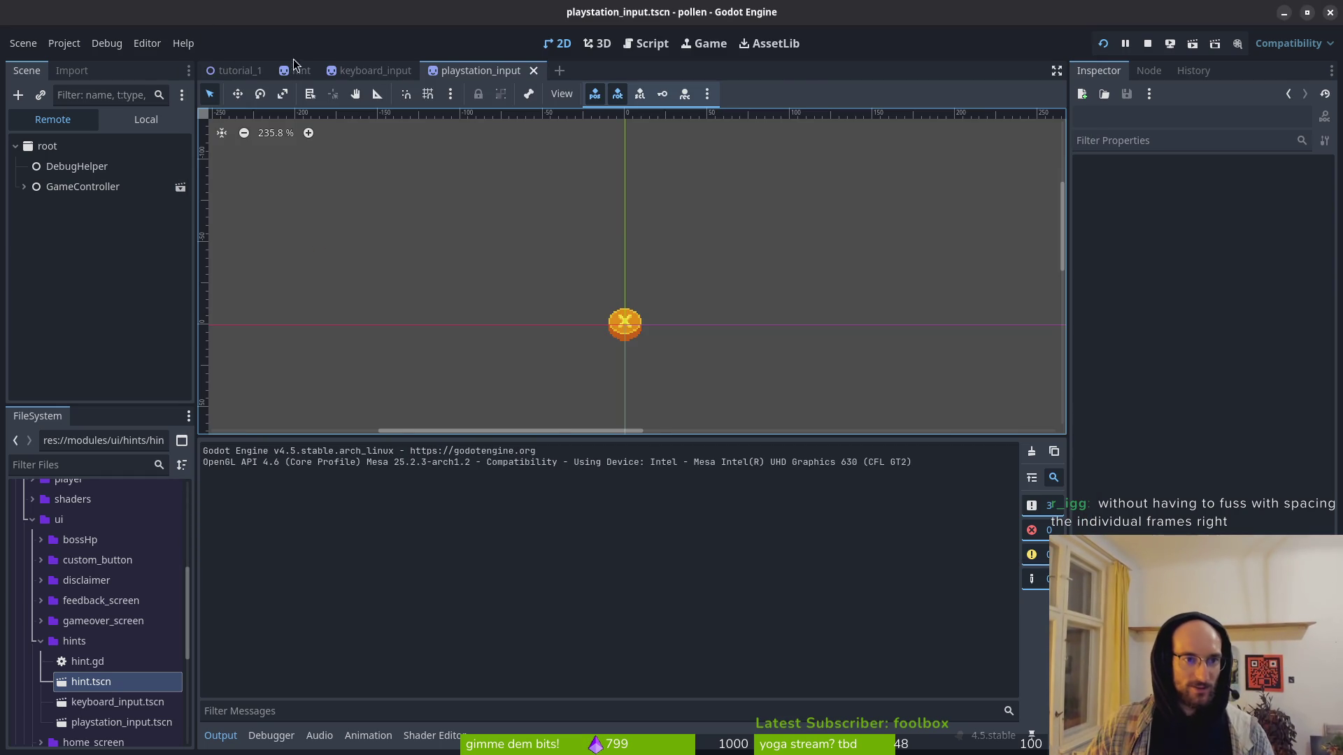
{"action": "left_click", "coordinate": [297, 70]}
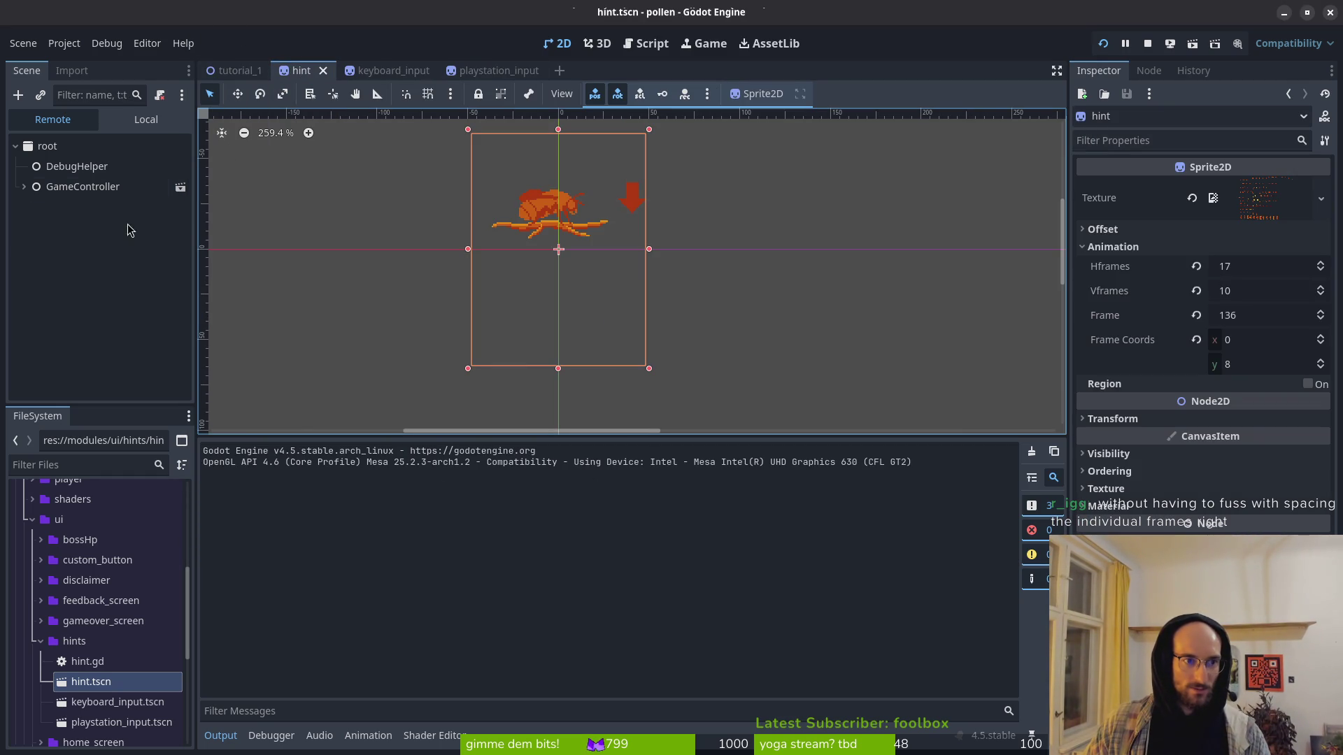
{"action": "left_click", "coordinate": [133, 128]}
{"action": "left_click", "coordinate": [97, 167]}
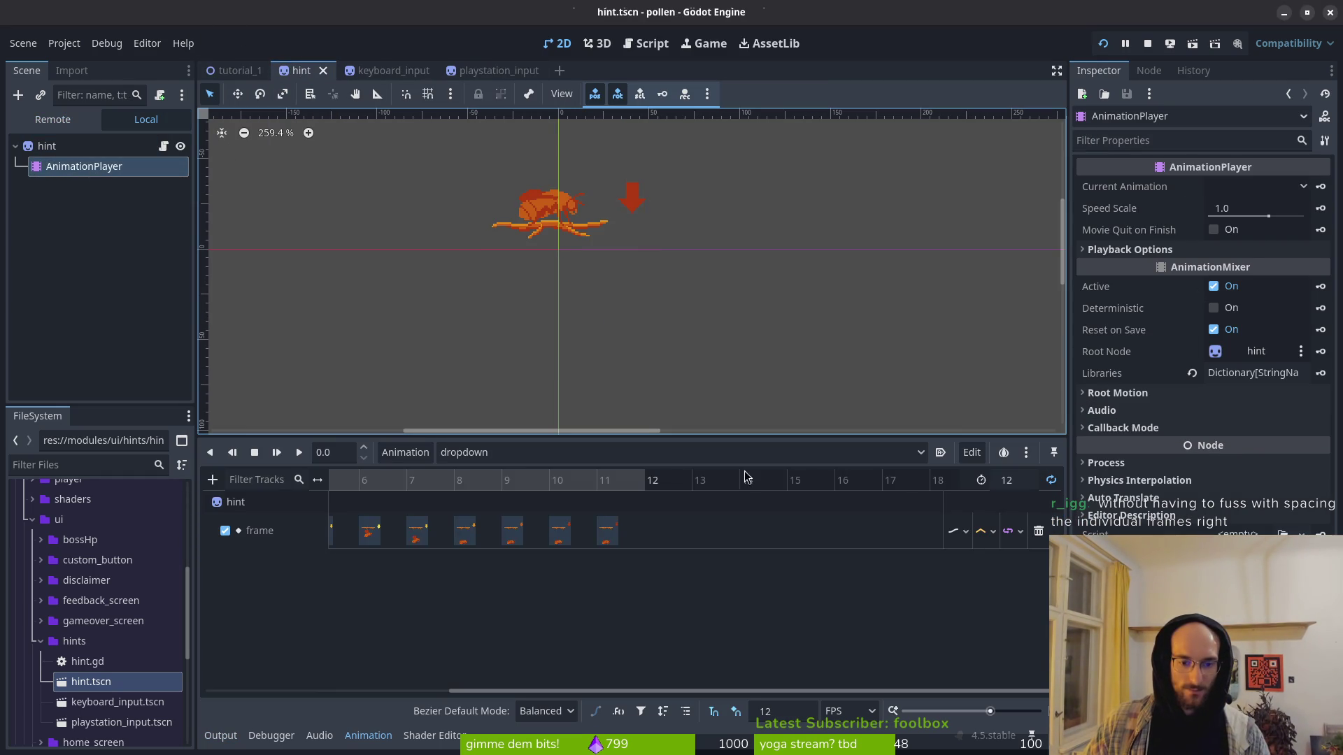
Step: Inspect the frame track's interpolation, Bezier, update and loop mode menus, leaving them unchanged
{"action": "left_click", "coordinate": [990, 533]}
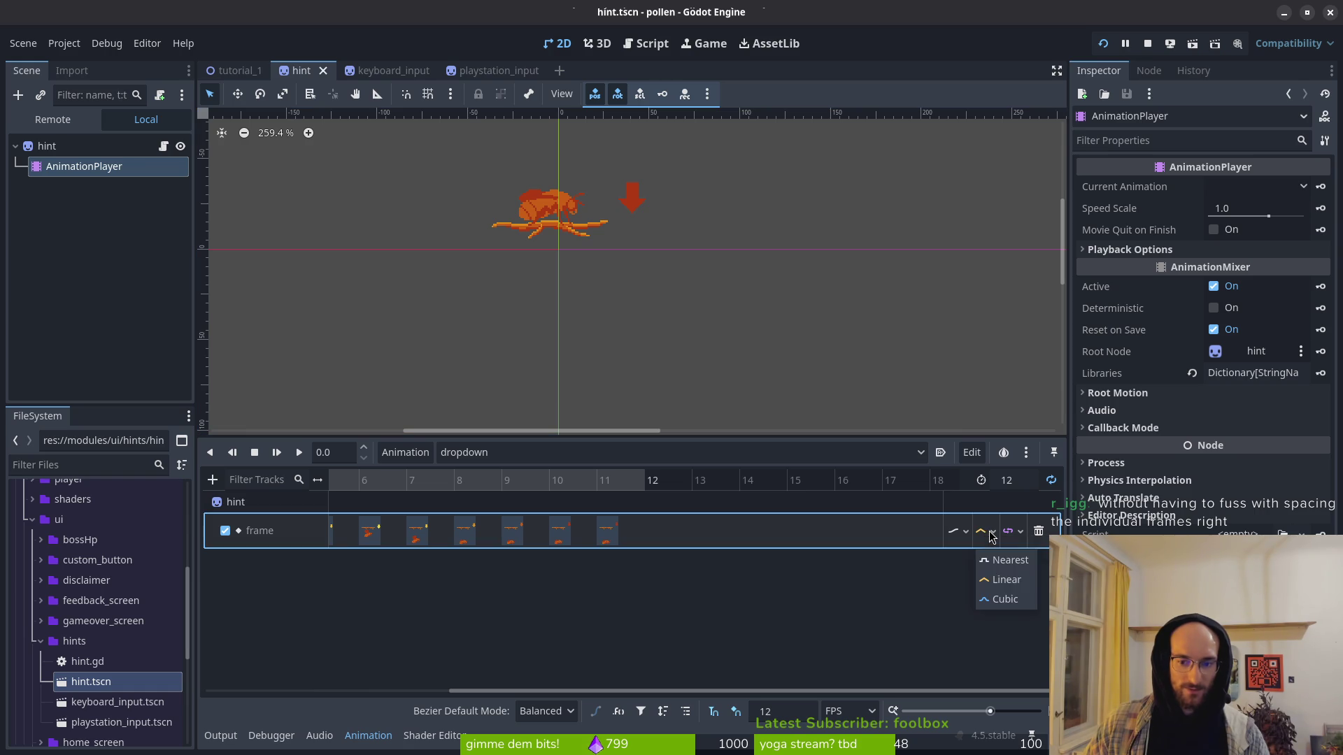
{"action": "left_click", "coordinate": [804, 635]}
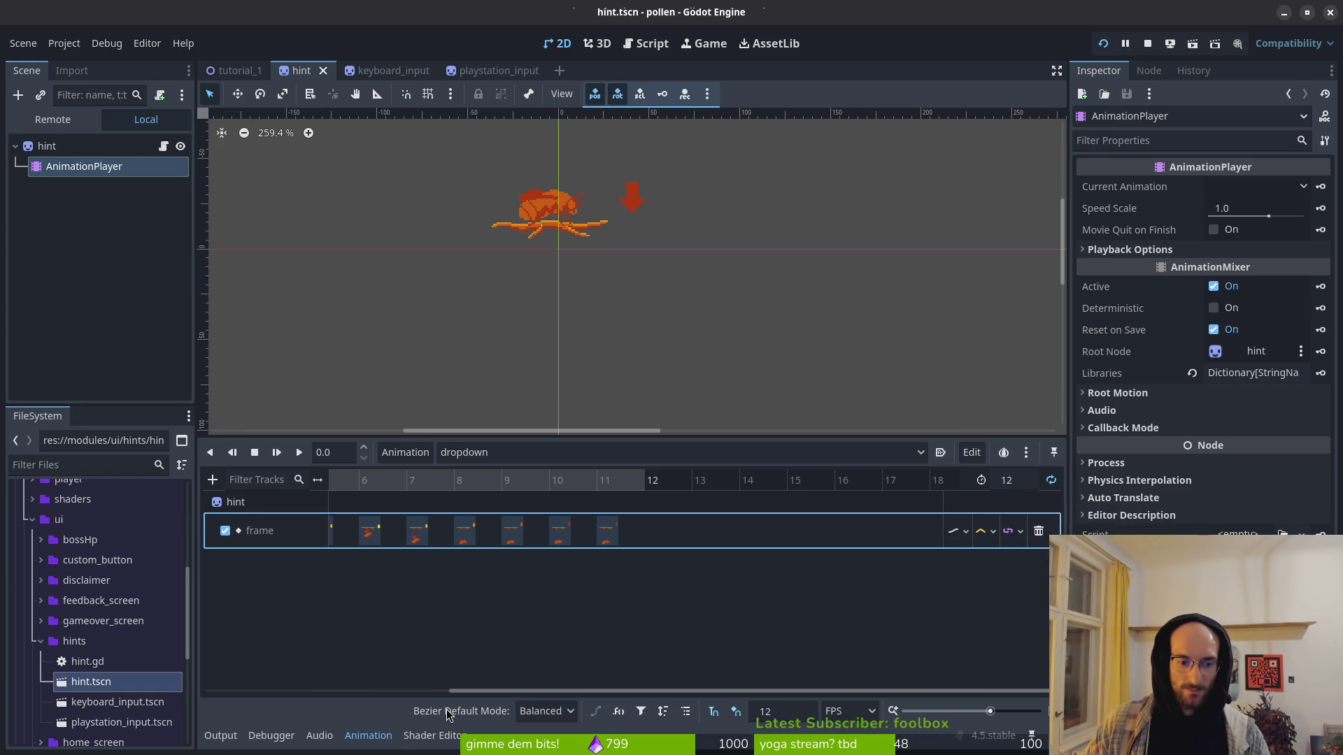
{"action": "left_click", "coordinate": [558, 711]}
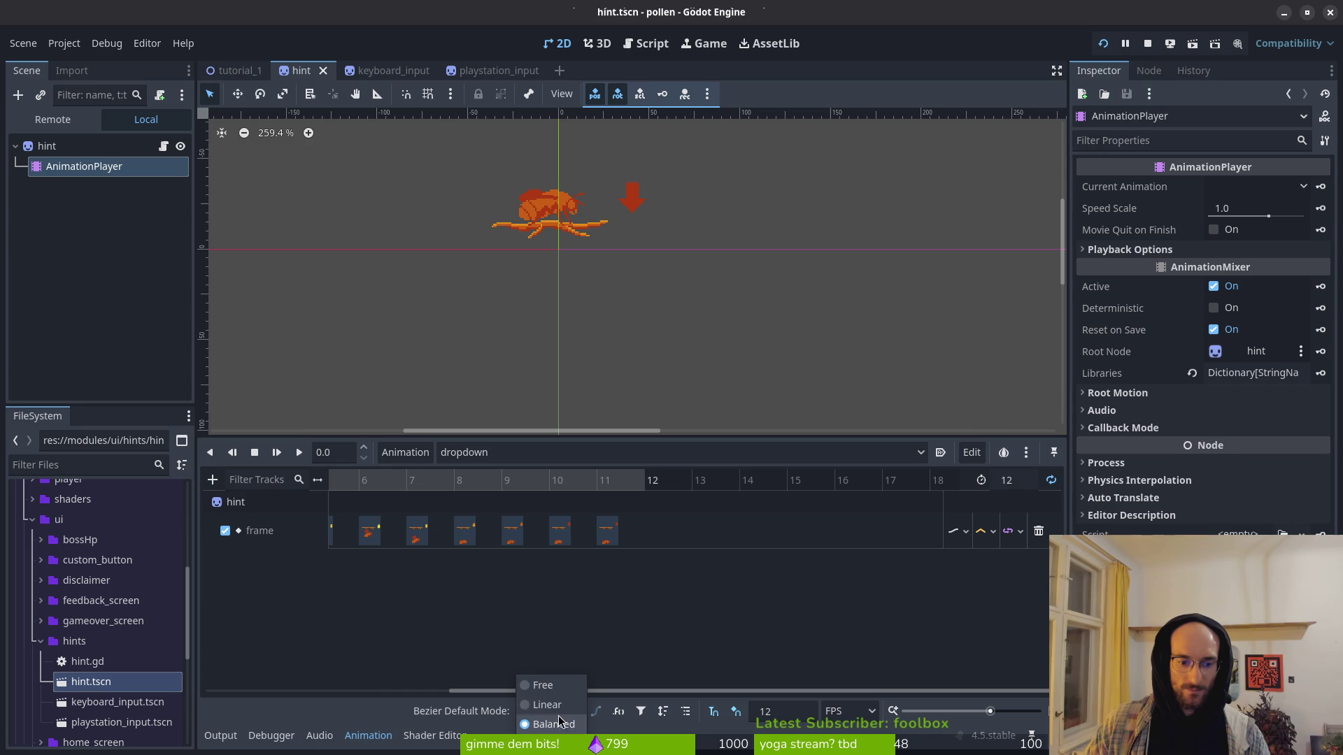
{"action": "left_click", "coordinate": [964, 532]}
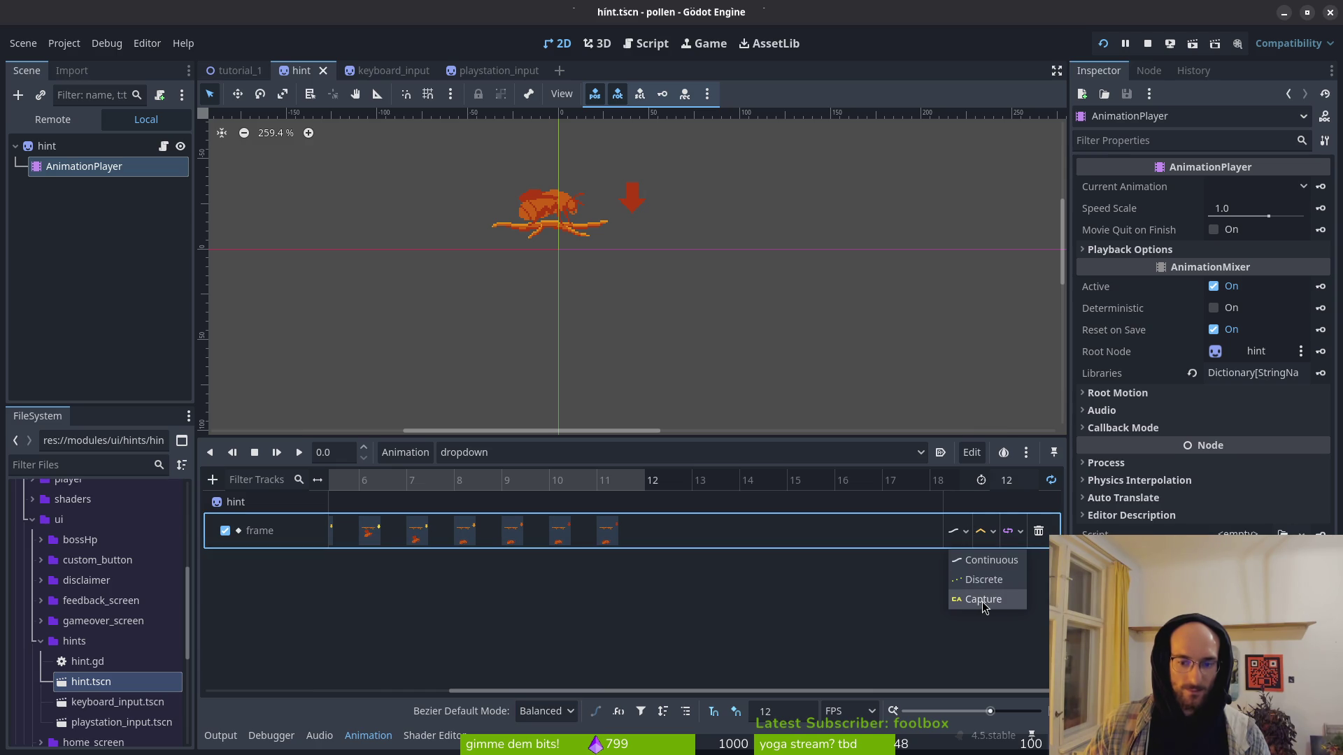
{"action": "left_click", "coordinate": [886, 588]}
{"action": "left_click", "coordinate": [1024, 535]}
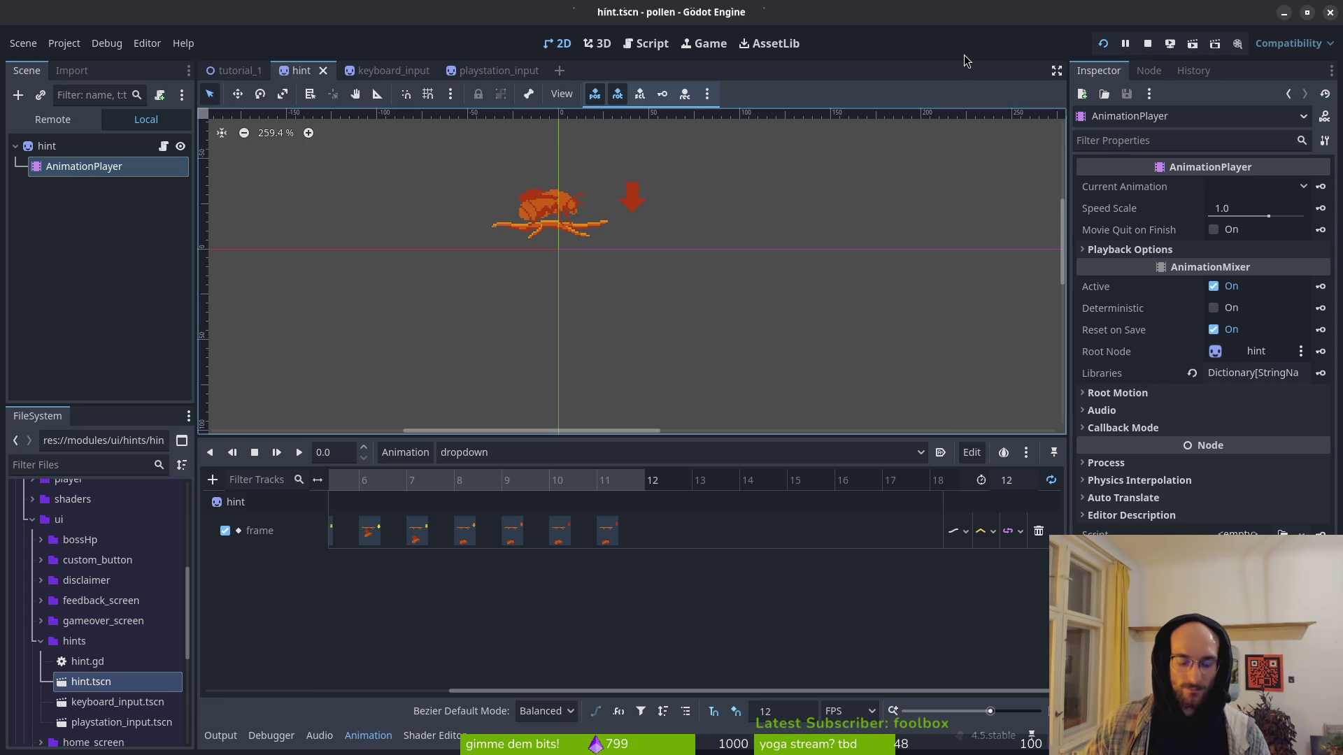
Step: Playtest by flying the bee onto the branch and pillar through the hint trigger, then close the game
{"action": "key", "text": "F5"}
{"action": "key", "text": "Right"}
{"action": "key", "text": "space"}
{"action": "key", "text": "space"}
{"action": "key", "text": "Right"}
{"action": "key", "text": "space"}
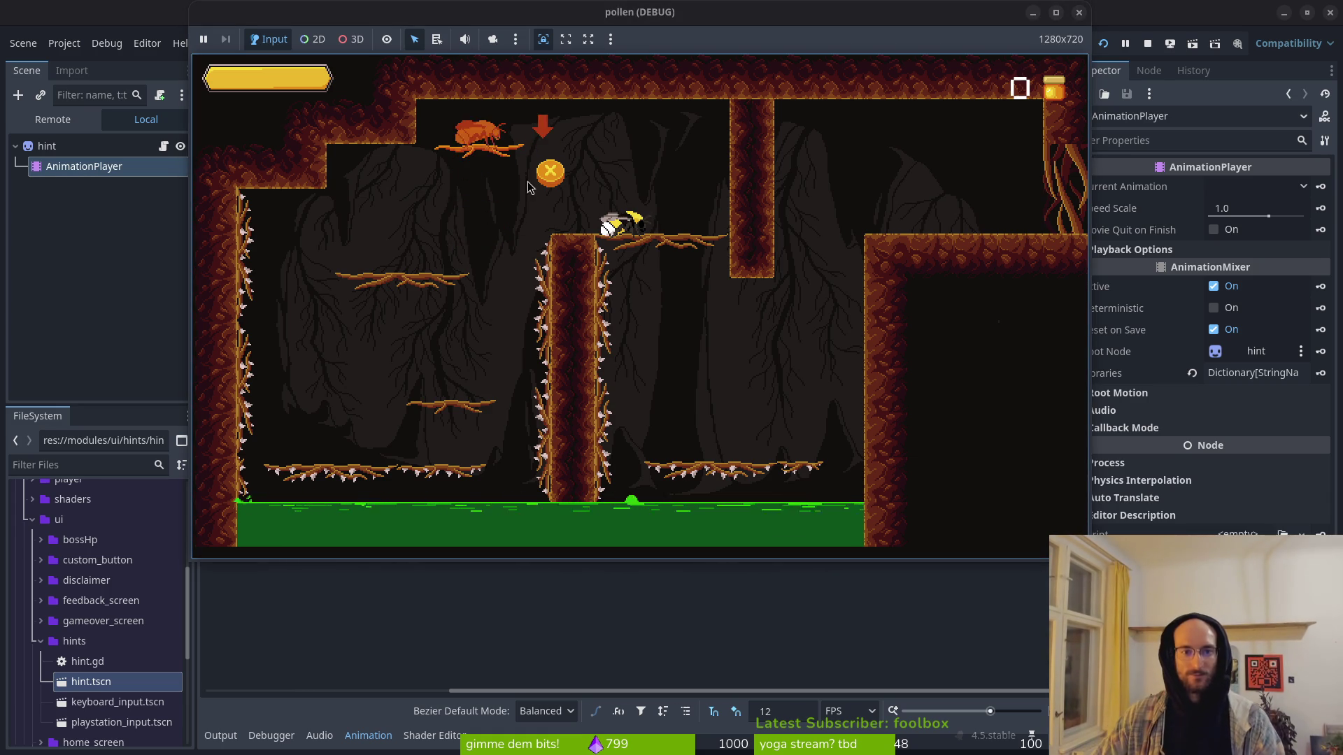
{"action": "key", "text": "F8"}
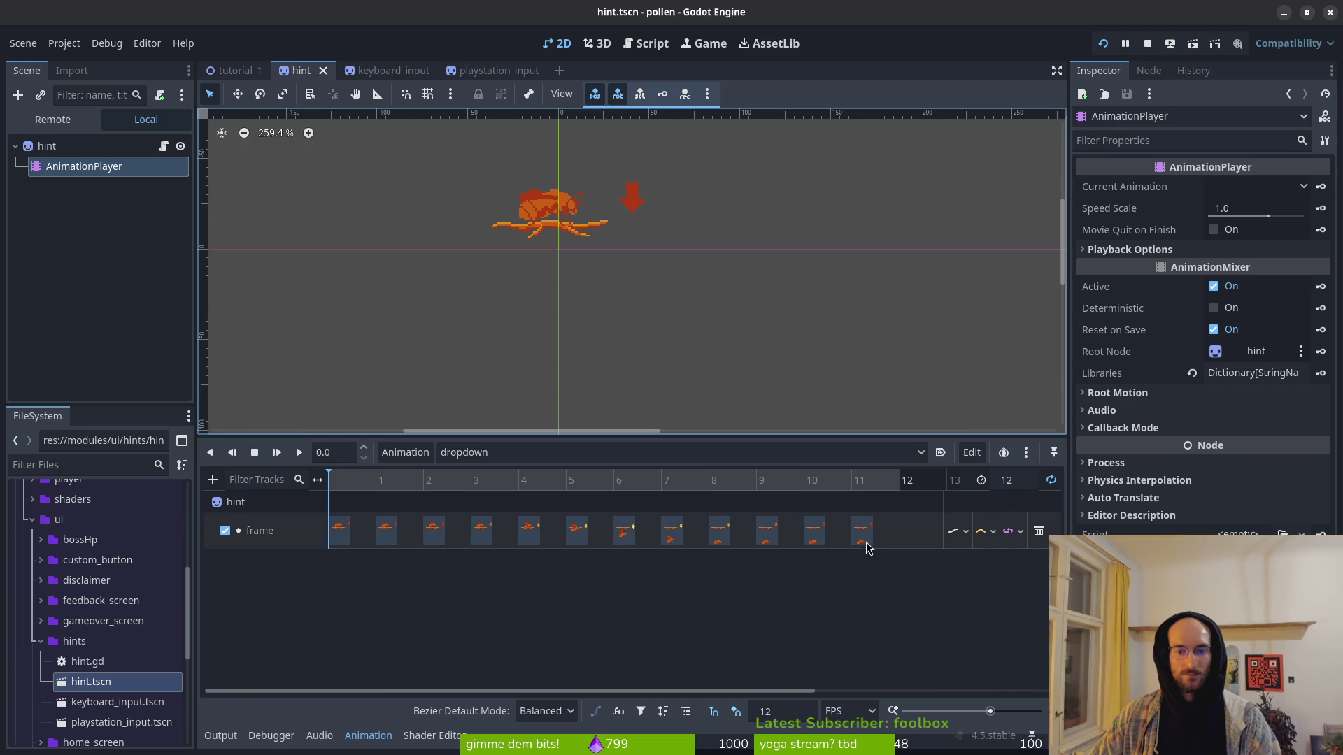
Step: Set the dropdown frame track's Update Mode to Discrete, watch the hint in-game, then return to Neovim
{"action": "left_click", "coordinate": [300, 454]}
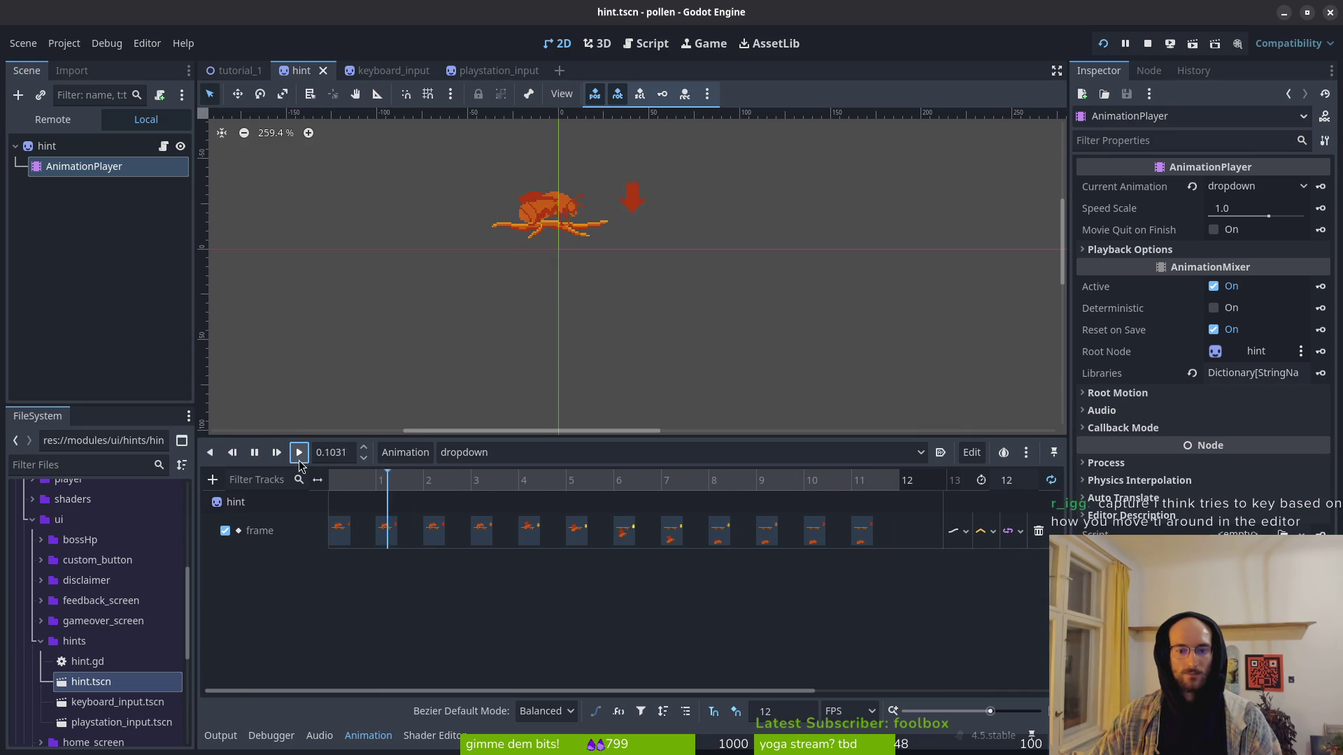
{"action": "left_click", "coordinate": [1013, 531]}
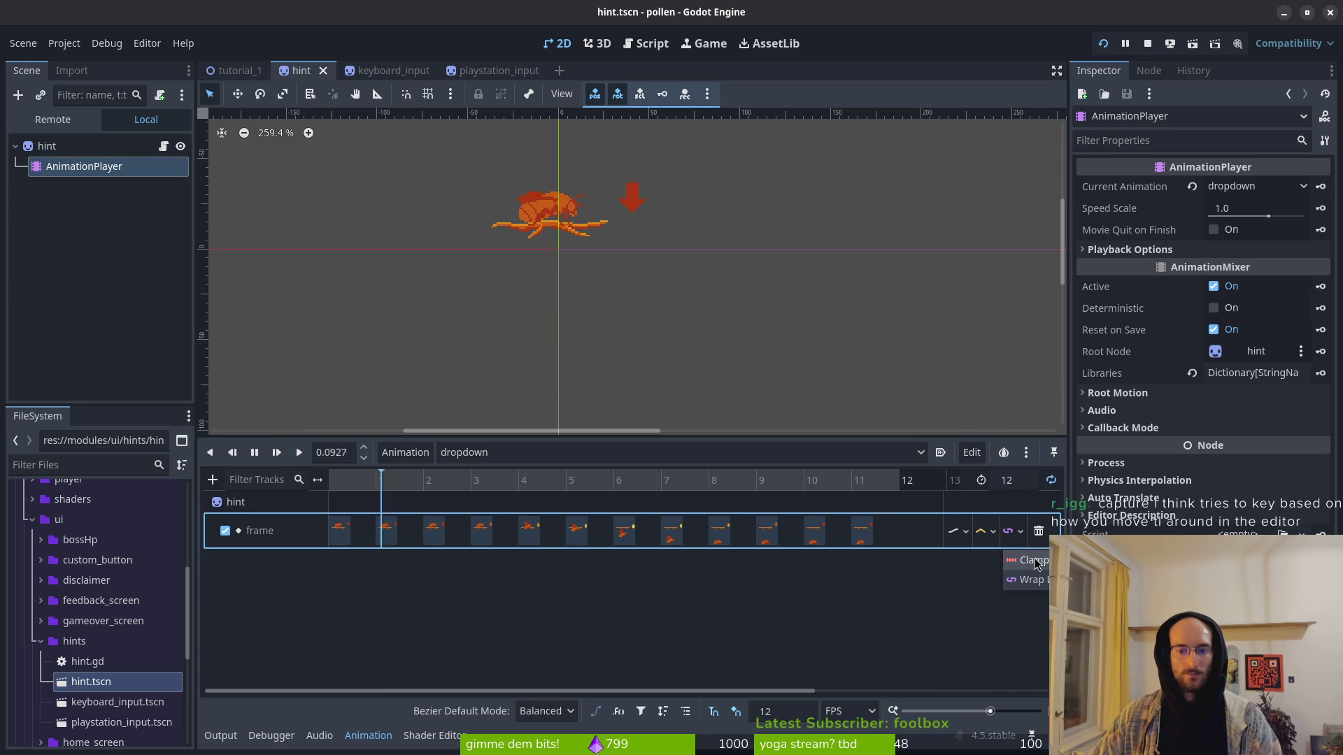
{"action": "left_click", "coordinate": [984, 539]}
{"action": "left_click", "coordinate": [967, 536]}
{"action": "left_click", "coordinate": [984, 575]}
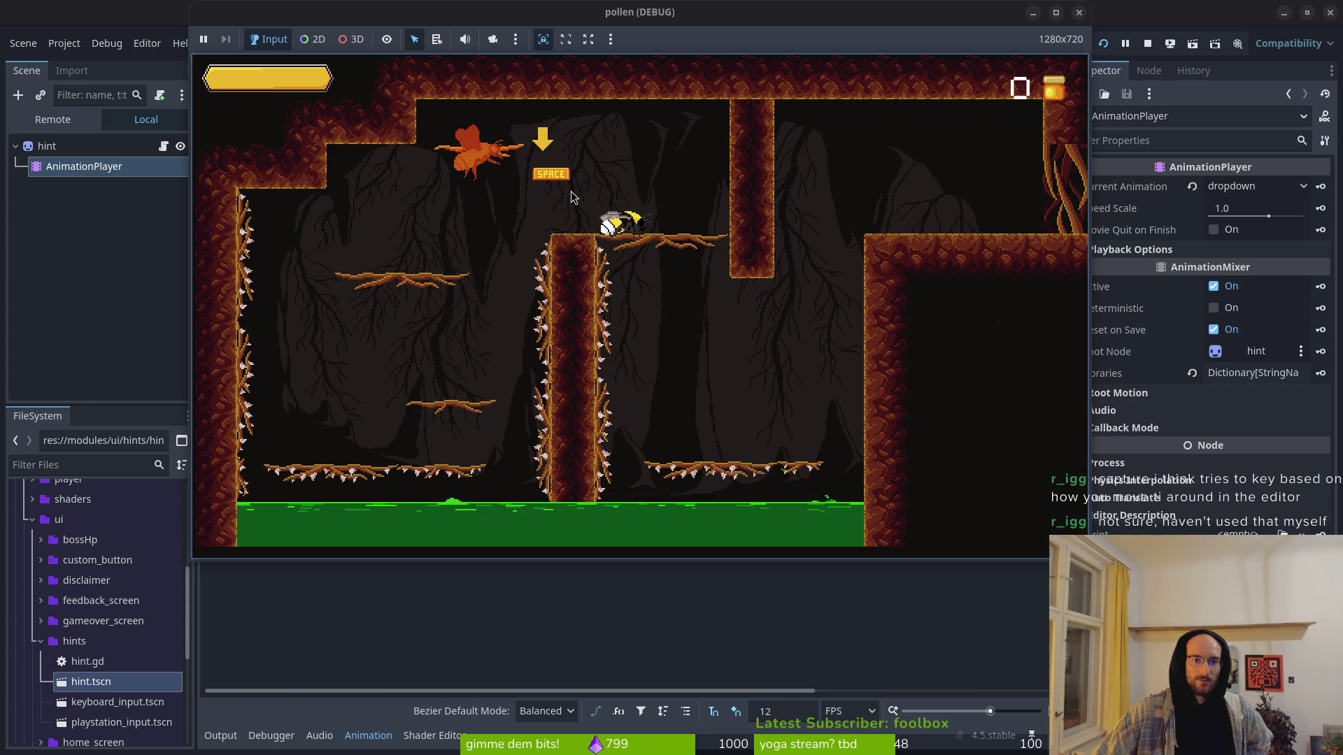
{"action": "key", "text": "F8"}
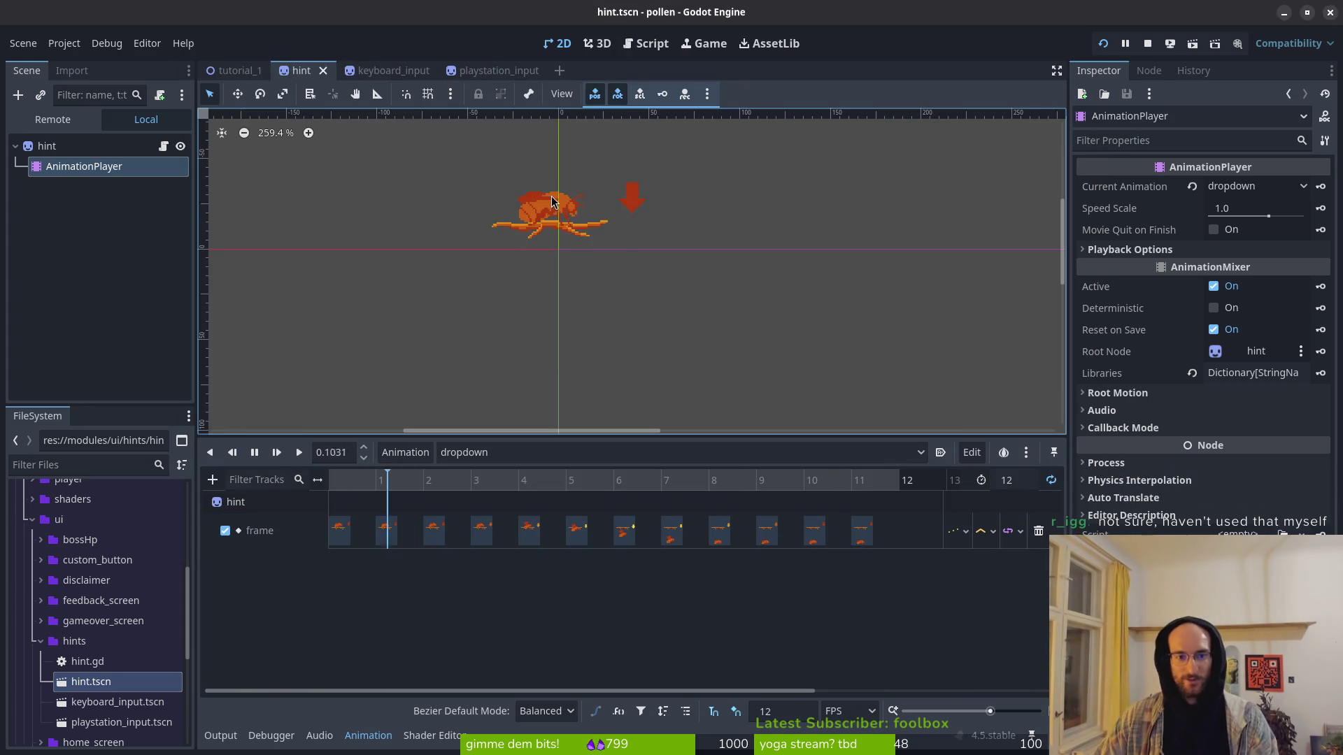
{"action": "key", "text": "alt+Tab"}
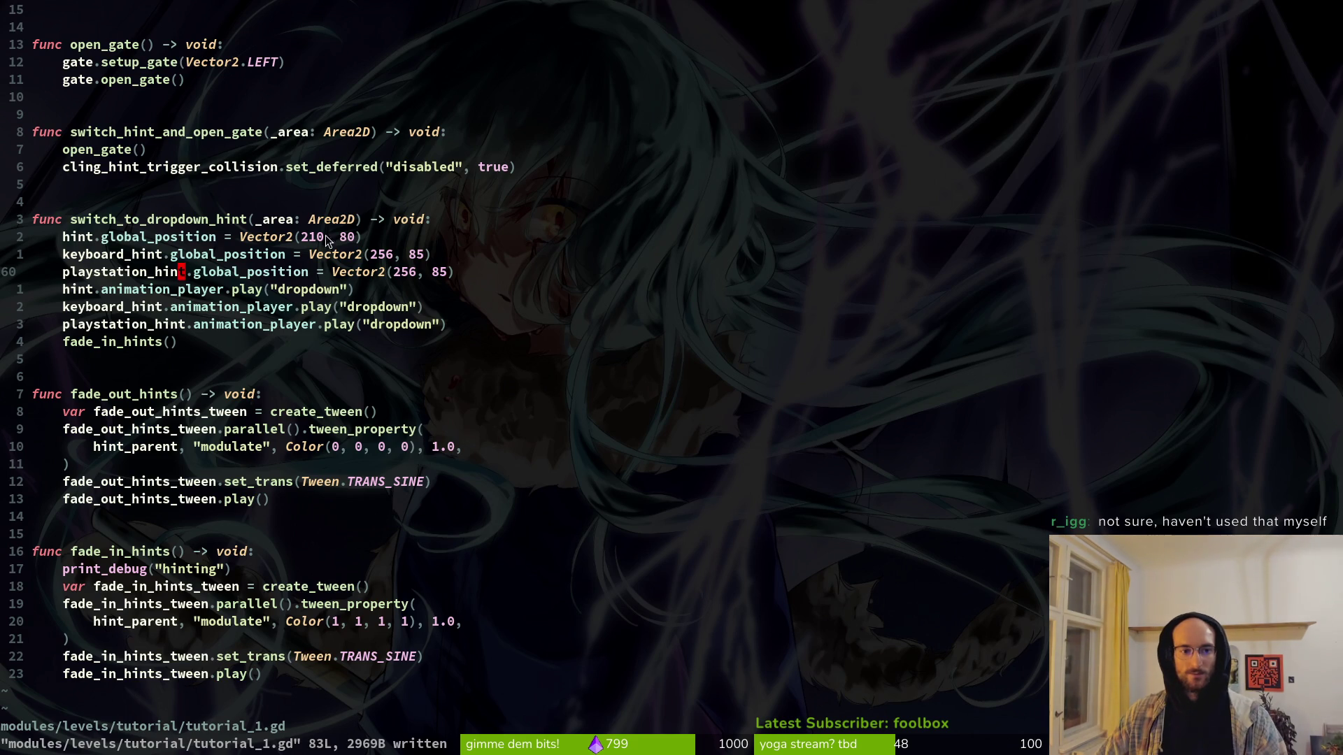
Step: Retype the dropdown hint's x position to 230 with ciw, save, and relaunch the game to retest
{"action": "type", "text": "ciw"}
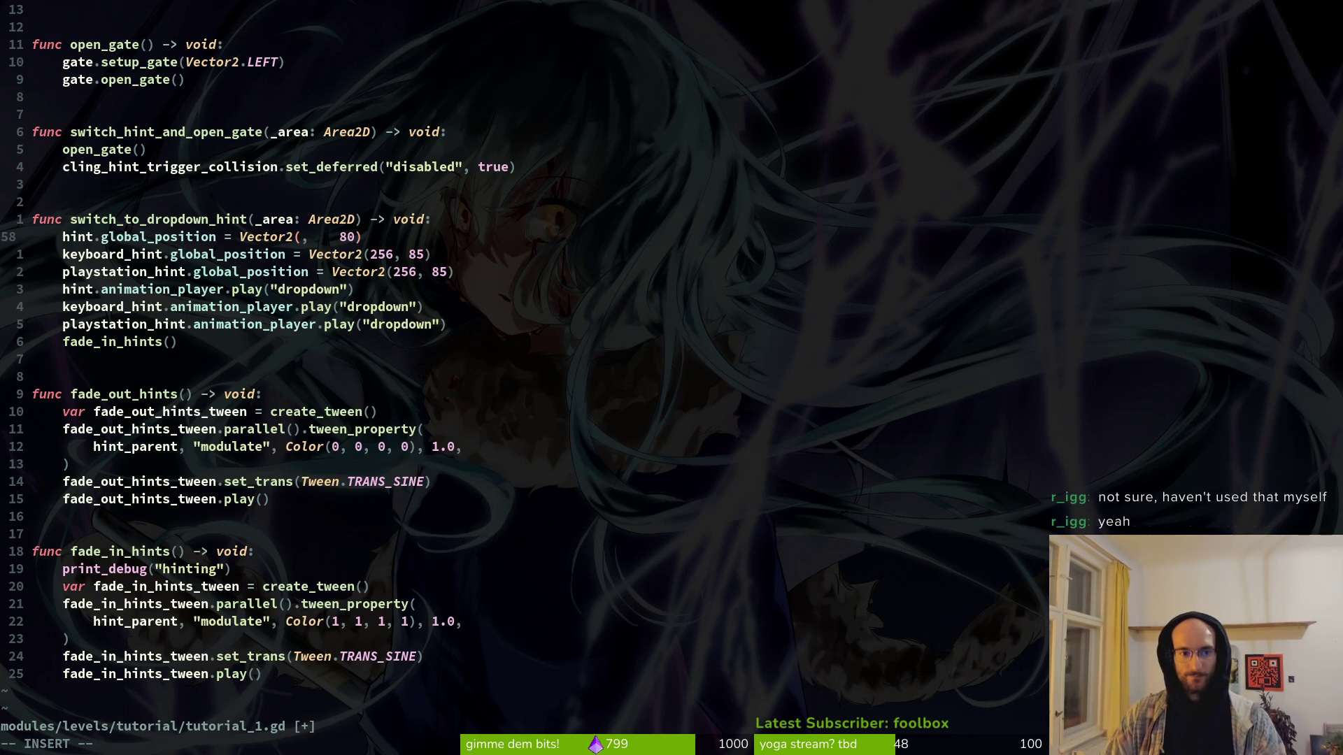
{"action": "type", "text": "23"}
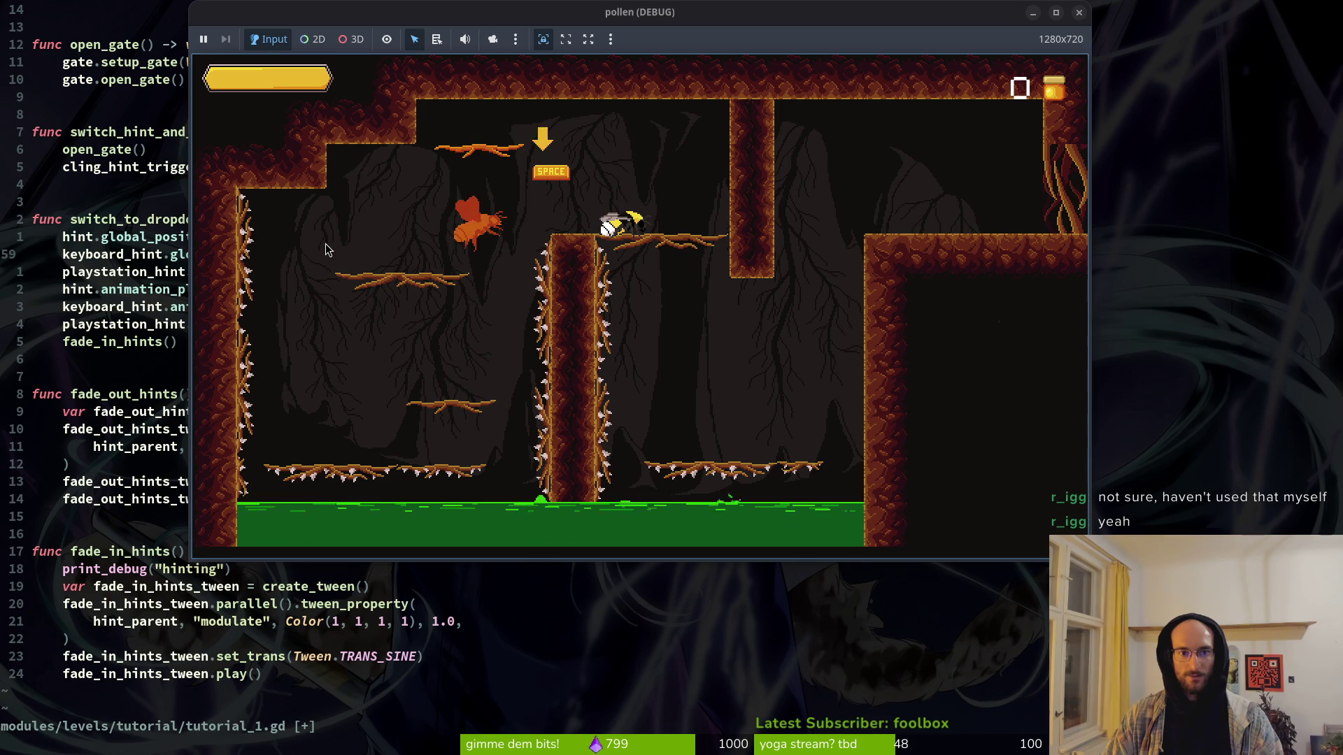
{"action": "key", "text": "Escape"}
{"action": "key", "text": "ctrl+s"}
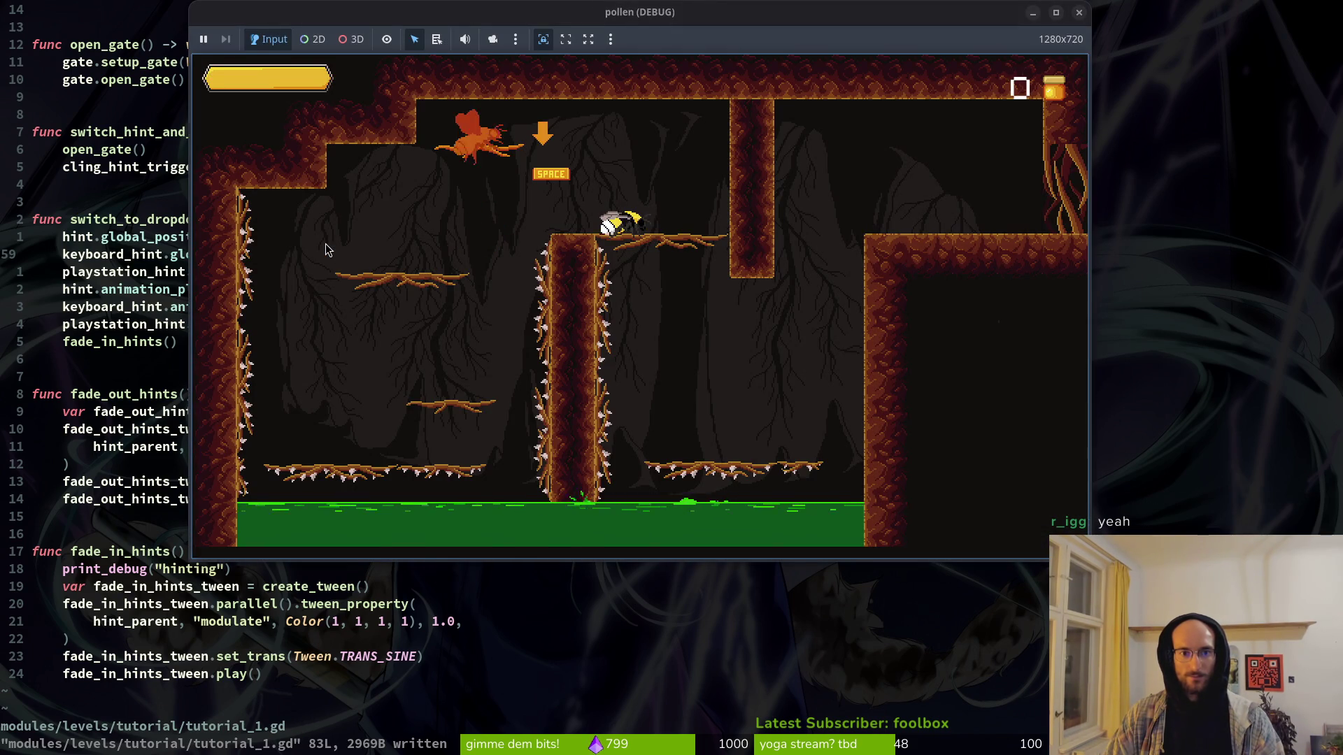
{"action": "key", "text": "Escape"}
{"action": "key", "text": "ctrl+s"}
{"action": "key", "text": "Escape"}
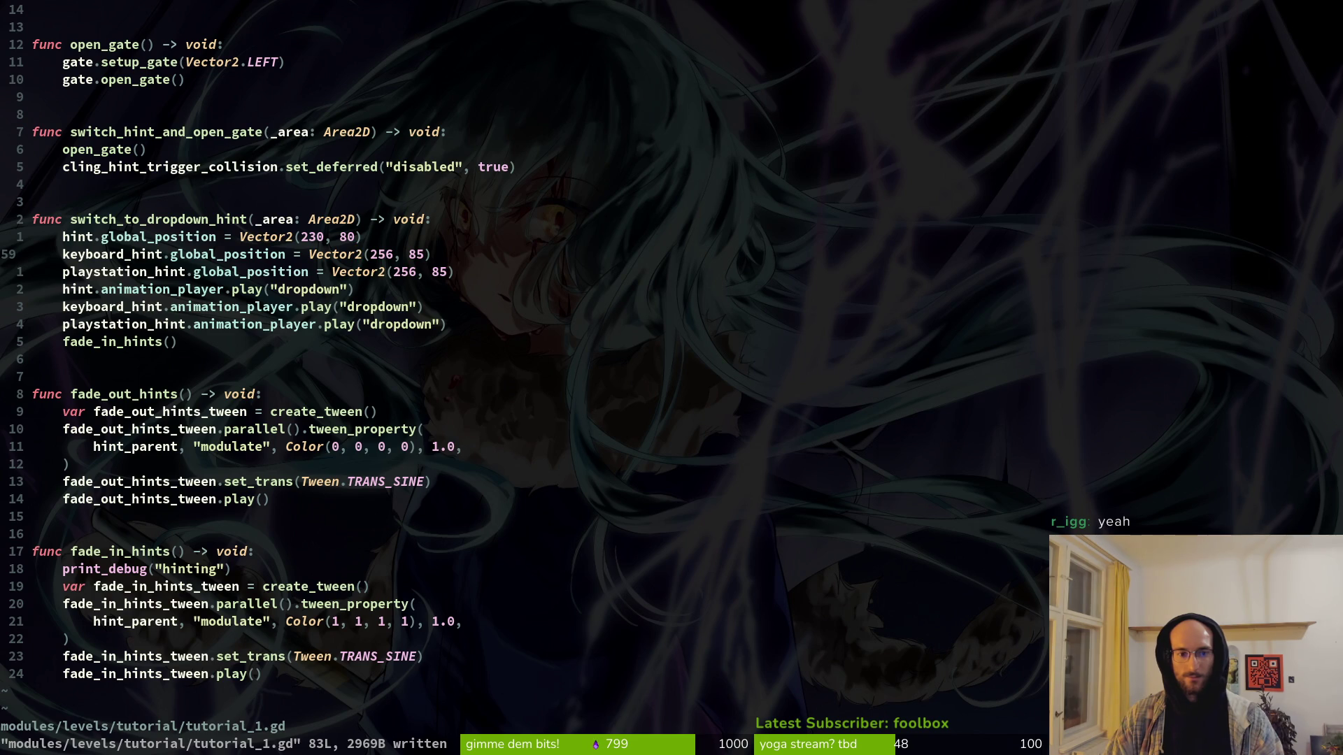
Step: Run the game from Godot, walk the bee right along the upper platform, then stop it
{"action": "key", "text": "F5"}
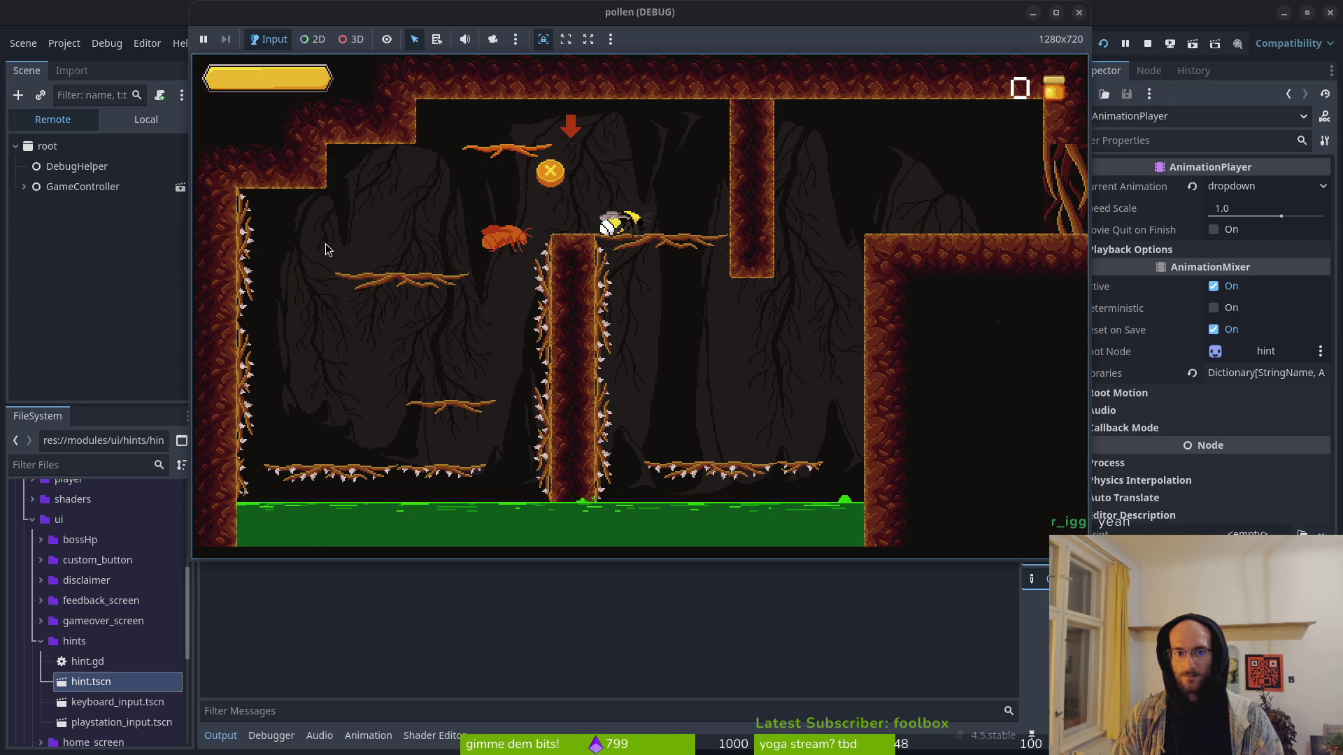
{"action": "key", "text": "Right"}
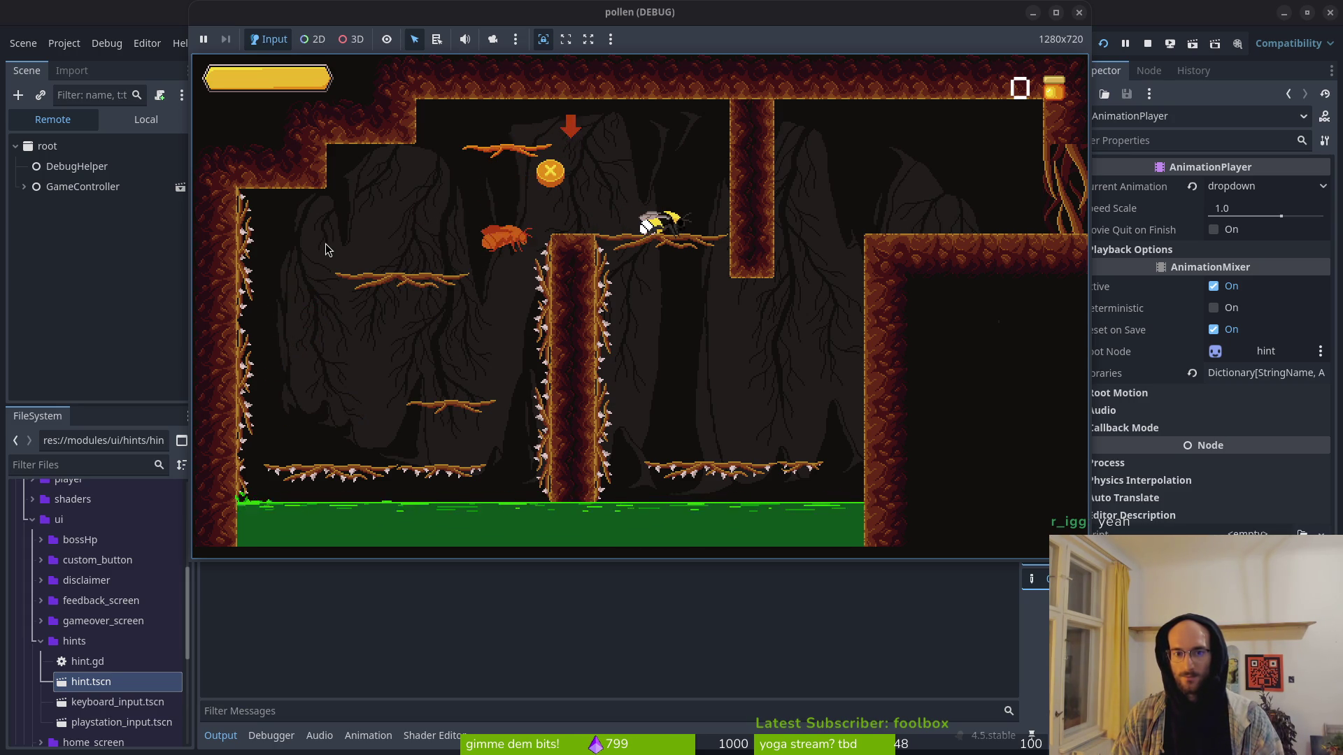
{"action": "key", "text": "Right"}
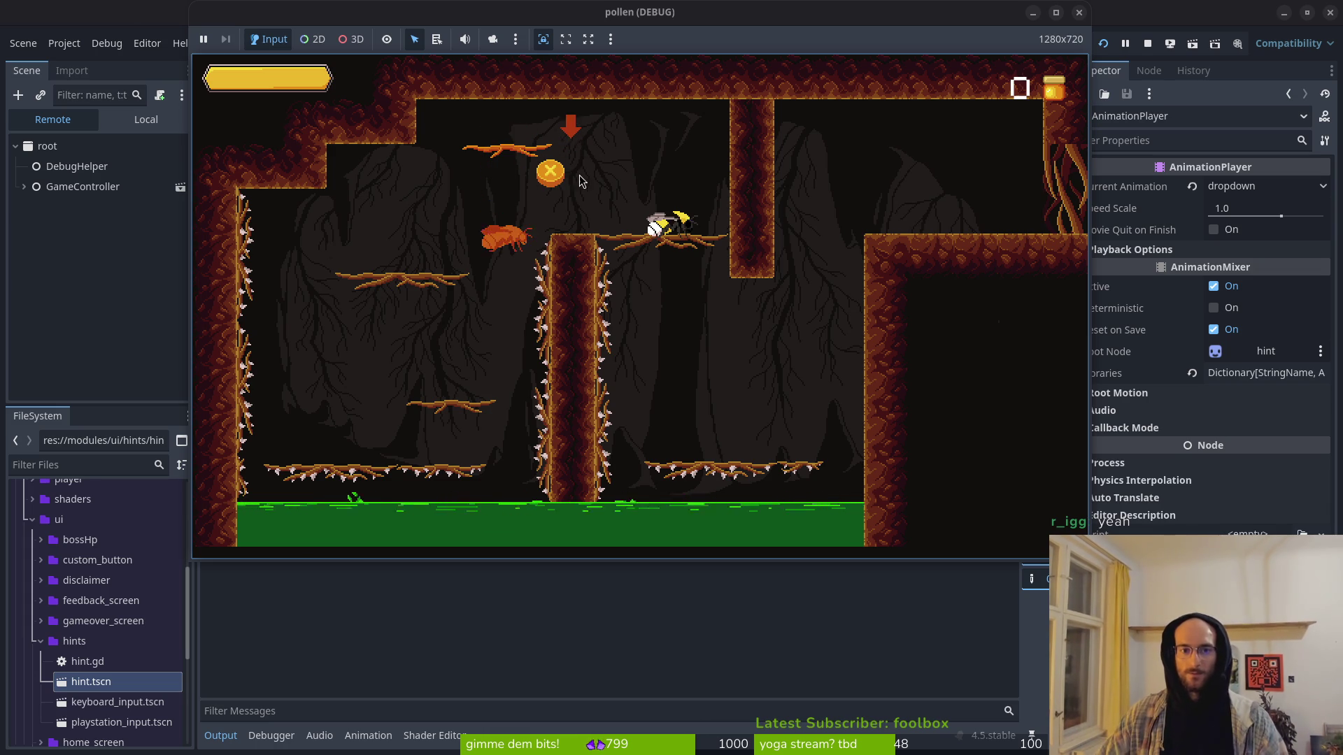
{"action": "key", "text": "F8"}
{"action": "key", "text": "alt+Tab"}
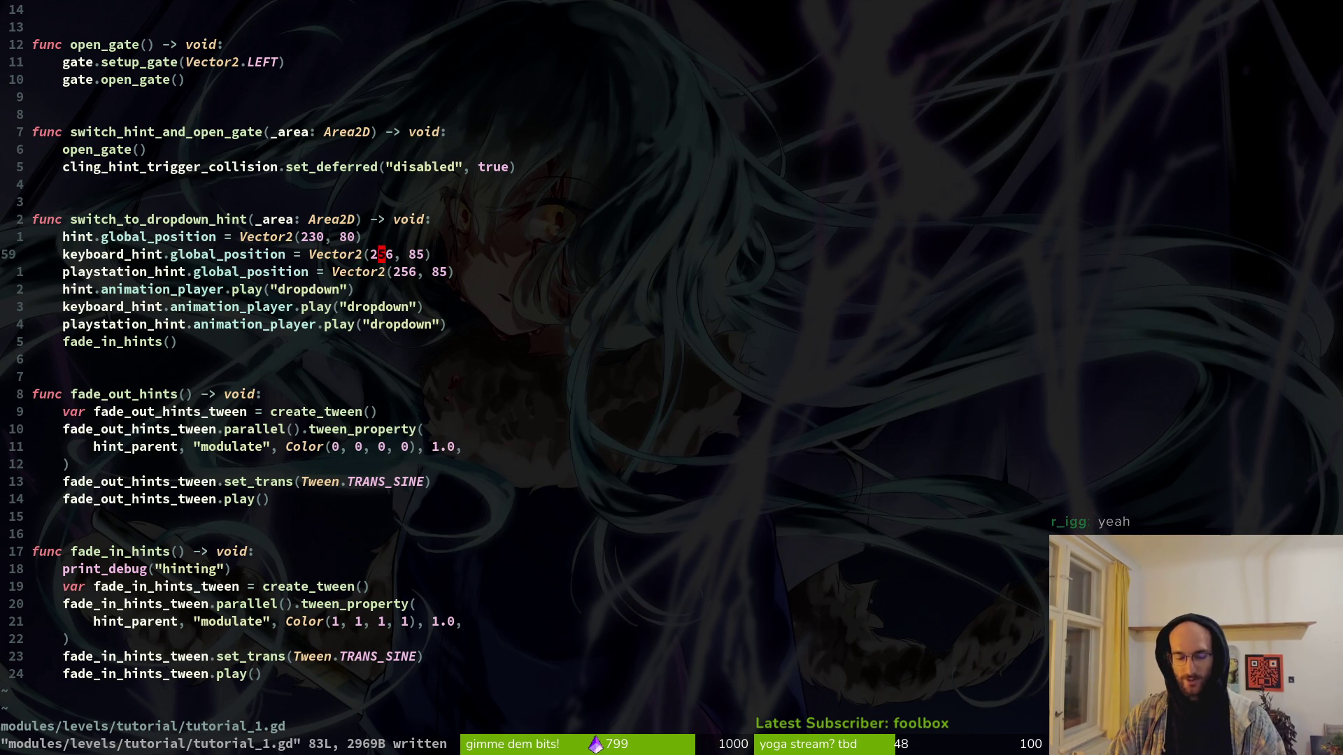
Step: Change both 256 x-values to 270, save with :w, and run the project to check the hints
{"action": "type", "text": "ciw"}
{"action": "type", "text": "2"}
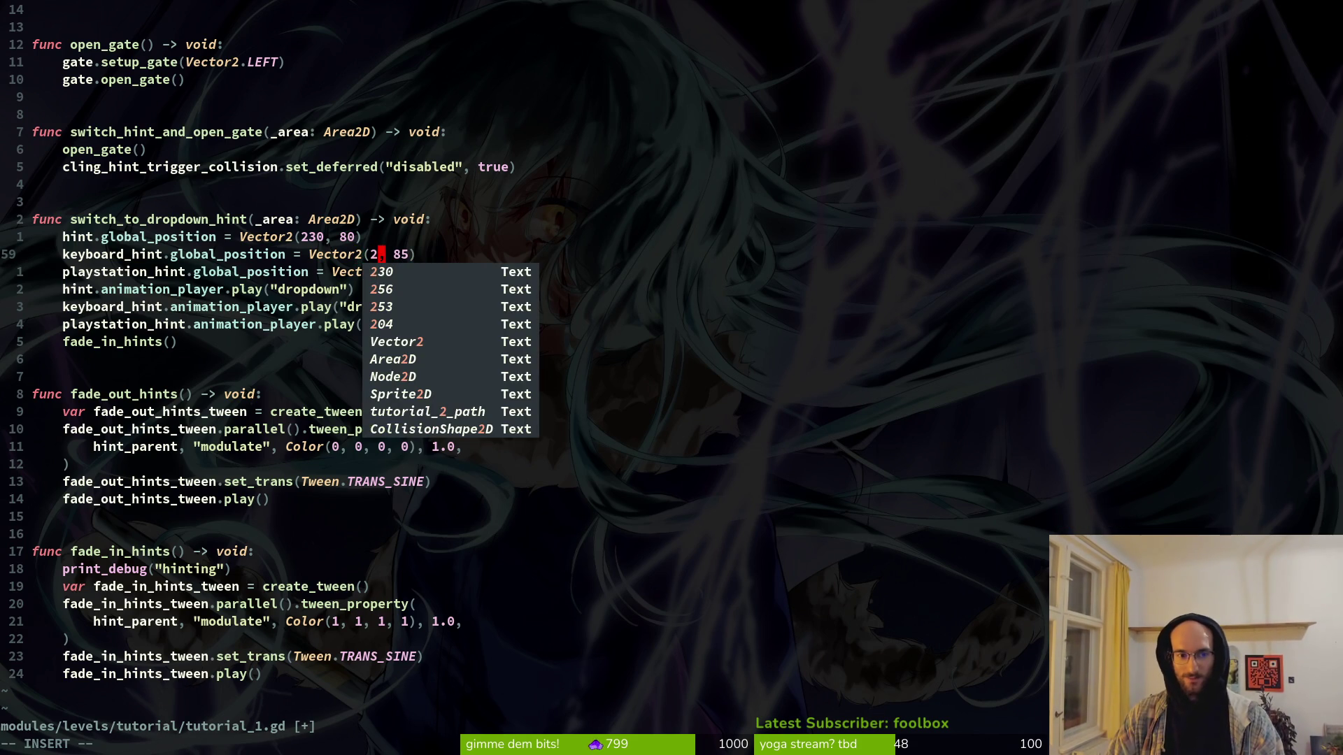
{"action": "type", "text": "70"}
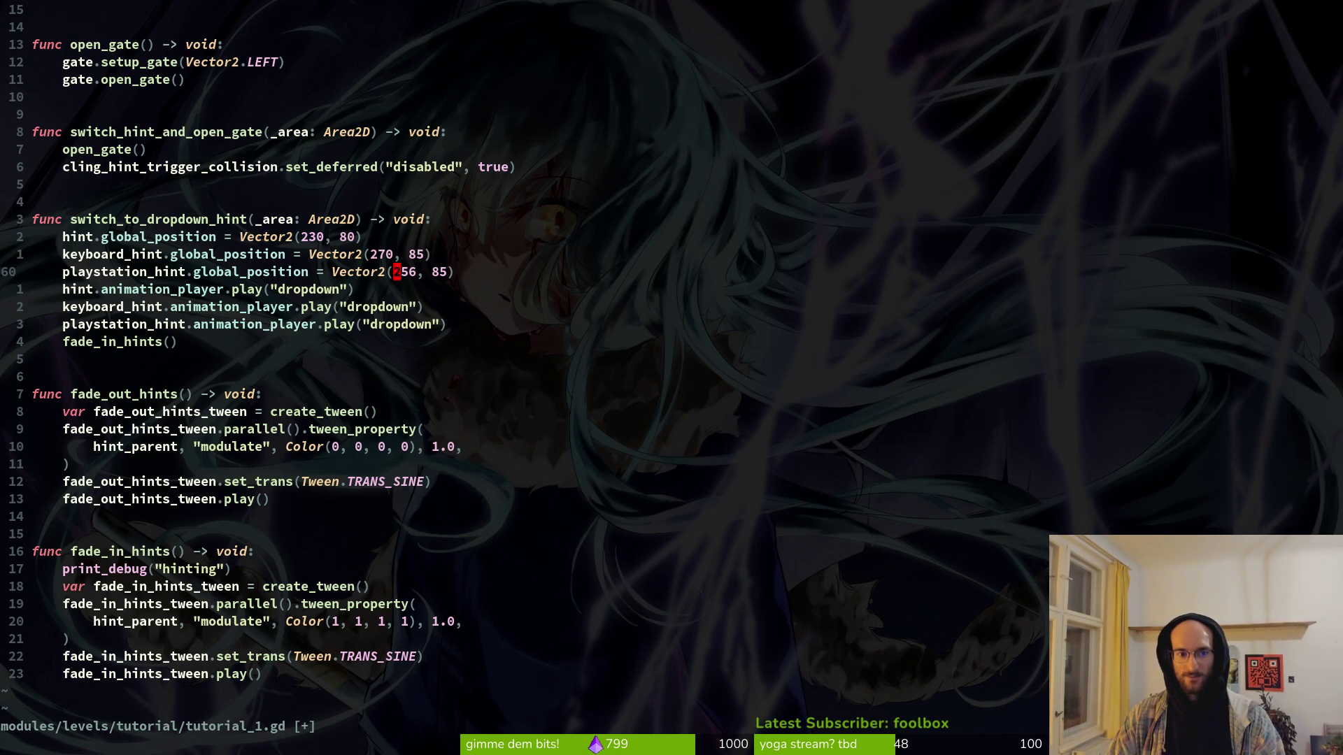
{"action": "type", "text": "270"}
{"action": "type", "text": ":w"}
{"action": "key", "text": "Return"}
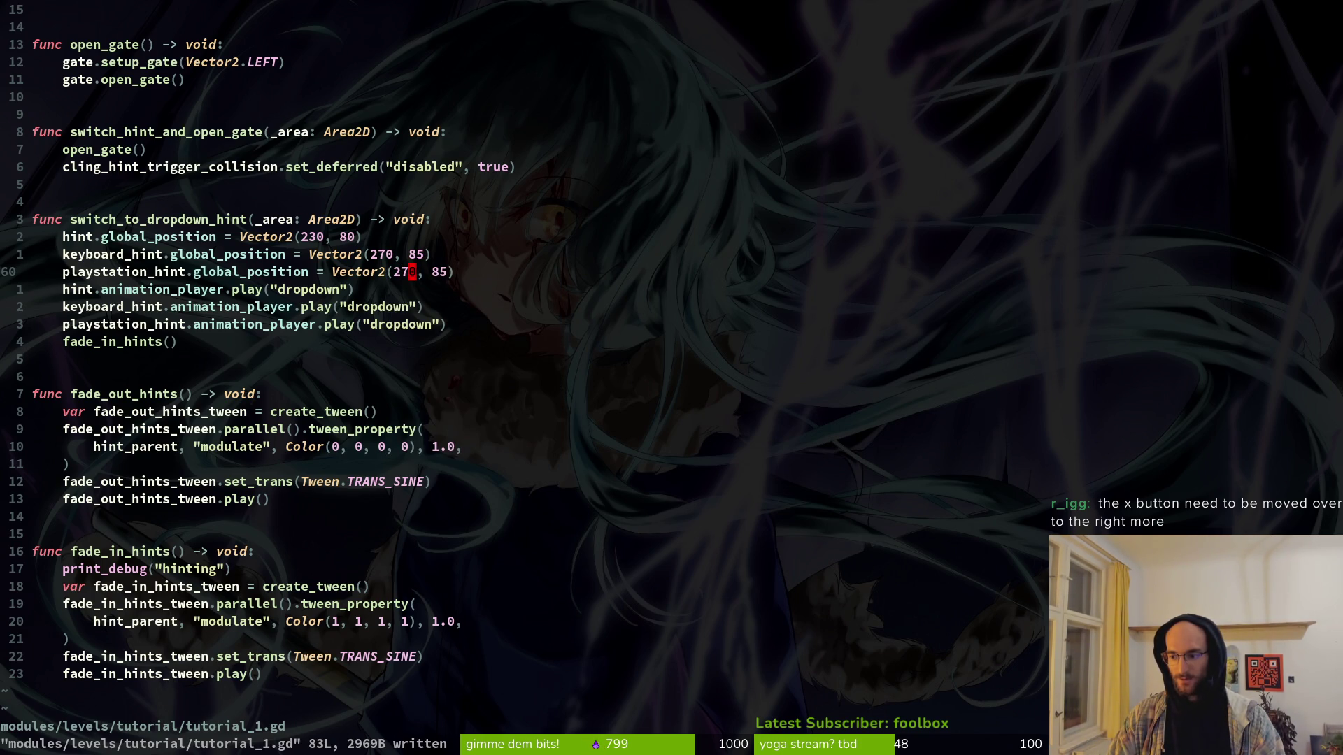
{"action": "key", "text": "alt+Tab"}
{"action": "key", "text": "alt+Tab"}
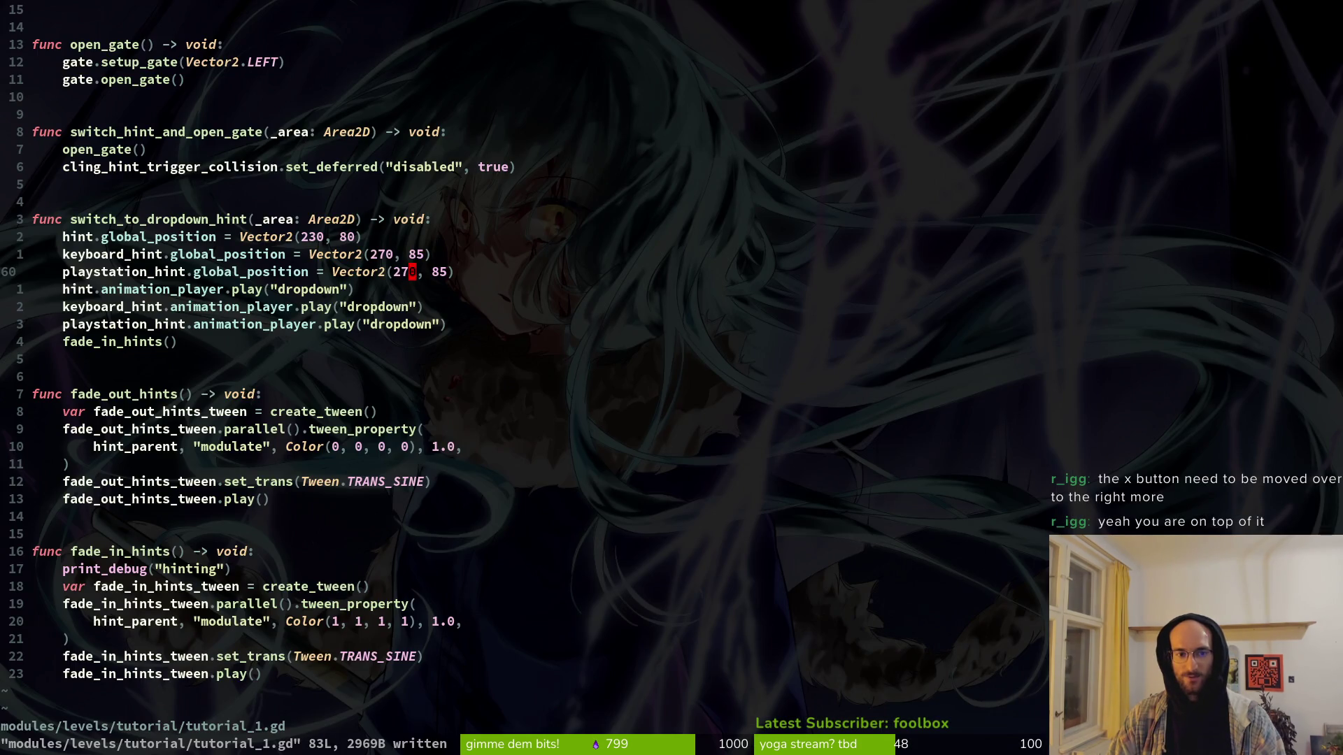
{"action": "key", "text": "alt+Tab"}
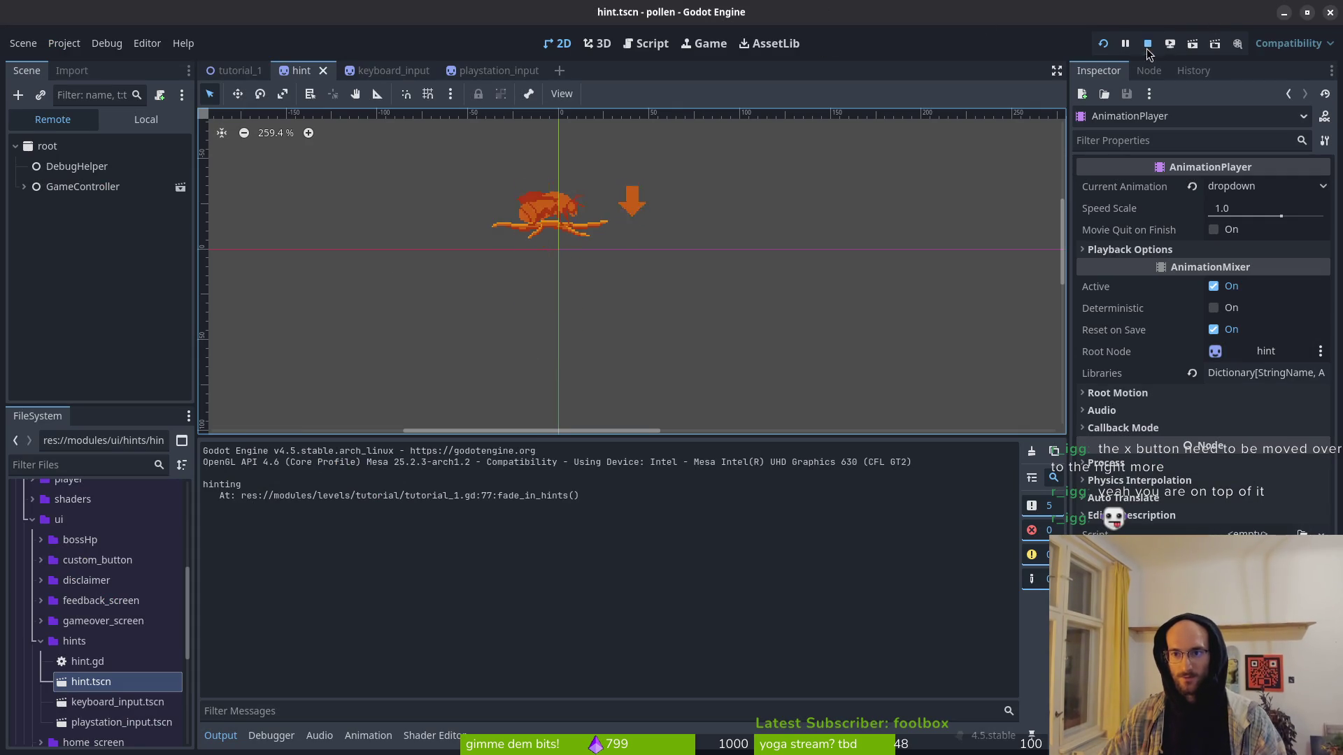
{"action": "left_click", "coordinate": [1102, 44]}
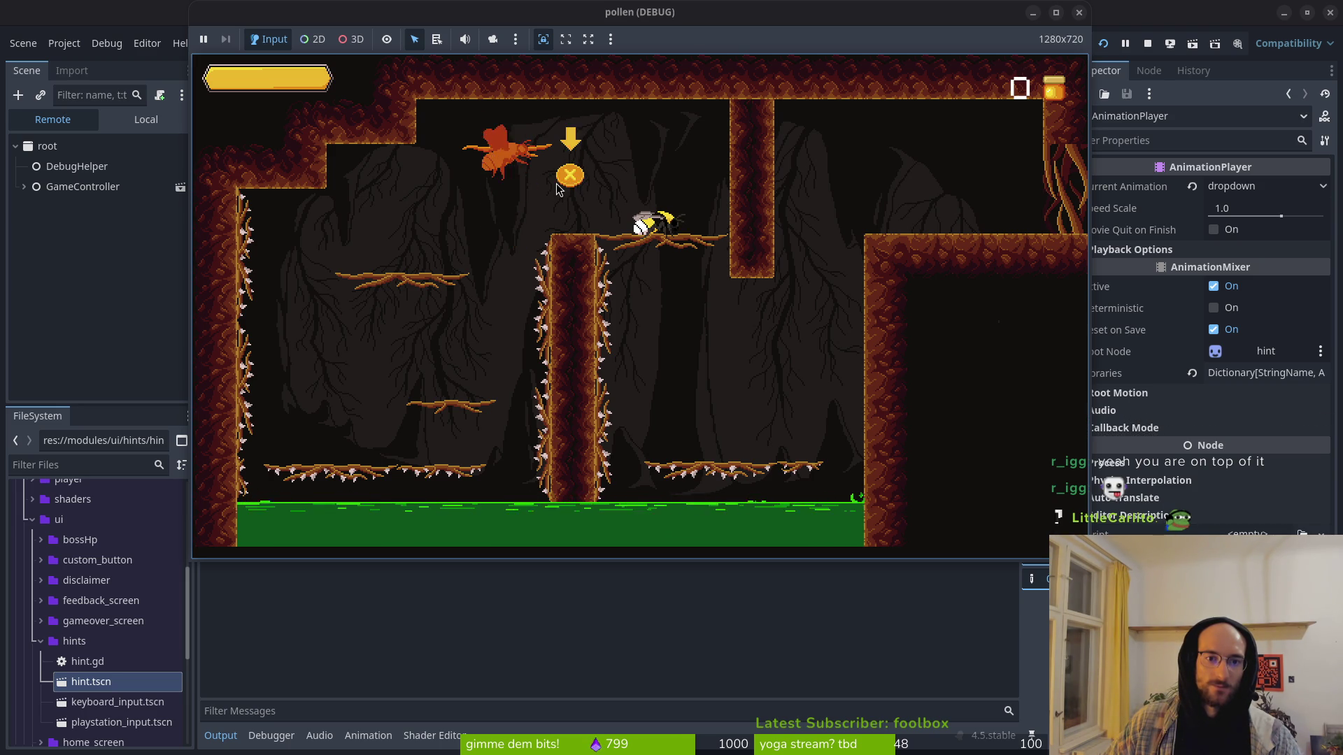
{"action": "key", "text": "F8"}
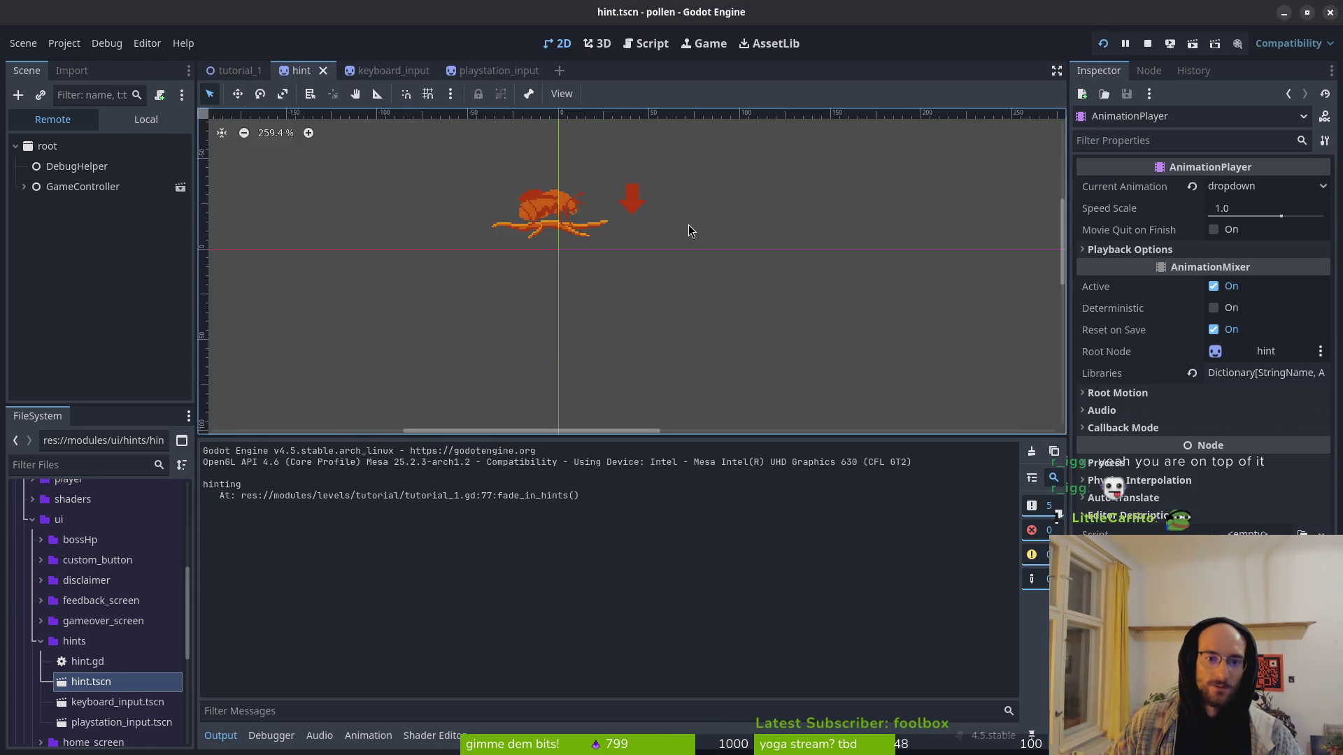
{"action": "key", "text": "alt+Tab"}
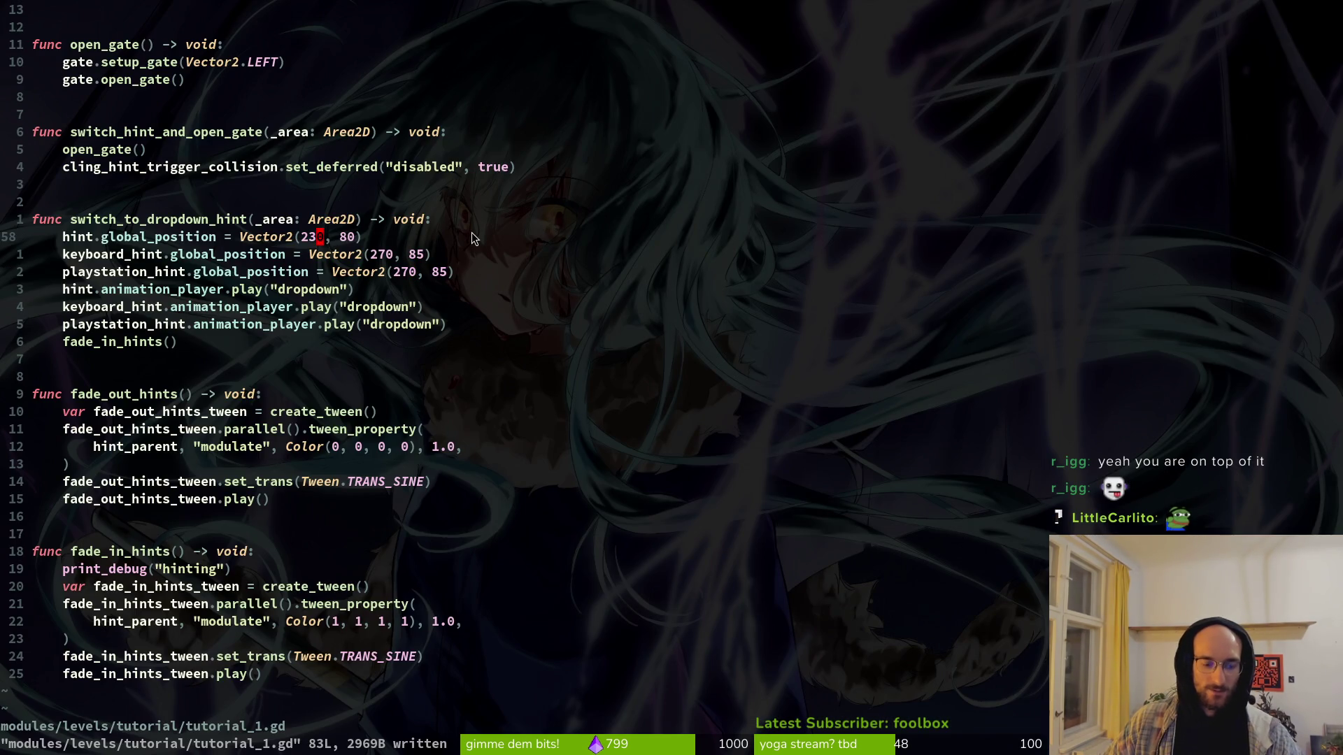
Step: Nudge the dropdown hint to (232, 80) and the keyboard/PlayStation hints to (273, 87)
{"action": "key", "text": "r"}
{"action": "key", "text": "2"}
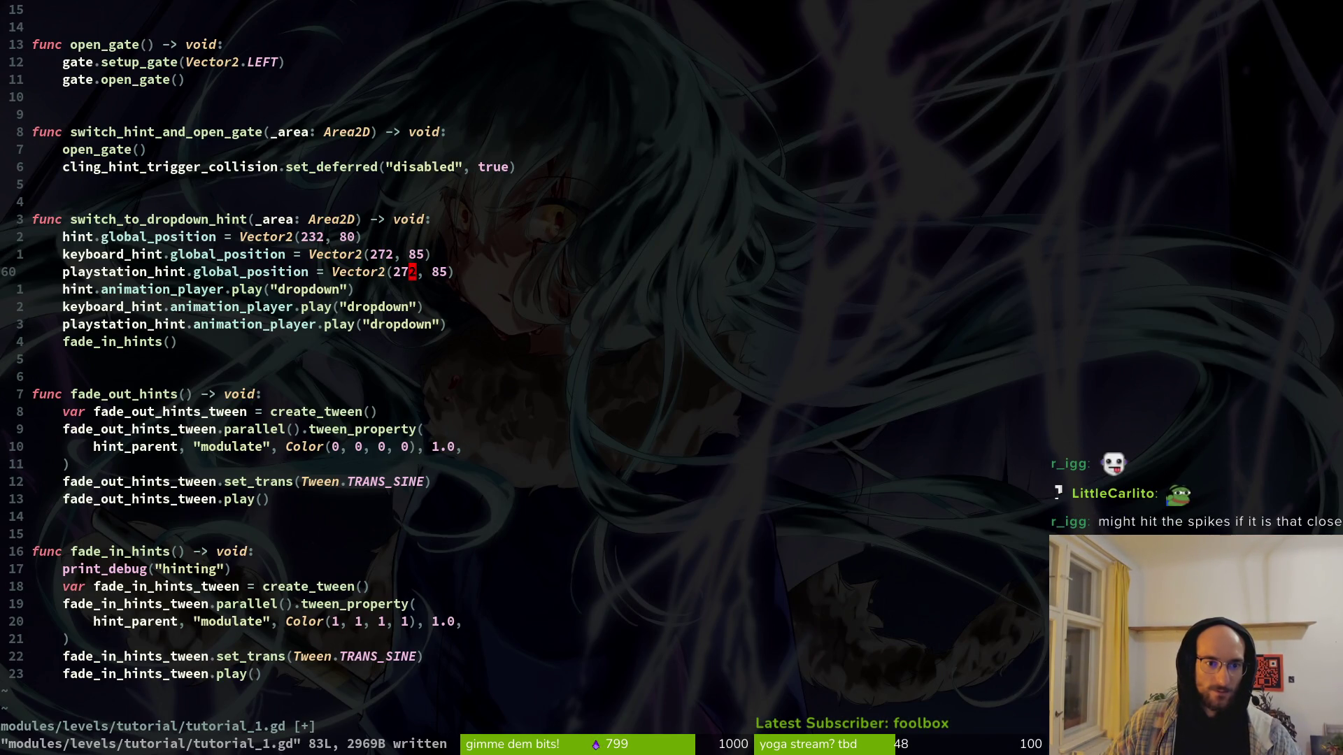
{"action": "key", "text": "alt+Tab"}
{"action": "key", "text": "alt+Tab"}
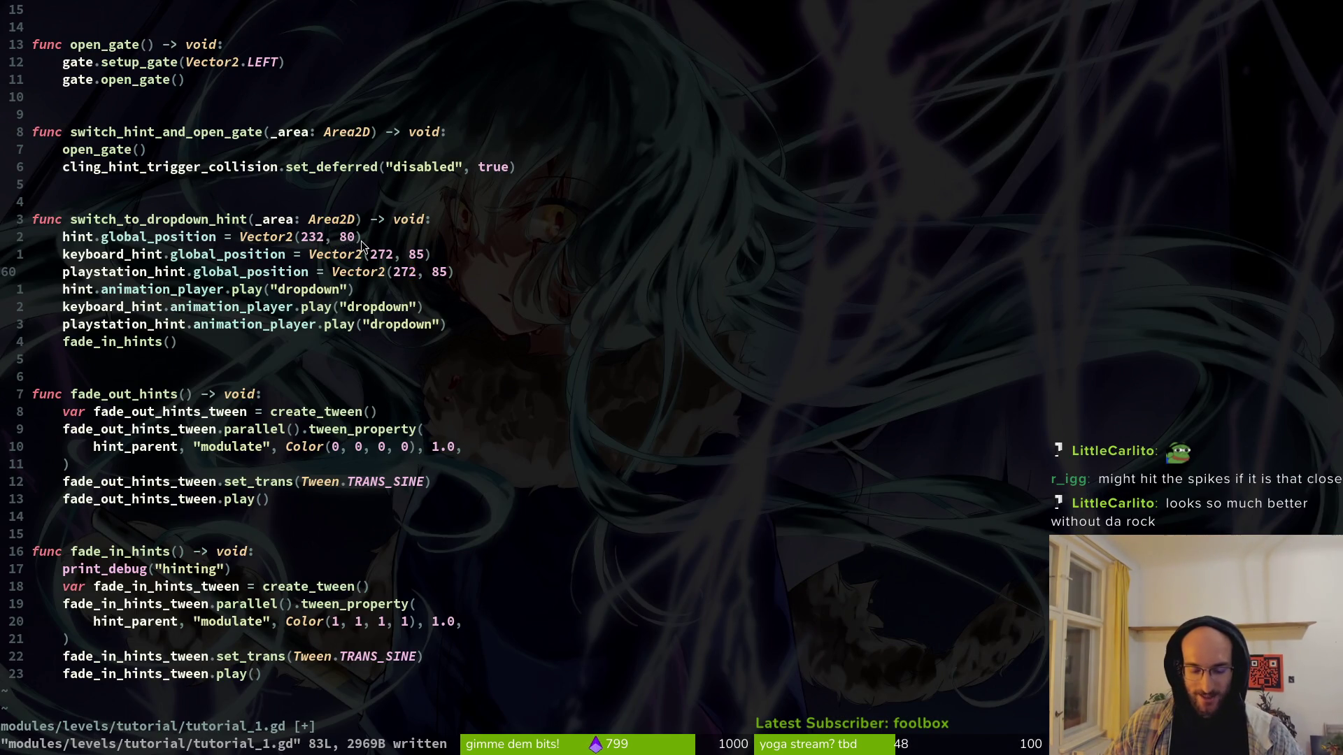
{"action": "key", "text": "alt+Tab"}
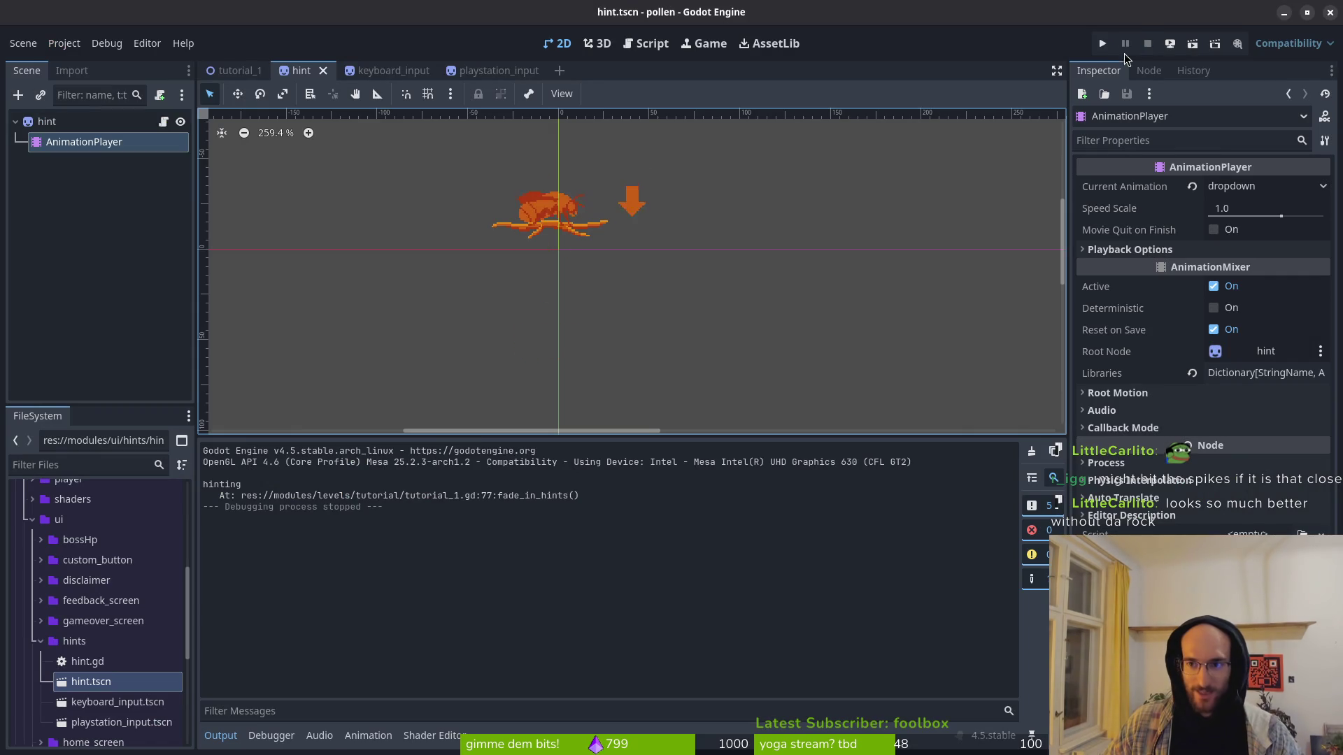
Step: Run the project, start the tutorial and fly the bee across the cave to the hint, then stop
{"action": "left_click", "coordinate": [1102, 44]}
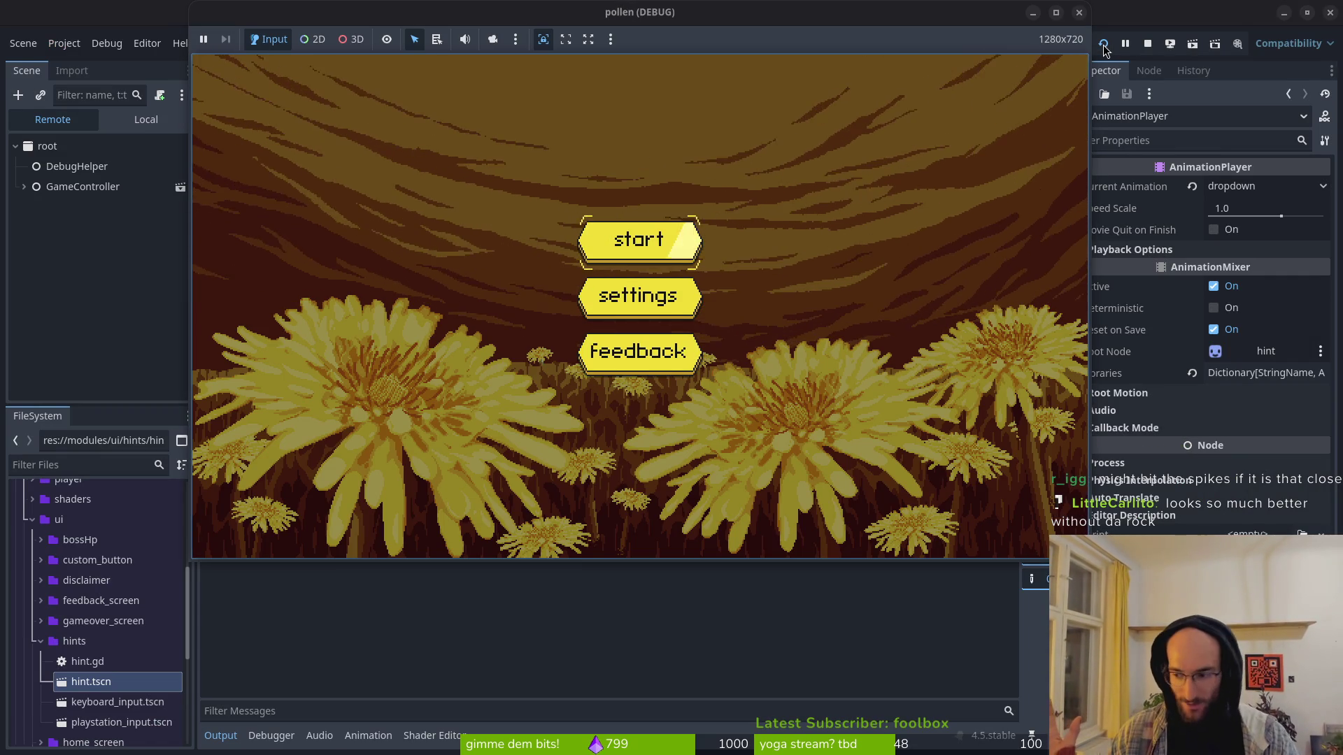
{"action": "key", "text": "Return"}
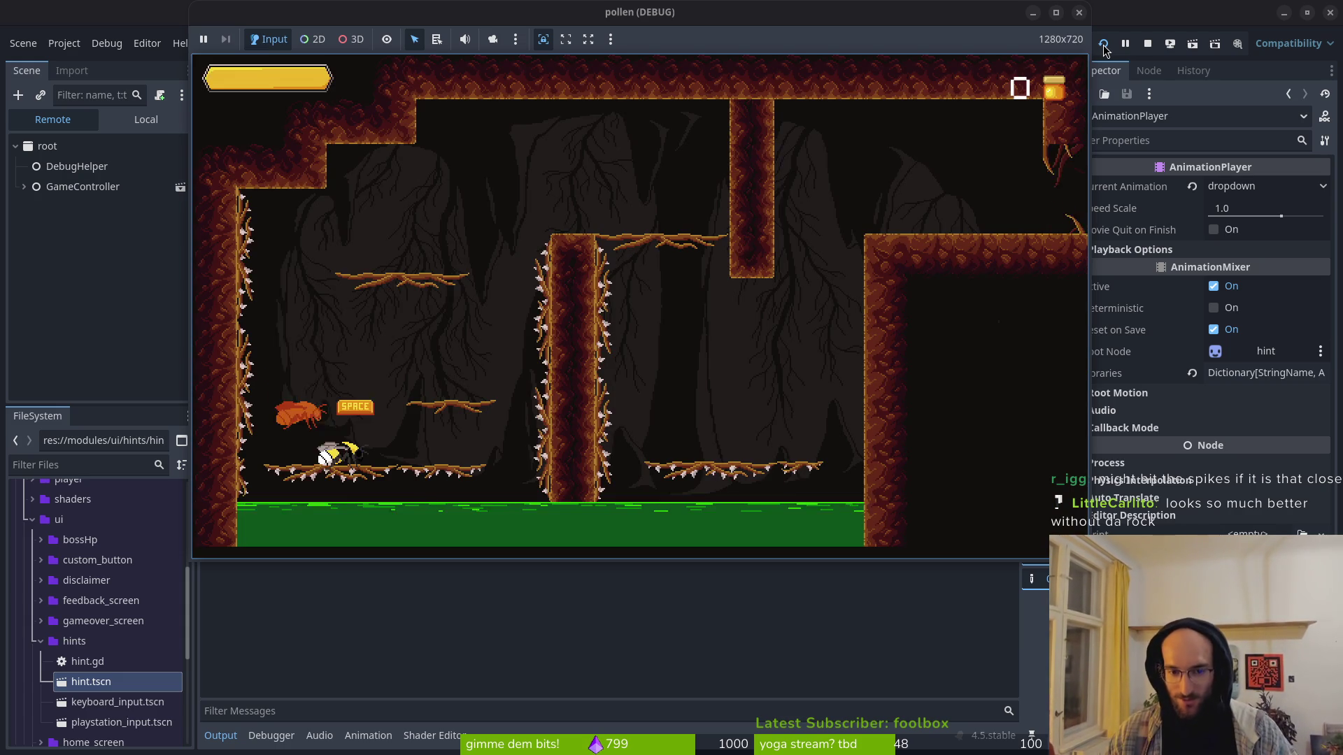
{"action": "key", "text": "space"}
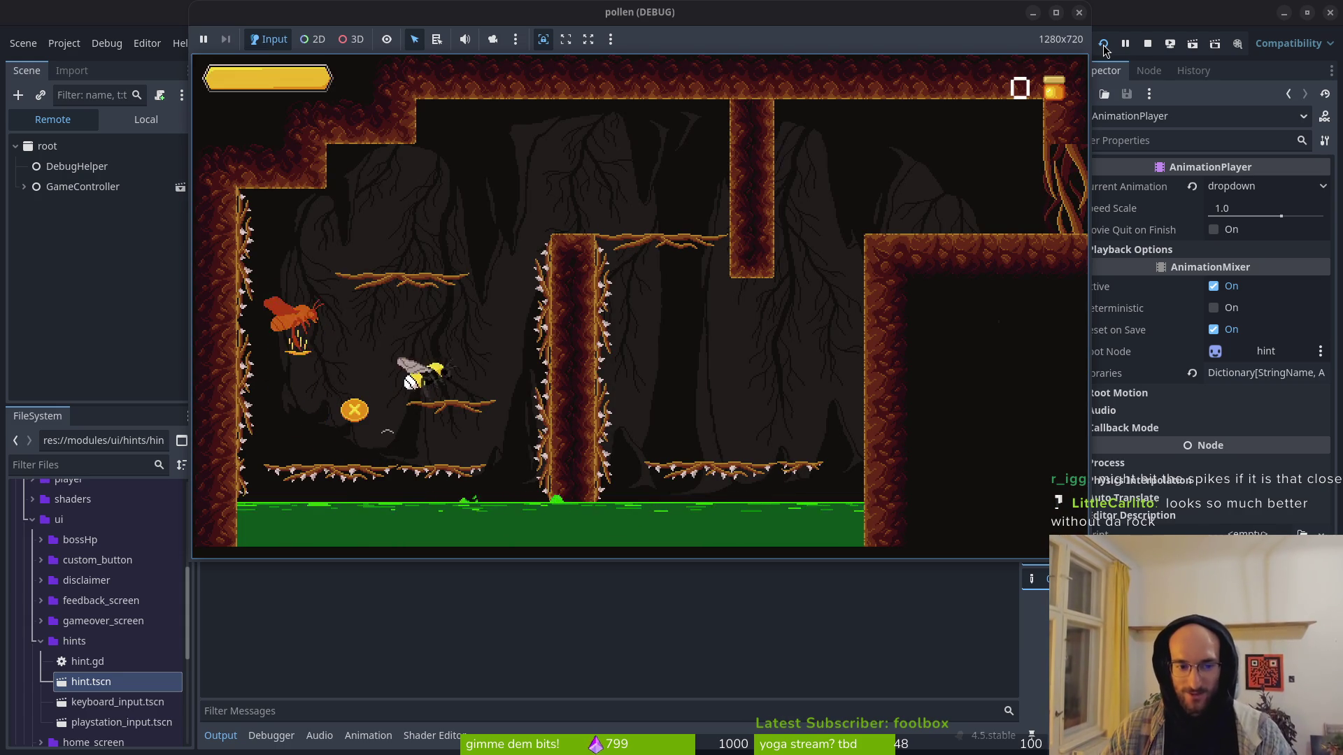
{"action": "key", "text": "Right"}
{"action": "key", "text": "space"}
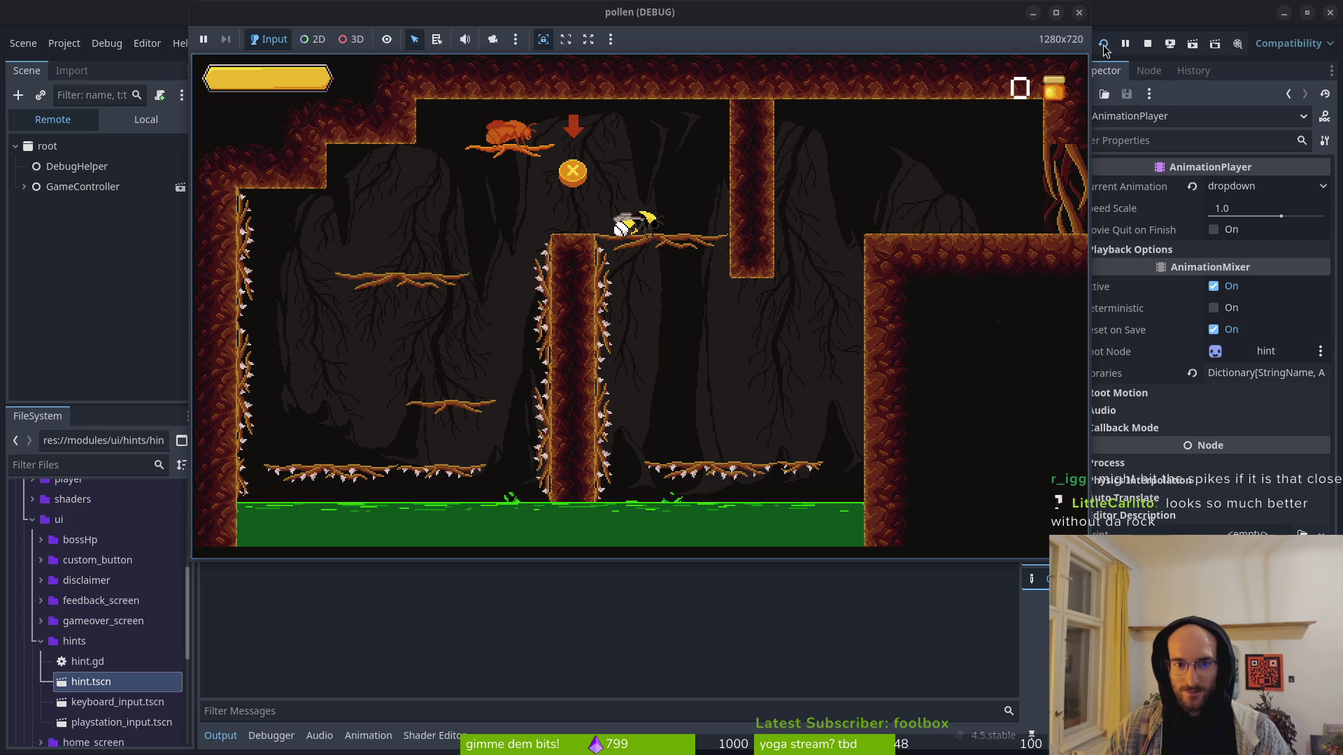
{"action": "key", "text": "F8"}
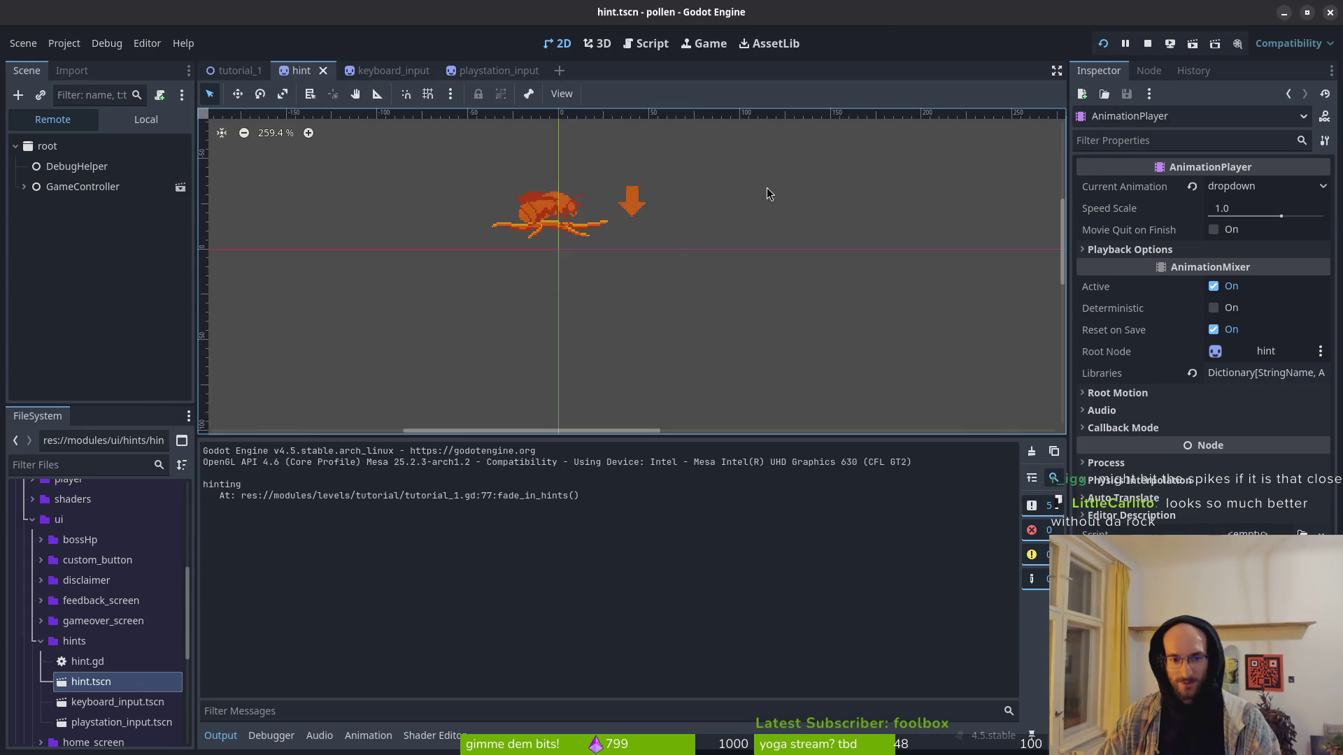
{"action": "key", "text": "alt+Tab"}
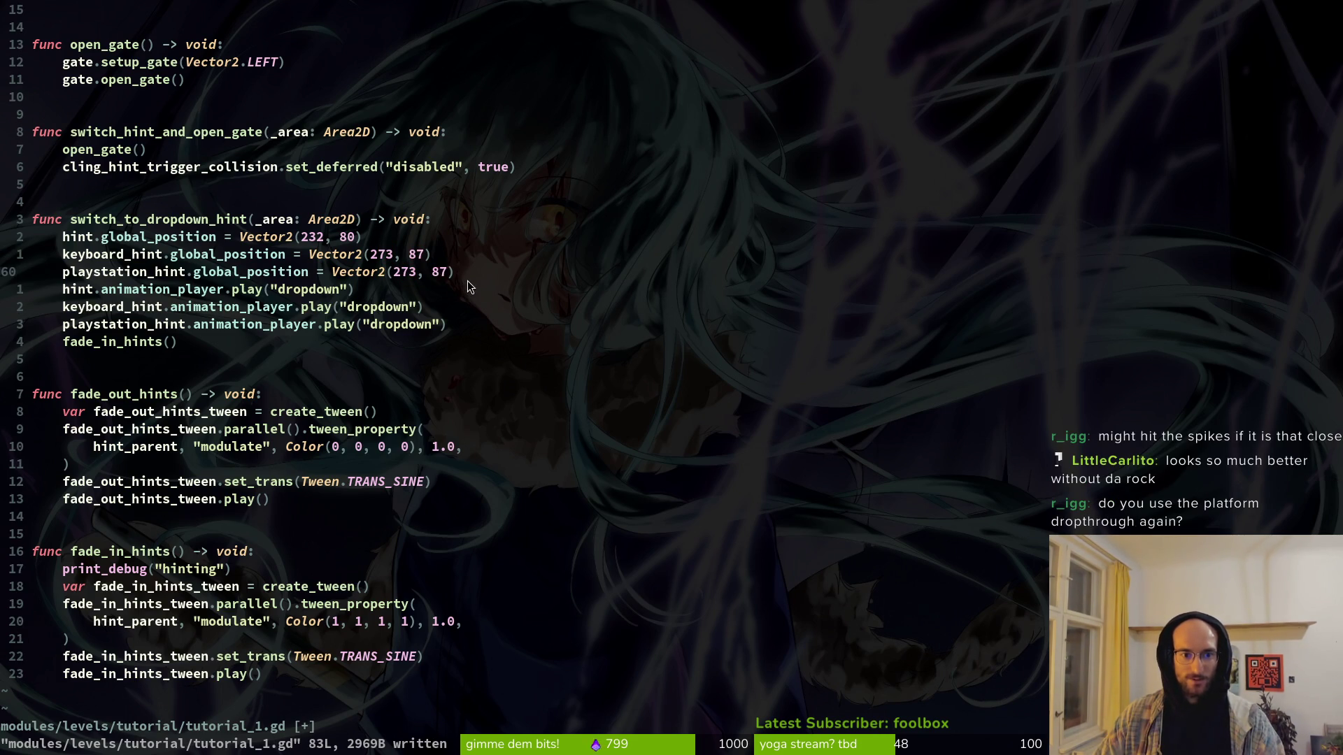
{"action": "key", "text": "alt+Tab"}
{"action": "key", "text": "alt+Tab"}
{"action": "key", "text": "alt+Tab"}
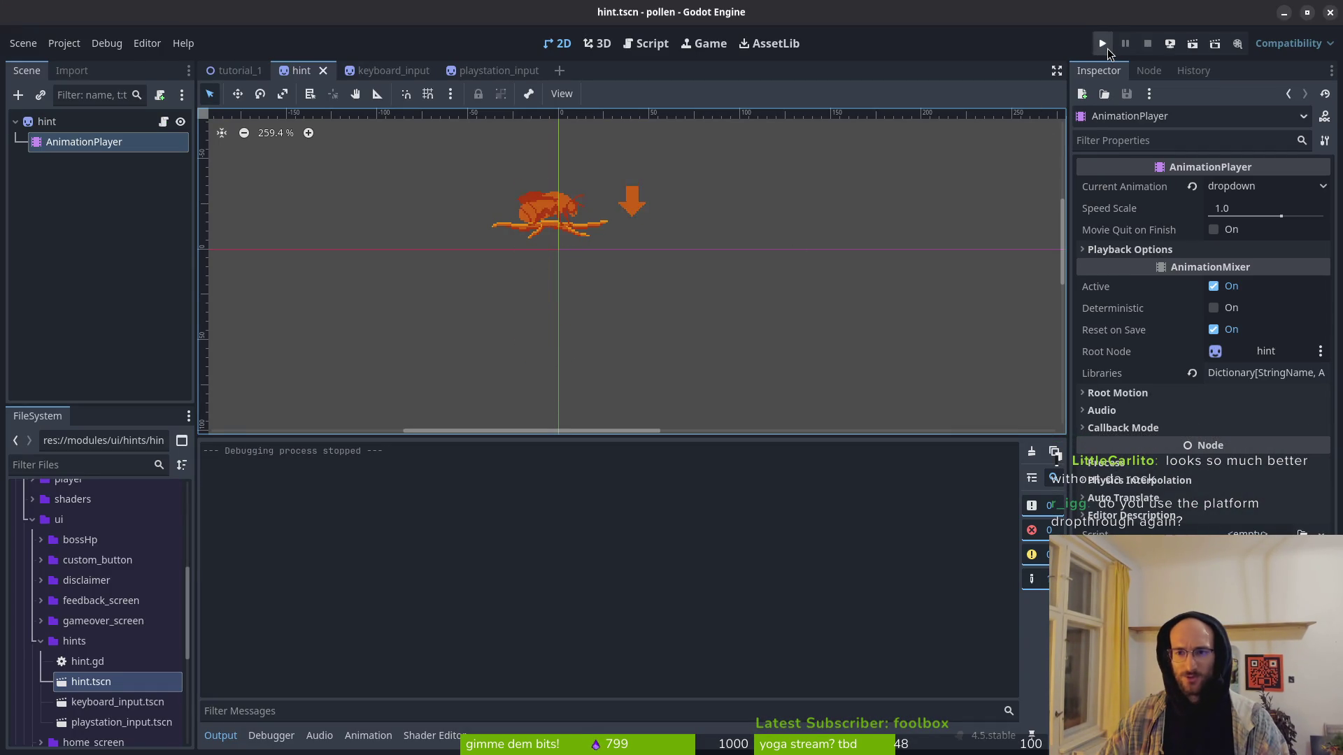
Step: Start the tutorial, fly the bee onto the middle platform to trigger the hint, then stop
{"action": "left_click", "coordinate": [1106, 48]}
{"action": "key", "text": "Return"}
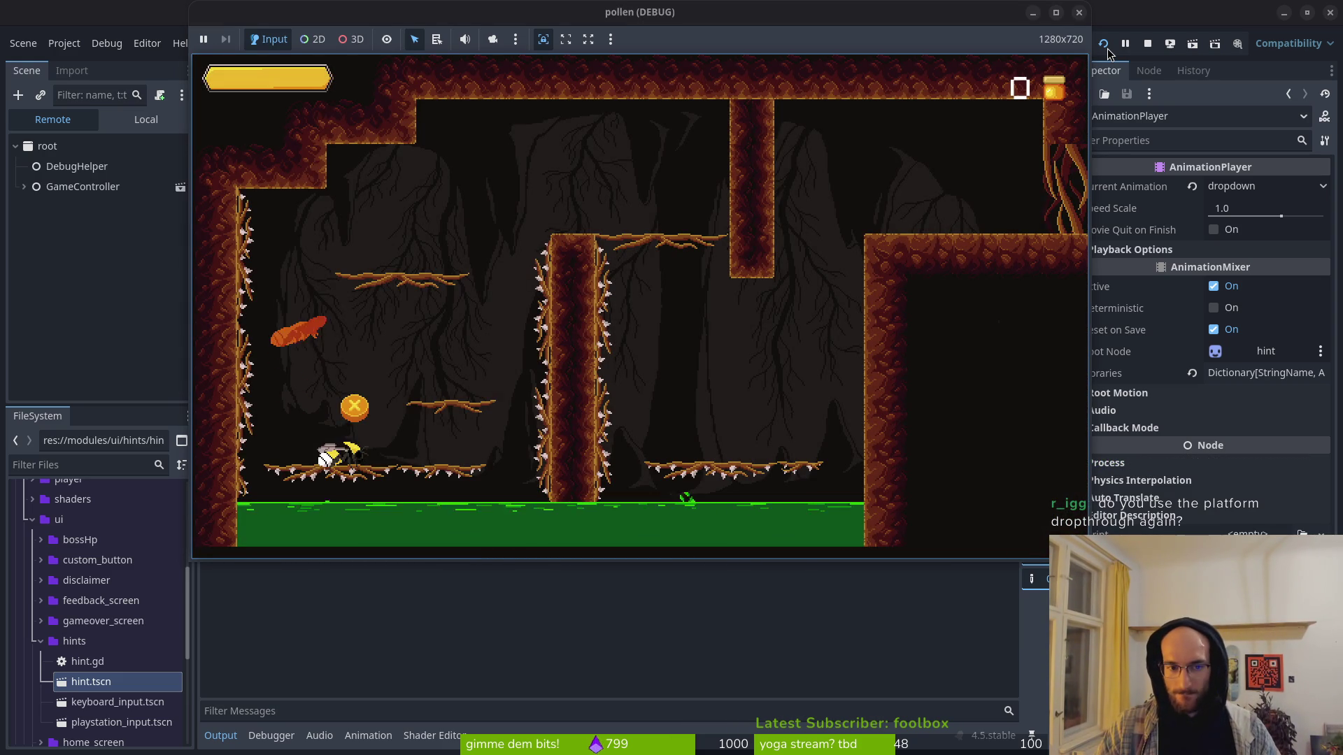
{"action": "key", "text": "Up"}
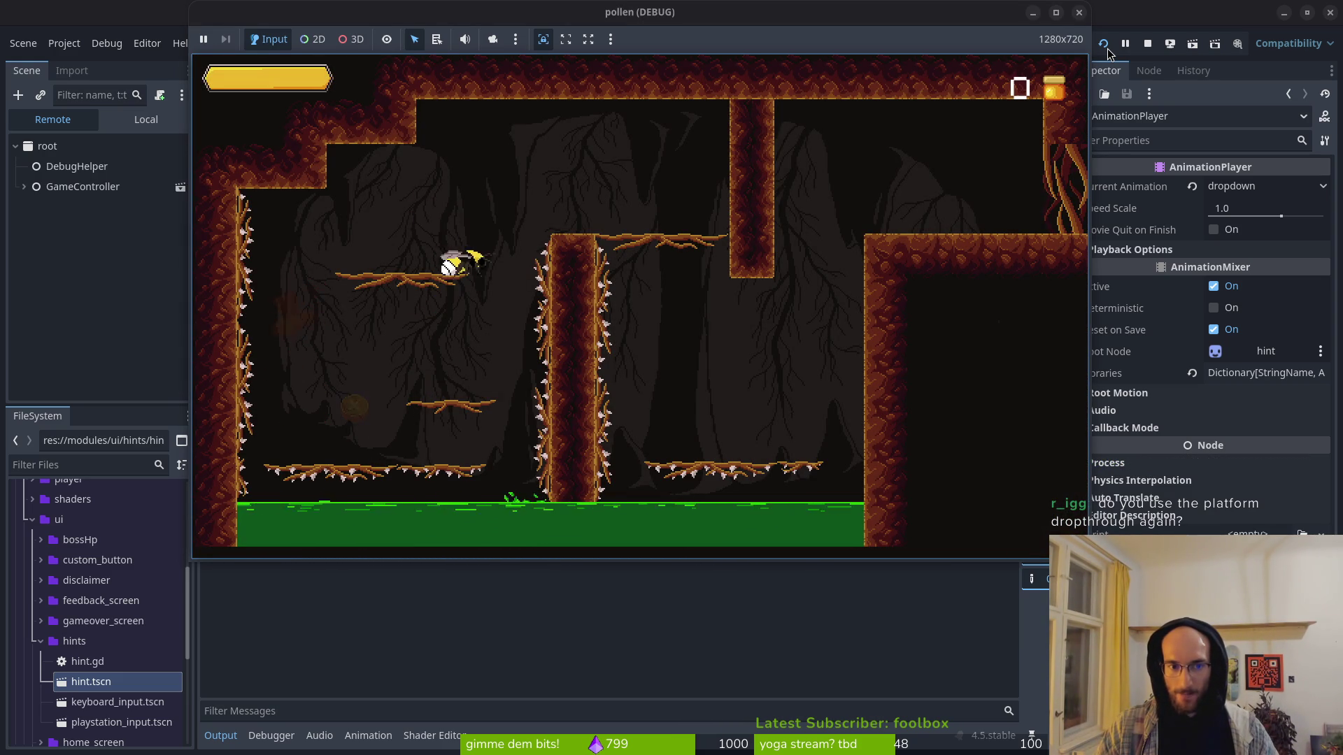
{"action": "key", "text": "Right"}
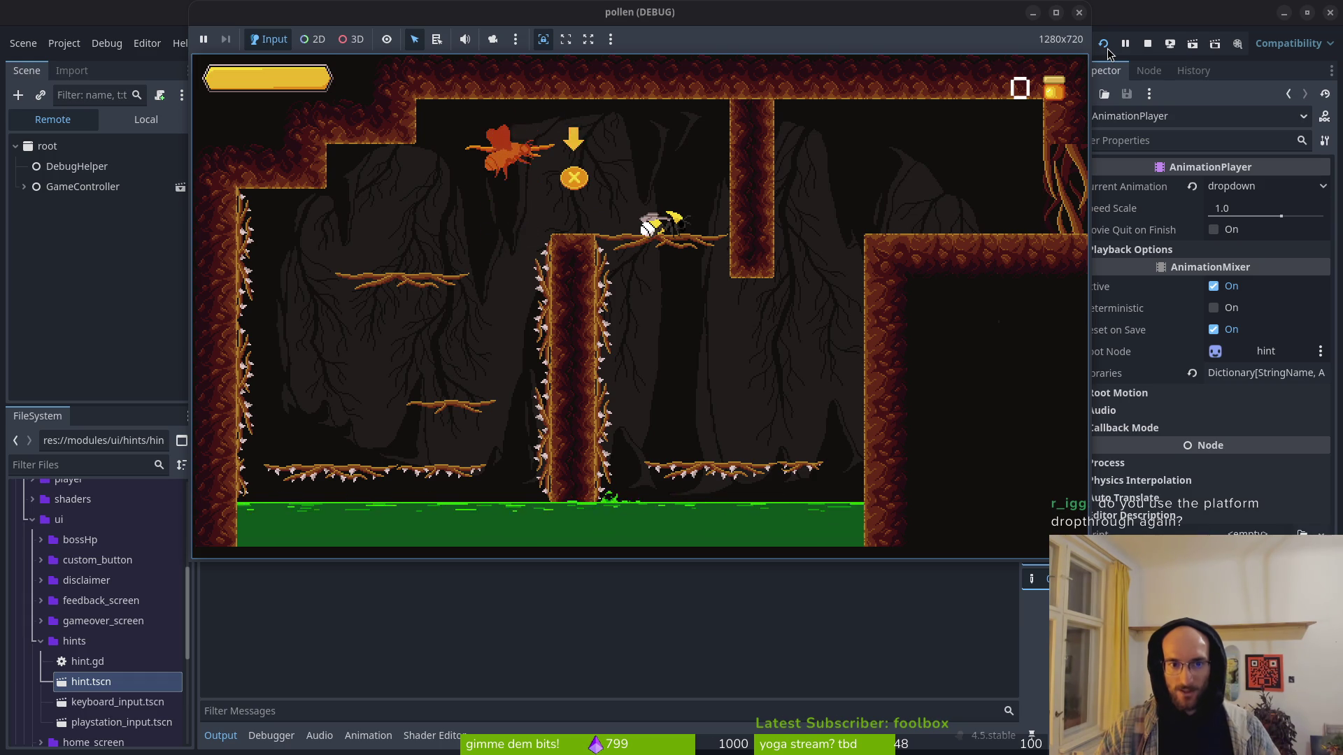
{"action": "key", "text": "F8"}
{"action": "key", "text": "alt+Tab"}
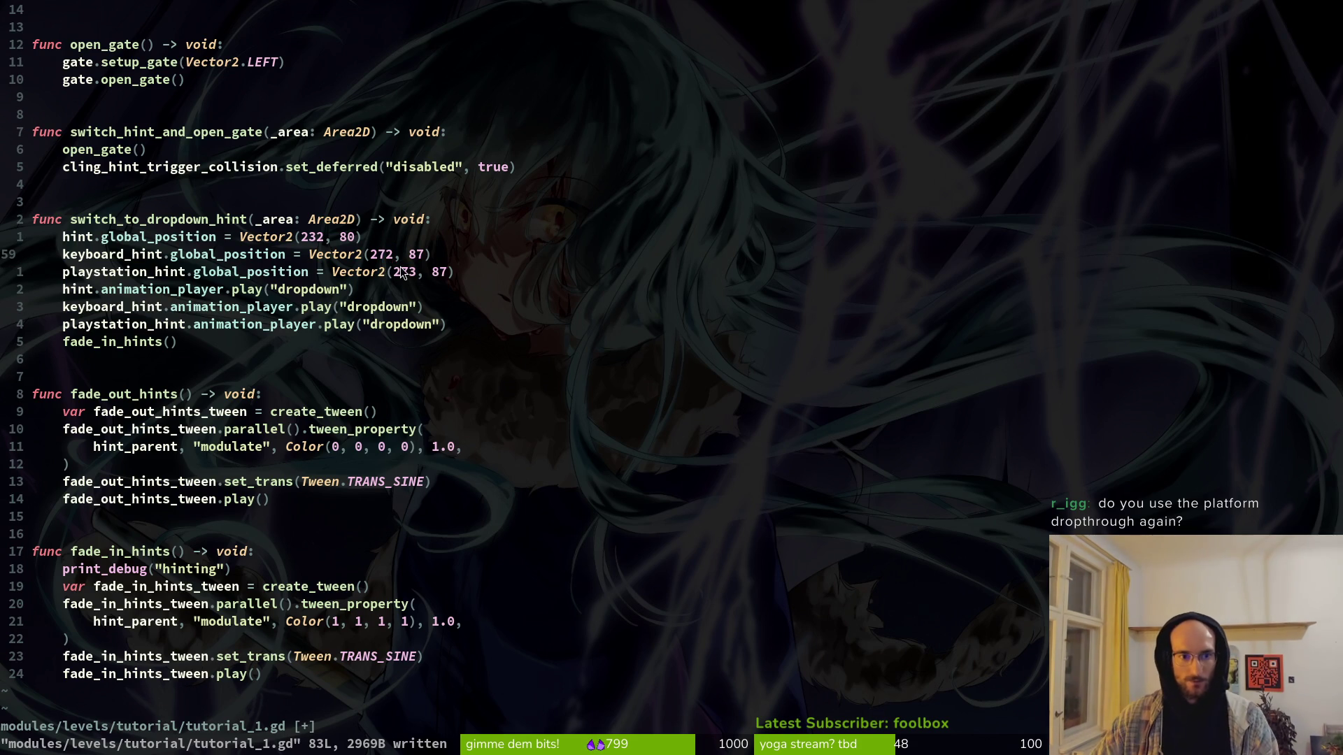
Step: Rerun the project and land the bee on the middle branch to check the drop-through hint
{"action": "key", "text": "alt+Tab"}
{"action": "key", "text": "F5"}
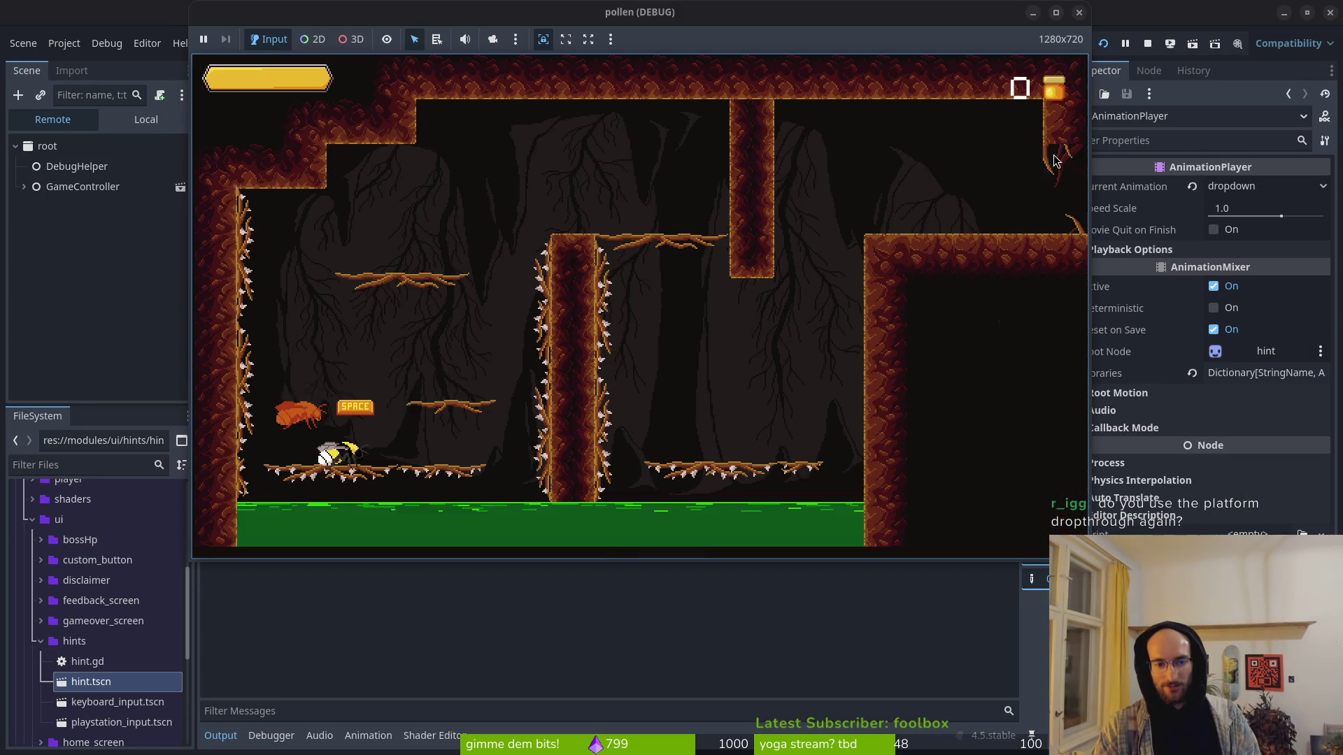
{"action": "key", "text": "space"}
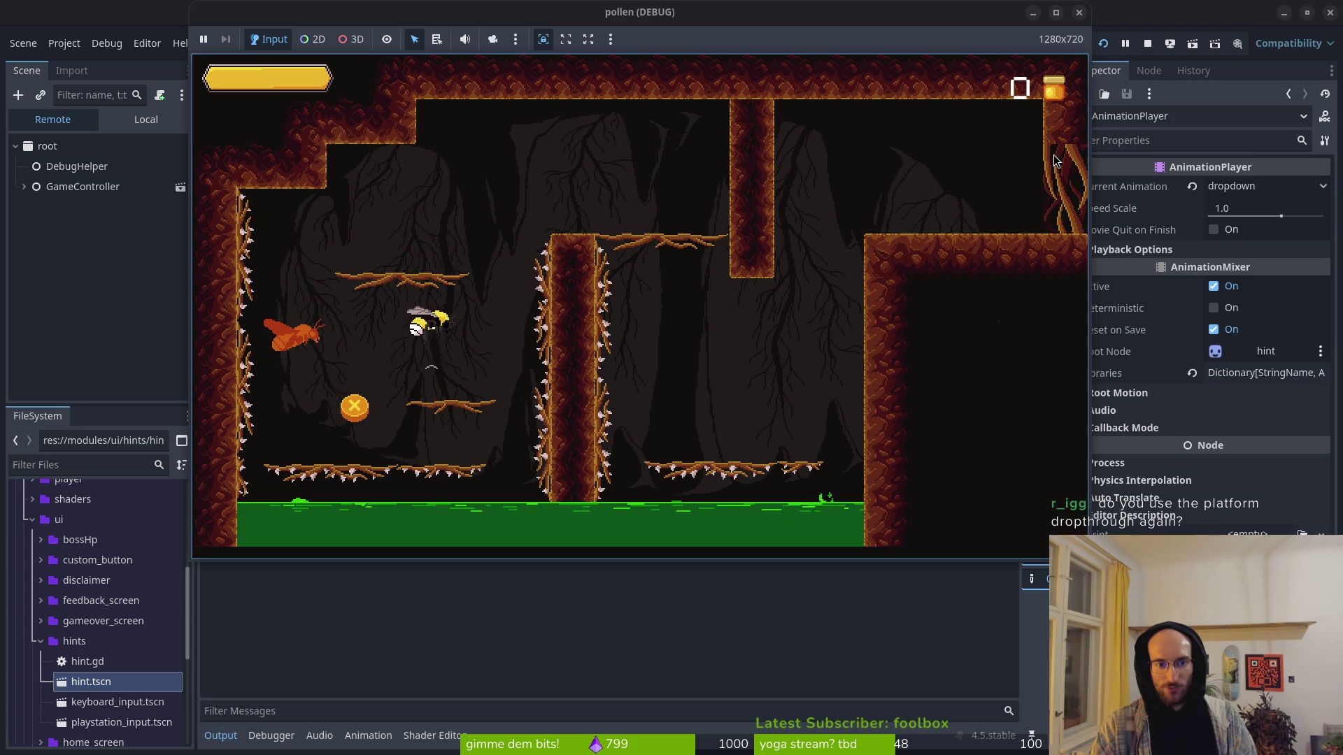
{"action": "key", "text": "Right"}
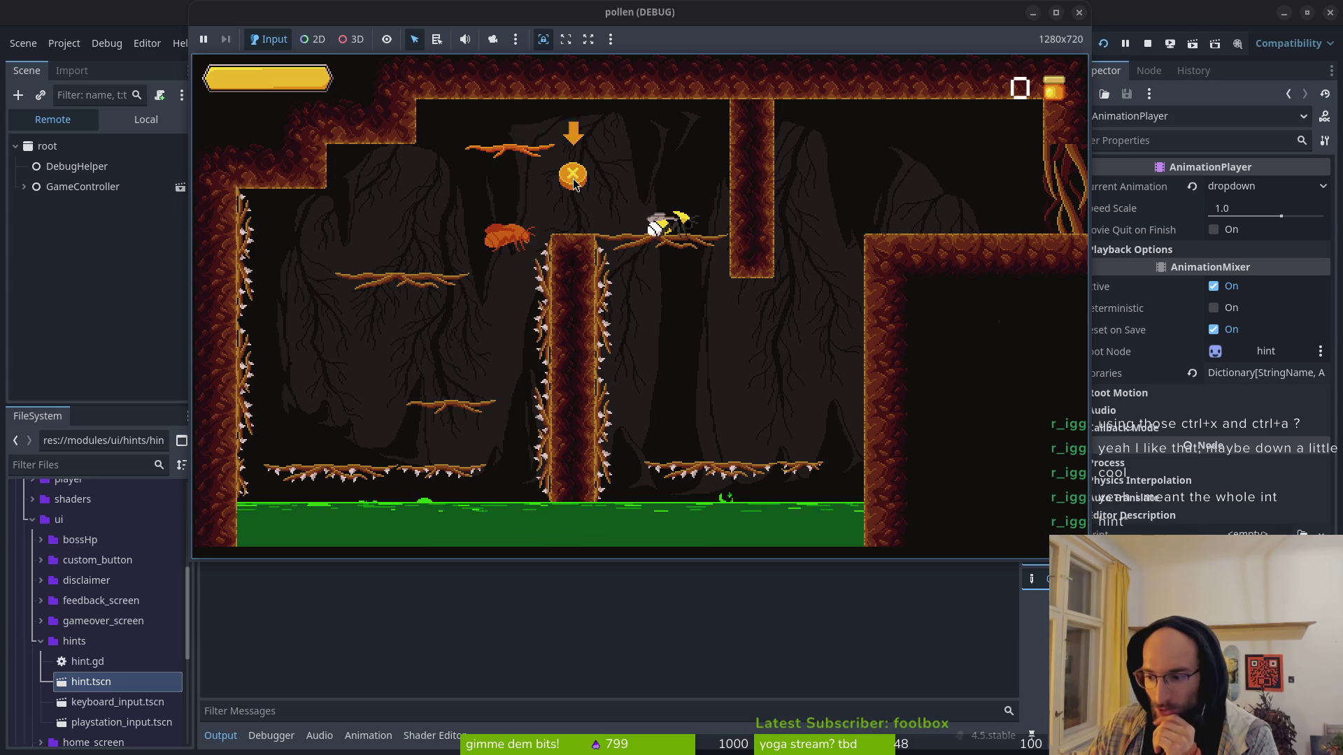
{"action": "key", "text": "alt+Tab"}
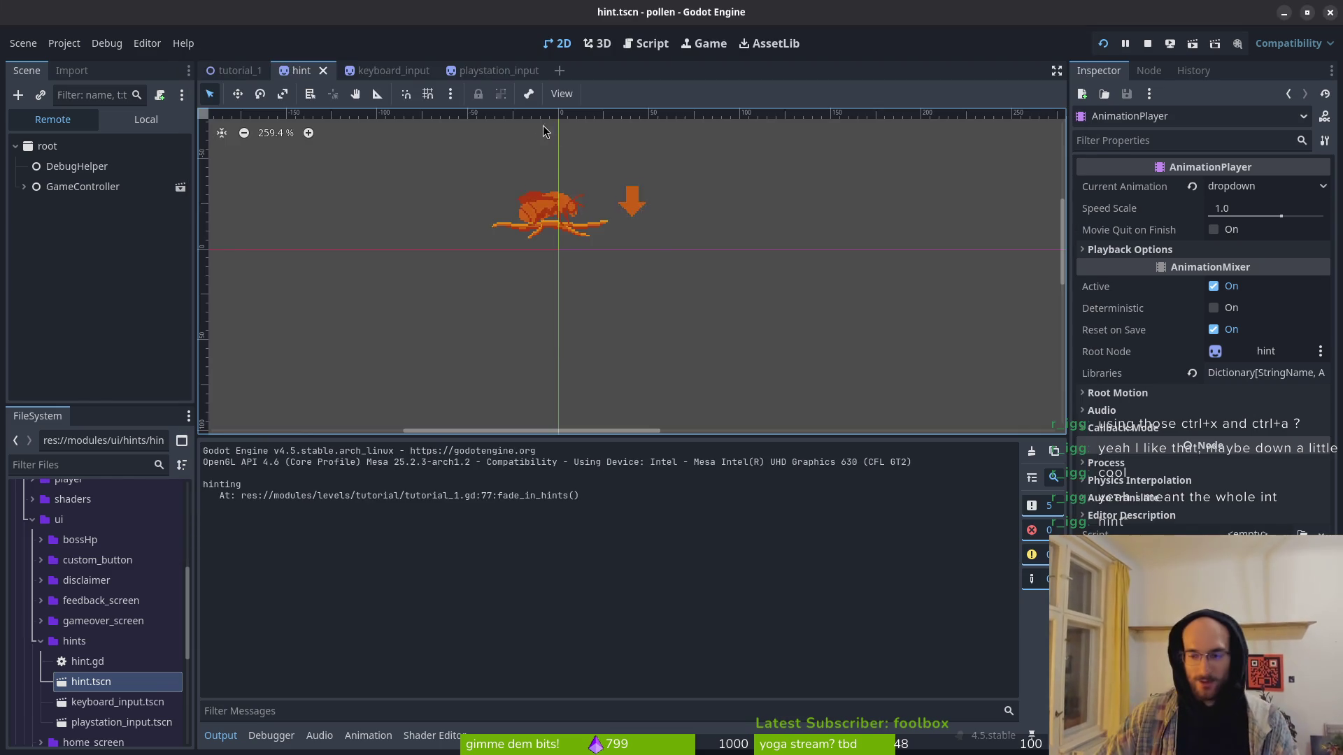
Step: Start the game with F5, zoom in closely on the hint sprite, and stop the run
{"action": "key", "text": "alt+Tab"}
{"action": "key", "text": "alt+Tab"}
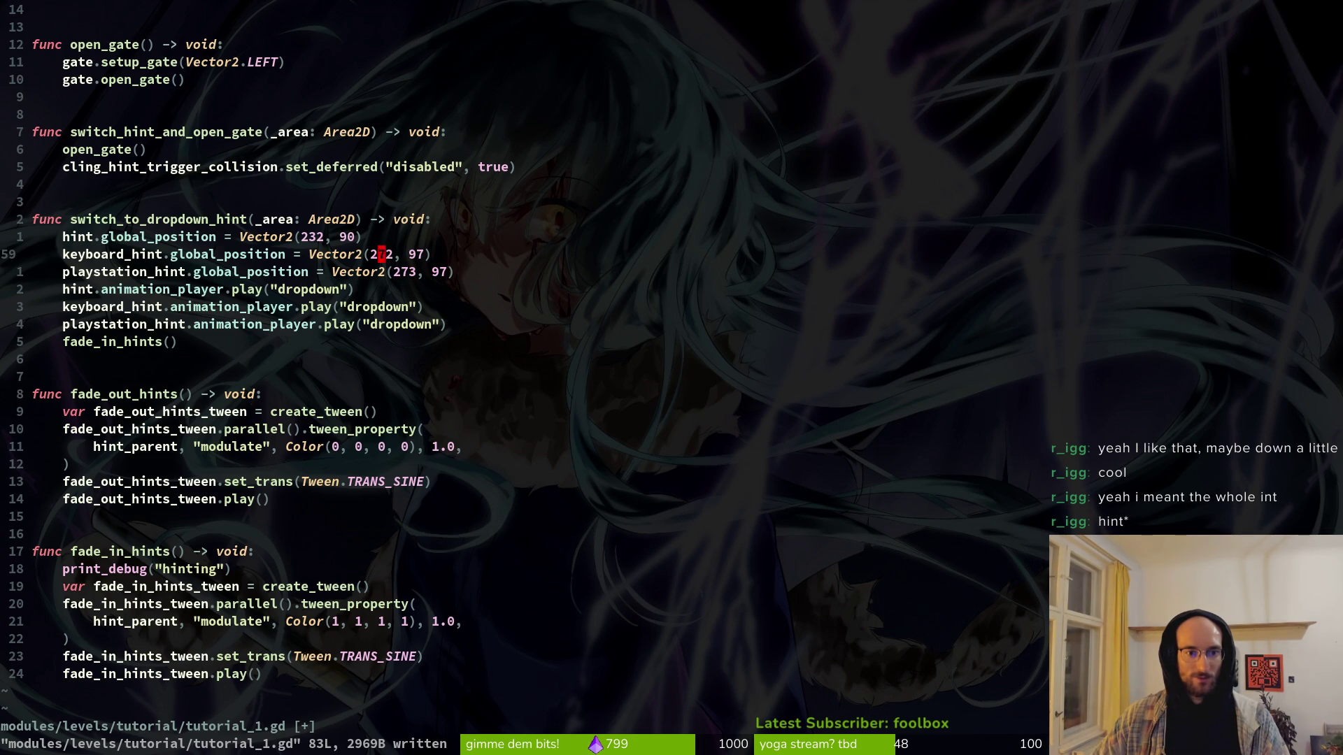
{"action": "key", "text": "F5"}
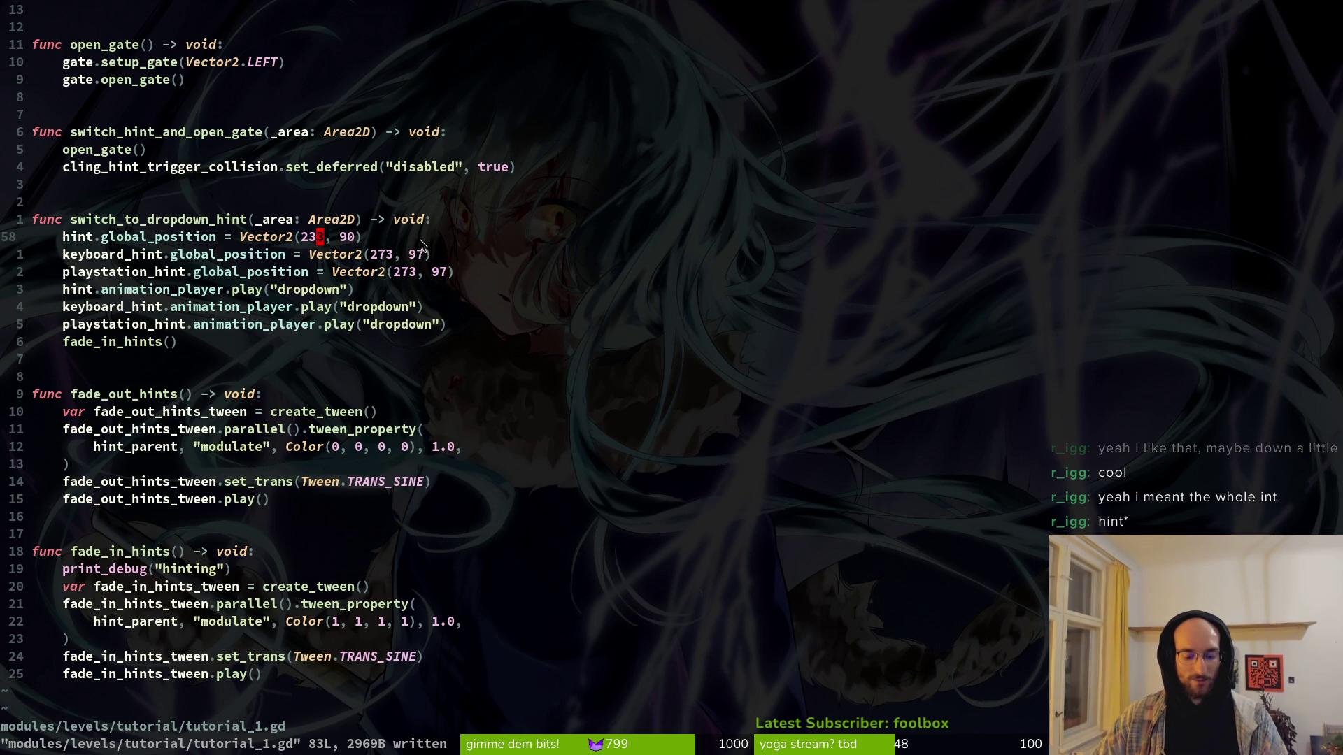
{"action": "key", "text": "alt+Tab"}
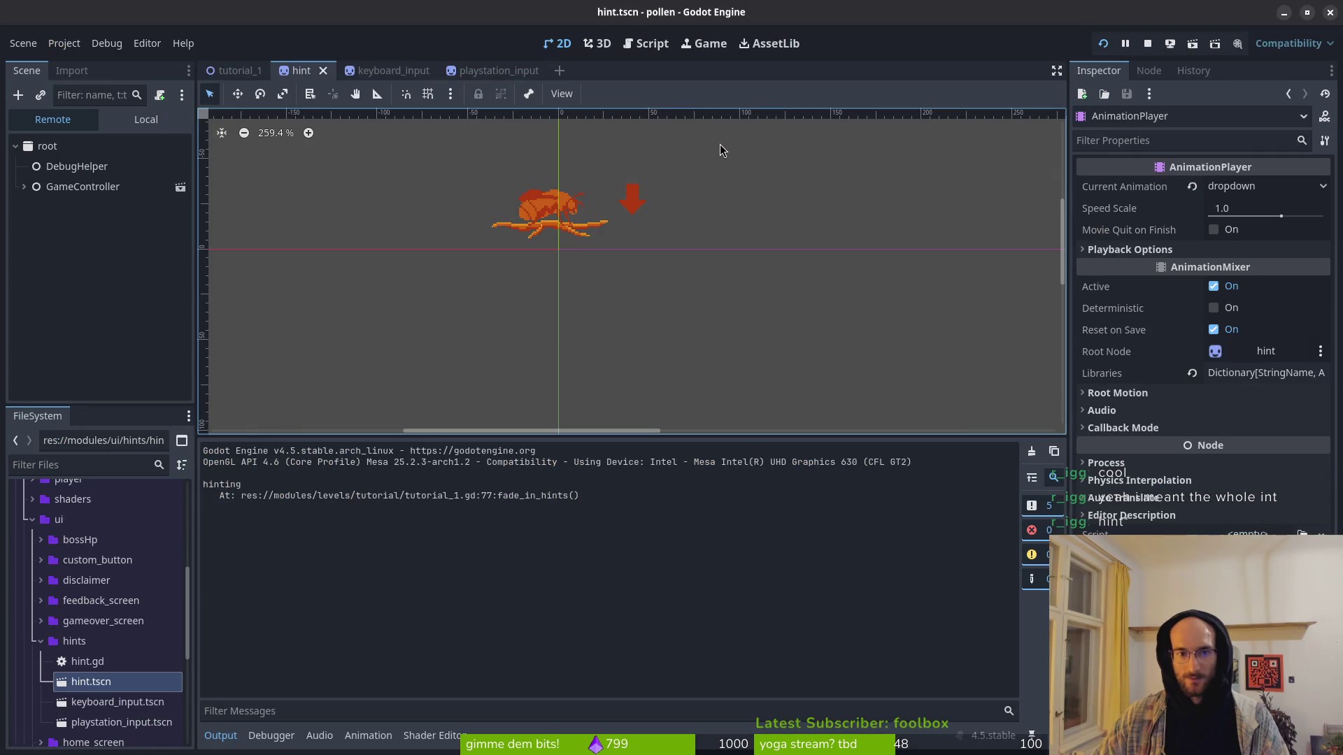
{"action": "key", "text": "4"}
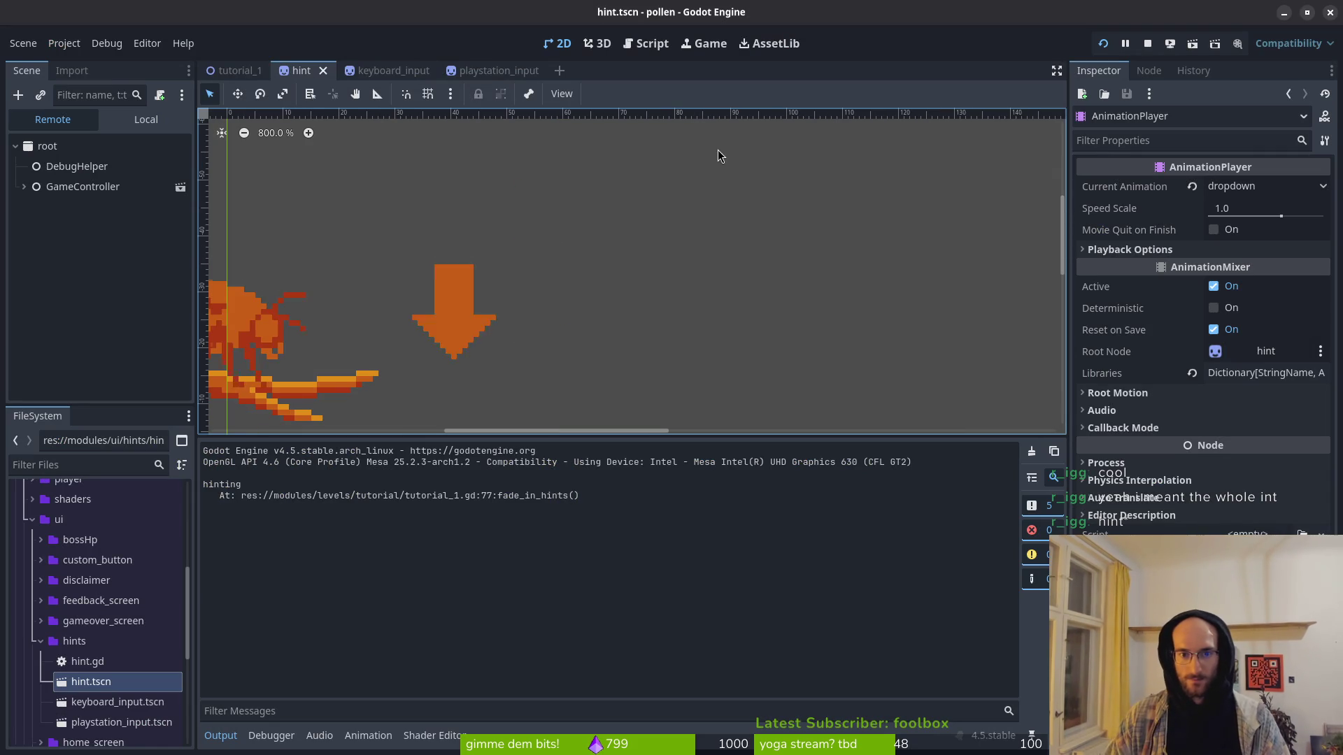
{"action": "key", "text": "F8"}
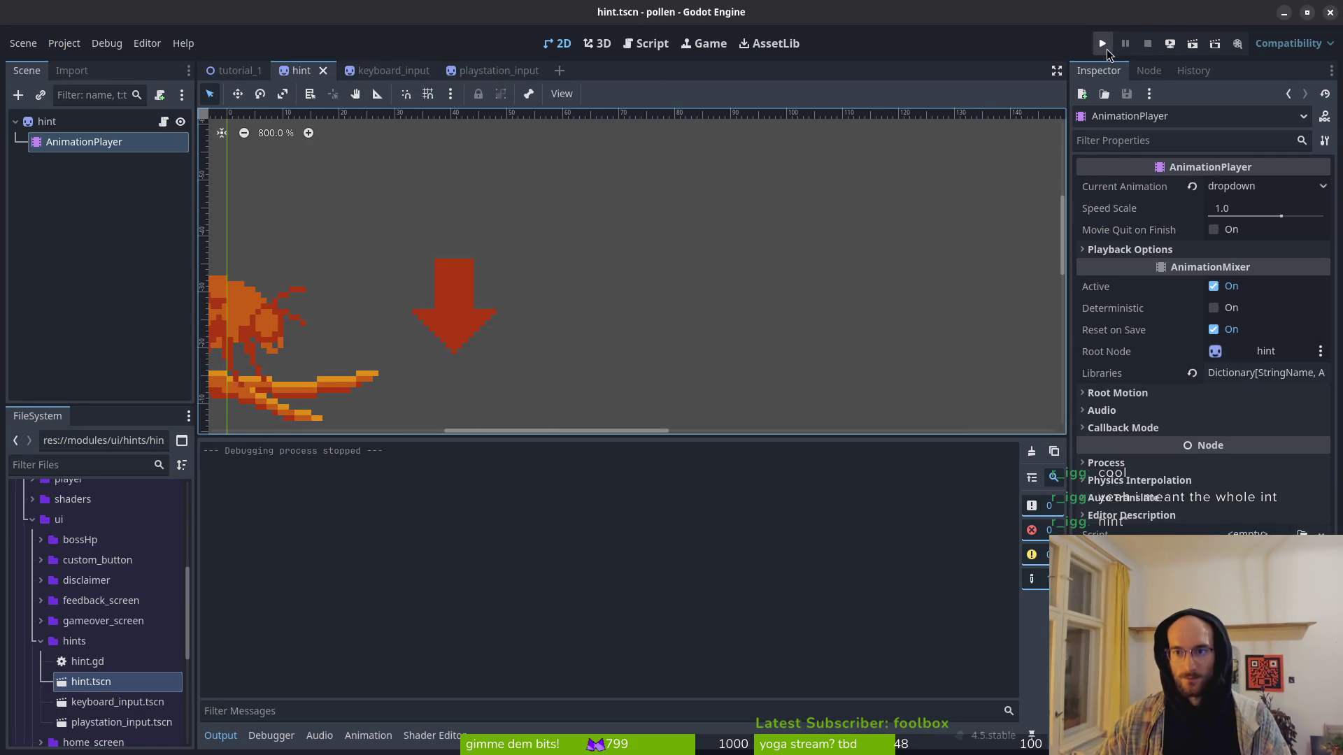
Step: Relaunch the game and fly the bee along the upper branch to the dropdown hint, then drop down
{"action": "left_click", "coordinate": [1110, 44]}
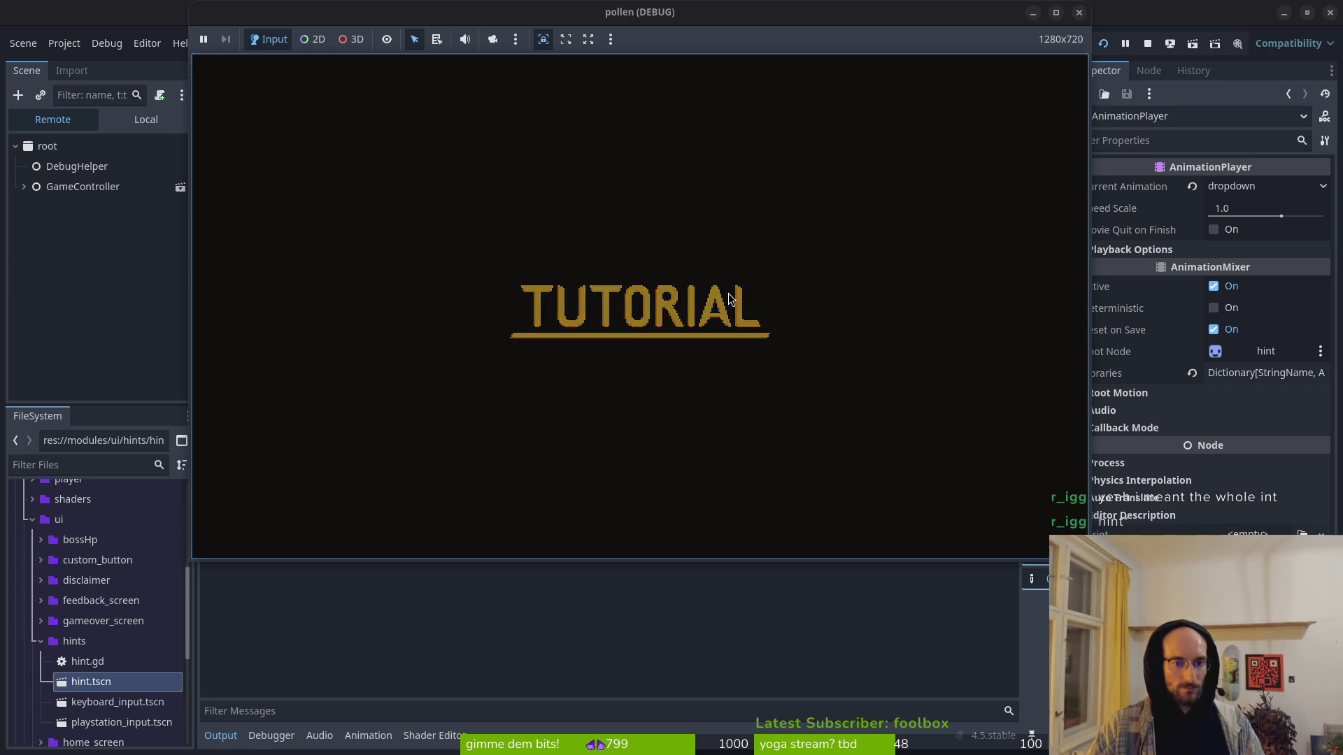
{"action": "key", "text": "Up"}
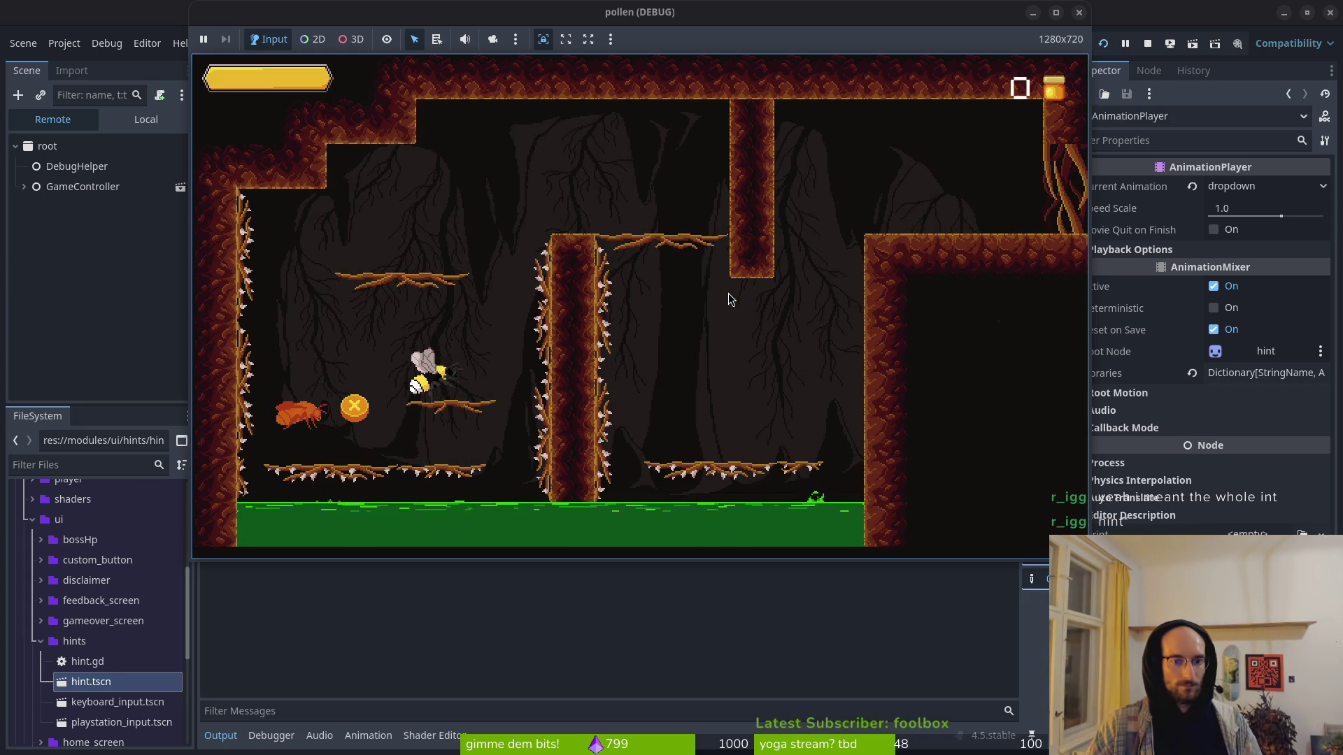
{"action": "key", "text": "Up"}
{"action": "key", "text": "Right"}
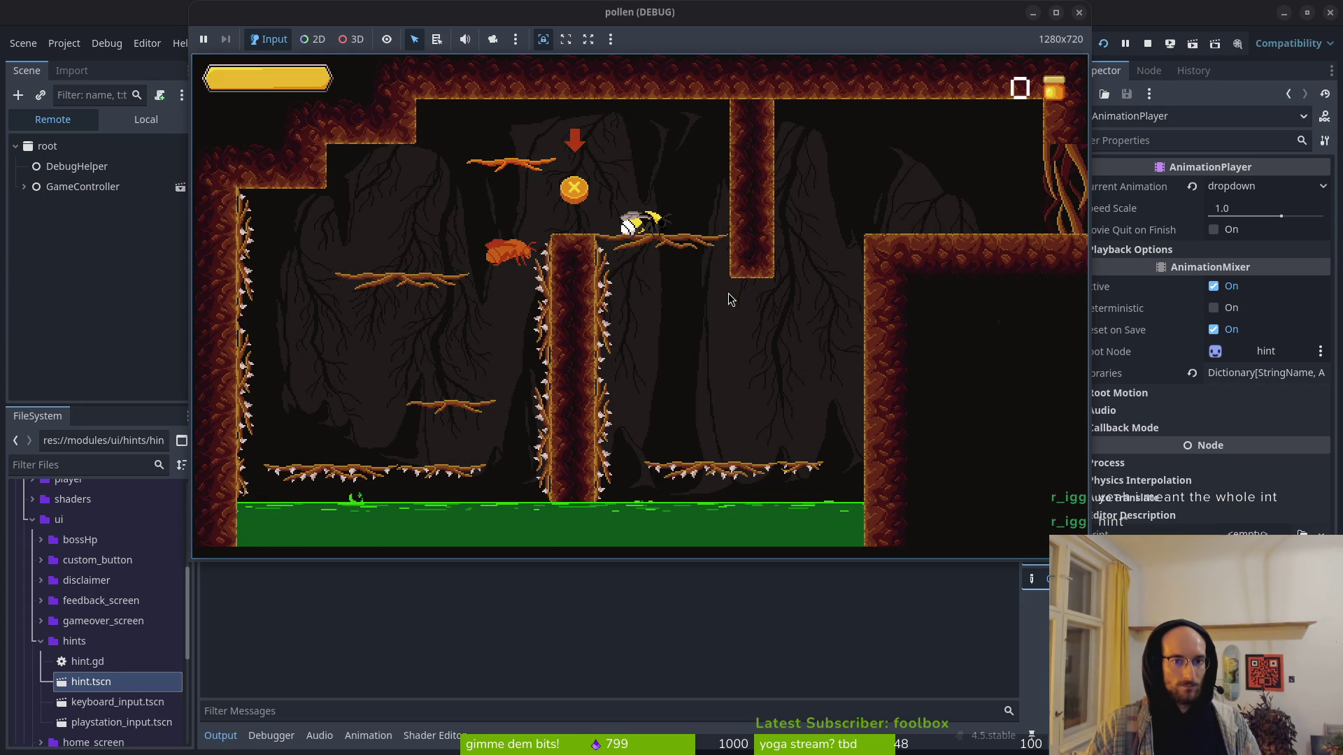
{"action": "key", "text": "Right"}
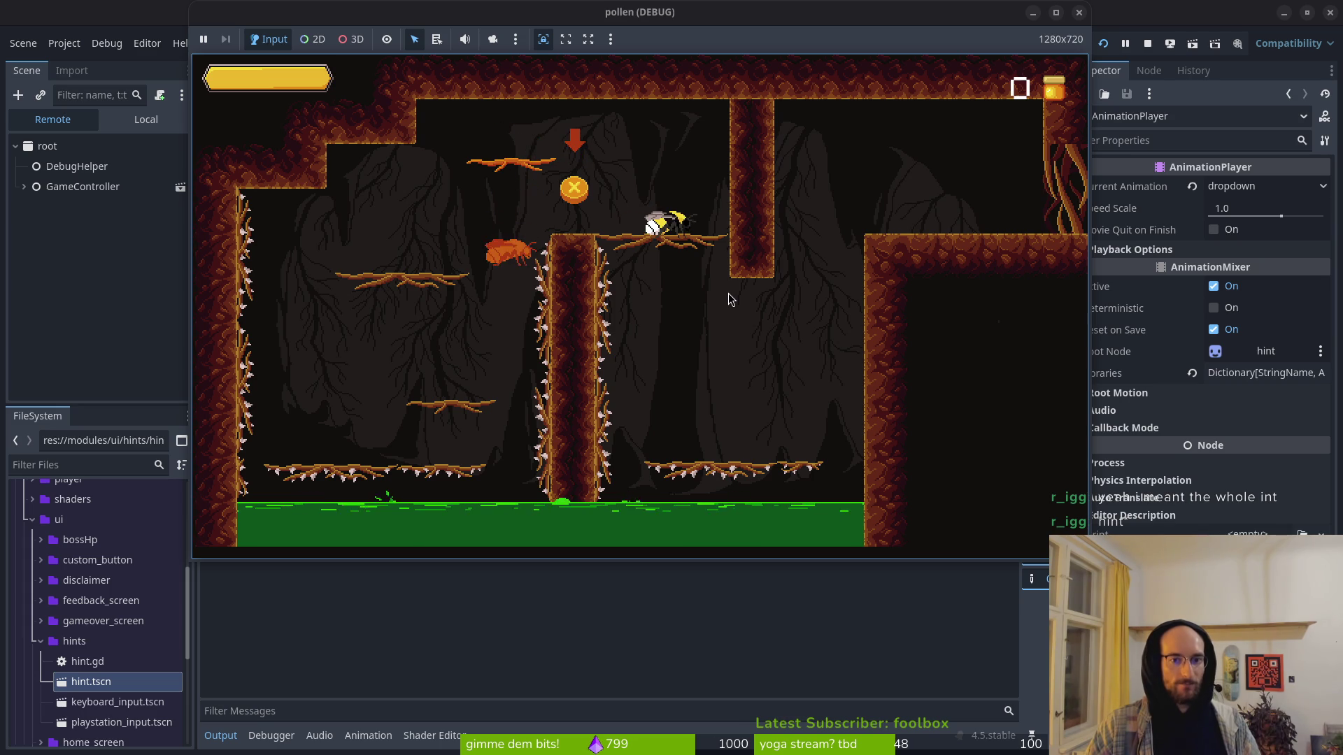
{"action": "key", "text": "Right"}
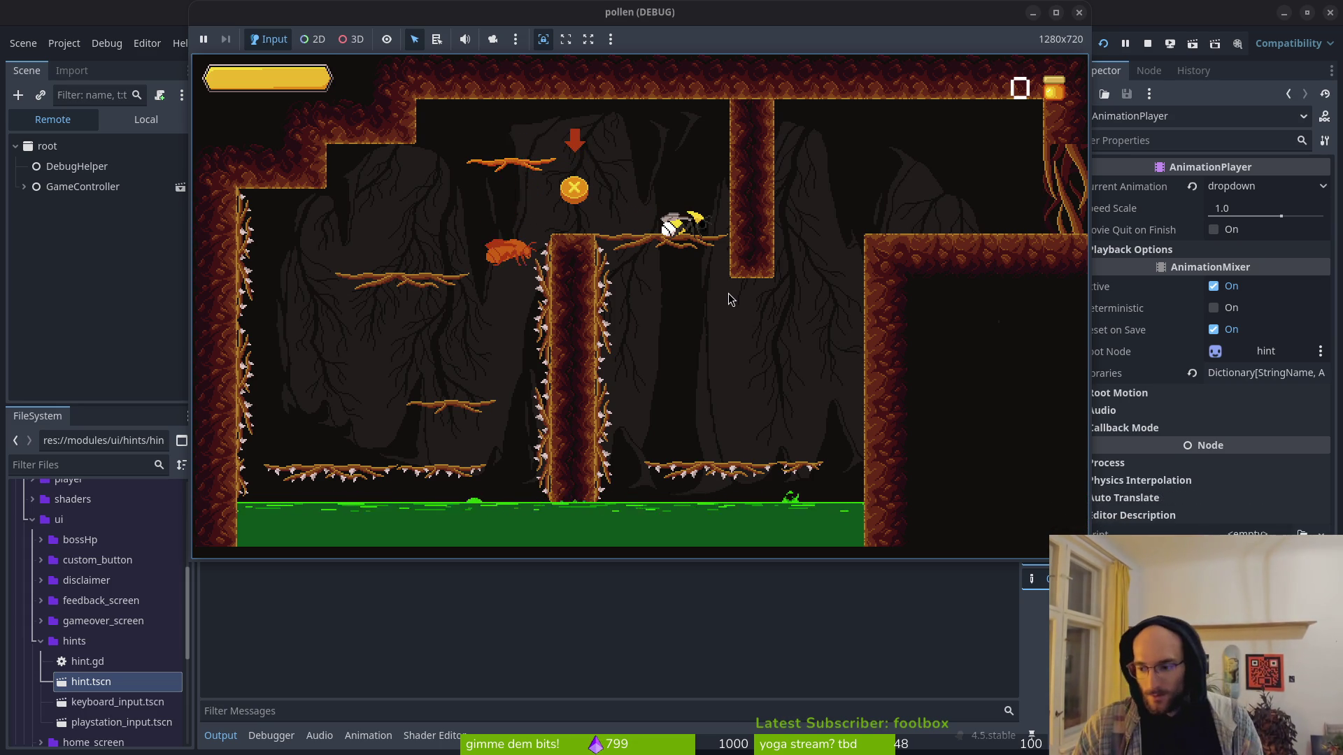
{"action": "key", "text": "Left"}
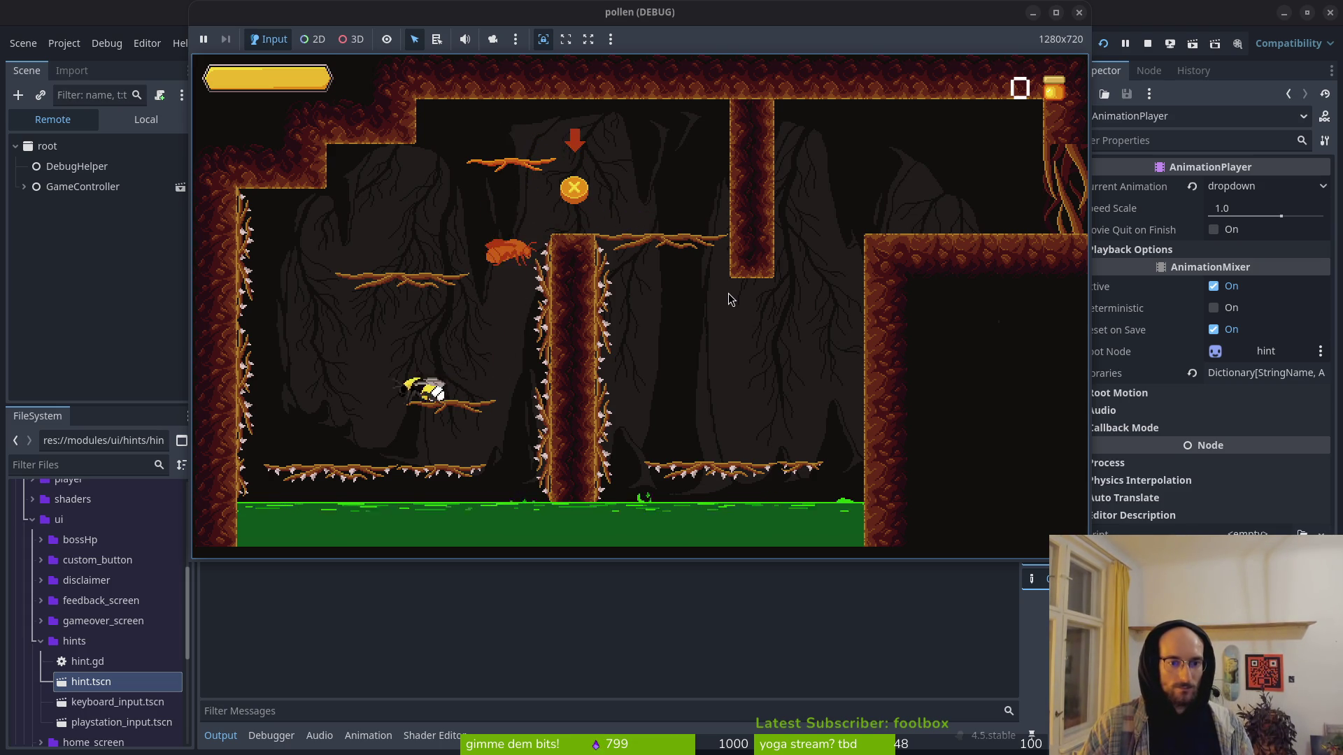
{"action": "key", "text": "Right"}
Step: Fly via the middle branch to the spiked branch, trigger the clinging hint, then close the game
{"action": "key", "text": "Up"}
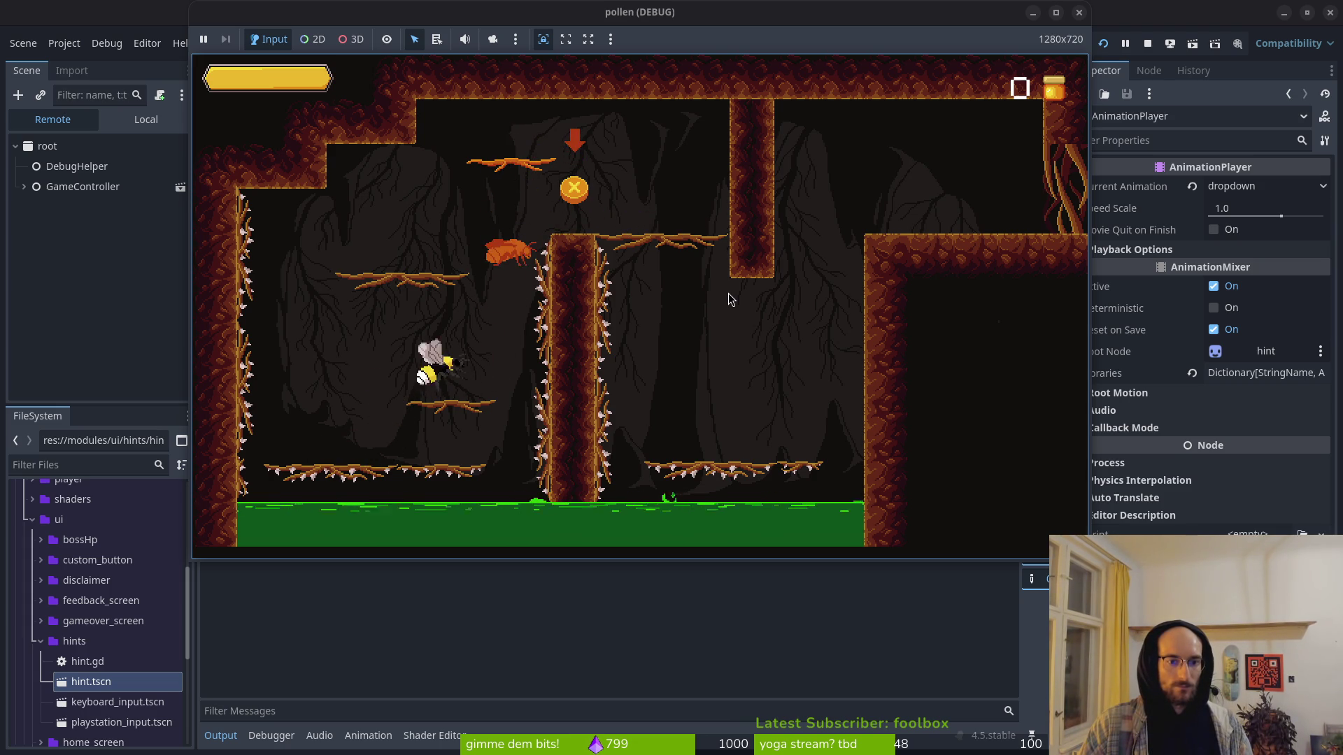
{"action": "key", "text": "Right"}
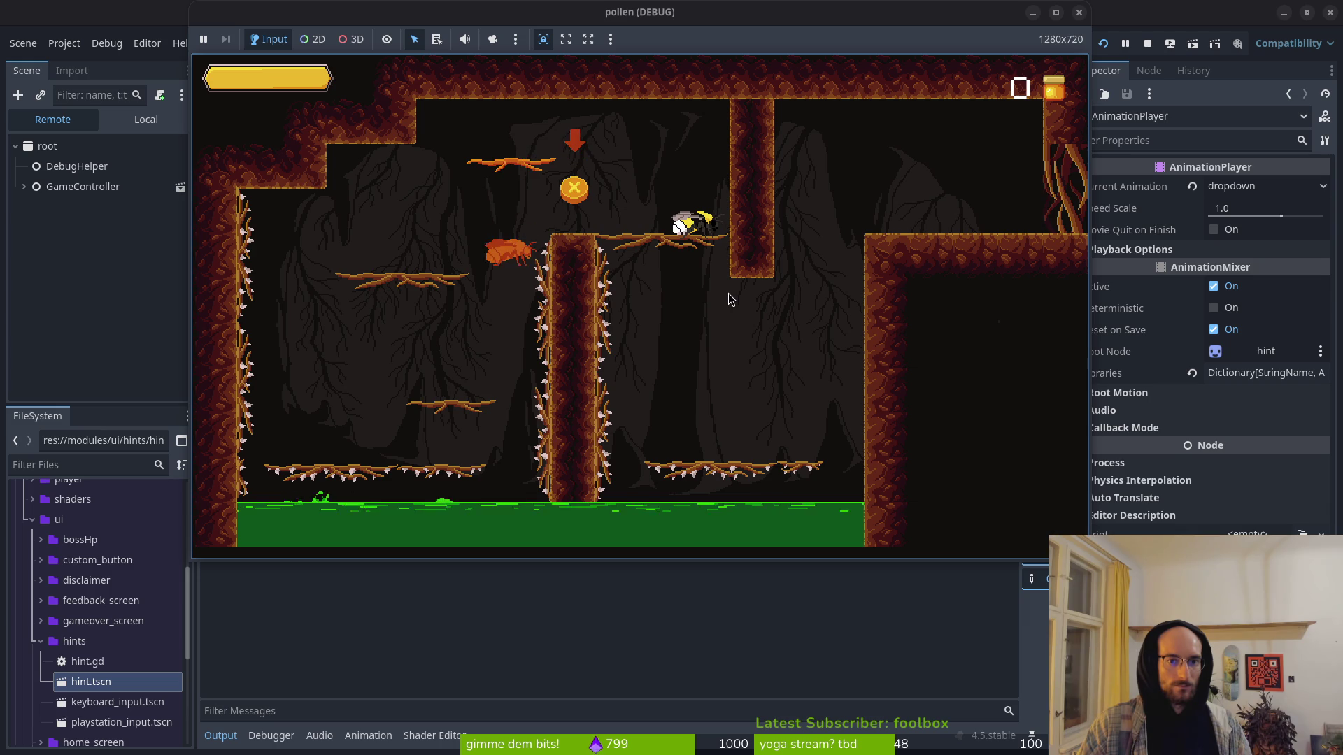
{"action": "key", "text": "Down"}
{"action": "key", "text": "Right"}
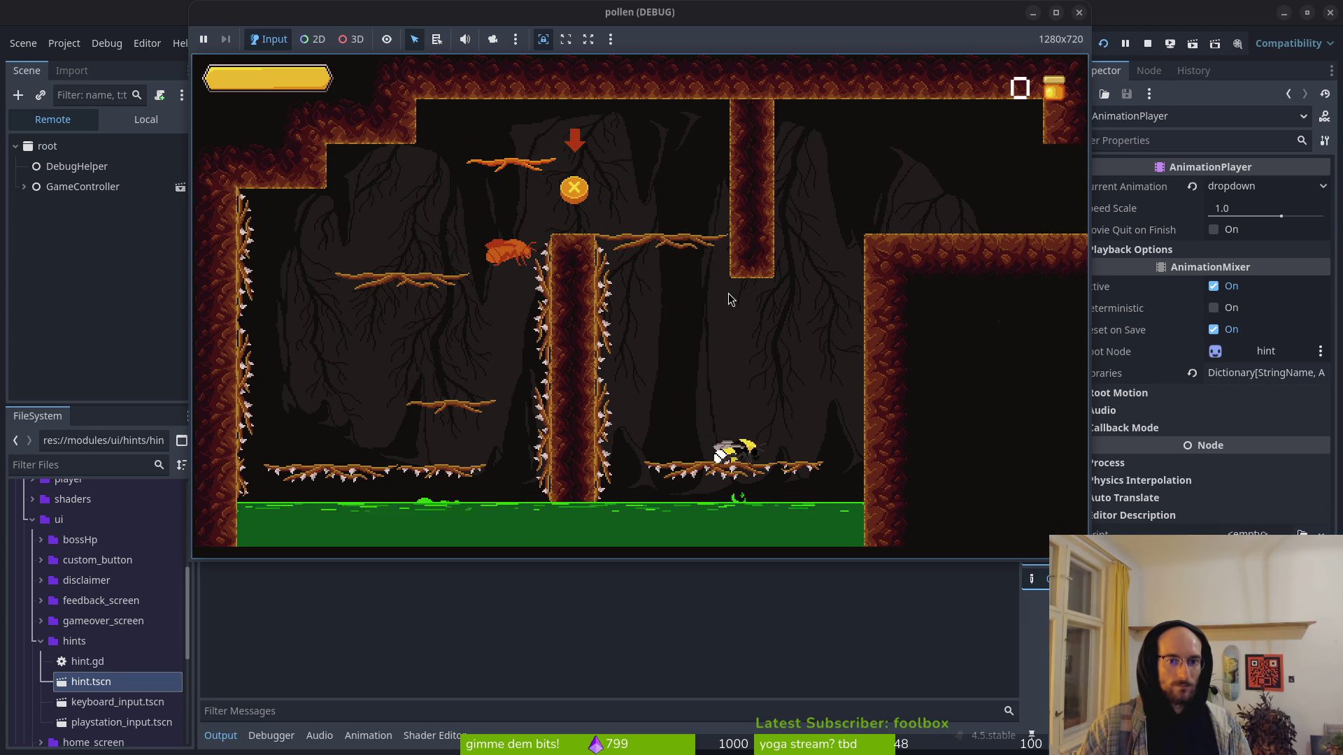
{"action": "key", "text": "space"}
{"action": "key", "text": "F8"}
{"action": "key", "text": "alt+Tab"}
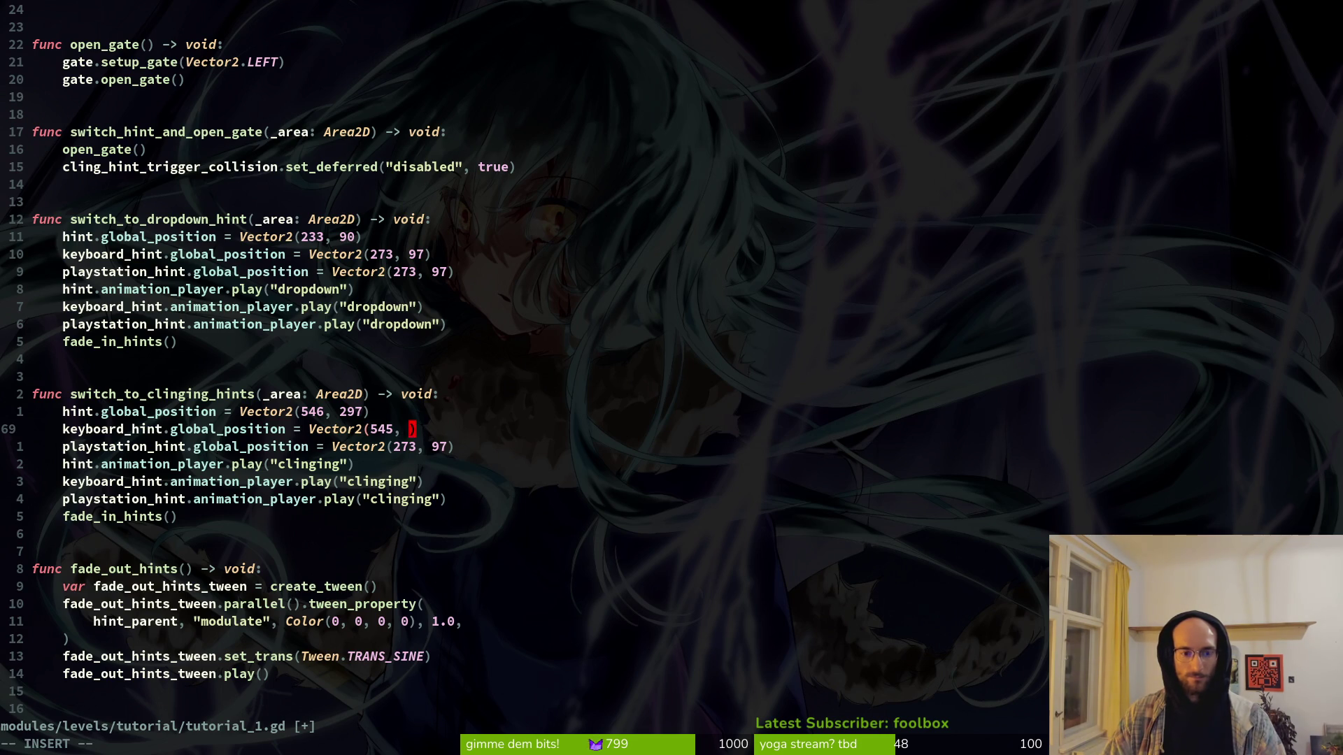
{"action": "type", "text": "213)"}
Step: Copy the keyboard_hint position line over playstation_hint and rename it, placing both at (545, 213), and save
{"action": "key", "text": "shift+v"}
{"action": "key", "text": "y"}
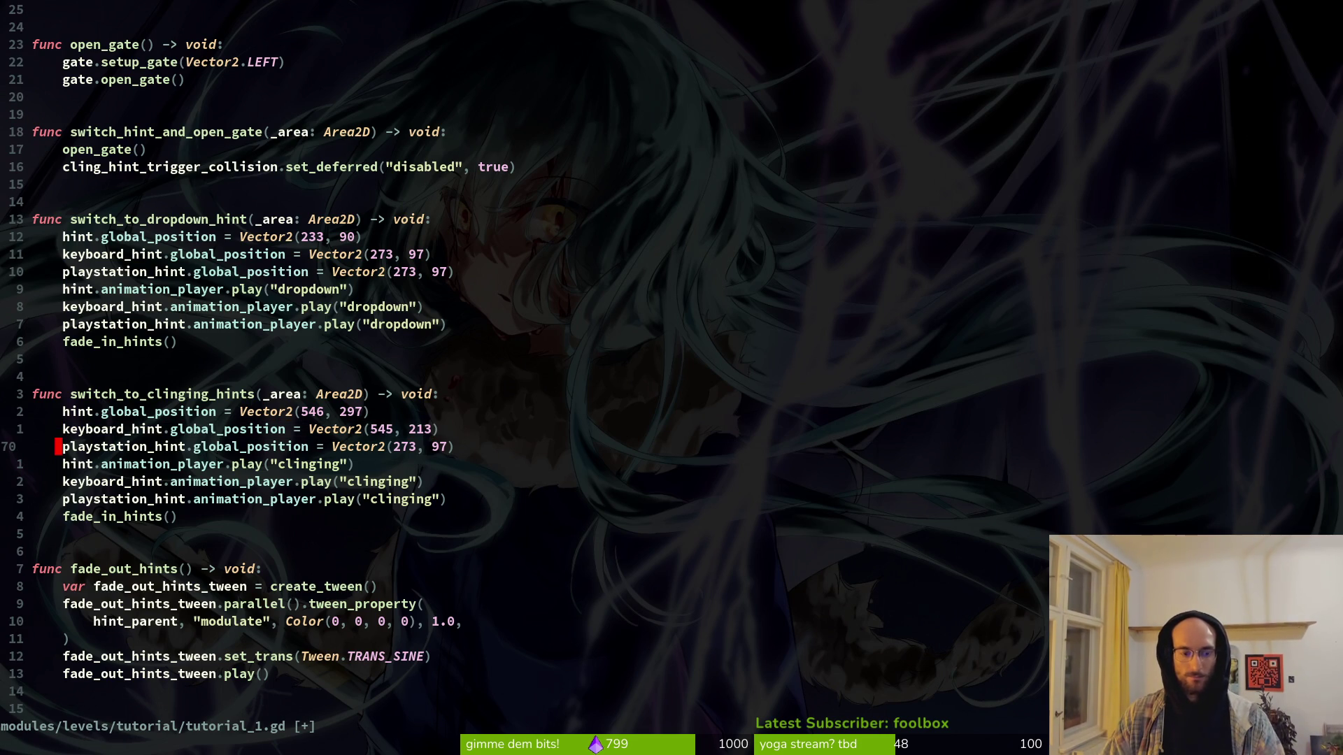
{"action": "key", "text": "shift+v"}
{"action": "type", "text": "p"}
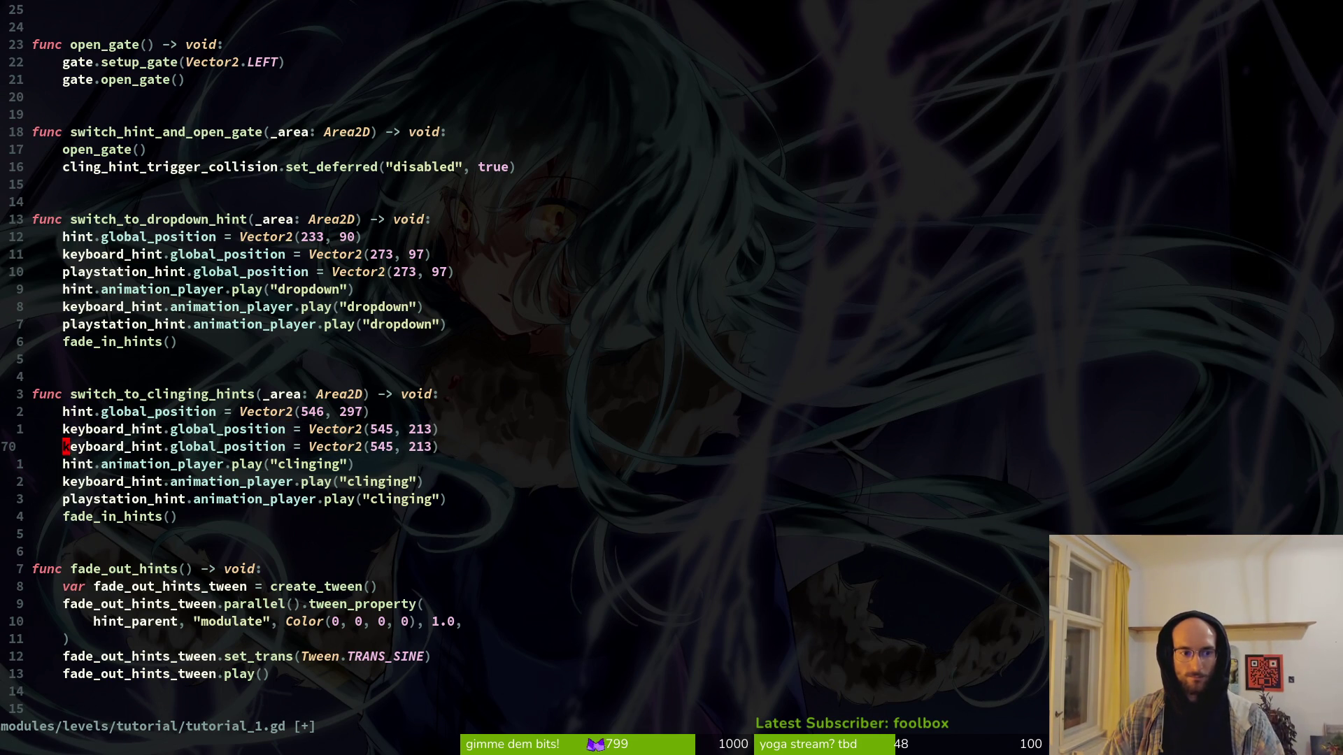
{"action": "type", "text": "cwpla"}
{"action": "key", "text": "Tab"}
{"action": "key", "text": "Escape"}
{"action": "type", "text": ":w"}
{"action": "key", "text": "Return"}
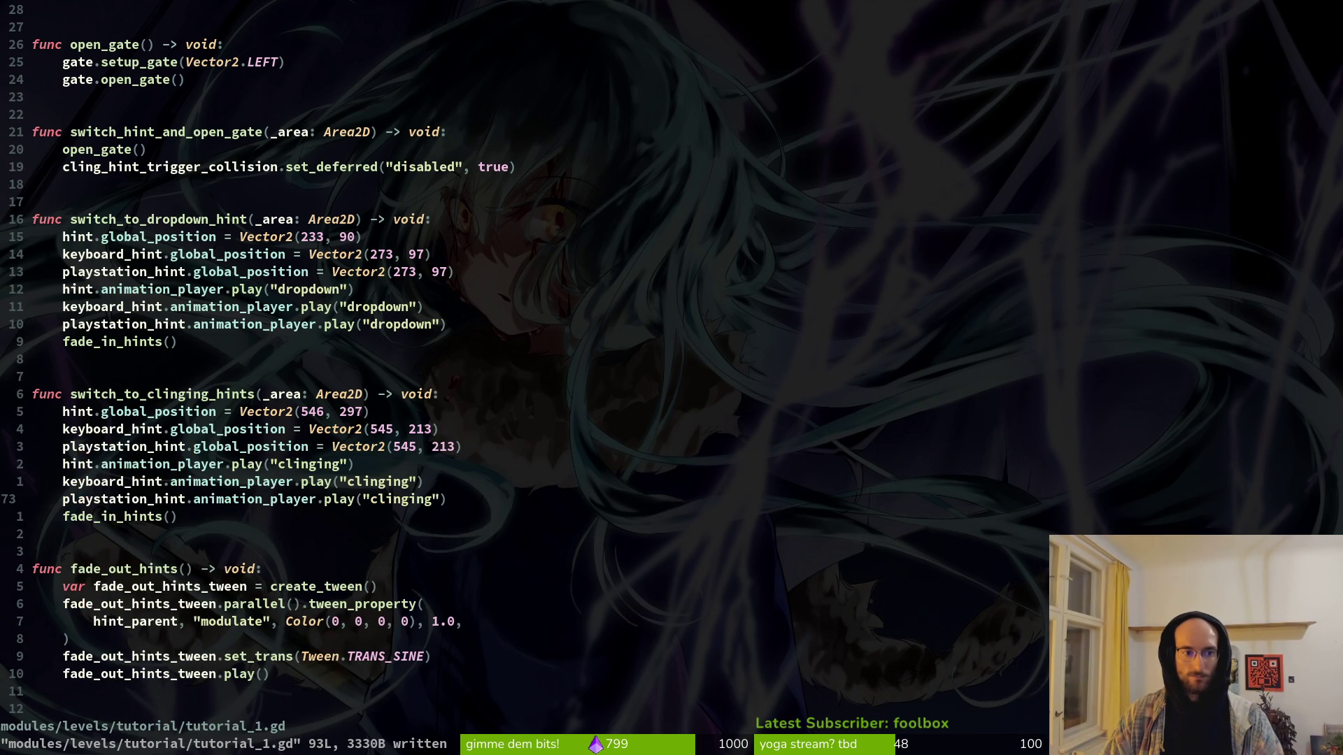
Step: Add a fade_out_hints() call after open_gate() in switch_hint_and_open_gate and save
{"action": "key", "text": "alt+Tab"}
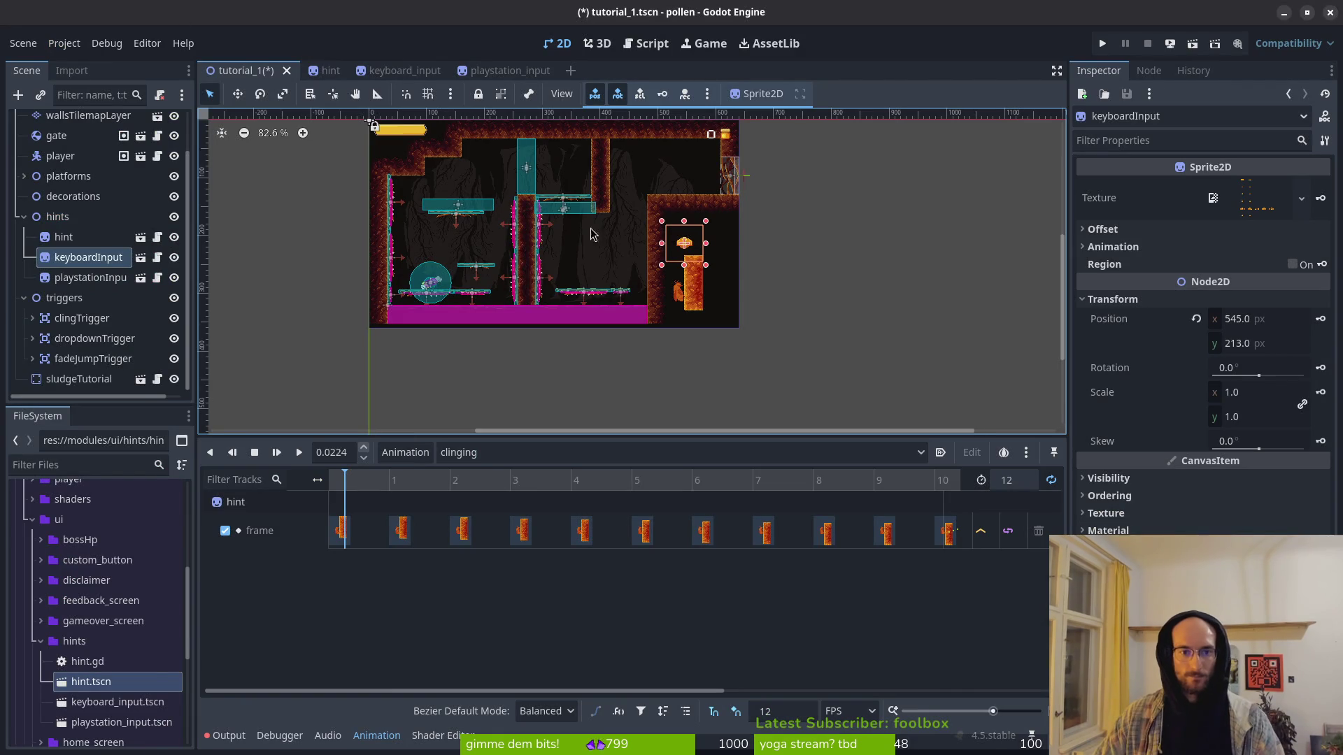
{"action": "key", "text": "alt+Tab"}
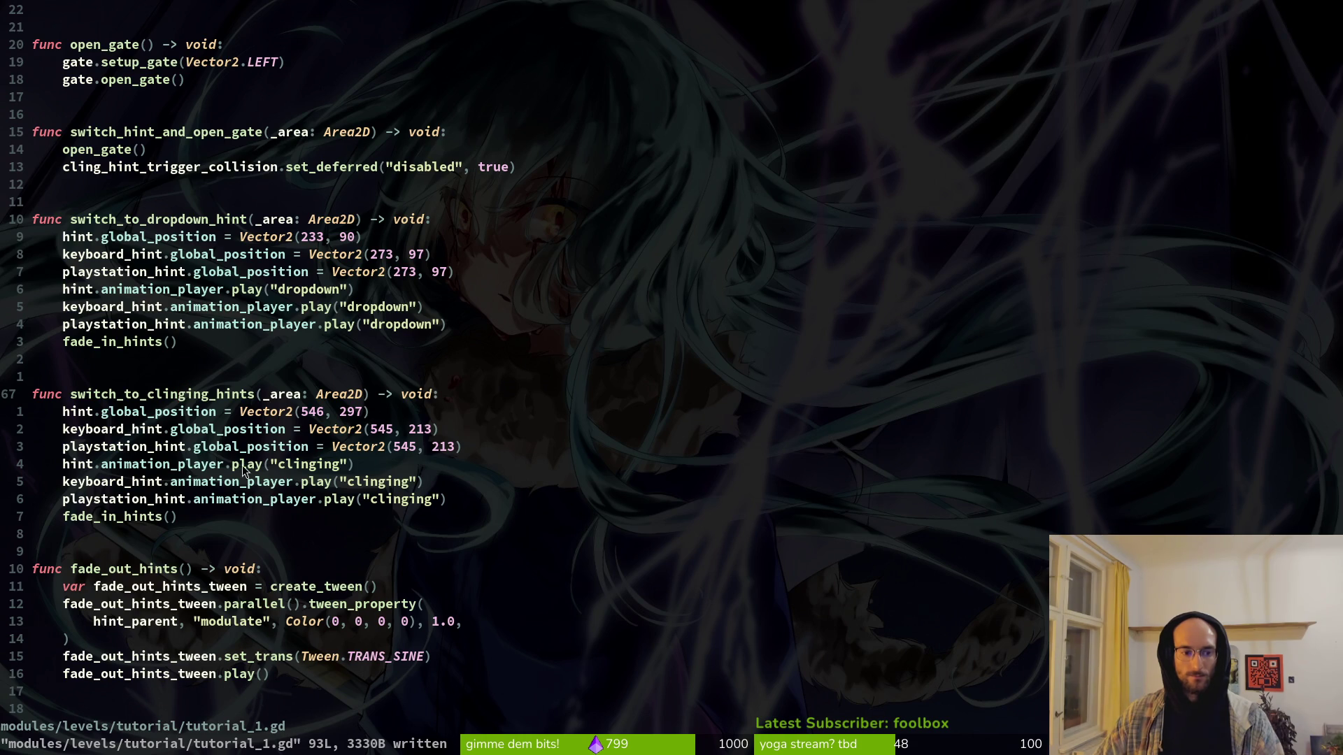
{"action": "left_click", "coordinate": [166, 155]}
{"action": "type", "text": "o"}
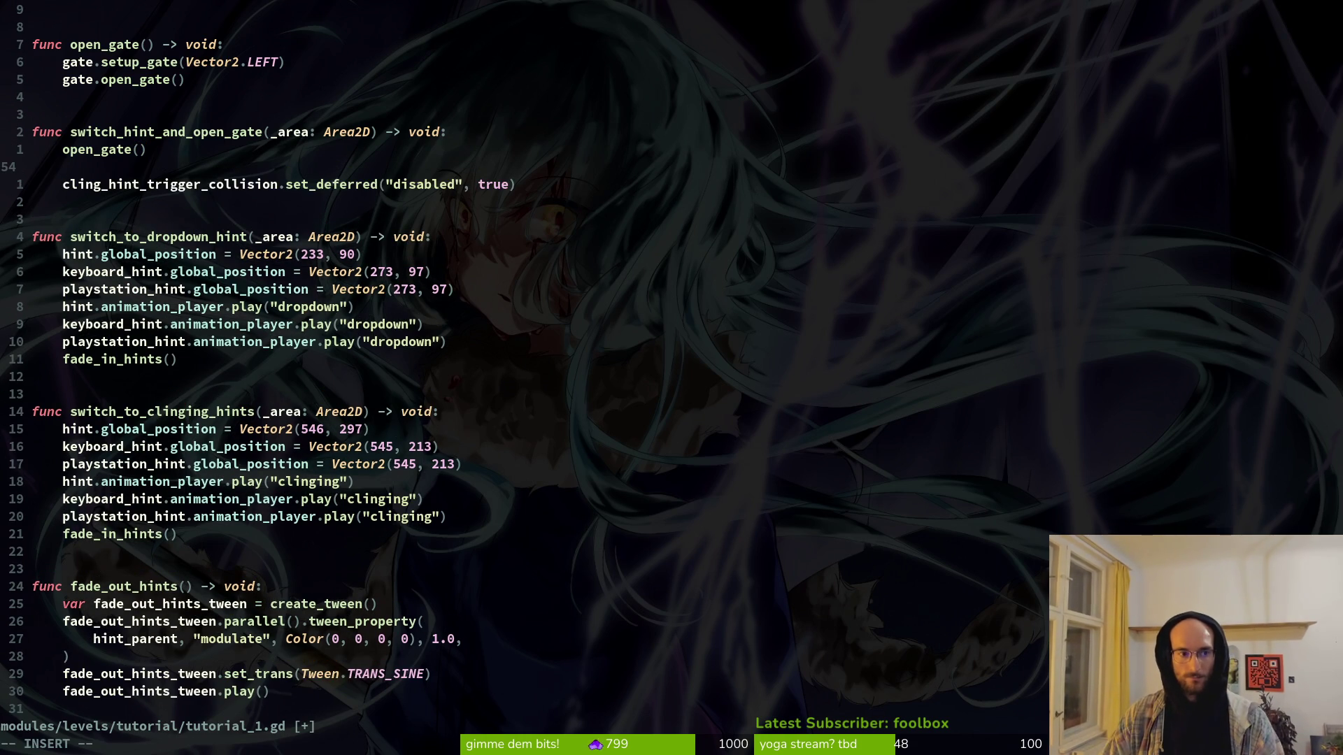
{"action": "type", "text": "ade"}
{"action": "key", "text": "Tab"}
{"action": "key", "text": "Return"}
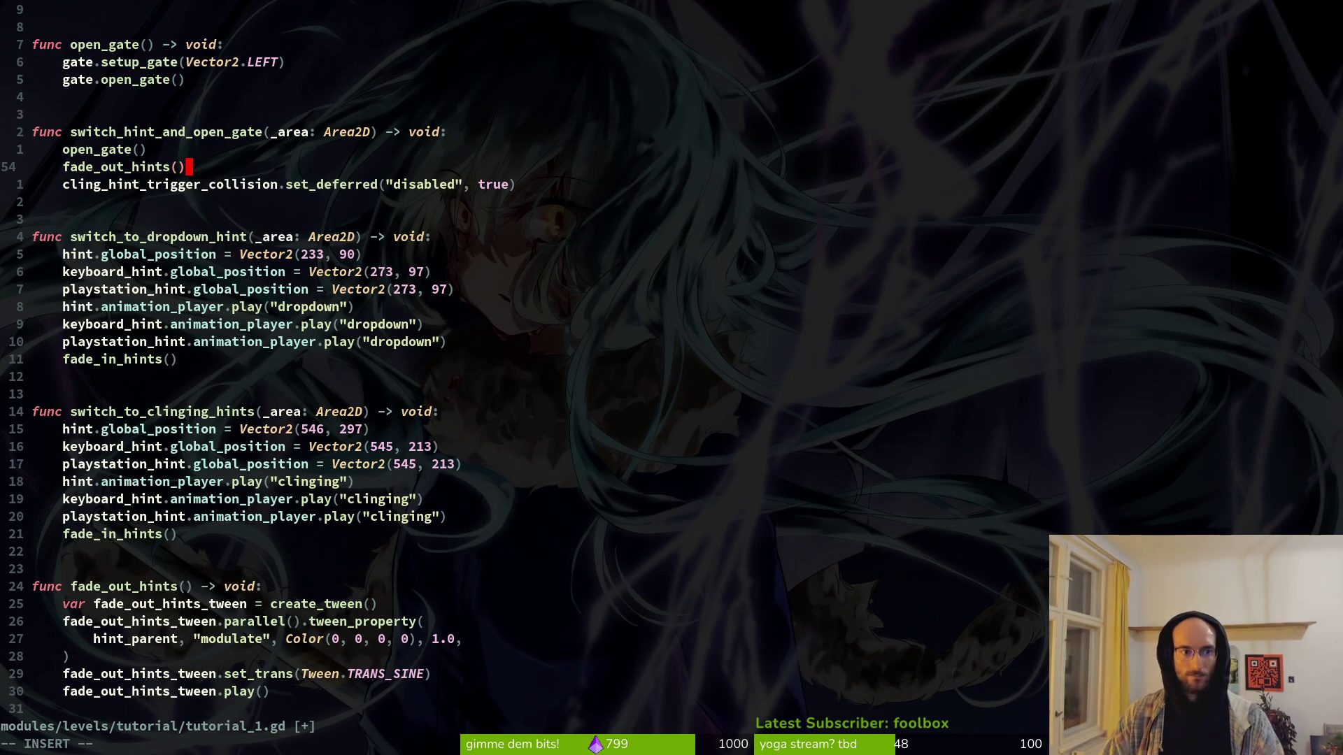
{"action": "type", "text": ":w"}
{"action": "key", "text": "Return"}
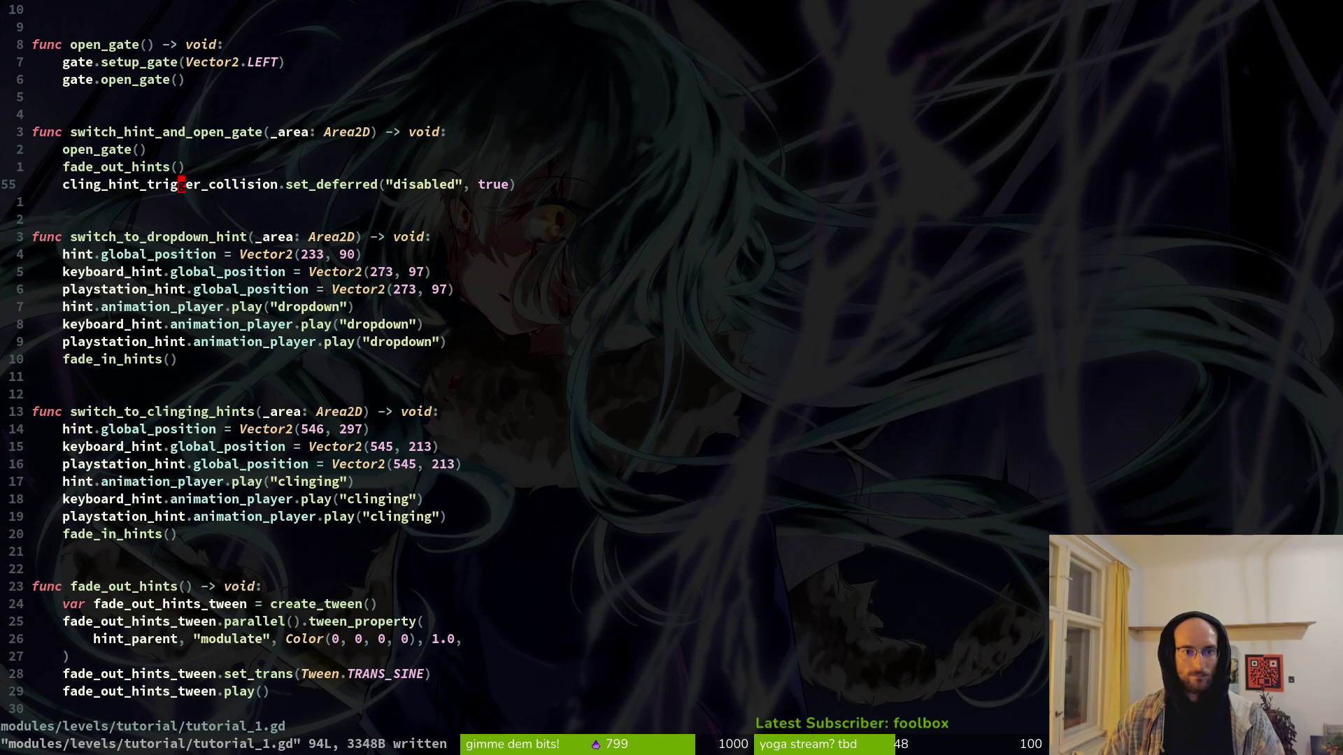
Step: Scroll through the script to review the edits, then return to the tutorial scene in Godot
{"action": "scroll", "coordinate": [356, 185], "scroll_direction": "up", "scroll_amount": 5}
{"action": "scroll", "coordinate": [157, 458], "scroll_direction": "up", "scroll_amount": 10}
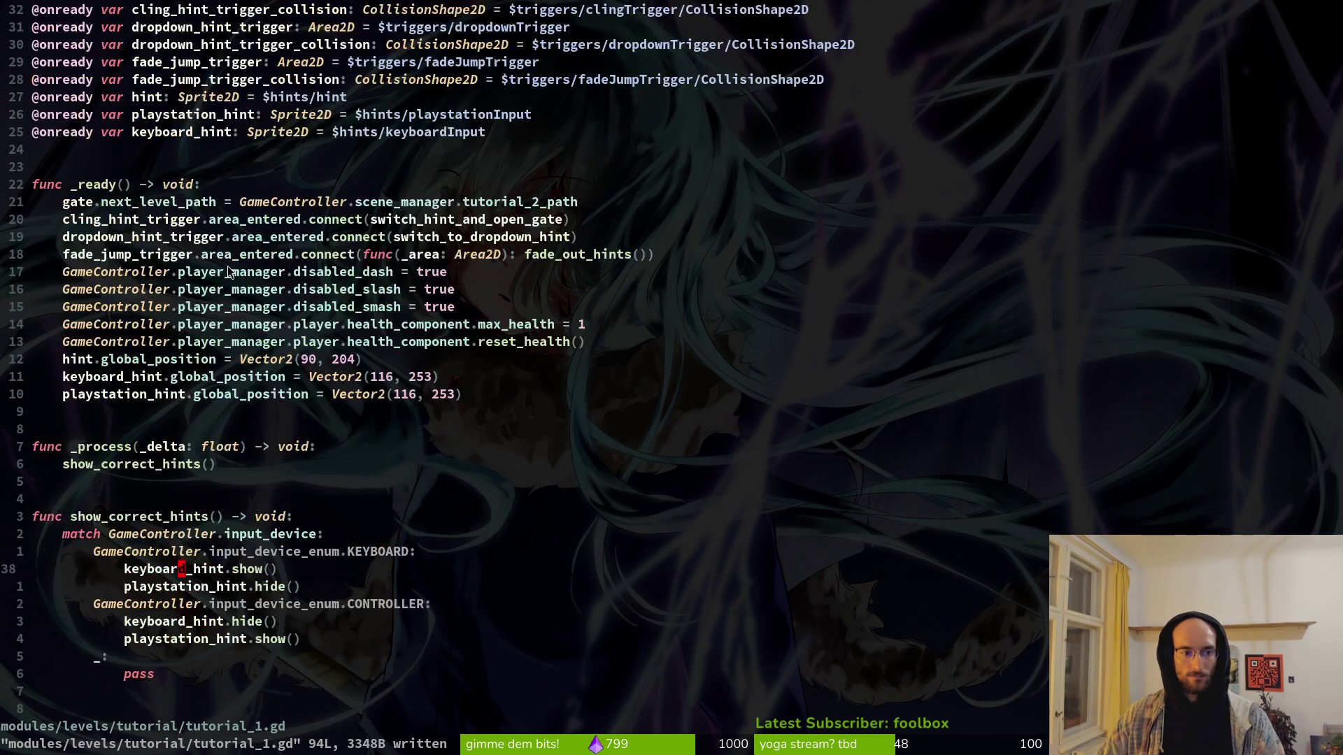
{"action": "scroll", "coordinate": [190, 262], "scroll_direction": "down", "scroll_amount": 12}
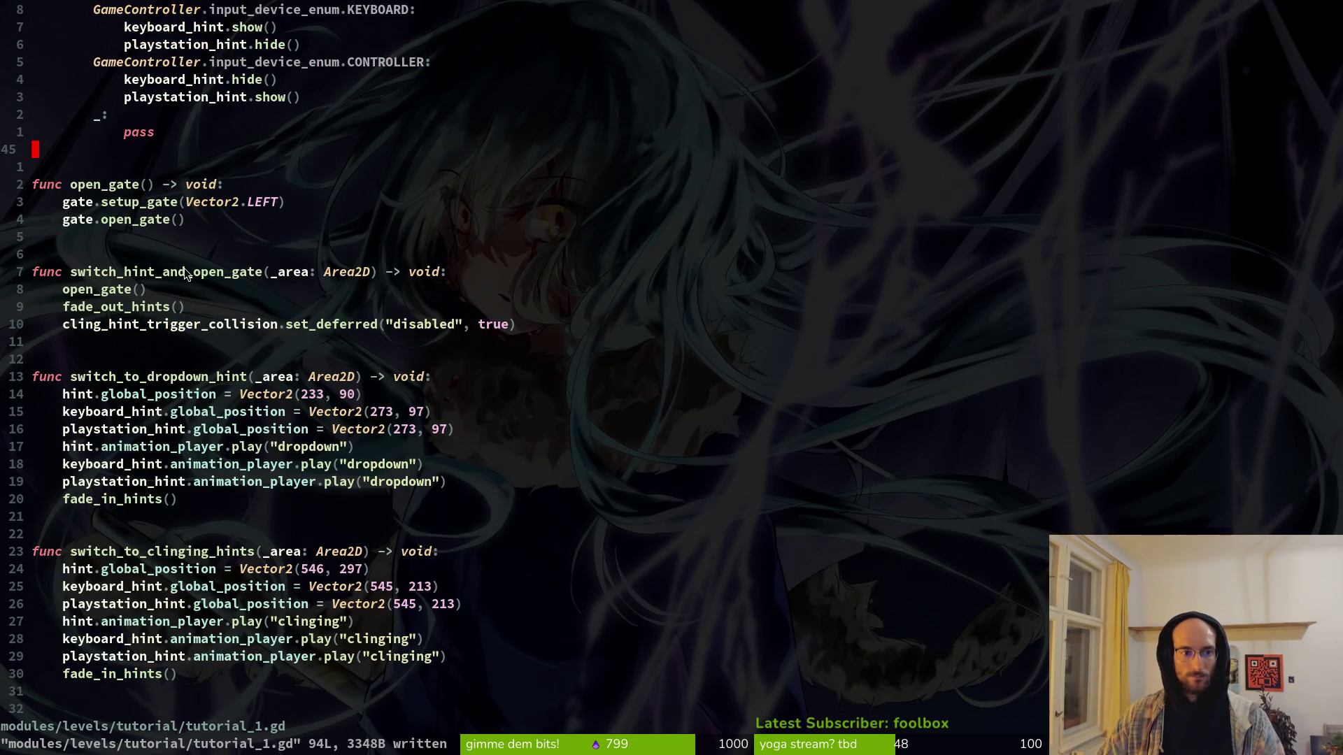
{"action": "key", "text": "alt+Tab"}
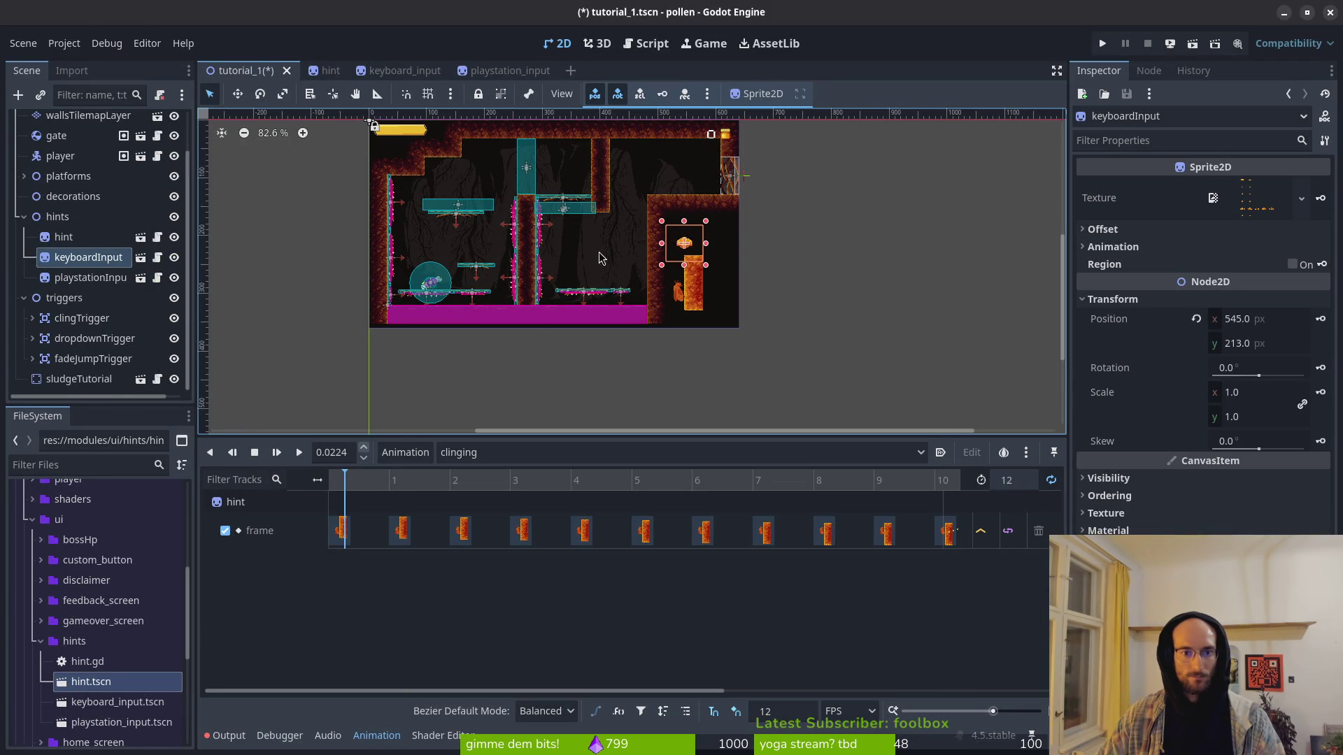
Step: Delete the local fade-out tween variable line in fade_out_hints and save tutorial_1.gd
{"action": "key", "text": "alt+Tab"}
{"action": "left_click", "coordinate": [205, 303]}
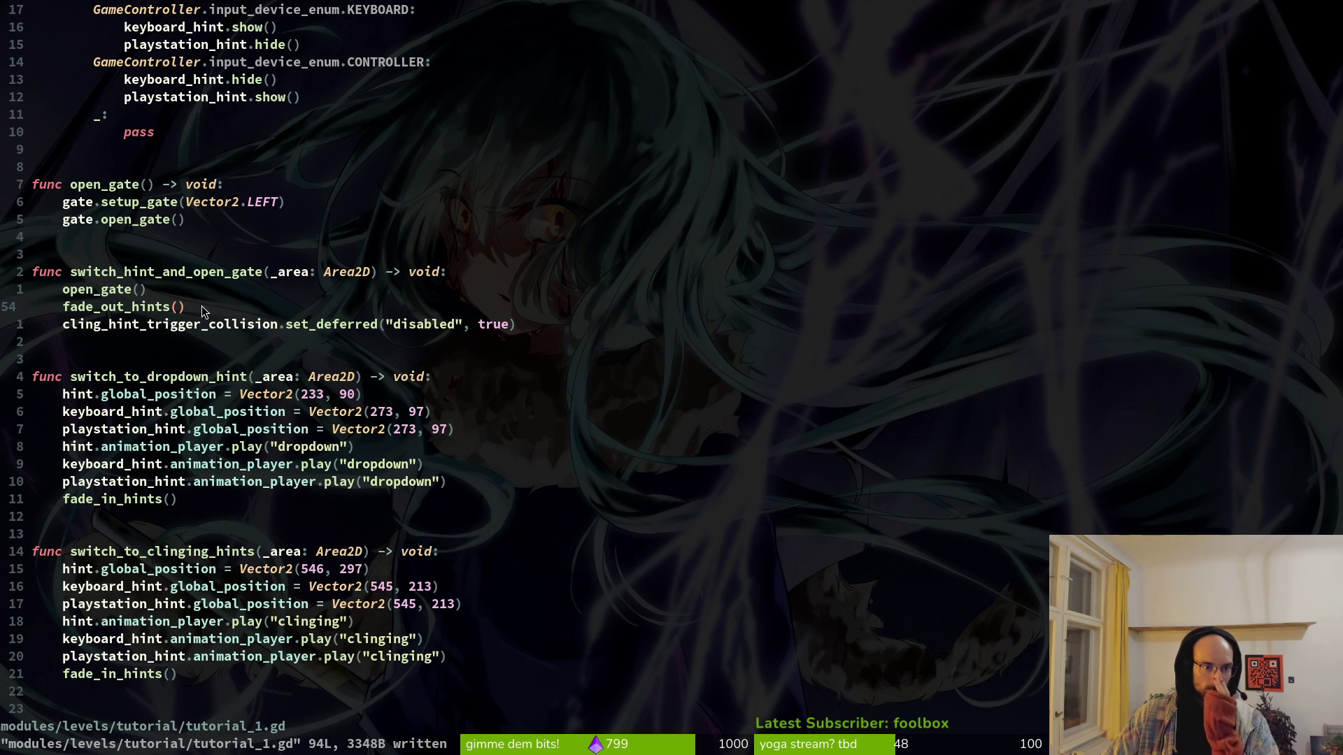
{"action": "key", "text": "o"}
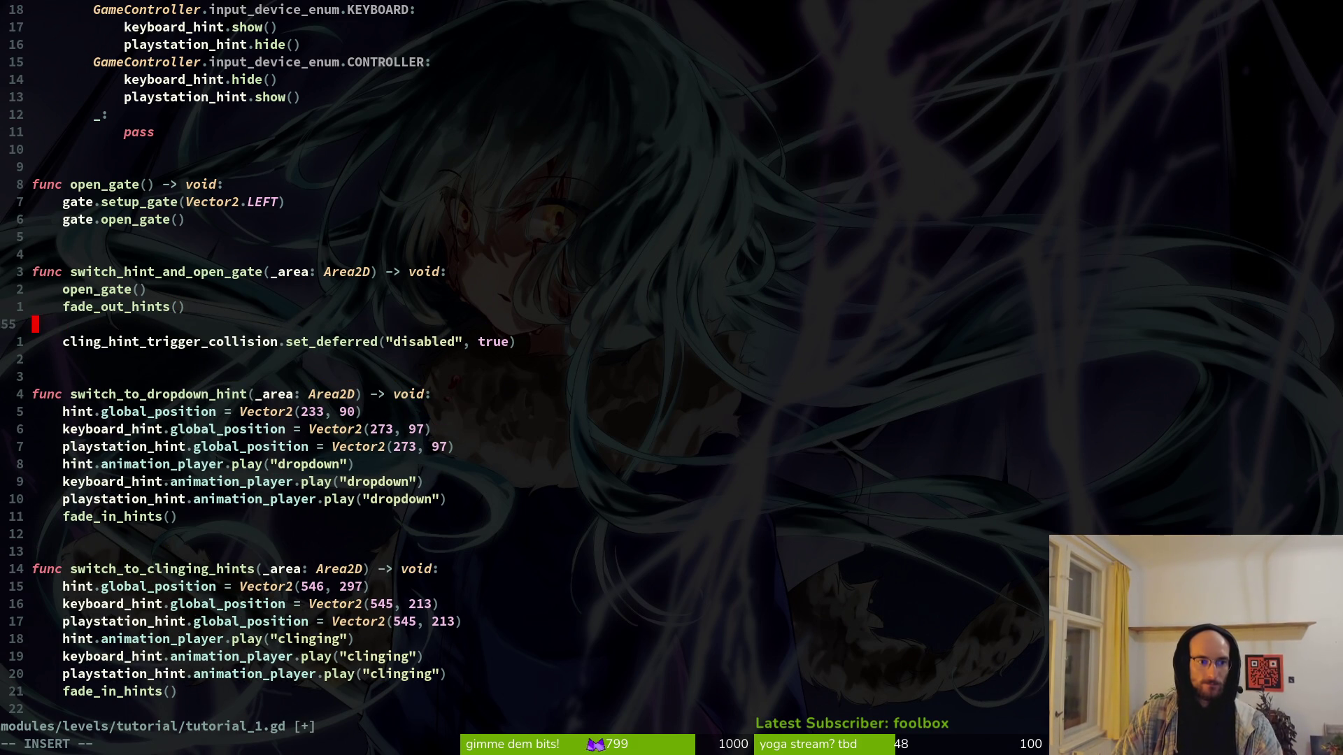
{"action": "key", "text": "BackSpace"}
{"action": "key", "text": "Escape"}
{"action": "type", "text": ":w"}
{"action": "key", "text": "Return"}
{"action": "scroll", "coordinate": [179, 530], "scroll_direction": "down", "scroll_amount": 5}
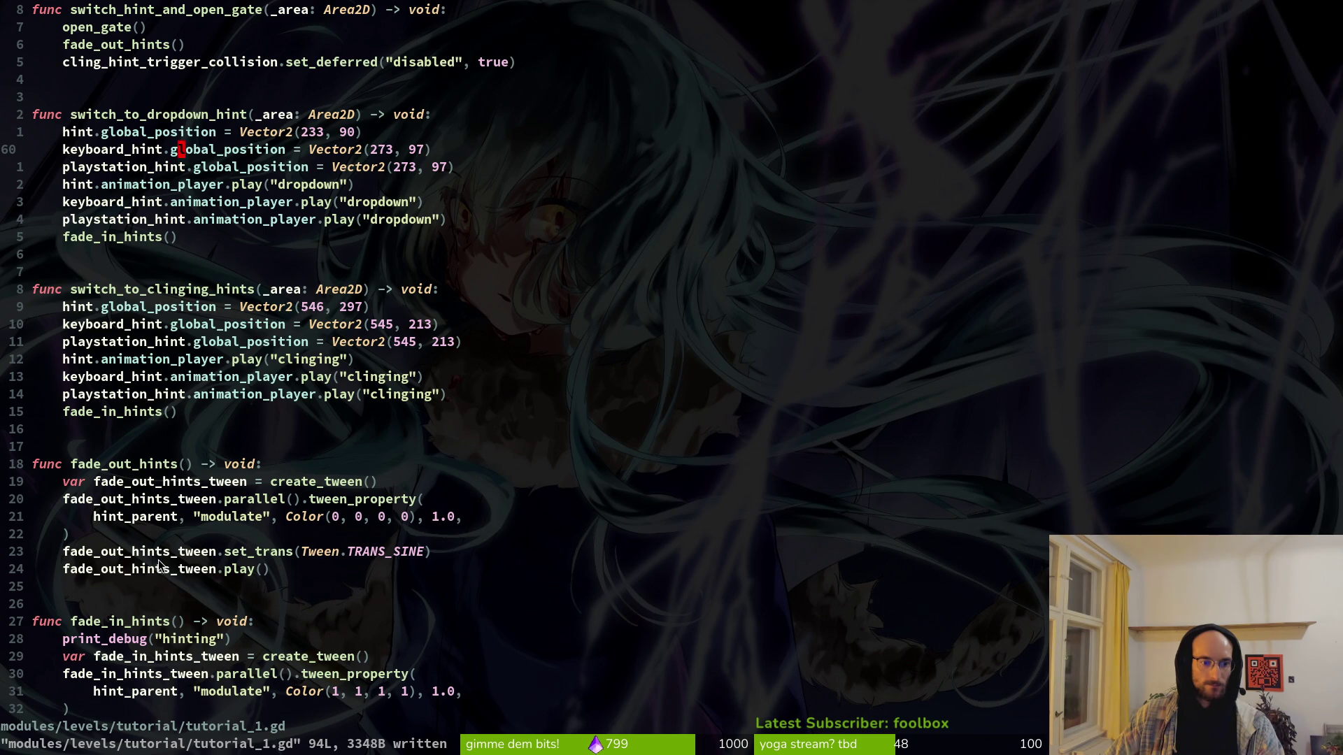
{"action": "scroll", "coordinate": [160, 565], "scroll_direction": "up", "scroll_amount": 7}
{"action": "scroll", "coordinate": [163, 554], "scroll_direction": "down", "scroll_amount": 6}
{"action": "left_click_drag", "start_coordinate": [98, 533], "coordinate": [70, 538]}
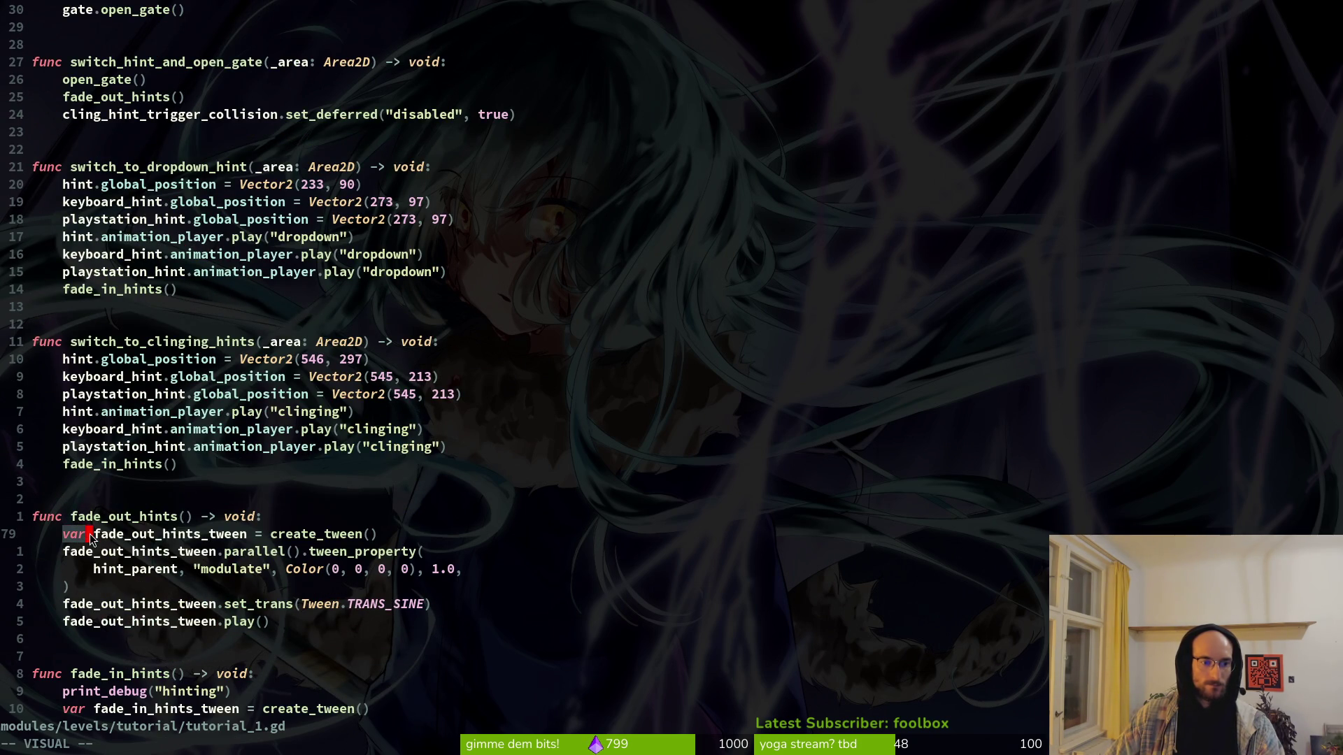
{"action": "type", "text": "d:w"}
{"action": "key", "text": "Return"}
Step: Declare 'var fade_out_hints_tween: Tween' below the onready variables
{"action": "scroll", "coordinate": [265, 334], "scroll_direction": "up", "scroll_amount": 13}
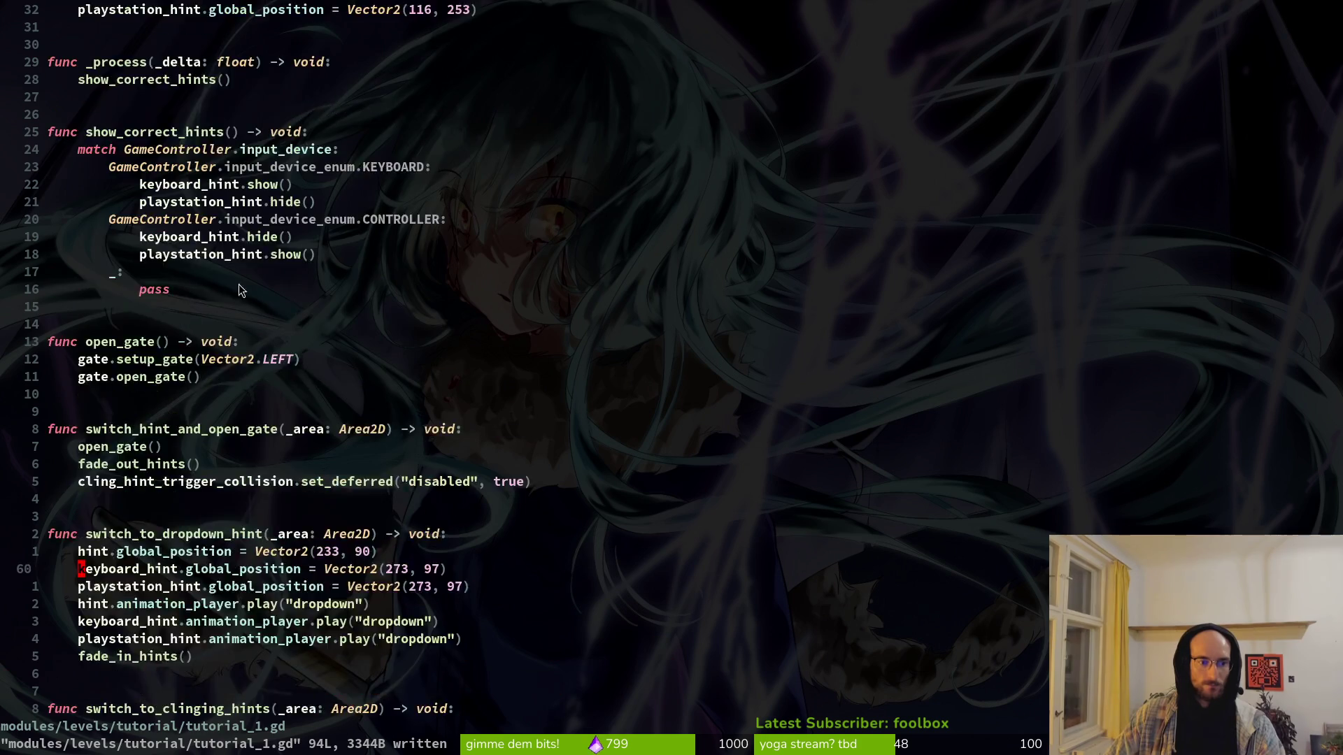
{"action": "scroll", "coordinate": [193, 172], "scroll_direction": "up", "scroll_amount": 2}
{"action": "left_click", "coordinate": [217, 161]}
{"action": "key", "text": "o"}
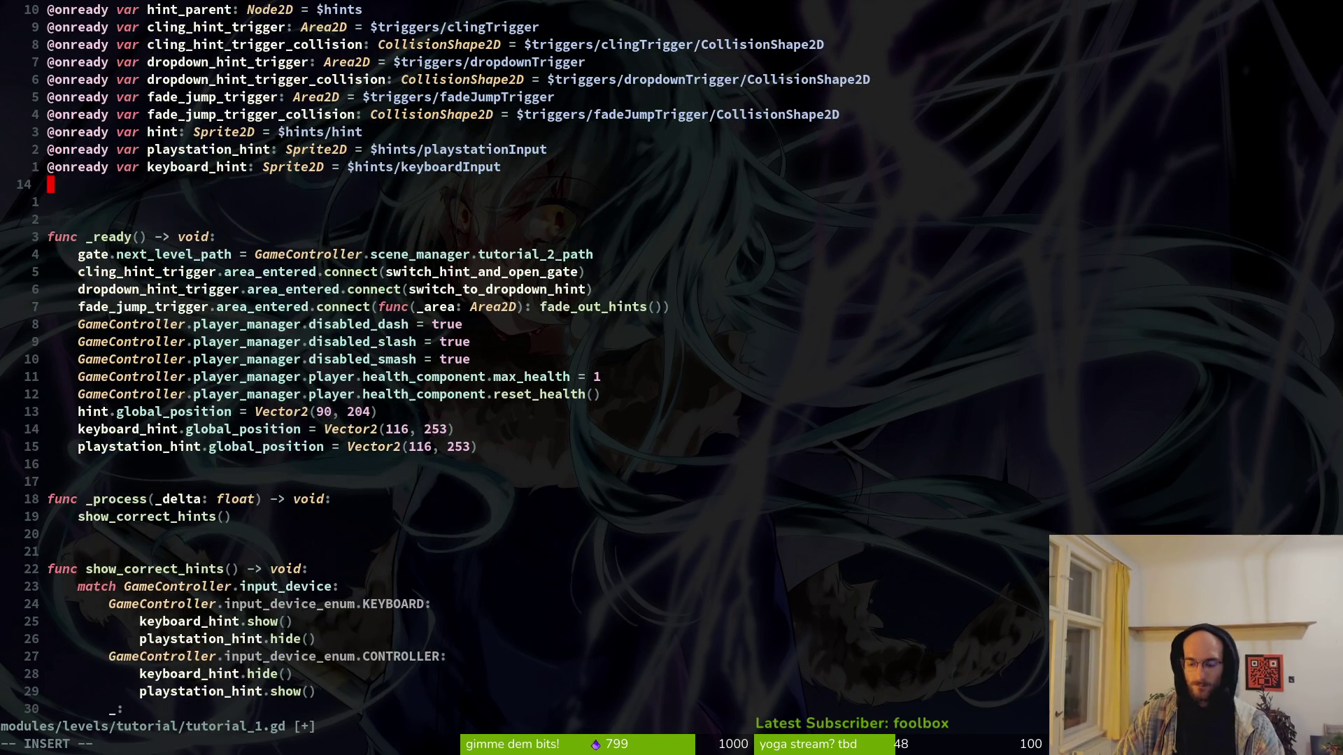
{"action": "key", "text": "Return"}
{"action": "type", "text": "var var"}
{"action": "key", "text": "Escape"}
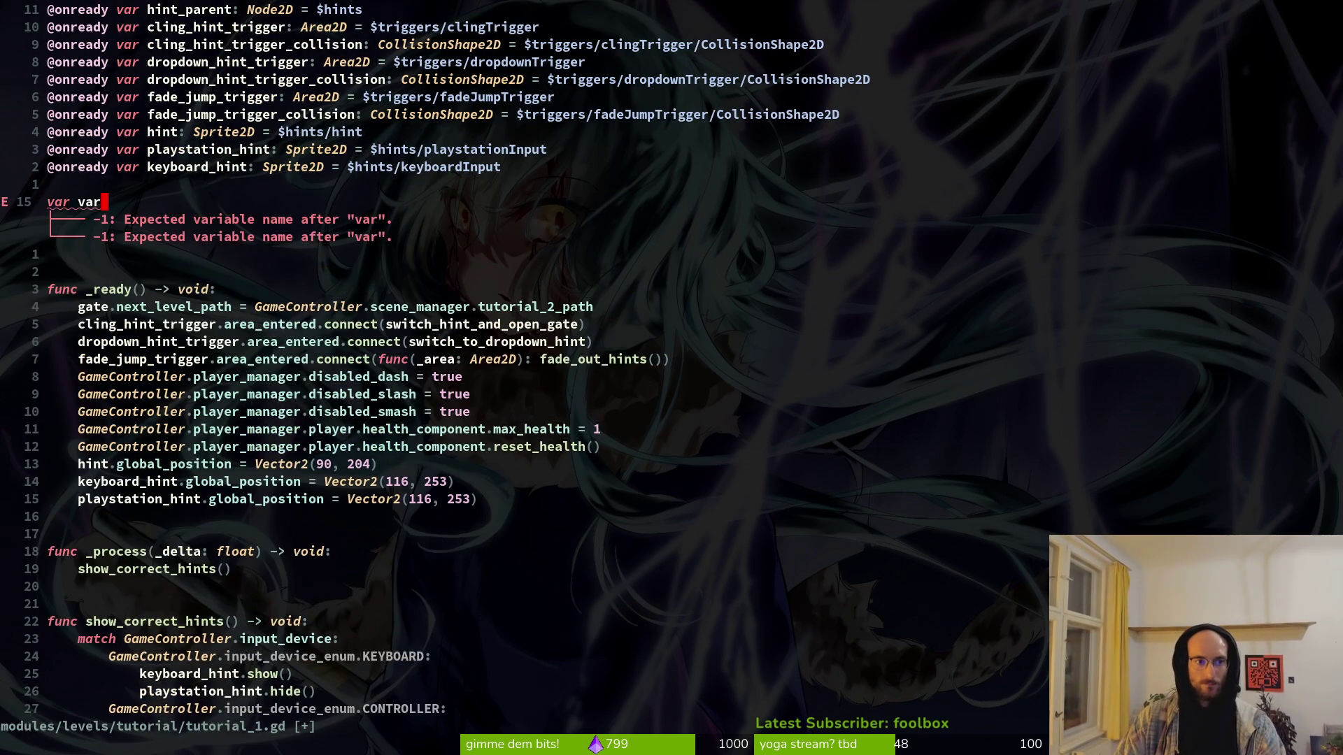
{"action": "type", "text": "bcw"}
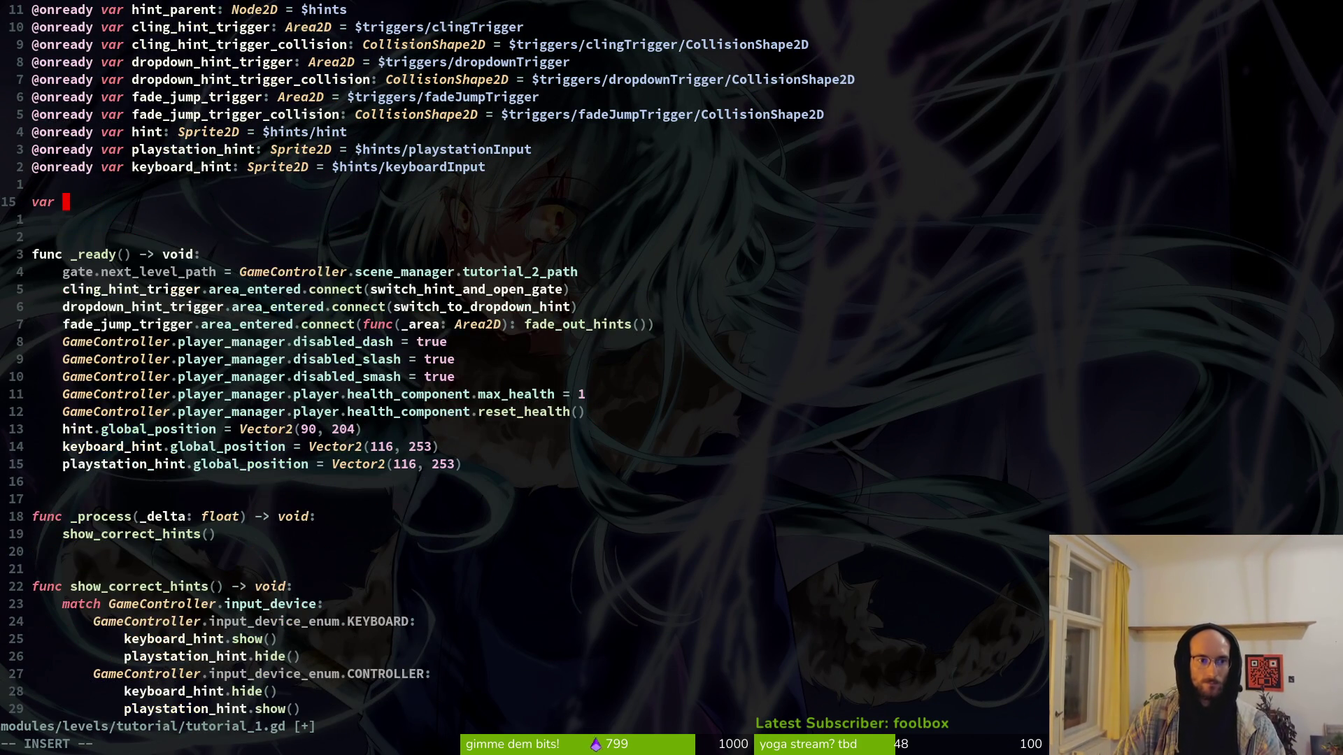
{"action": "type", "text": "fade"}
{"action": "key", "text": "ctrl+n"}
{"action": "key", "text": "ctrl+n"}
{"action": "key", "text": "ctrl+n"}
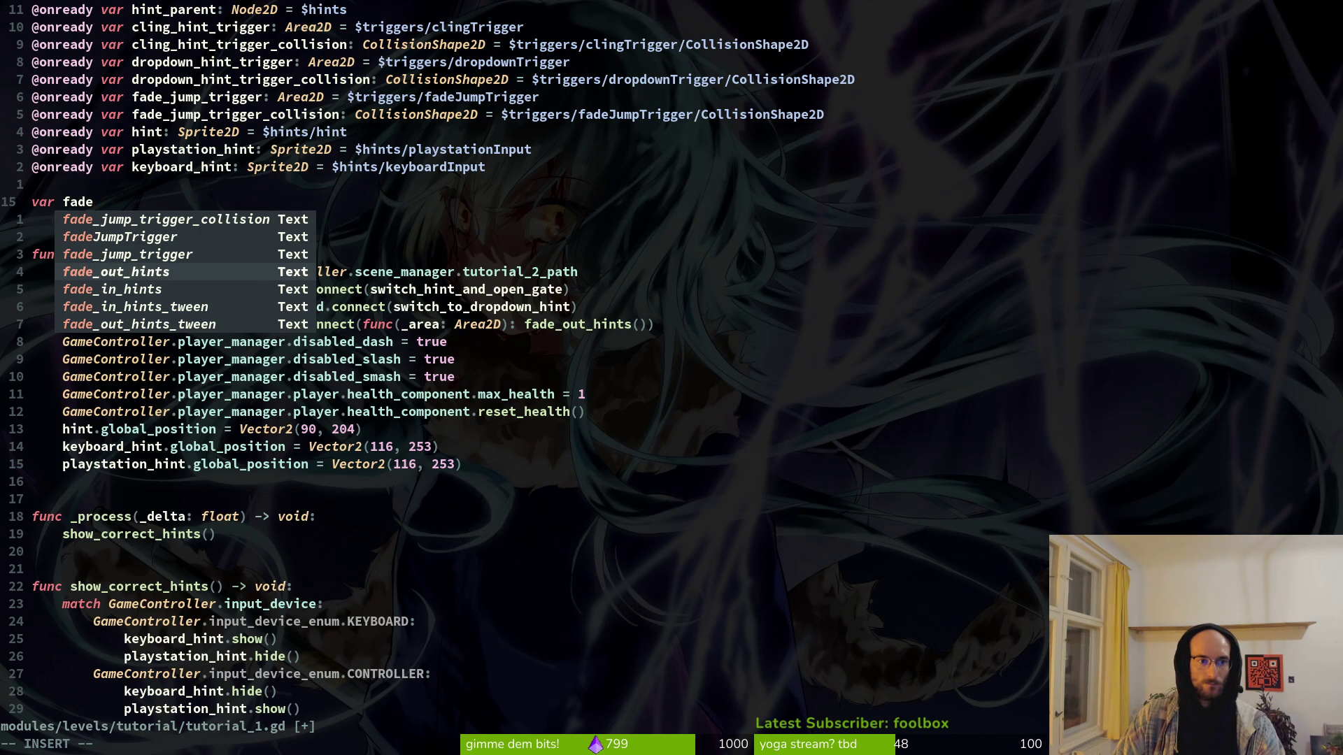
{"action": "key", "text": "ctrl+n"}
{"action": "key", "text": "ctrl+n"}
{"action": "key", "text": "ctrl+n"}
{"action": "key", "text": "Return"}
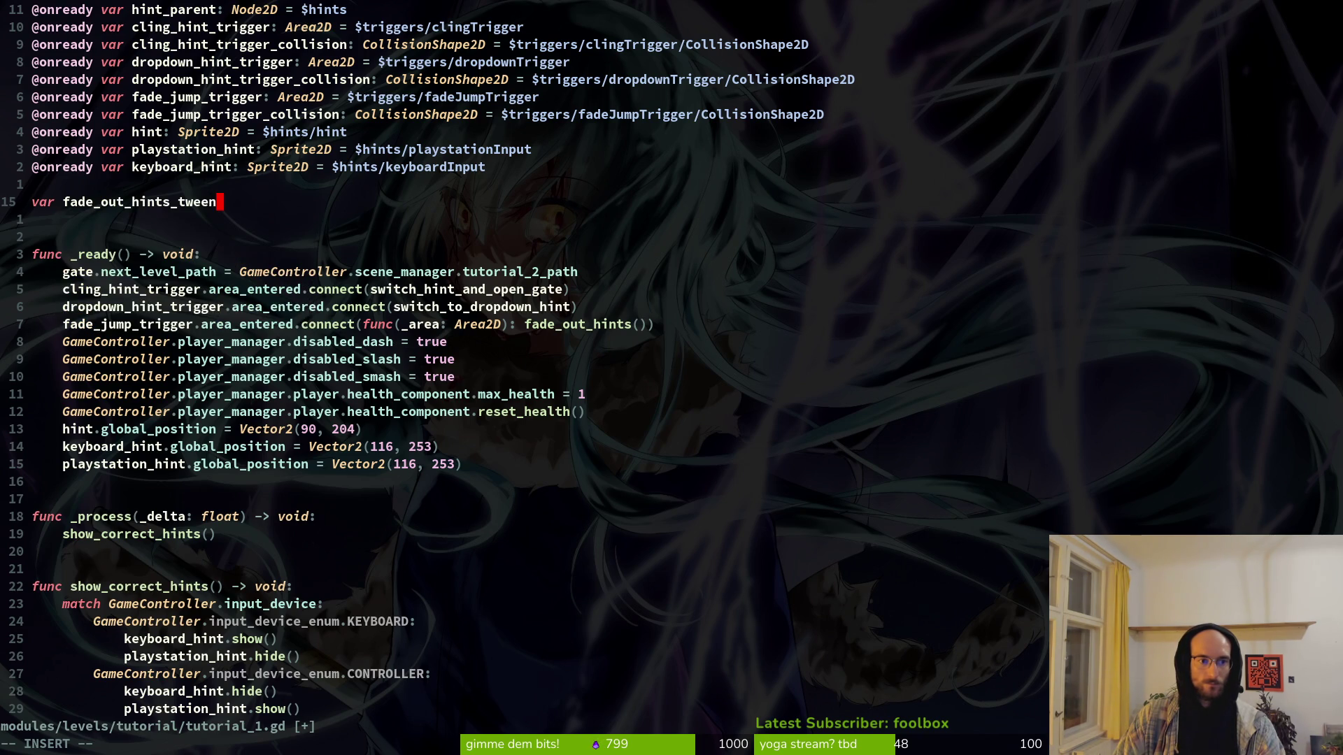
{"action": "type", "text": ": "}
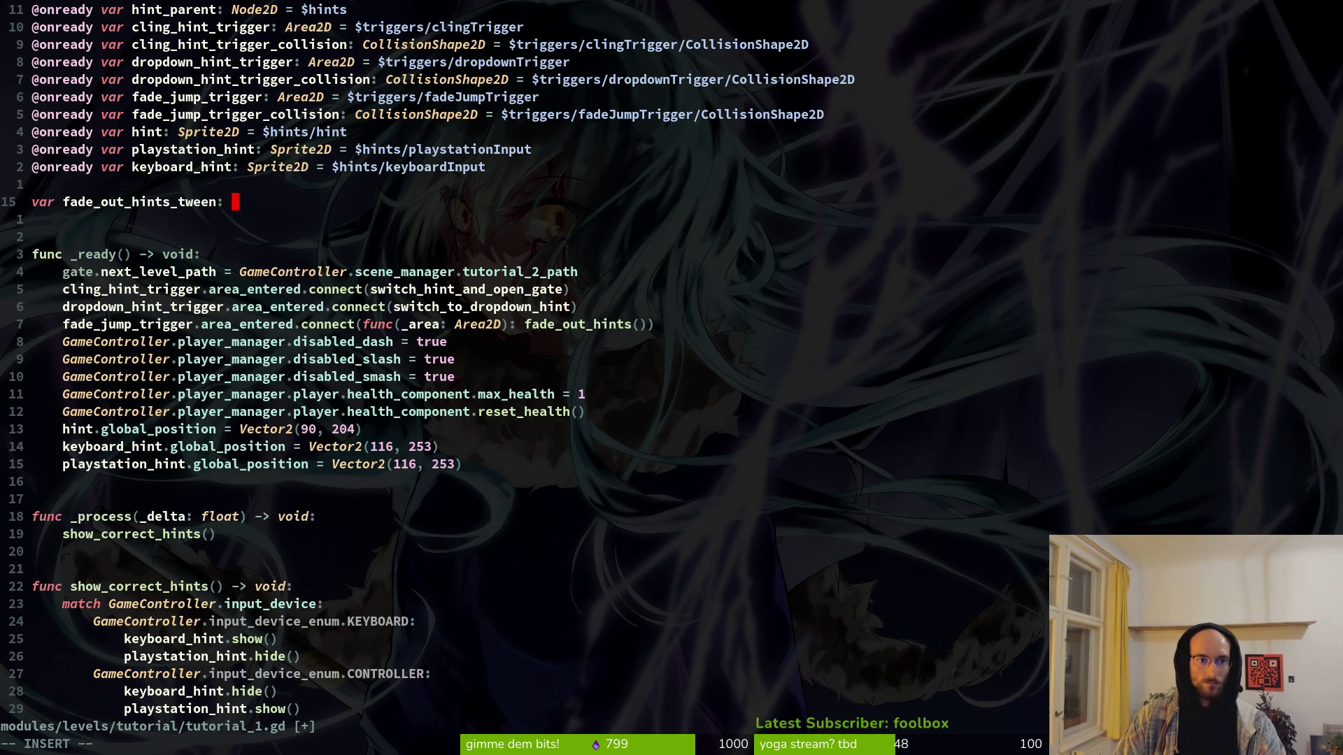
{"action": "type", "text": "Tween"}
{"action": "key", "text": "Escape"}
Step: Add a matching 'var fade_in_hints_tween: Tween' declaration and save
{"action": "key", "text": "V"}
{"action": "key", "text": "y"}
{"action": "type", "text": "pwcwfaintwe"}
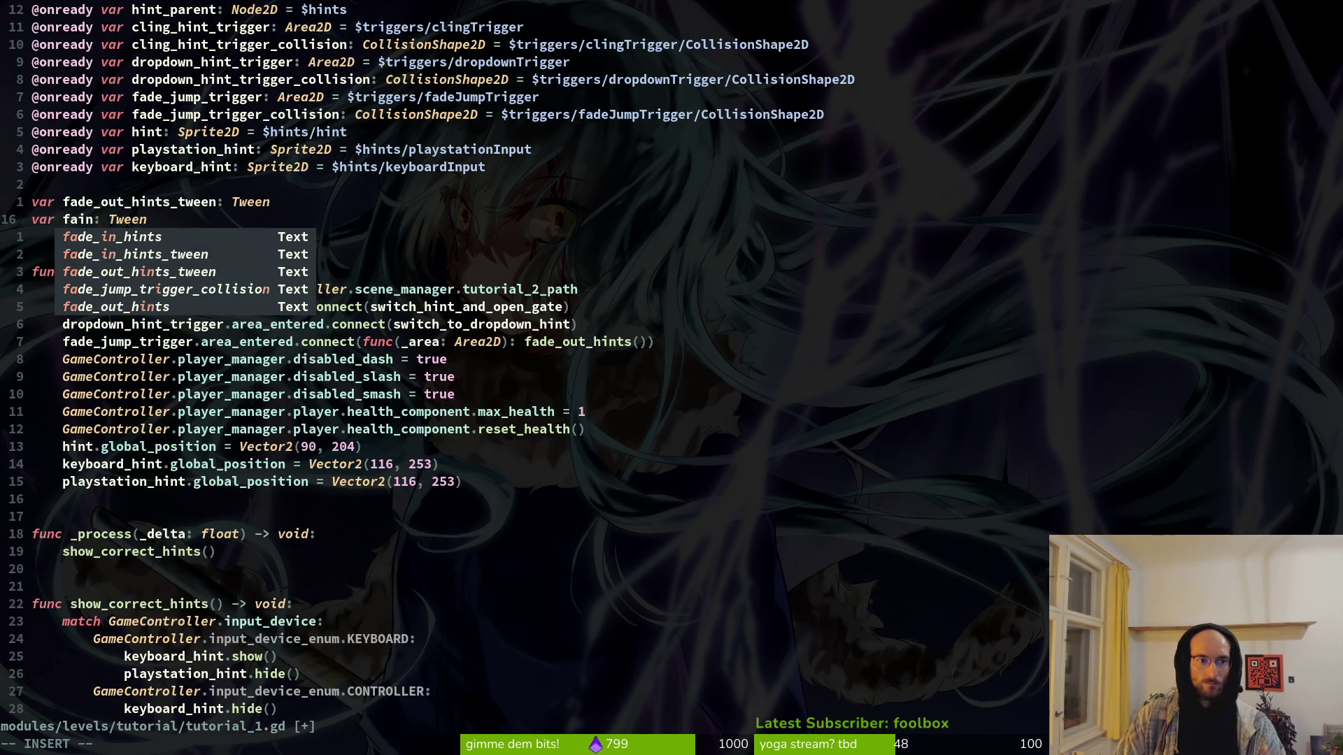
{"action": "key", "text": "Tab"}
{"action": "key", "text": "Escape"}
{"action": "type", "text": ":w"}
{"action": "key", "text": "Return"}
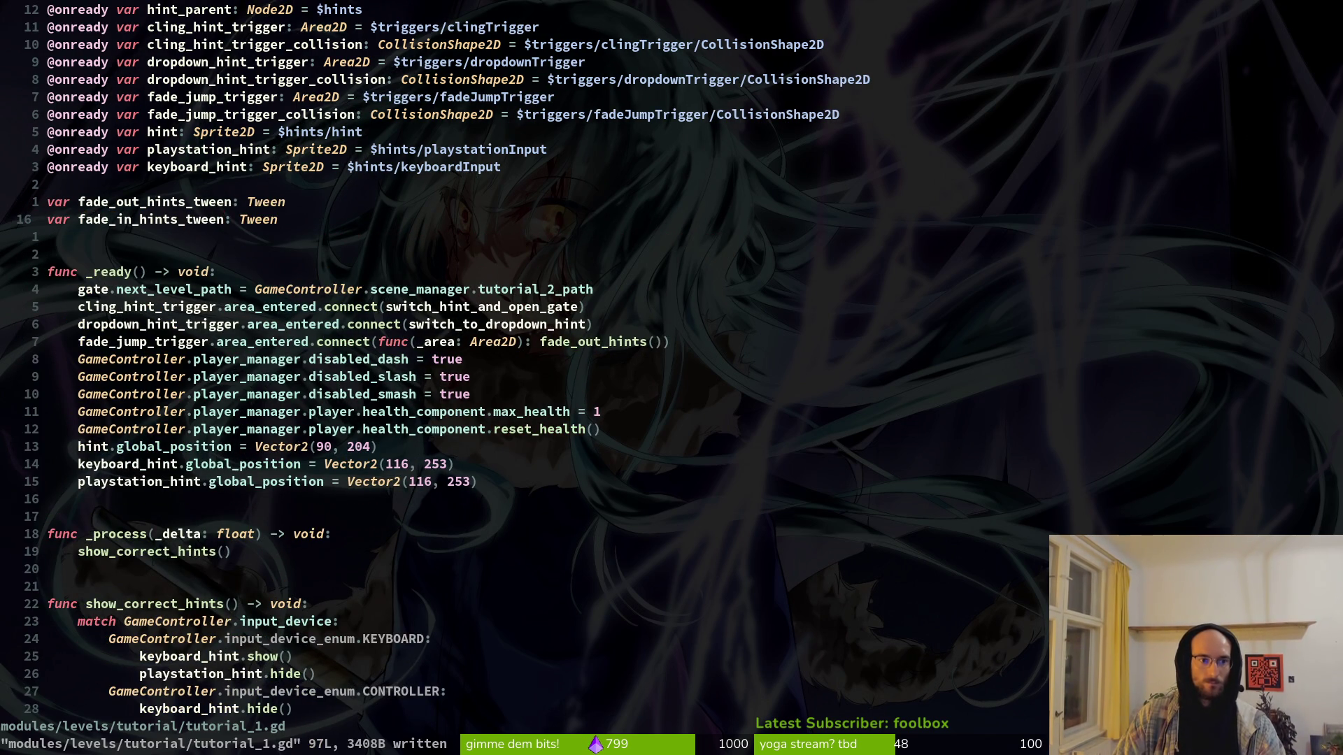
Step: Drop the local 'var' from the fade_in_hints_tween assignment in fade_in_hints and save
{"action": "scroll", "coordinate": [498, 359], "scroll_direction": "down", "scroll_amount": 19}
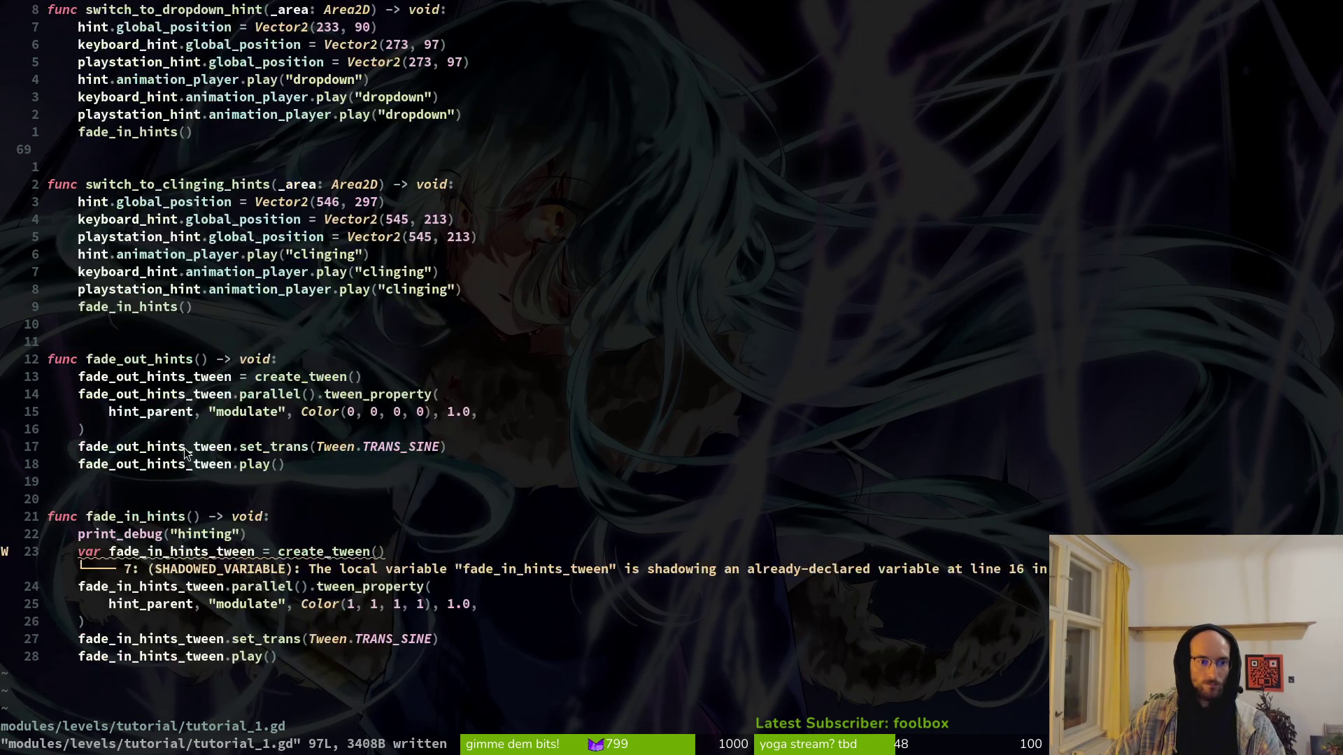
{"action": "left_click", "coordinate": [98, 552]}
{"action": "type", "text": "ciw"}
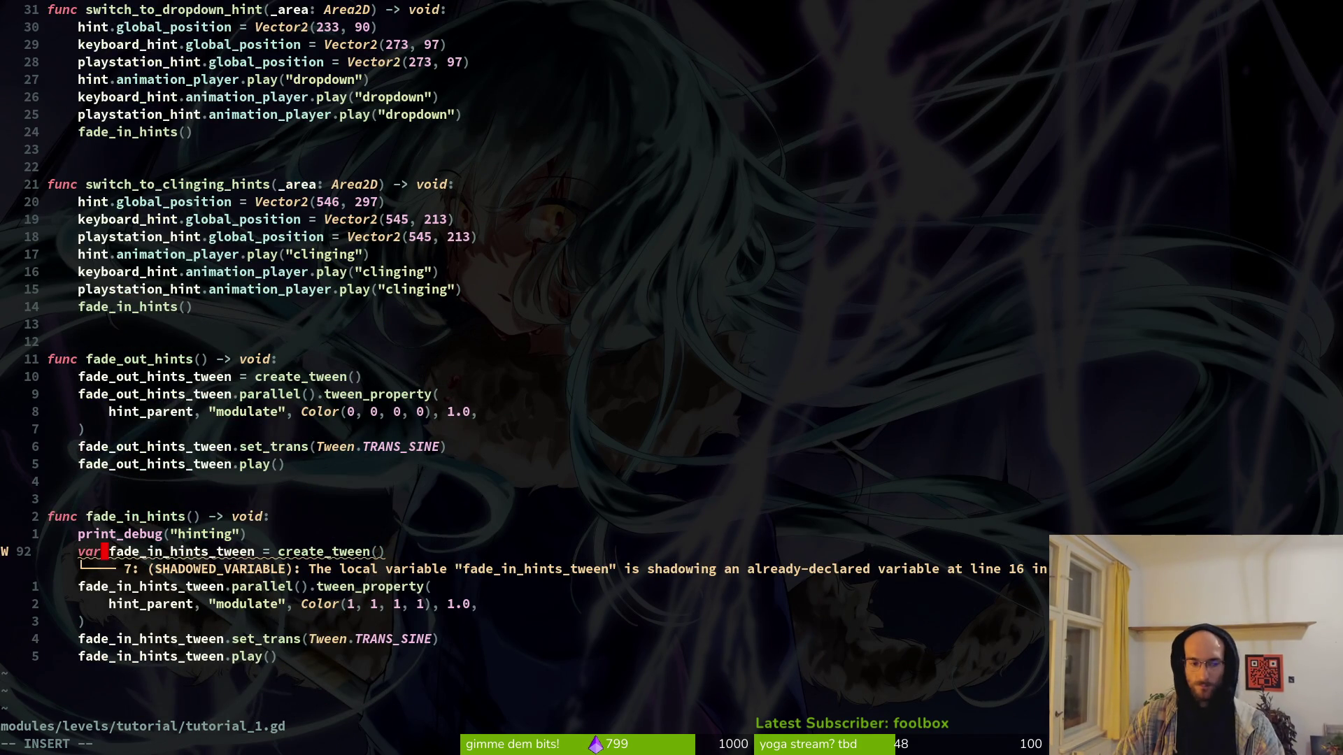
{"action": "type", "text": "v"}
{"action": "key", "text": "BackSpace"}
{"action": "key", "text": "Delete"}
{"action": "key", "text": "Escape"}
{"action": "type", "text": ":w"}
{"action": "key", "text": "Return"}
Step: Delete the 'hinting' print_debug line from fade_in_hints and save
{"action": "left_click", "coordinate": [59, 534]}
{"action": "key", "text": "d"}
{"action": "key", "text": "d"}
{"action": "type", "text": ":w"}
{"action": "key", "text": "Return"}
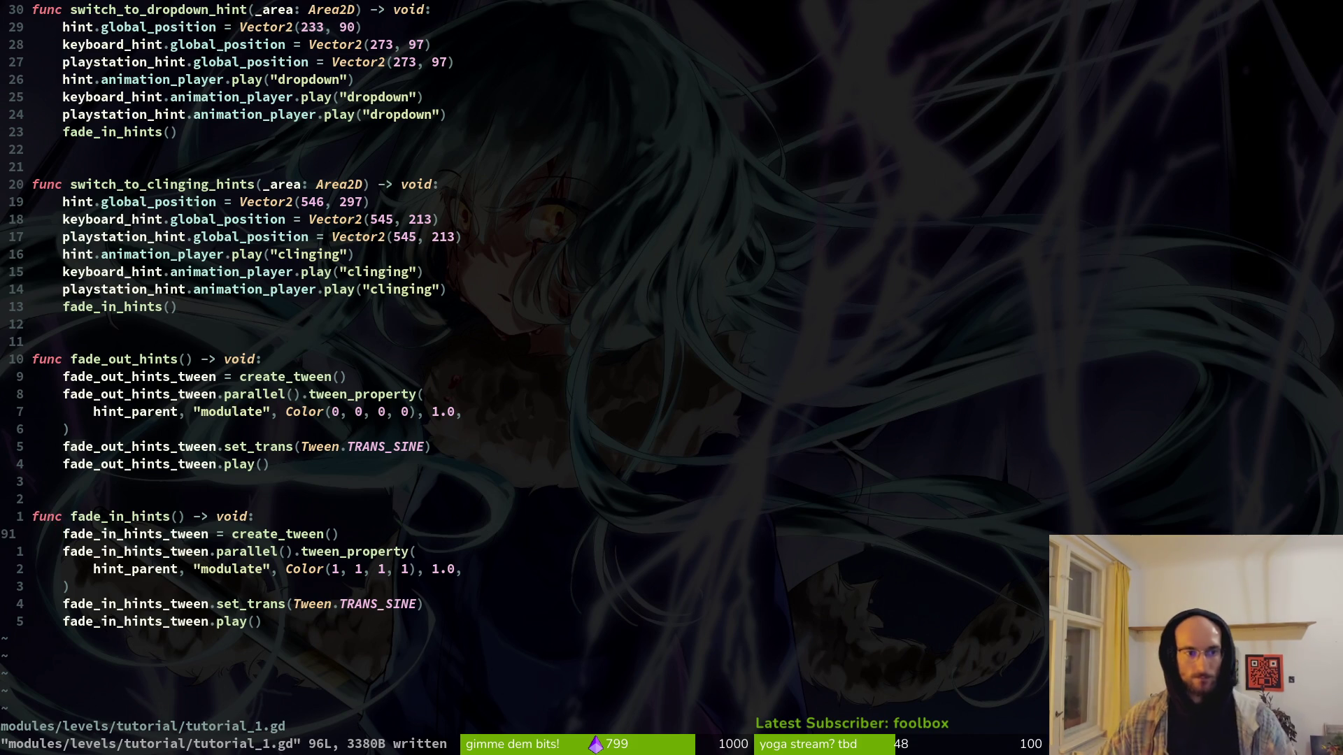
{"action": "scroll", "coordinate": [210, 201], "scroll_direction": "up", "scroll_amount": 5}
{"action": "left_click", "coordinate": [209, 201]}
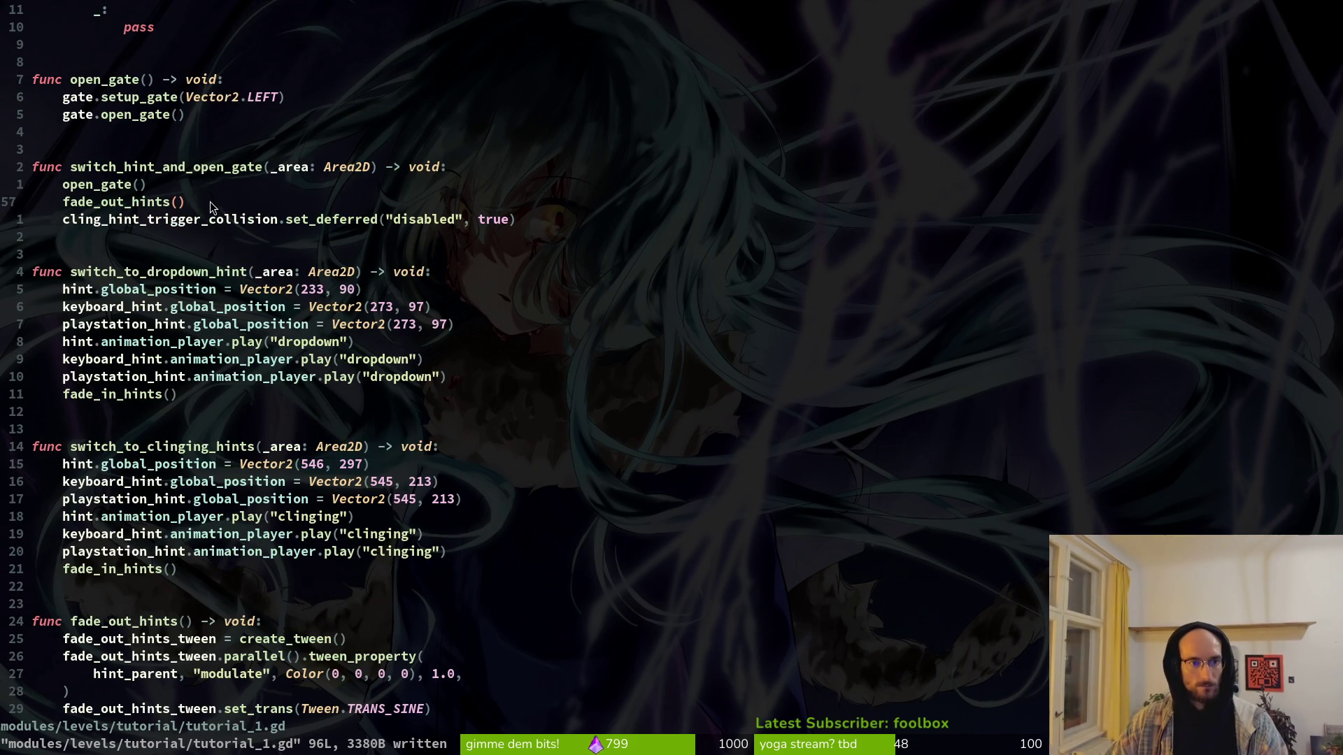
Step: Add 'await fade_out_hints_tween.finished' after the fade_out_hints() call and save
{"action": "type", "text": "oawai"}
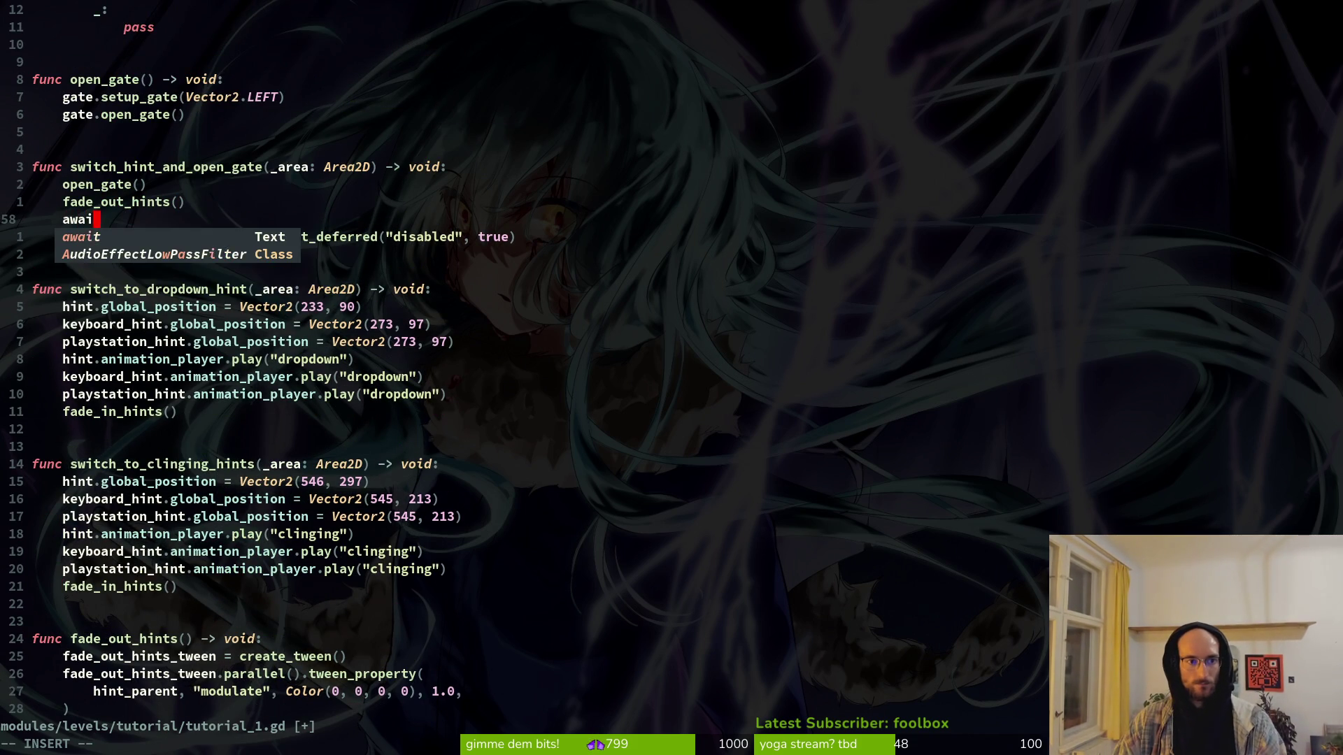
{"action": "type", "text": "t "}
{"action": "type", "text": "fade"}
{"action": "key", "text": "Tab"}
{"action": "key", "text": "Return"}
{"action": "type", "text": "."}
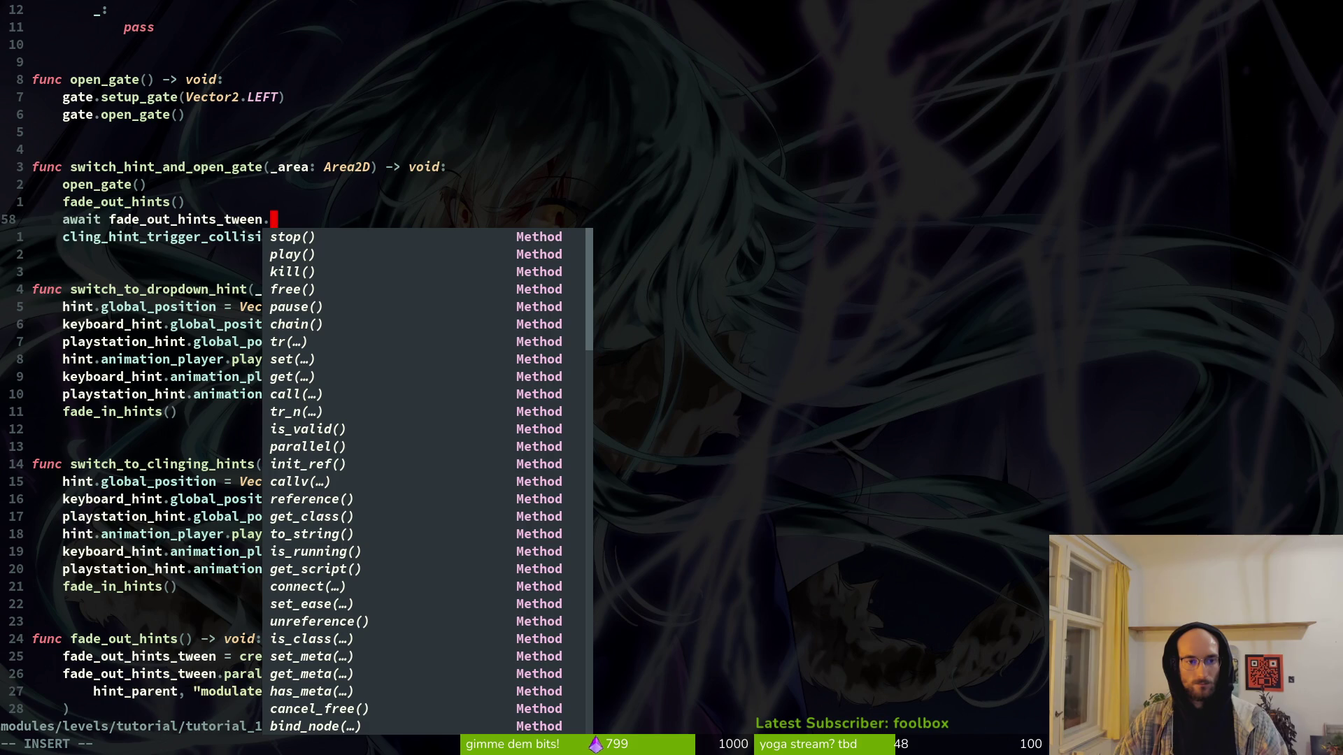
{"action": "type", "text": "fi"}
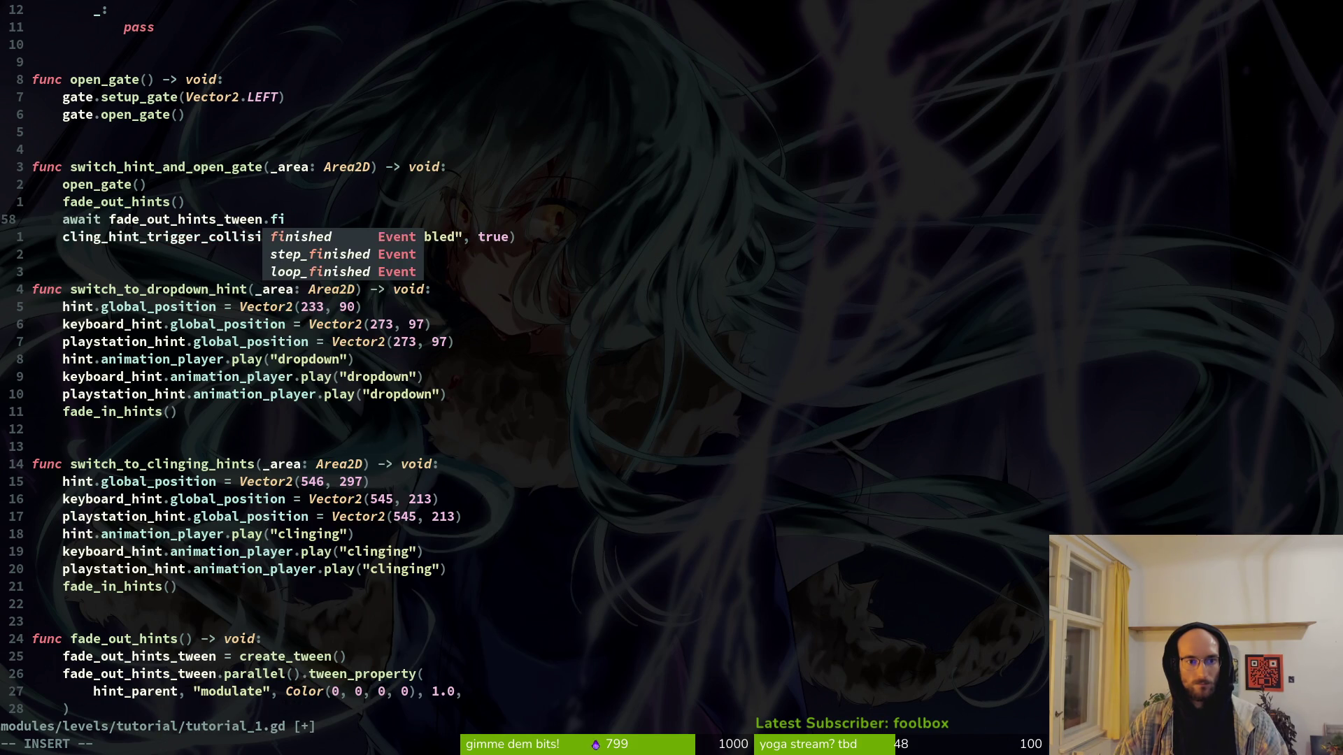
{"action": "key", "text": "Return"}
{"action": "key", "text": "Escape"}
{"action": "type", "text": ":w"}
{"action": "key", "text": "Return"}
Step: Insert a switch_to_clinging_hints() call after the await line and save
{"action": "key", "text": "o"}
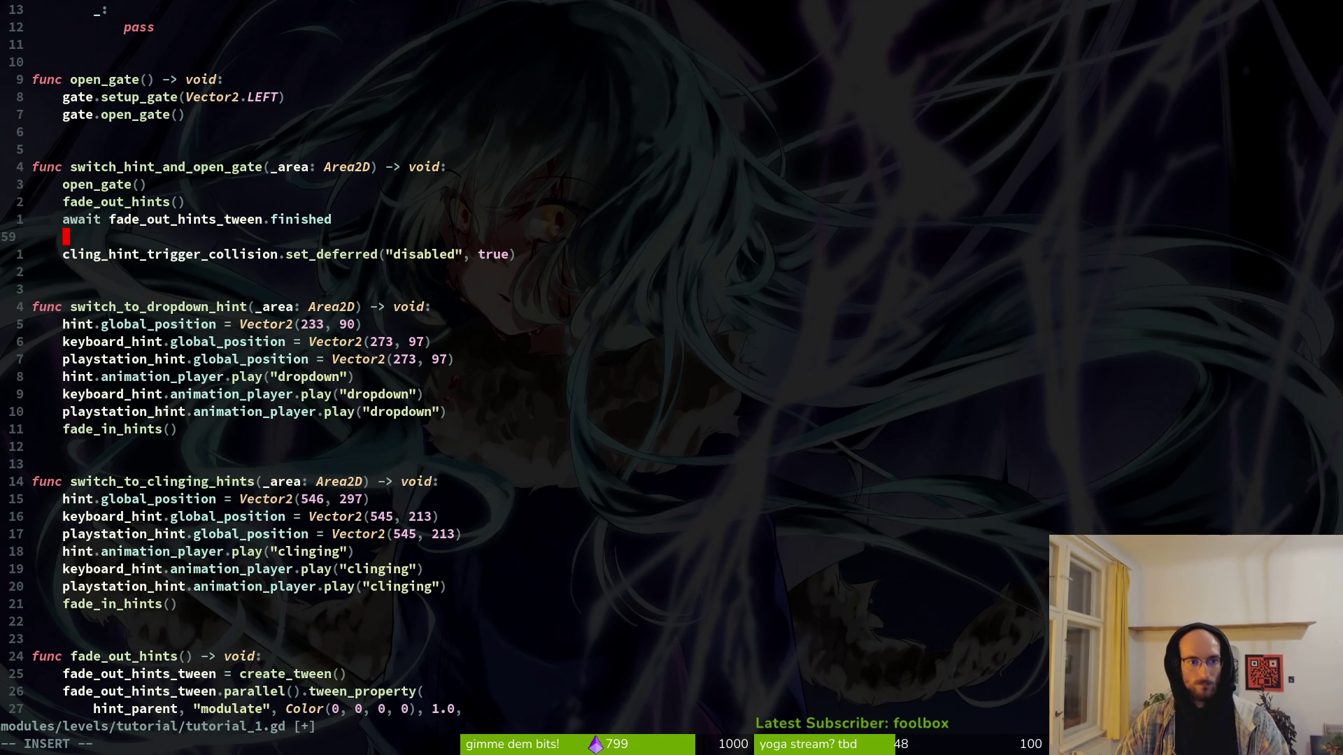
{"action": "key", "text": "Escape"}
{"action": "key", "text": "j"}
{"action": "key", "text": "j"}
{"action": "key", "text": "j"}
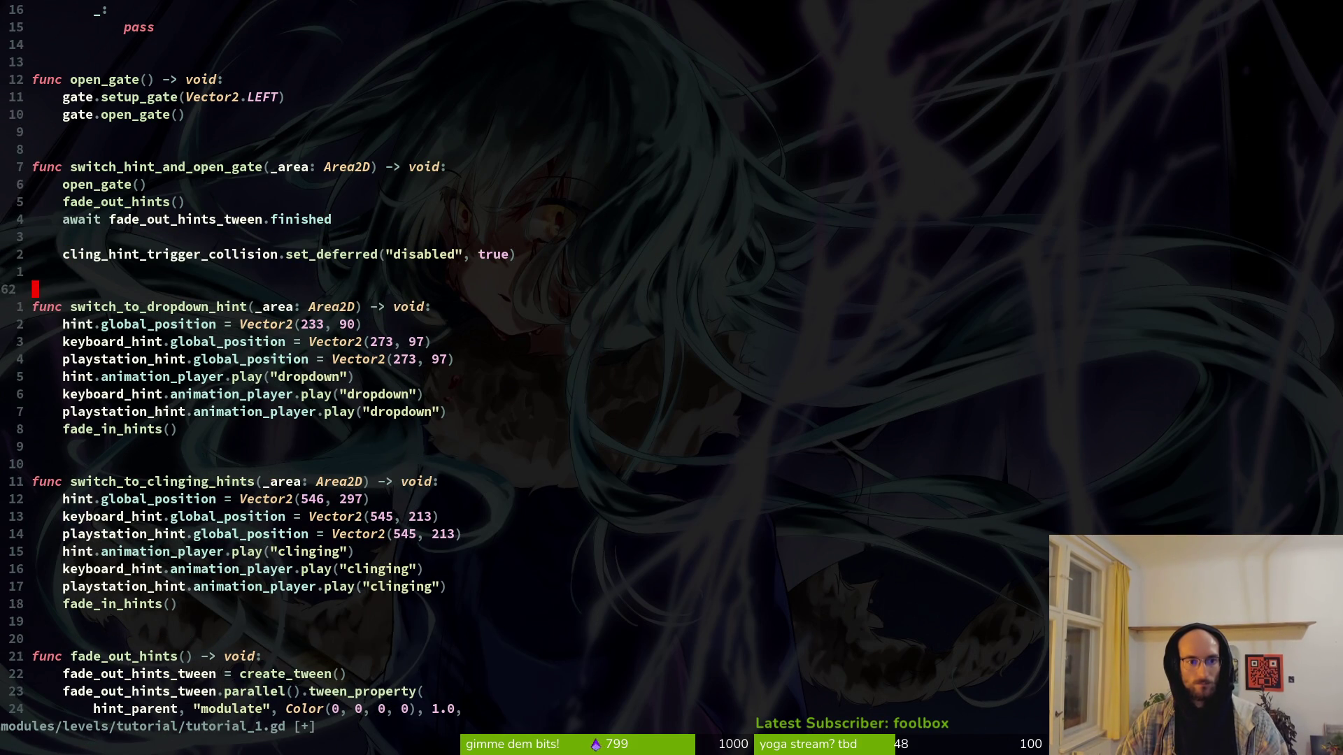
{"action": "key", "text": "k"}
{"action": "key", "text": "k"}
{"action": "key", "text": "k"}
{"action": "type", "text": "O"}
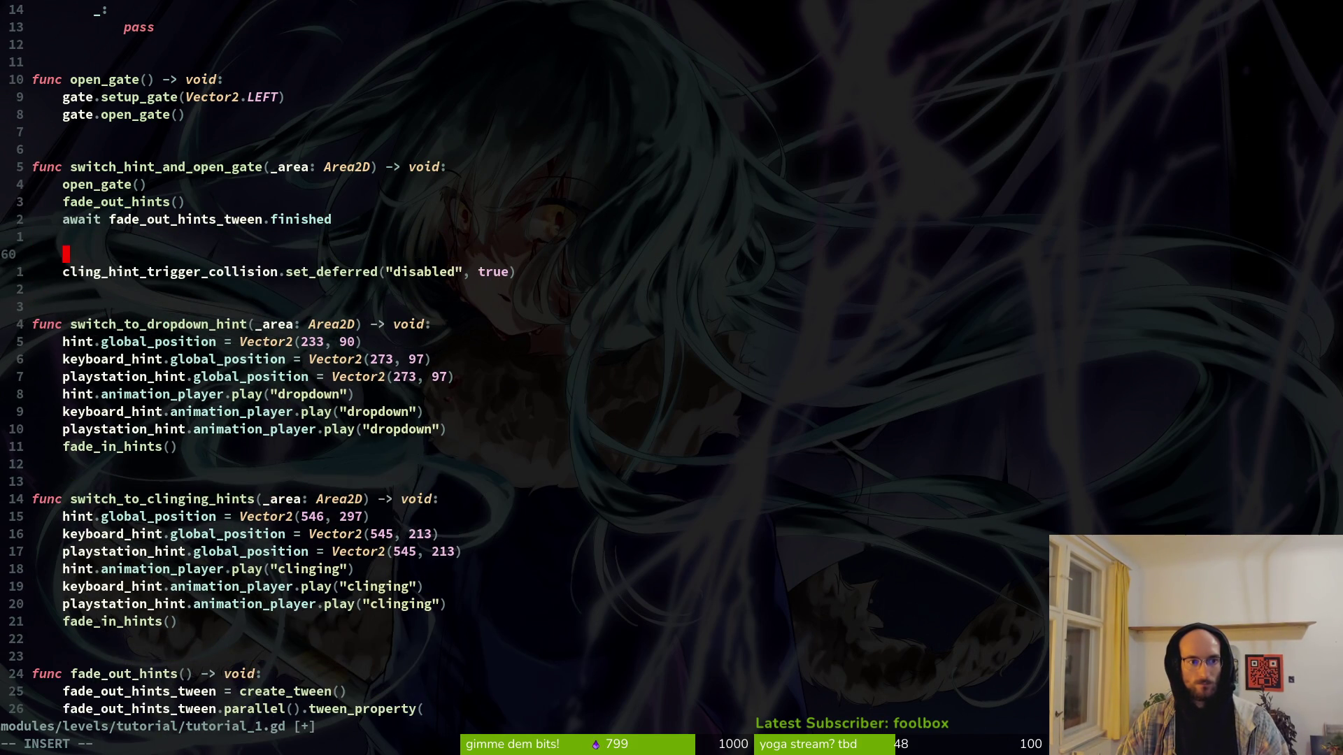
{"action": "type", "text": "swi"}
{"action": "key", "text": "Tab"}
{"action": "key", "text": "Tab"}
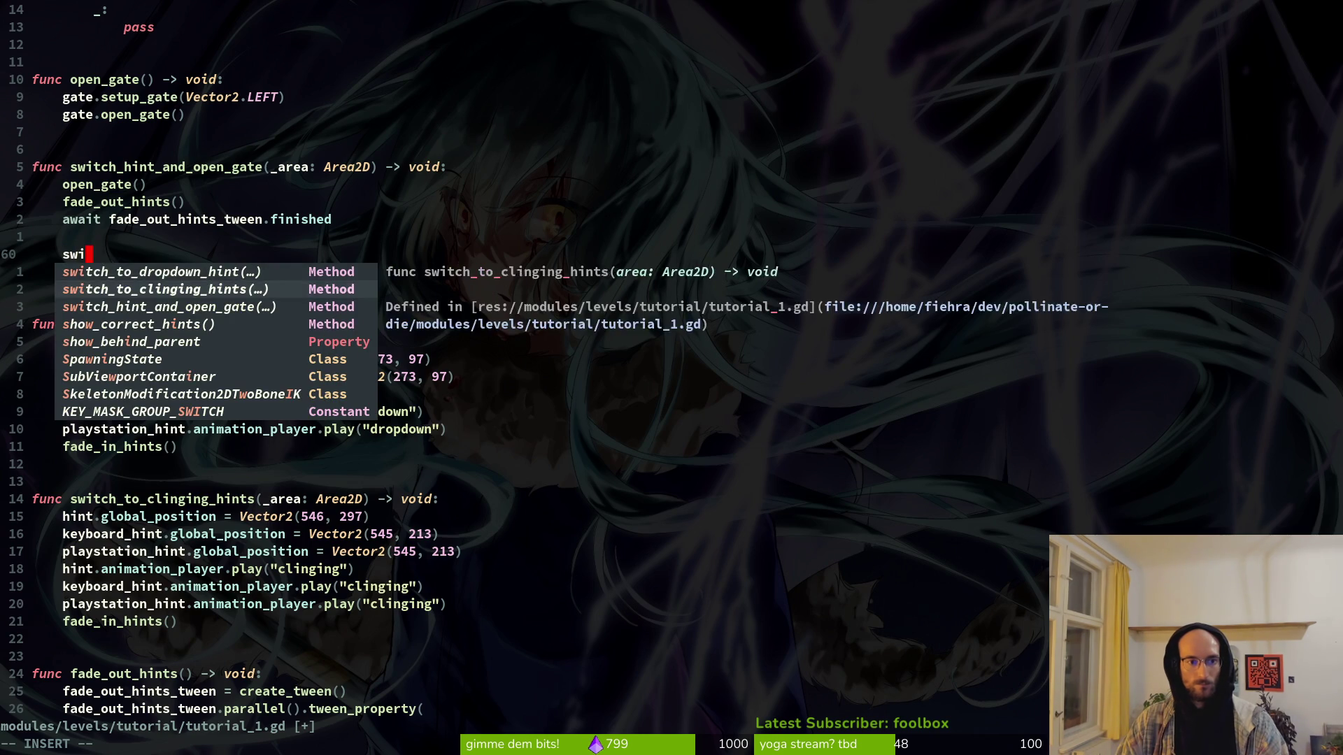
{"action": "key", "text": "Return"}
{"action": "key", "text": "a"}
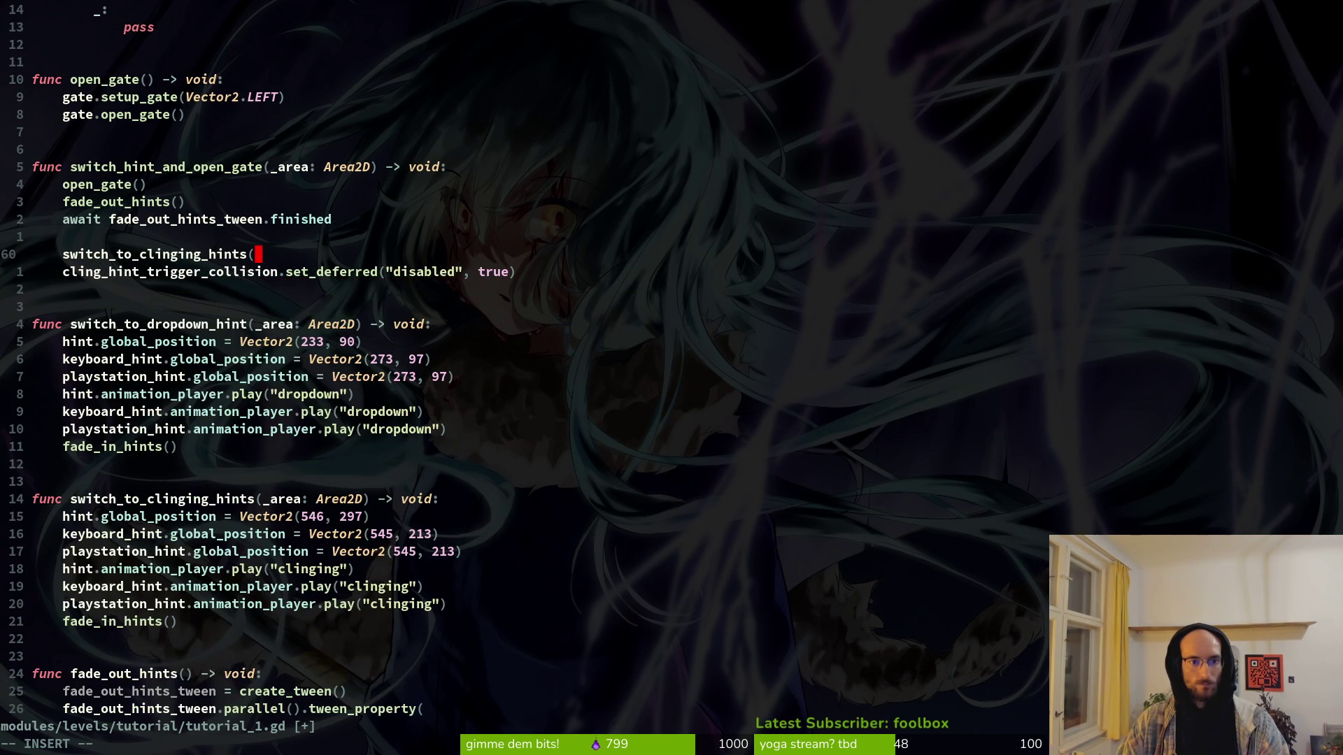
{"action": "type", "text": ")"}
{"action": "key", "text": "Escape"}
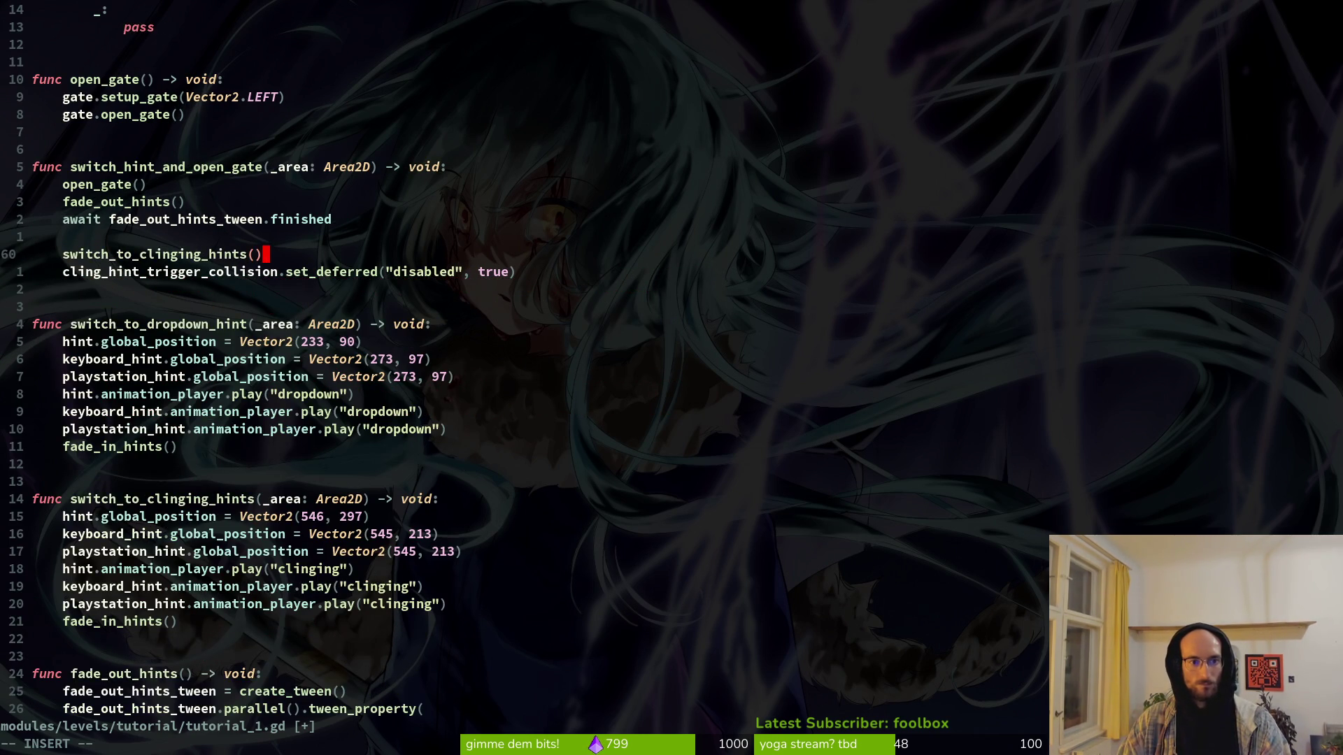
{"action": "type", "text": "k:w"}
{"action": "key", "text": "Return"}
{"action": "key", "text": "d"}
{"action": "key", "text": "d"}
Step: Remove the _area parameters from switch_to_dropdown_hint and switch_to_clinging_hints, then save
{"action": "key", "text": "j"}
{"action": "key", "text": "j"}
{"action": "key", "text": "j"}
{"action": "key", "text": "j"}
{"action": "key", "text": "j"}
{"action": "key", "text": "j"}
{"action": "key", "text": "k"}
{"action": "key", "text": "k"}
{"action": "key", "text": "k"}
{"action": "key", "text": "x"}
{"action": "key", "text": "x"}
{"action": "key", "text": "x"}
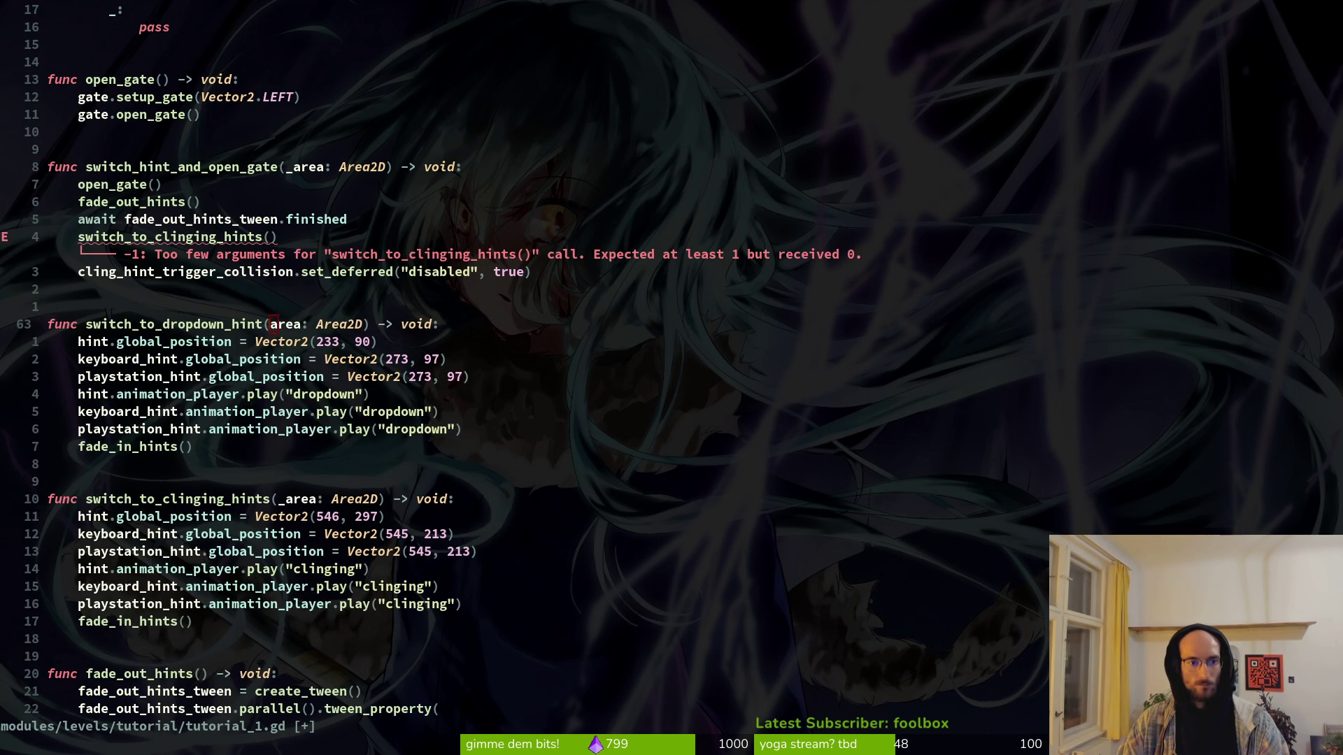
{"action": "key", "text": "x"}
{"action": "key", "text": "x"}
{"action": "key", "text": "x"}
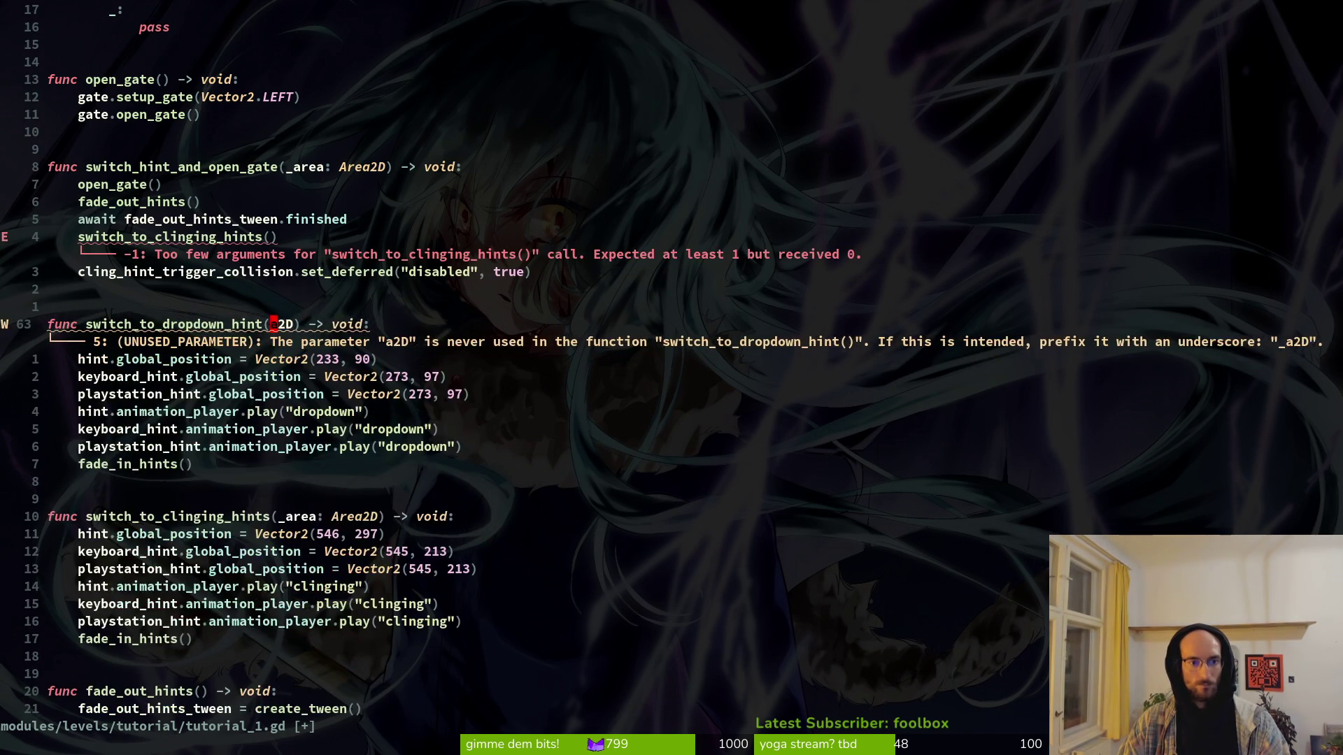
{"action": "key", "text": "x"}
{"action": "key", "text": "j"}
{"action": "key", "text": "j"}
{"action": "key", "text": "j"}
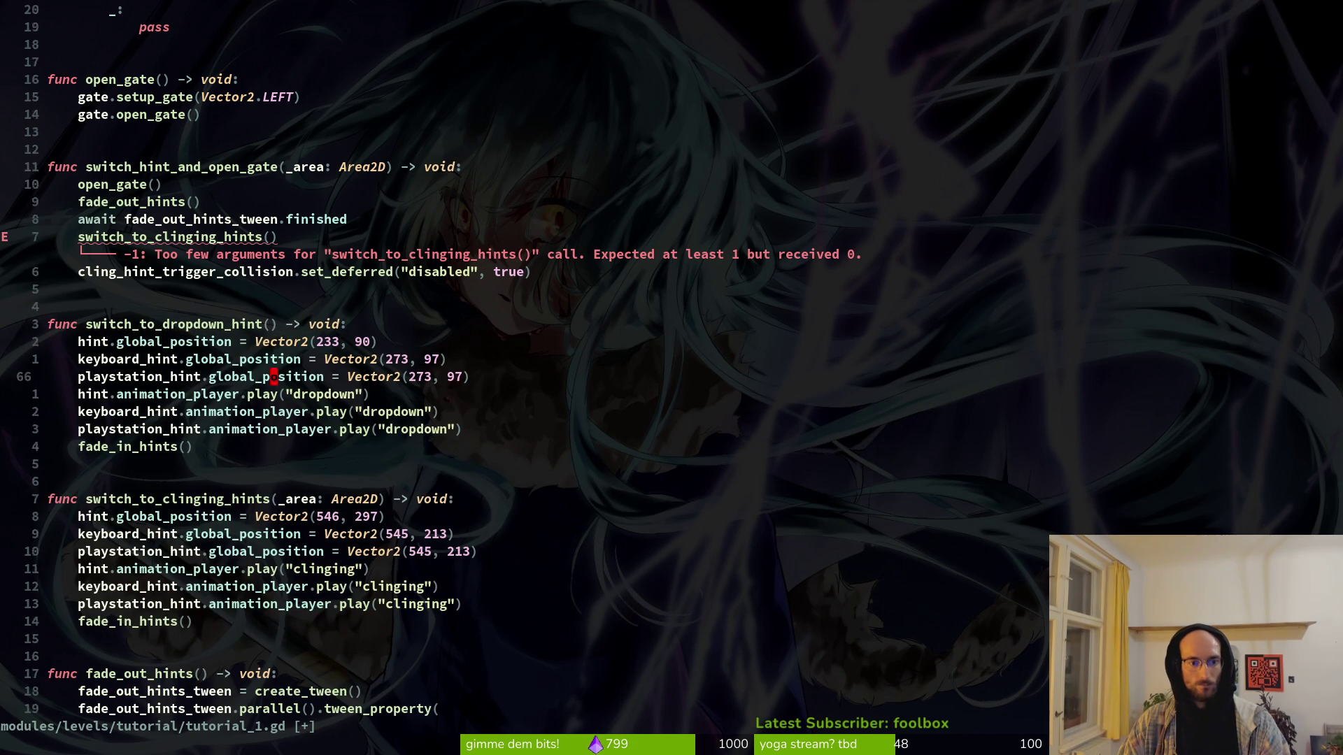
{"action": "key", "text": "k"}
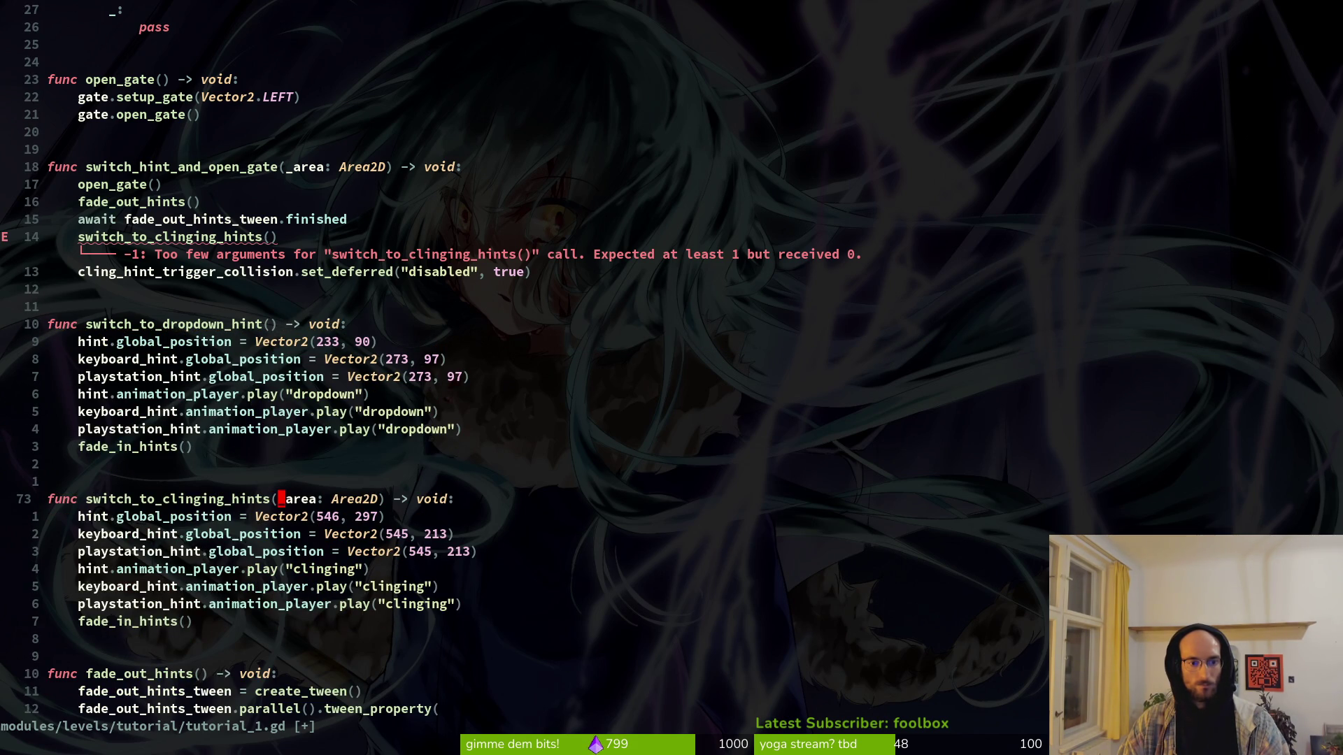
{"action": "key", "text": "x"}
{"action": "key", "text": "x"}
{"action": "key", "text": "x"}
{"action": "key", "text": "x"}
{"action": "key", "text": "x"}
{"action": "key", "text": "x"}
{"action": "key", "text": "h"}
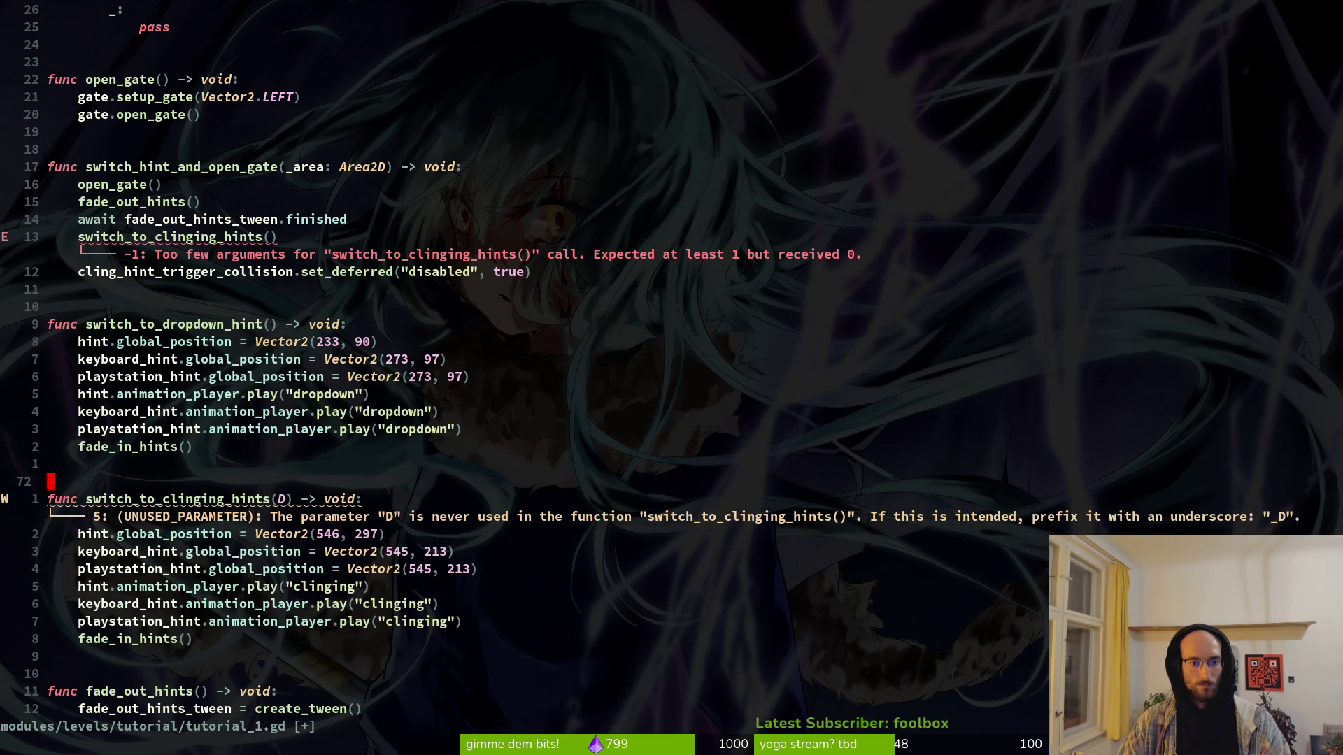
{"action": "type", "text": "lx:w"}
{"action": "key", "text": "Return"}
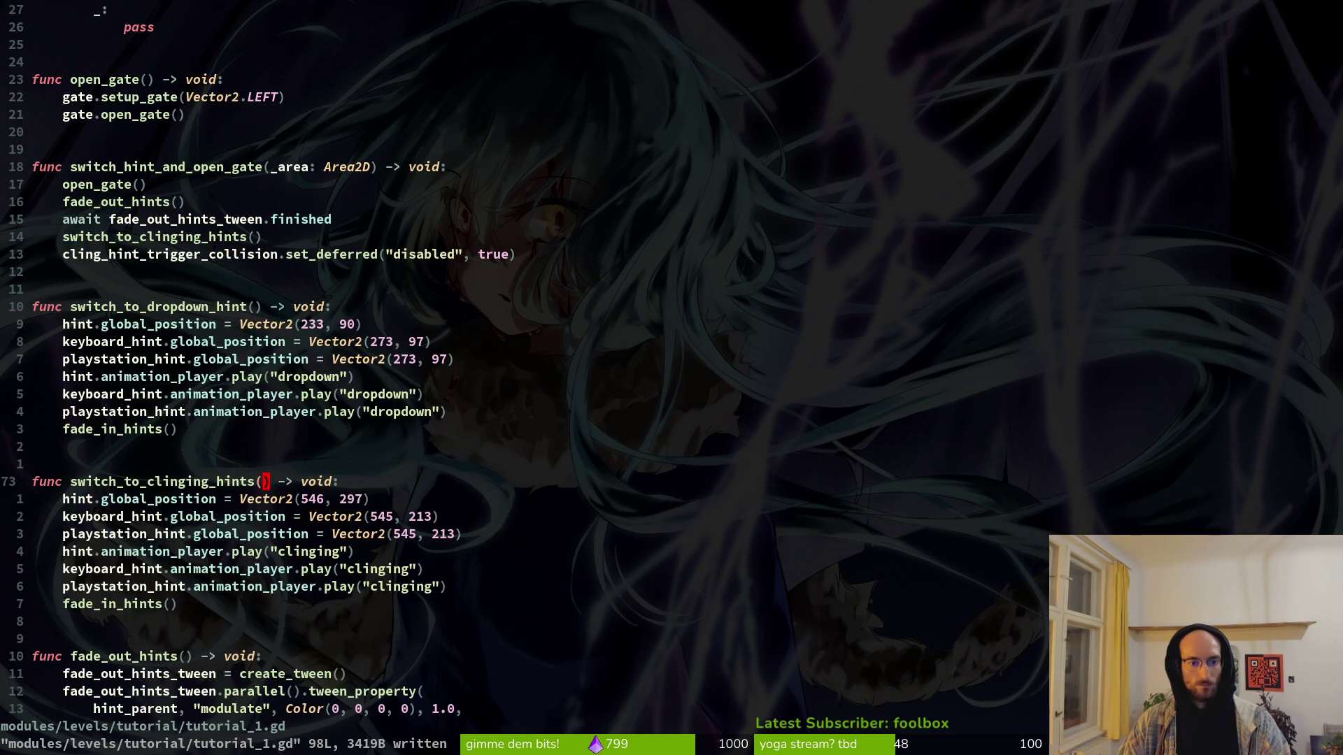
Step: Wrap the dropdown_hint_trigger connection in func(_area: Area2D): switch_to_dropdown_hint()
{"action": "key", "text": "k"}
{"action": "key", "text": "k"}
{"action": "key", "text": "k"}
{"action": "key", "text": "k"}
{"action": "key", "text": "k"}
{"action": "key", "text": "k"}
{"action": "key", "text": "k"}
{"action": "key", "text": "k"}
{"action": "key", "text": "k"}
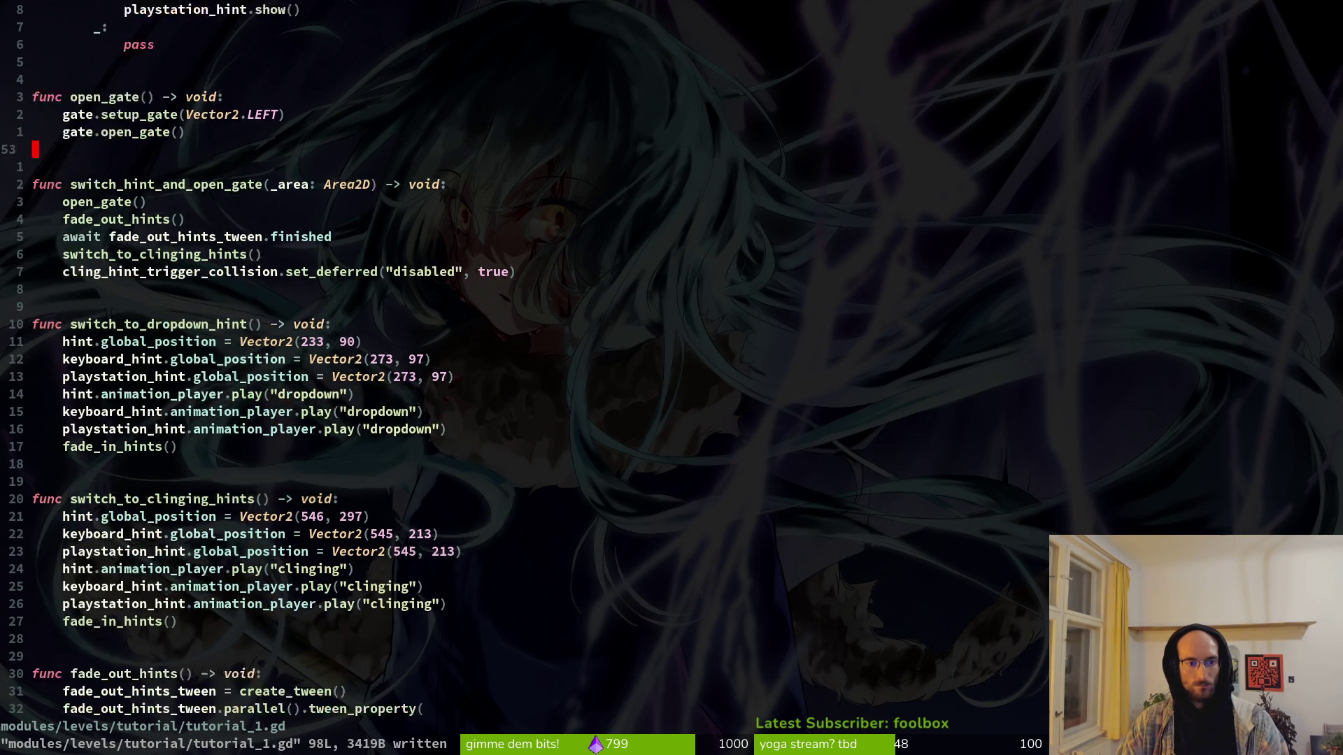
{"action": "key", "text": "j"}
{"action": "key", "text": "j"}
{"action": "key", "text": "j"}
{"action": "key", "text": "j"}
{"action": "key", "text": "k"}
{"action": "key", "text": "braceleft"}
{"action": "key", "text": "braceleft"}
{"action": "key", "text": "braceleft"}
{"action": "key", "text": "k"}
{"action": "key", "text": "k"}
{"action": "key", "text": "k"}
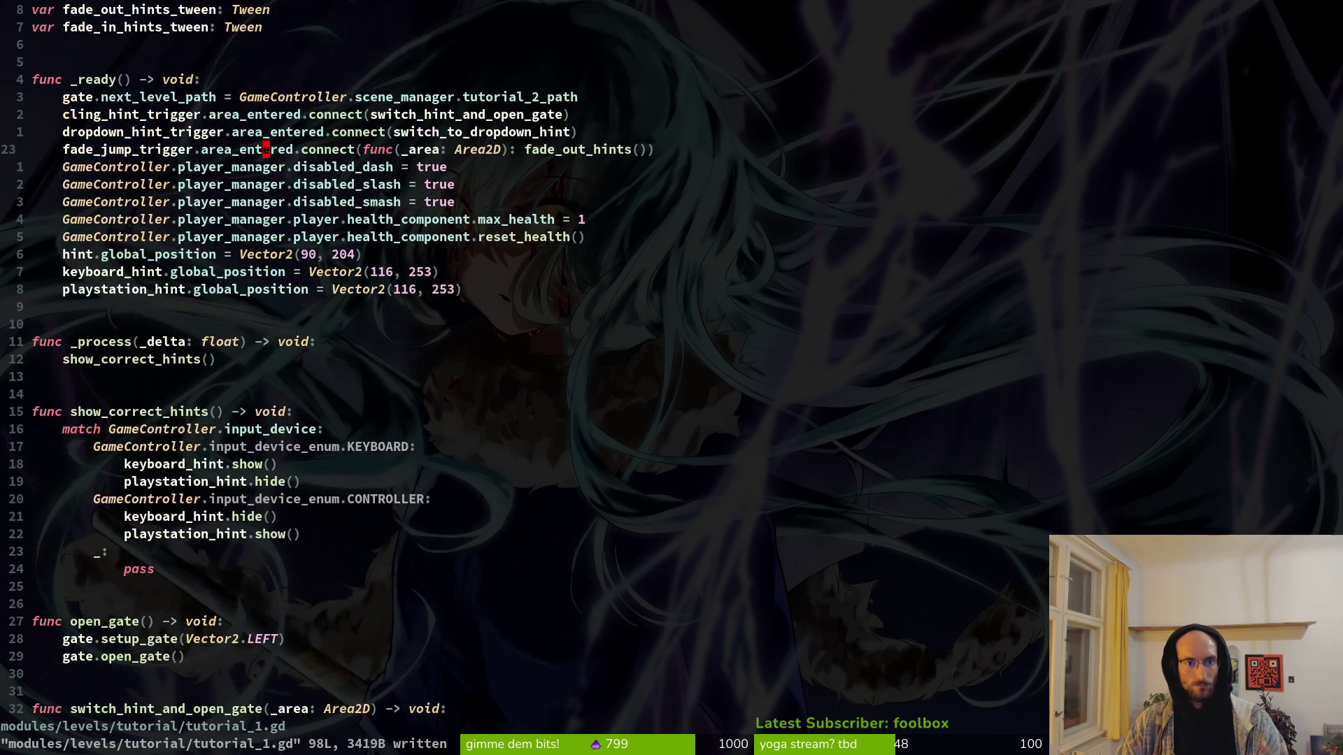
{"action": "key", "text": "k"}
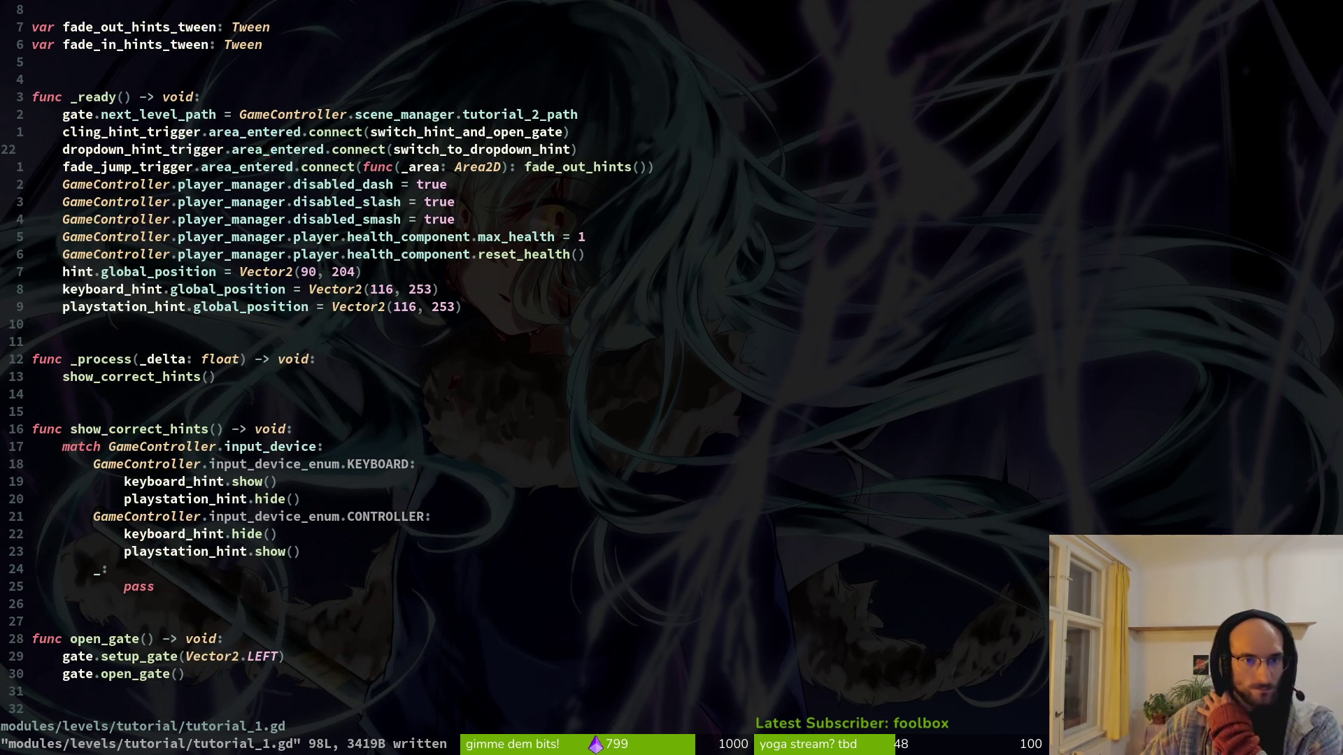
{"action": "key", "text": "w"}
{"action": "key", "text": "w"}
{"action": "key", "text": "w"}
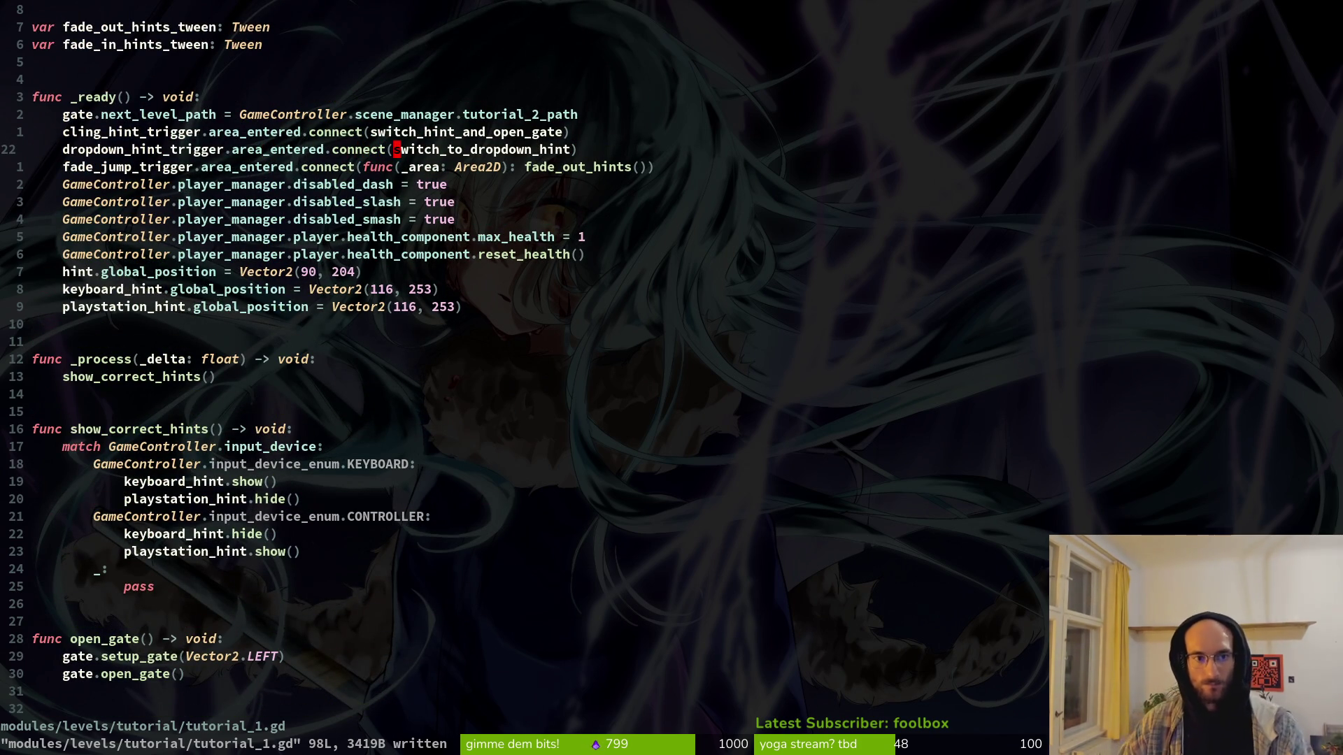
{"action": "type", "text": "ifunc"}
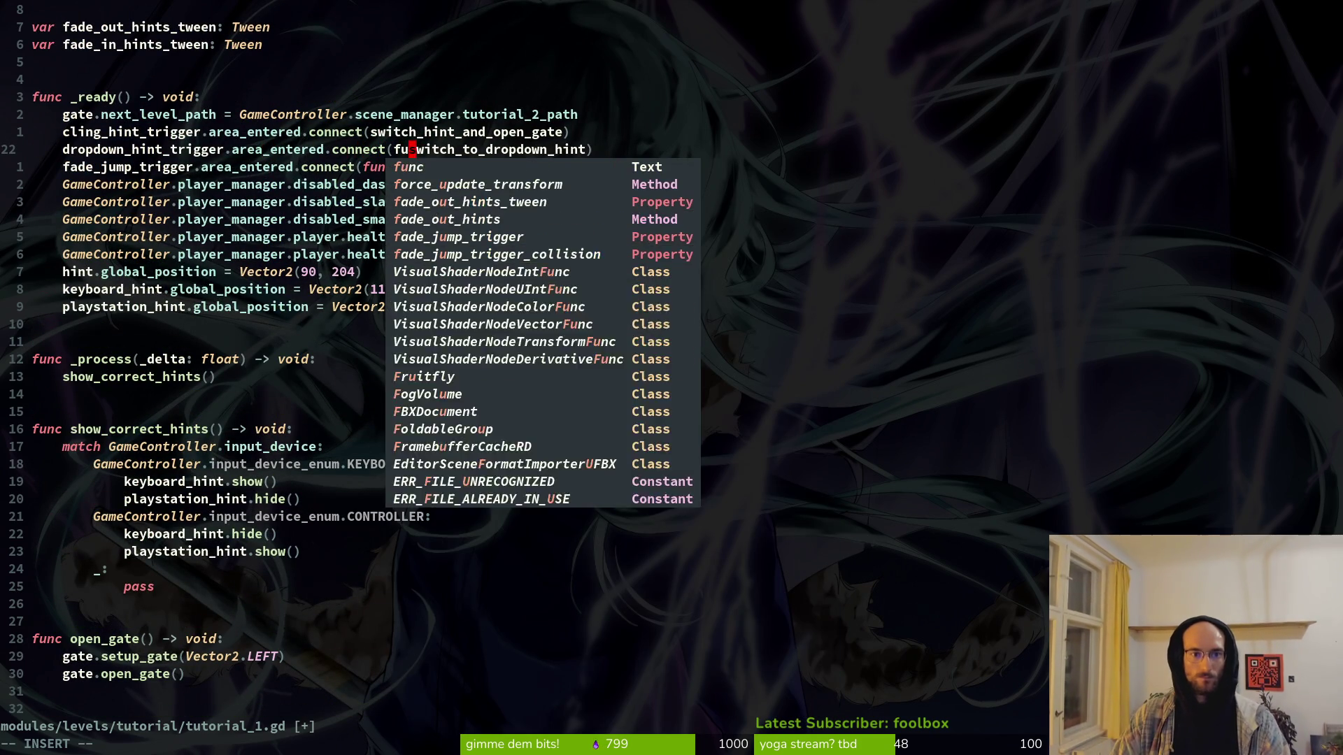
{"action": "type", "text": "("}
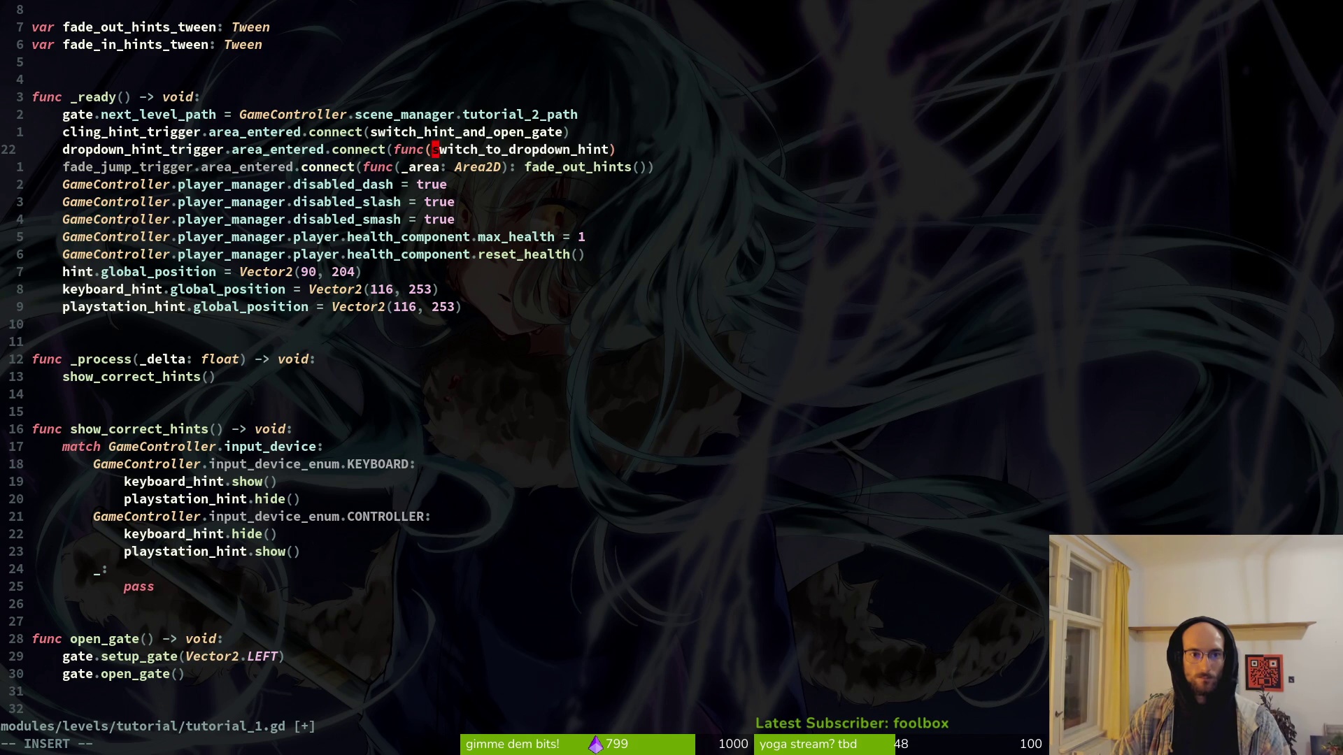
{"action": "type", "text": "_area"}
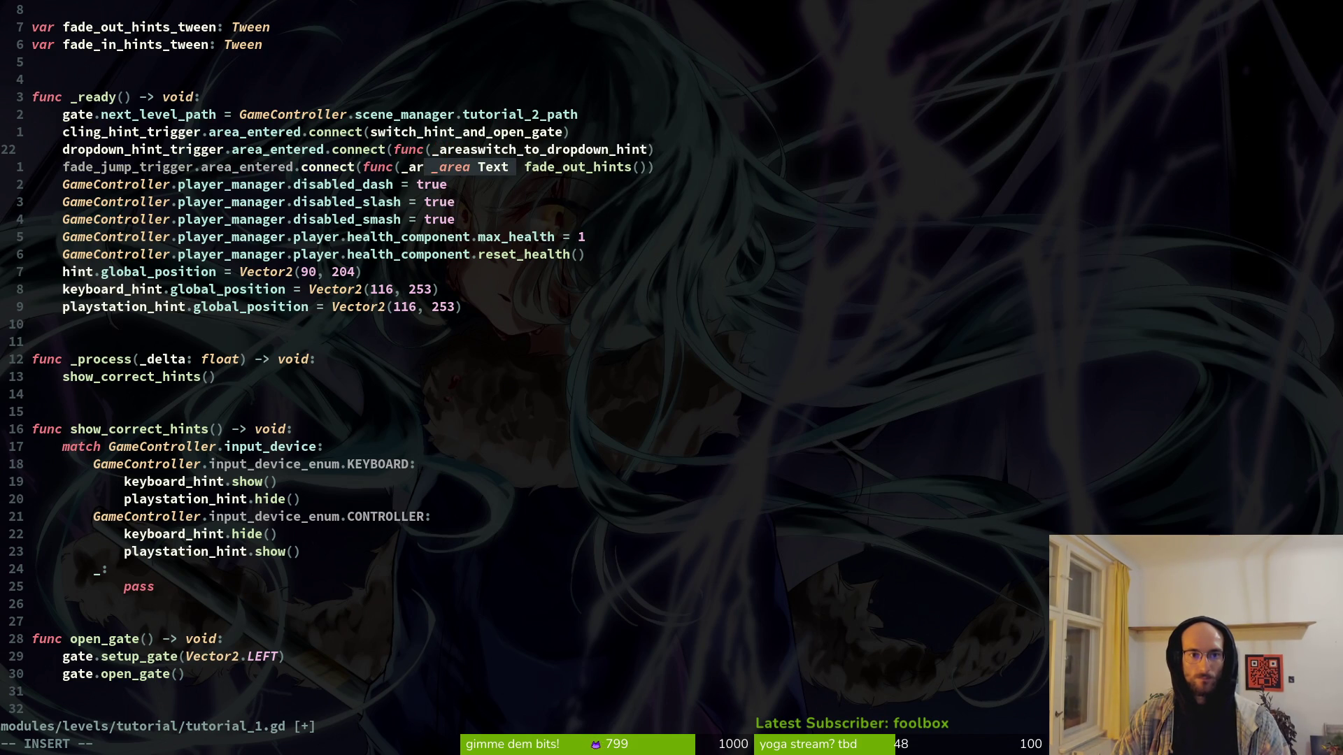
{"action": "type", "text": ")"}
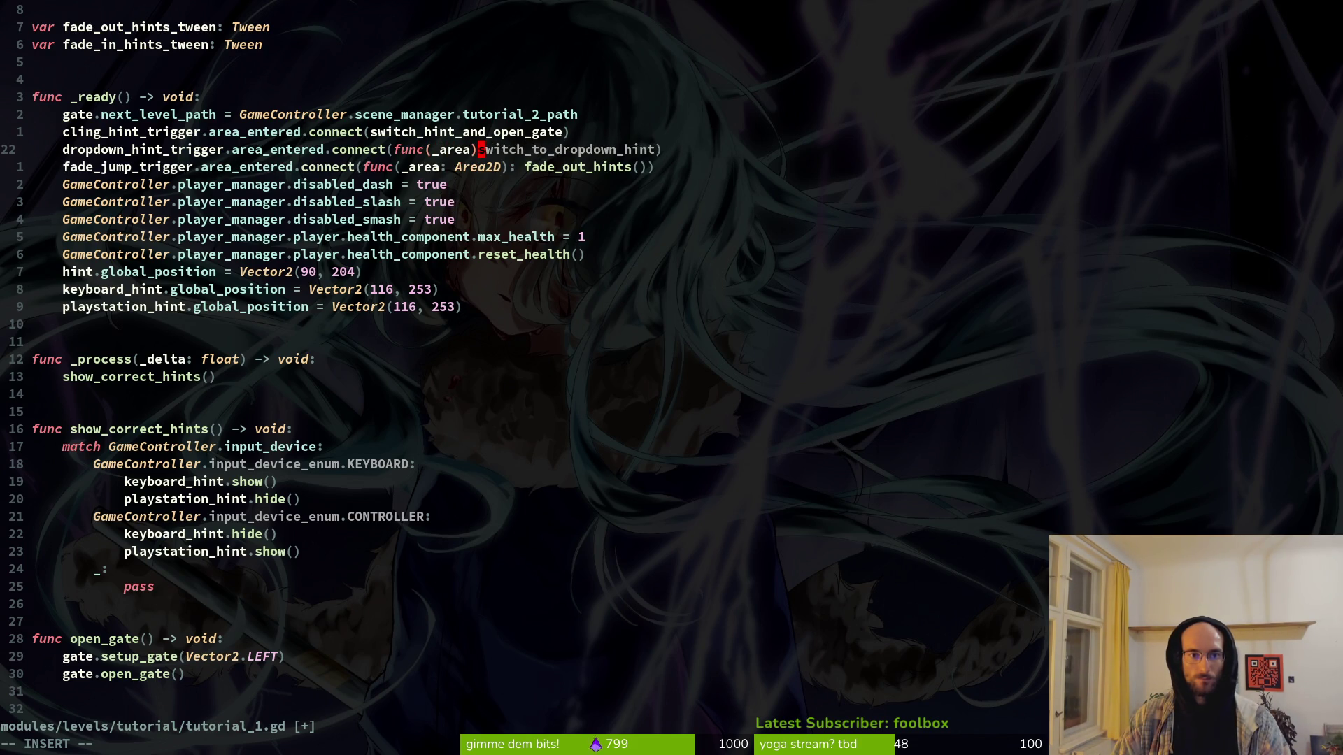
{"action": "key", "text": "BackSpace"}
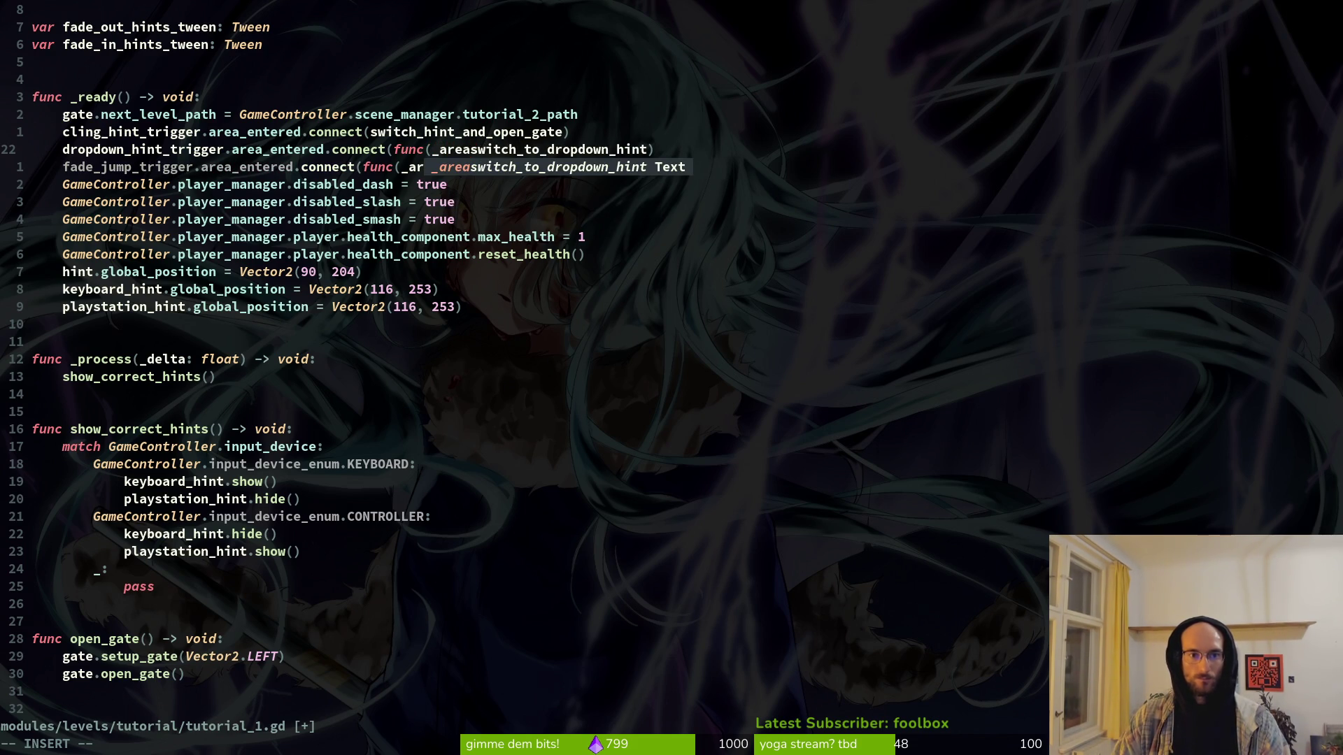
{"action": "type", "text": ": Are"}
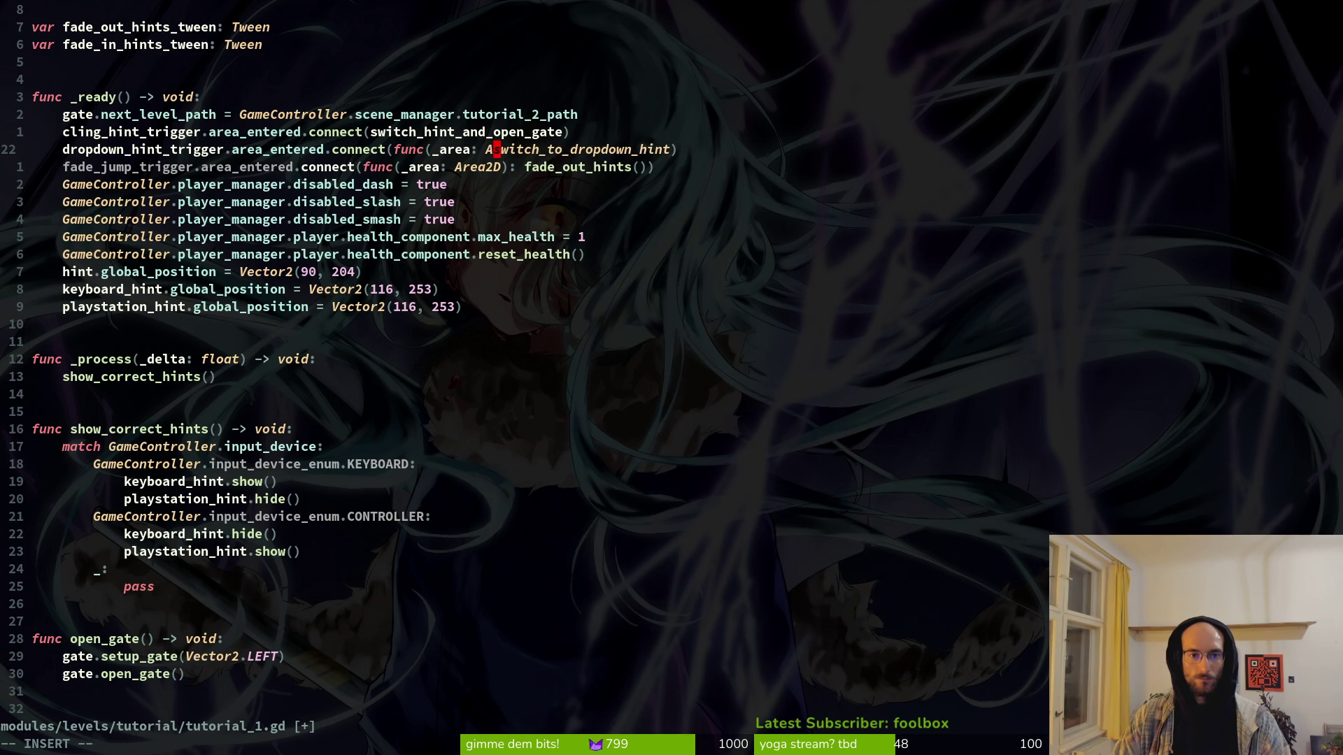
{"action": "key", "text": "Return"}
{"action": "type", "text": ")"}
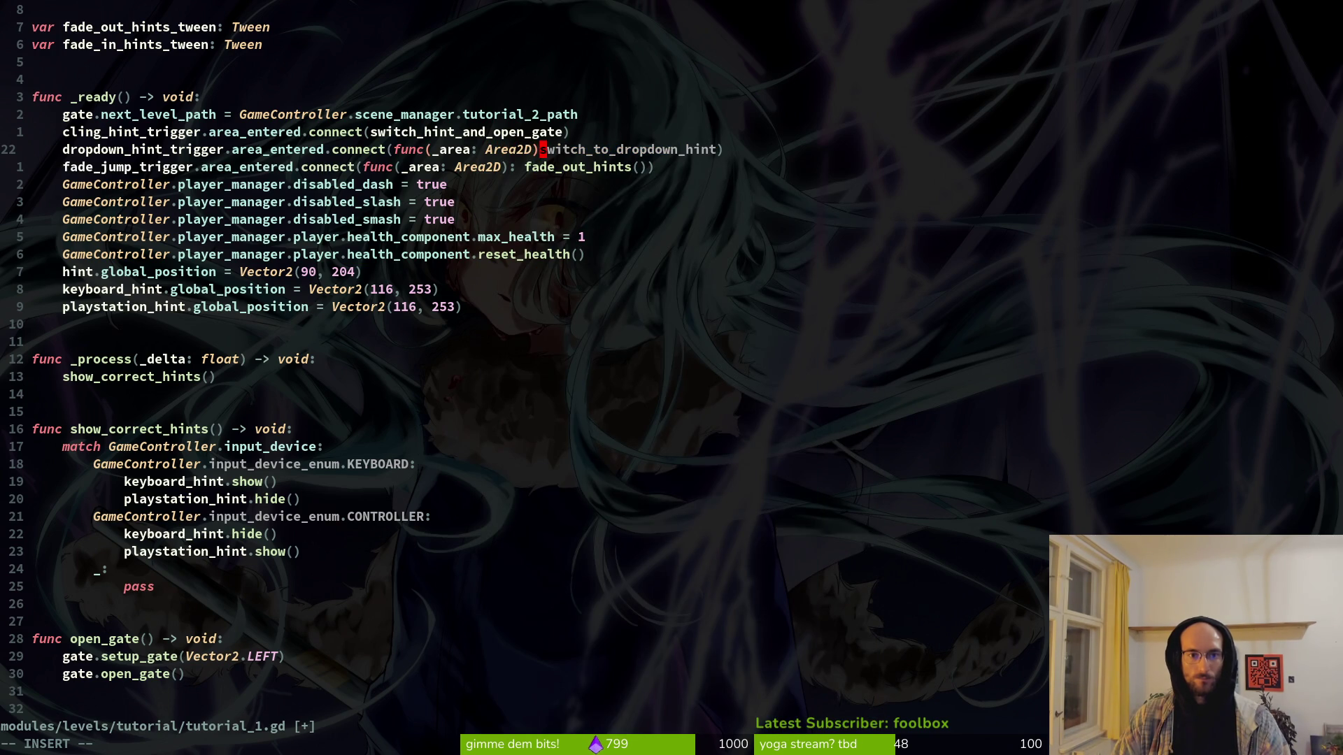
{"action": "type", "text": ":"}
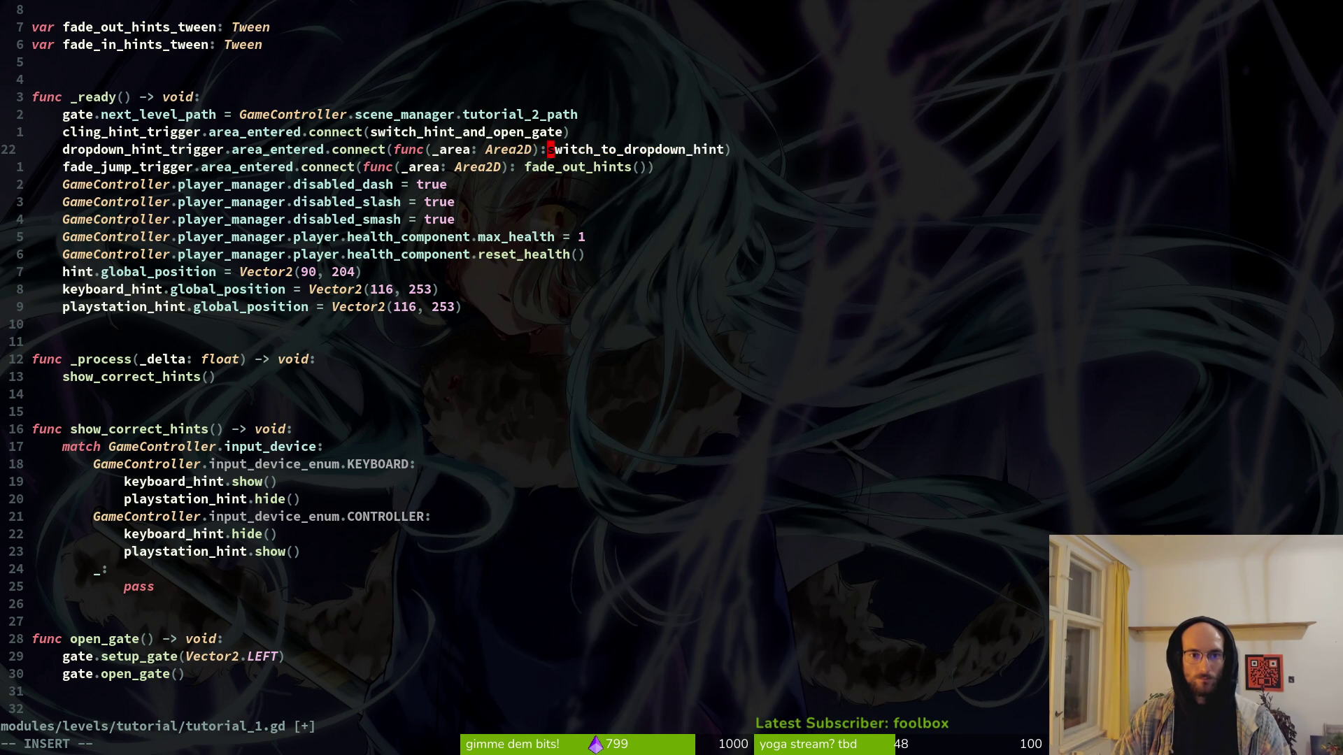
{"action": "key", "text": "Escape"}
{"action": "key", "text": "dollar"}
{"action": "type", "text": "int("}
{"action": "key", "text": "Escape"}
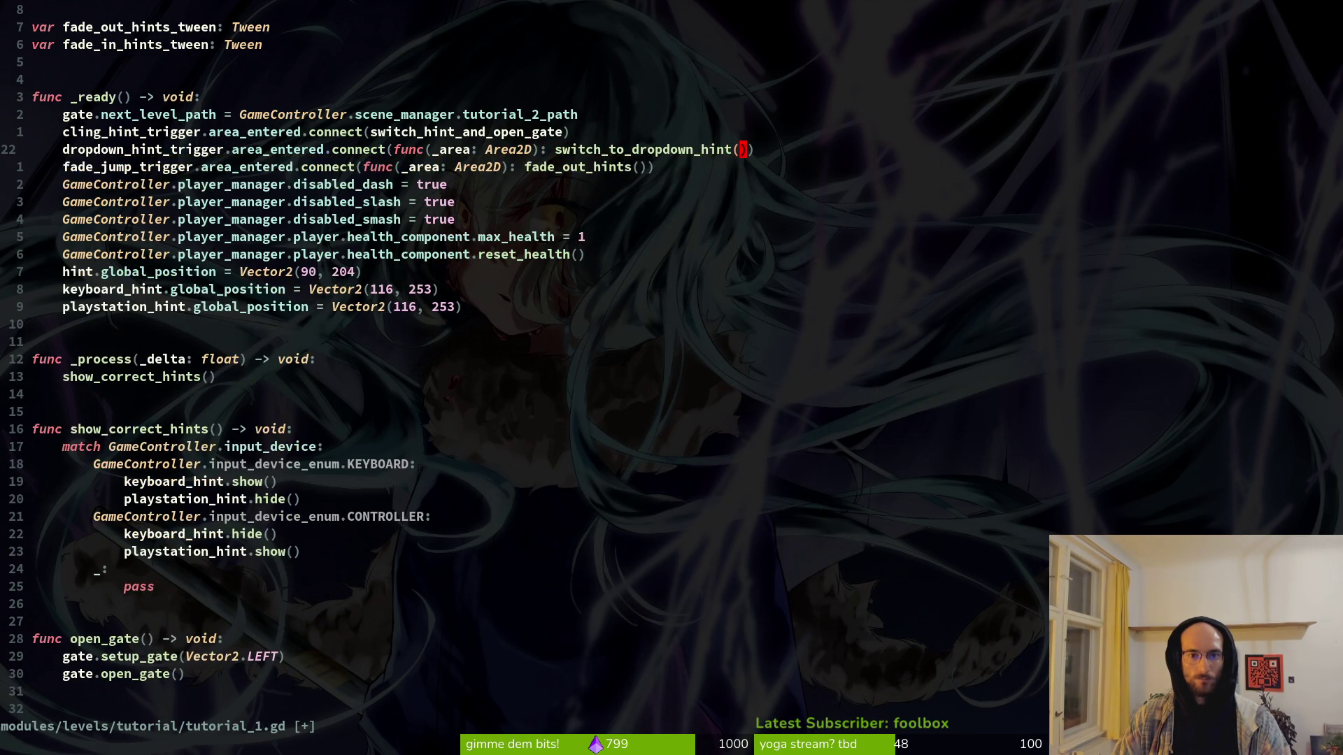
Step: Begin a func() lambda wrapper on the cling_hint_trigger connection line
{"action": "key", "text": "k"}
{"action": "key", "text": "h"}
{"action": "key", "text": "h"}
{"action": "key", "text": "b"}
{"action": "key", "text": "h"}
{"action": "type", "text": "a"}
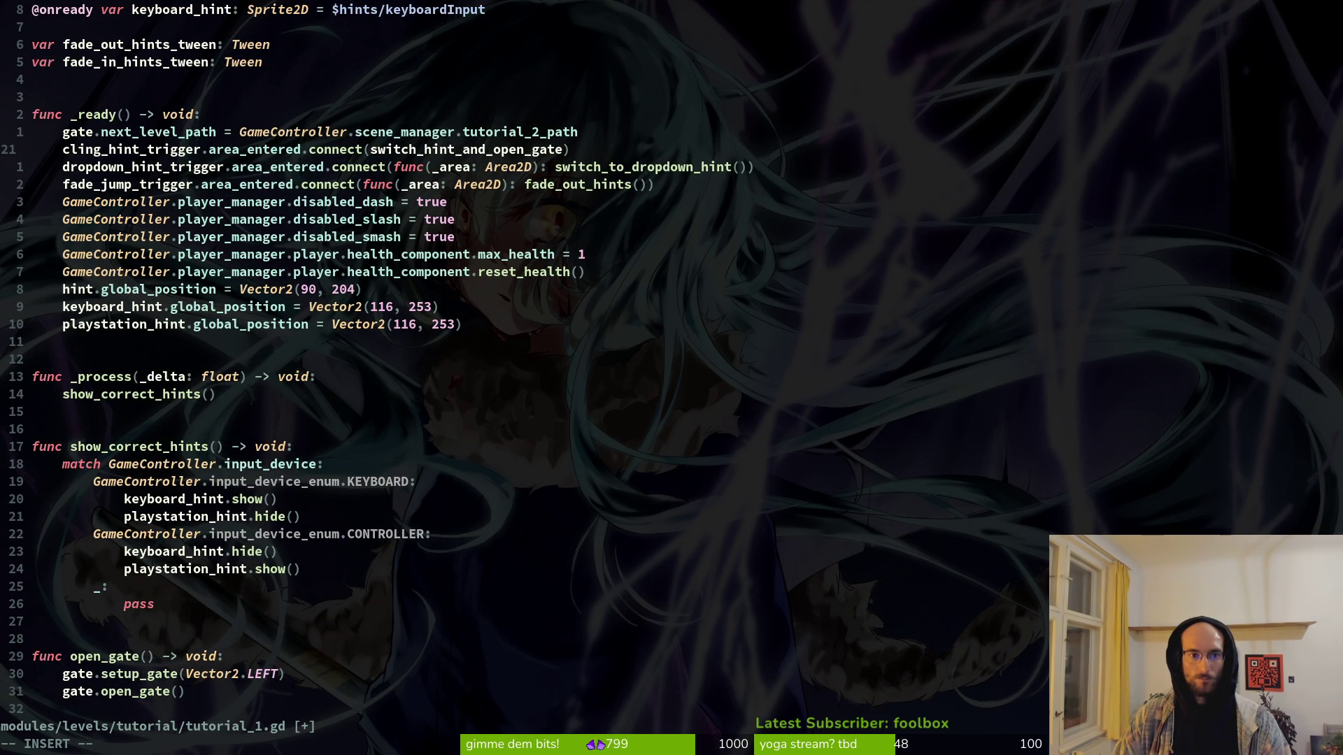
{"action": "type", "text": "func"}
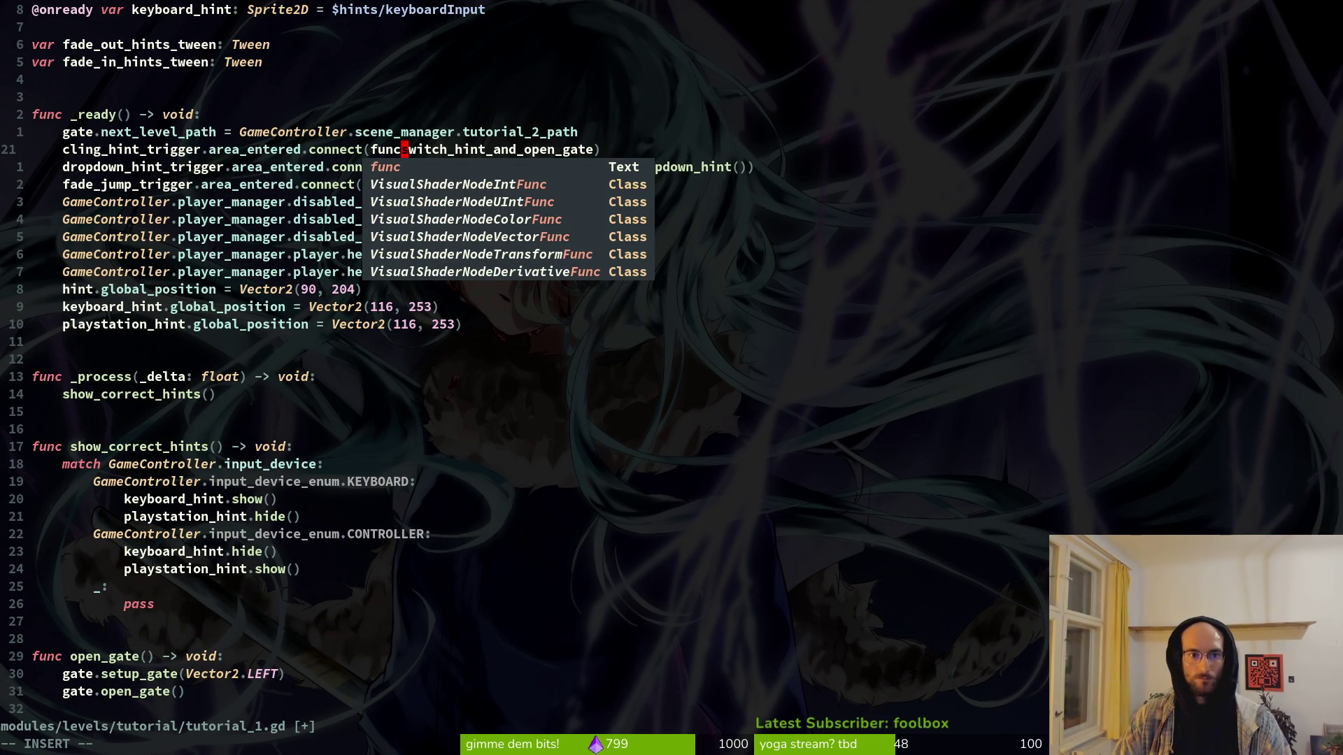
{"action": "type", "text": "()"}
Step: Finish the cling_hint_trigger lambda as func(_aera: Area2D): switch_hint_and_open_gate() and save
{"action": "key", "text": "BackSpace"}
{"action": "type", "text": "_aera"}
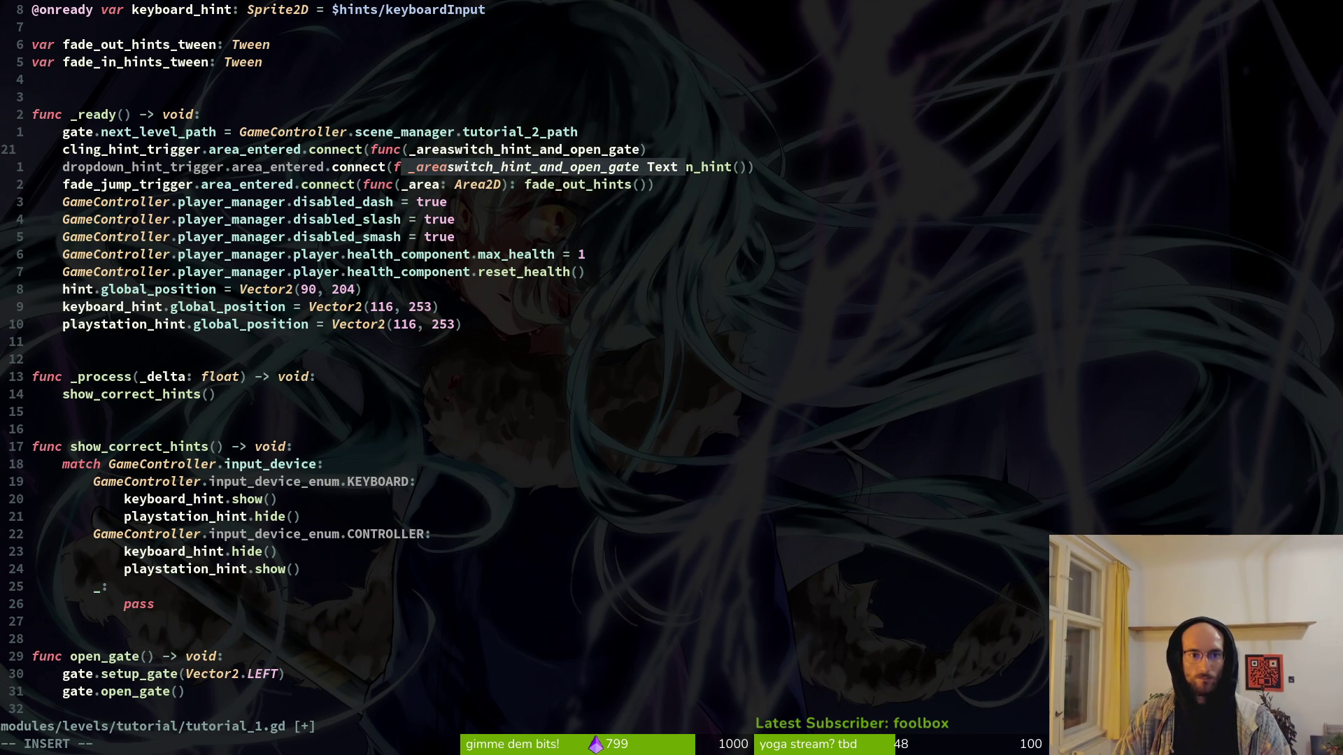
{"action": "type", "text": ": Area2D"}
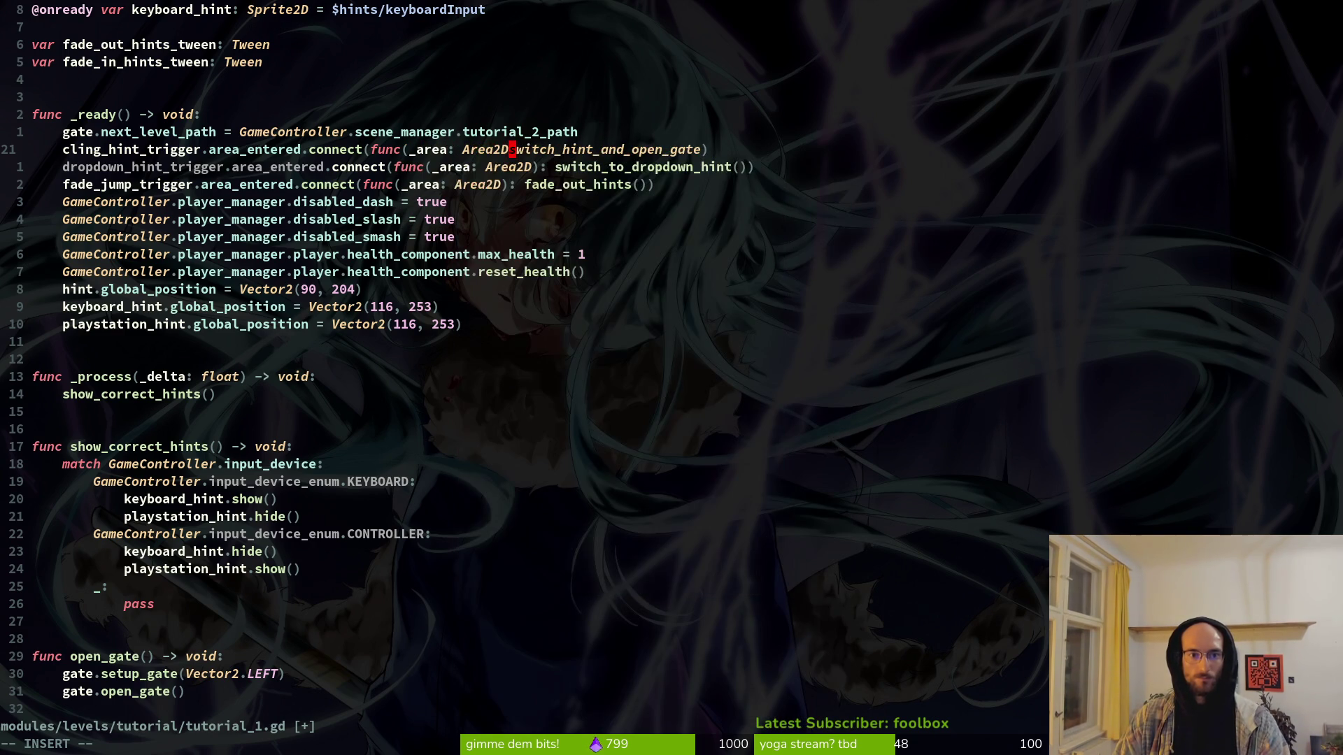
{"action": "type", "text": "):"}
{"action": "key", "text": "Escape"}
{"action": "key", "text": "dollar"}
{"action": "type", "text": "i()"}
{"action": "key", "text": "Escape"}
{"action": "type", "text": ":w"}
{"action": "key", "text": "Return"}
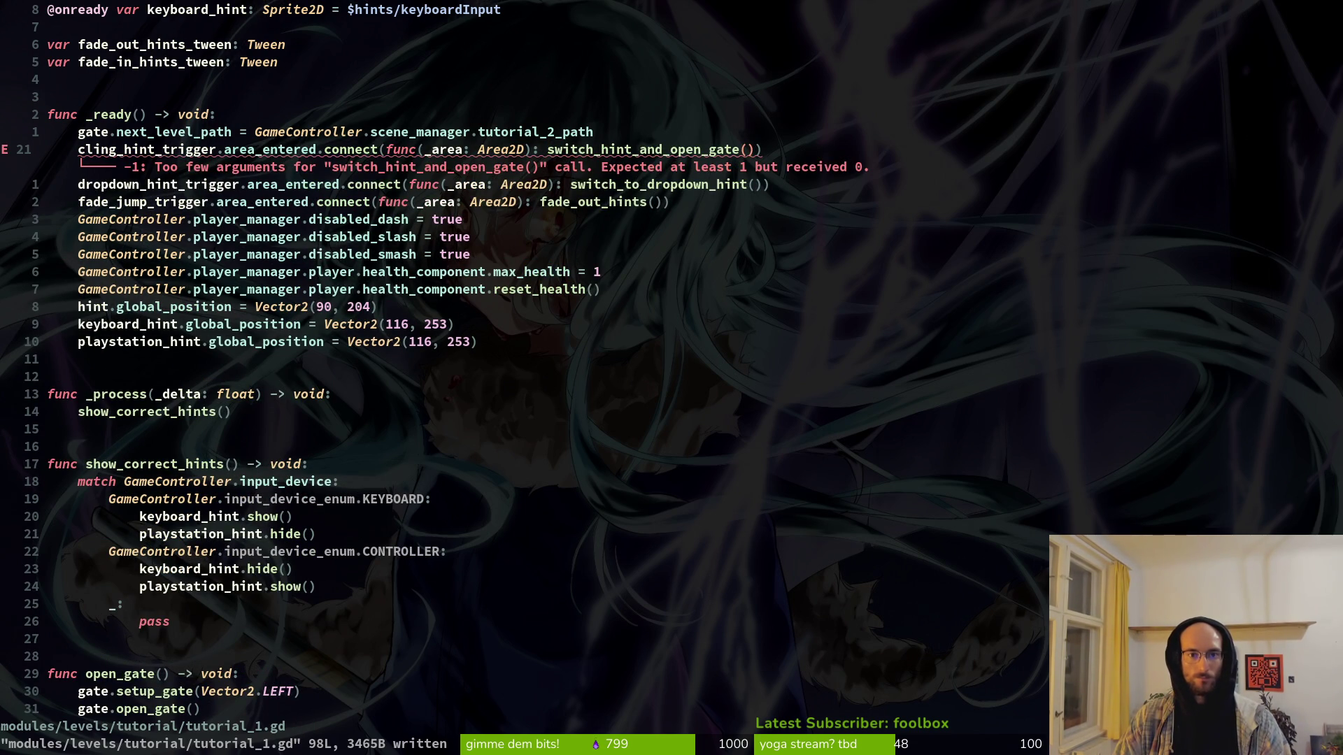
Step: Delete the _area: Area2D parameter from switch_hint_and_open_gate, save, and return to Godot
{"action": "key", "text": "ctrl+d"}
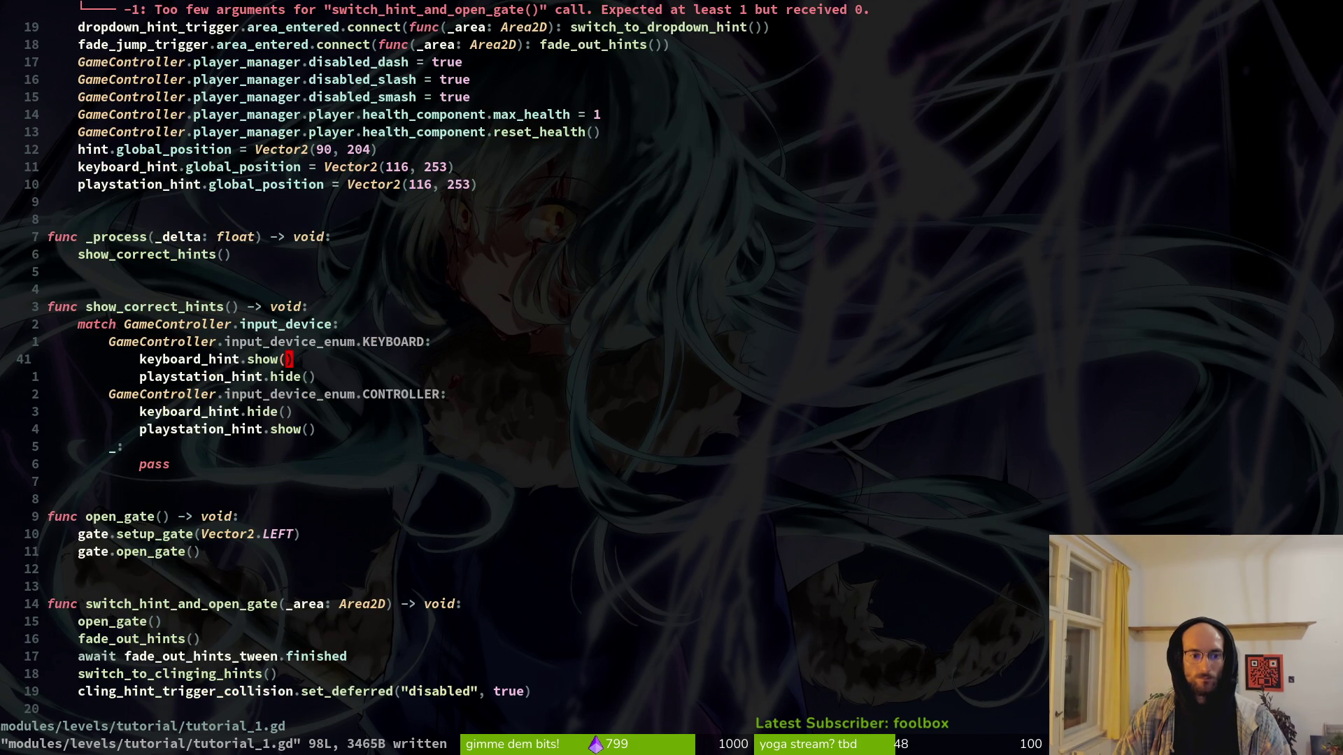
{"action": "type", "text": "14j"}
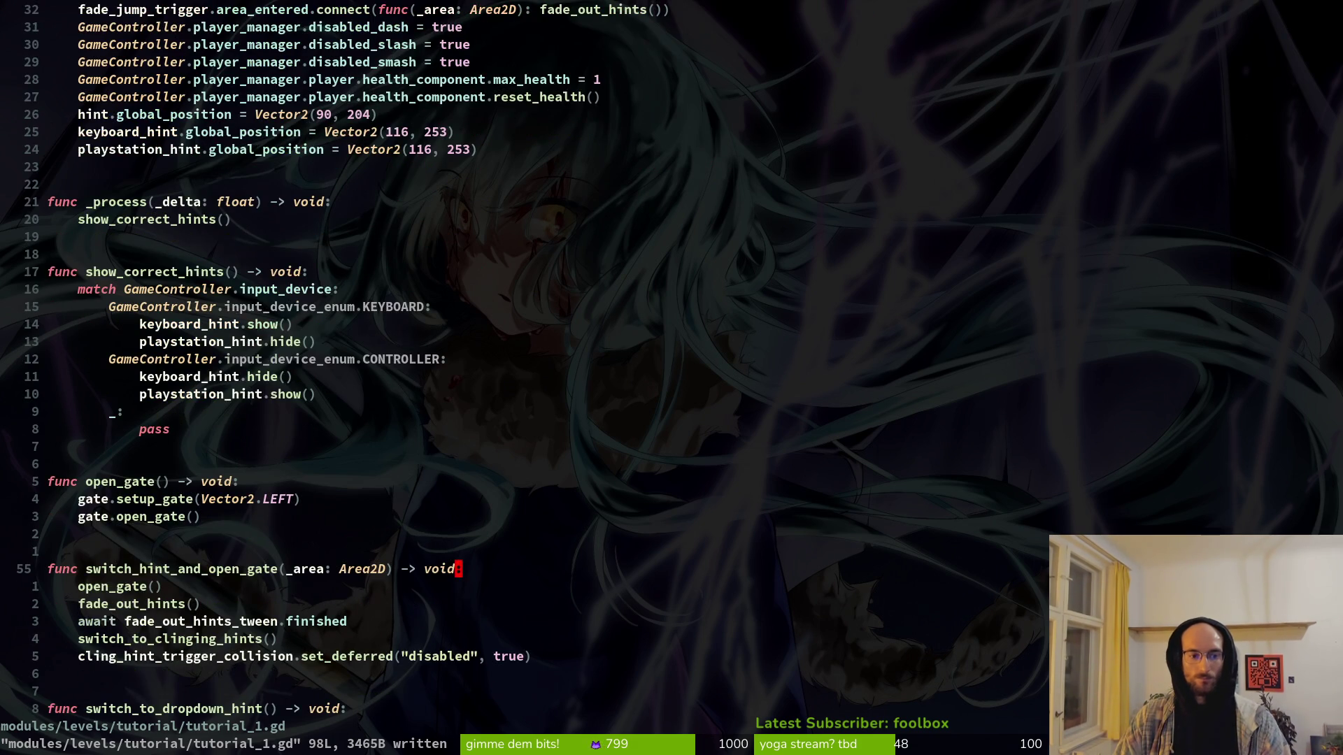
{"action": "key", "text": "b"}
{"action": "key", "text": "b"}
{"action": "key", "text": "b"}
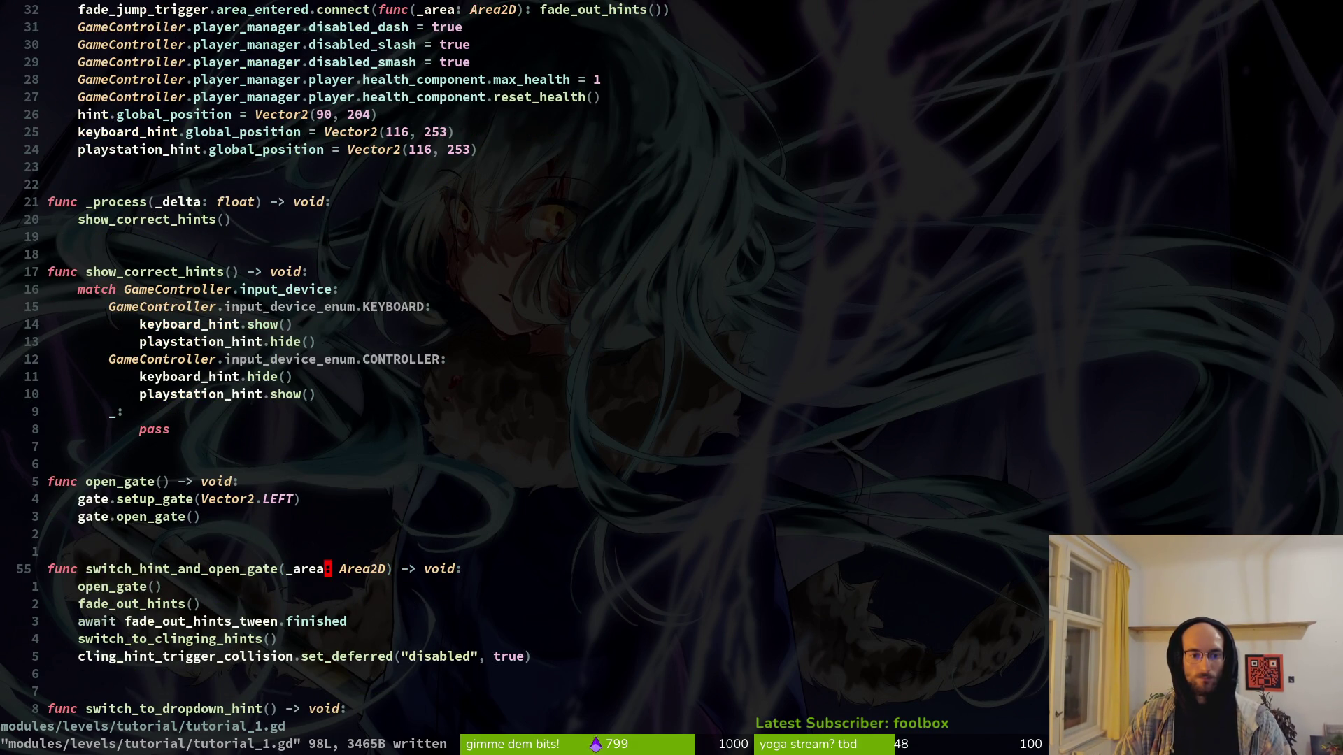
{"action": "key", "text": "k"}
{"action": "key", "text": "j"}
{"action": "key", "text": "j"}
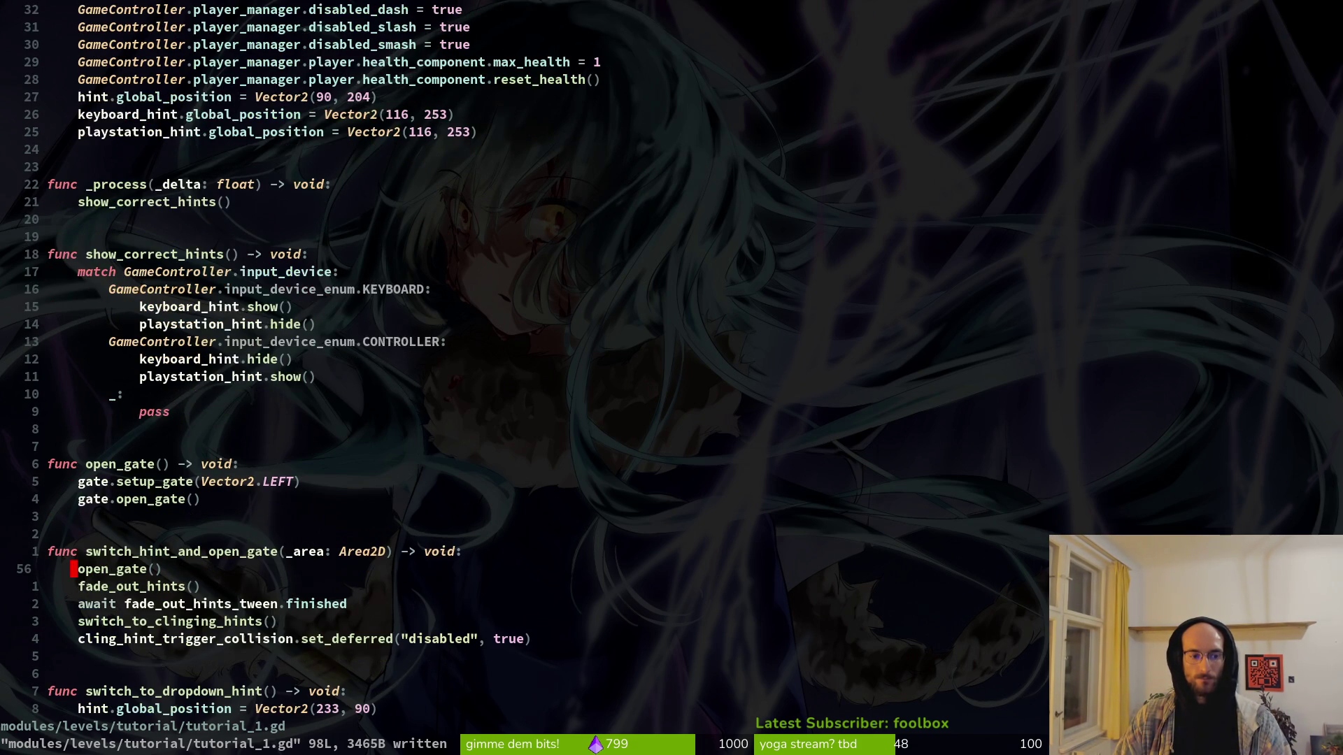
{"action": "key", "text": "k"}
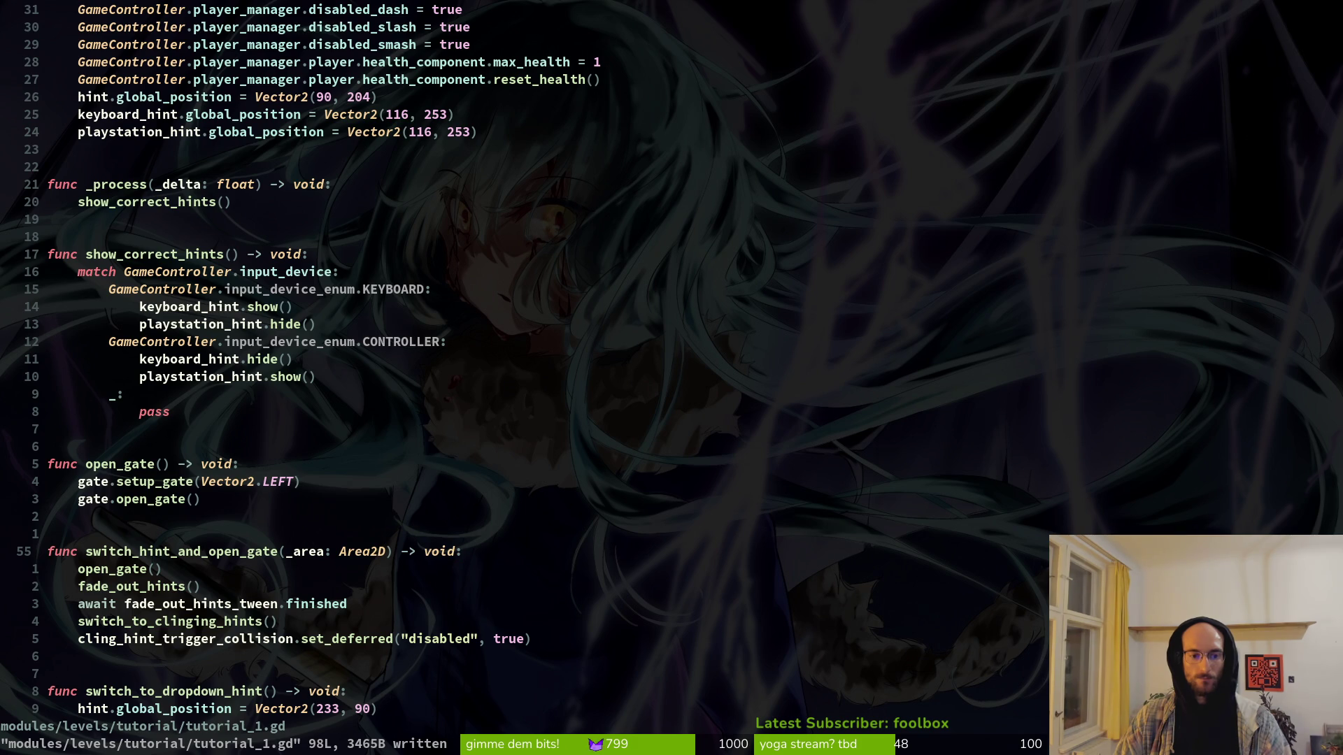
{"action": "key", "text": "dollar"}
{"action": "key", "text": "v"}
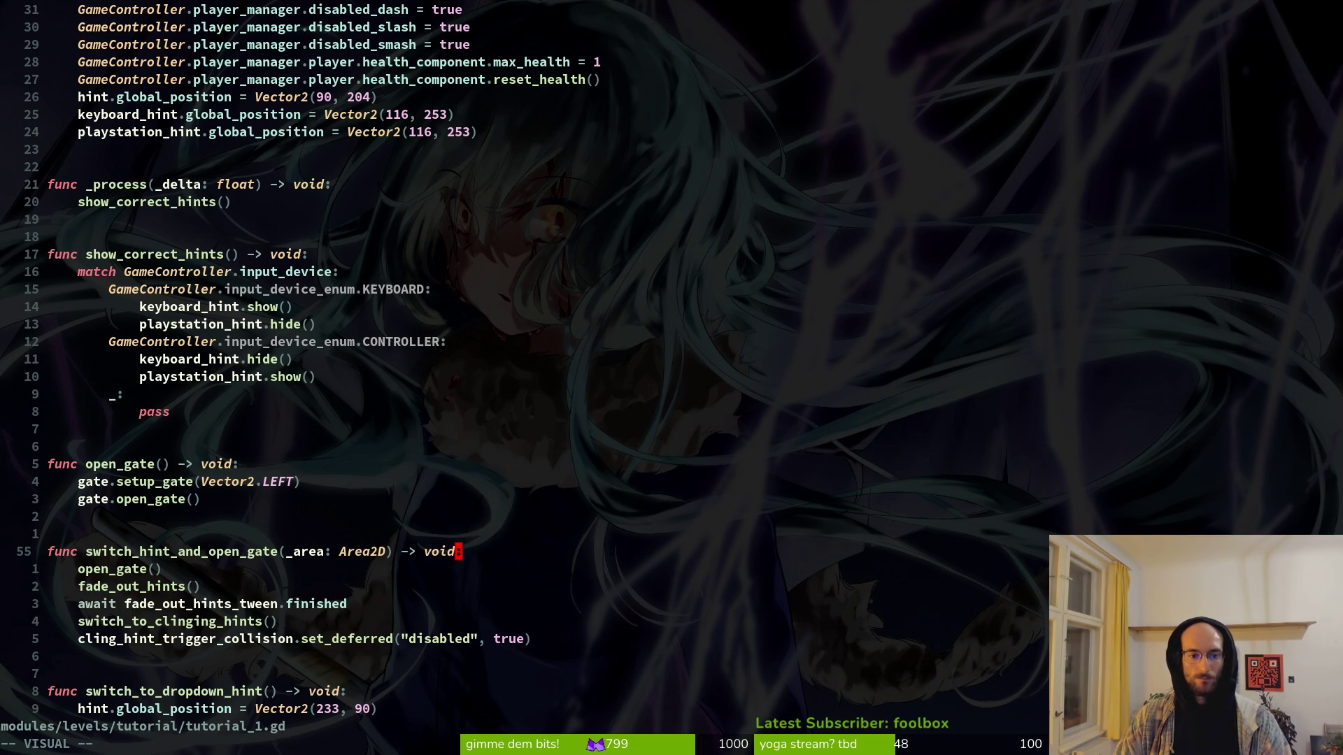
{"action": "key", "text": "0"}
{"action": "key", "text": "Escape"}
{"action": "key", "text": "v"}
{"action": "key", "text": "i"}
{"action": "key", "text": "parenleft"}
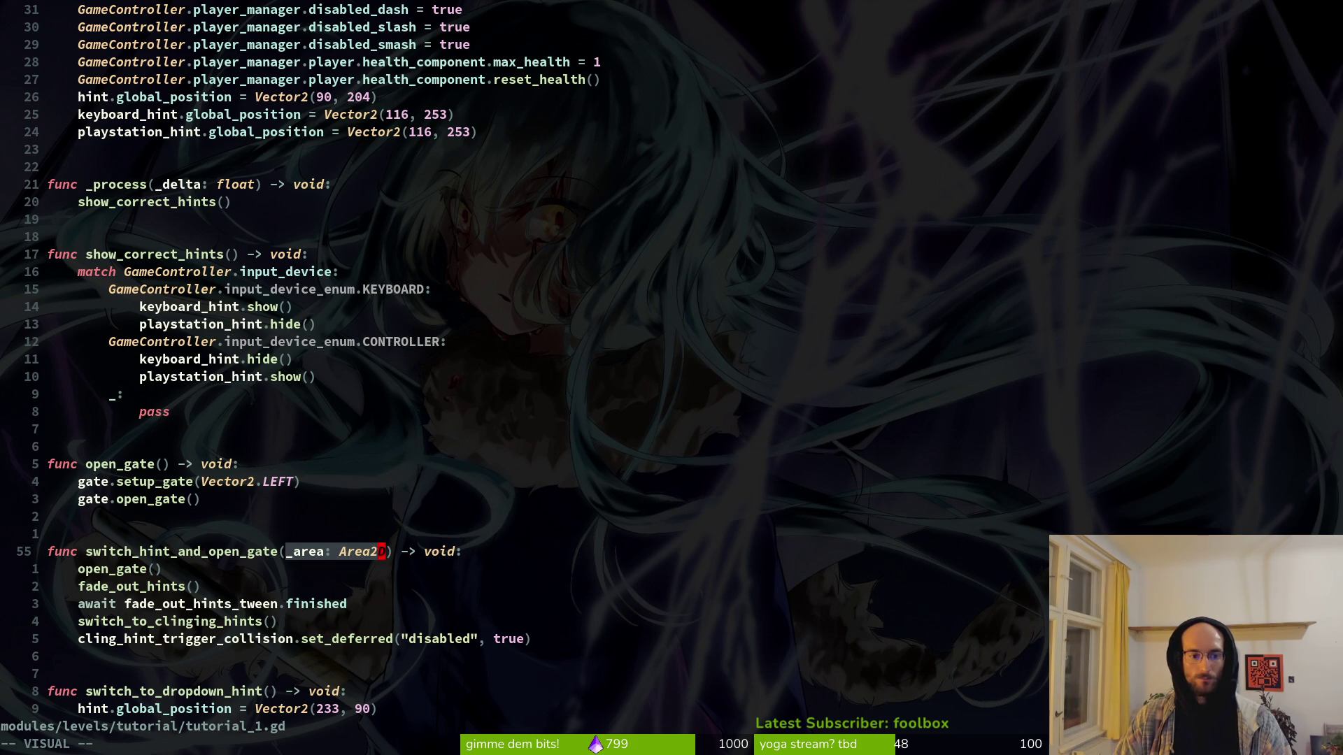
{"action": "type", "text": "d:w"}
{"action": "key", "text": "Return"}
{"action": "key", "text": "ctrl+o"}
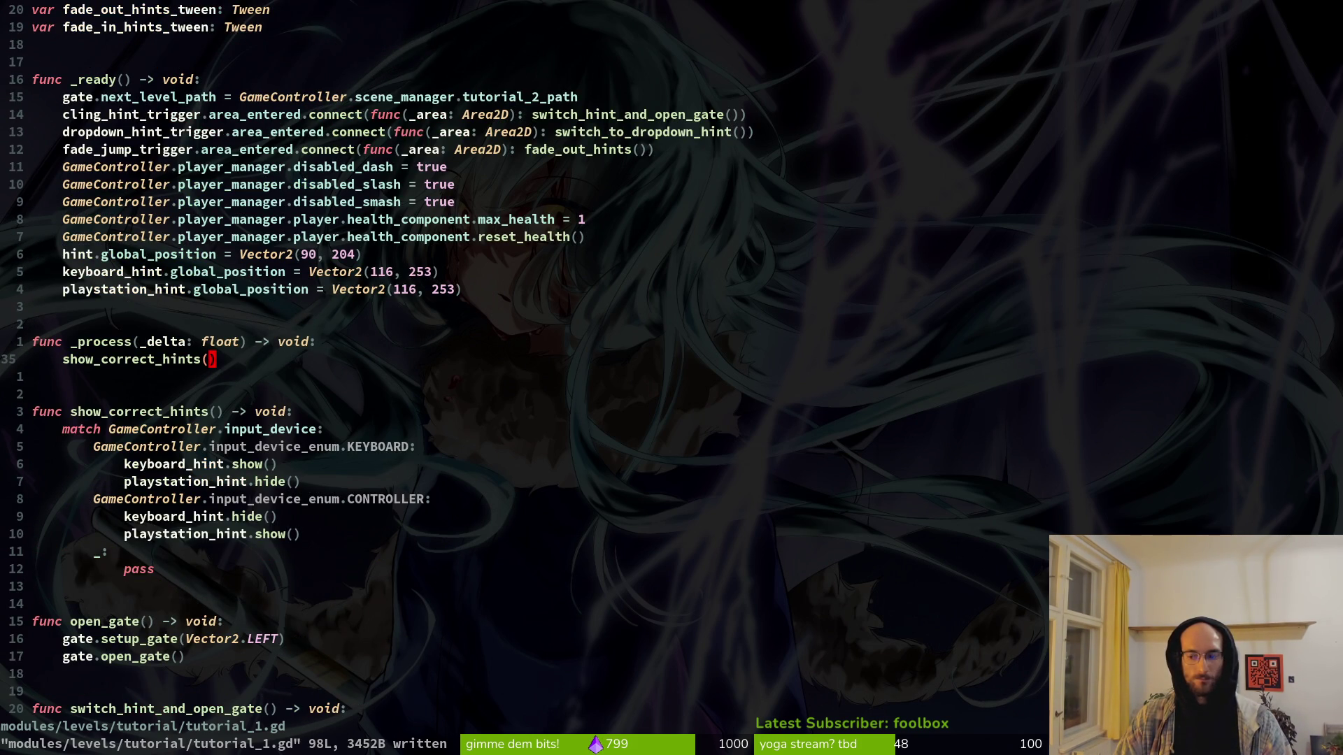
{"action": "key", "text": "alt+Tab"}
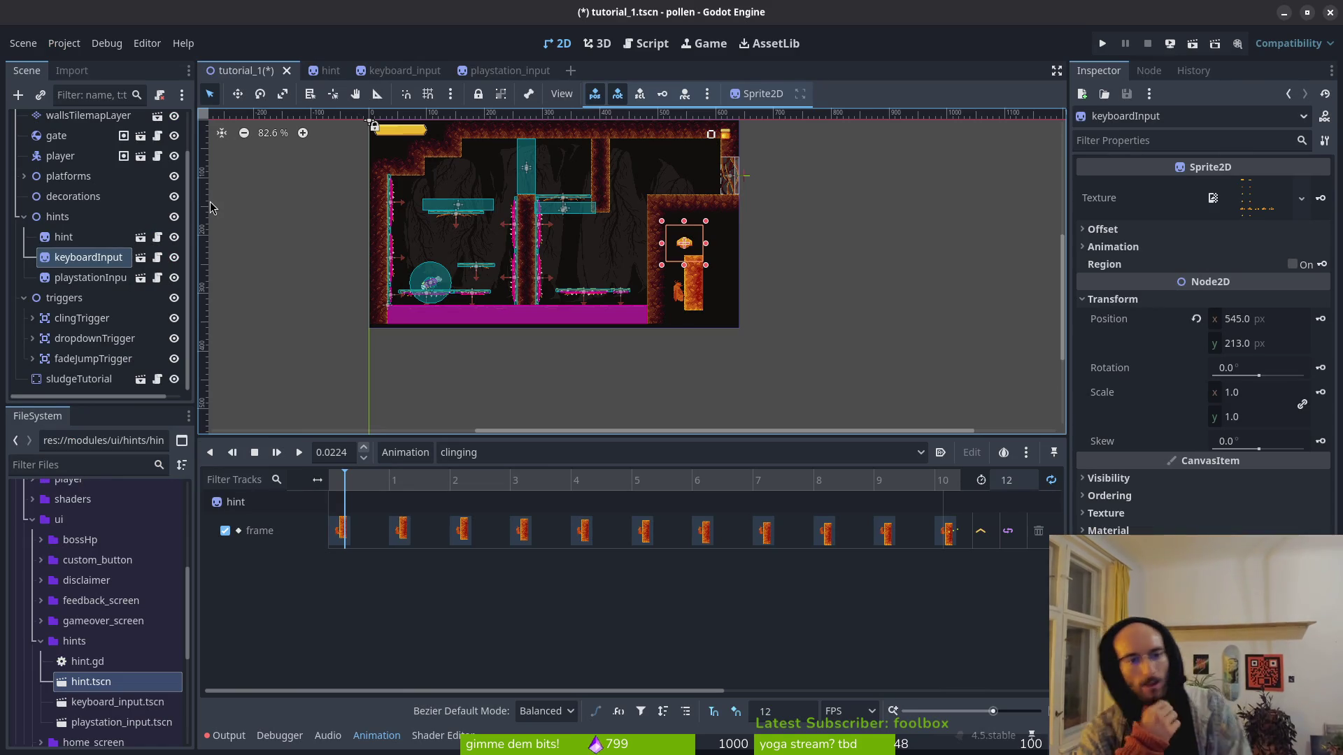